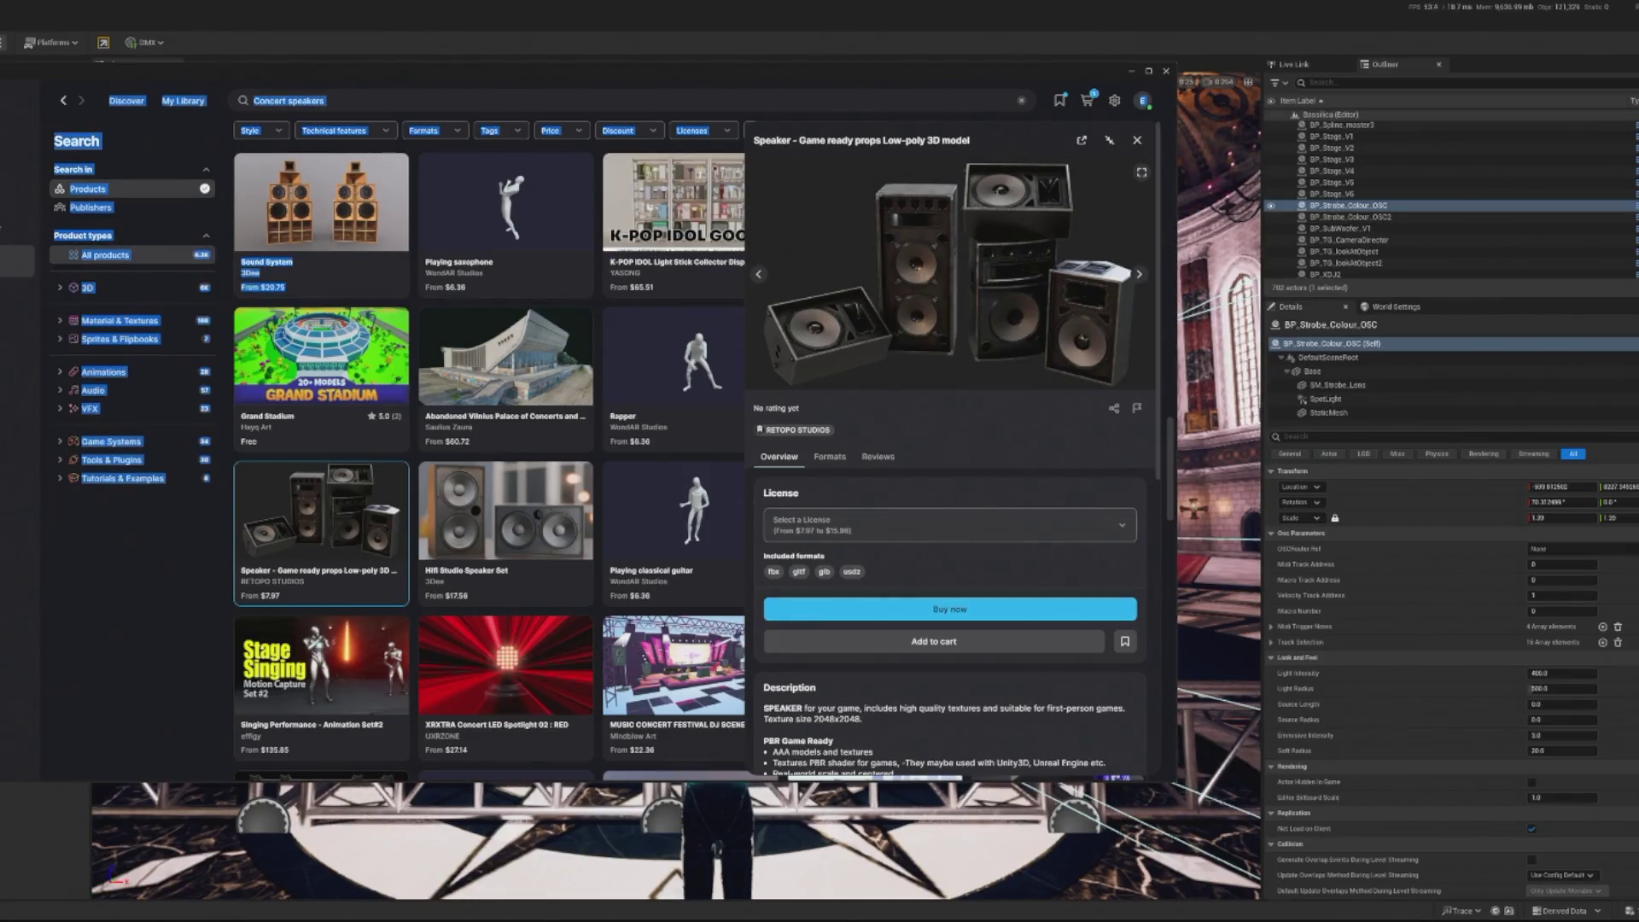
# Close the Fab marketplace panel to return to the cathedral stage level
pyautogui.click(1221, 692)
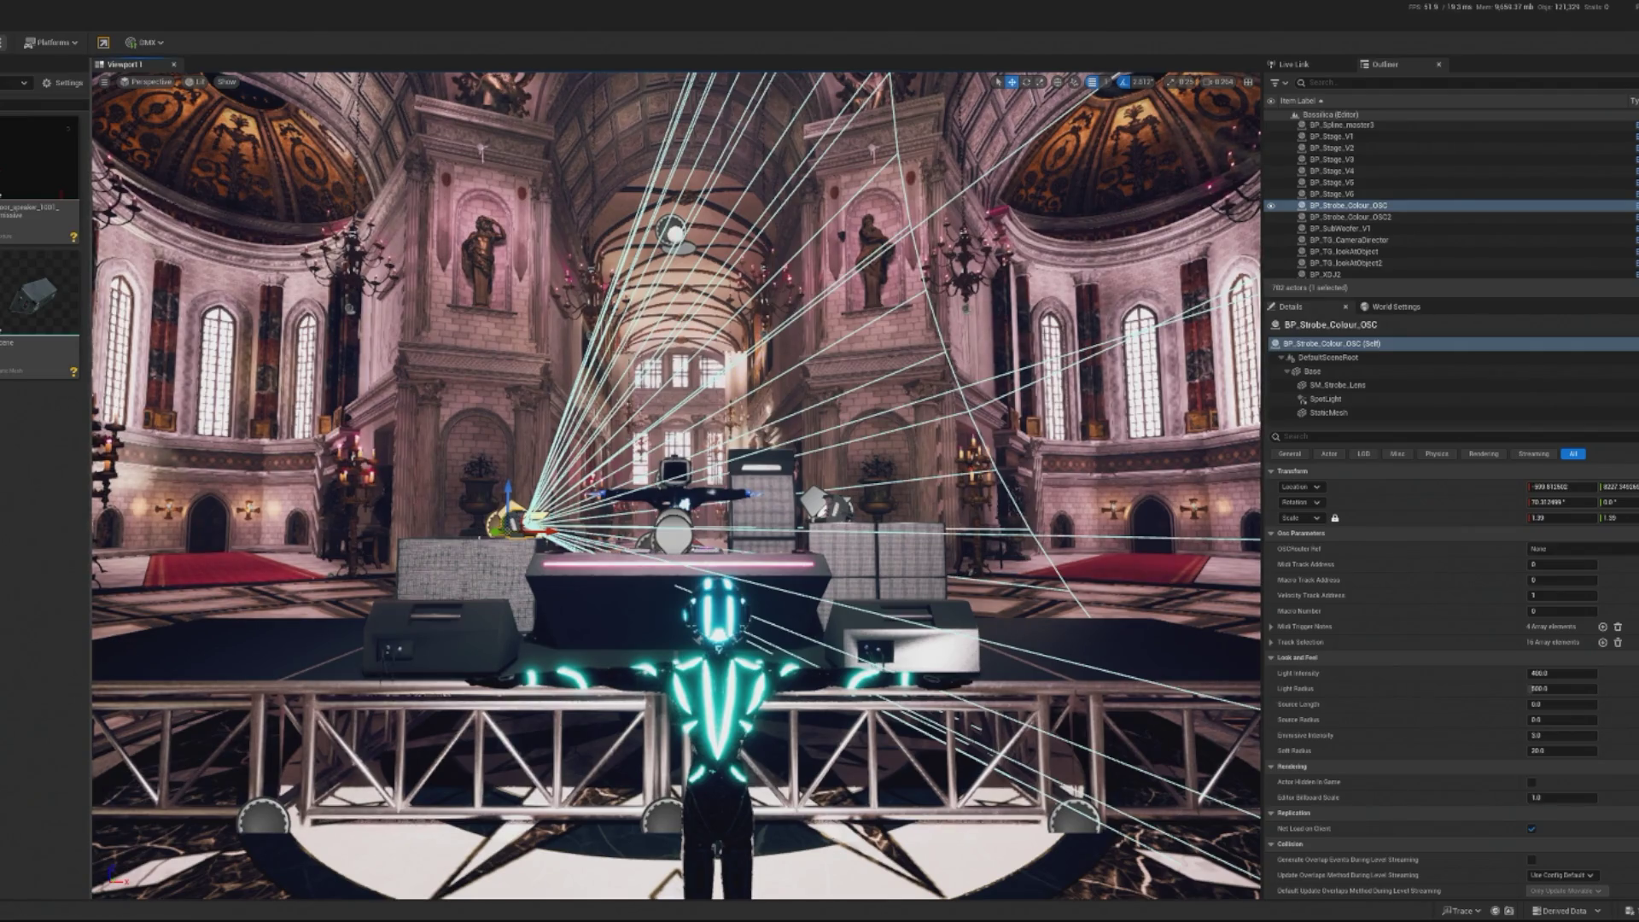
# Select the left subwoofer on the stage and frame the placed speaker set in the viewport
pyautogui.click(1340, 228)
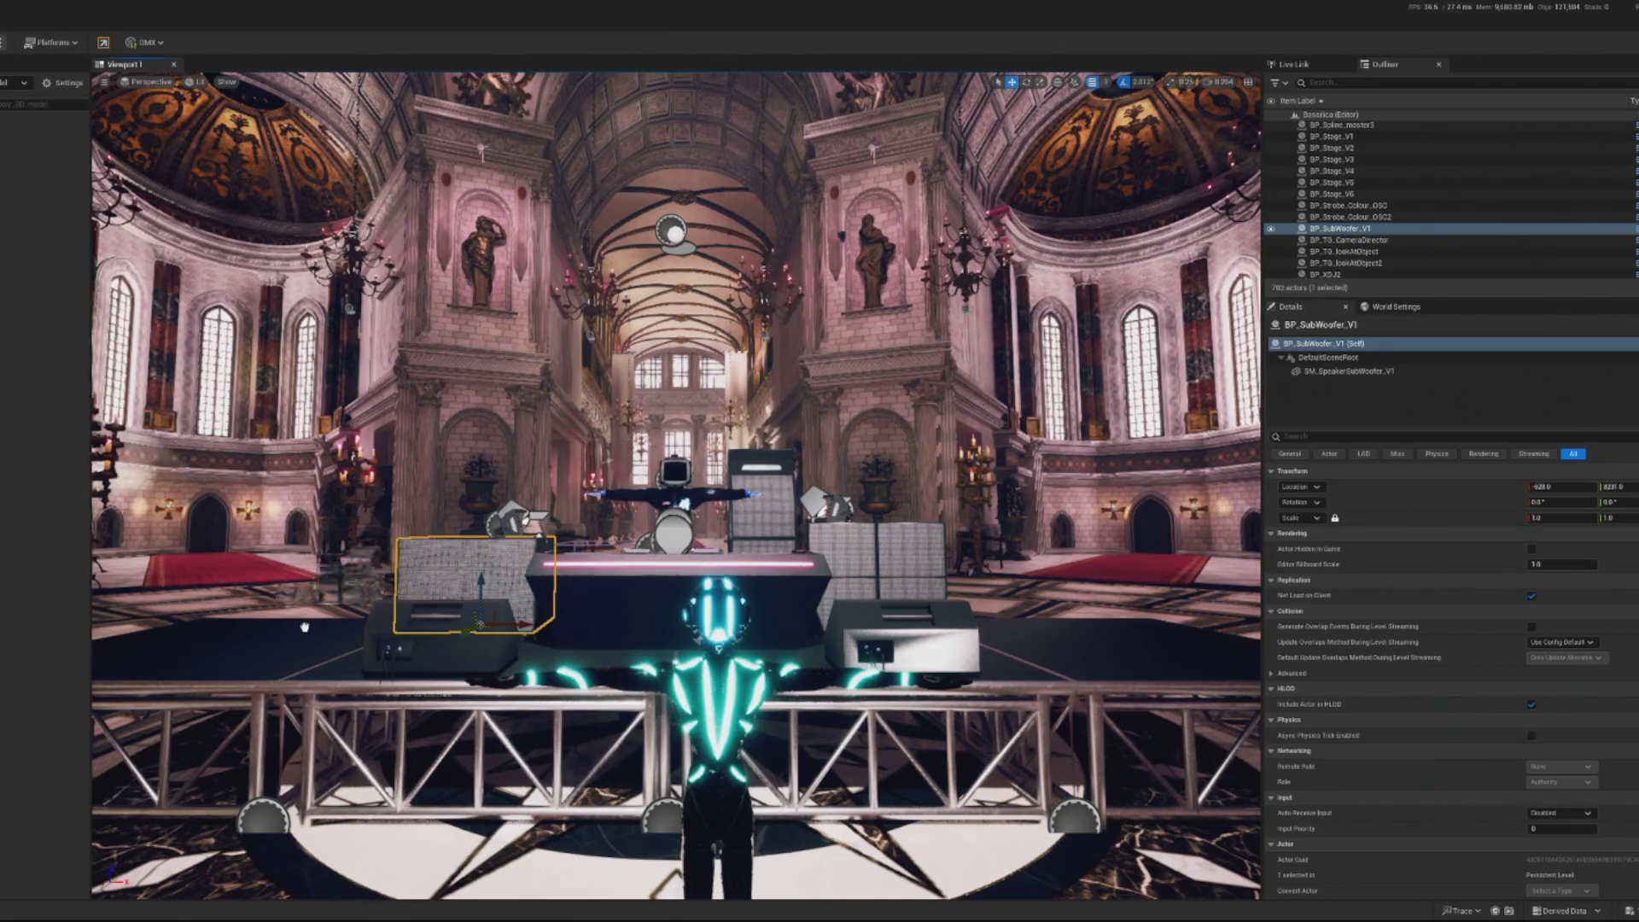
pyautogui.press('f')
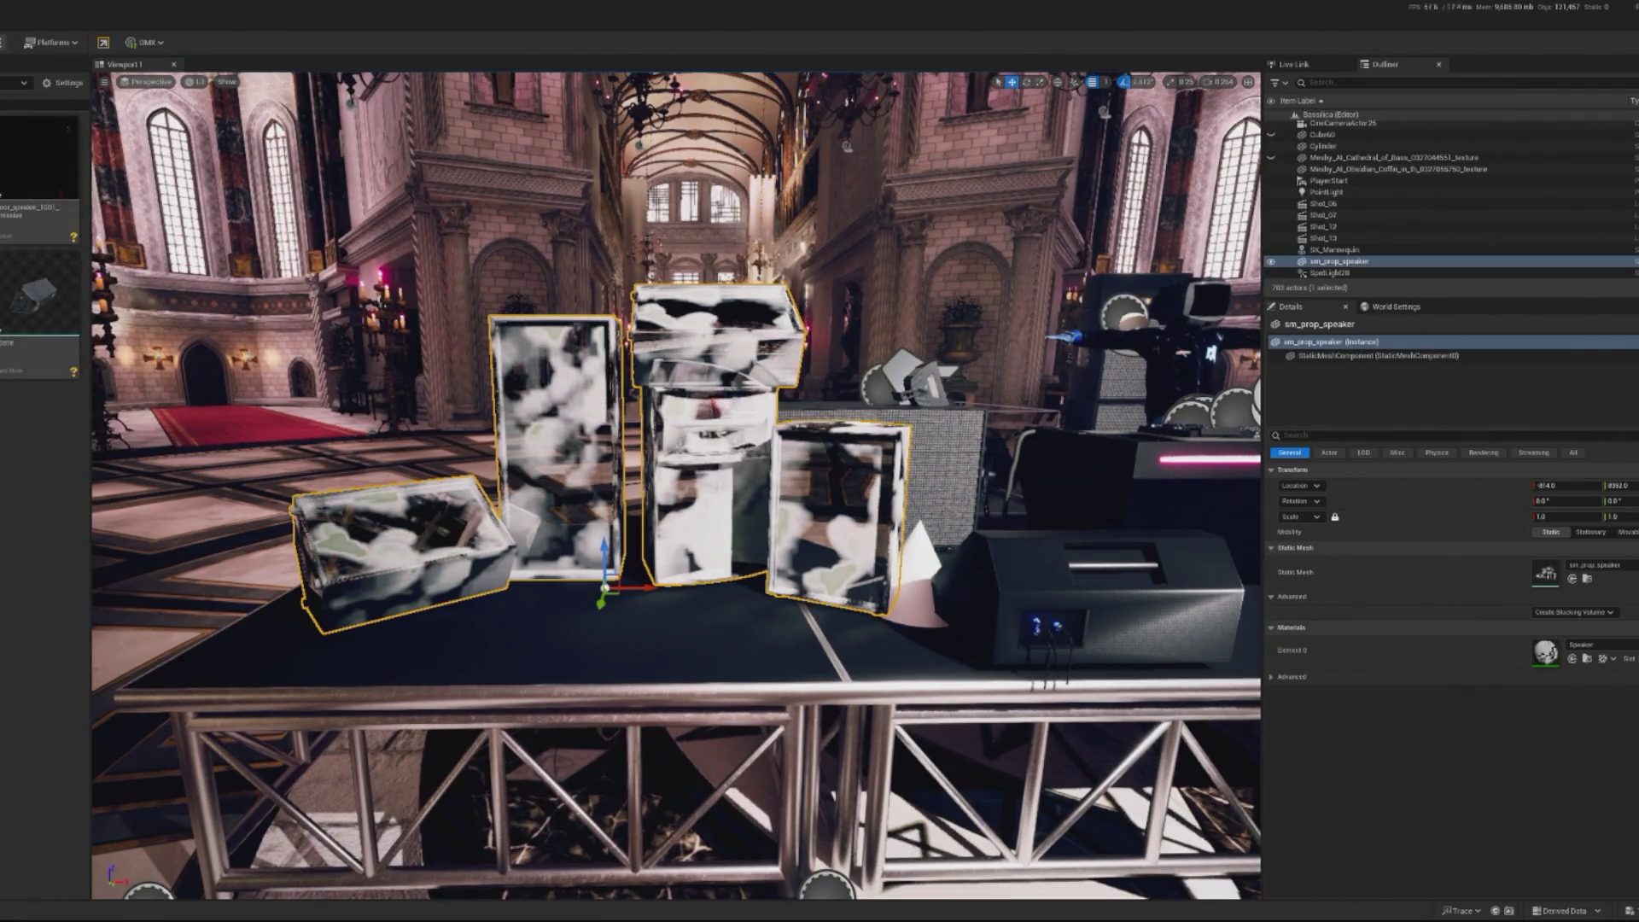
# Add the 'scene' speaker model to the level, frame it, and scale it to 0.1
pyautogui.moveTo(39, 354); pyautogui.dragTo(630, 686)
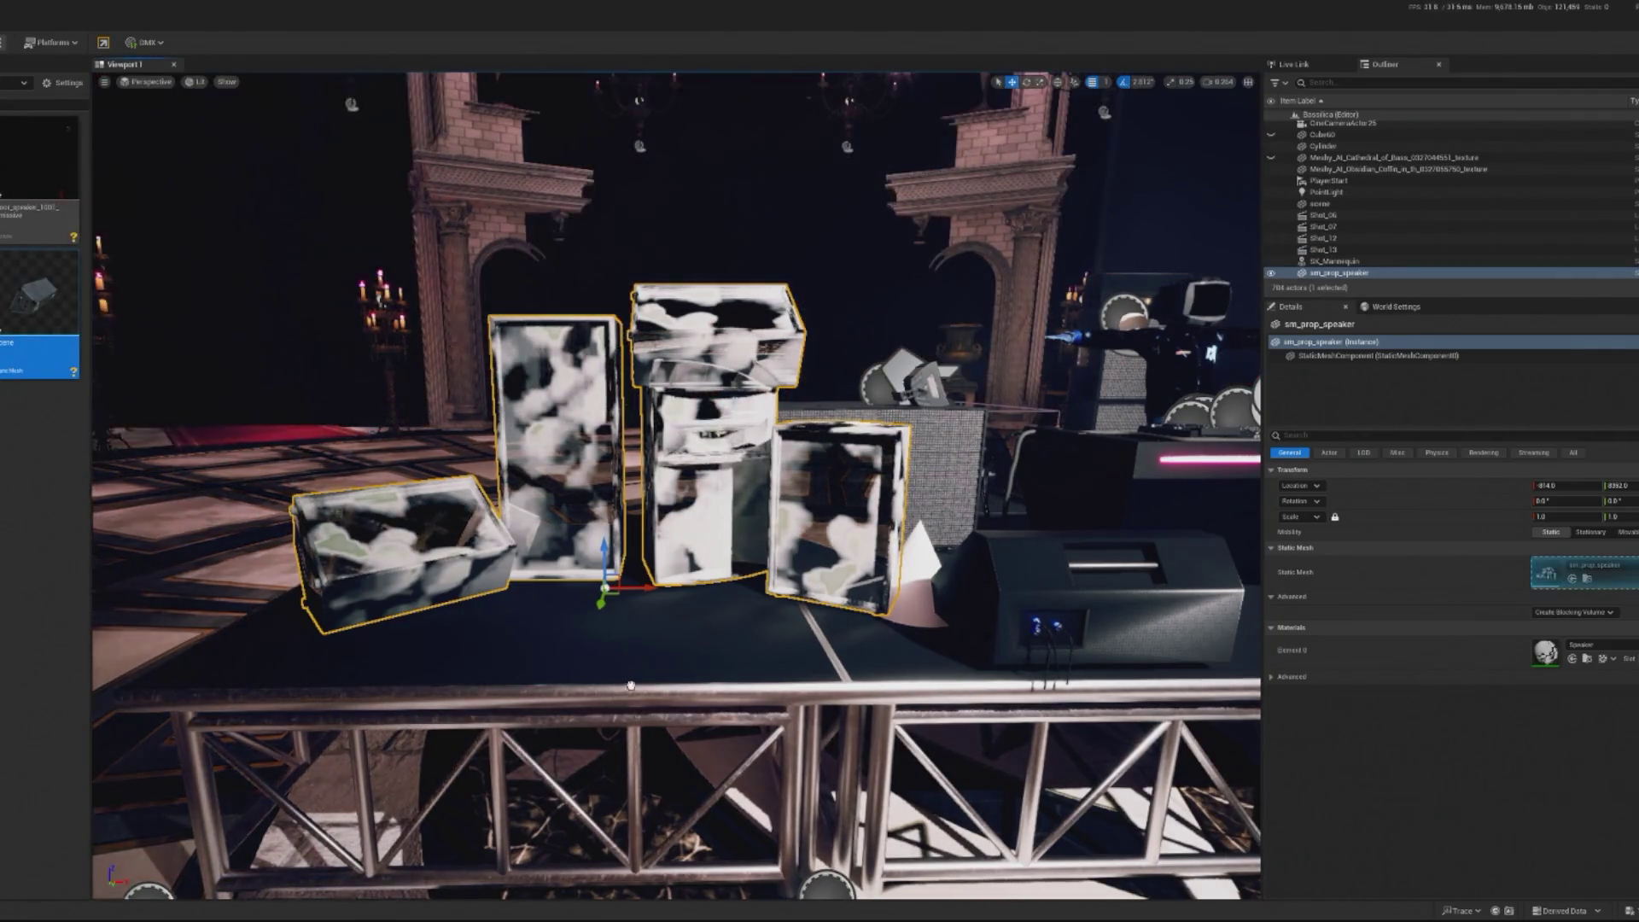
pyautogui.click(630, 686)
pyautogui.press('f')
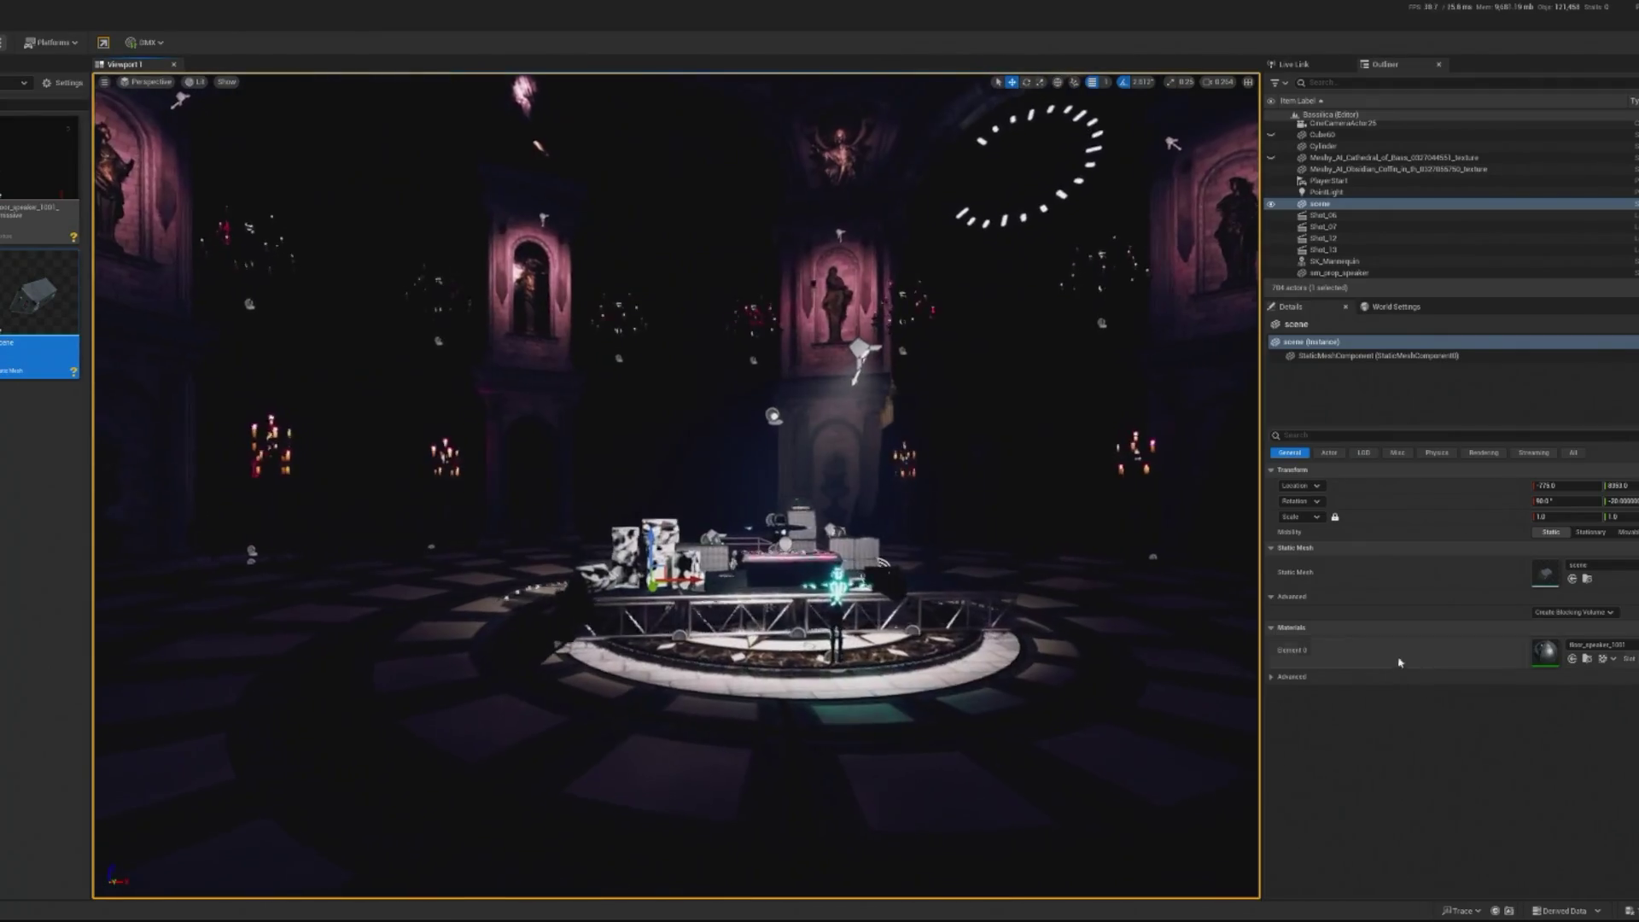
pyautogui.click(1590, 517)
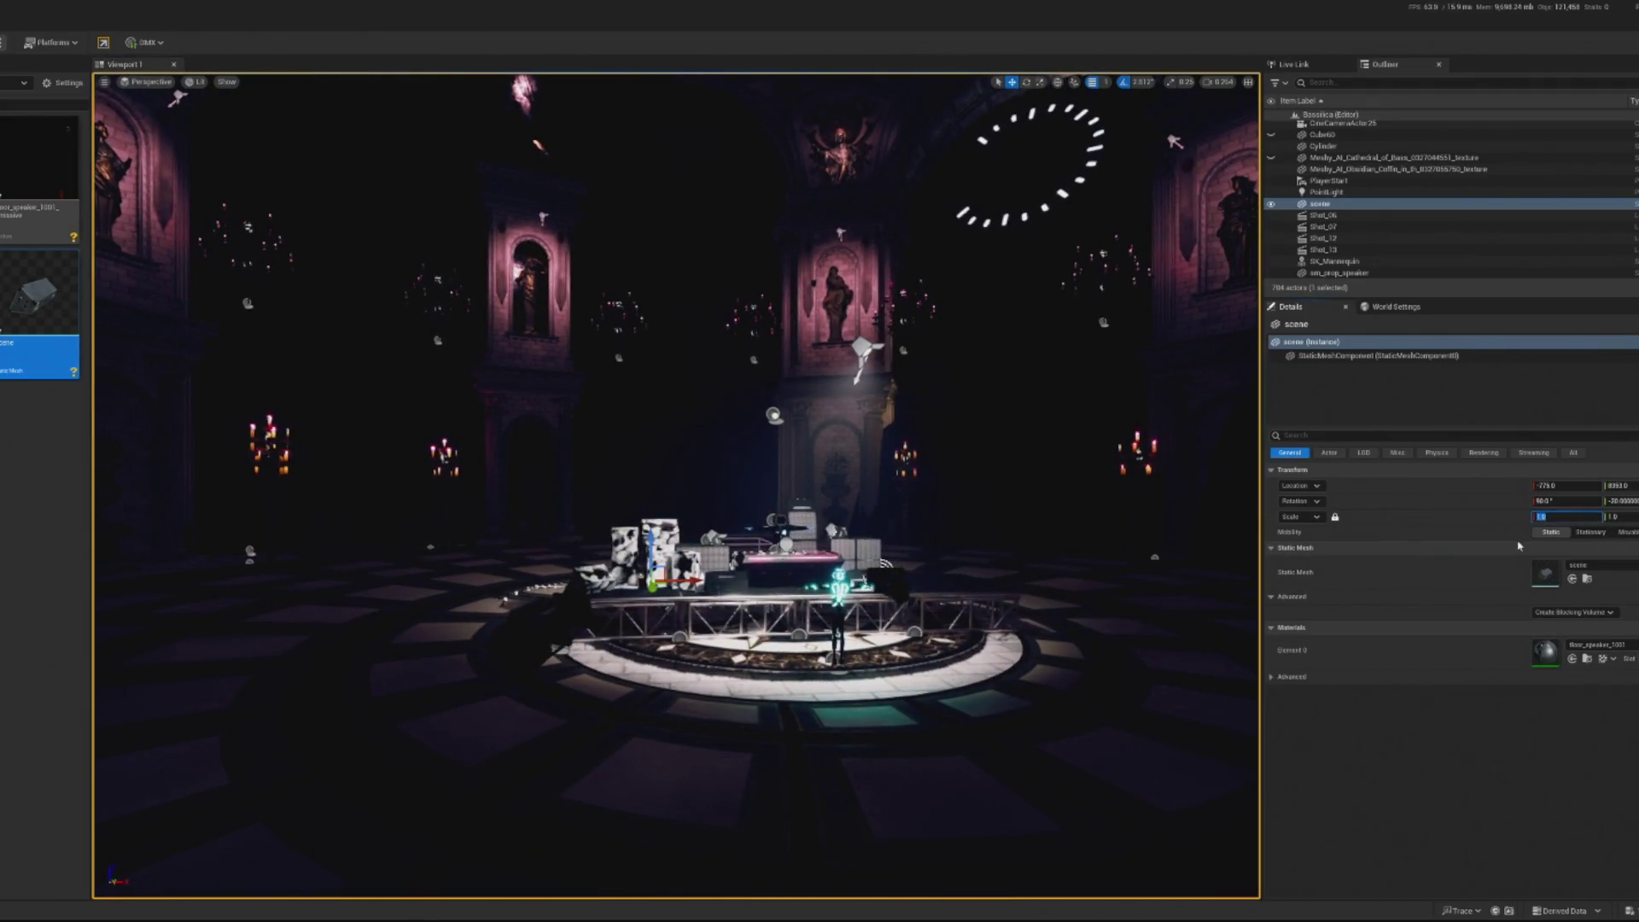
pyautogui.write('0.1')
pyautogui.press('Return')
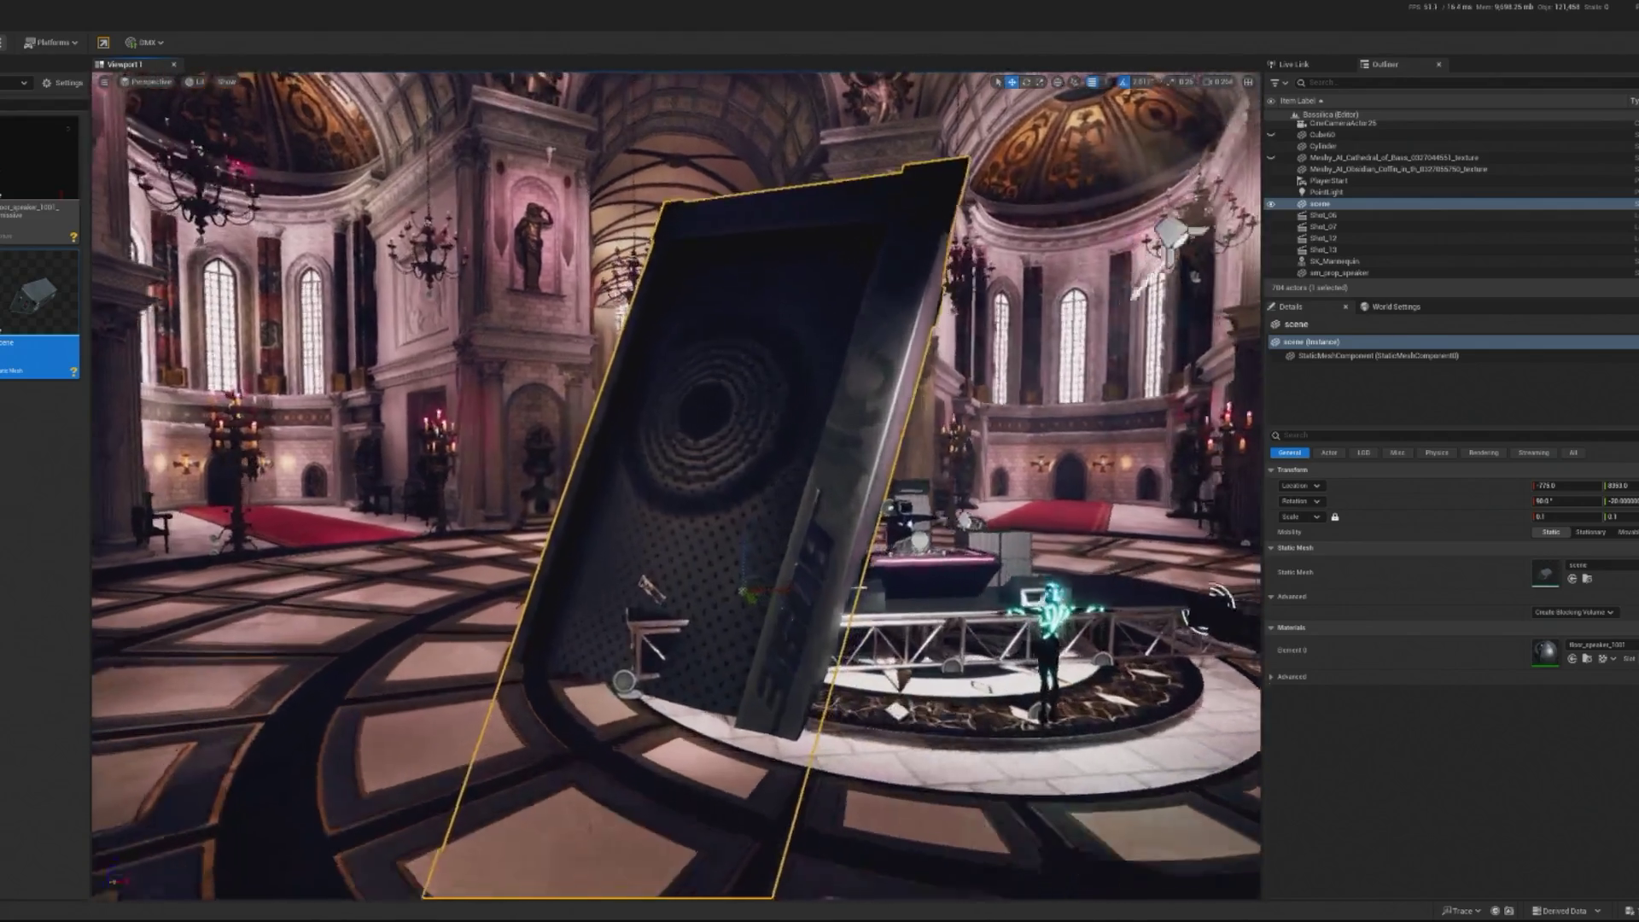
# Rotate the speaker about 76 degrees, then revert to the move tool
pyautogui.press('e')
pyautogui.moveTo(794, 564)
pyautogui.mouseDown()
pyautogui.moveTo(807, 615)
pyautogui.moveTo(773, 657)
pyautogui.moveTo(811, 597)
pyautogui.moveTo(785, 649)
pyautogui.mouseUp()
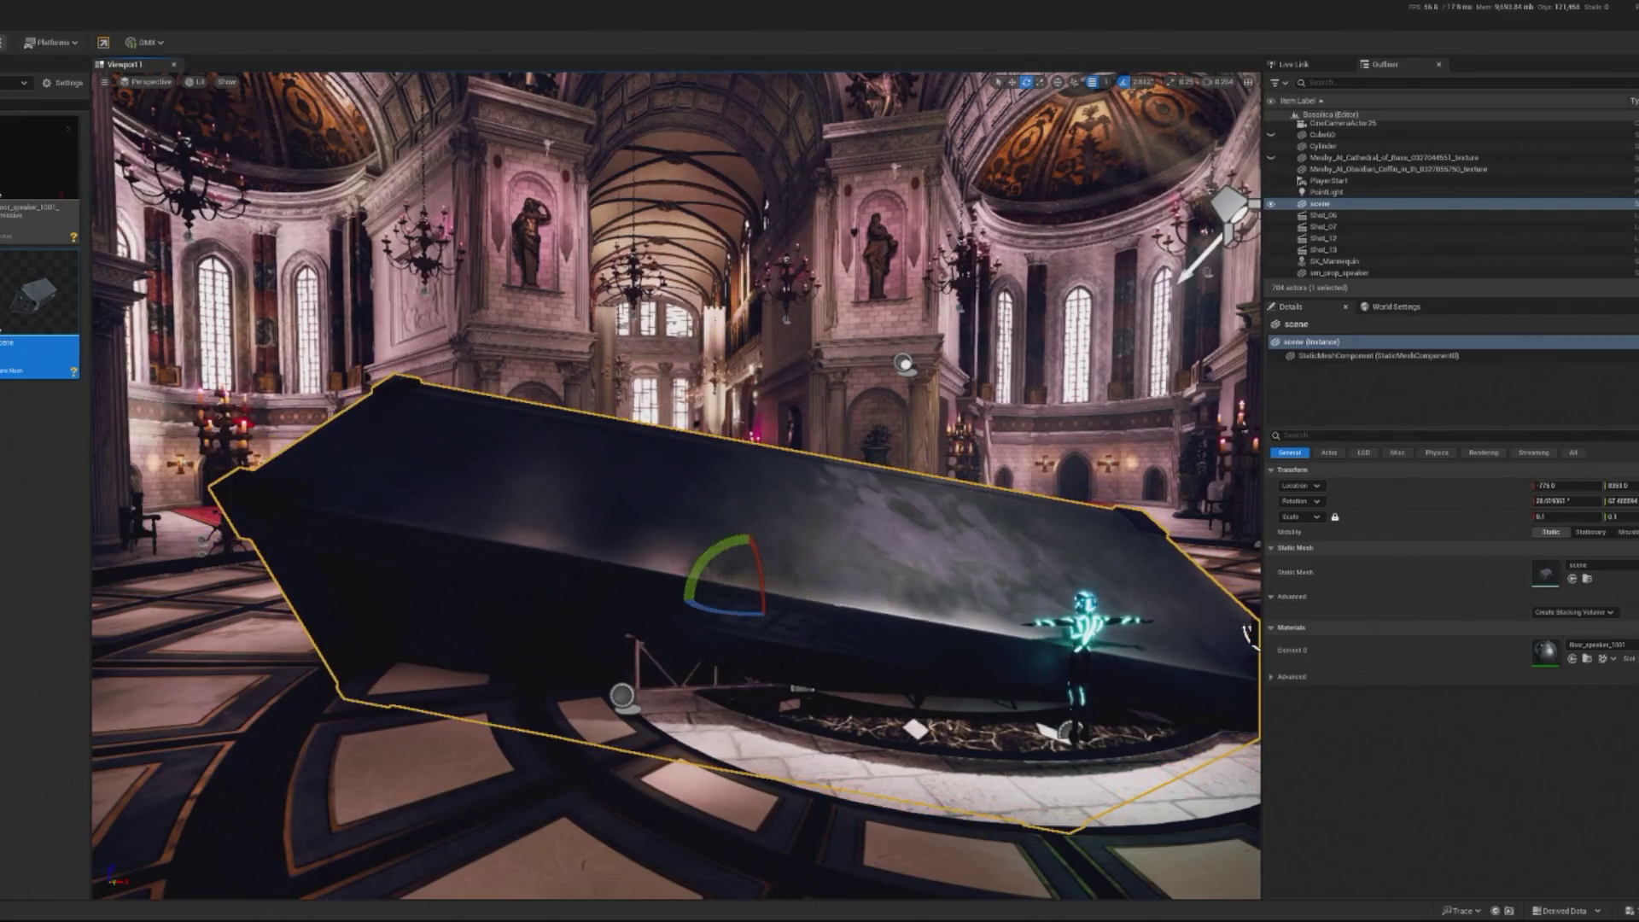
pyautogui.press('w')
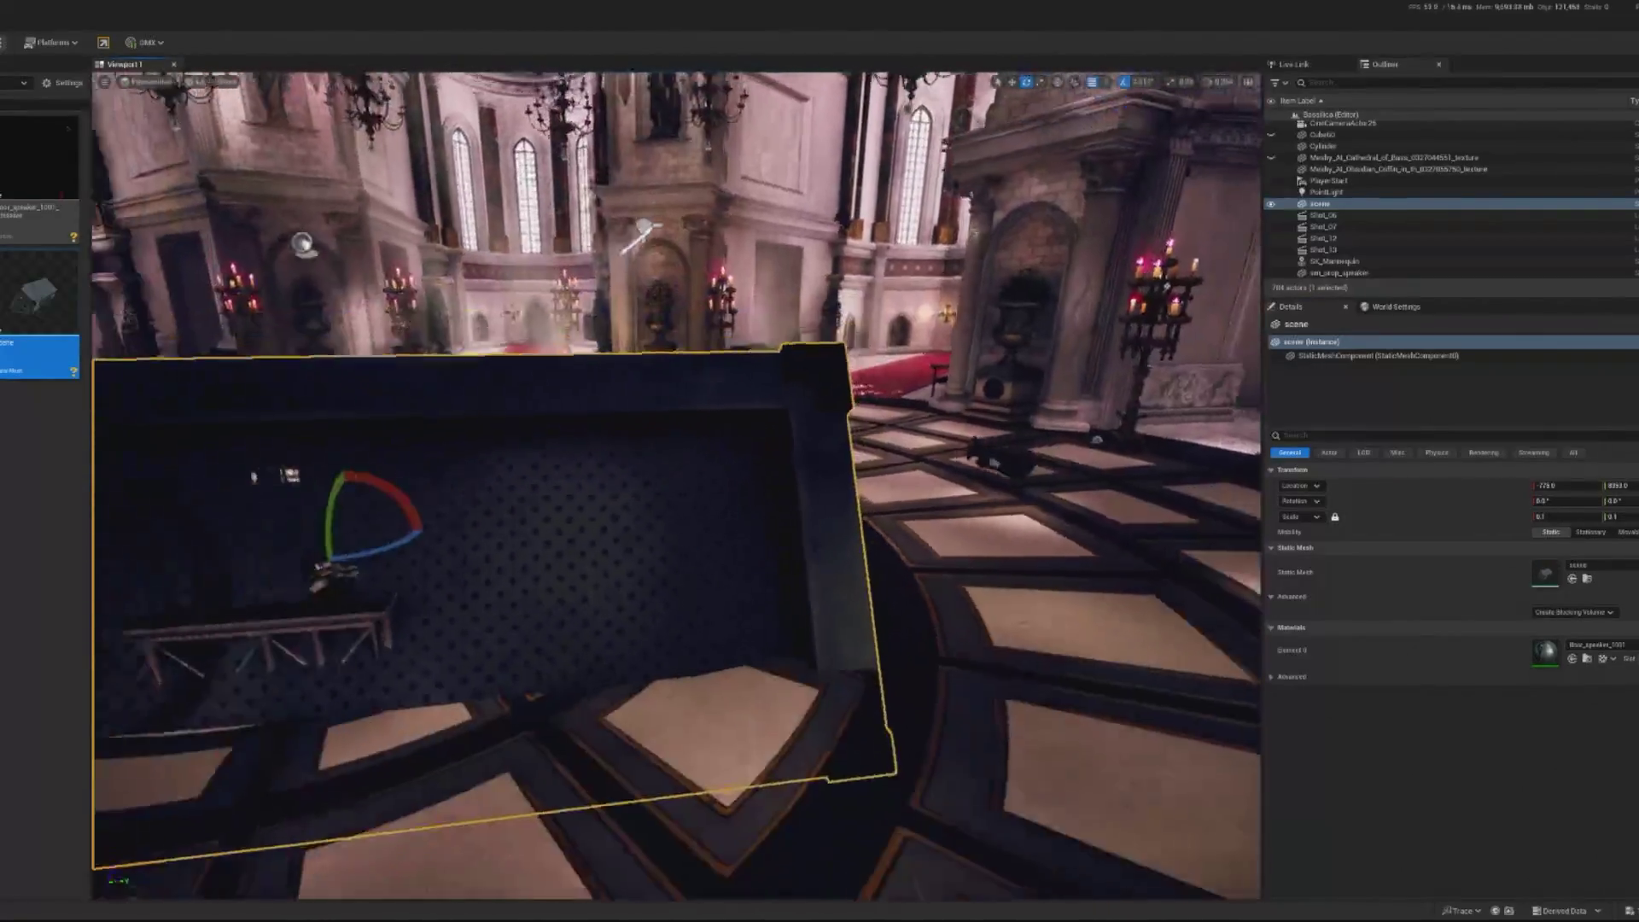
pyautogui.press('w')
pyautogui.scroll(3, 529, 342)
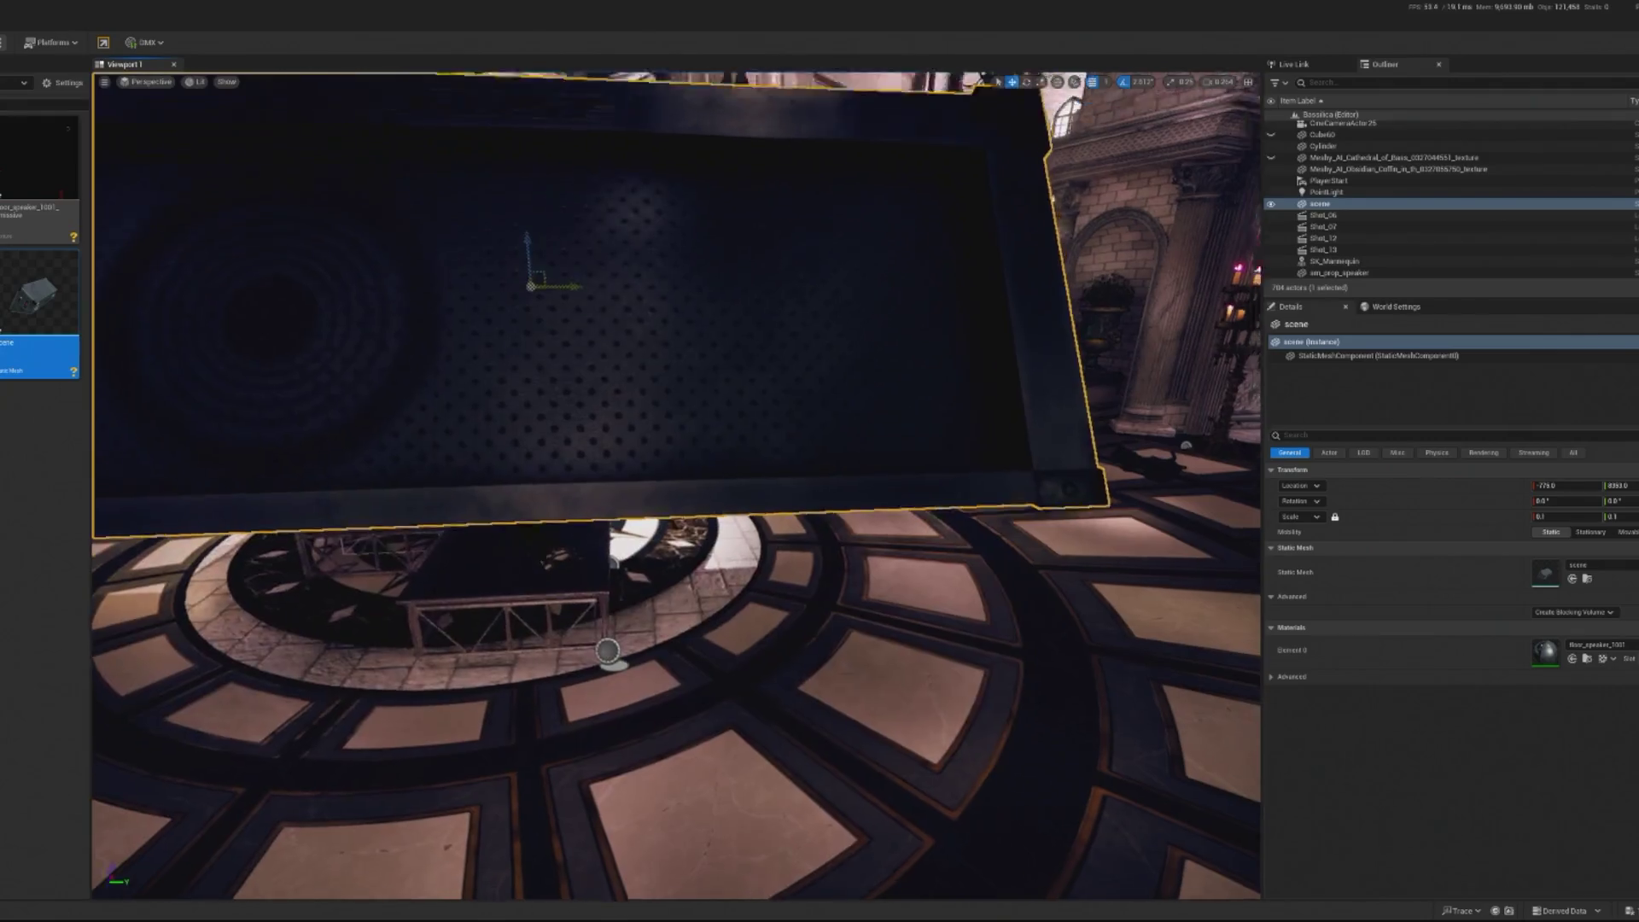
pyautogui.scroll(-3, 675, 486)
# Shrink the speaker to a 0.01 scale and orbit around to view its back
pyautogui.click(1562, 516)
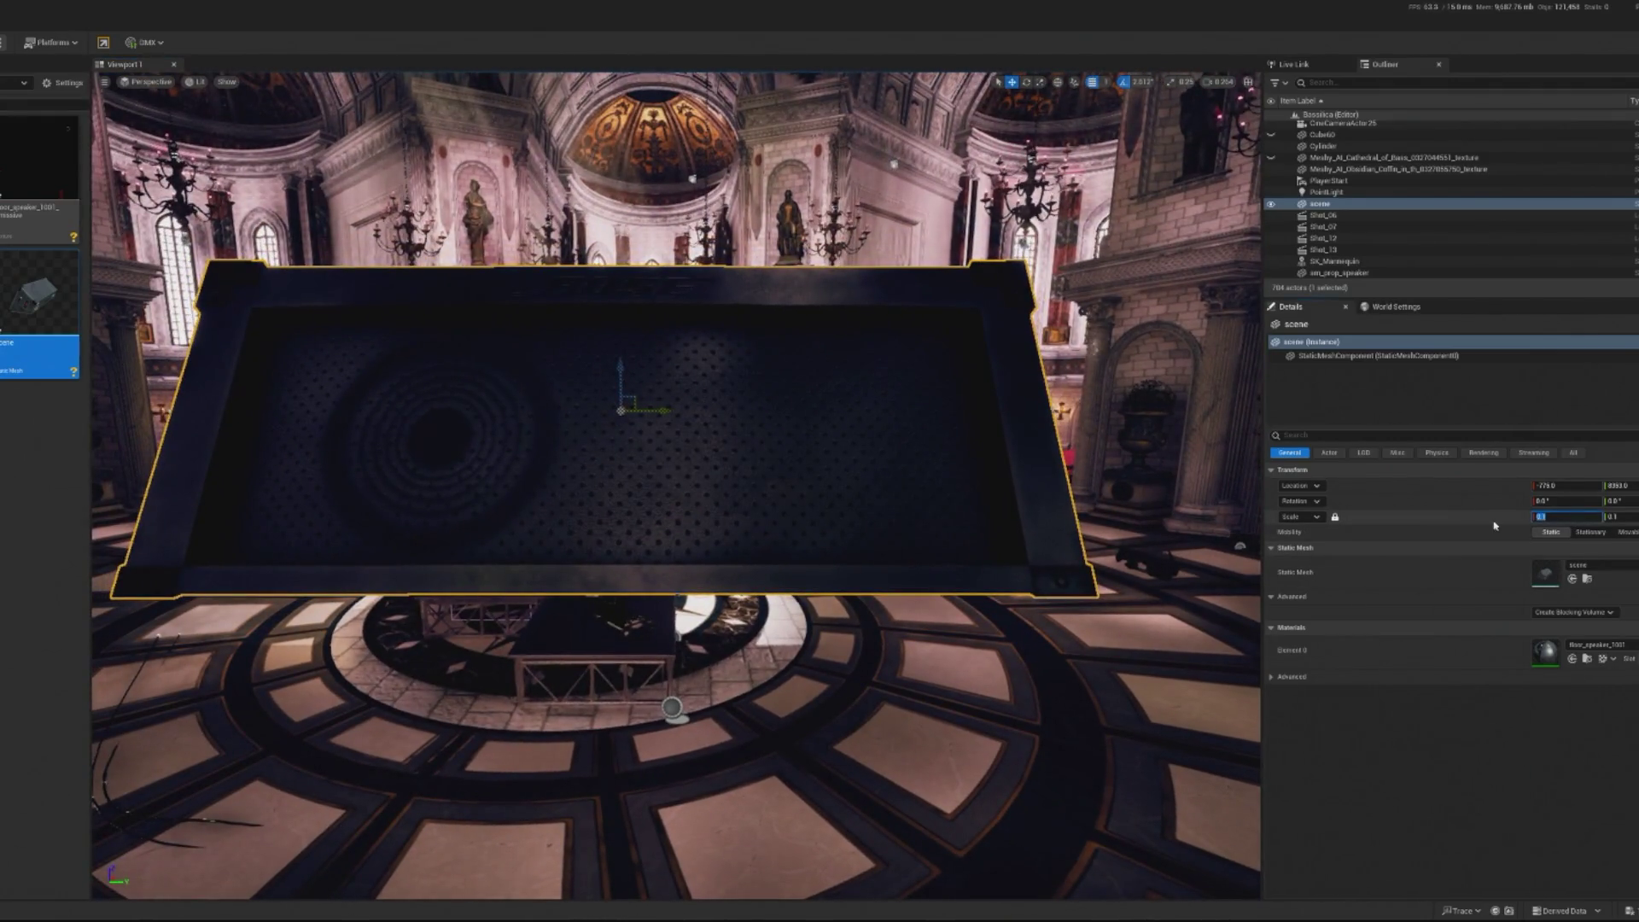
pyautogui.write('0.801')
pyautogui.press('Return')
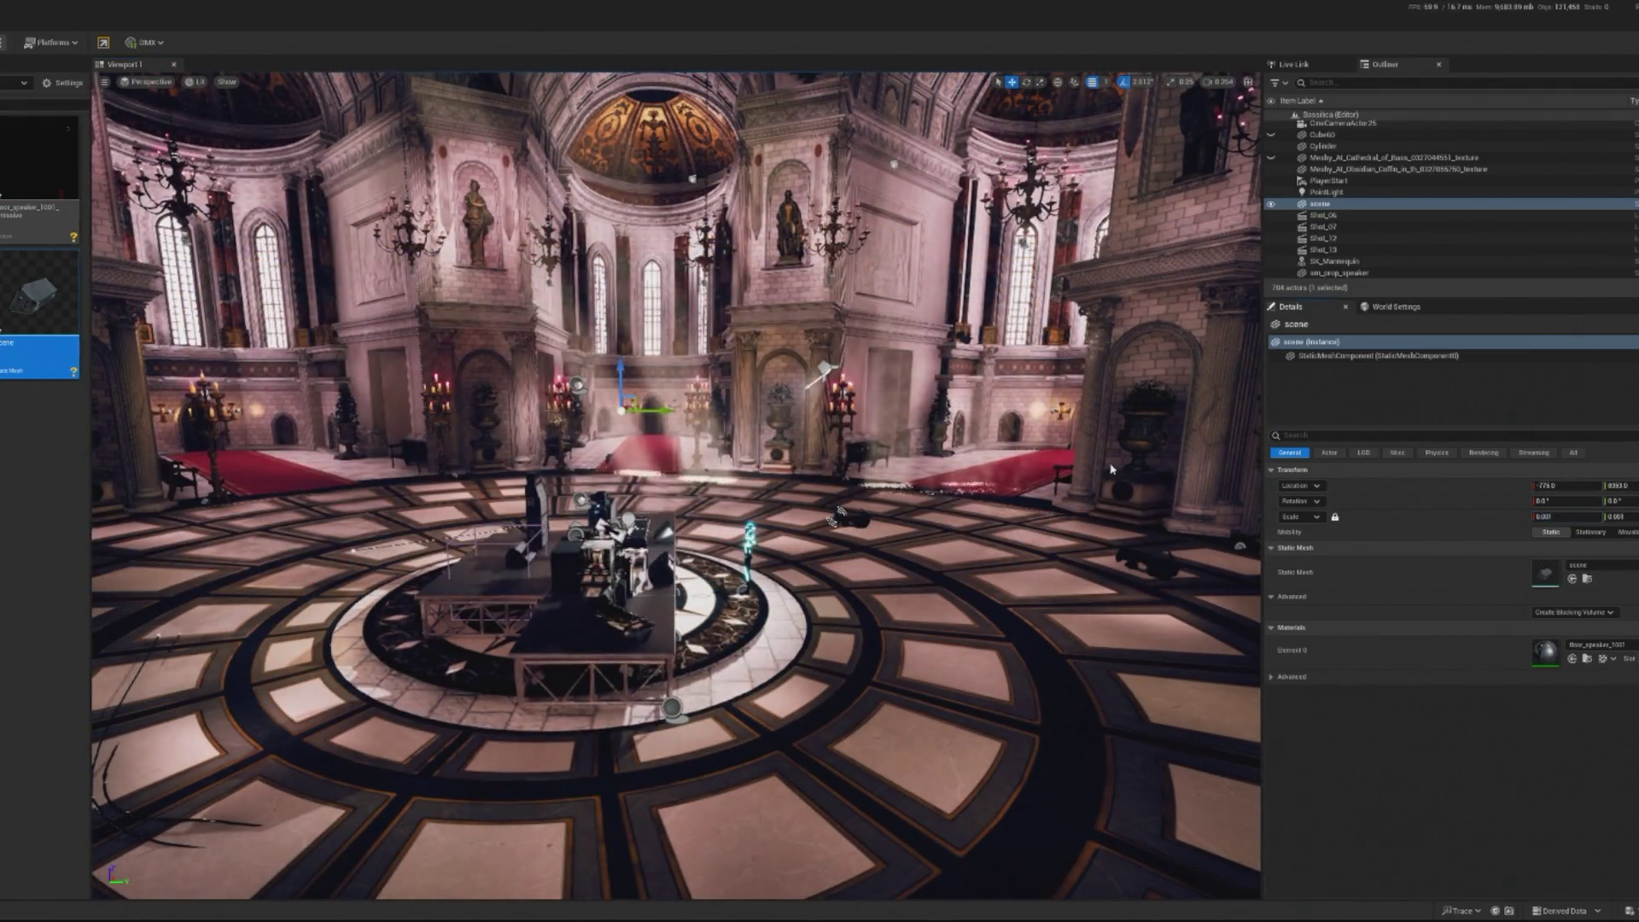
pyautogui.click(1562, 516)
pyautogui.write('0.01')
pyautogui.press('Return')
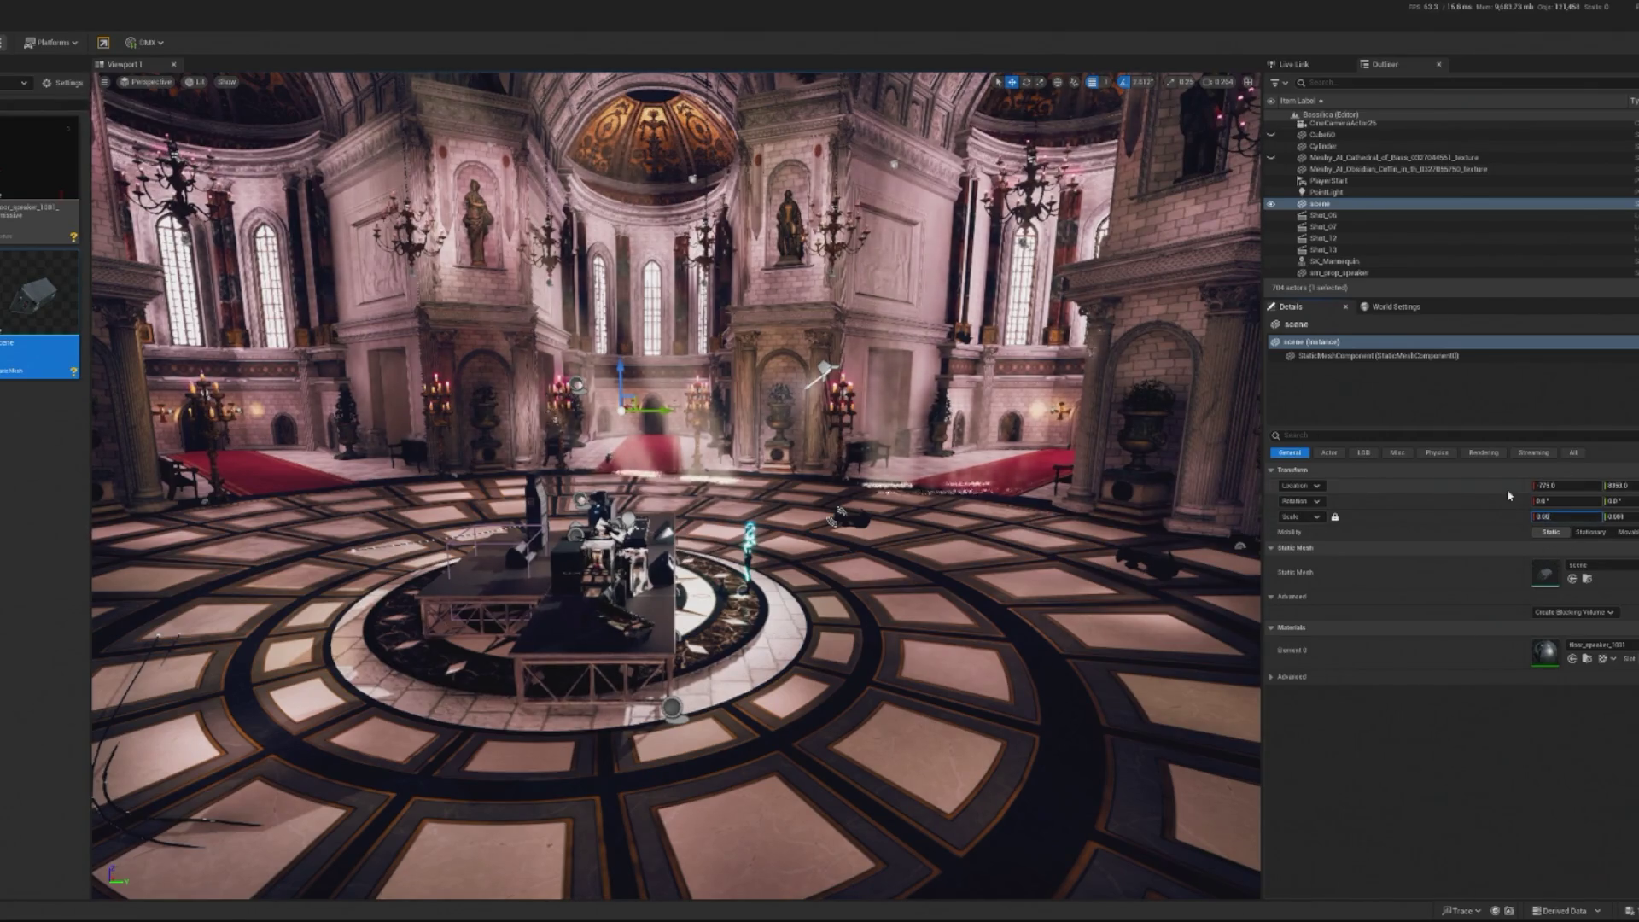
pyautogui.press('f')
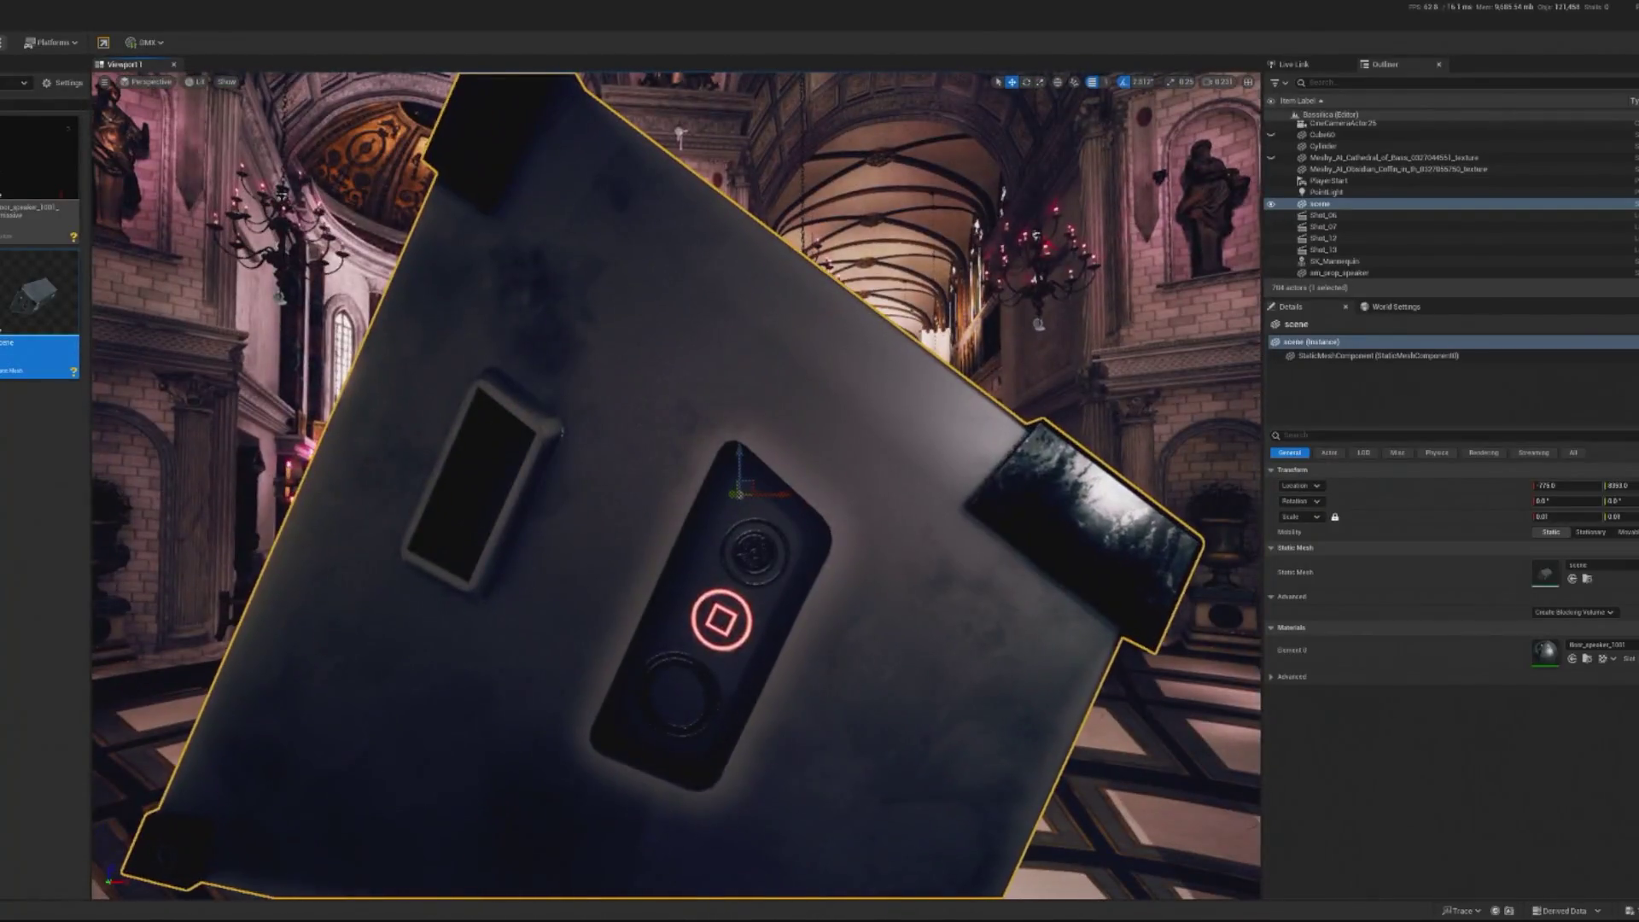
pyautogui.moveTo(1030, 844); pyautogui.dragTo(880, 726)
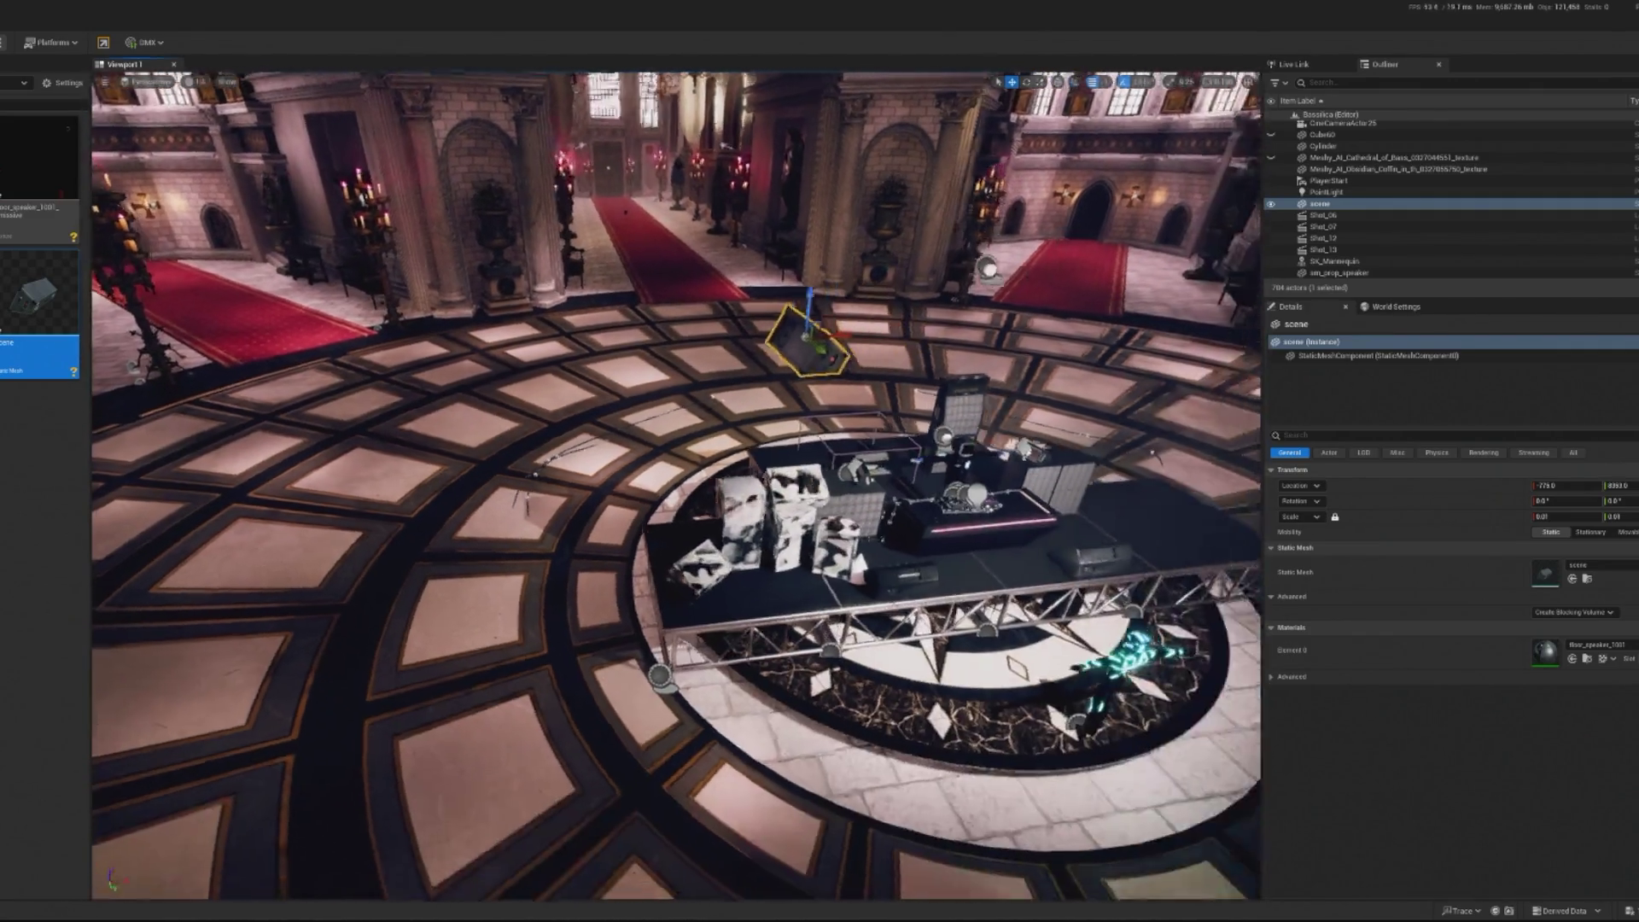
# Drop the speaker onto the stage floor, move it right, and find the speaker set's material
pyautogui.press('End')
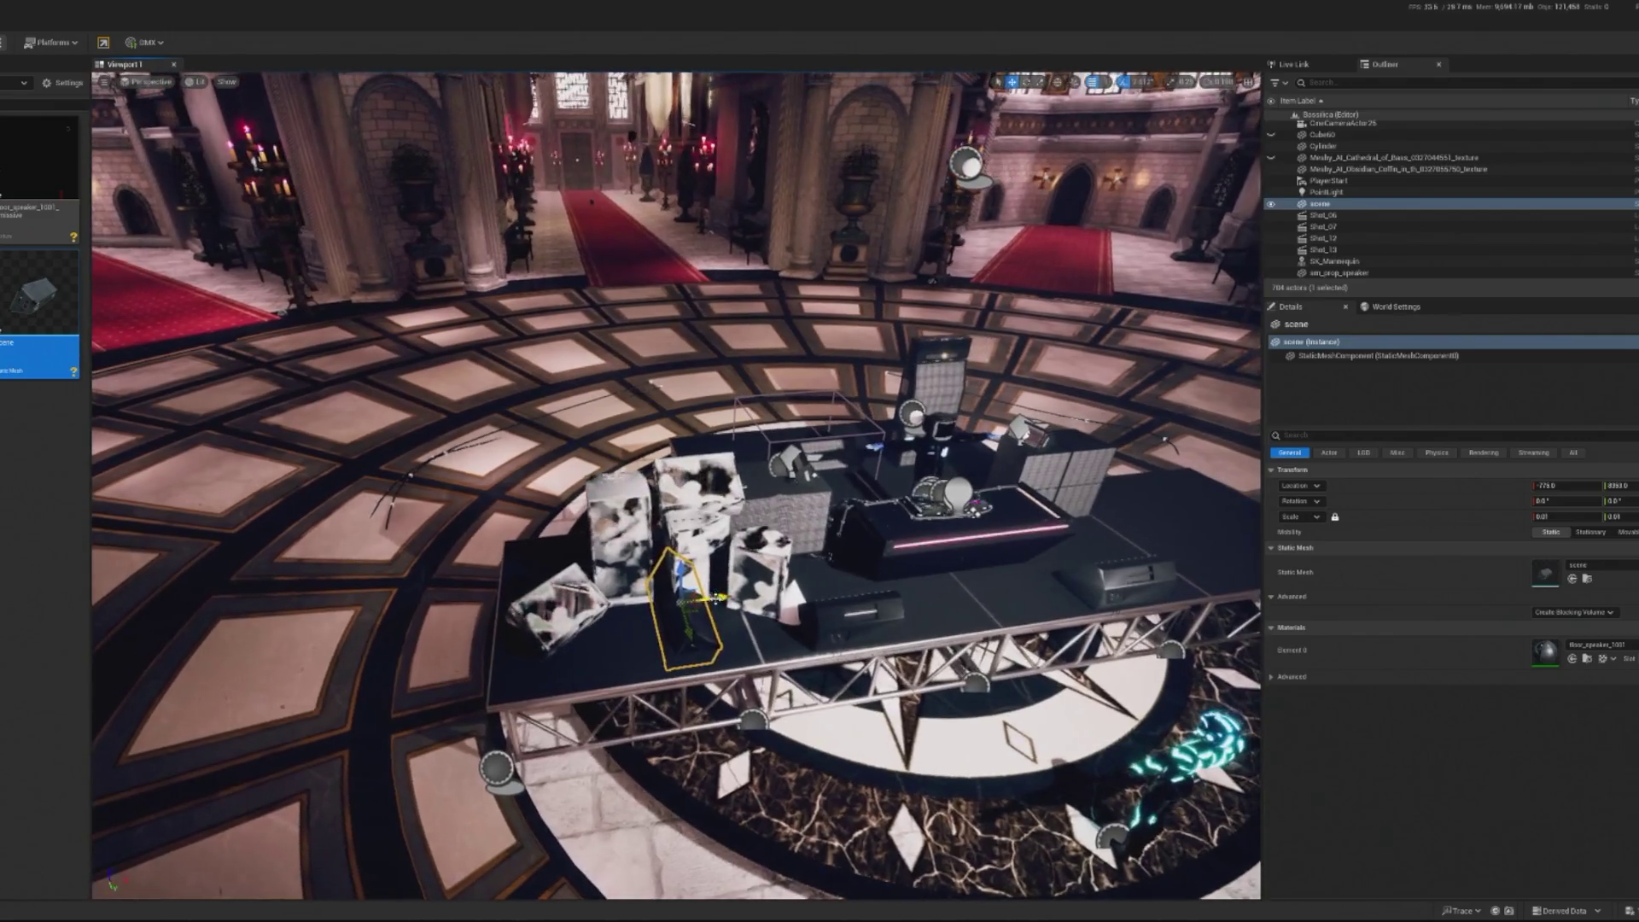
pyautogui.moveTo(715, 598); pyautogui.dragTo(1144, 555)
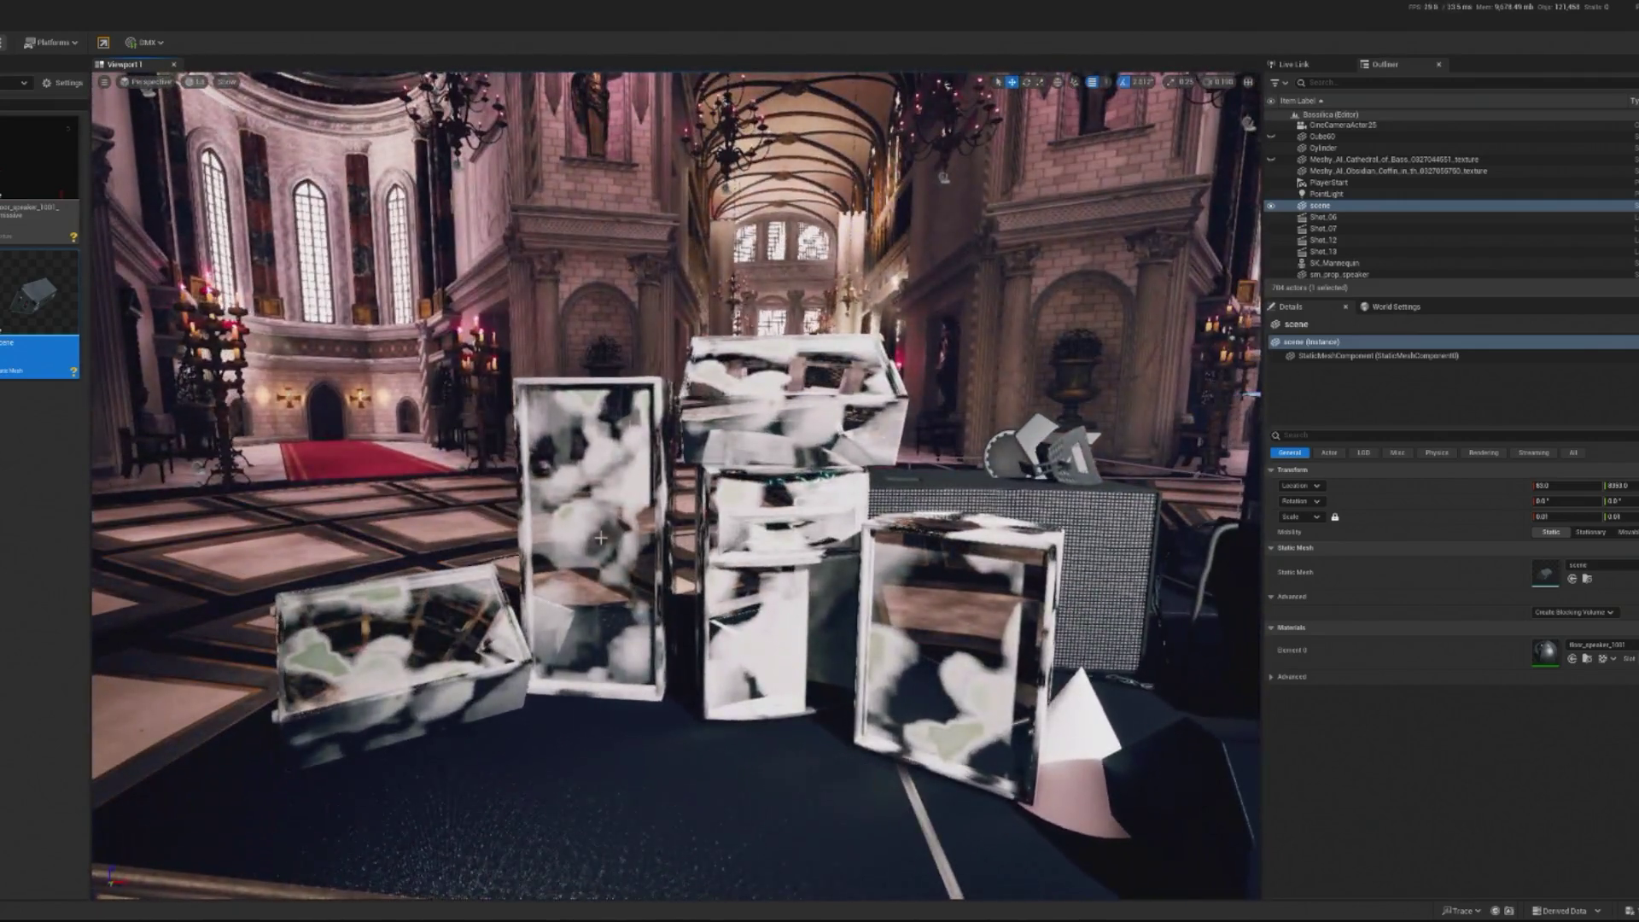
pyautogui.click(600, 538)
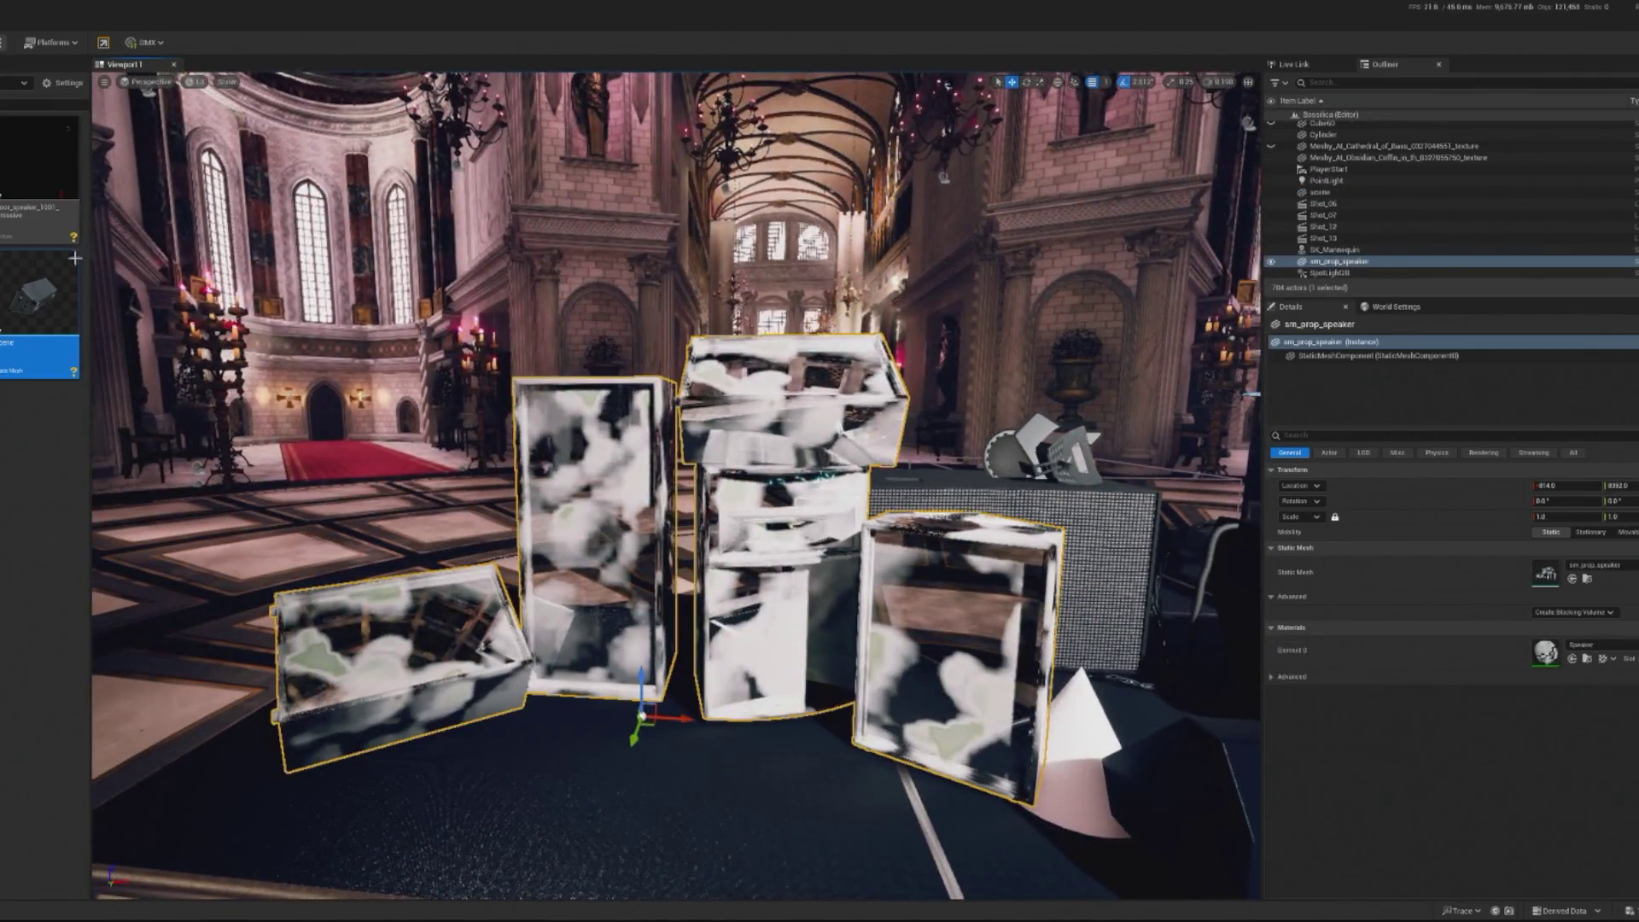
pyautogui.click(1589, 661)
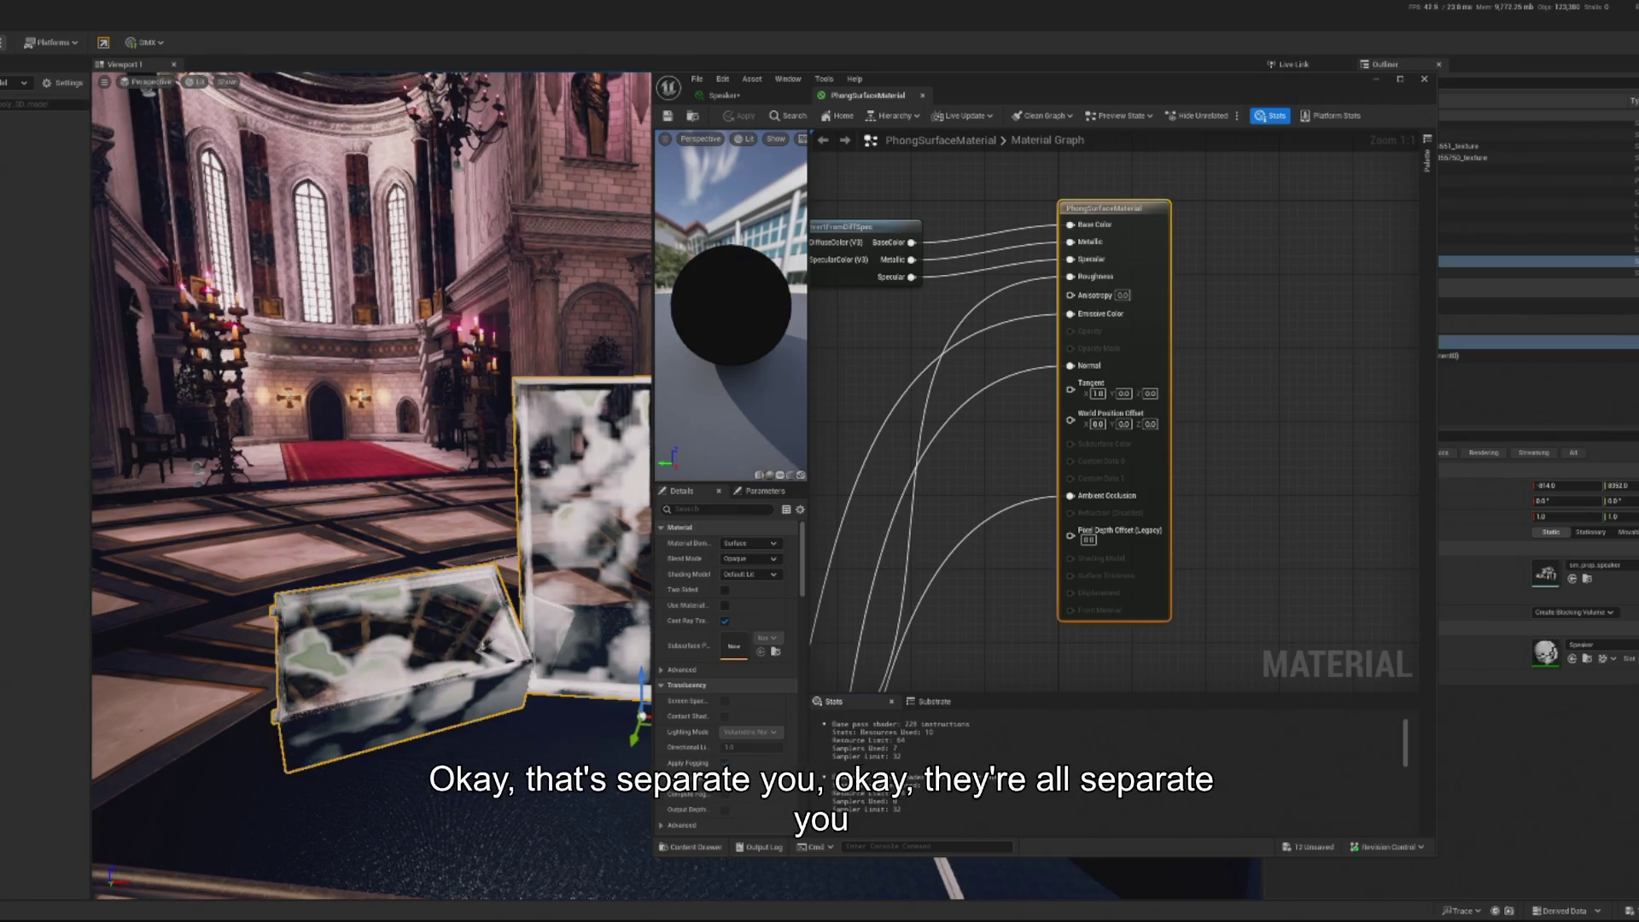
# Delete the patchy speaker set and reimport the speaker textures, overwriting the existing ones
pyautogui.click(1424, 79)
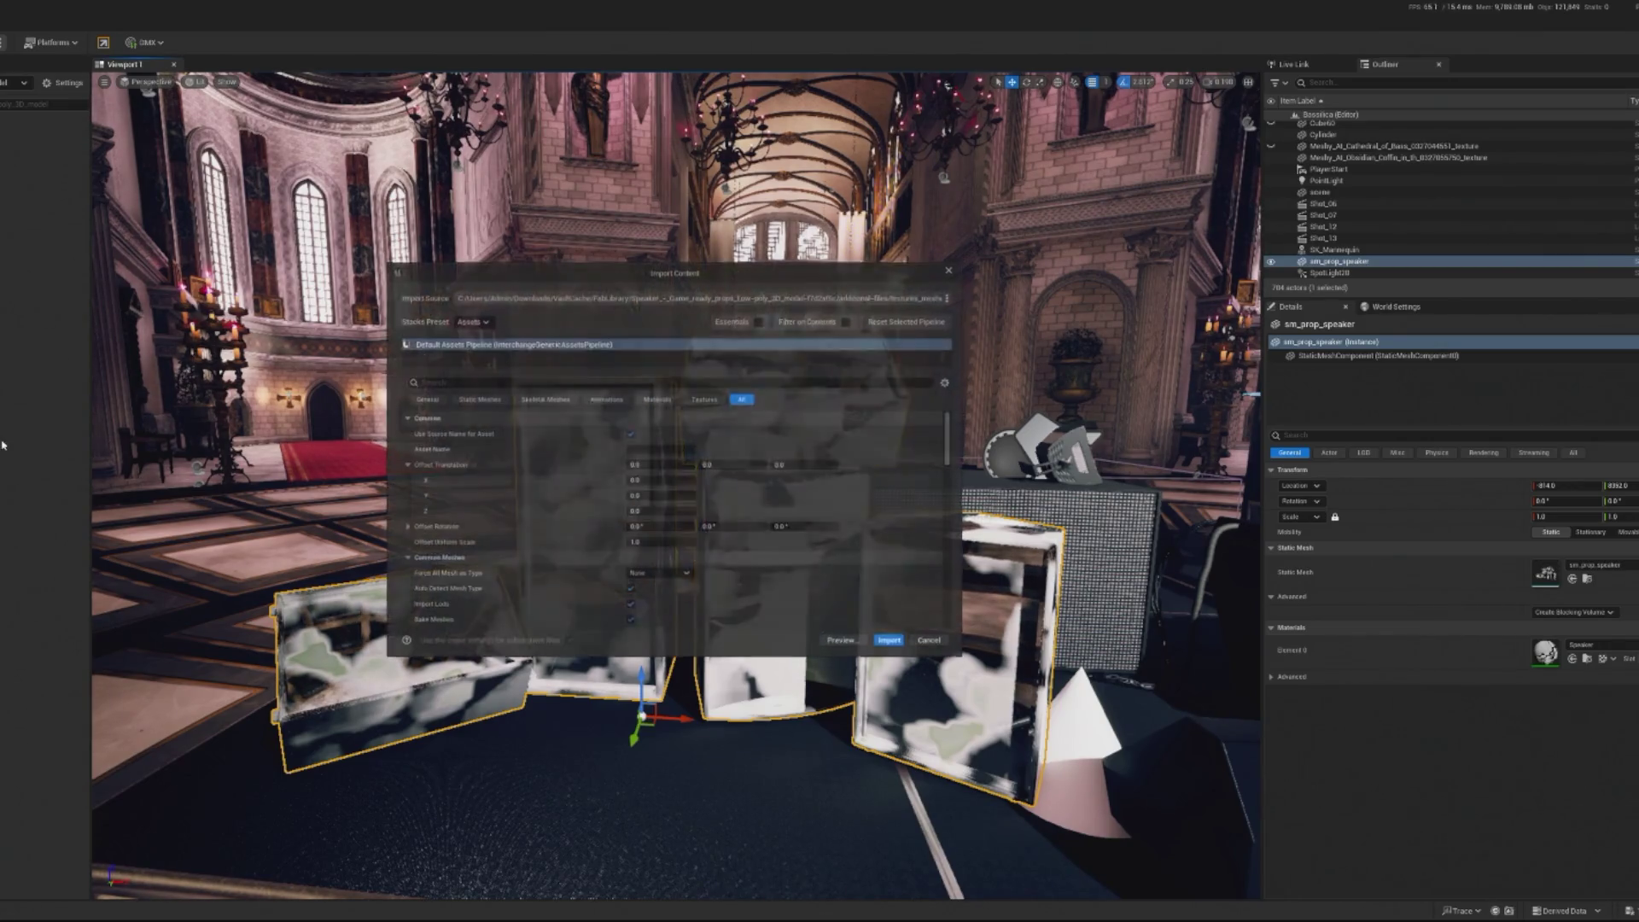
pyautogui.press('Return')
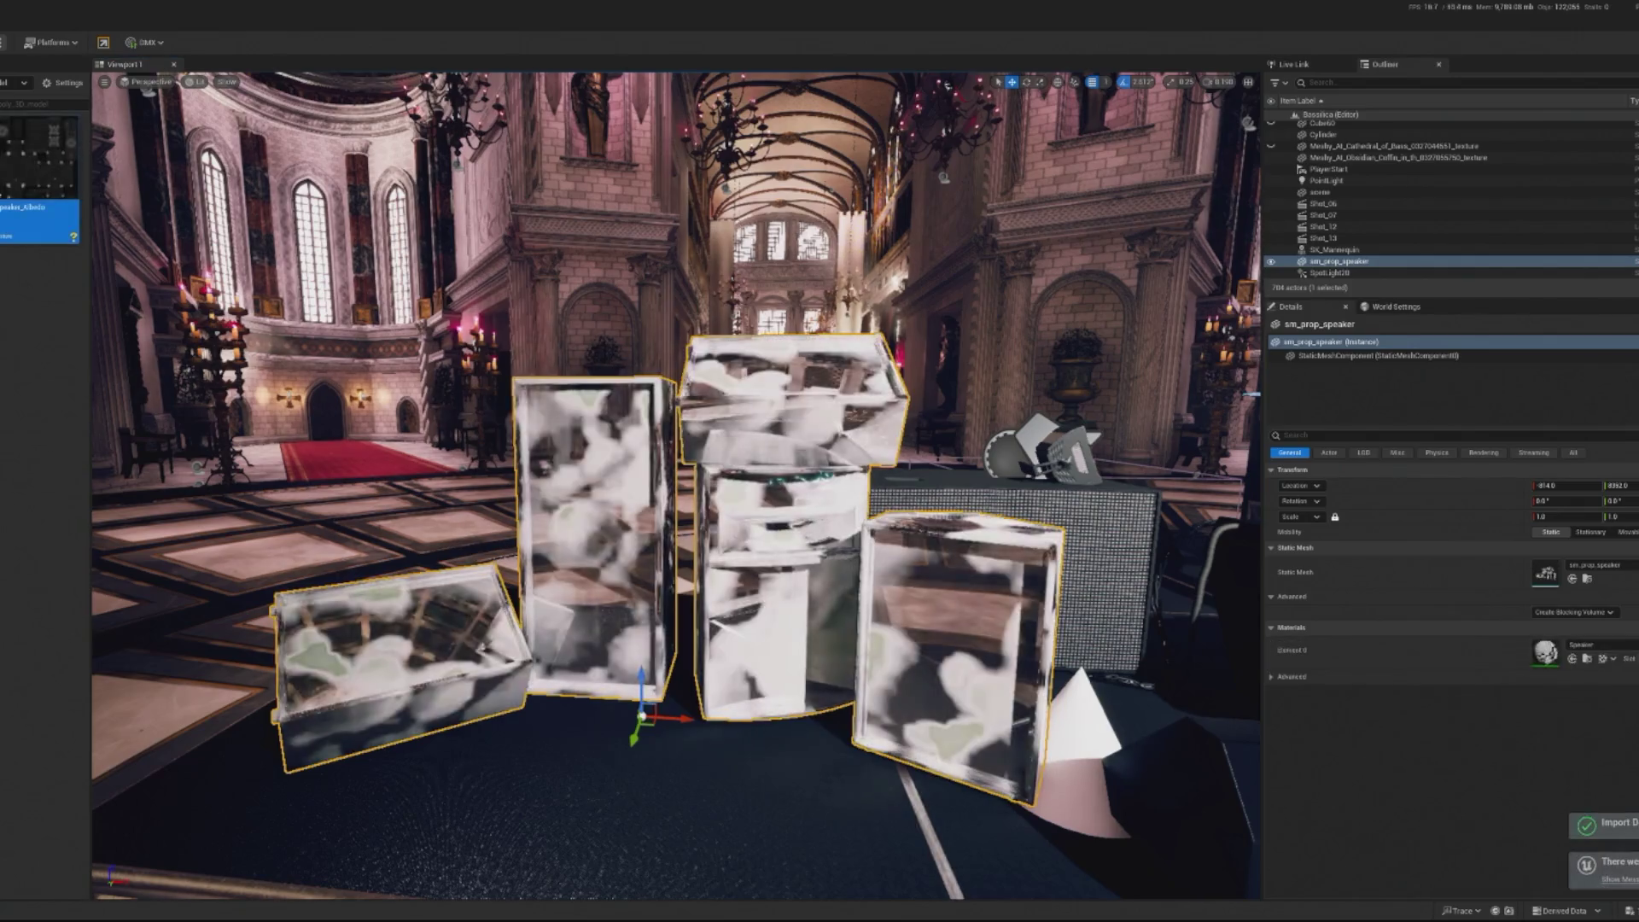
pyautogui.press('Delete')
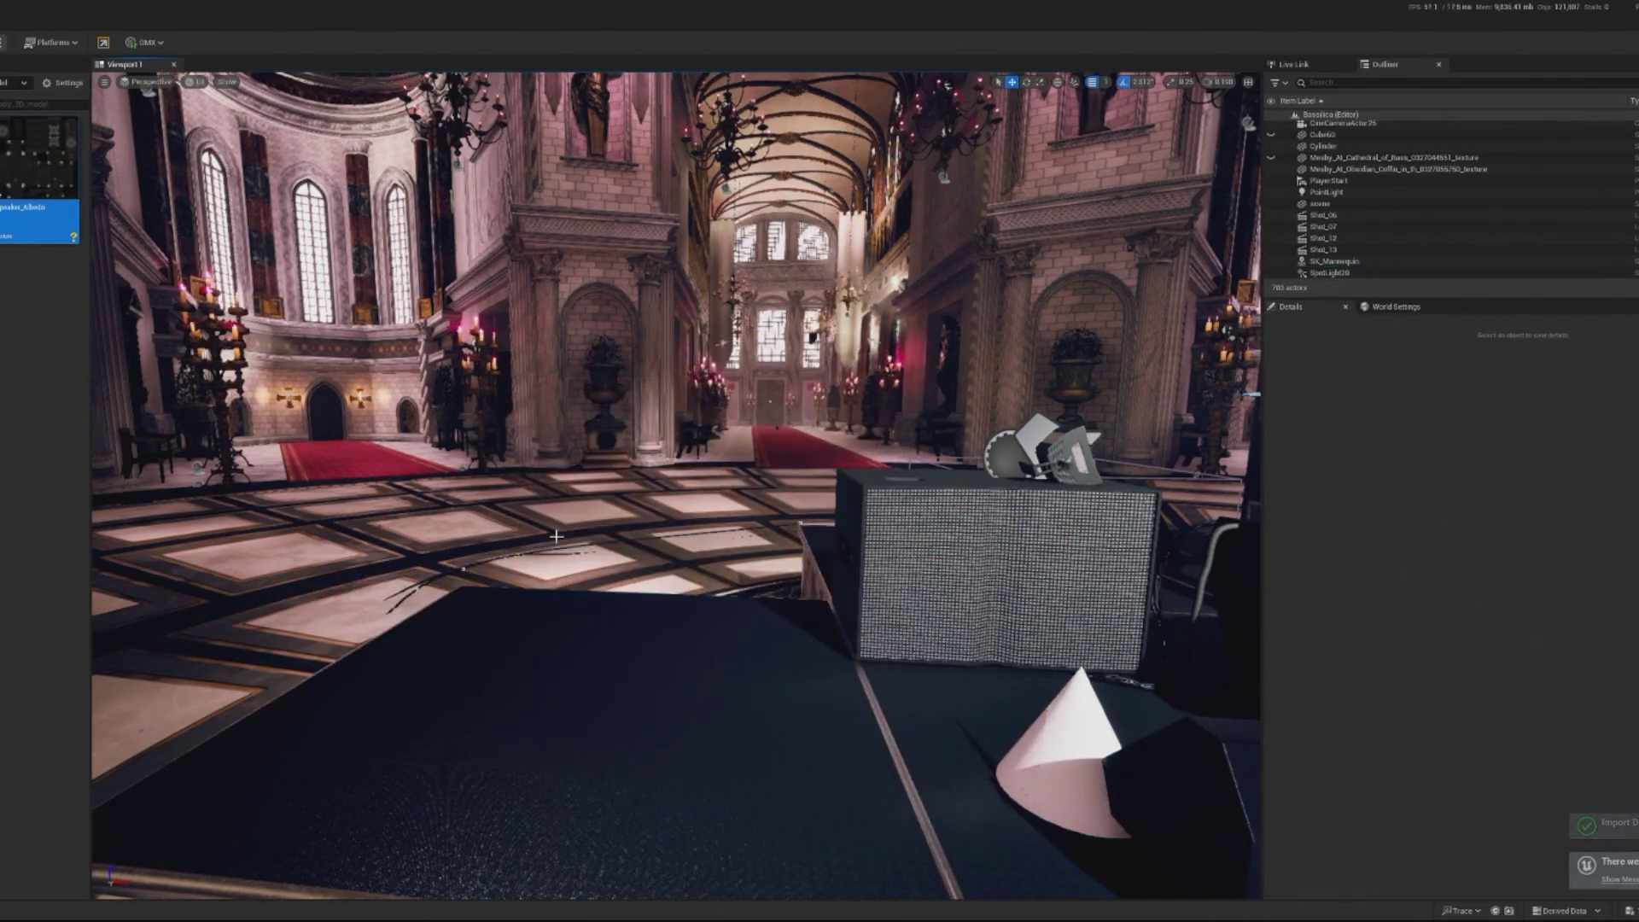
pyautogui.click(7, 390)
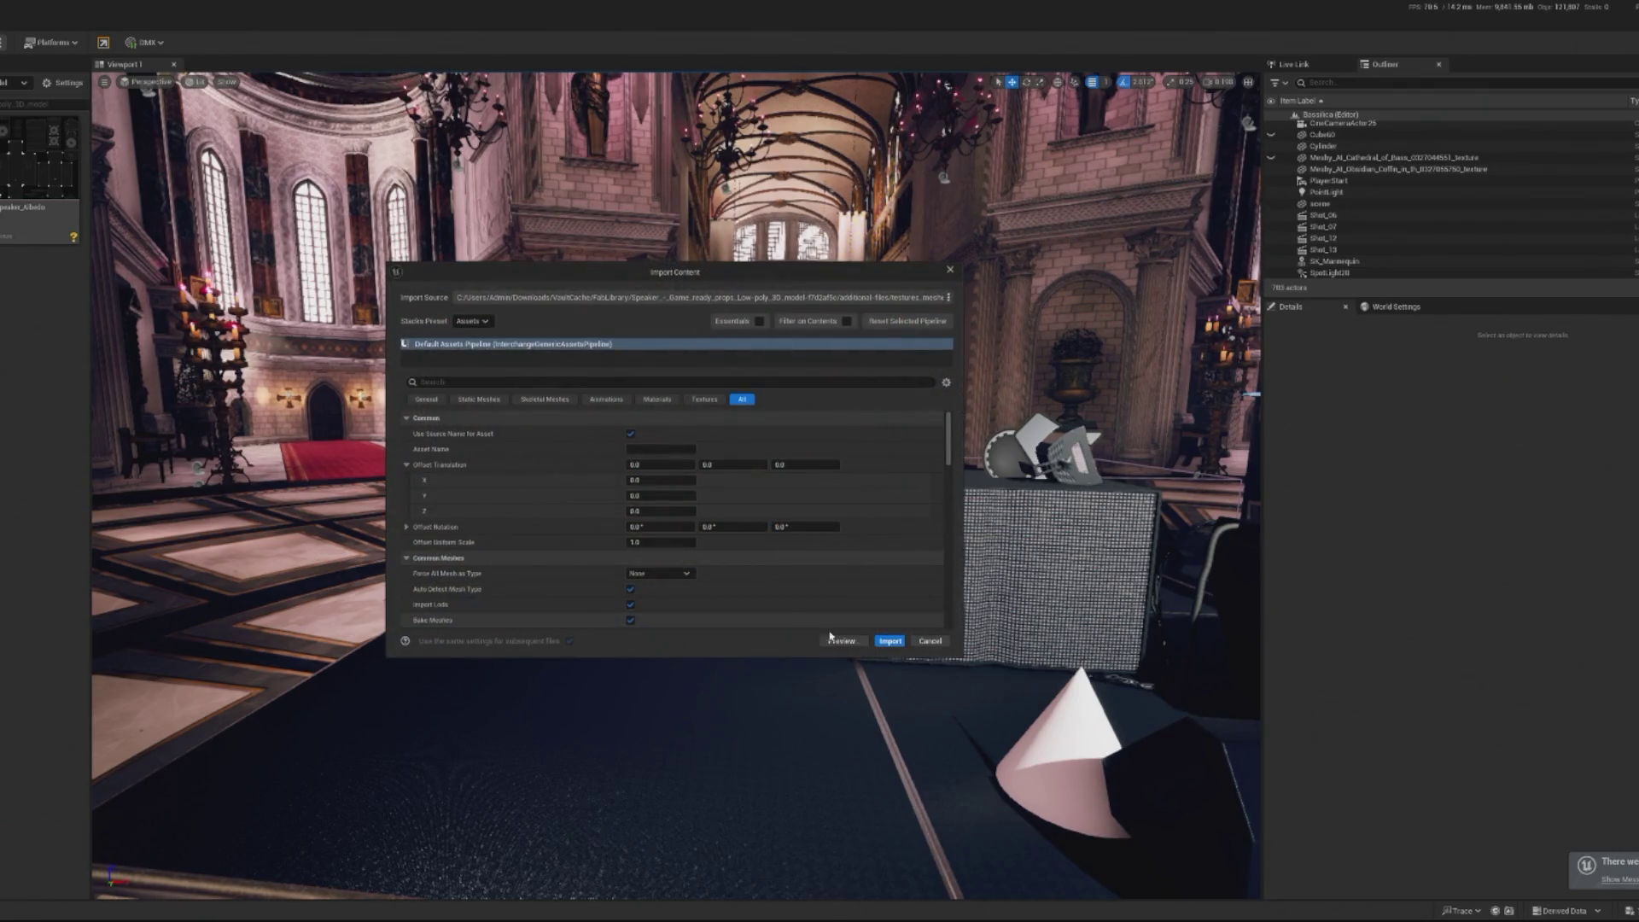
pyautogui.click(890, 647)
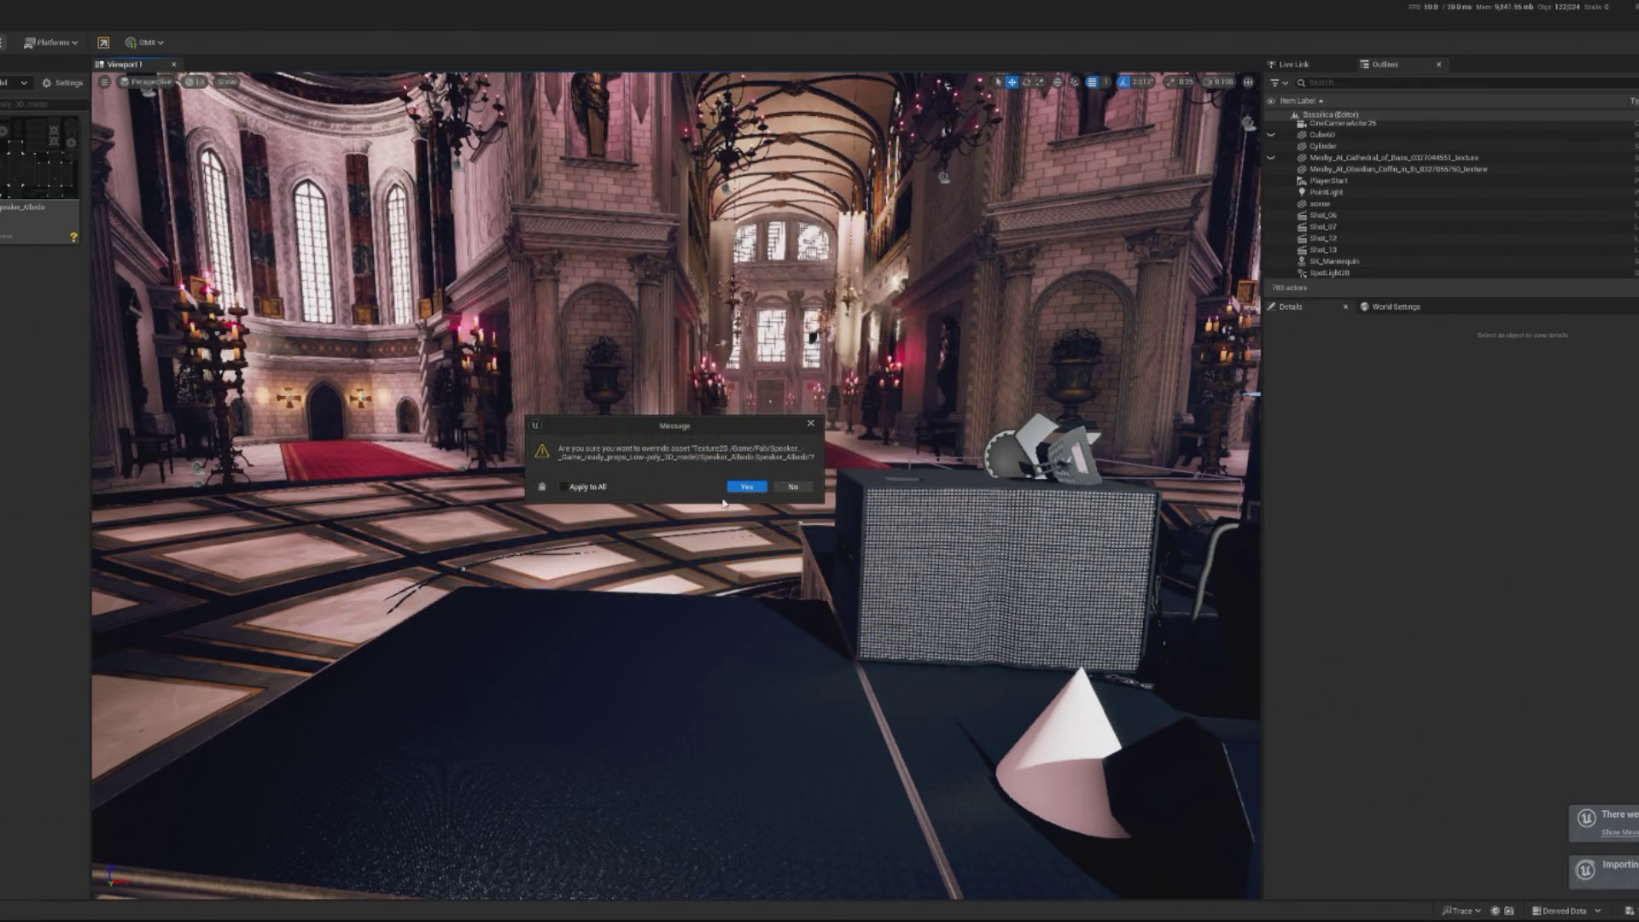
pyautogui.click(746, 487)
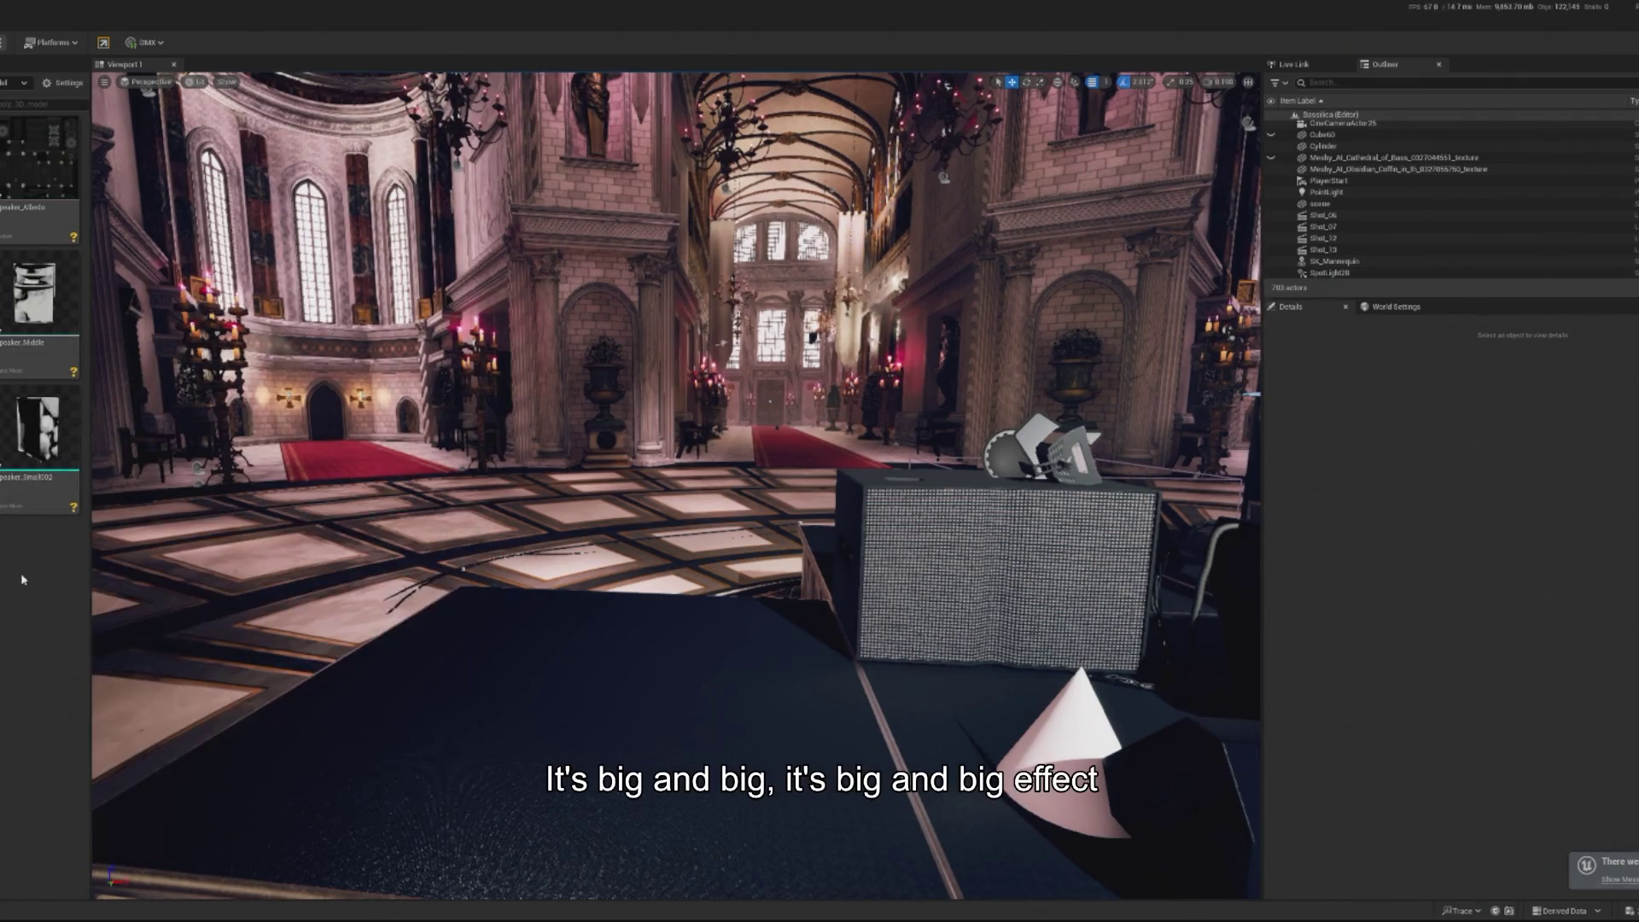
# Select the Speaker_Small002 texture, import the remaining textures, and move the material window aside
pyautogui.click(53, 471)
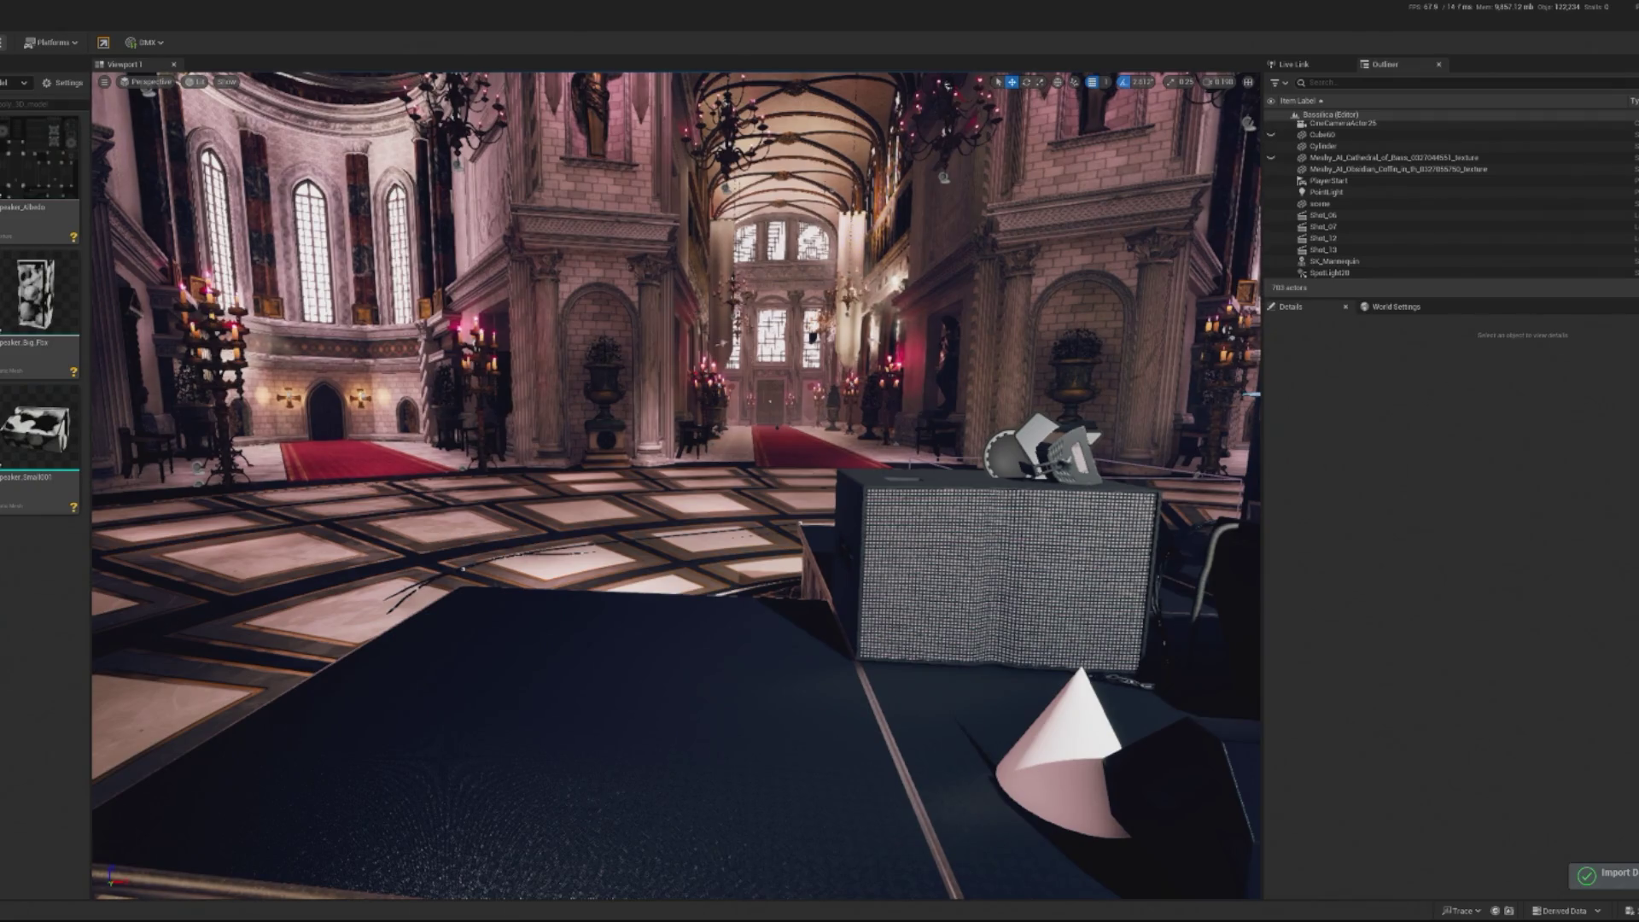
pyautogui.moveTo(4, 613)
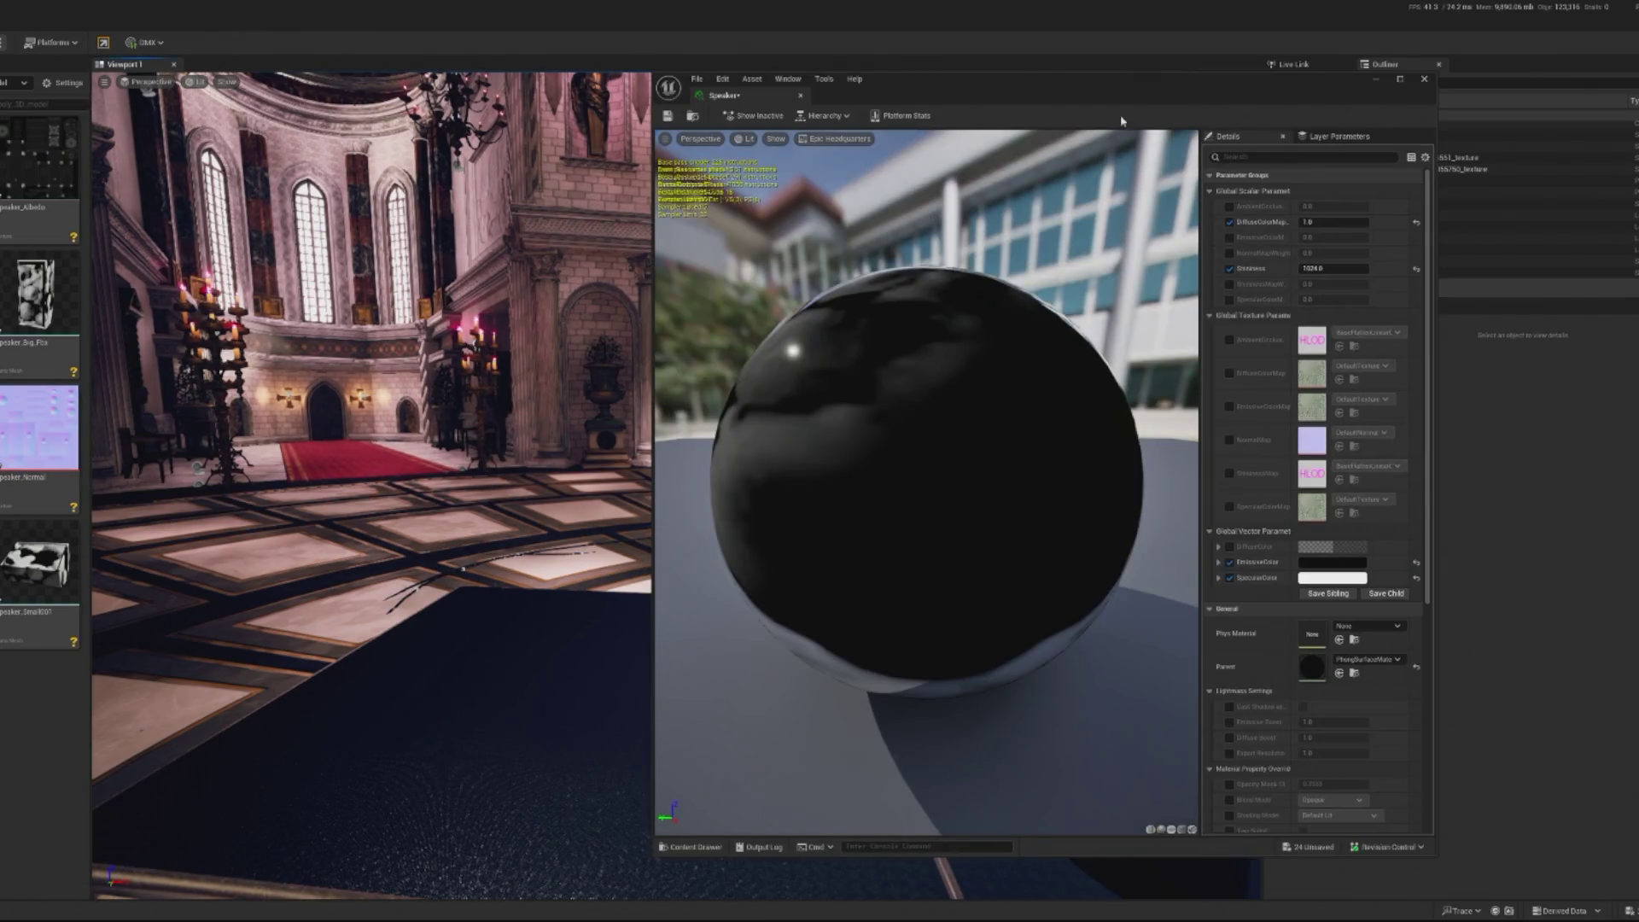
pyautogui.moveTo(1120, 114); pyautogui.dragTo(933, 112)
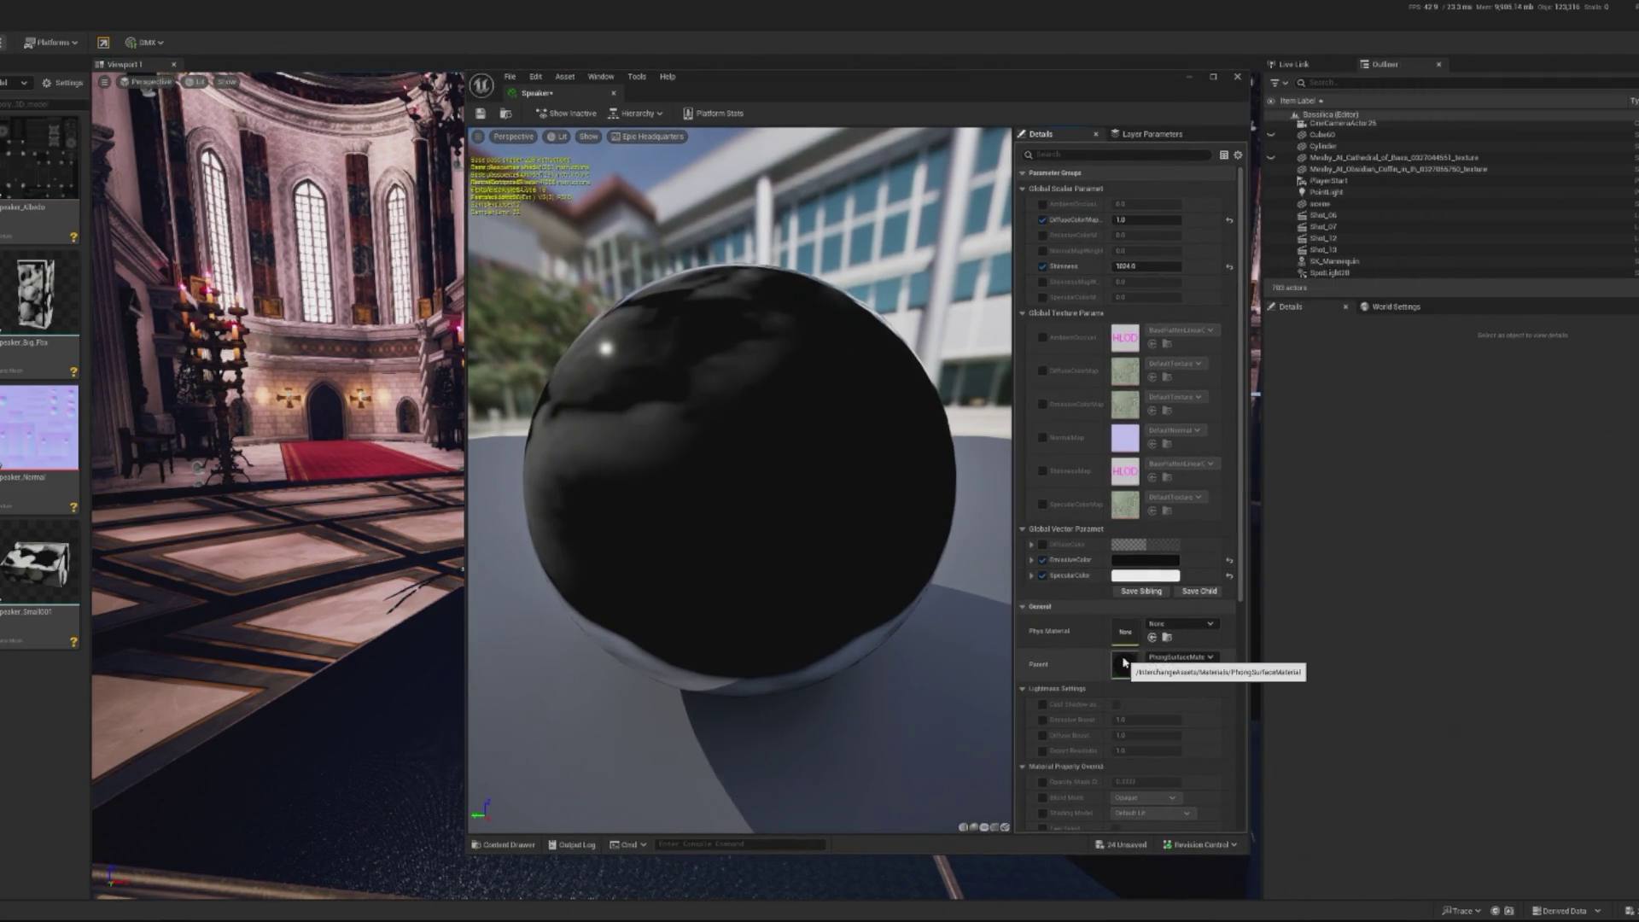
# Open the parent PhongSurfaceMaterial graph and delete its old Diffuse/Specular Color node network
pyautogui.doubleClick(1123, 663)
pyautogui.scroll(-6, 736, 426)
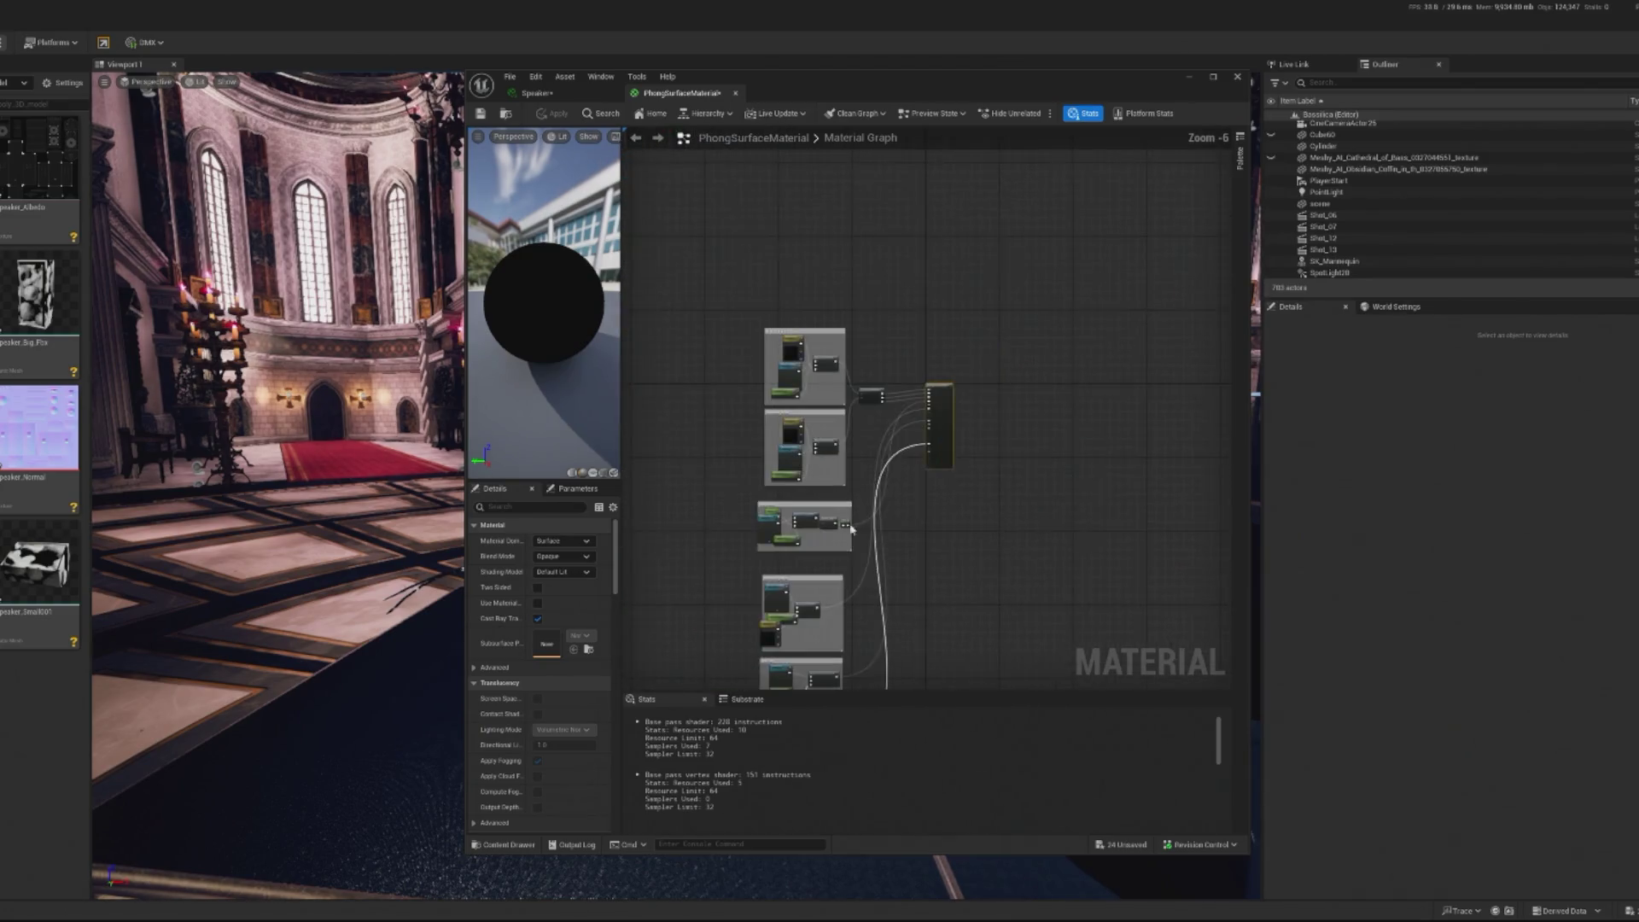
pyautogui.scroll(3, 796, 214)
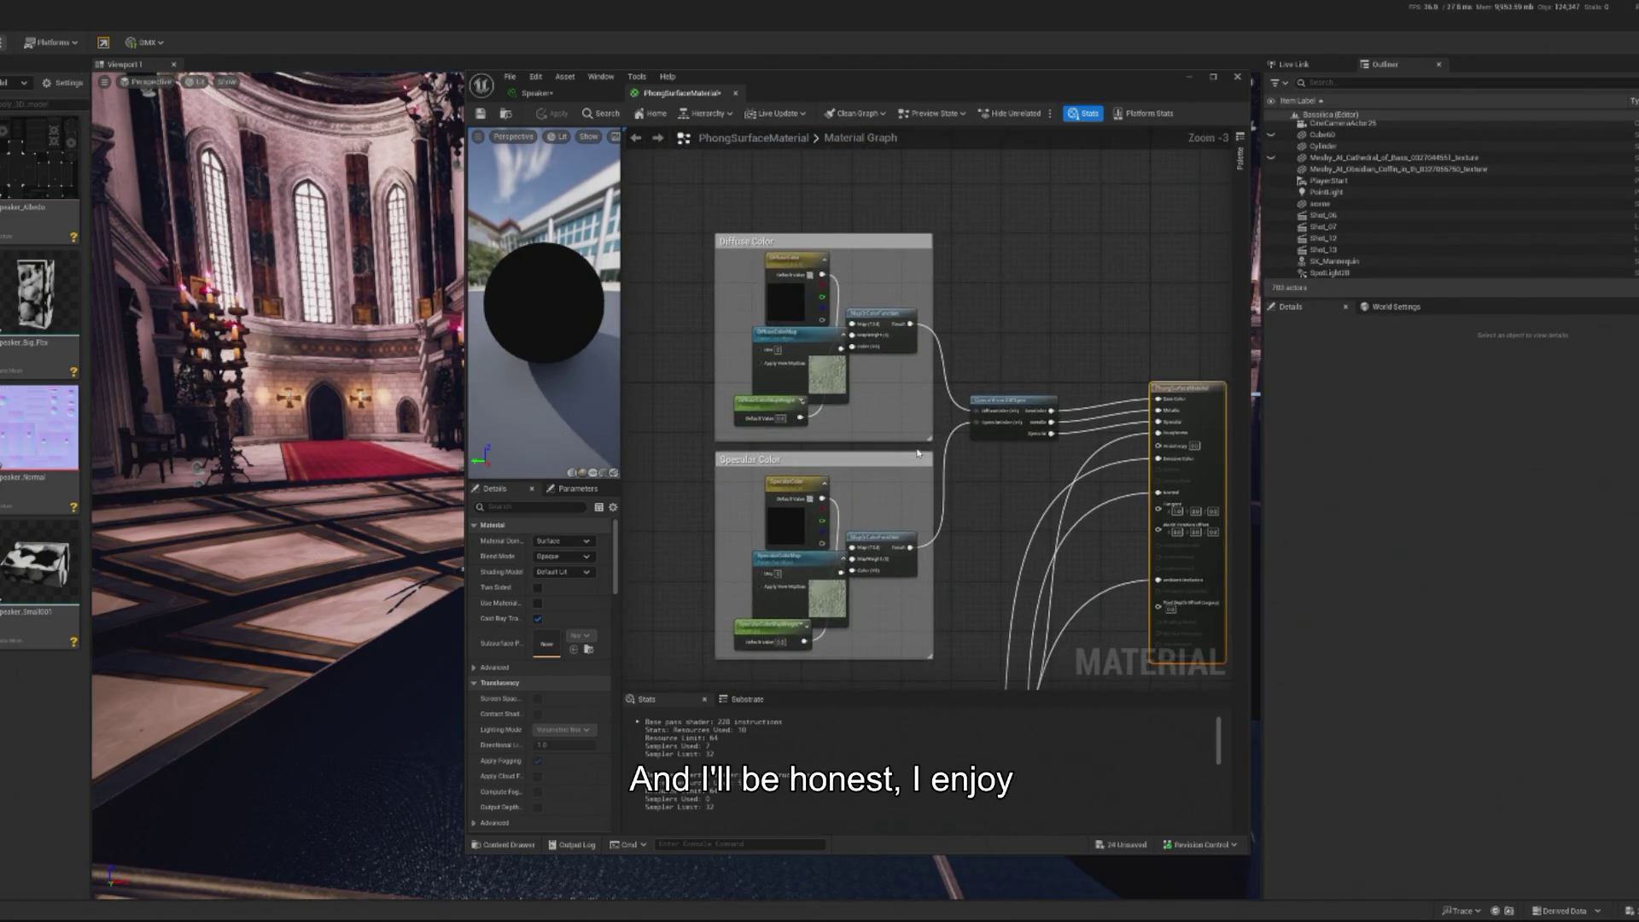
pyautogui.moveTo(918, 409); pyautogui.dragTo(931, 459)
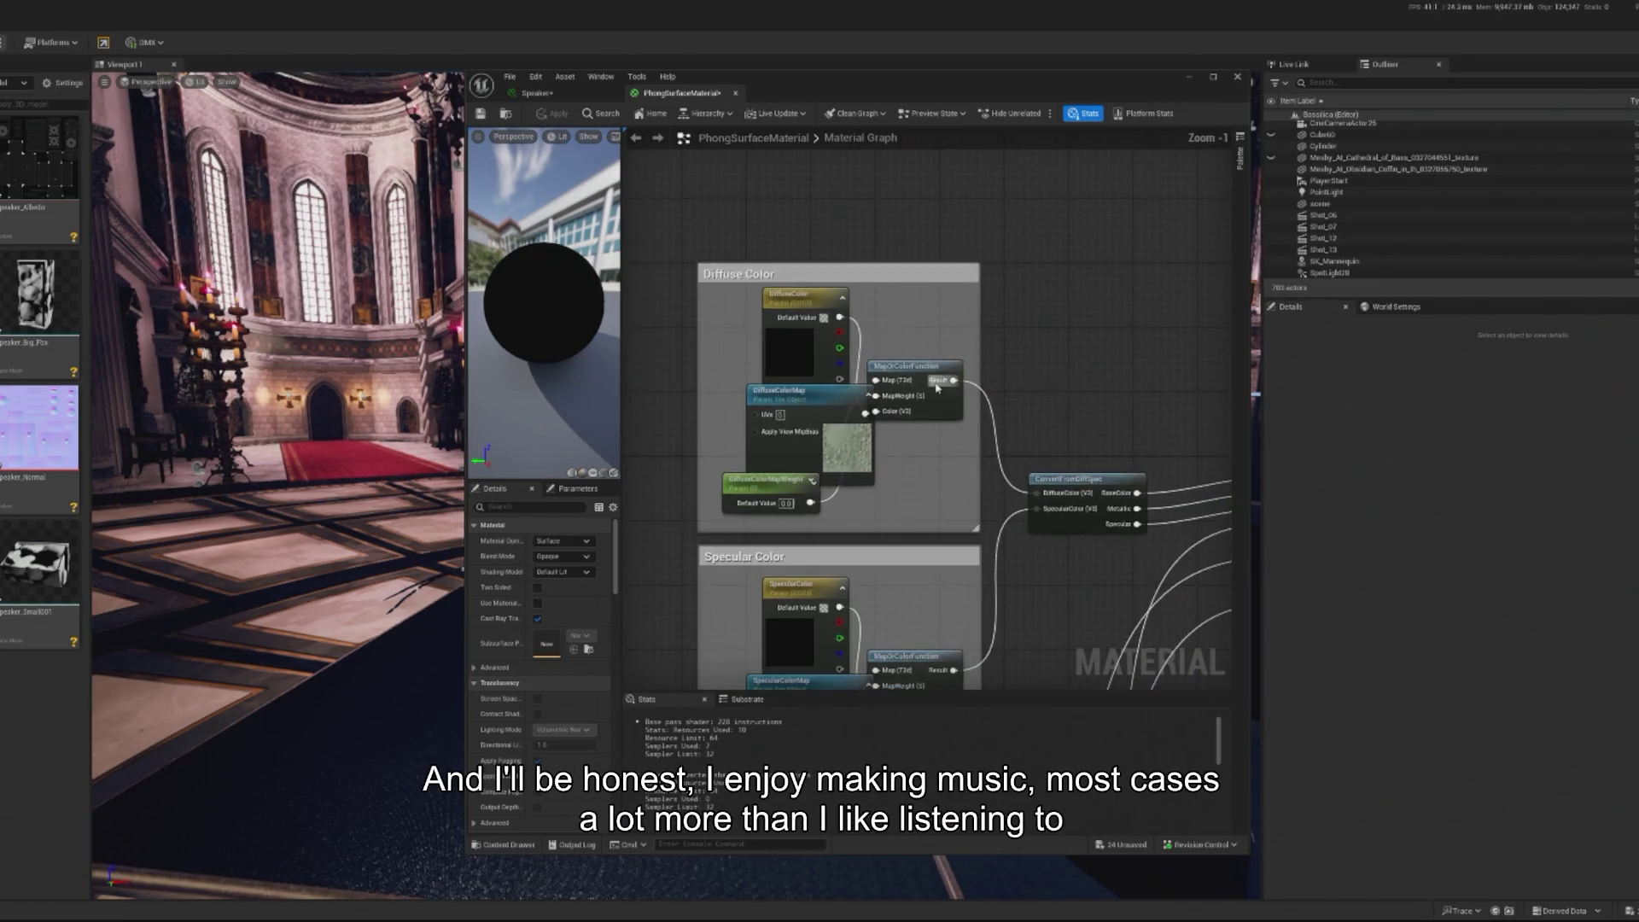
pyautogui.scroll(-4, 939, 282)
pyautogui.moveTo(768, 207); pyautogui.dragTo(768, 61)
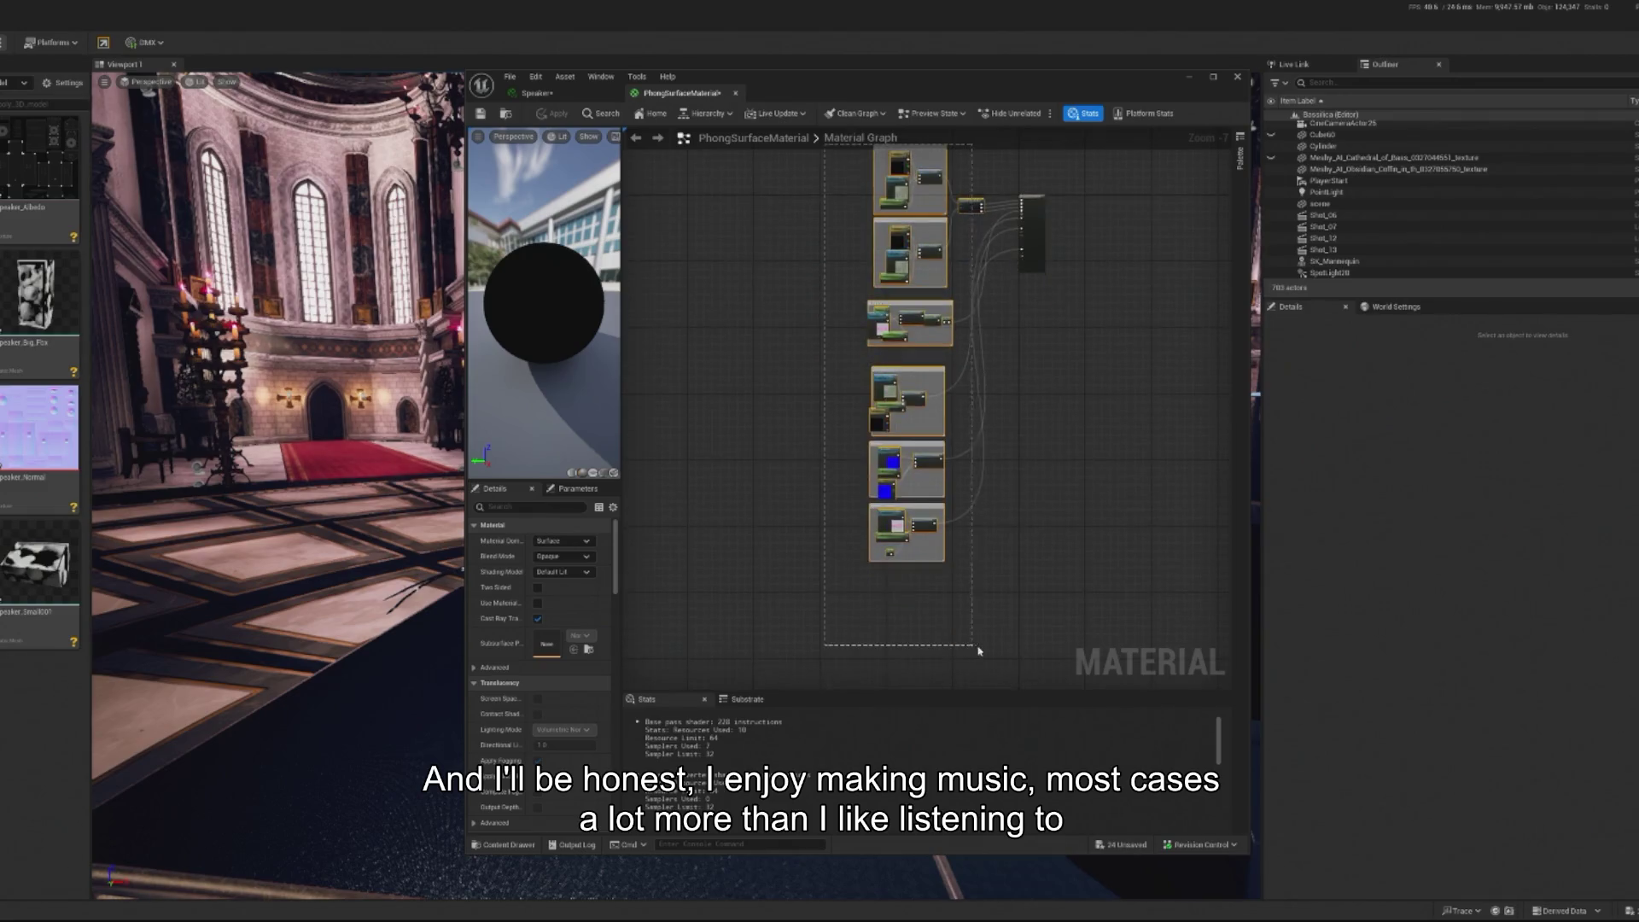
pyautogui.hotkey('ctrl', 'a')
pyautogui.press('Delete')
# Add a Speaker_Albedo texture sample to the graph and wire it into Base Color
pyautogui.scroll(5, 930, 248)
pyautogui.scroll(2, 914, 395)
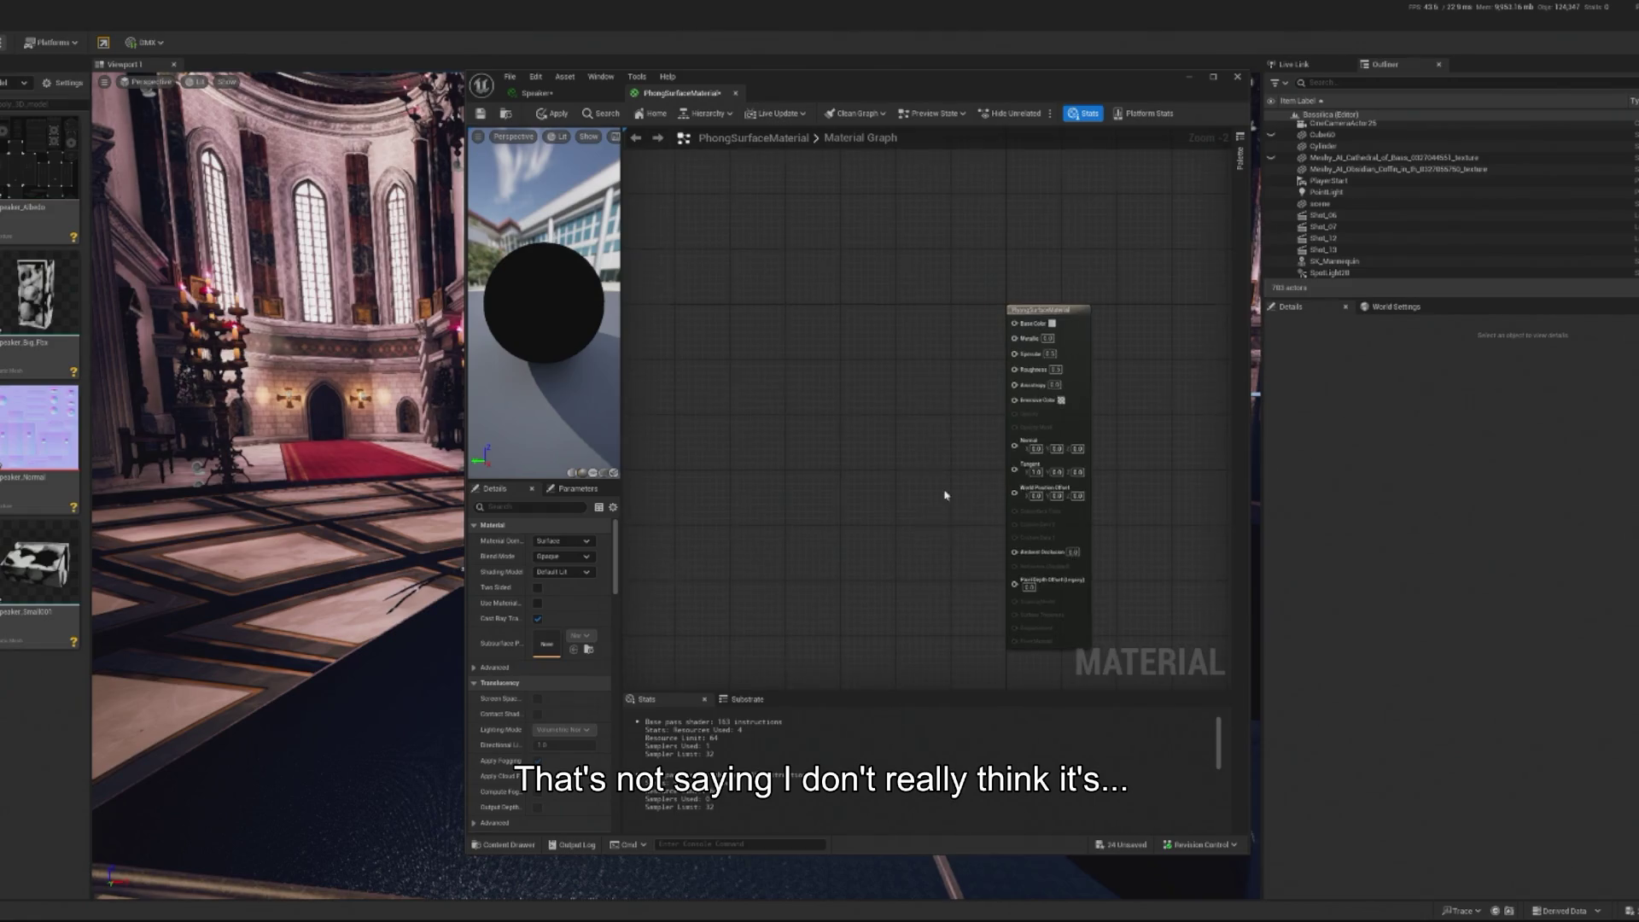
pyautogui.moveTo(39, 222)
pyautogui.mouseDown()
pyautogui.moveTo(94, 154)
pyautogui.moveTo(826, 319)
pyautogui.moveTo(801, 278)
pyautogui.moveTo(722, 241)
pyautogui.mouseUp()
pyautogui.moveTo(829, 262); pyautogui.dragTo(1043, 247)
pyautogui.moveTo(767, 261)
pyautogui.mouseDown()
pyautogui.moveTo(836, 232)
pyautogui.moveTo(808, 247)
pyautogui.mouseUp()
# Wire a Metallic texture sample and the Speaker_Normal texture into the material, then apply
pyautogui.click(554, 113)
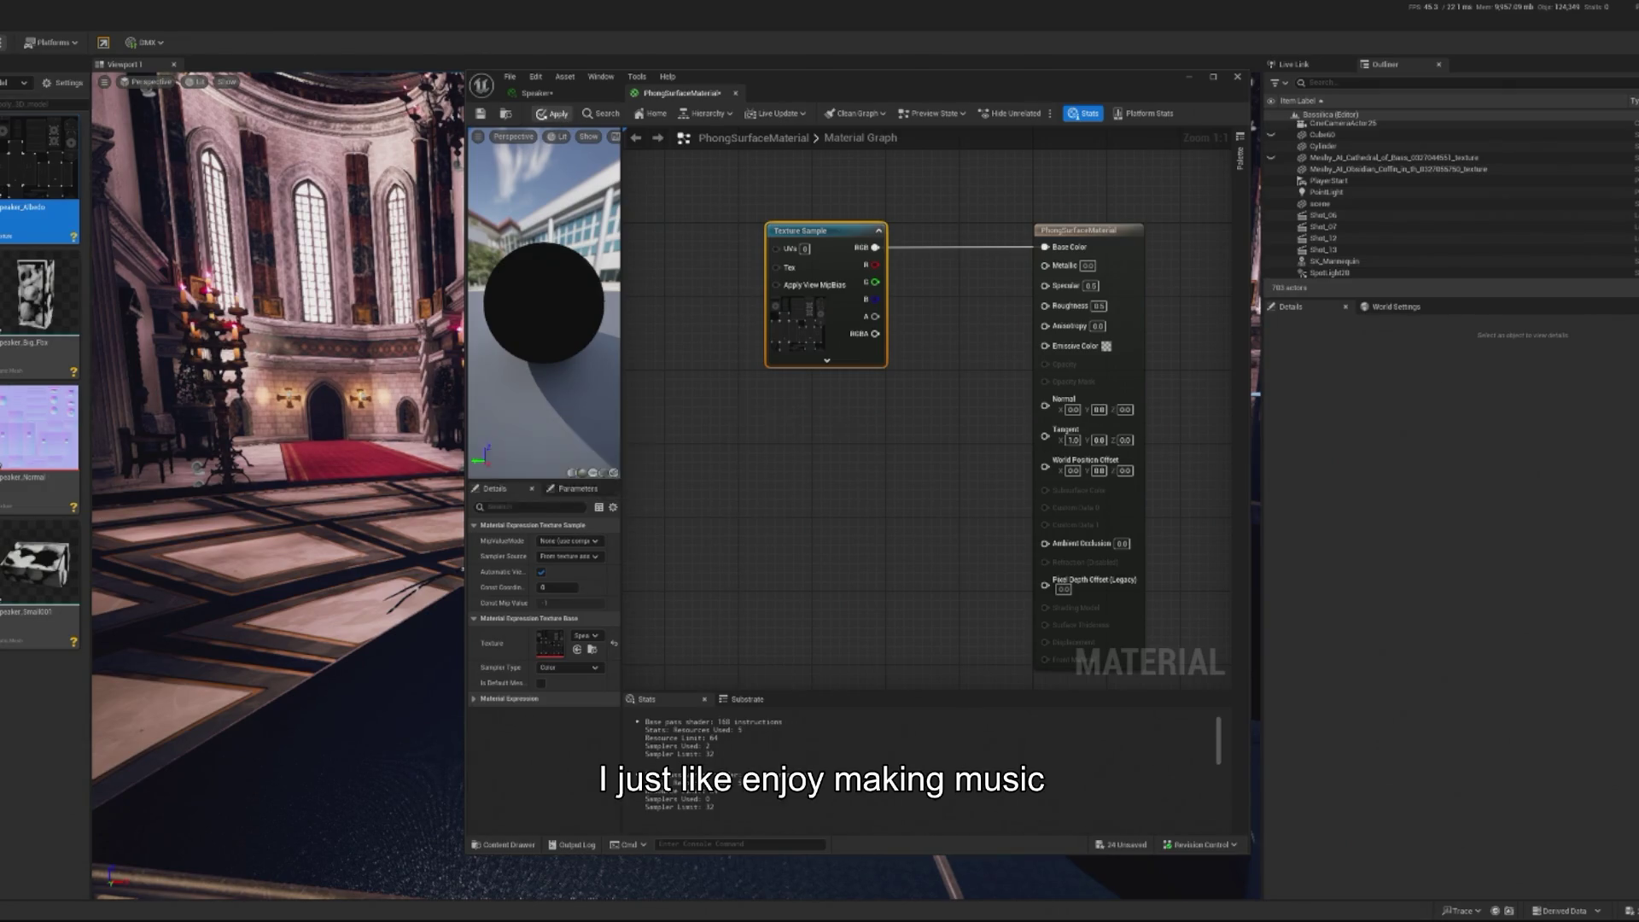
pyautogui.hotkey('ctrl', 'w')
pyautogui.moveTo(811, 488)
pyautogui.mouseDown()
pyautogui.moveTo(1016, 367)
pyautogui.moveTo(1045, 265)
pyautogui.mouseUp()
pyautogui.moveTo(770, 476)
pyautogui.mouseDown()
pyautogui.moveTo(844, 391)
pyautogui.moveTo(827, 385)
pyautogui.moveTo(835, 397)
pyautogui.mouseUp()
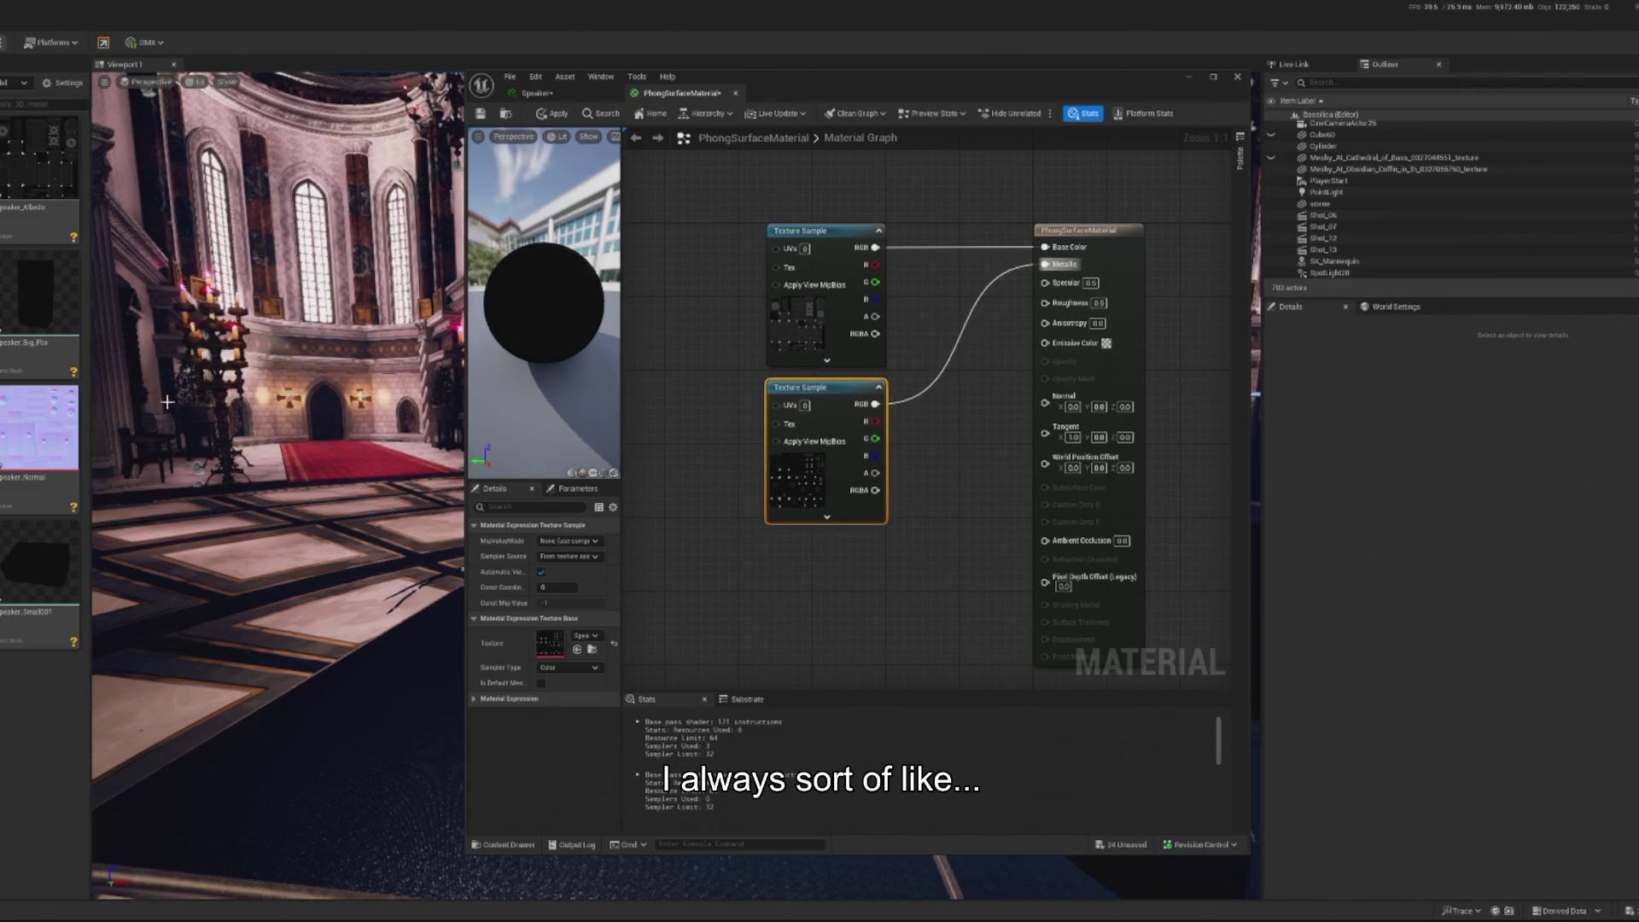
pyautogui.moveTo(40, 427)
pyautogui.mouseDown()
pyautogui.moveTo(342, 555)
pyautogui.moveTo(879, 628)
pyautogui.moveTo(867, 559)
pyautogui.mouseUp()
pyautogui.moveTo(845, 527)
pyautogui.mouseDown()
pyautogui.moveTo(992, 292)
pyautogui.moveTo(789, 466)
pyautogui.moveTo(793, 434)
pyautogui.mouseUp()
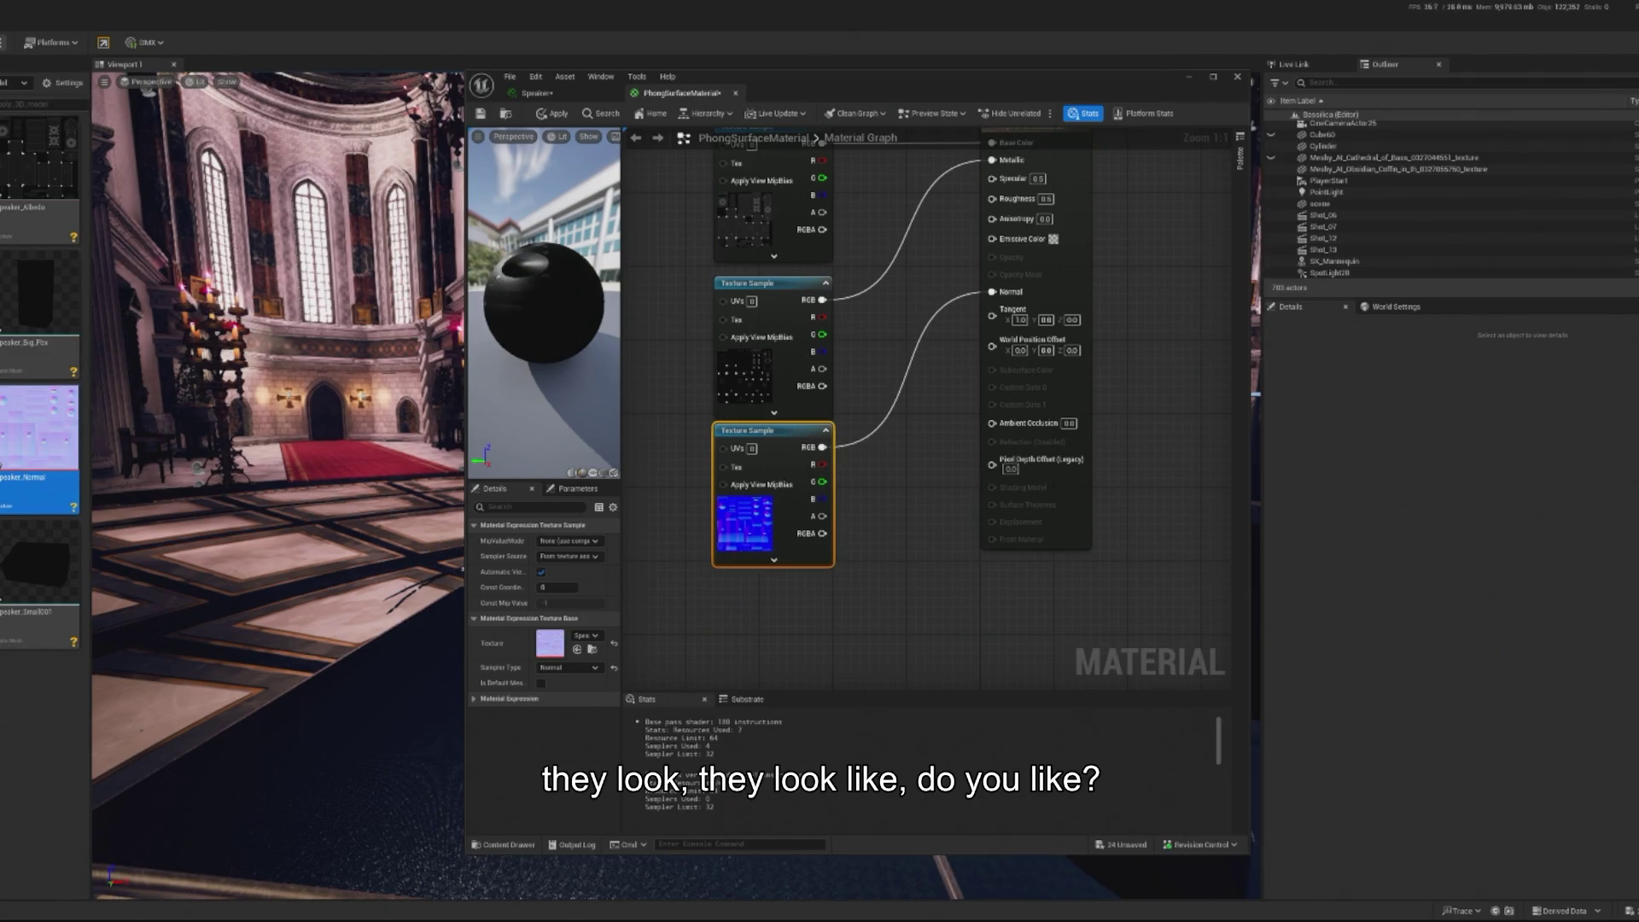
pyautogui.click(551, 114)
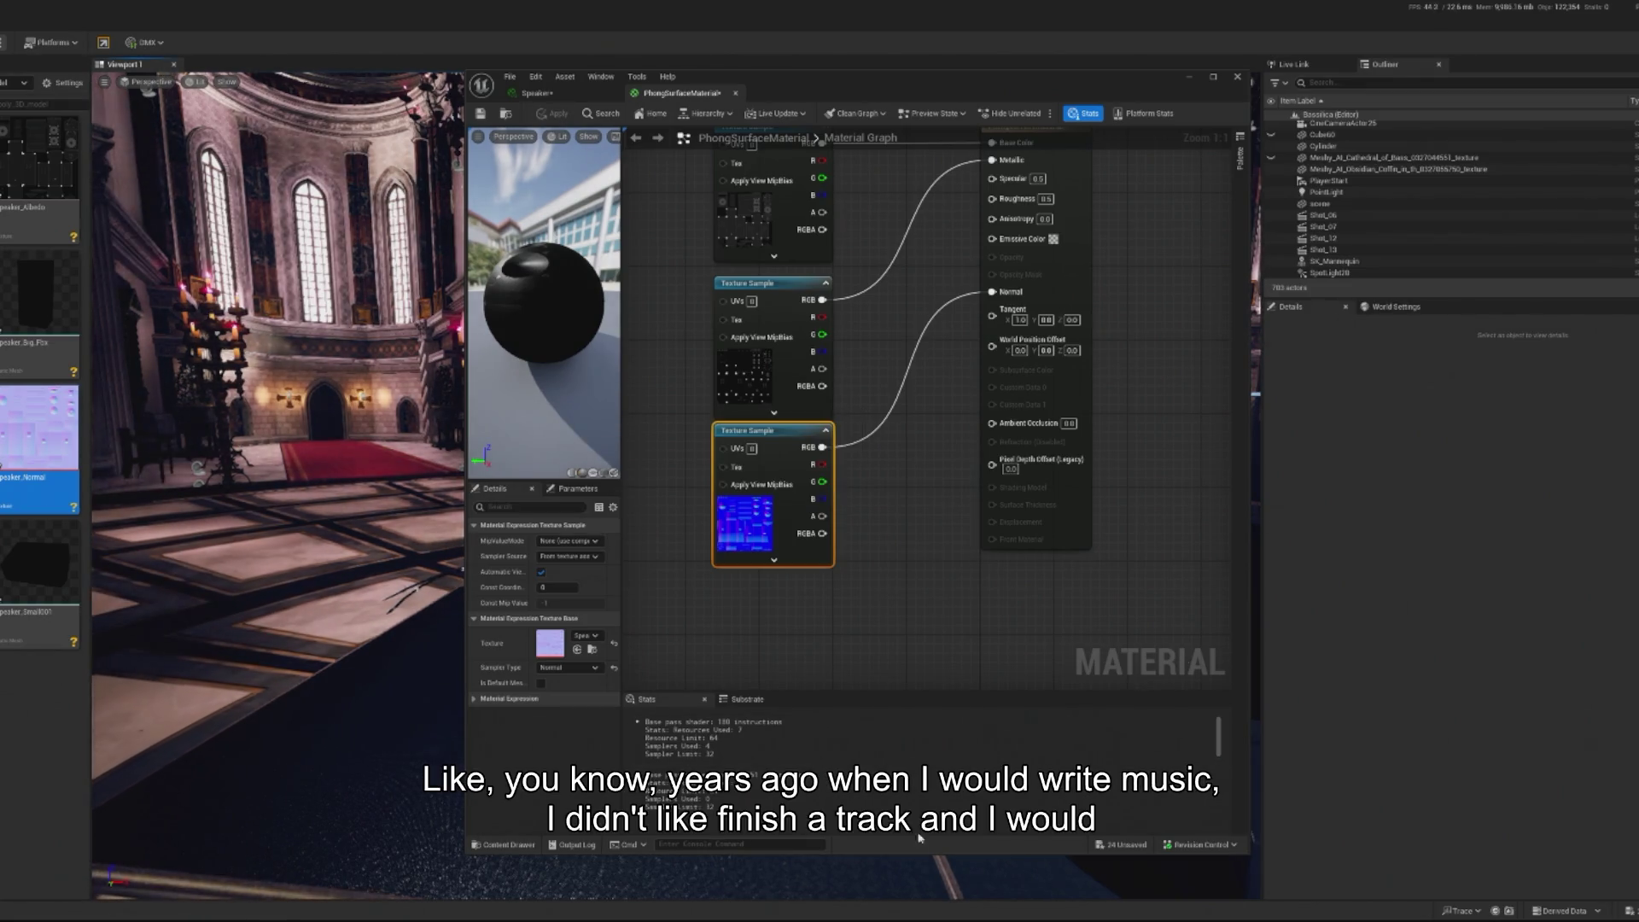
# Wire Speaker_Roughness and an Ambient Occlusion texture sample, apply, and open the Speaker instance
pyautogui.moveTo(17, 495)
pyautogui.mouseDown()
pyautogui.moveTo(679, 555)
pyautogui.moveTo(770, 554)
pyautogui.moveTo(761, 526)
pyautogui.mouseUp()
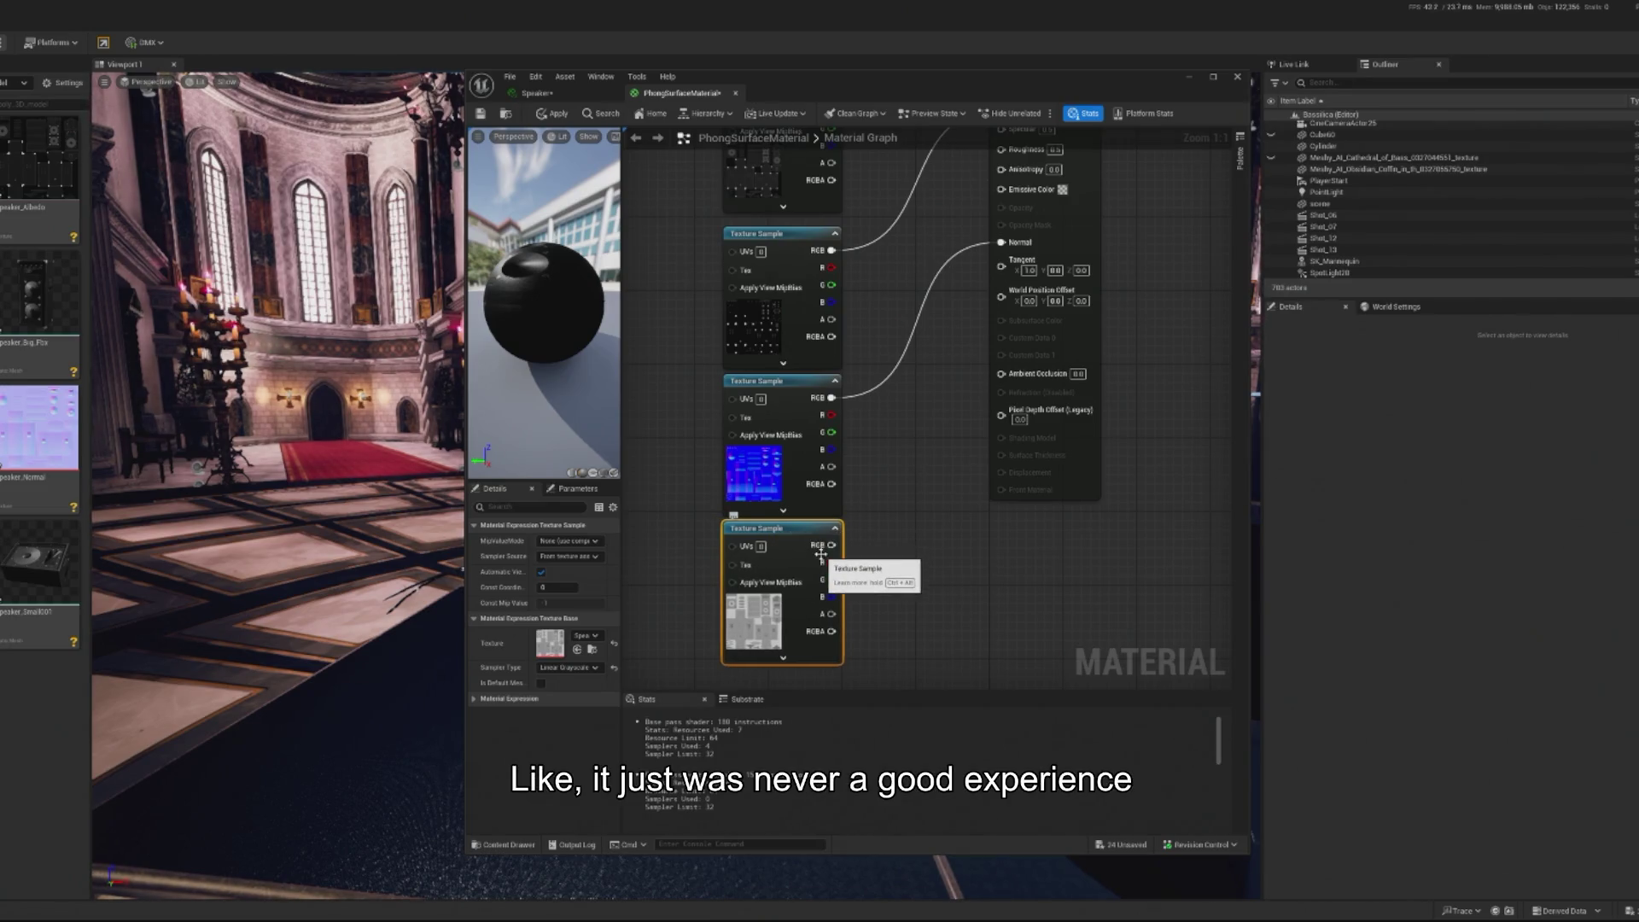
pyautogui.moveTo(818, 553)
pyautogui.mouseDown()
pyautogui.moveTo(995, 342)
pyautogui.moveTo(1009, 363)
pyautogui.moveTo(926, 164)
pyautogui.moveTo(892, 465)
pyautogui.mouseUp()
pyautogui.scroll(-2, 1009, 363)
pyautogui.moveTo(39, 563)
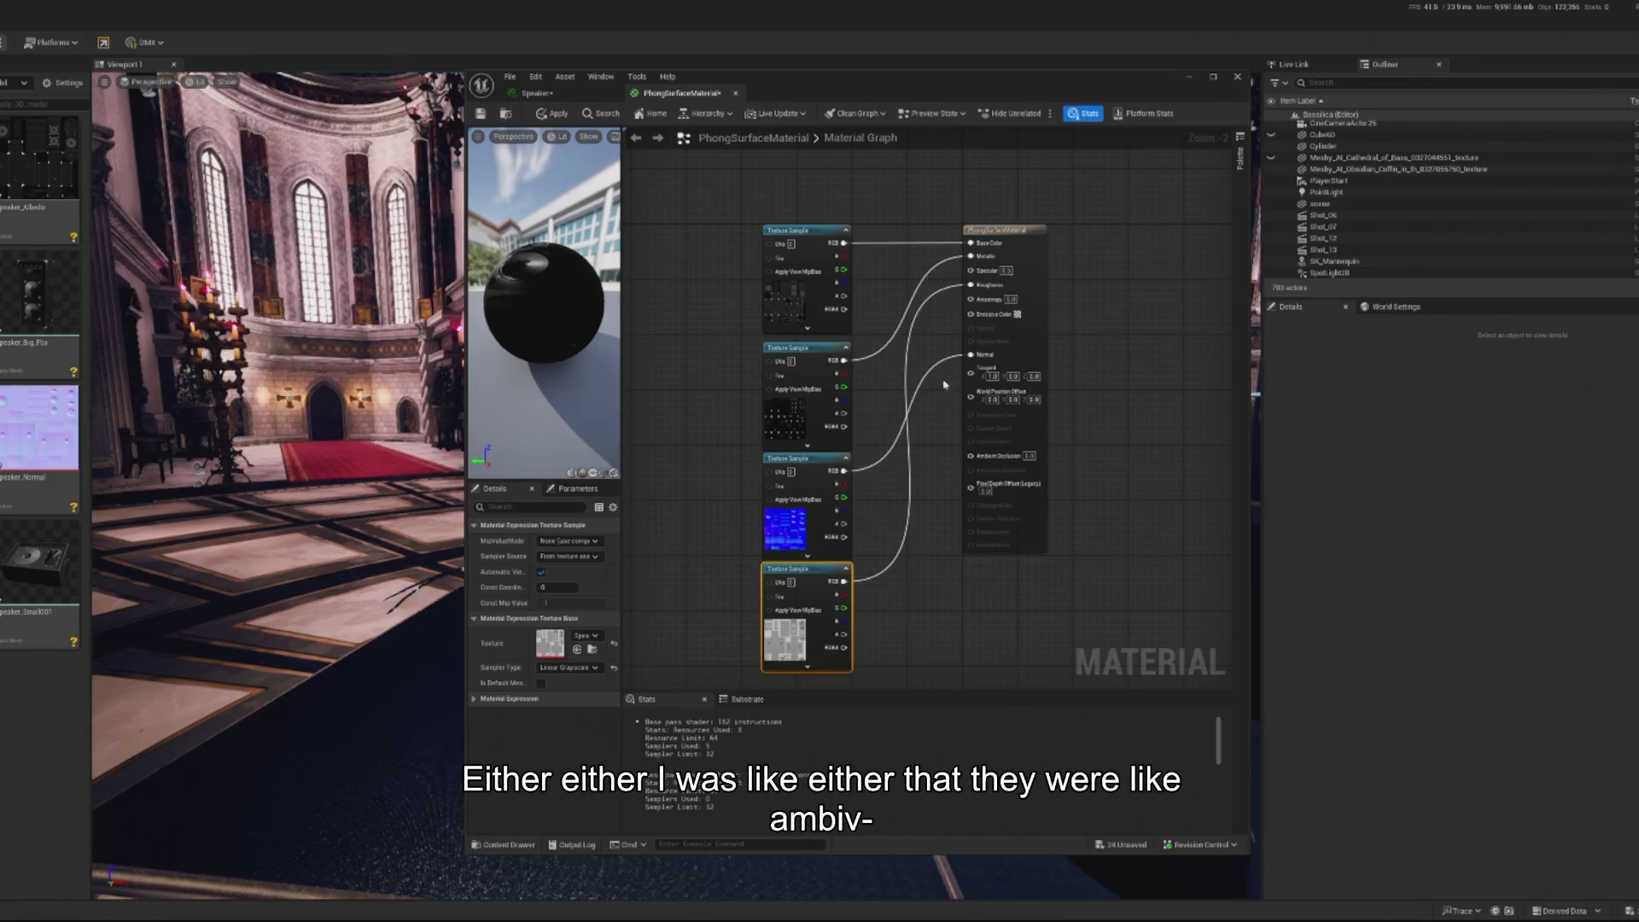
pyautogui.moveTo(945, 385); pyautogui.dragTo(945, 307)
pyautogui.moveTo(550, 642)
pyautogui.mouseDown()
pyautogui.moveTo(986, 602)
pyautogui.moveTo(892, 593)
pyautogui.moveTo(939, 487)
pyautogui.moveTo(964, 243)
pyautogui.moveTo(973, 342)
pyautogui.moveTo(1004, 321)
pyautogui.moveTo(974, 350)
pyautogui.moveTo(995, 390)
pyautogui.moveTo(978, 377)
pyautogui.mouseUp()
pyautogui.moveTo(945, 597); pyautogui.dragTo(815, 603)
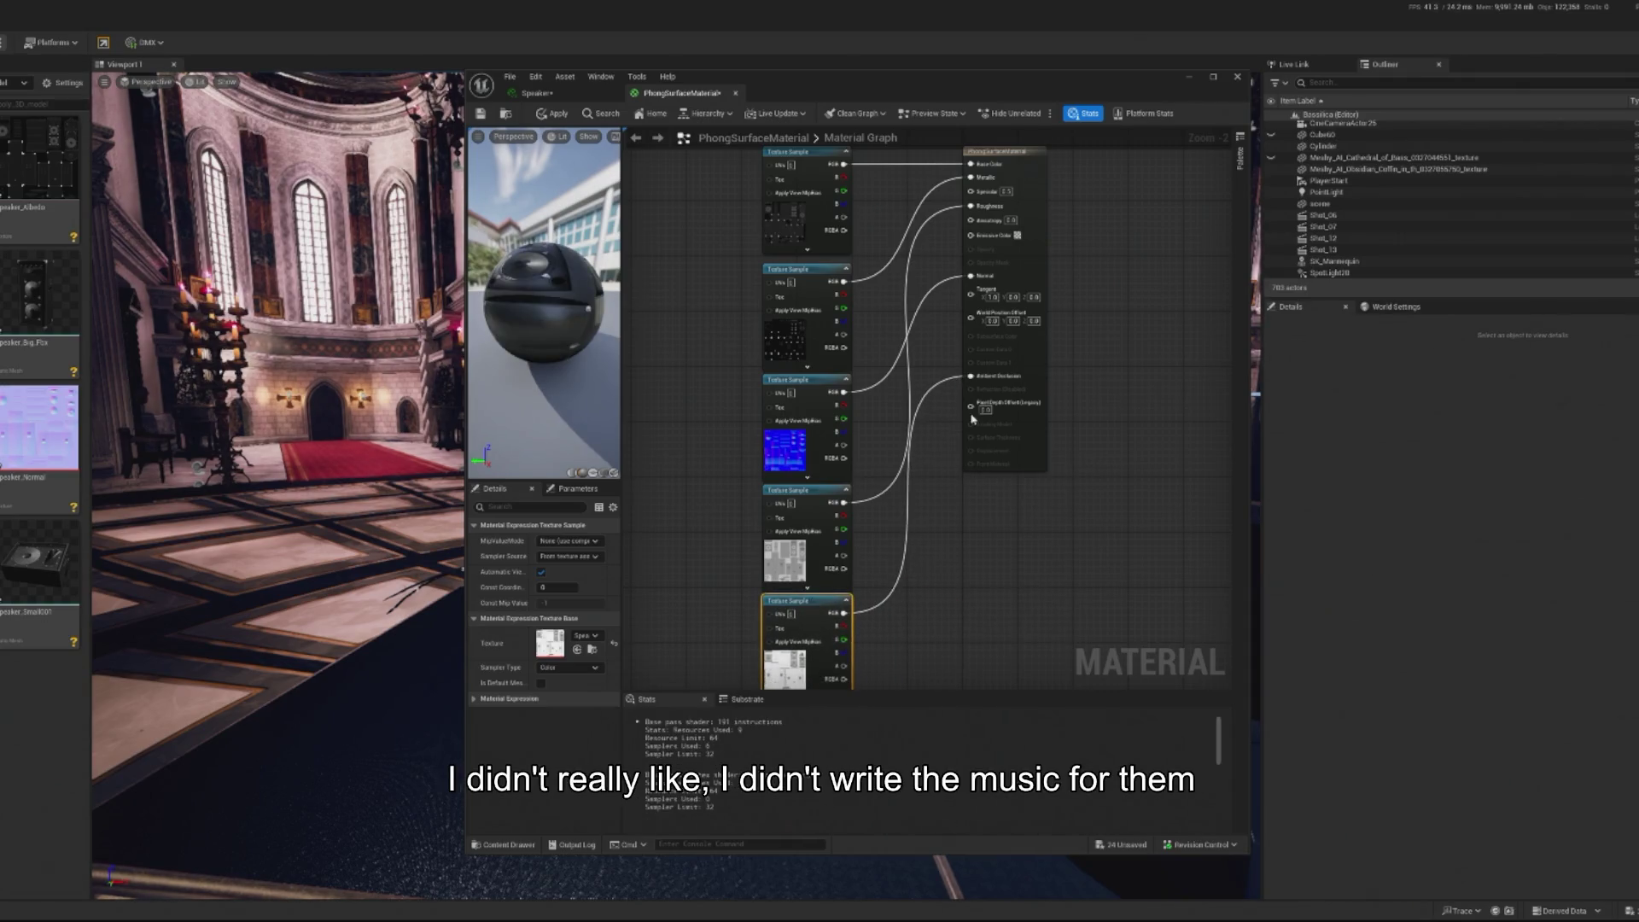
pyautogui.moveTo(871, 377)
pyautogui.mouseDown()
pyautogui.moveTo(936, 336)
pyautogui.moveTo(1028, 341)
pyautogui.moveTo(978, 348)
pyautogui.mouseUp()
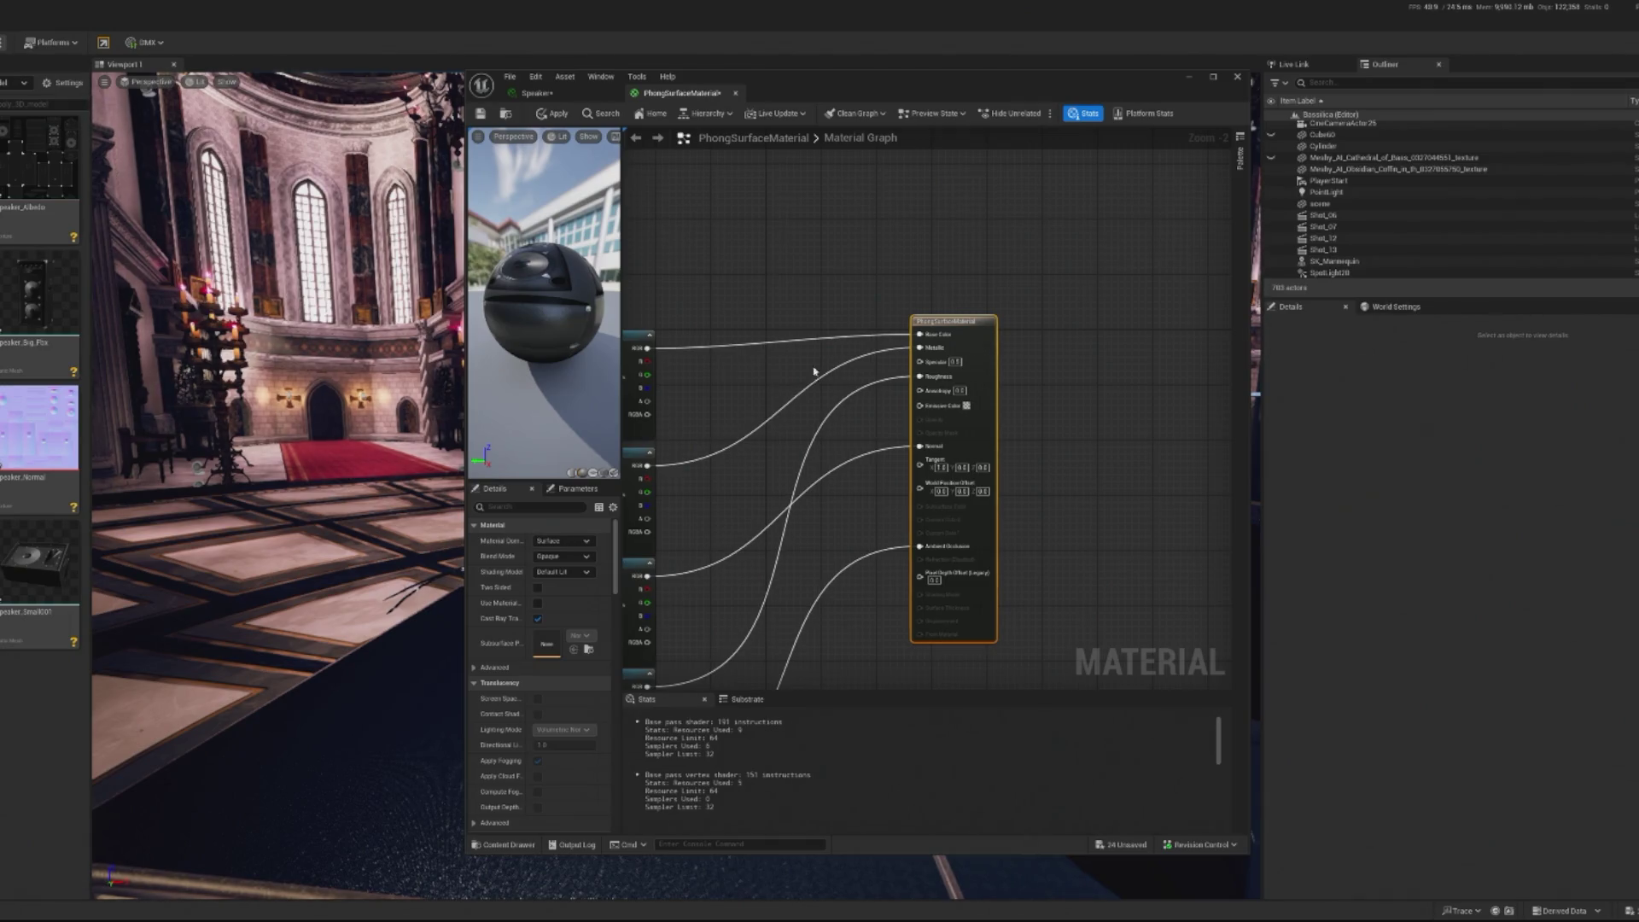
pyautogui.press('Home')
pyautogui.click(557, 115)
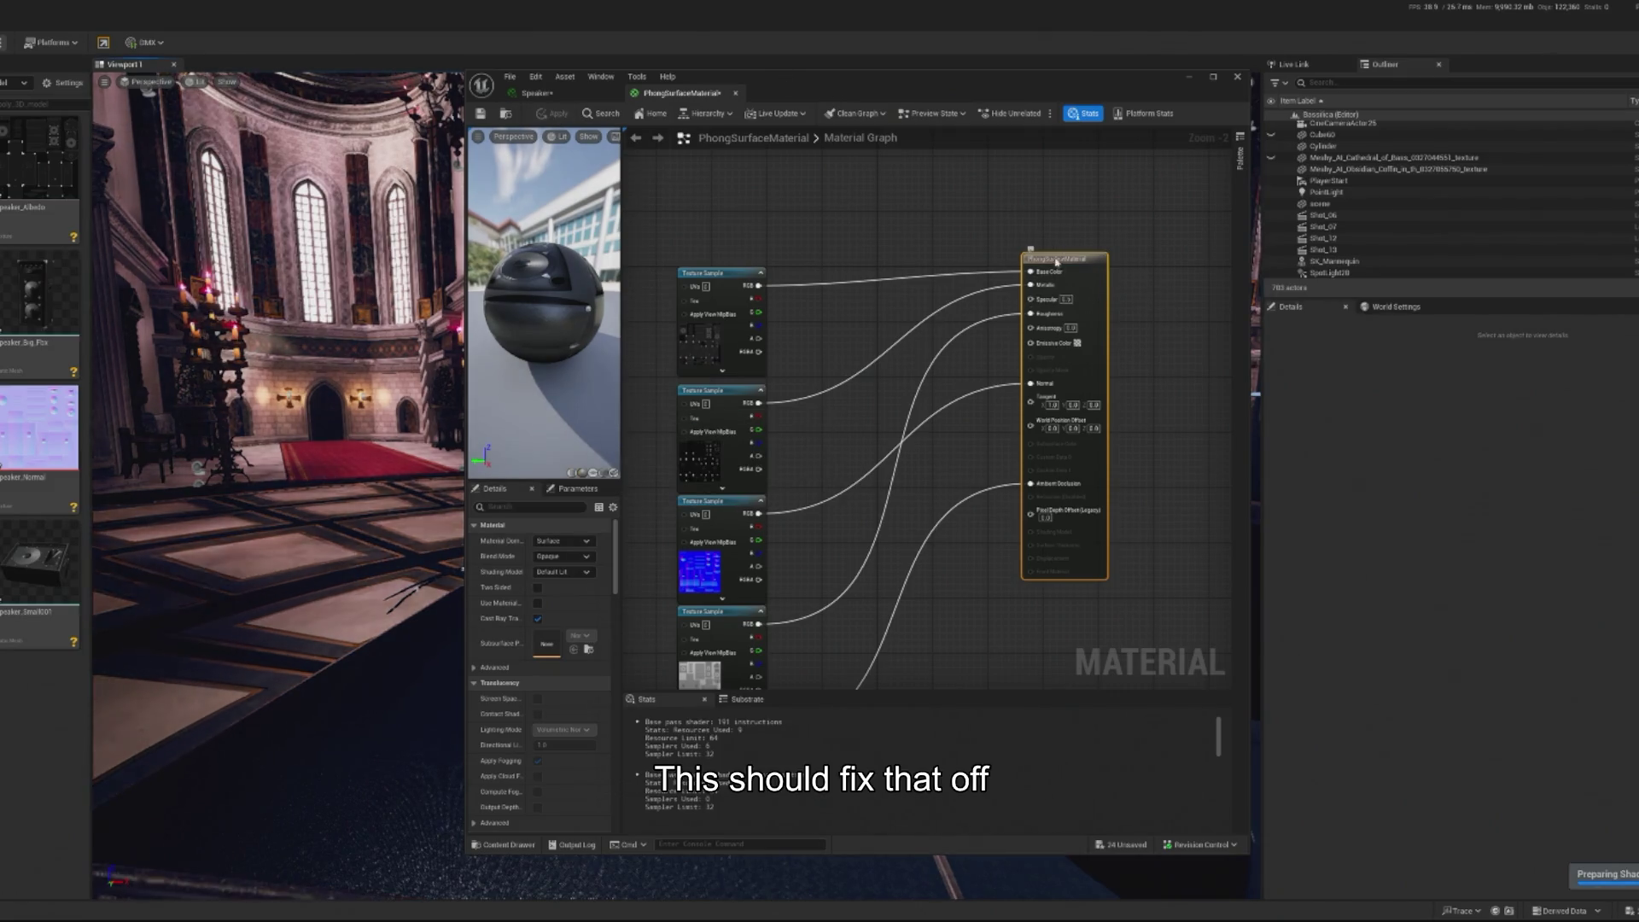
pyautogui.moveTo(38, 162)
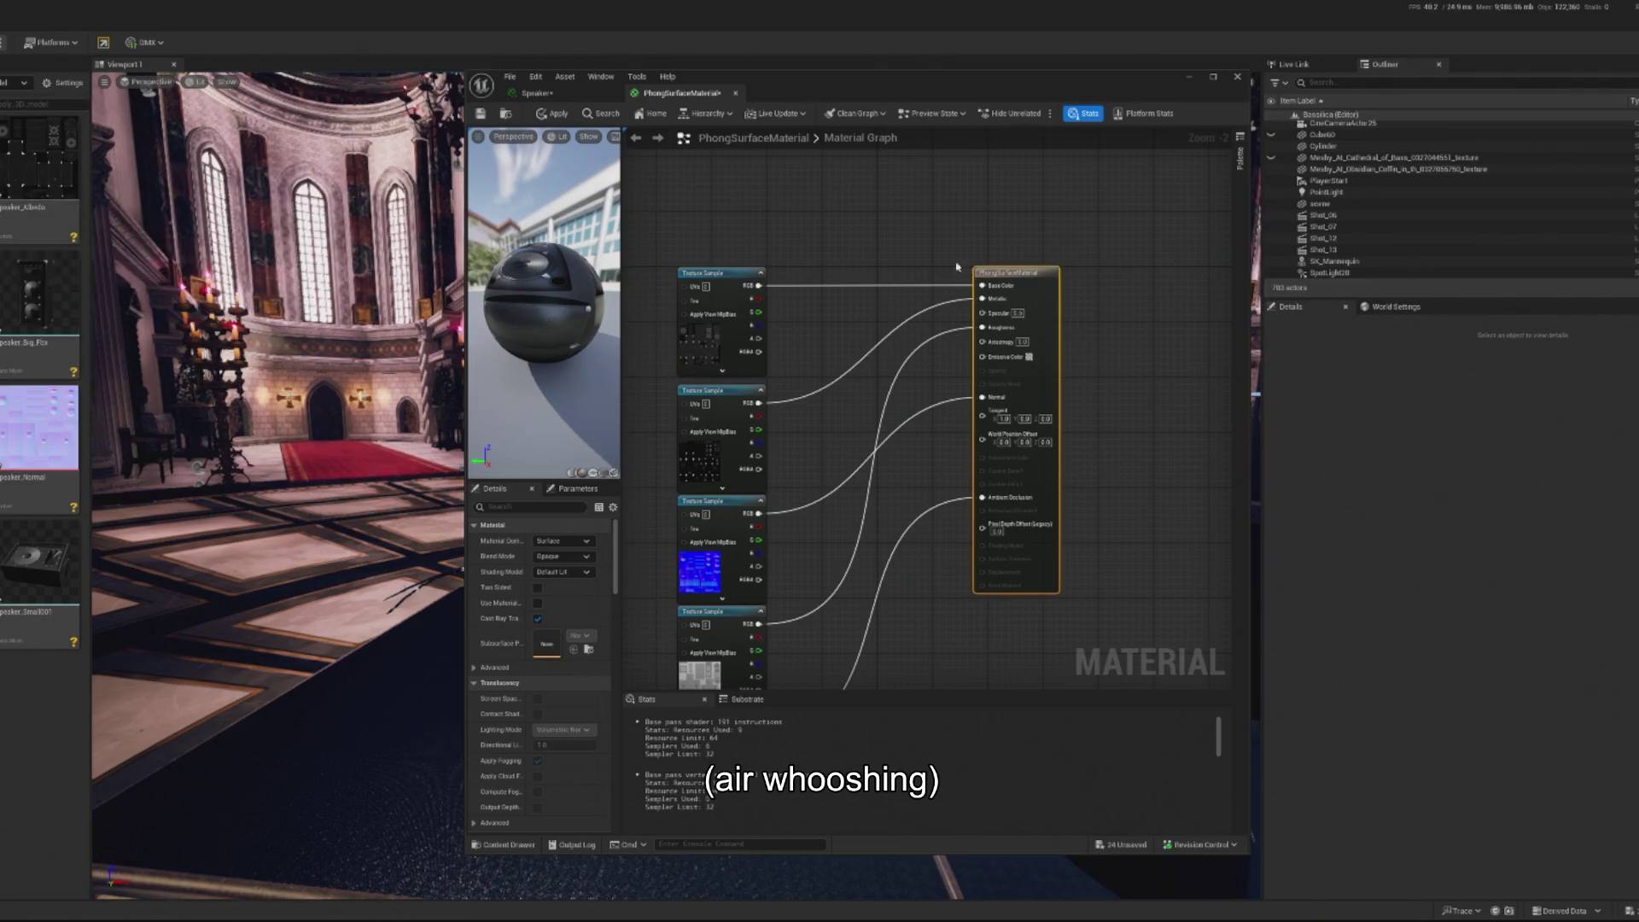
pyautogui.click(534, 92)
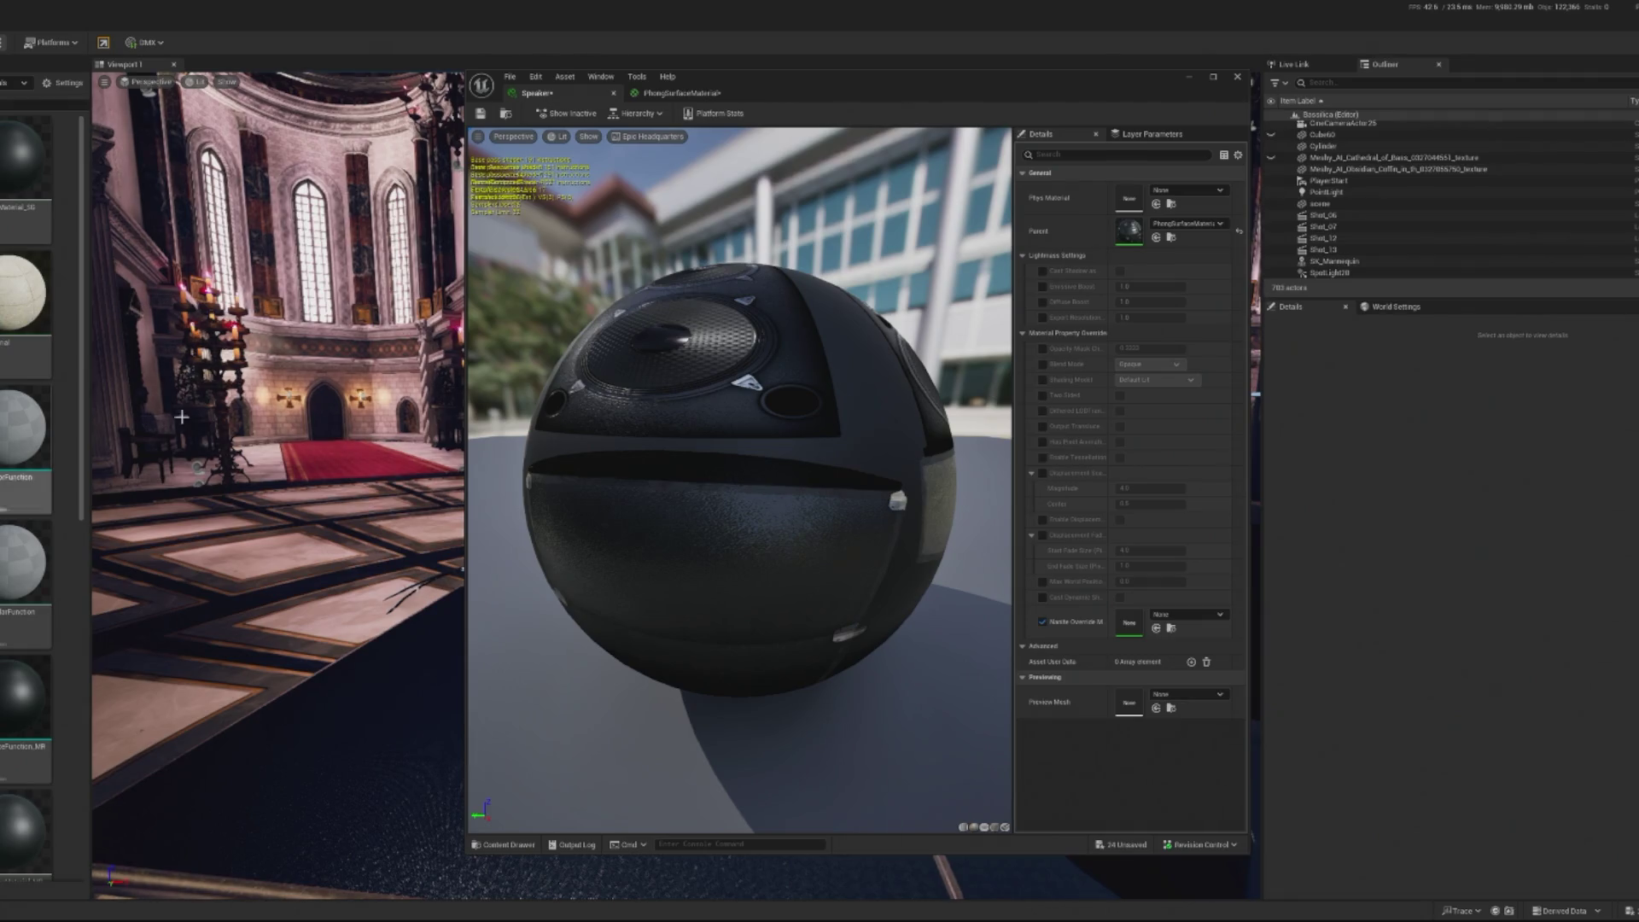
# Locate the parent PhongSurfaceMaterial via the instance's Parent field and return to its graph
pyautogui.click(1172, 237)
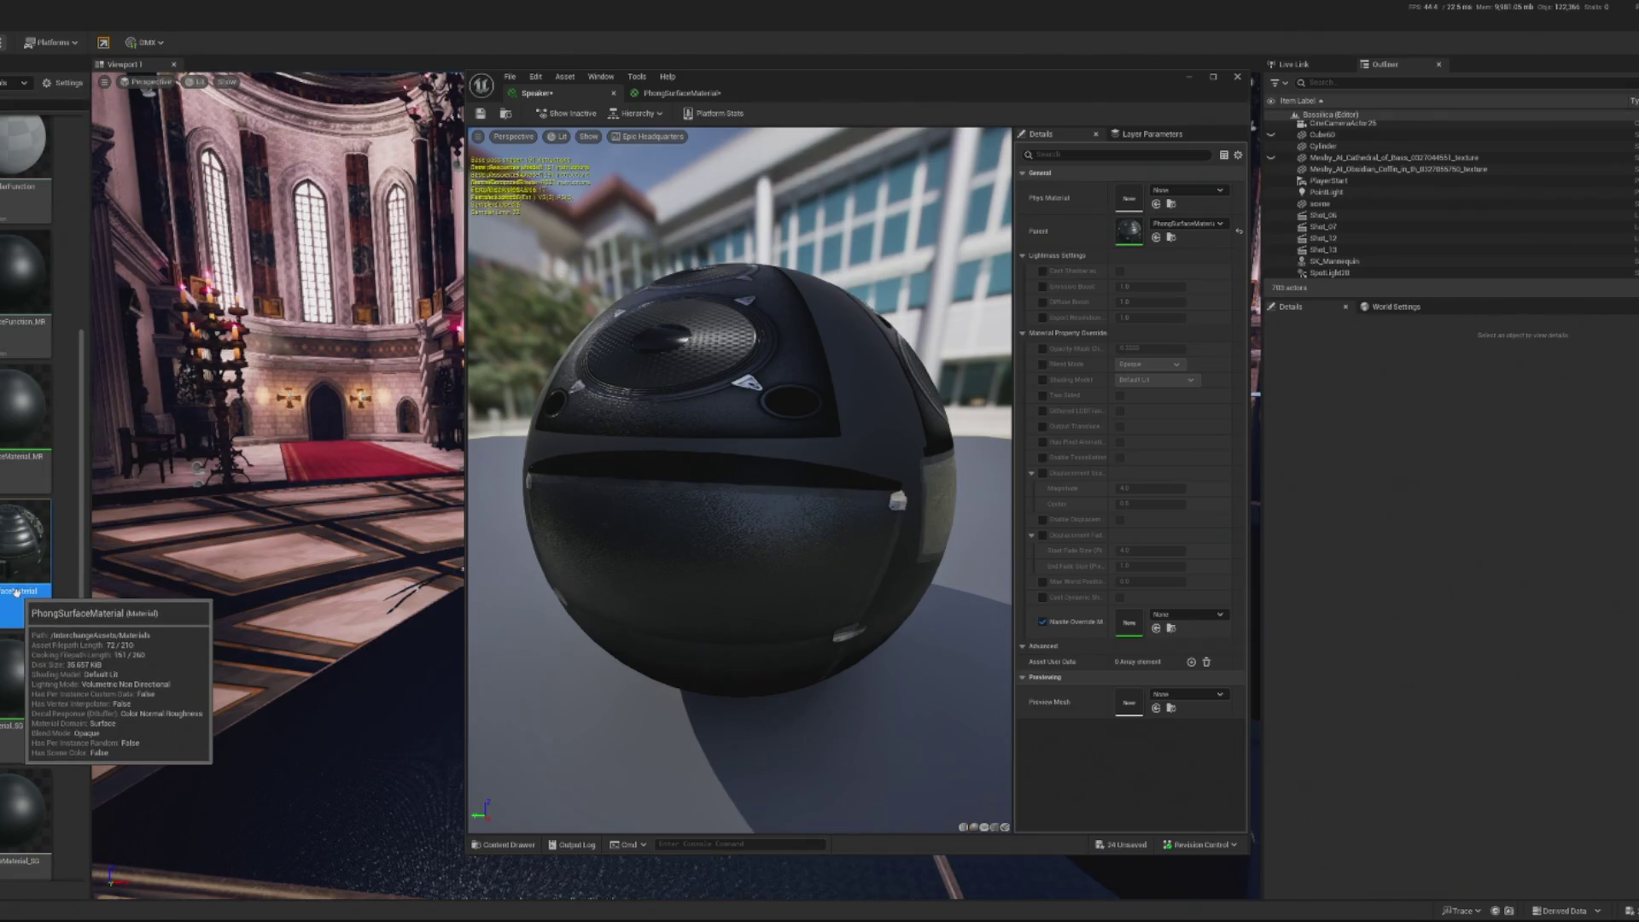
pyautogui.click(481, 114)
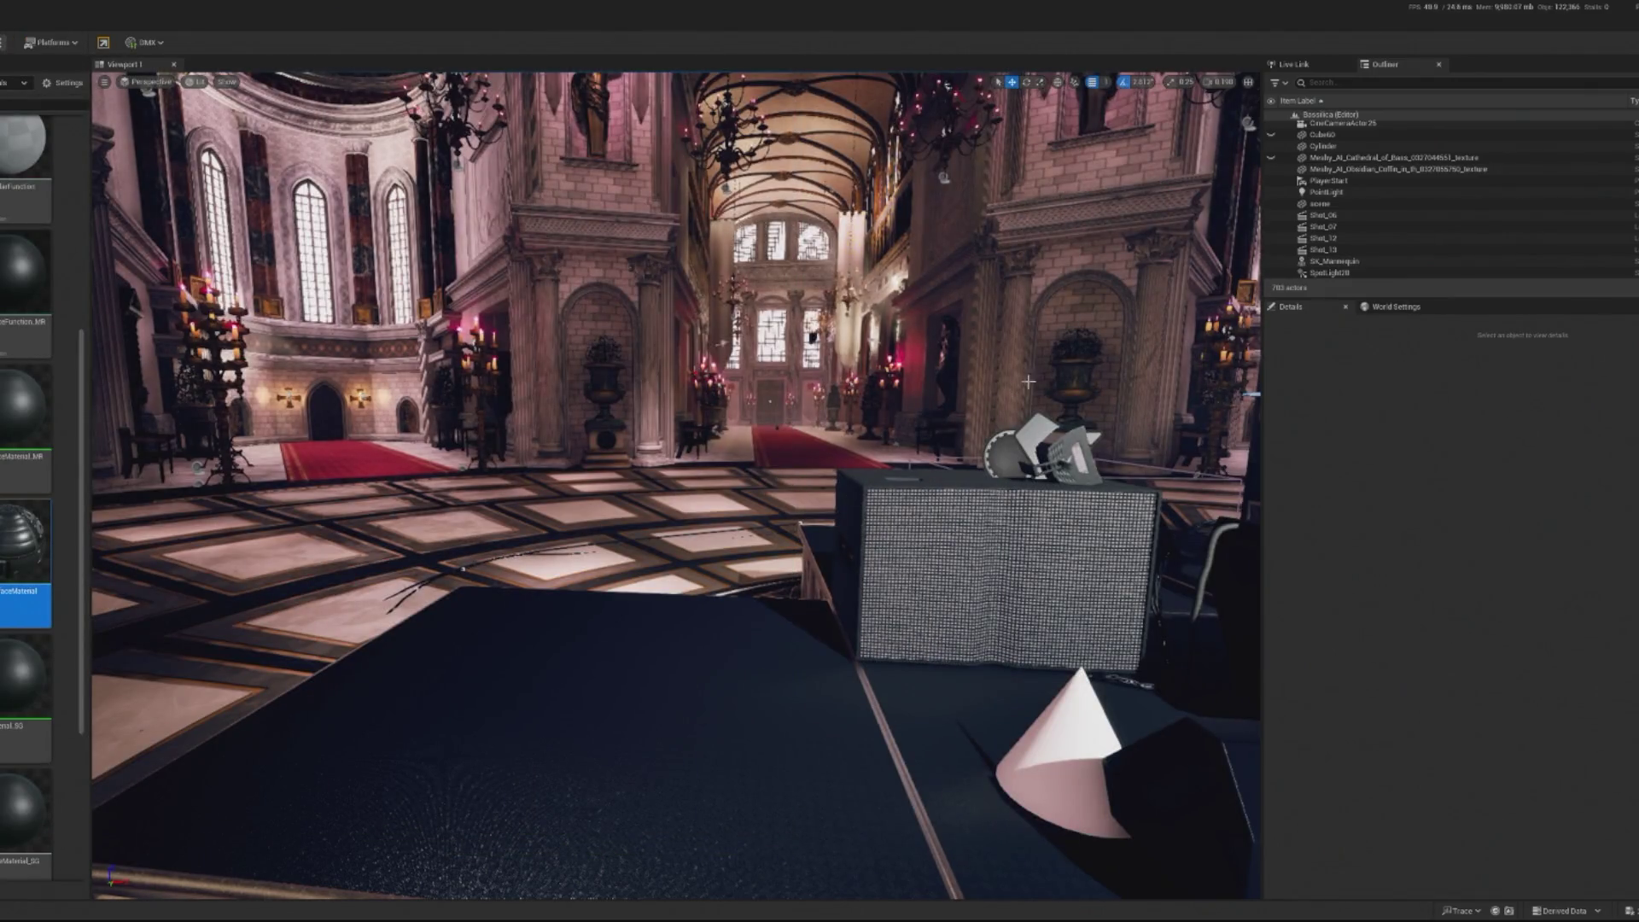
pyautogui.scroll(2, 26, 495)
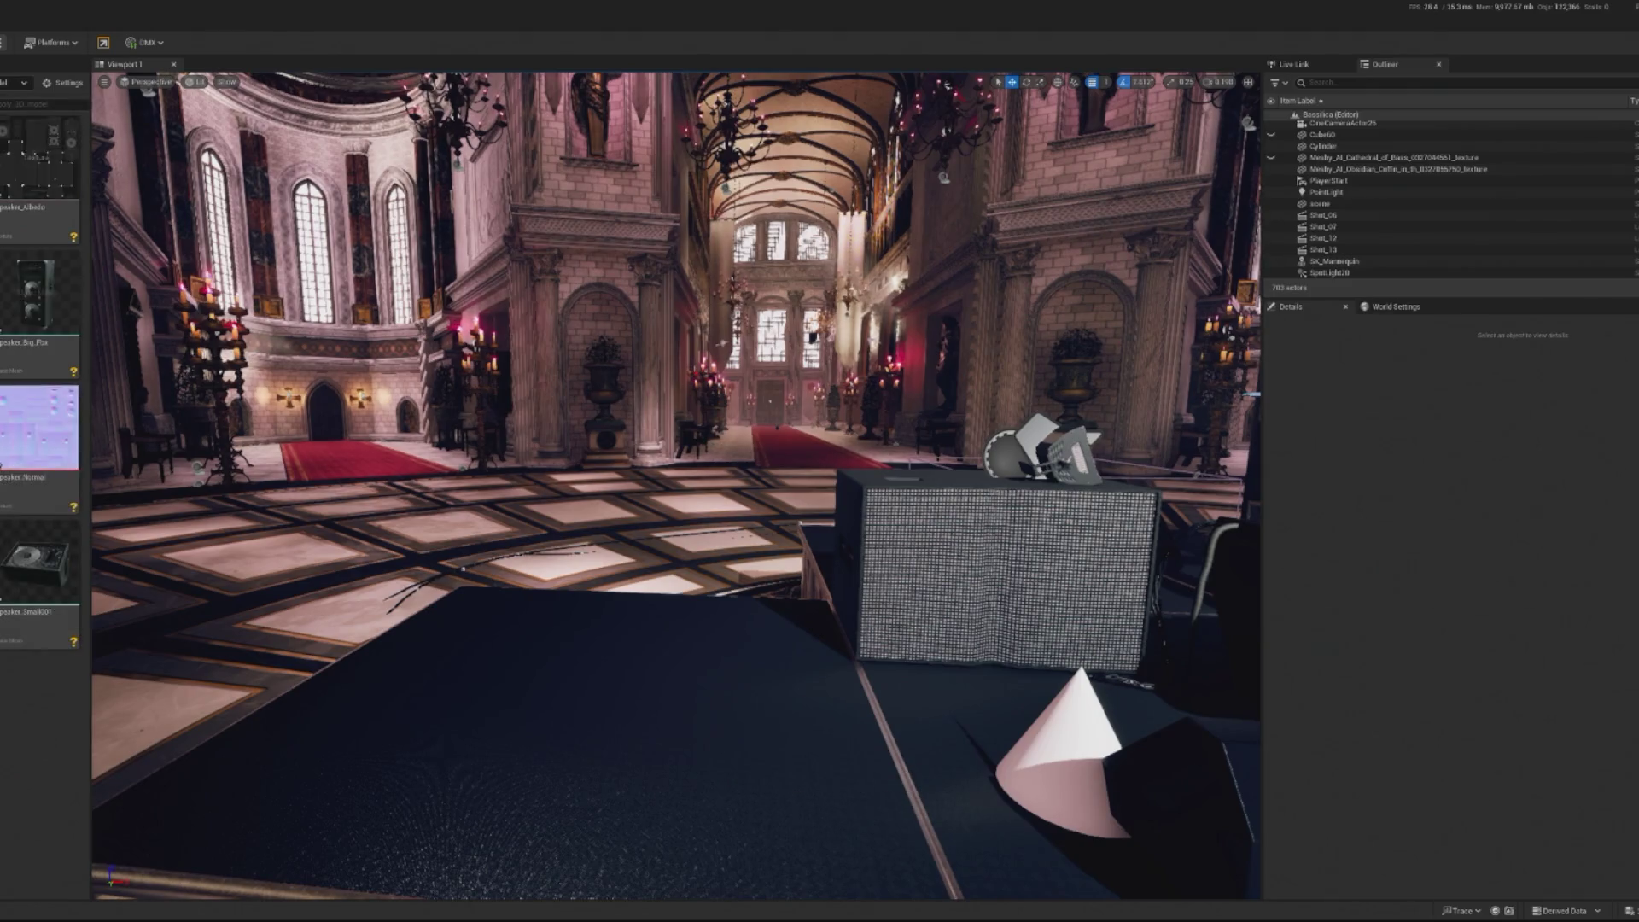
# Trial Speaker_Big_Fbx on the stage, delete it, and force-delete the asset from the Content Browser
pyautogui.moveTo(533, 666); pyautogui.dragTo(536, 674)
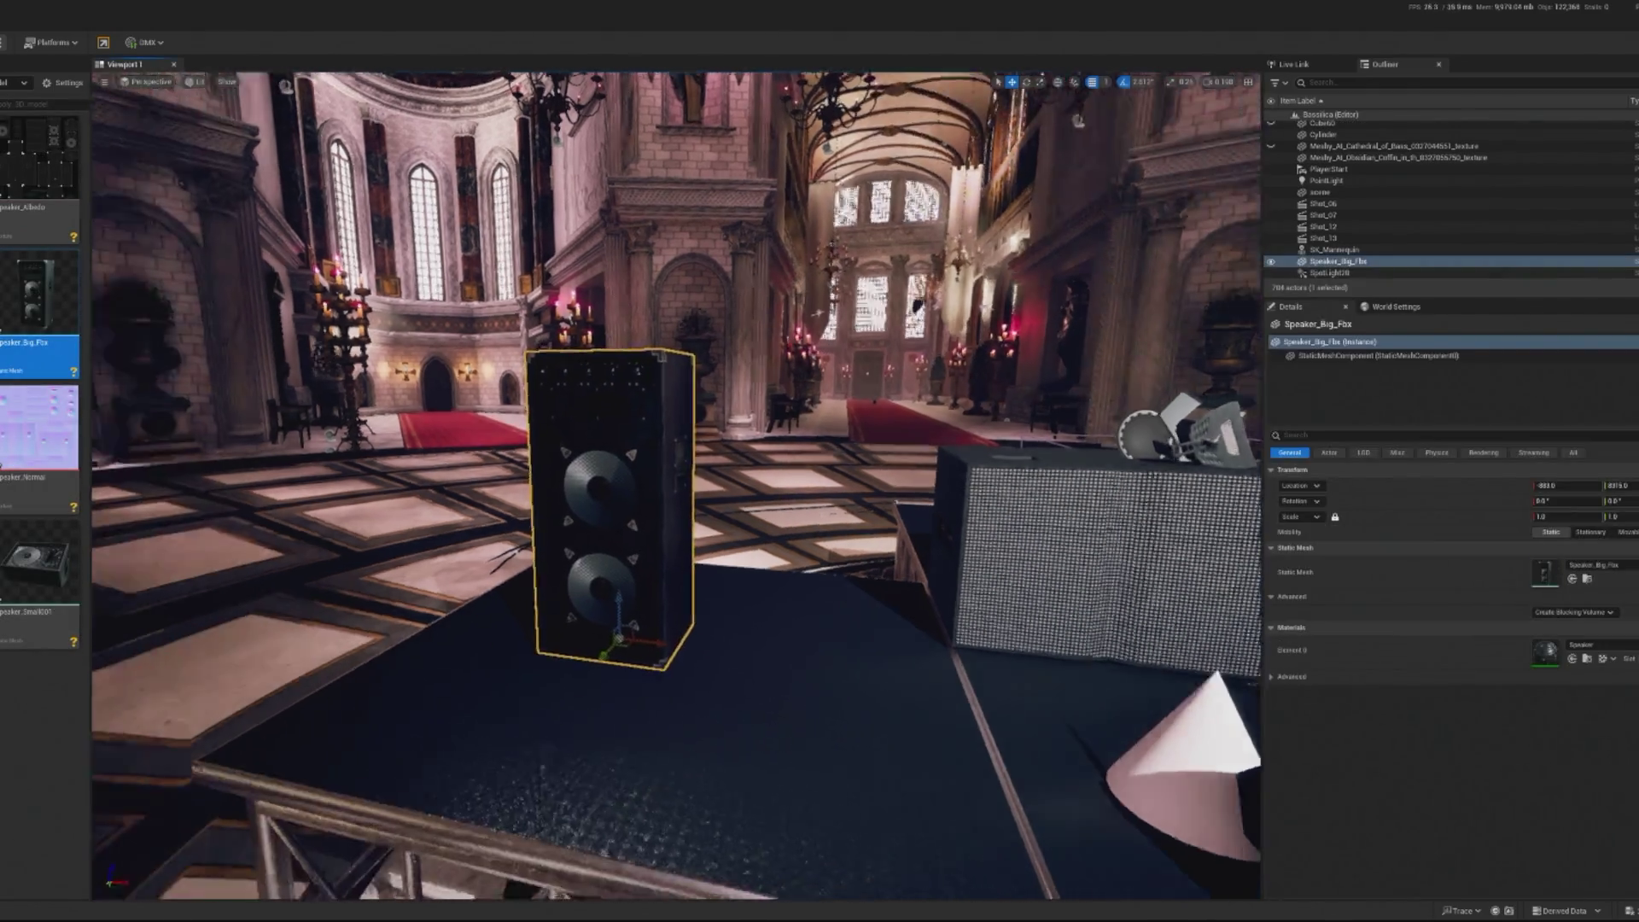
pyautogui.press('f')
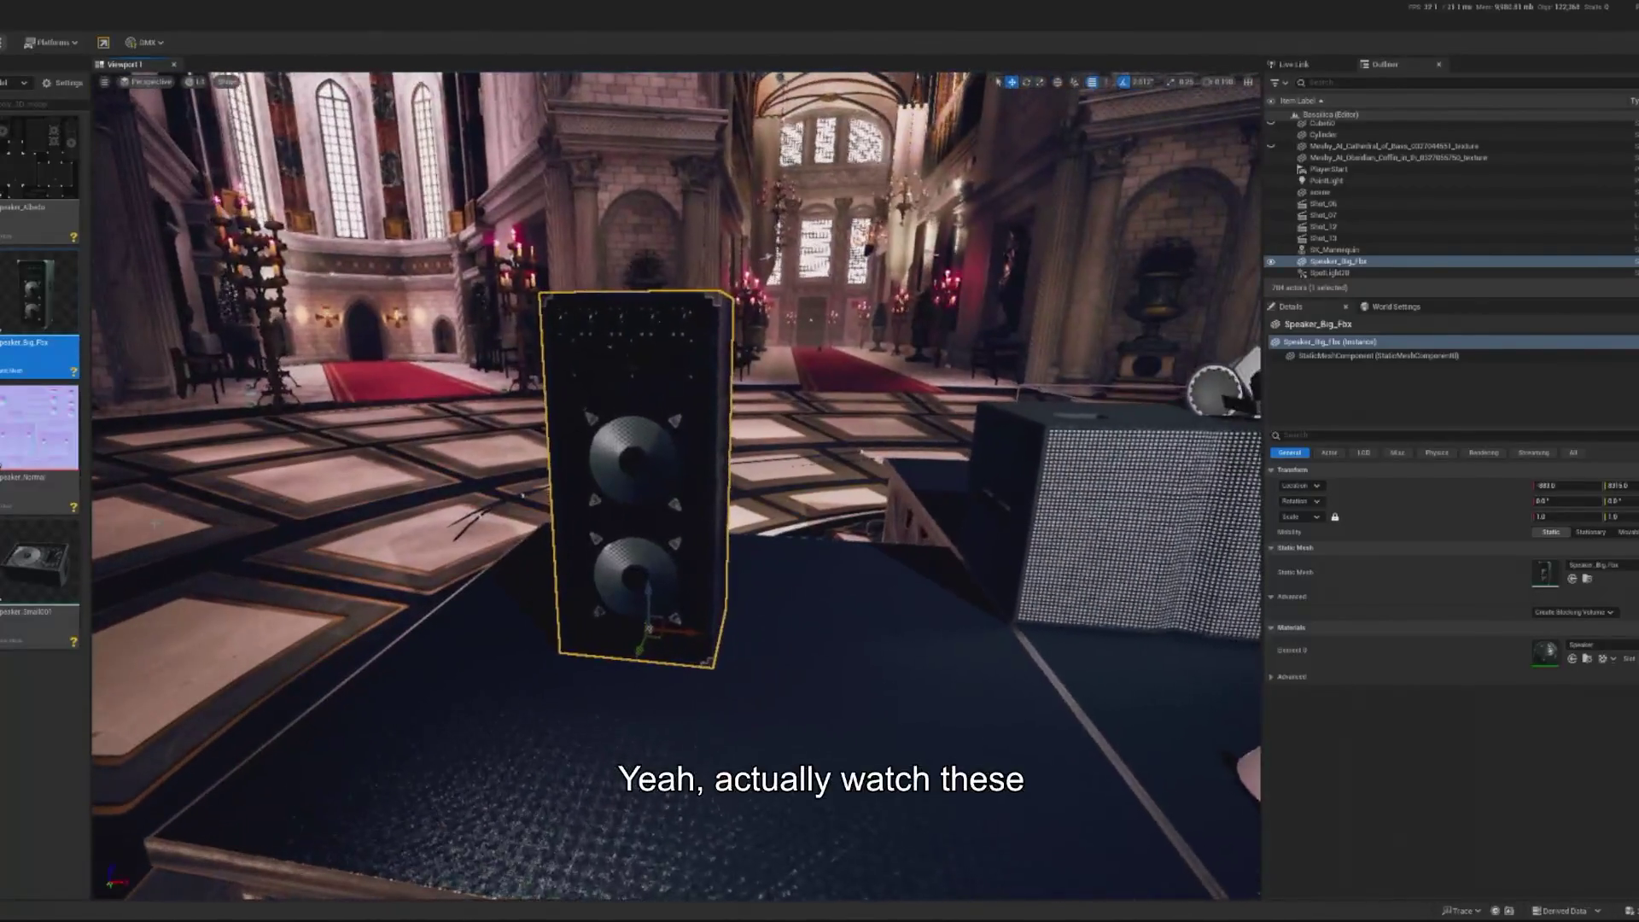
pyautogui.moveTo(39, 290)
pyautogui.mouseDown()
pyautogui.moveTo(751, 512)
pyautogui.moveTo(885, 644)
pyautogui.moveTo(901, 715)
pyautogui.mouseUp()
pyautogui.press('Delete')
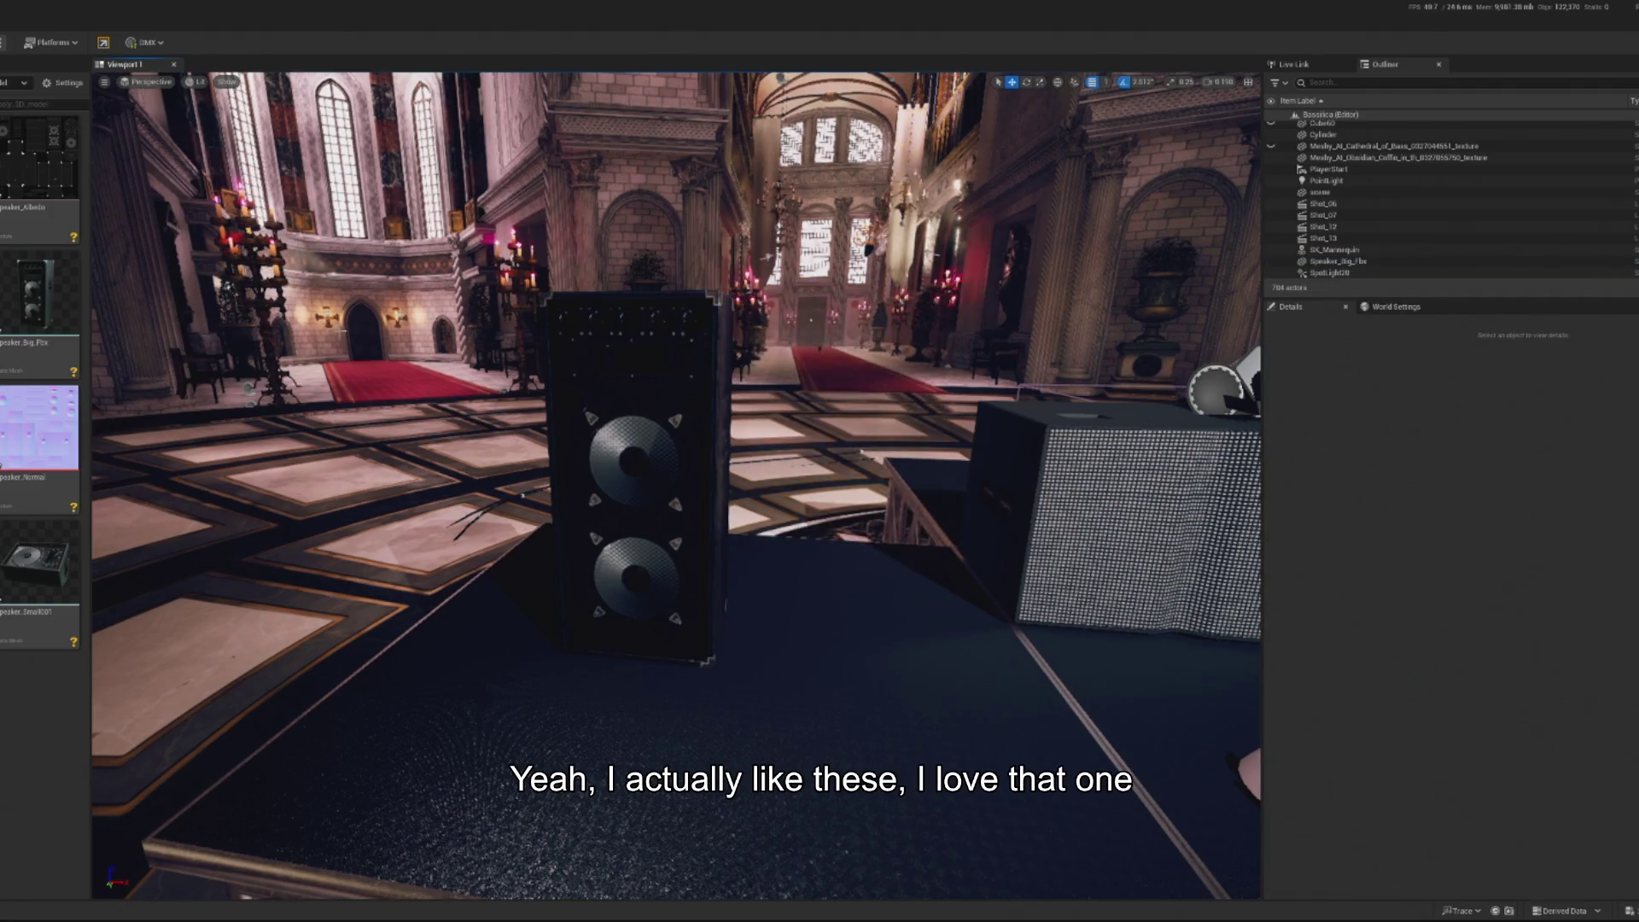
pyautogui.click(63, 292)
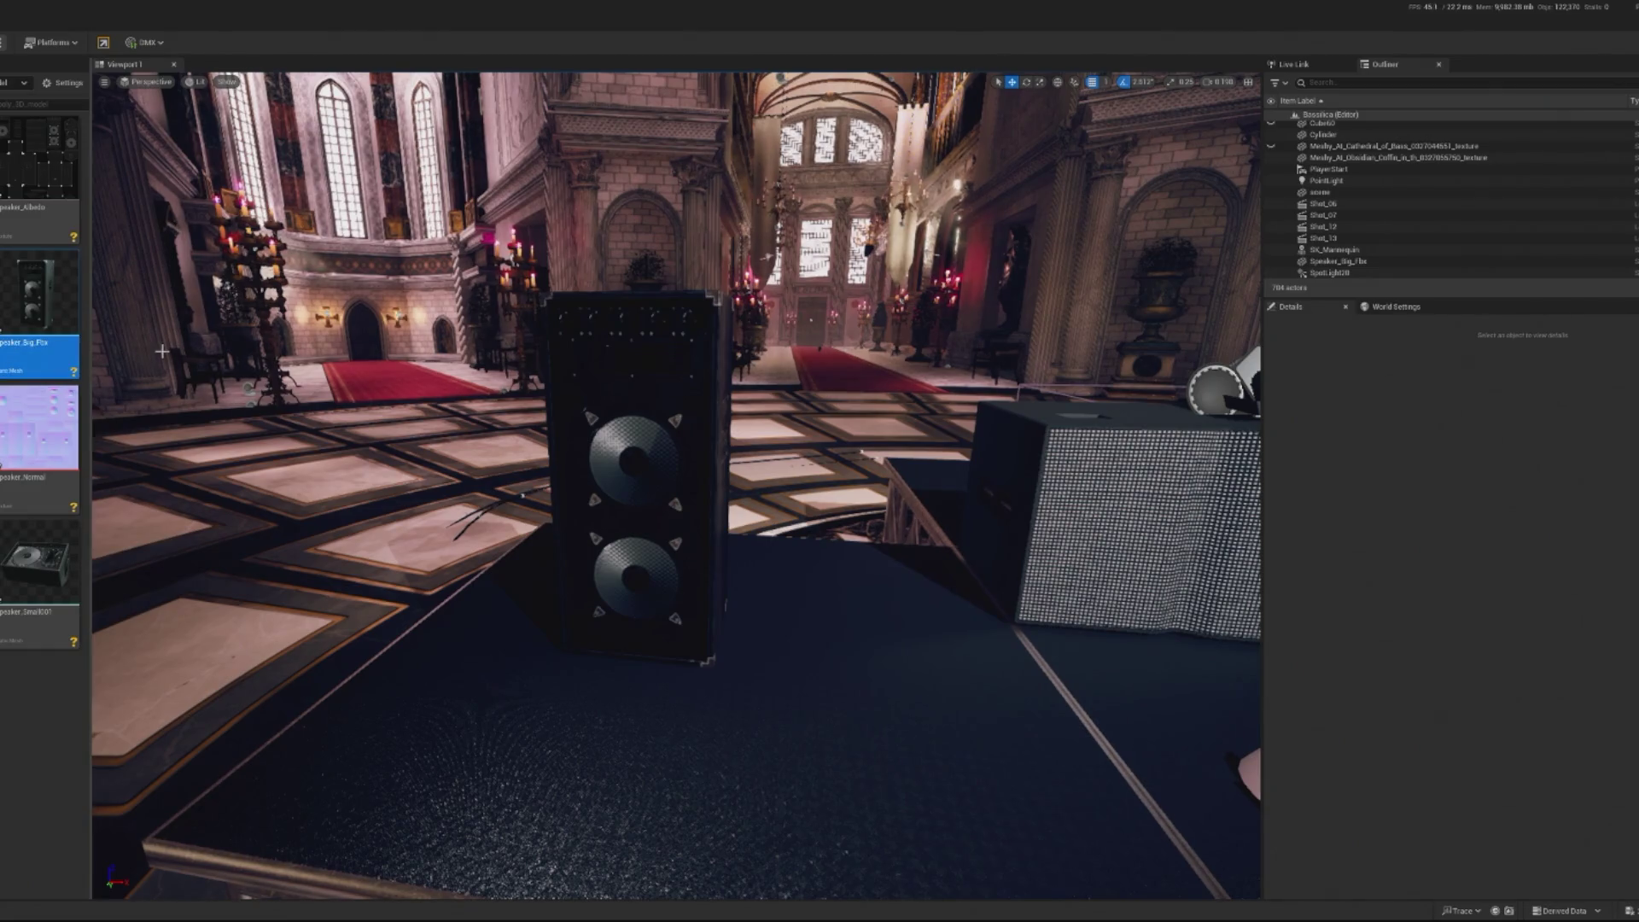
pyautogui.press('Delete')
pyautogui.click(614, 654)
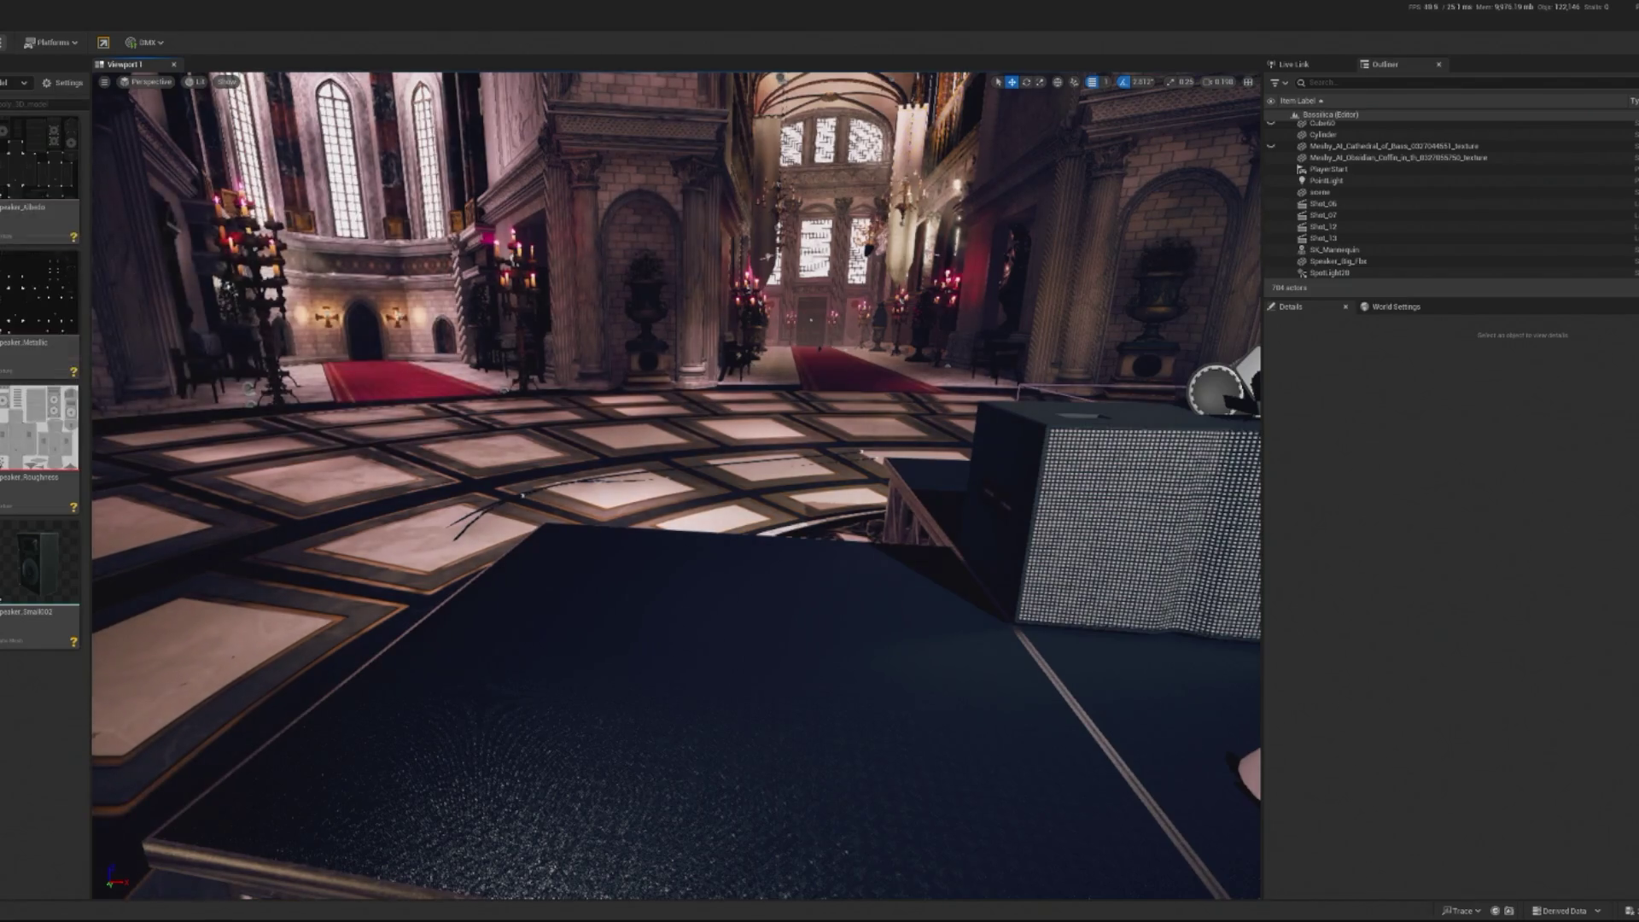
# Place the sm_prop_speaker group on the stage, frame it, then delete it again
pyautogui.moveTo(63, 269); pyautogui.dragTo(713, 700)
pyautogui.scroll(-5, 713, 700)
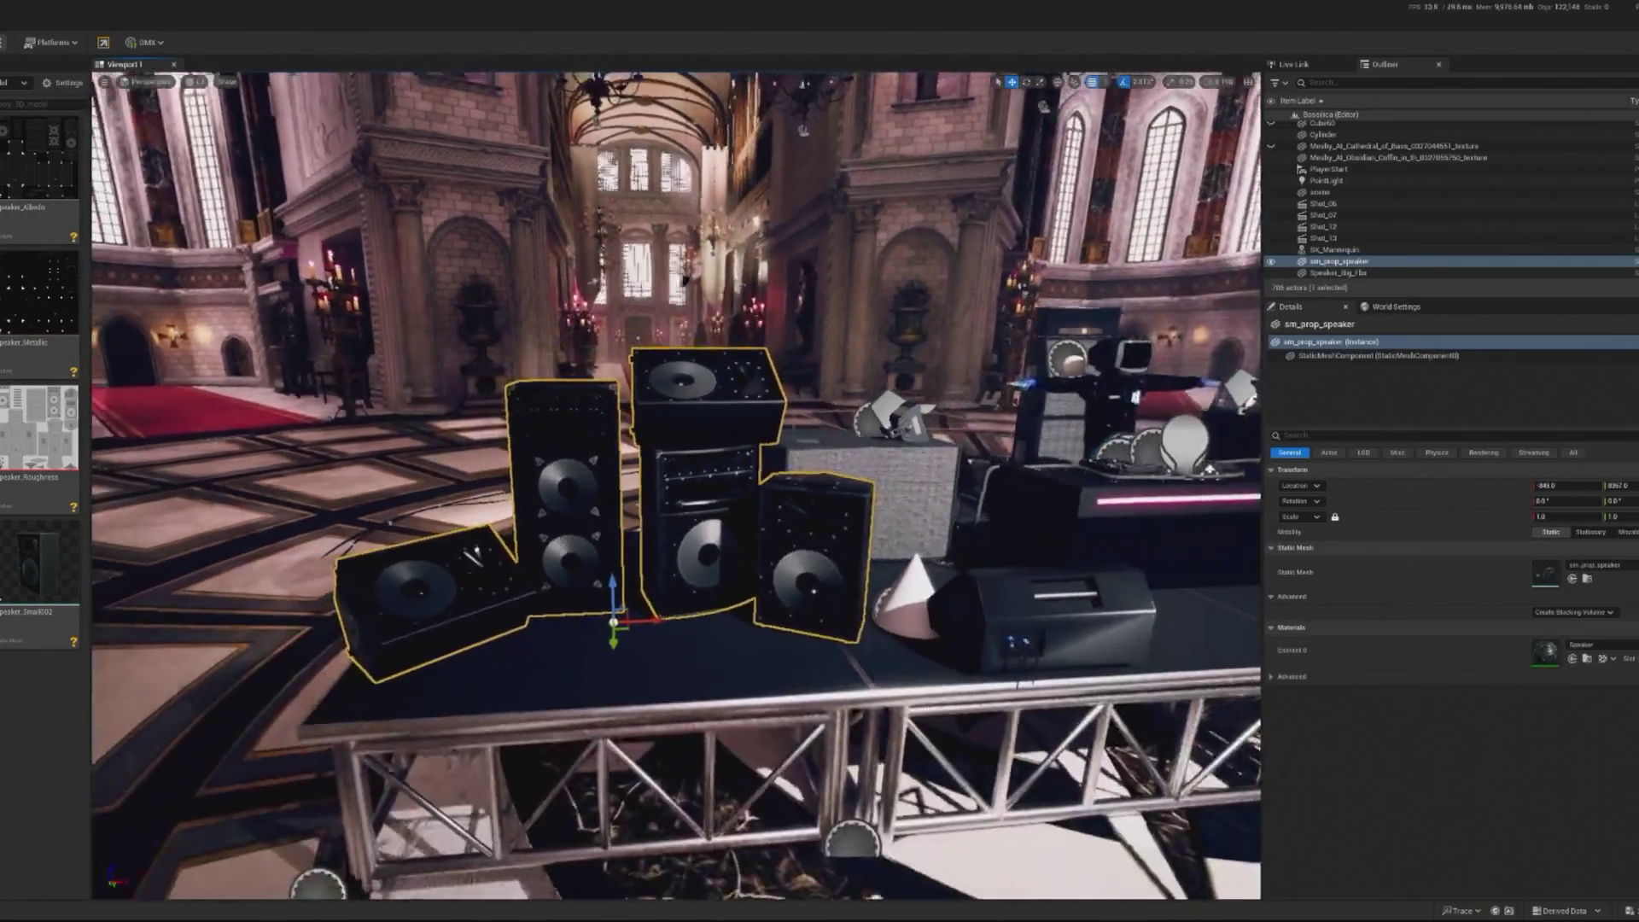
pyautogui.scroll(8, 713, 700)
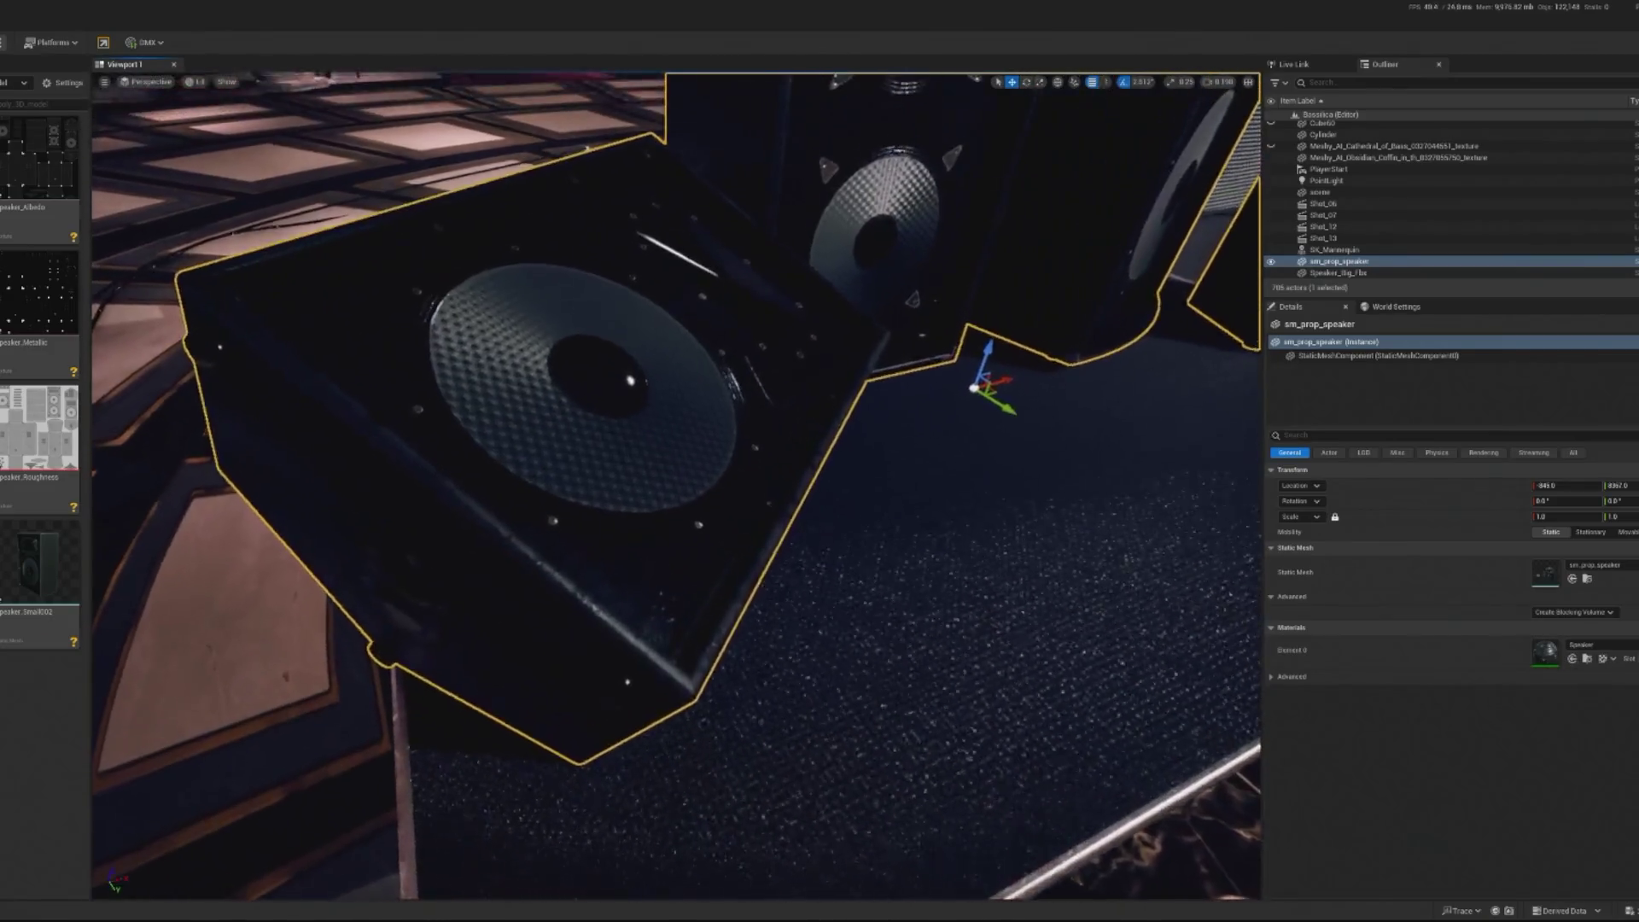
pyautogui.press('f')
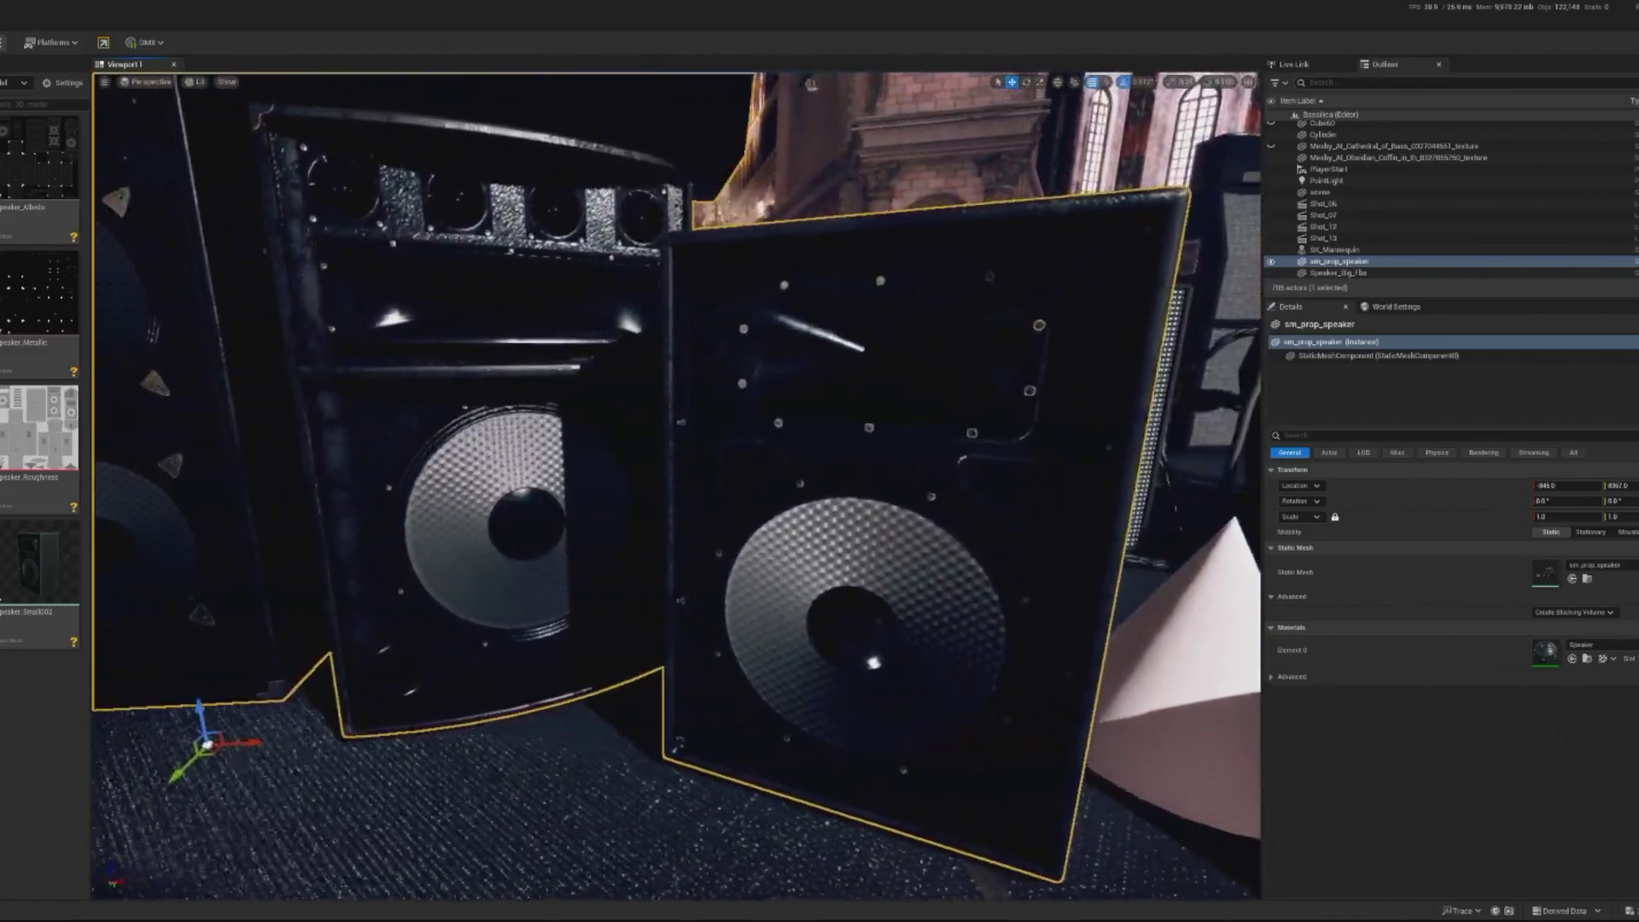
pyautogui.press('Delete')
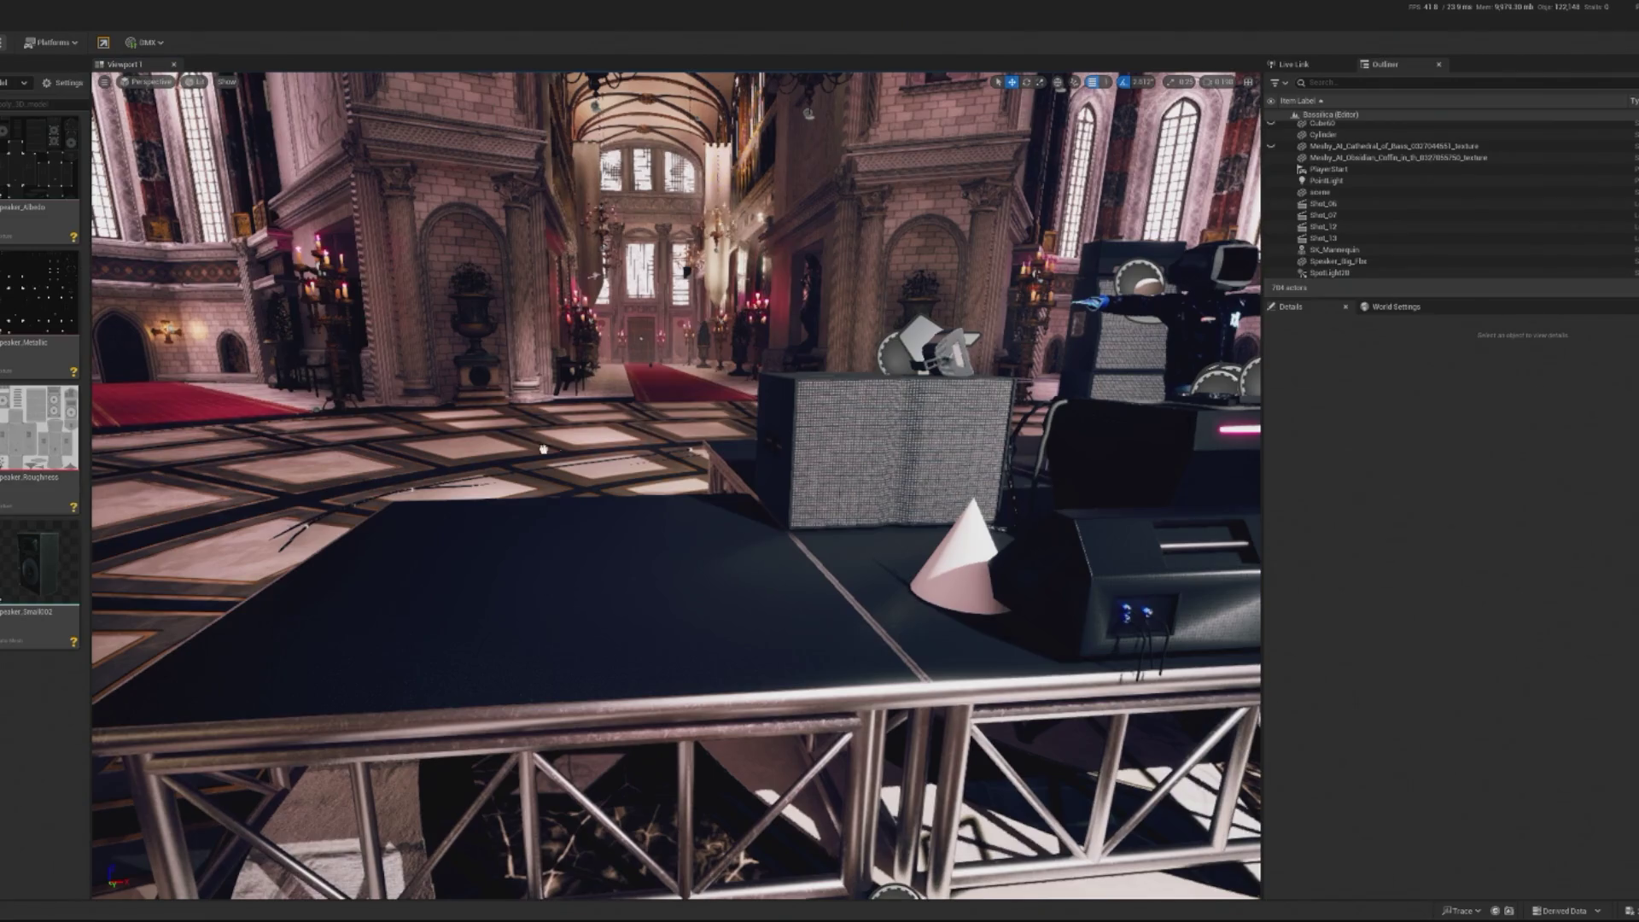
# Drop Speaker_Middle beside the tall Speaker_Big and rotate it slightly
pyautogui.click(730, 529)
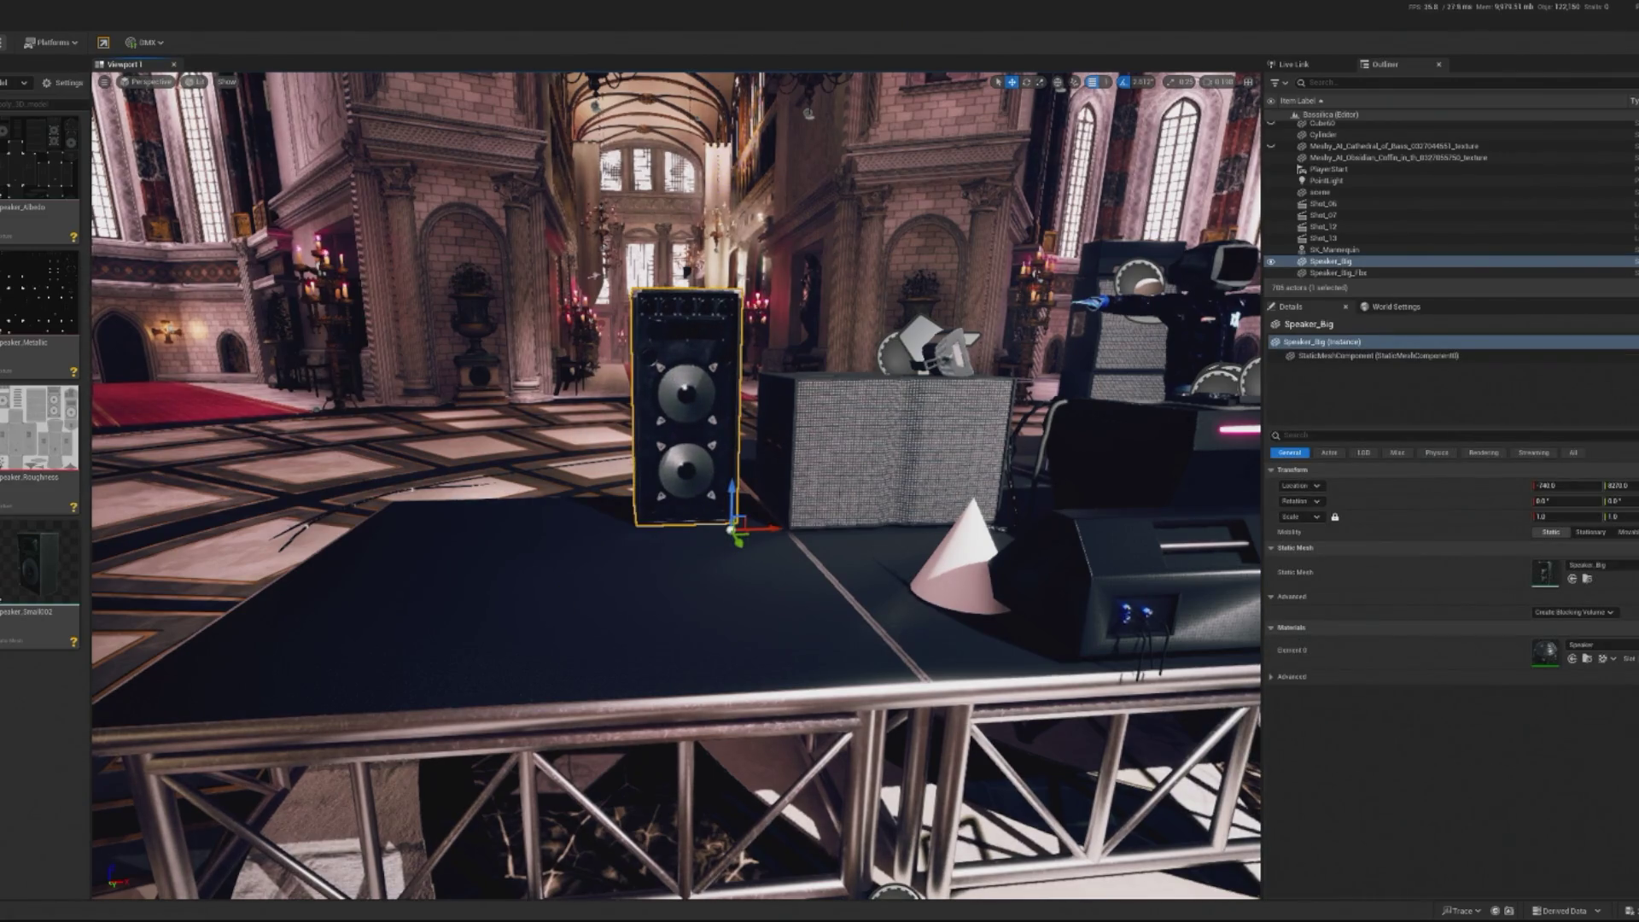
pyautogui.press('f')
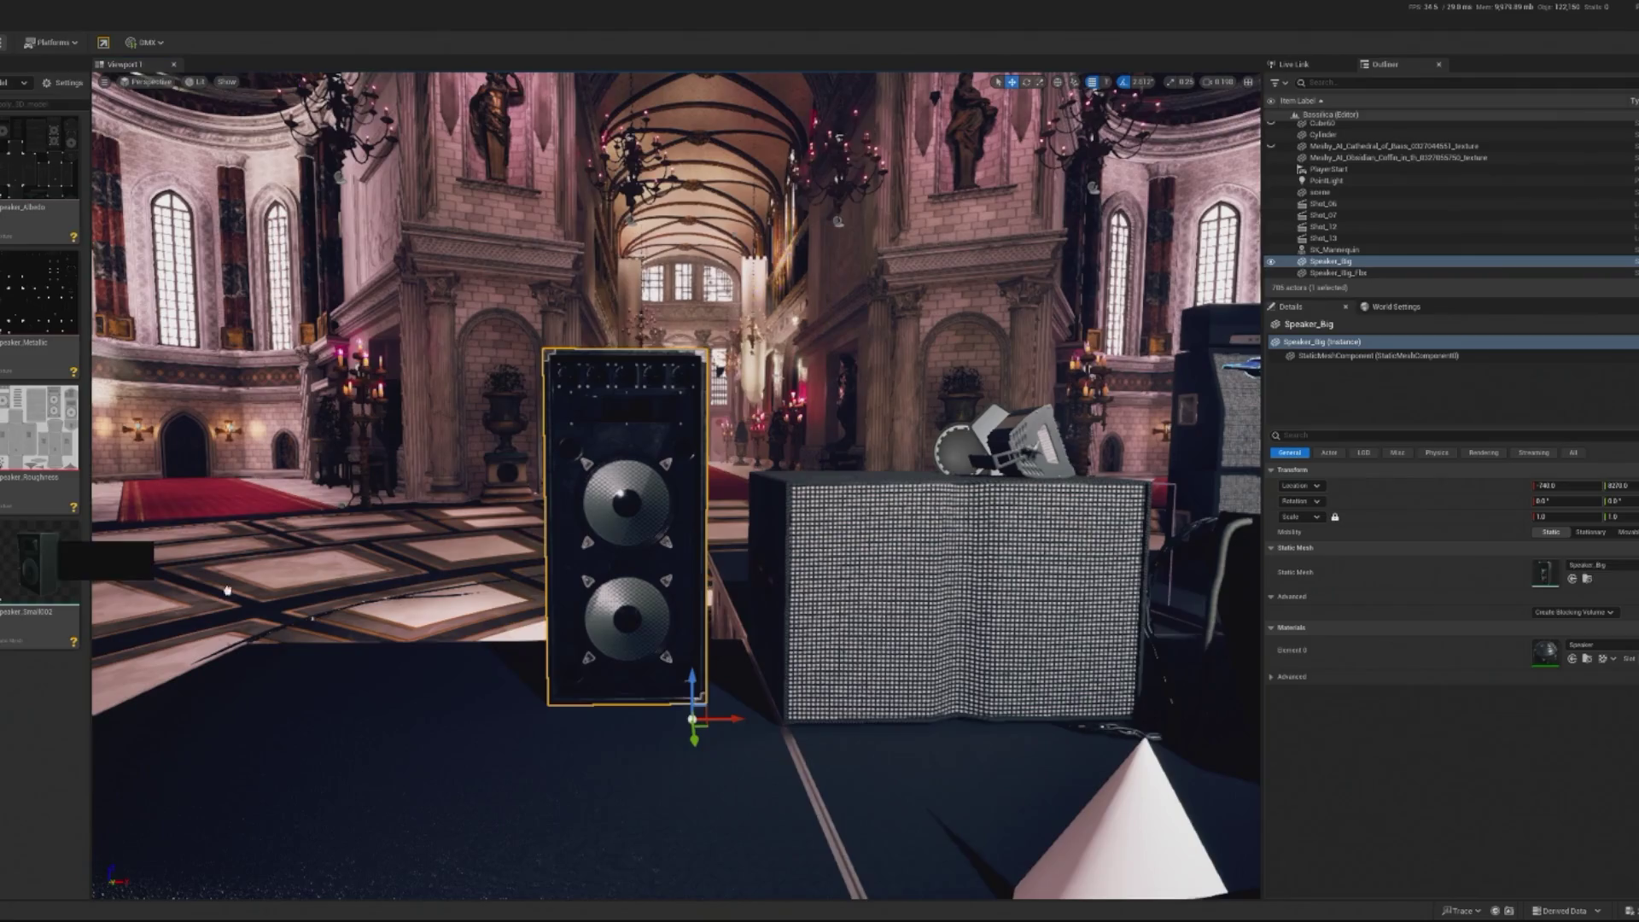
pyautogui.moveTo(227, 589); pyautogui.dragTo(792, 731)
pyautogui.moveTo(653, 840); pyautogui.dragTo(653, 840)
pyautogui.press('f')
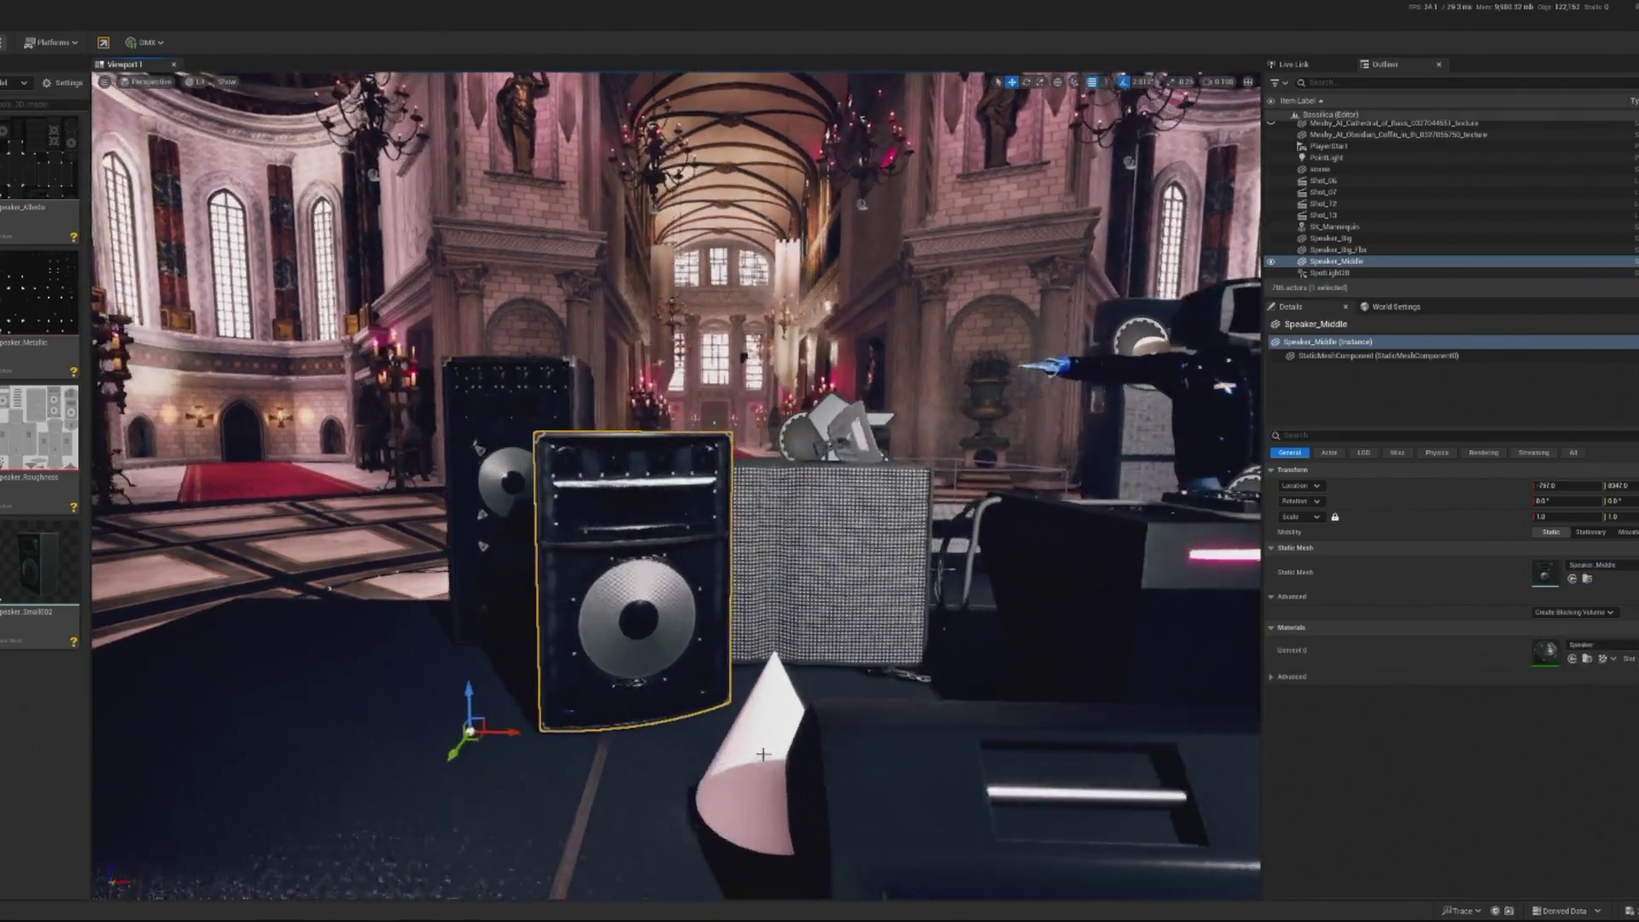
pyautogui.press('e')
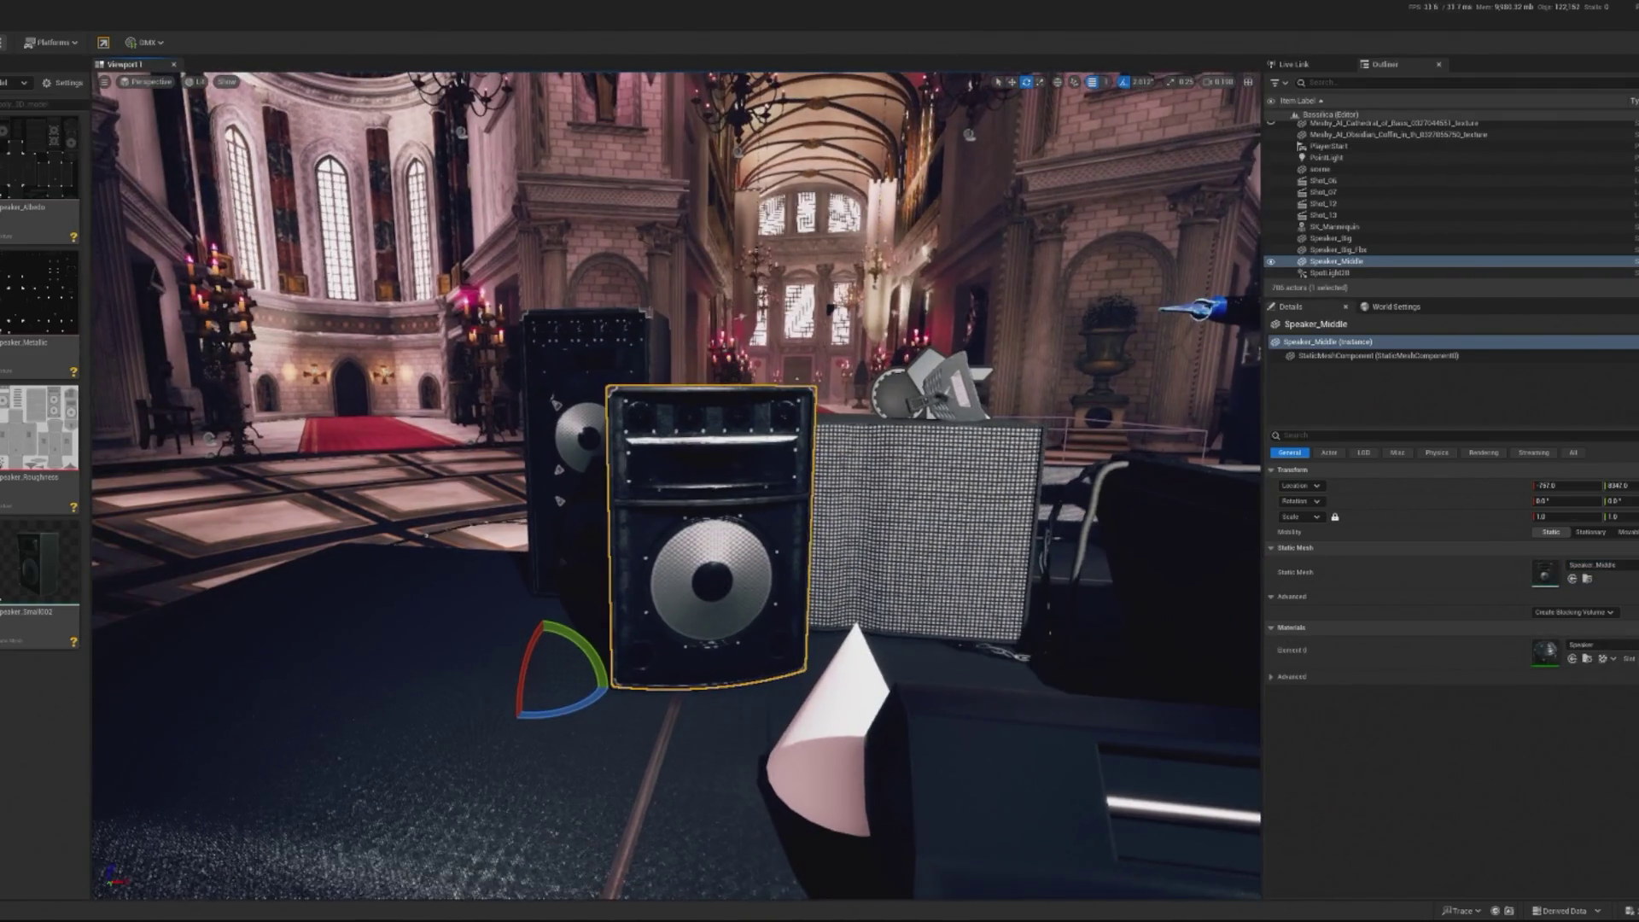
pyautogui.click(626, 592)
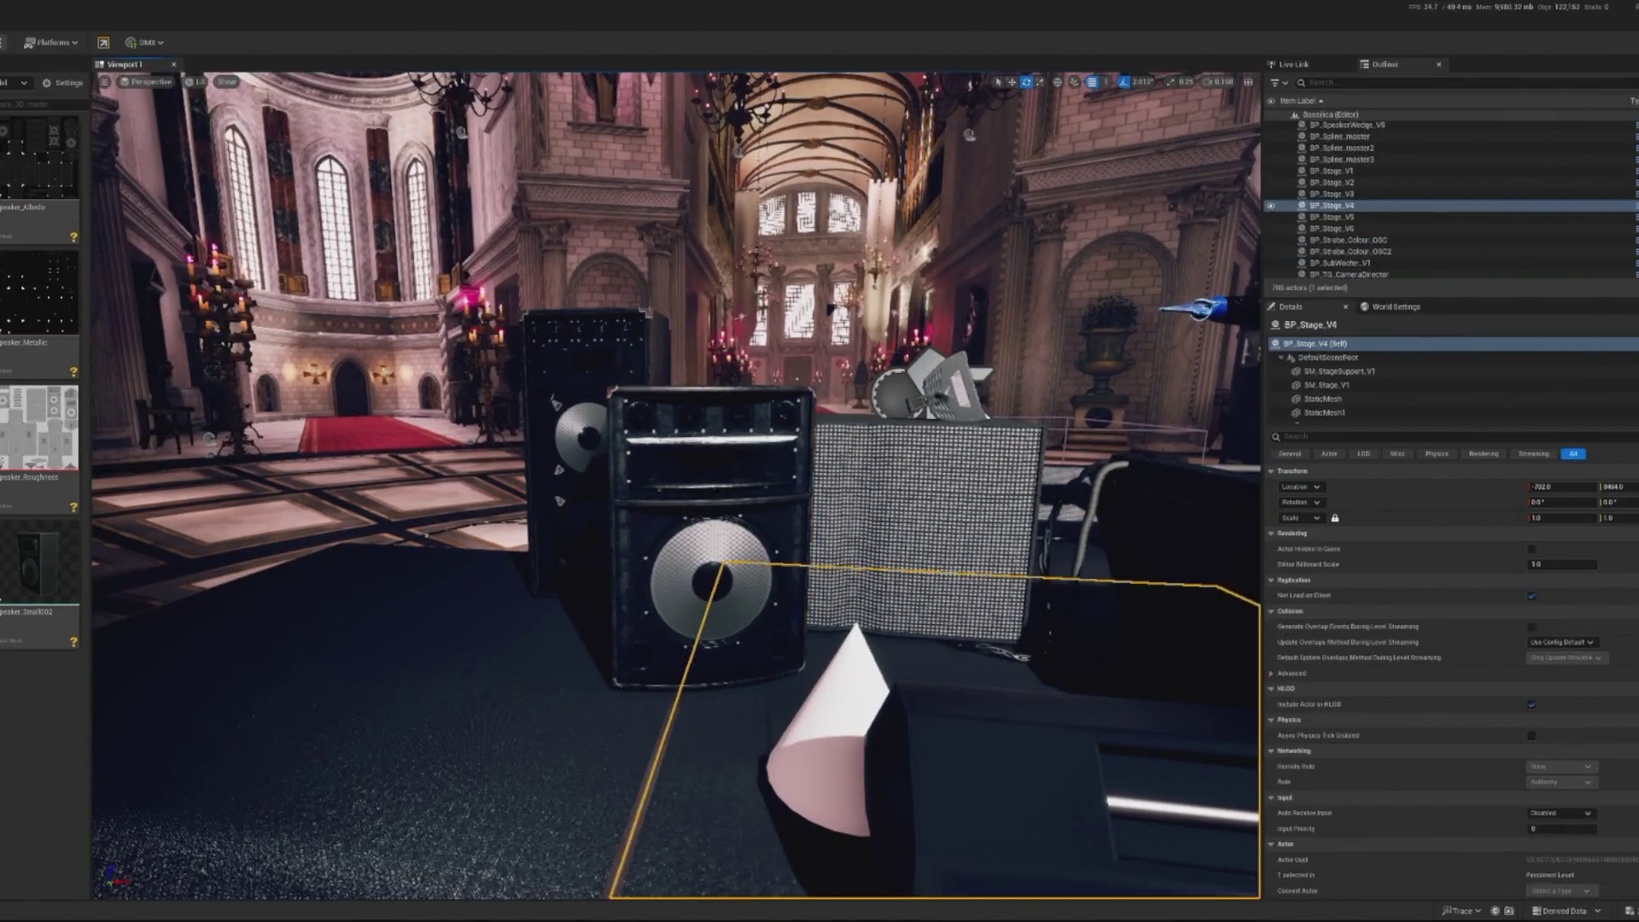
pyautogui.click(626, 592)
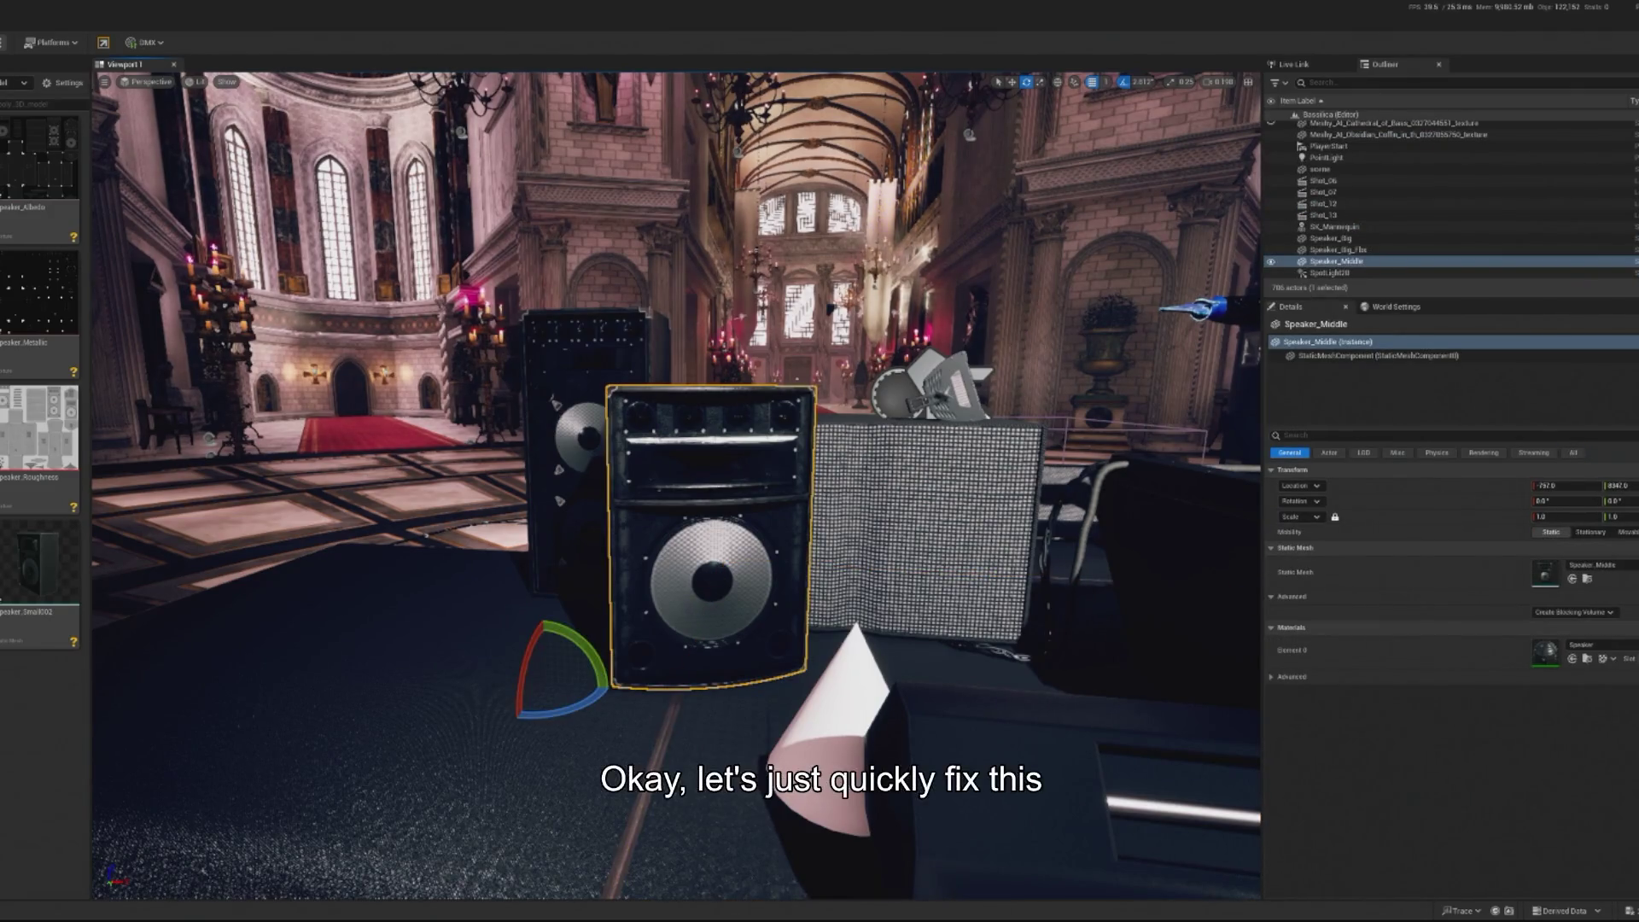
pyautogui.scroll(-5, 688, 456)
pyautogui.moveTo(613, 551)
pyautogui.mouseDown()
pyautogui.moveTo(627, 559)
pyautogui.moveTo(627, 512)
pyautogui.moveTo(708, 491)
pyautogui.mouseUp()
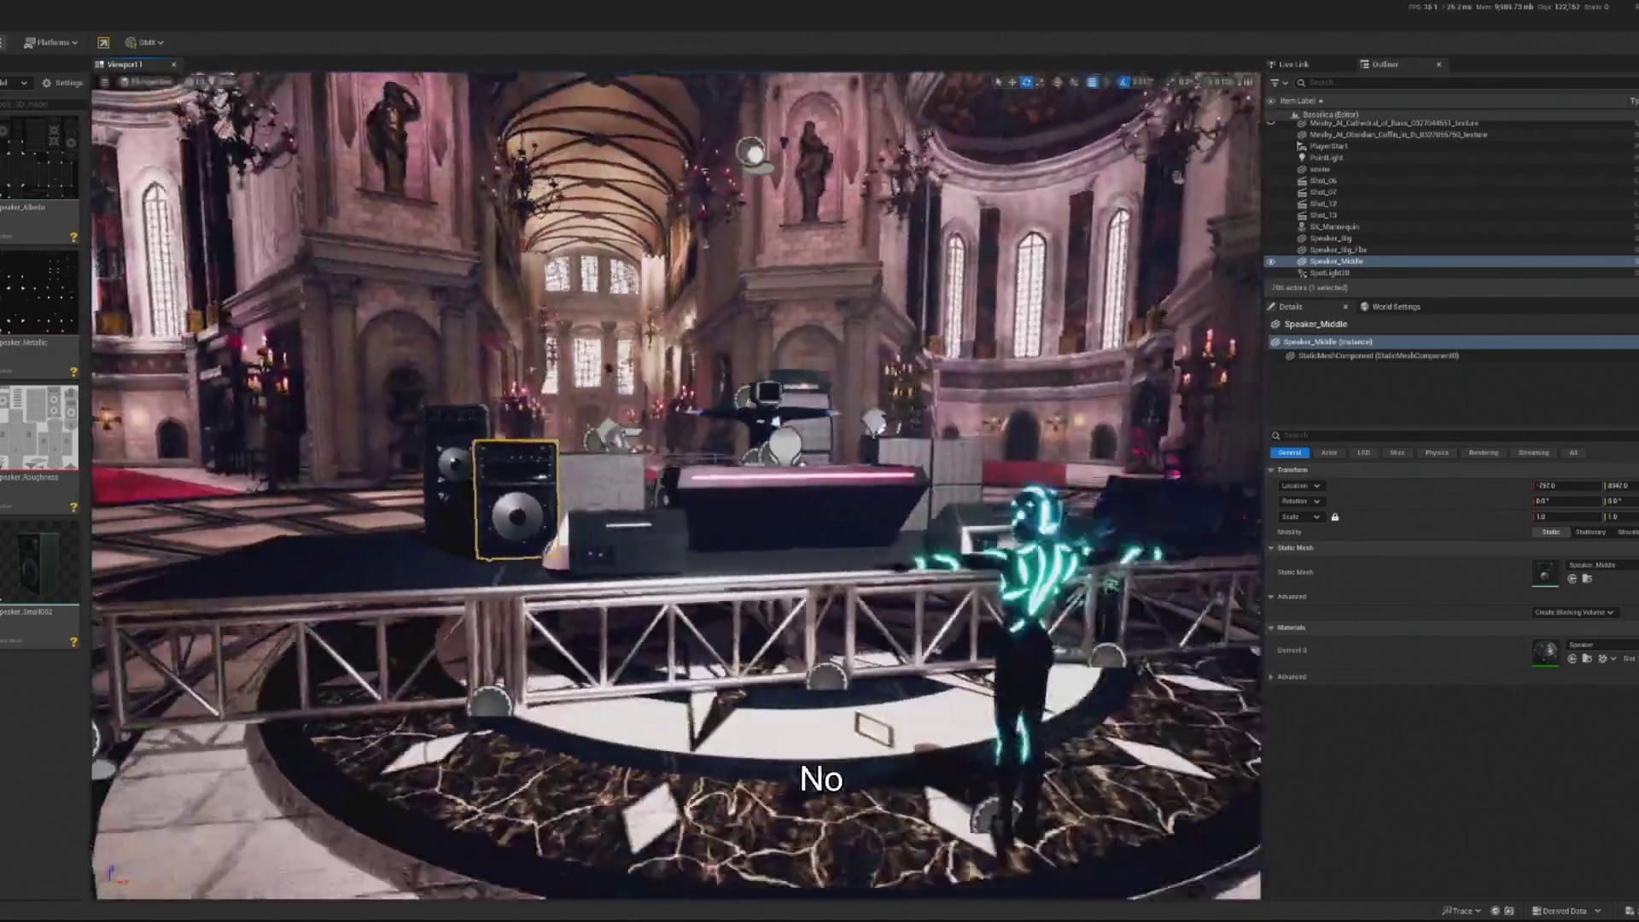
pyautogui.press('f')
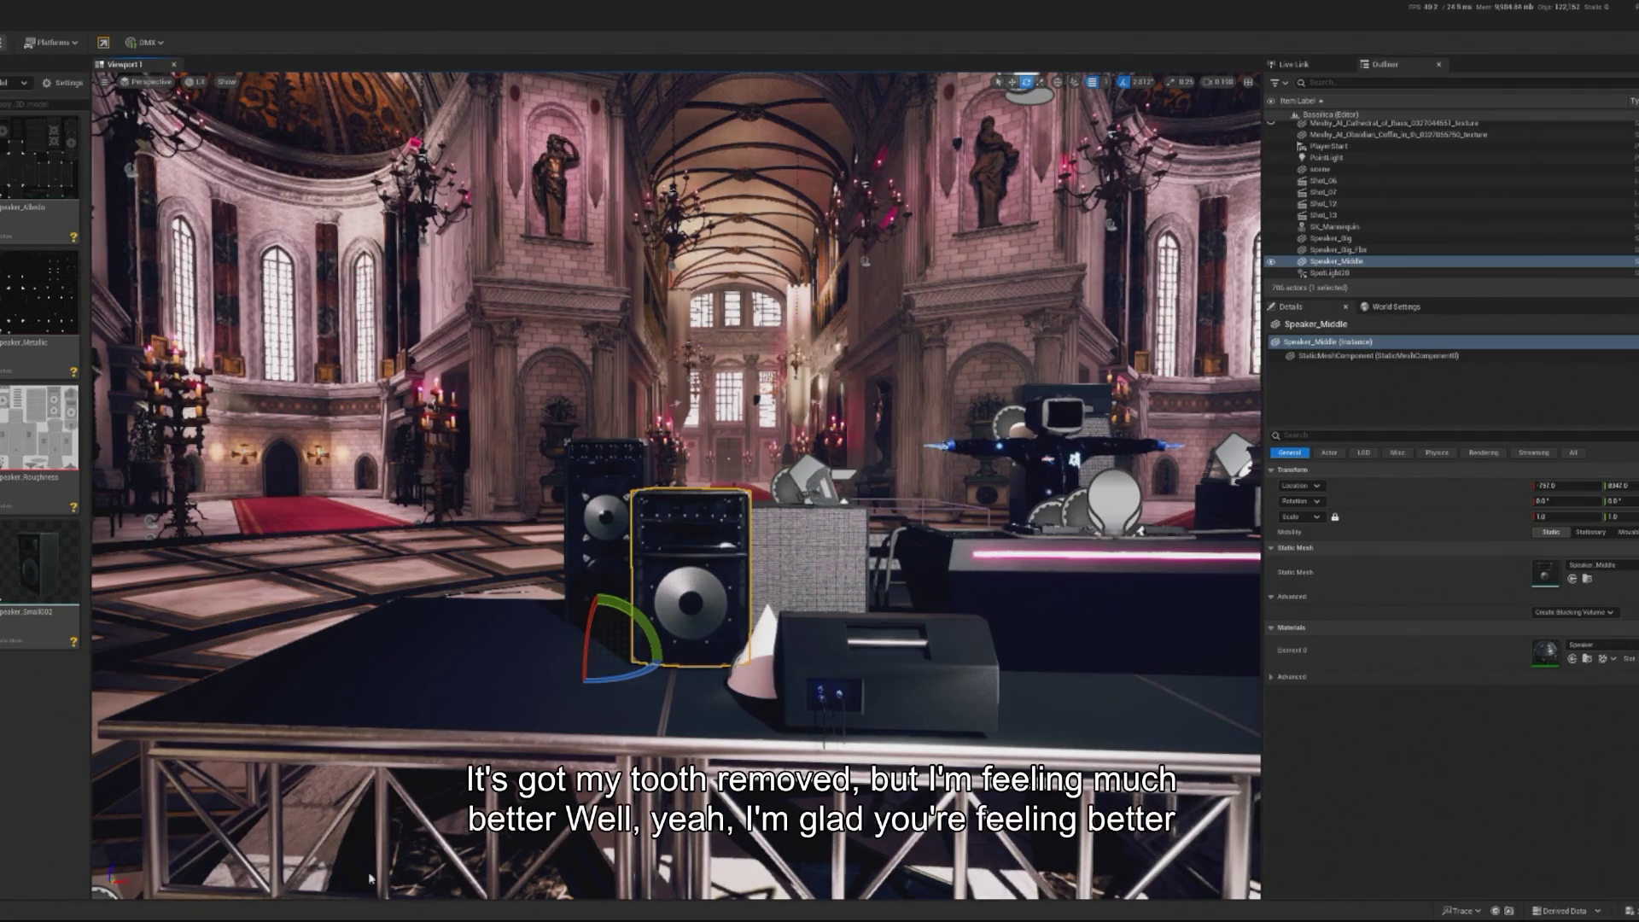
pyautogui.scroll(4, 675, 486)
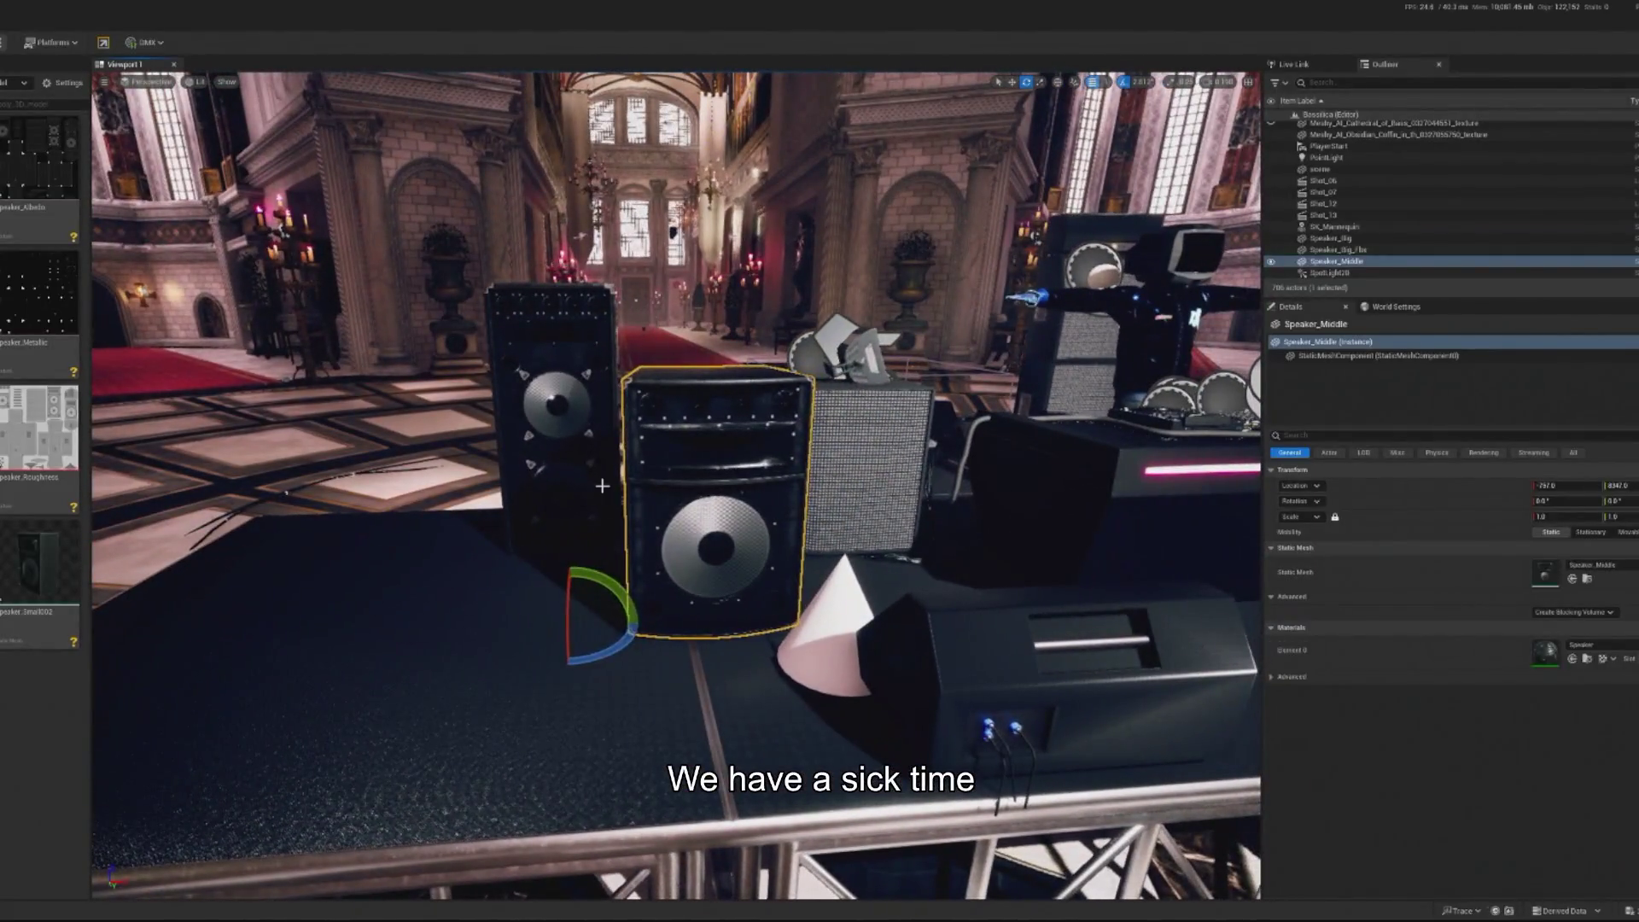
# Shift Speaker_Big to the left along X
pyautogui.click(603, 486)
pyautogui.press('w')
pyautogui.moveTo(660, 564); pyautogui.dragTo(511, 566)
# Edit Speaker_Middle's pivot, keep it at the base, and accept it
pyautogui.click(717, 551)
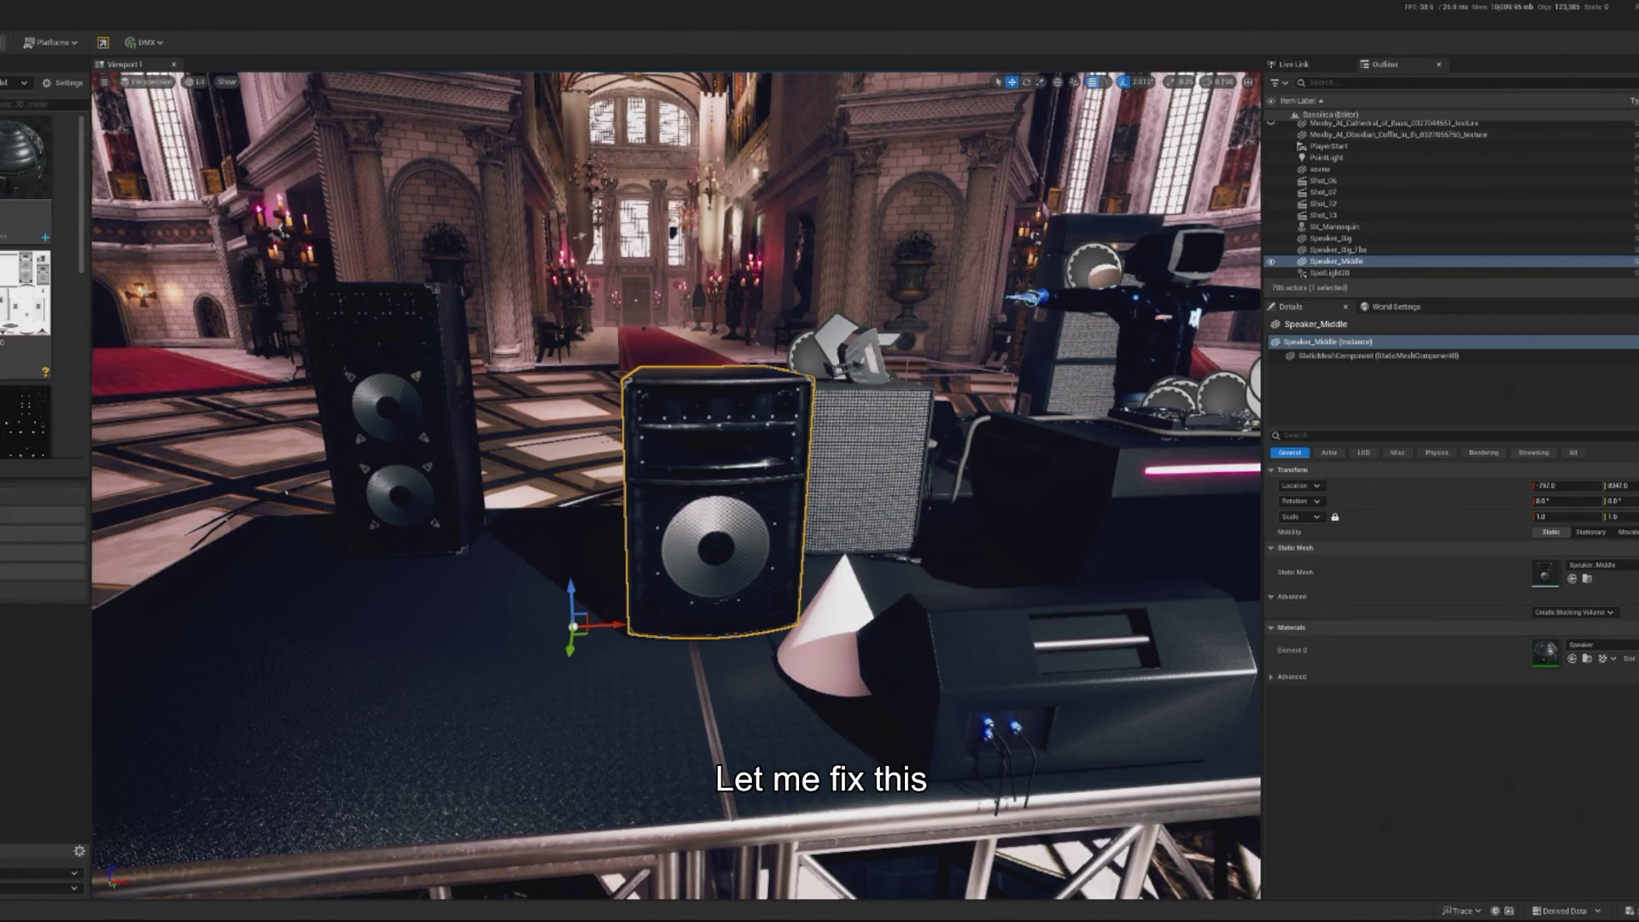
pyautogui.moveTo(577, 627)
pyautogui.mouseDown()
pyautogui.moveTo(715, 615)
pyautogui.moveTo(717, 499)
pyautogui.mouseUp()
pyautogui.hotkey('ctrl', 'z')
pyautogui.moveTo(674, 747); pyautogui.dragTo(555, 747)
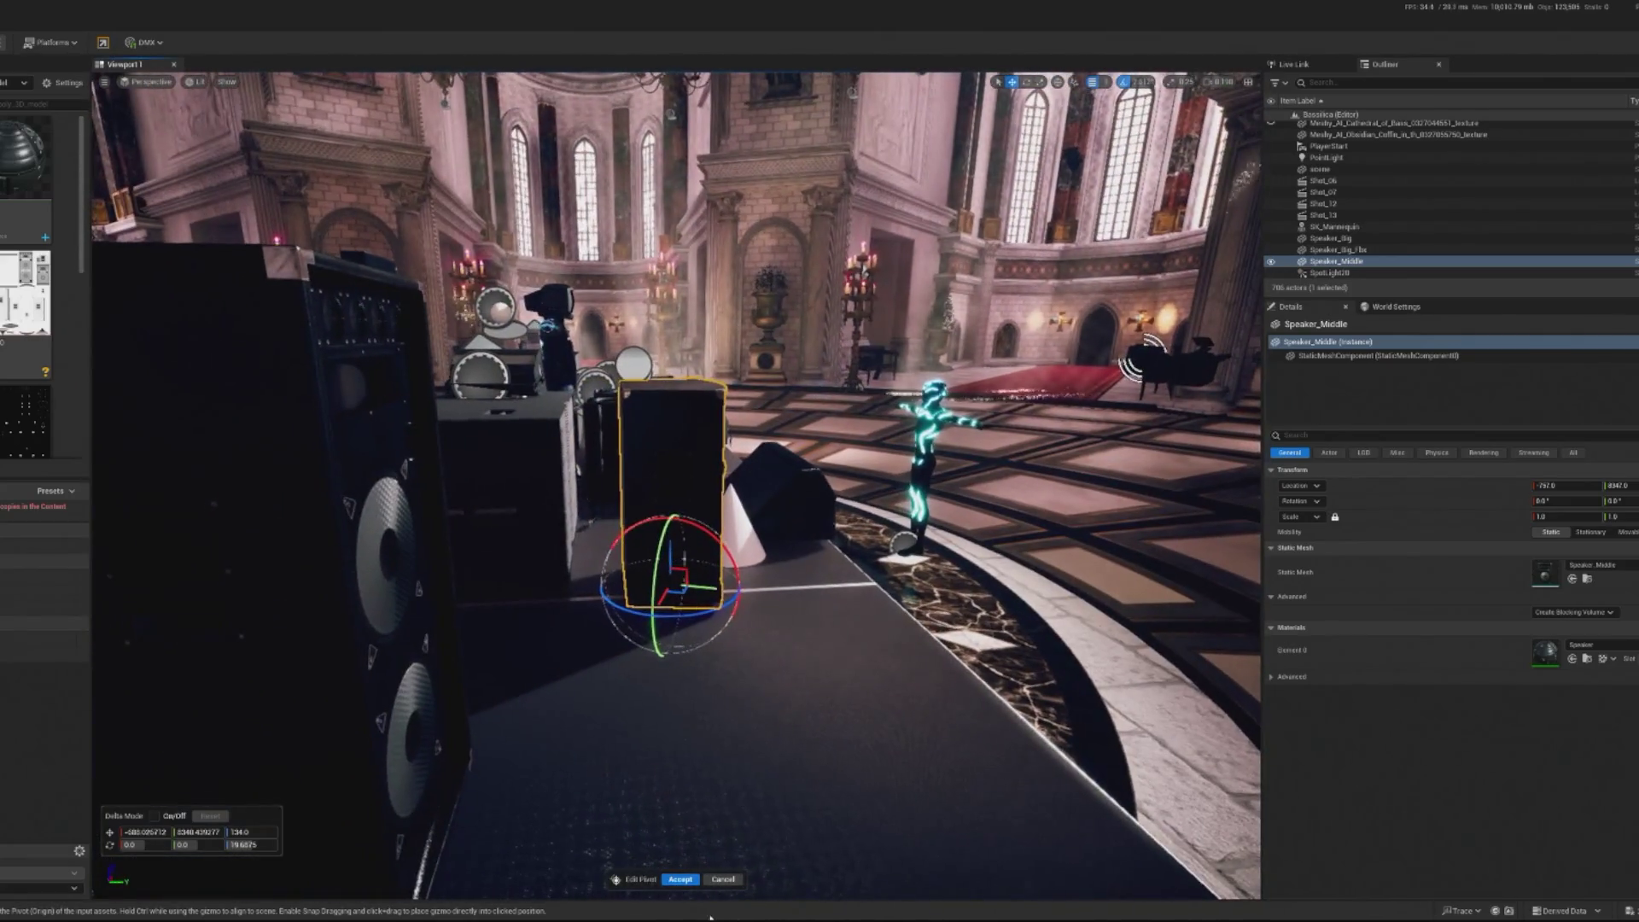
pyautogui.click(680, 880)
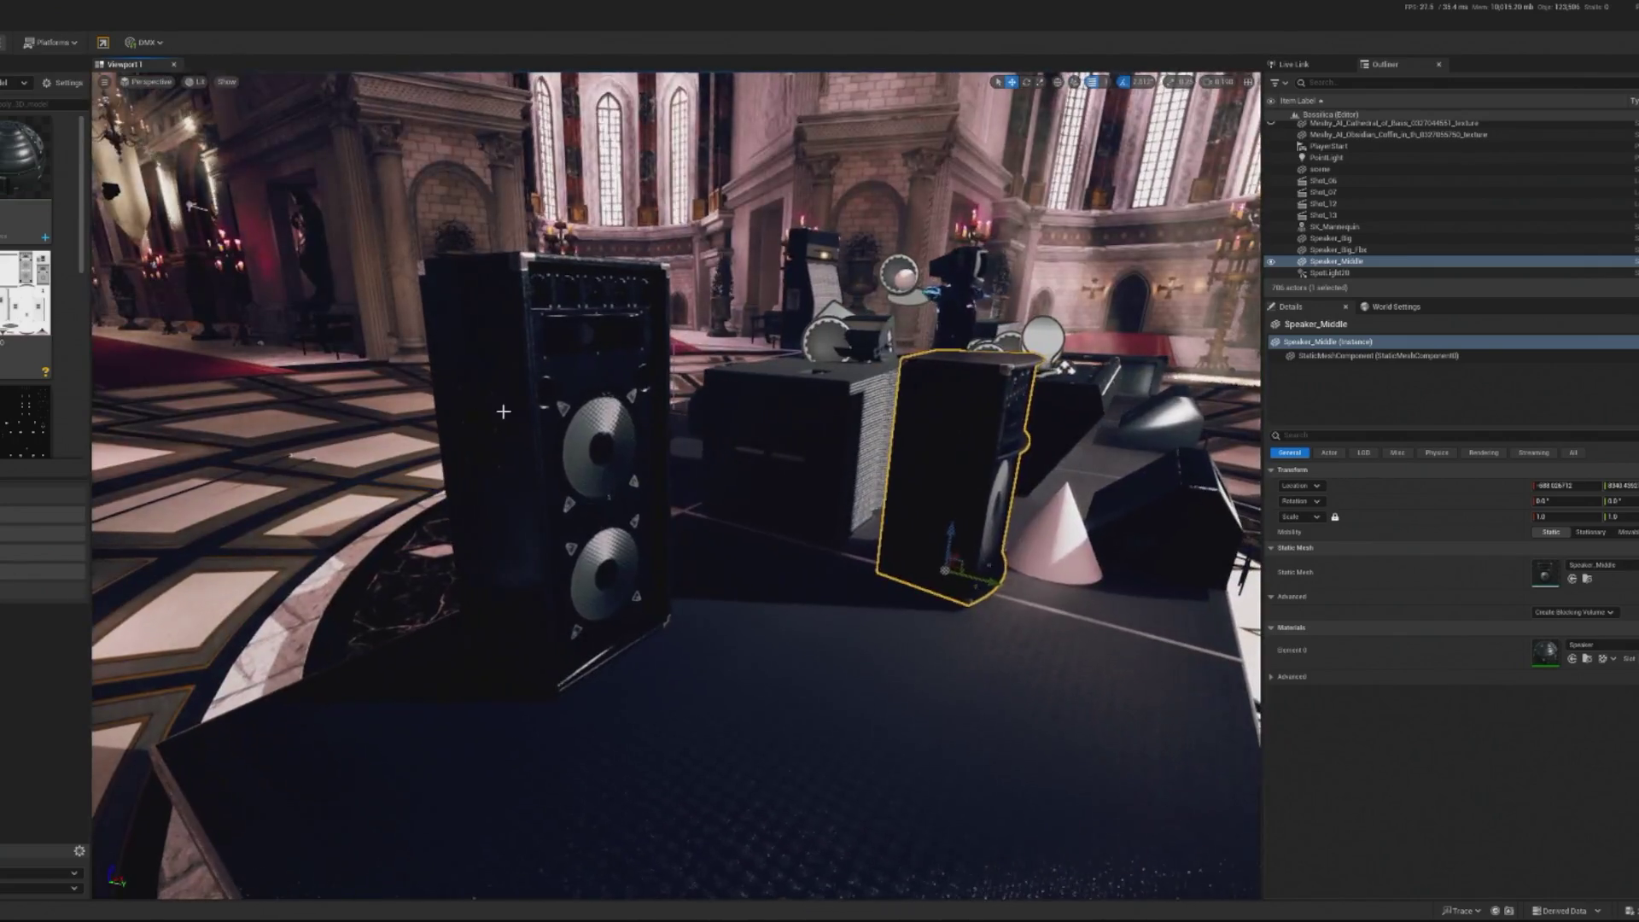
pyautogui.click(503, 412)
pyautogui.press('f')
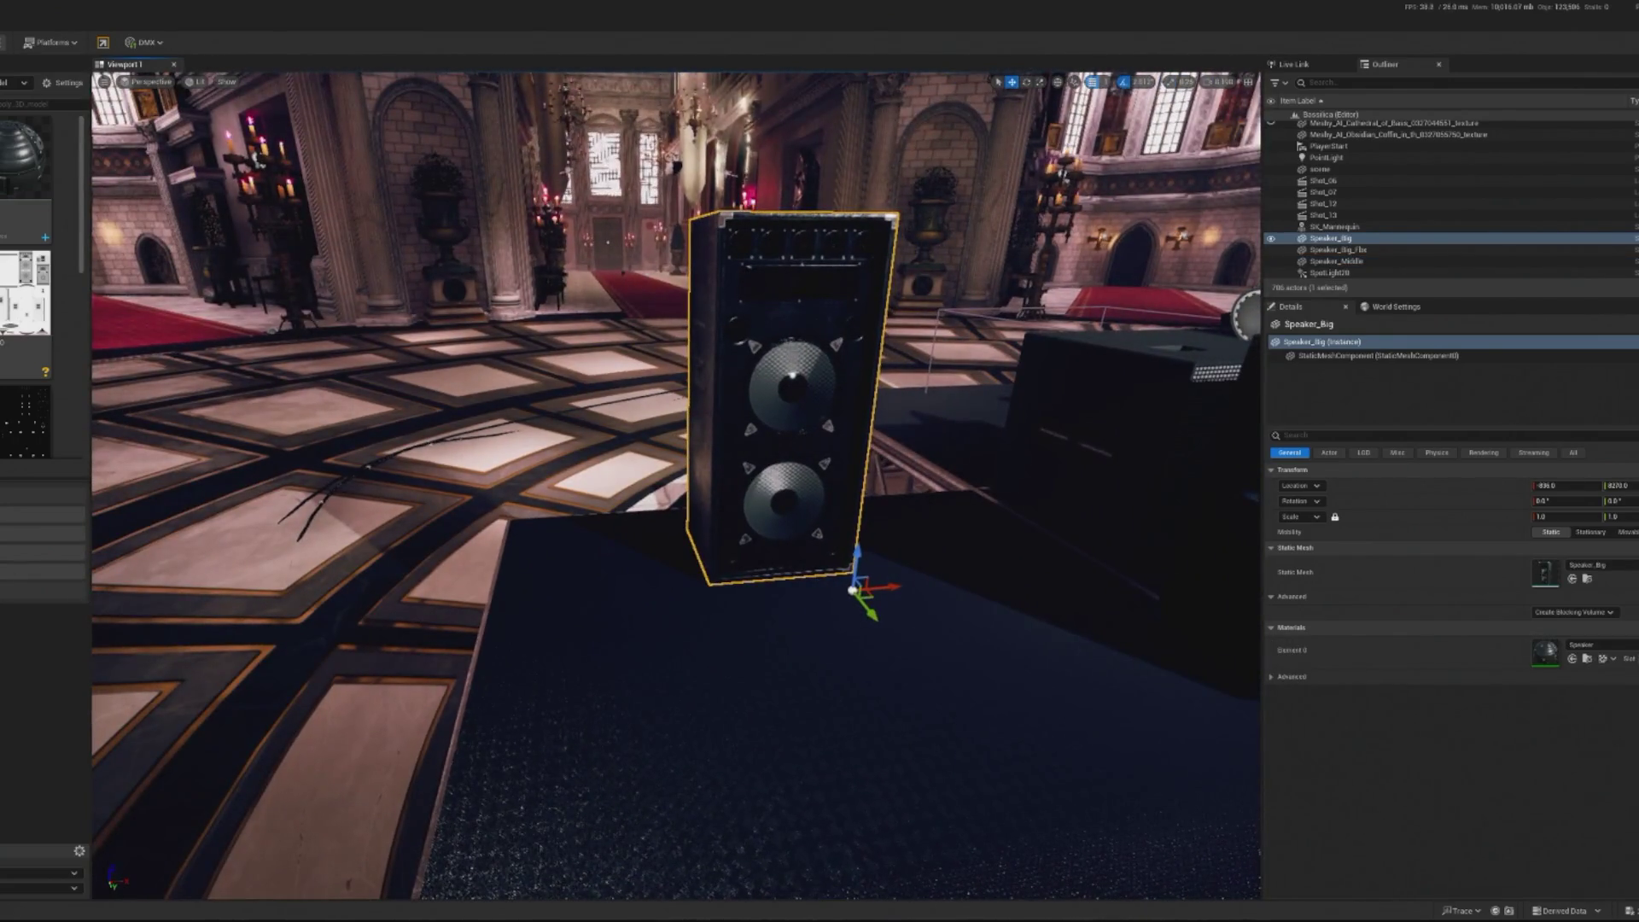
# Move Speaker_Big's pivot to its base and accept it
pyautogui.hotkey('ctrl', 'End')
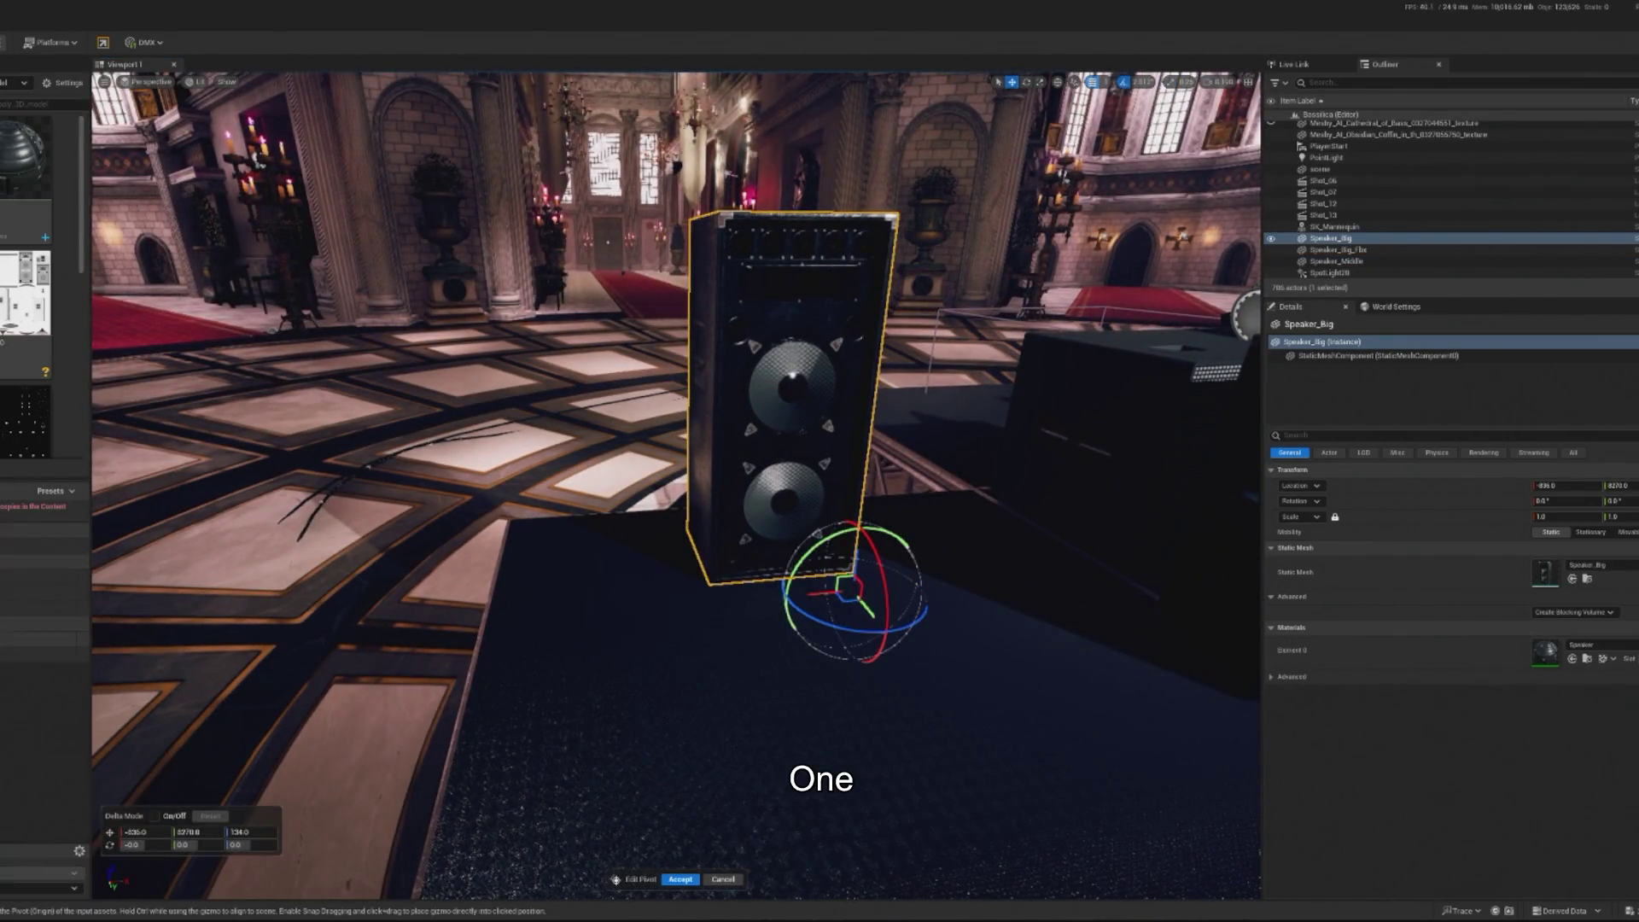
pyautogui.moveTo(849, 590); pyautogui.dragTo(757, 547)
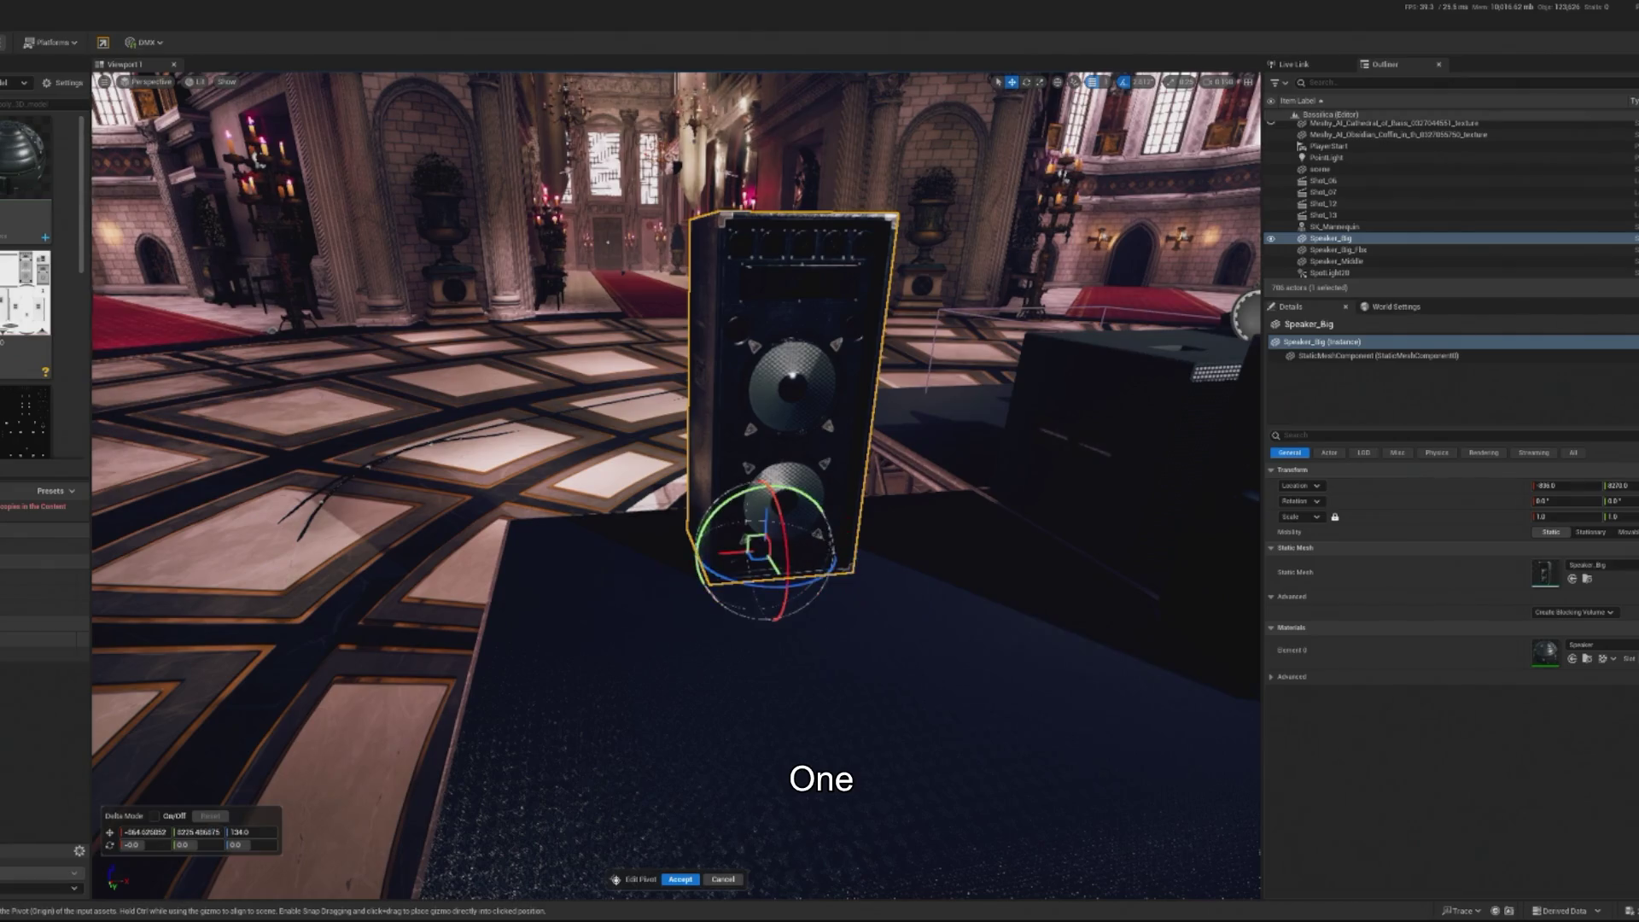
pyautogui.click(675, 881)
# Place a Speaker_Small beside the big speaker and set its pivot
pyautogui.scroll(-5, 597, 597)
pyautogui.scroll(-2, 26, 256)
pyautogui.moveTo(26, 290)
pyautogui.scroll(-3, 36, 339)
pyautogui.moveTo(19, 339)
pyautogui.mouseDown()
pyautogui.moveTo(683, 602)
pyautogui.moveTo(833, 592)
pyautogui.mouseUp()
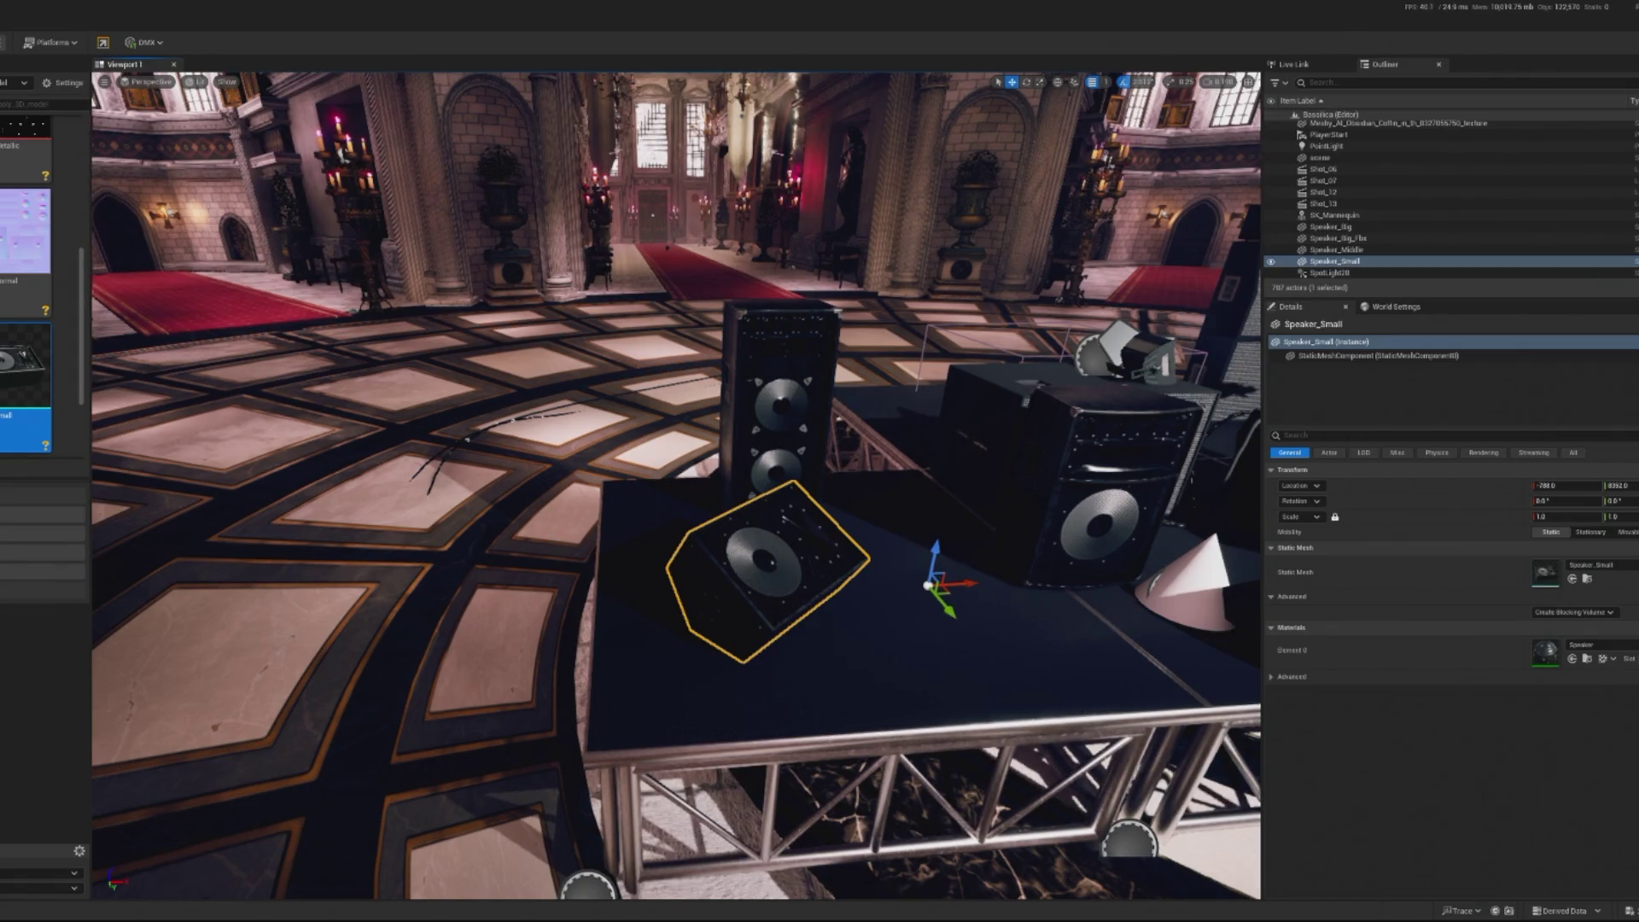
pyautogui.hotkey('ctrl', 'alt', 'p')
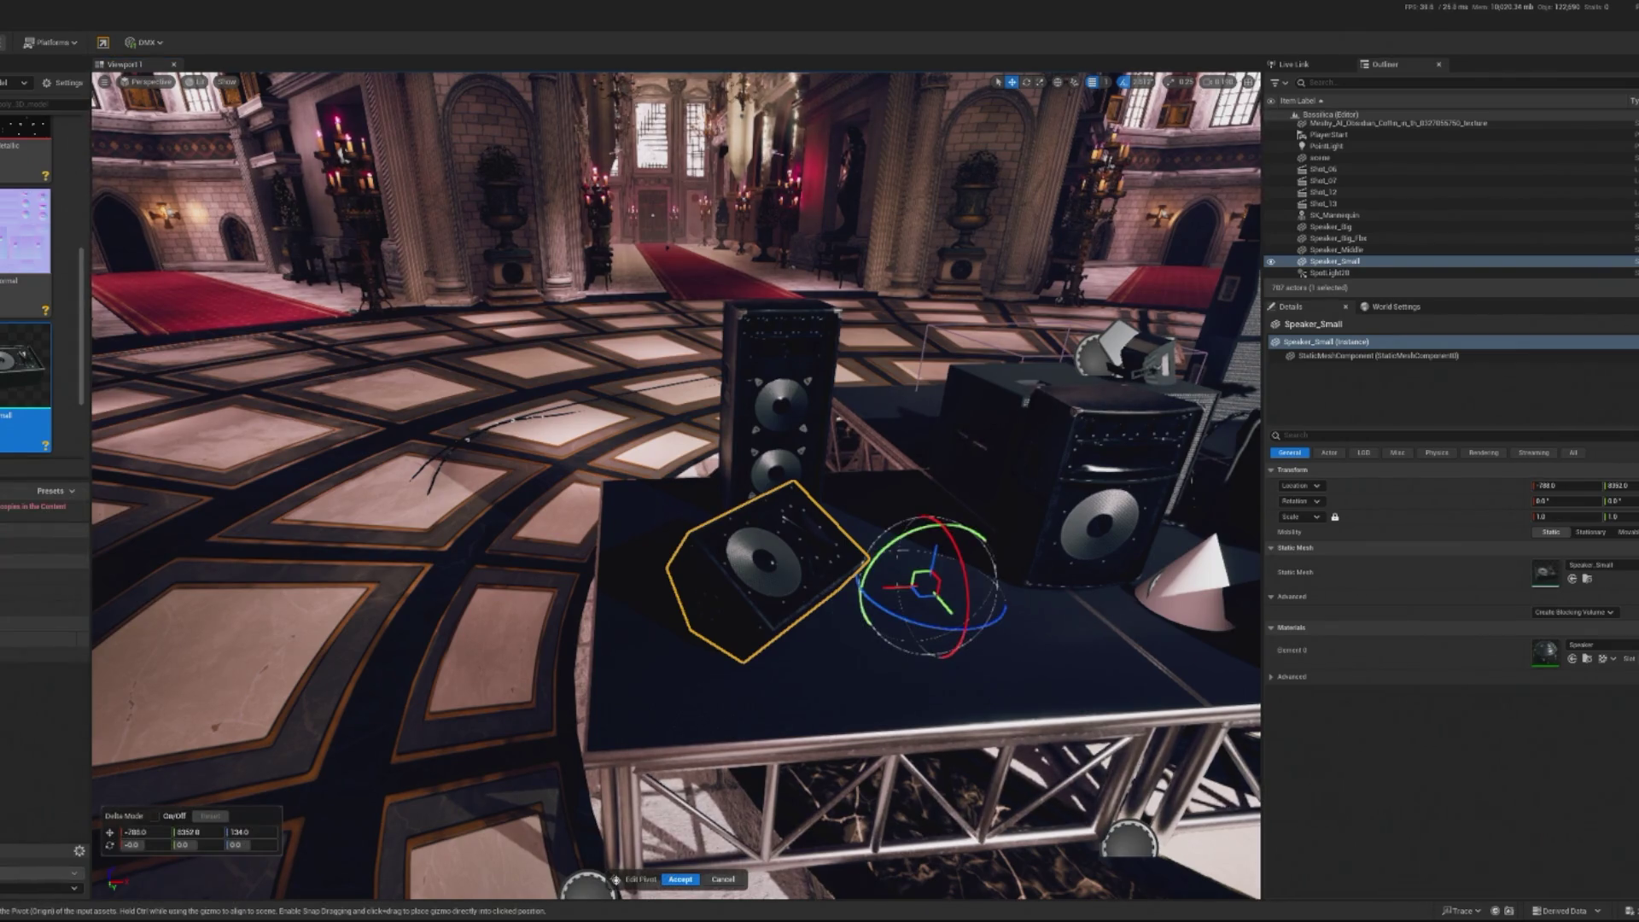
pyautogui.moveTo(922, 585); pyautogui.dragTo(755, 608)
pyautogui.press('f')
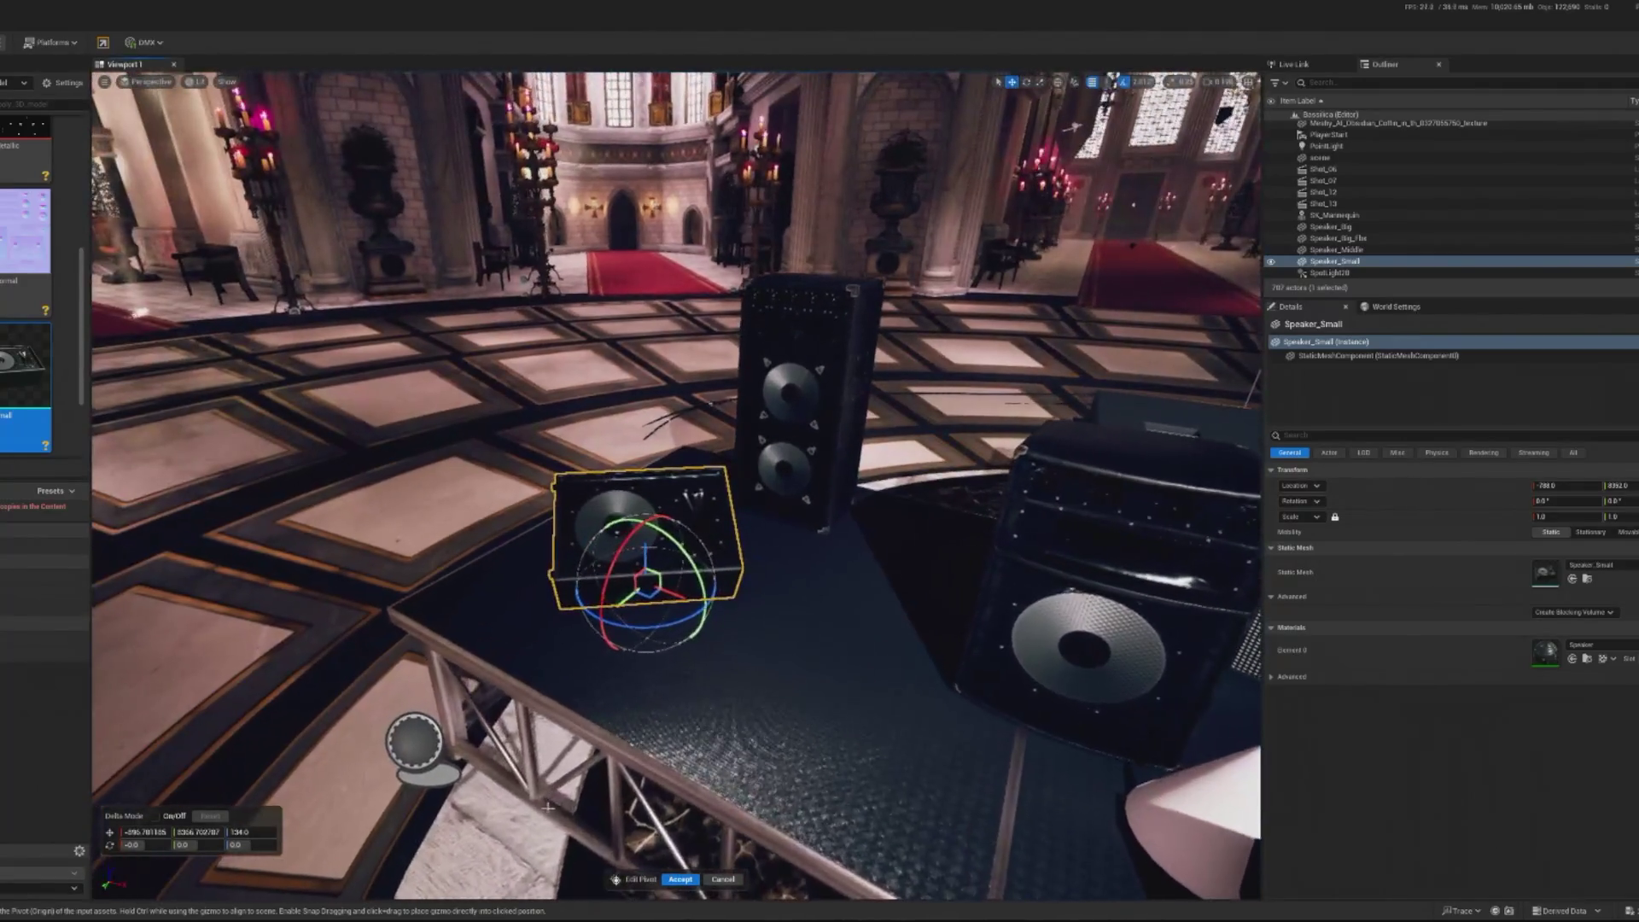
pyautogui.click(675, 880)
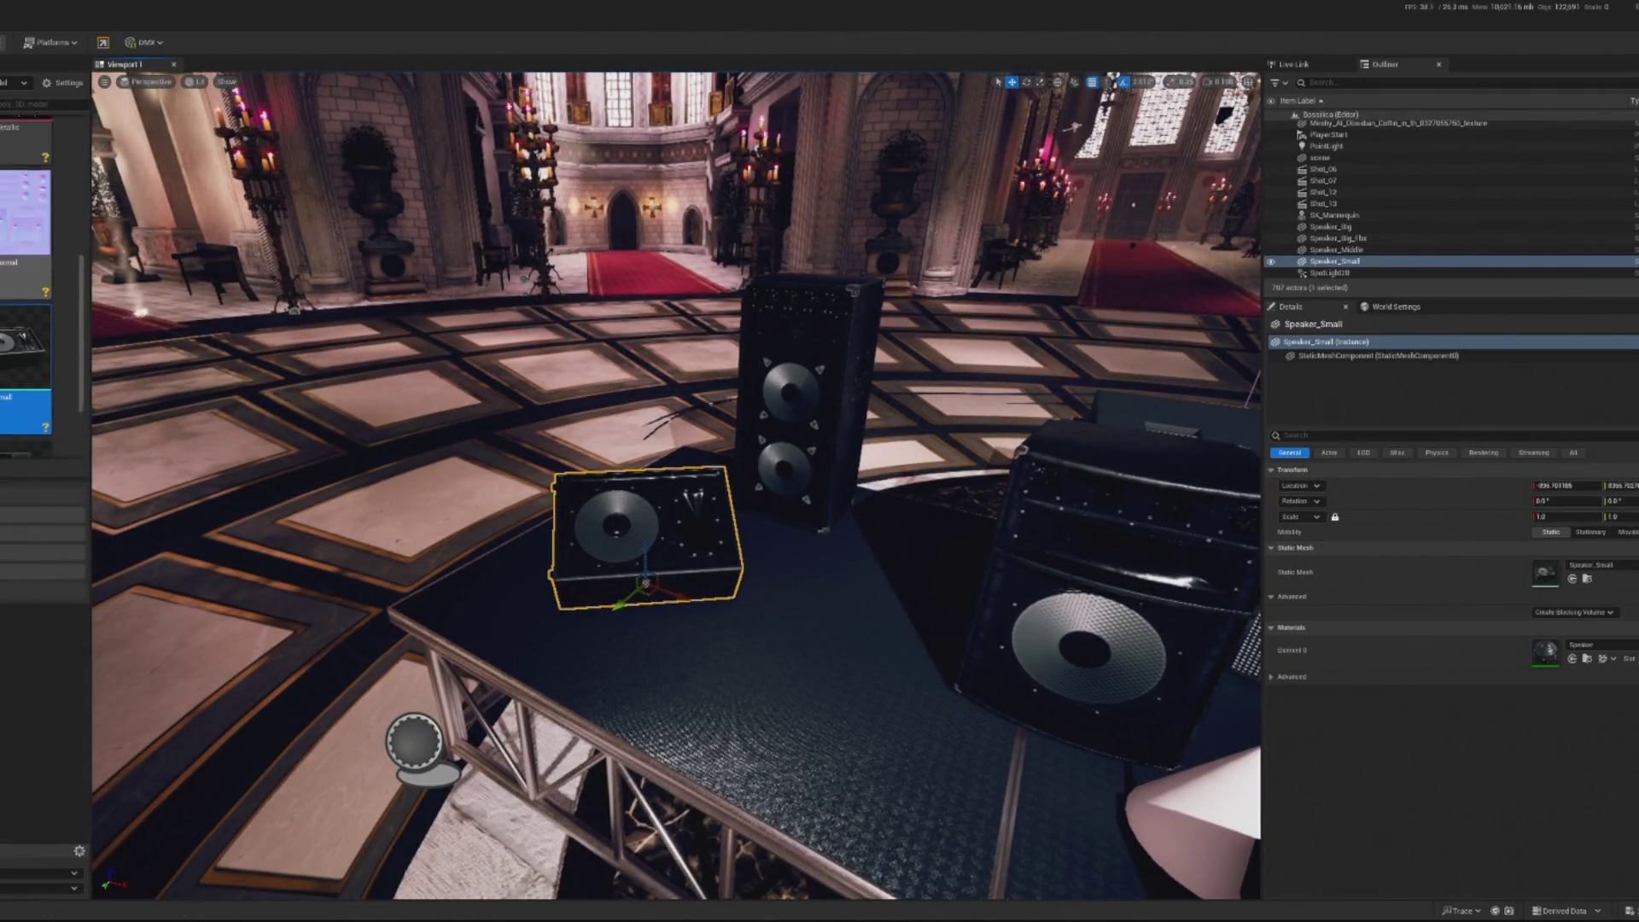
# Add a second Speaker_Small and set its pivot, undoing a trial rotation
pyautogui.moveTo(30, 376)
pyautogui.mouseDown()
pyautogui.moveTo(651, 648)
pyautogui.moveTo(888, 666)
pyautogui.mouseUp()
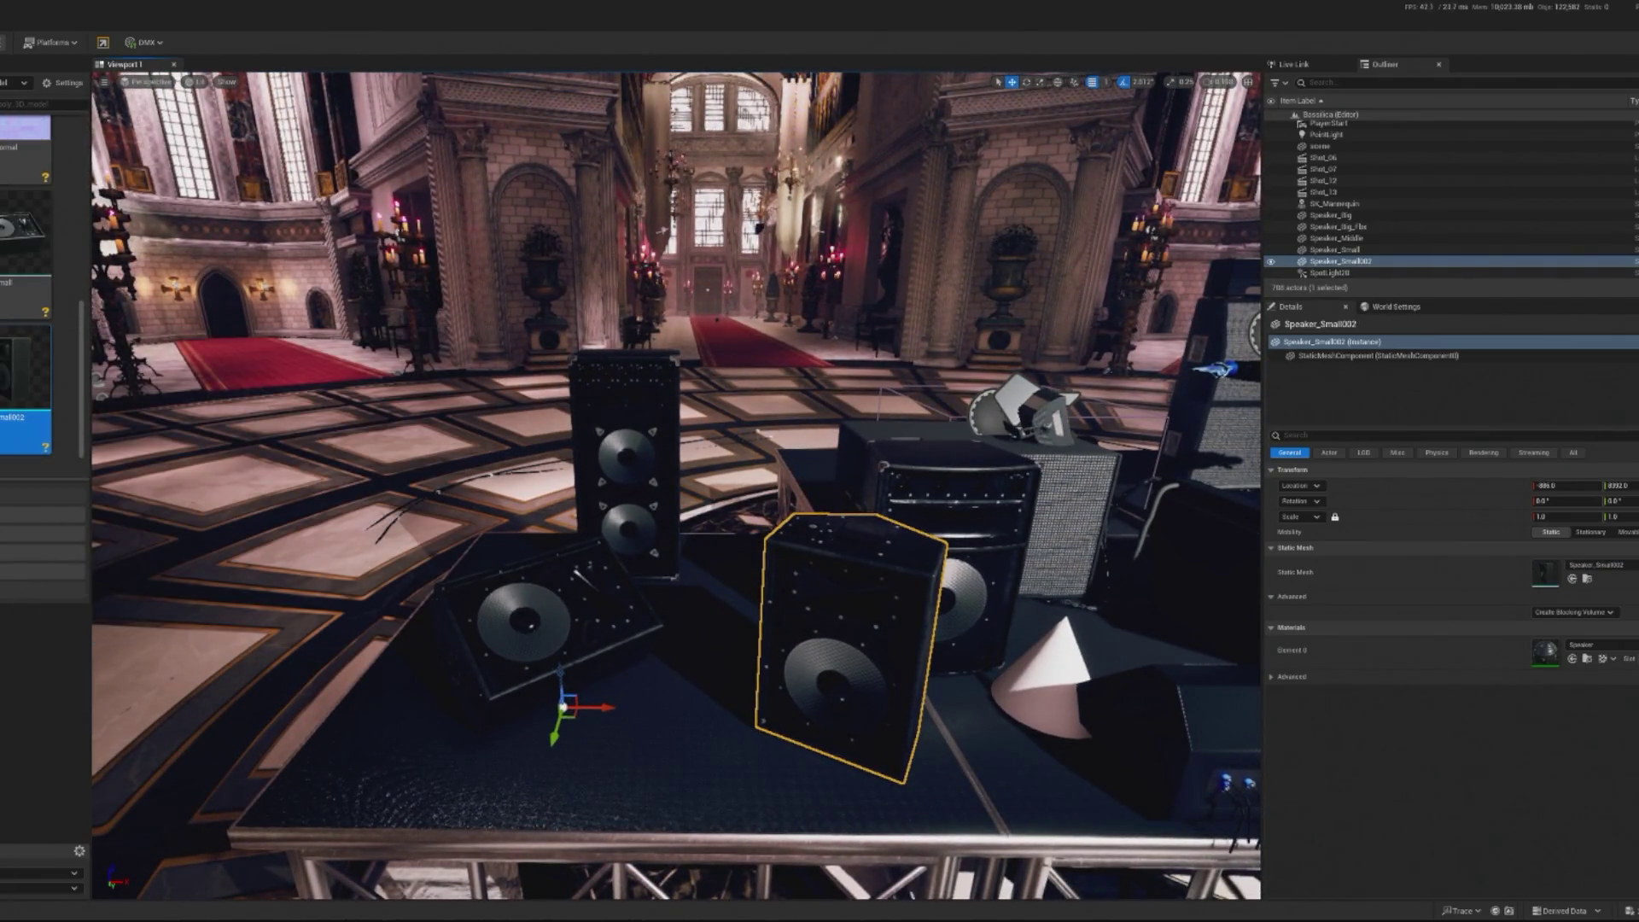
pyautogui.scroll(-5, 441, 557)
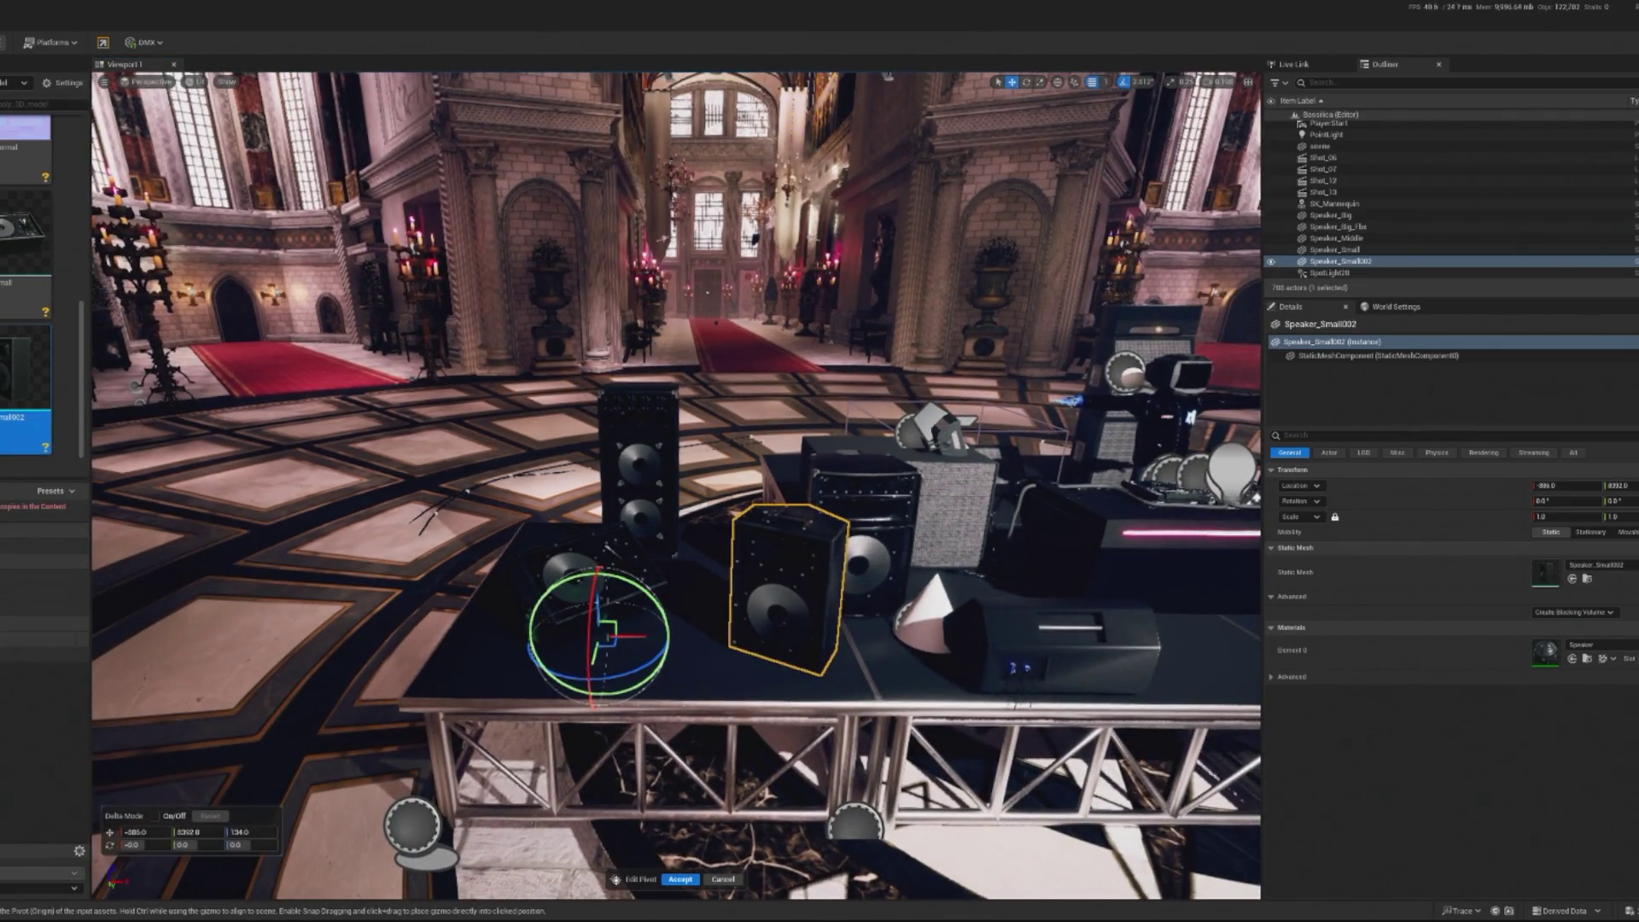
pyautogui.click(779, 642)
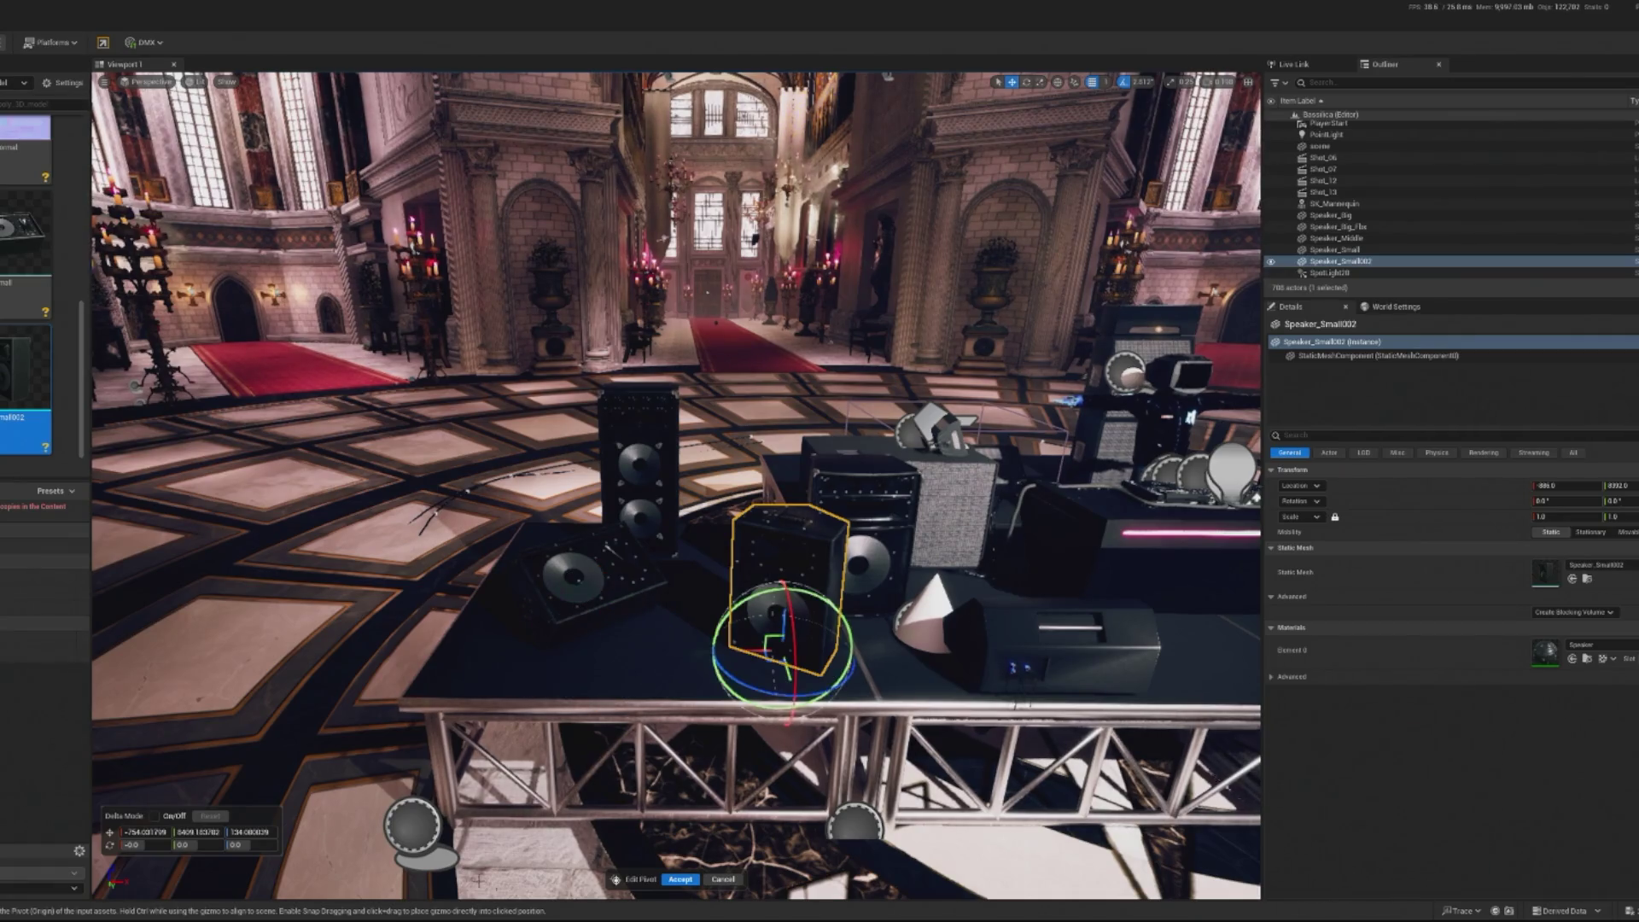
pyautogui.click(677, 881)
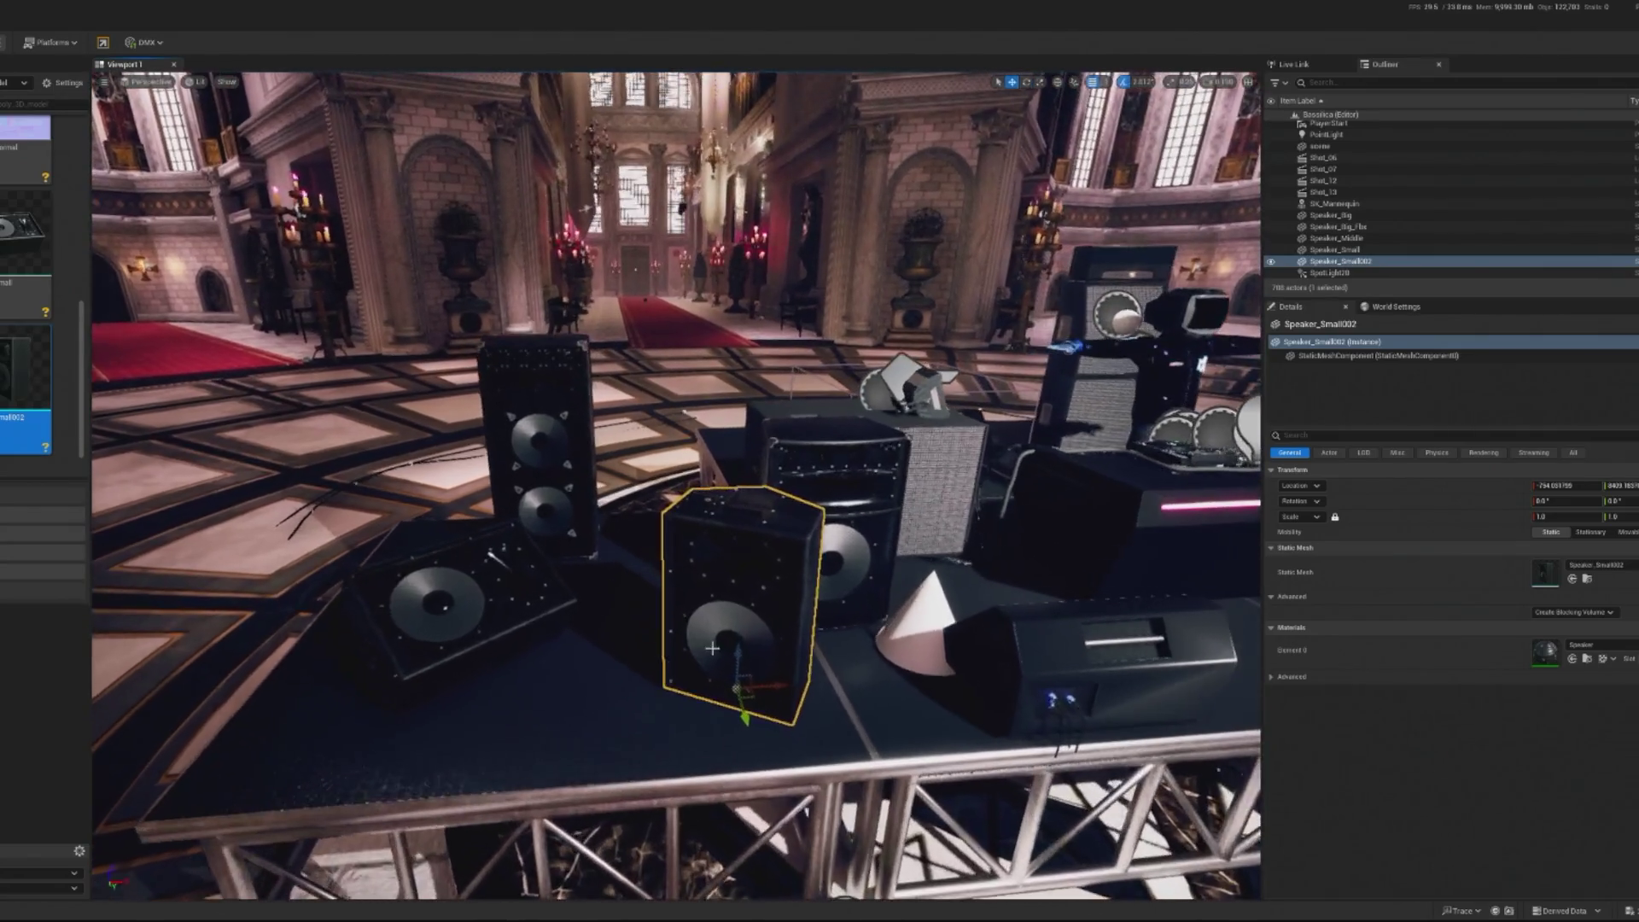
pyautogui.press('e')
pyautogui.moveTo(701, 691); pyautogui.dragTo(586, 693)
pyautogui.hotkey('ctrl', 'z')
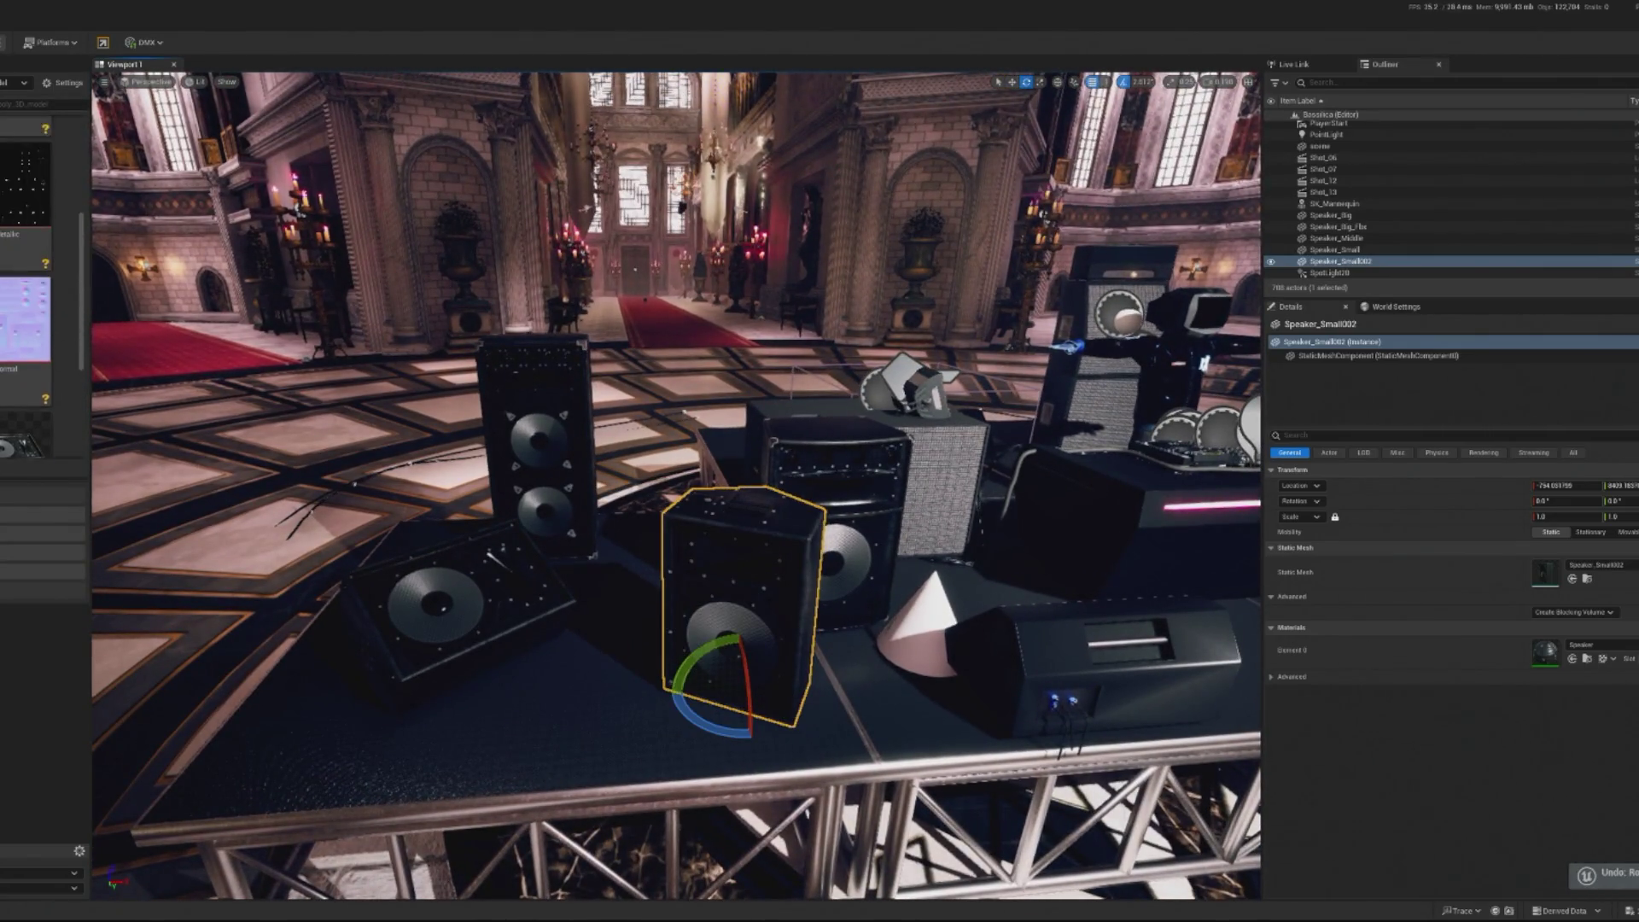
# Bring in the four-speaker sm_prop_speaker group, inspect it, and remove it
pyautogui.moveTo(25, 154)
pyautogui.mouseDown()
pyautogui.moveTo(150, 359)
pyautogui.moveTo(824, 417)
pyautogui.mouseUp()
pyautogui.click(823, 417)
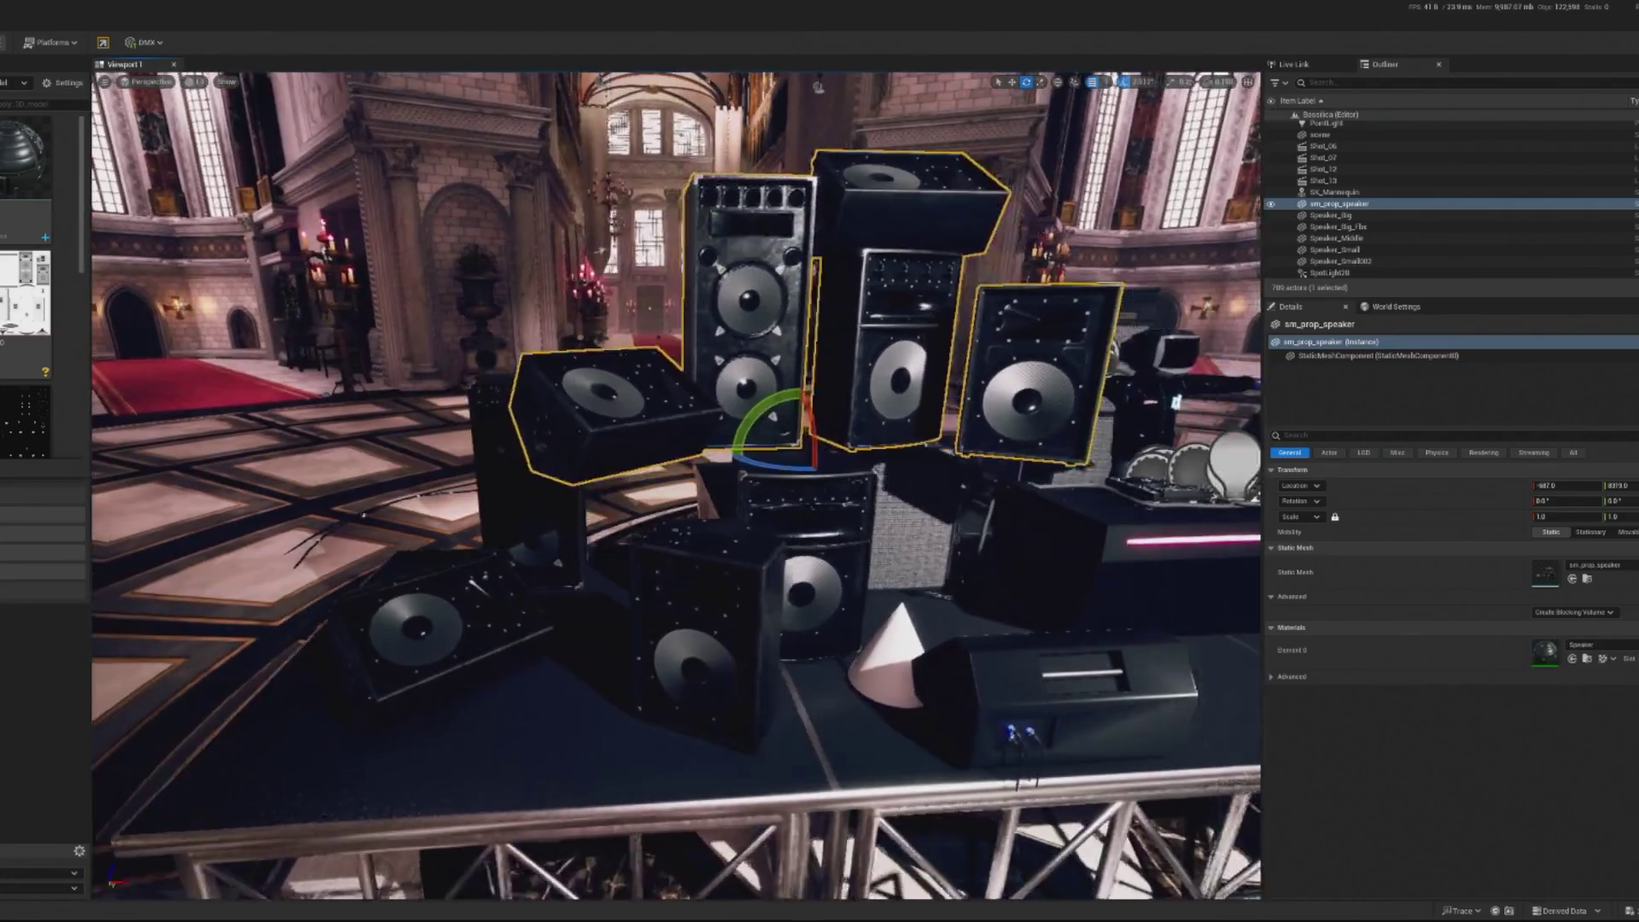
pyautogui.moveTo(472, 531)
pyautogui.mouseDown()
pyautogui.moveTo(478, 478)
pyautogui.moveTo(473, 531)
pyautogui.mouseUp()
pyautogui.moveTo(588, 613); pyautogui.dragTo(513, 674)
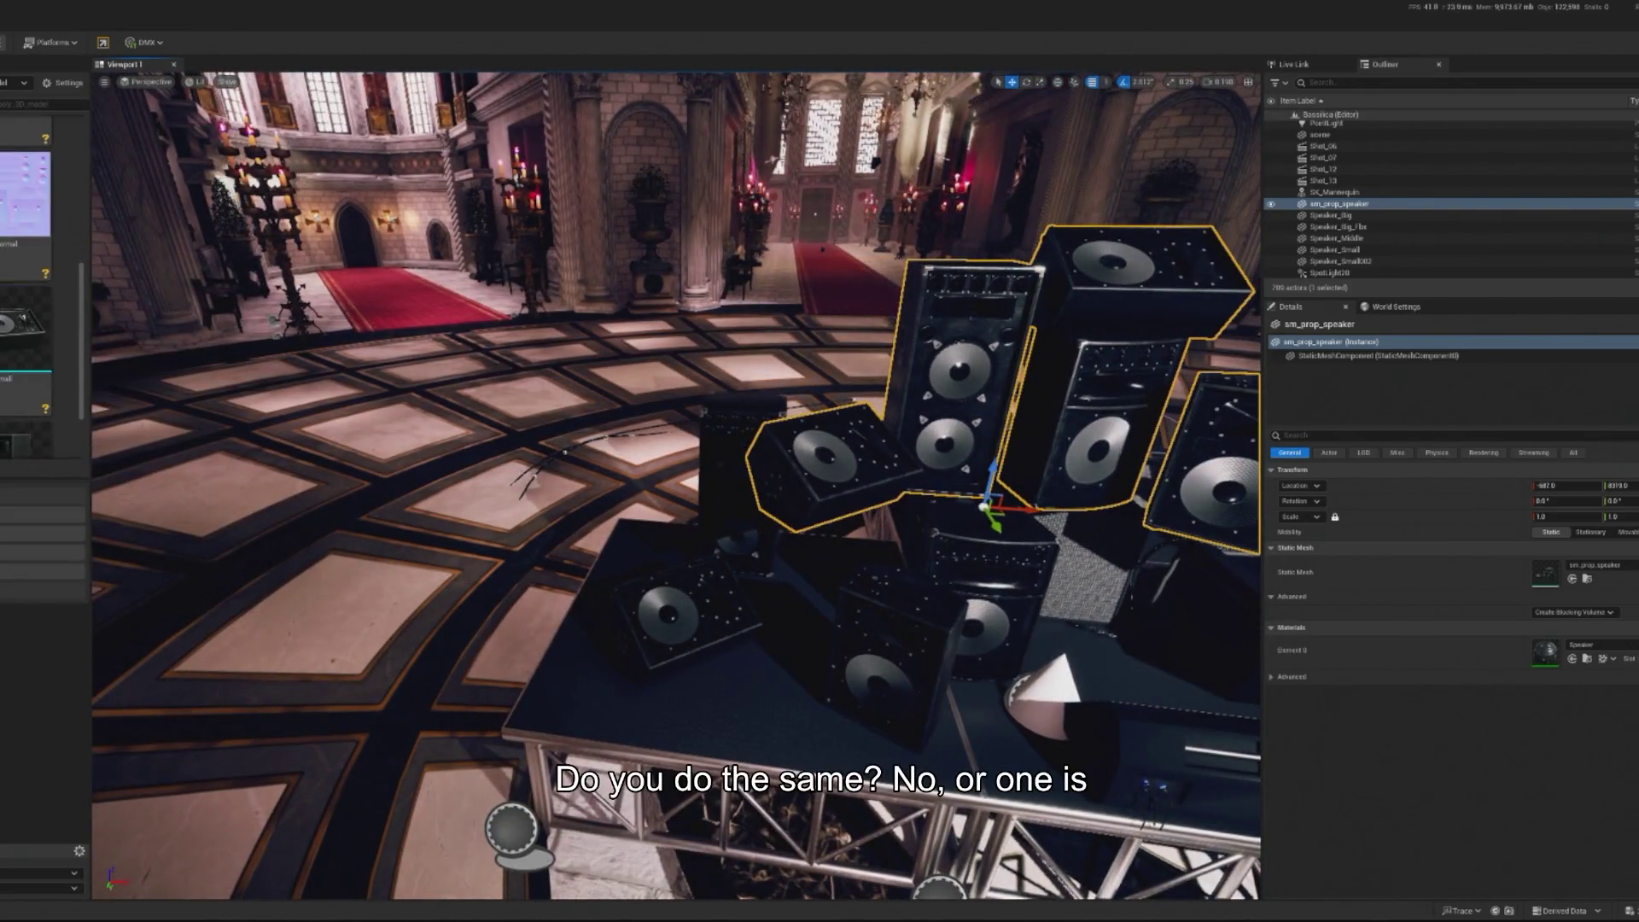
pyautogui.scroll(-2, 10, 361)
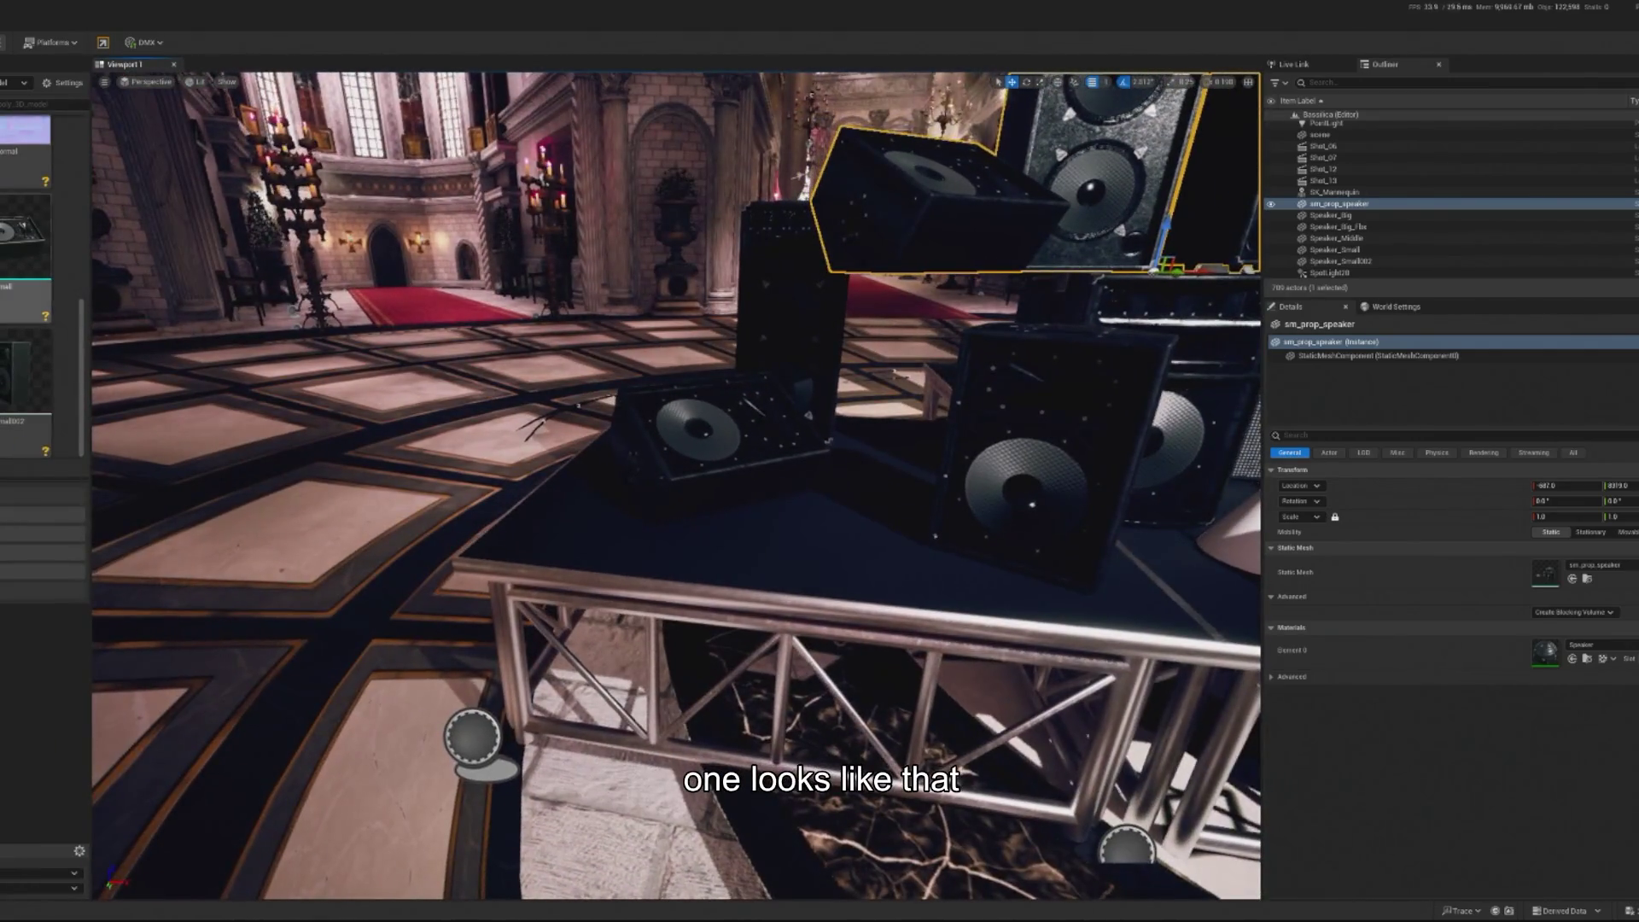
pyautogui.moveTo(479, 598); pyautogui.dragTo(504, 584)
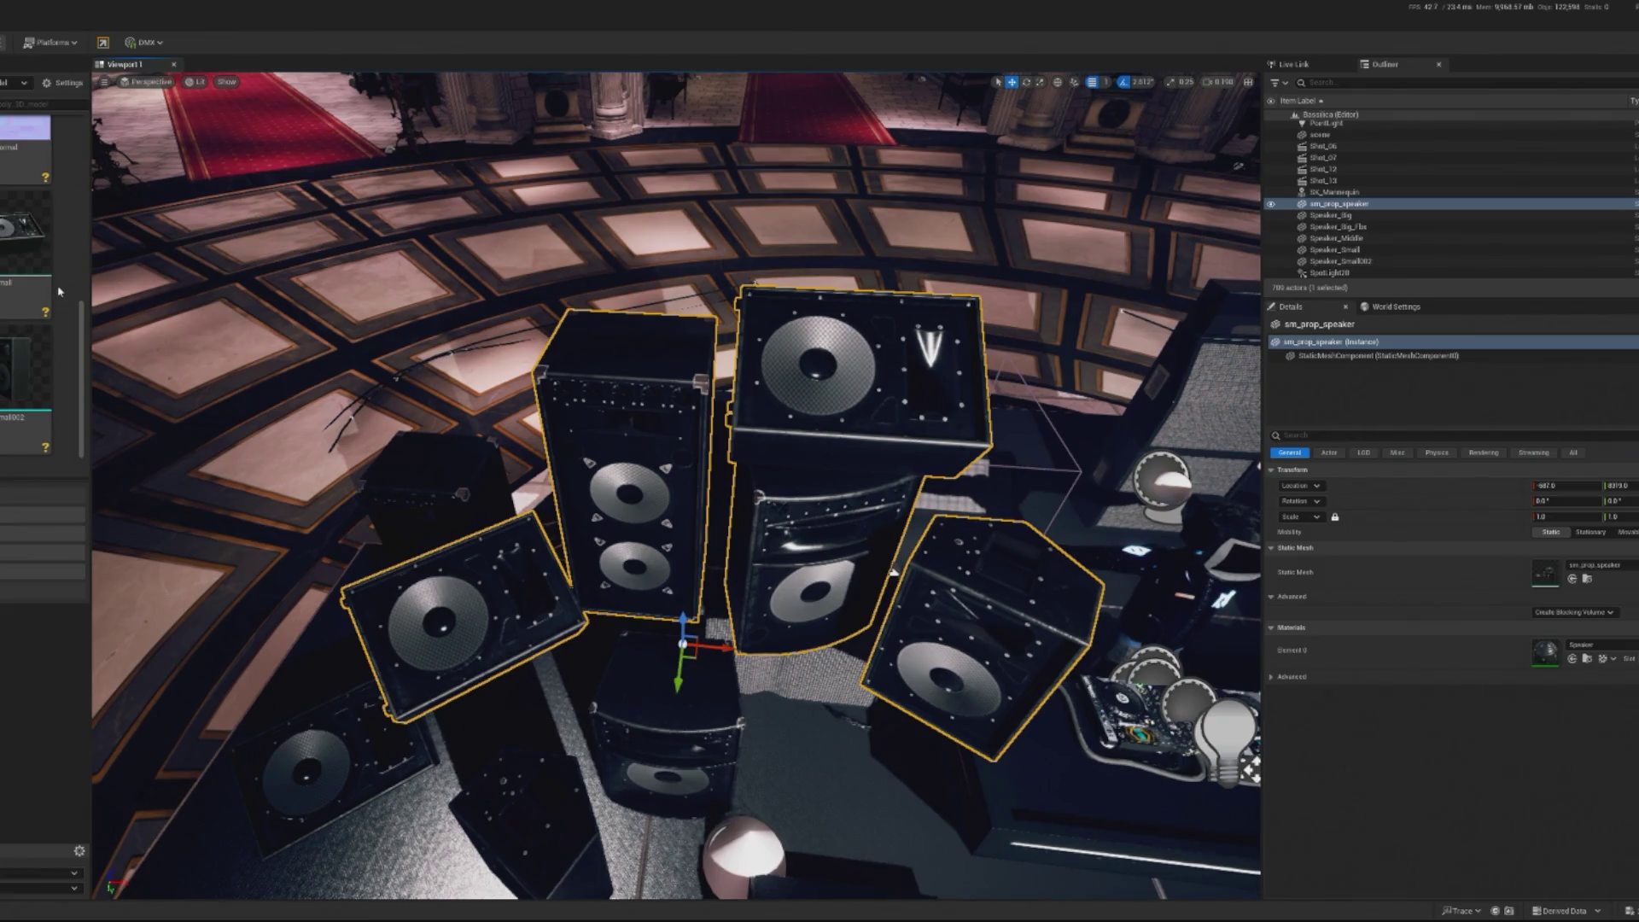
pyautogui.moveTo(736, 448)
pyautogui.mouseDown()
pyautogui.moveTo(713, 512)
pyautogui.moveTo(501, 155)
pyautogui.moveTo(530, 282)
pyautogui.moveTo(512, 230)
pyautogui.mouseUp()
pyautogui.press('Escape')
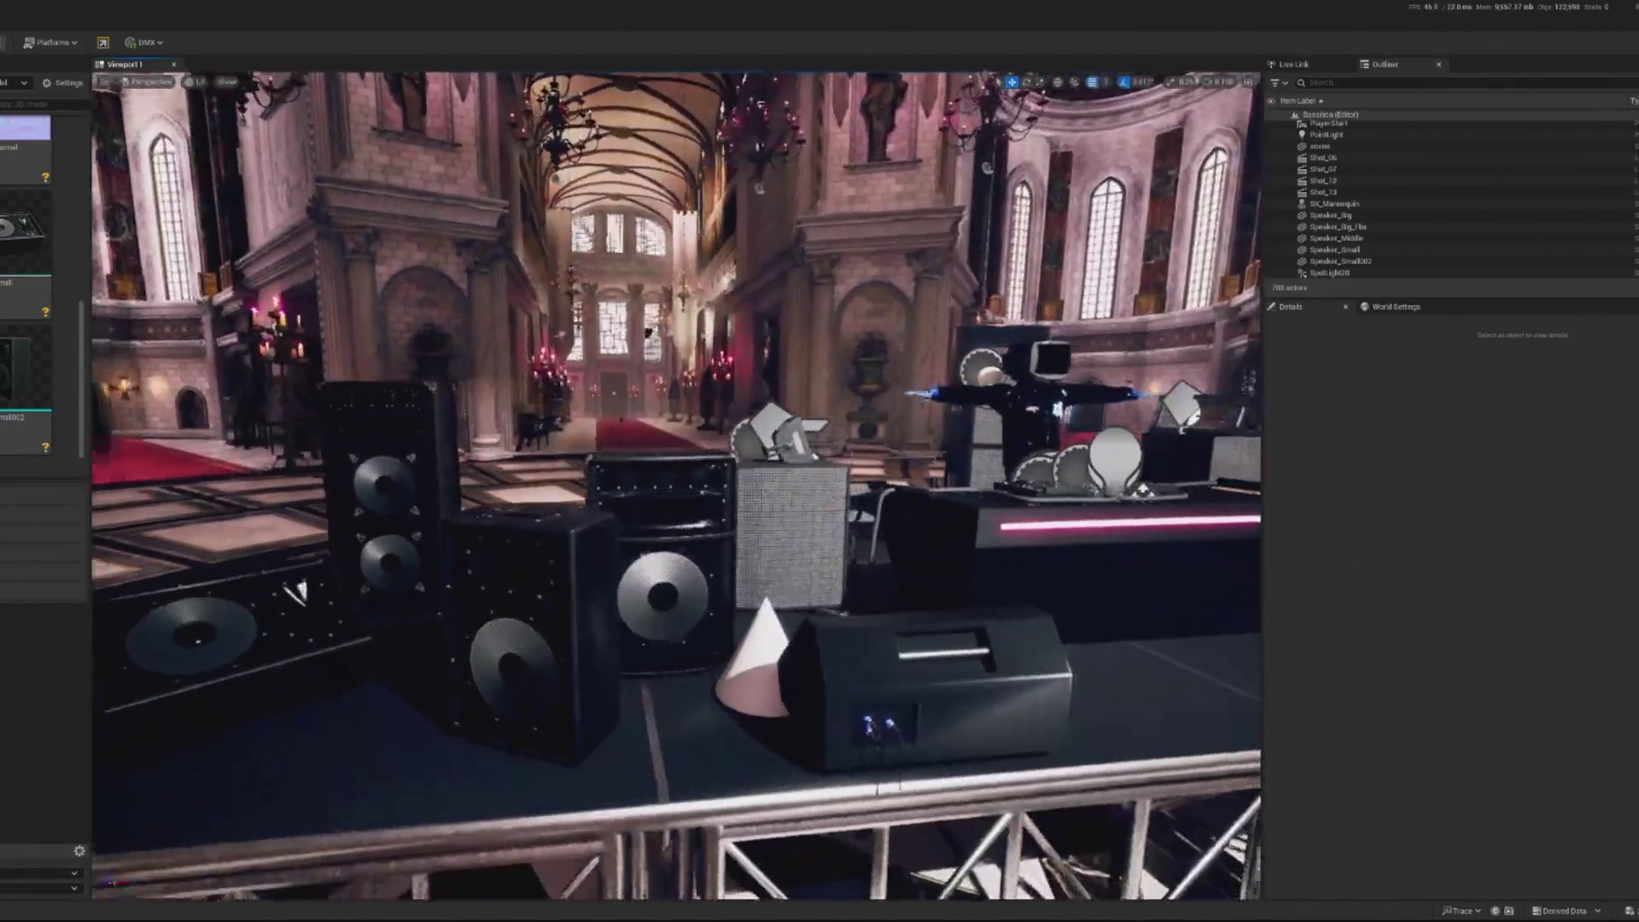
# Stack Speaker_Small001 on top of the front small speaker
pyautogui.click(529, 649)
pyautogui.press('e')
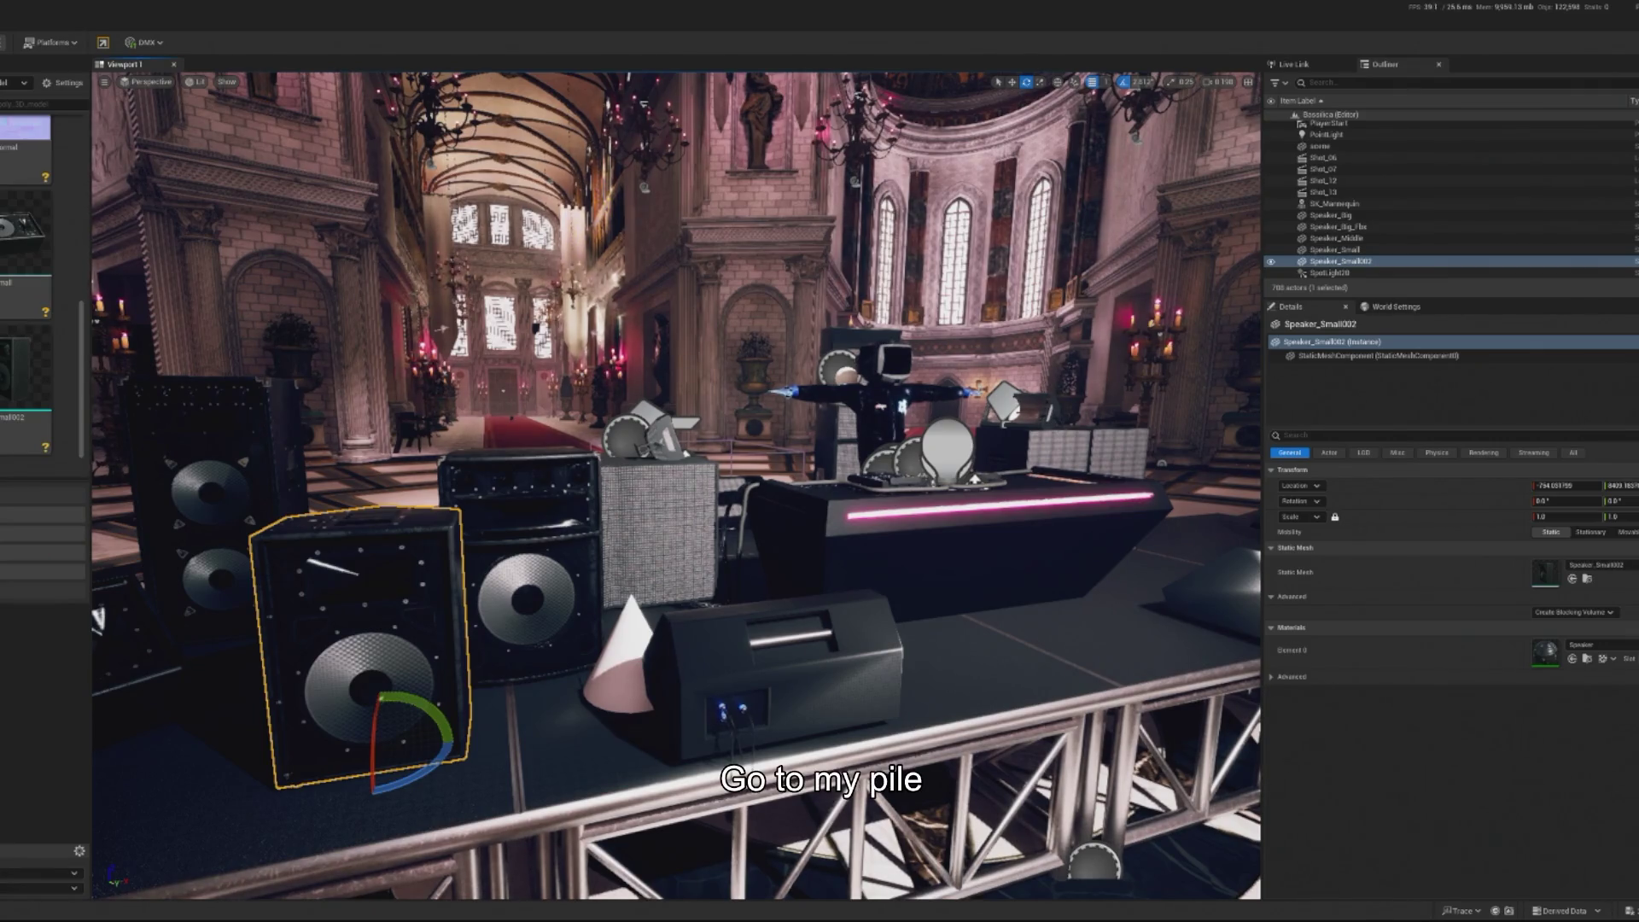
pyautogui.press('f')
pyautogui.moveTo(25, 230); pyautogui.dragTo(388, 671)
pyautogui.click(478, 324)
pyautogui.press('f')
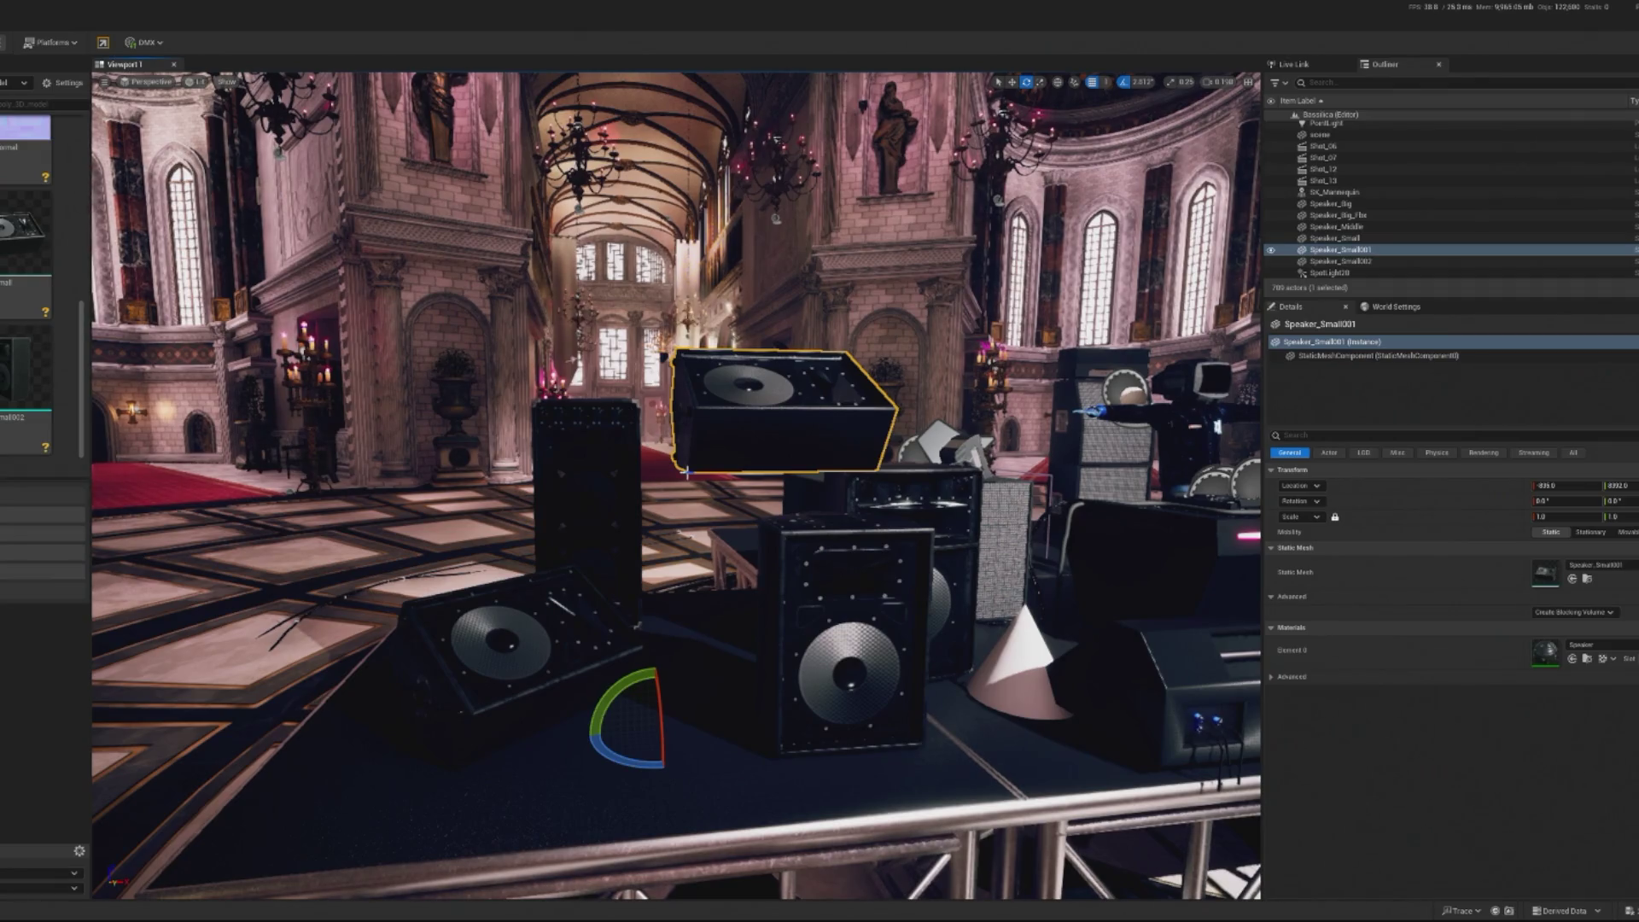
pyautogui.press('Escape')
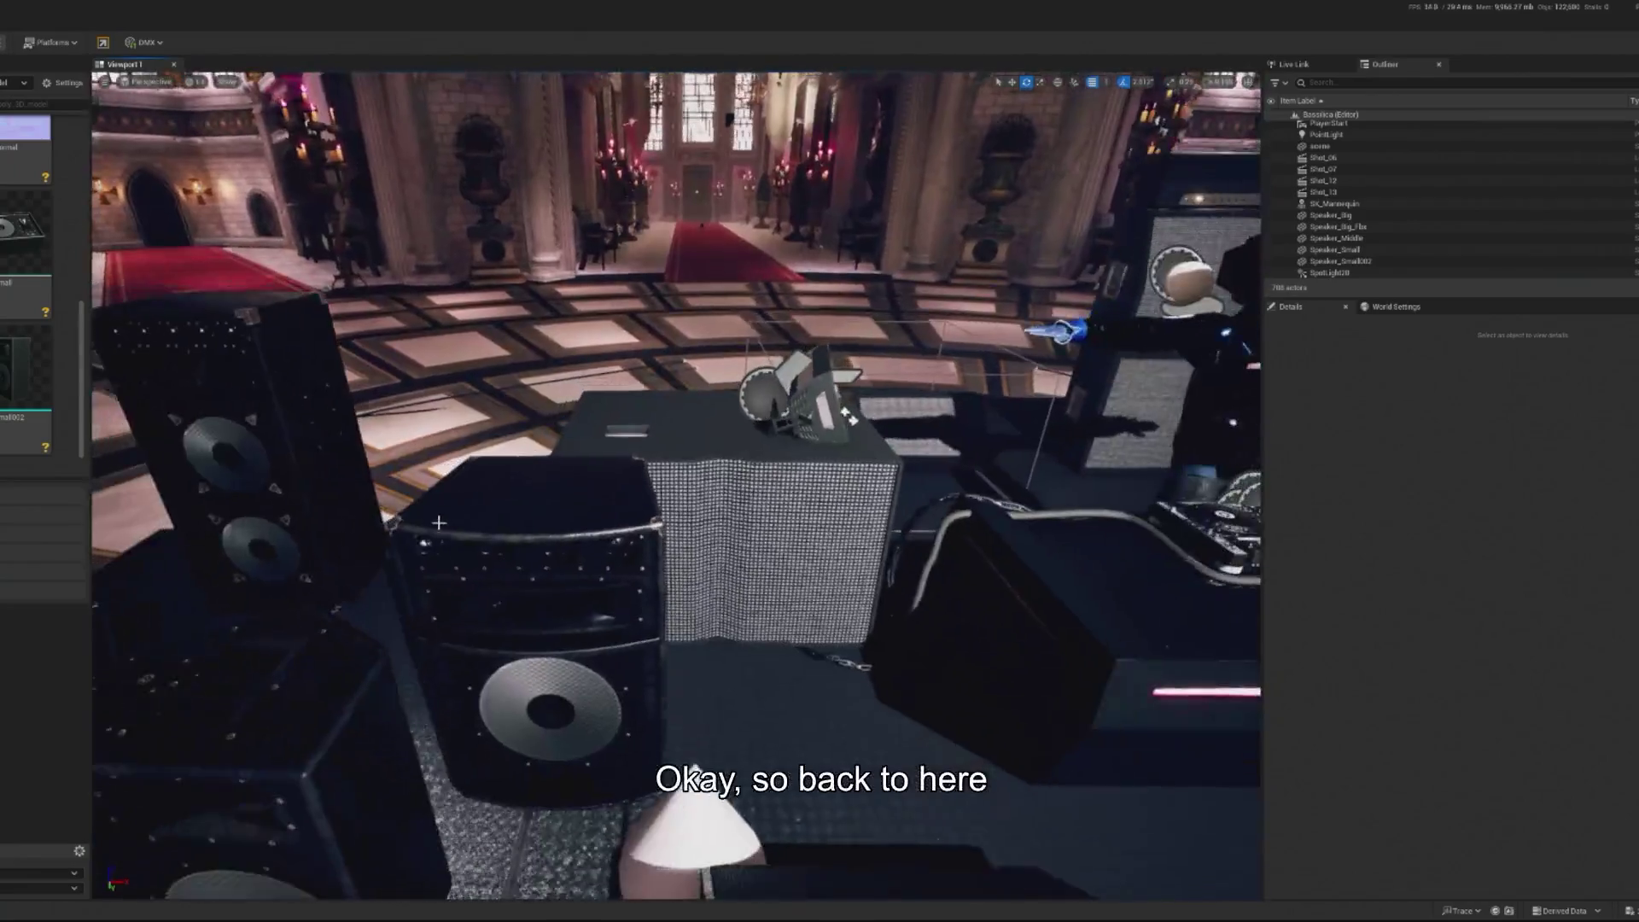
# Delete the subwoofer, nudge Speaker_Middle left, and duplicate it with Ctrl+D
pyautogui.click(809, 515)
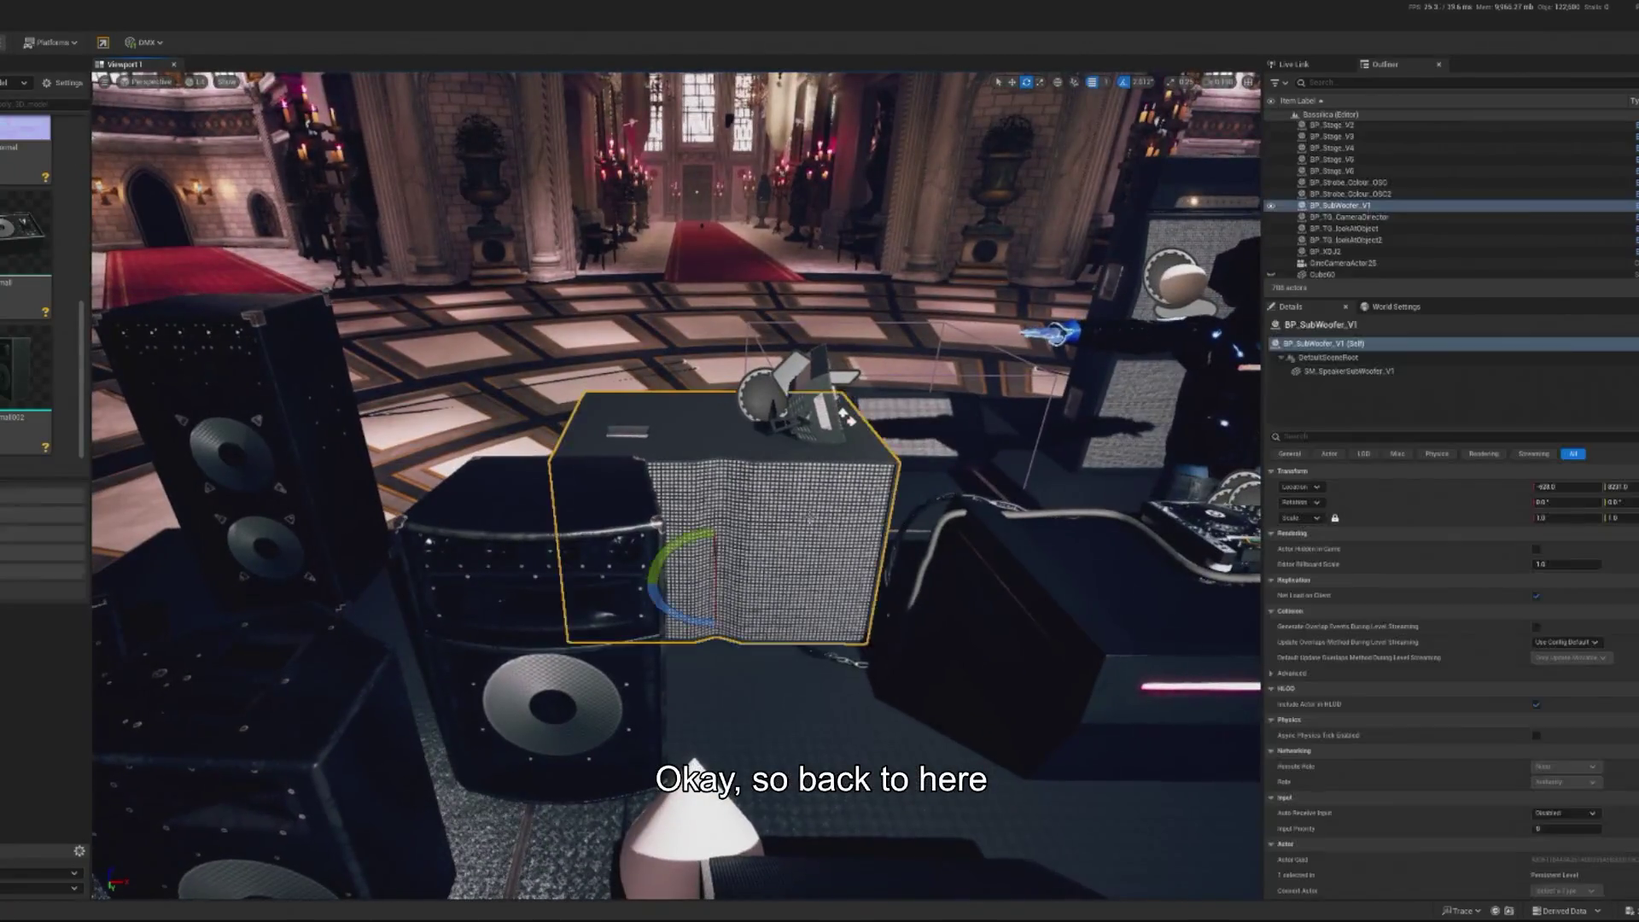
pyautogui.press('Delete')
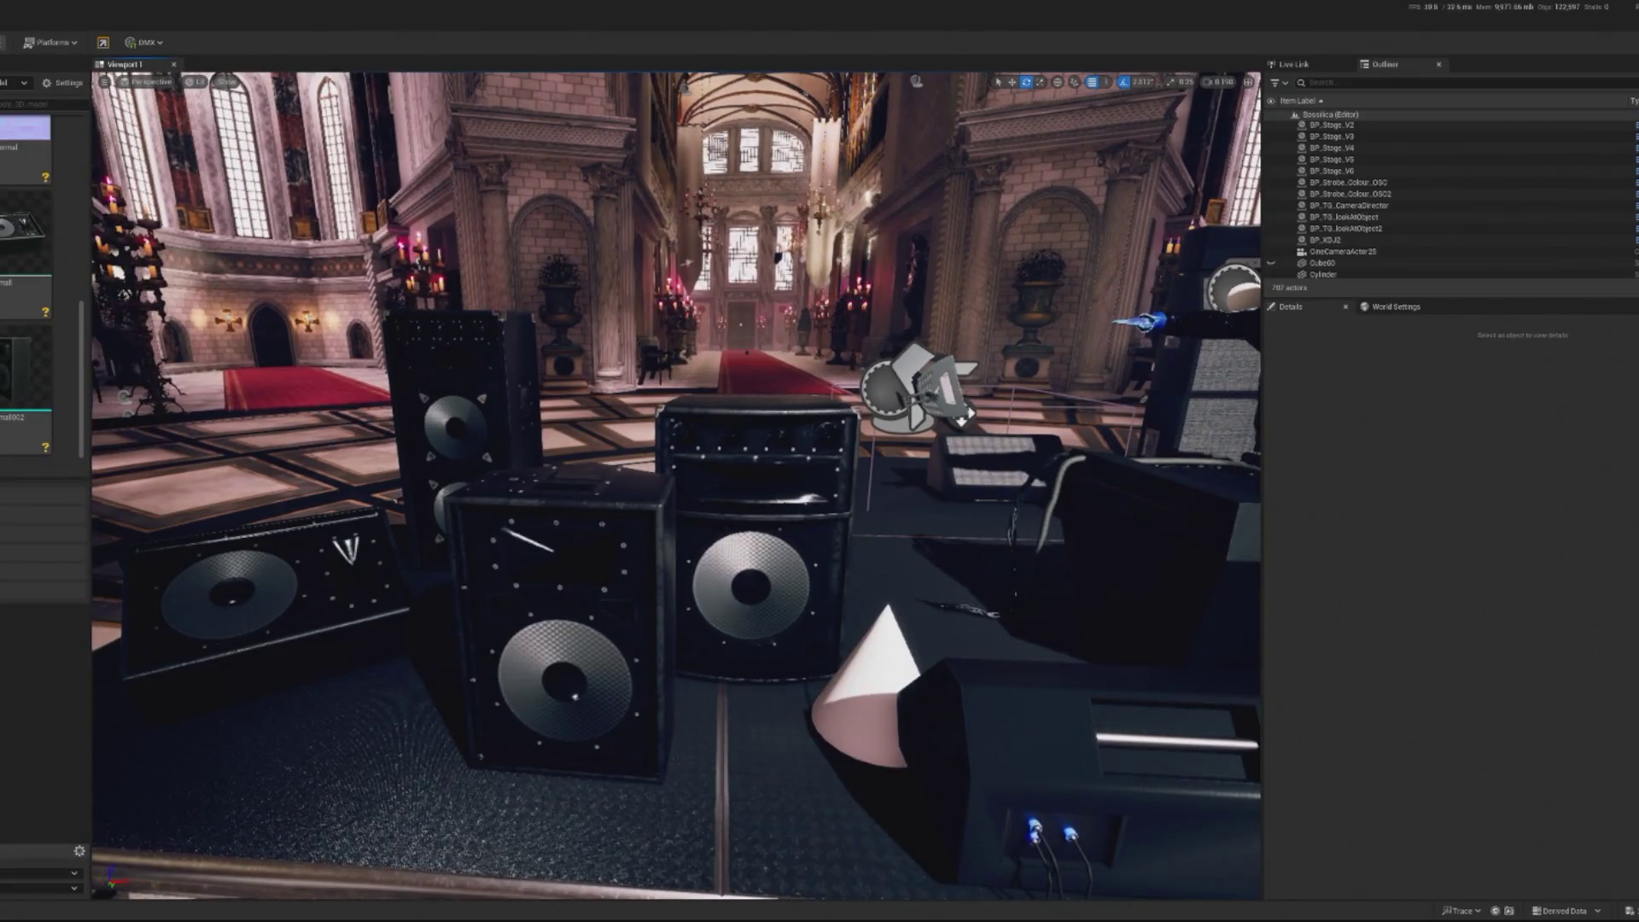
pyautogui.click(756, 547)
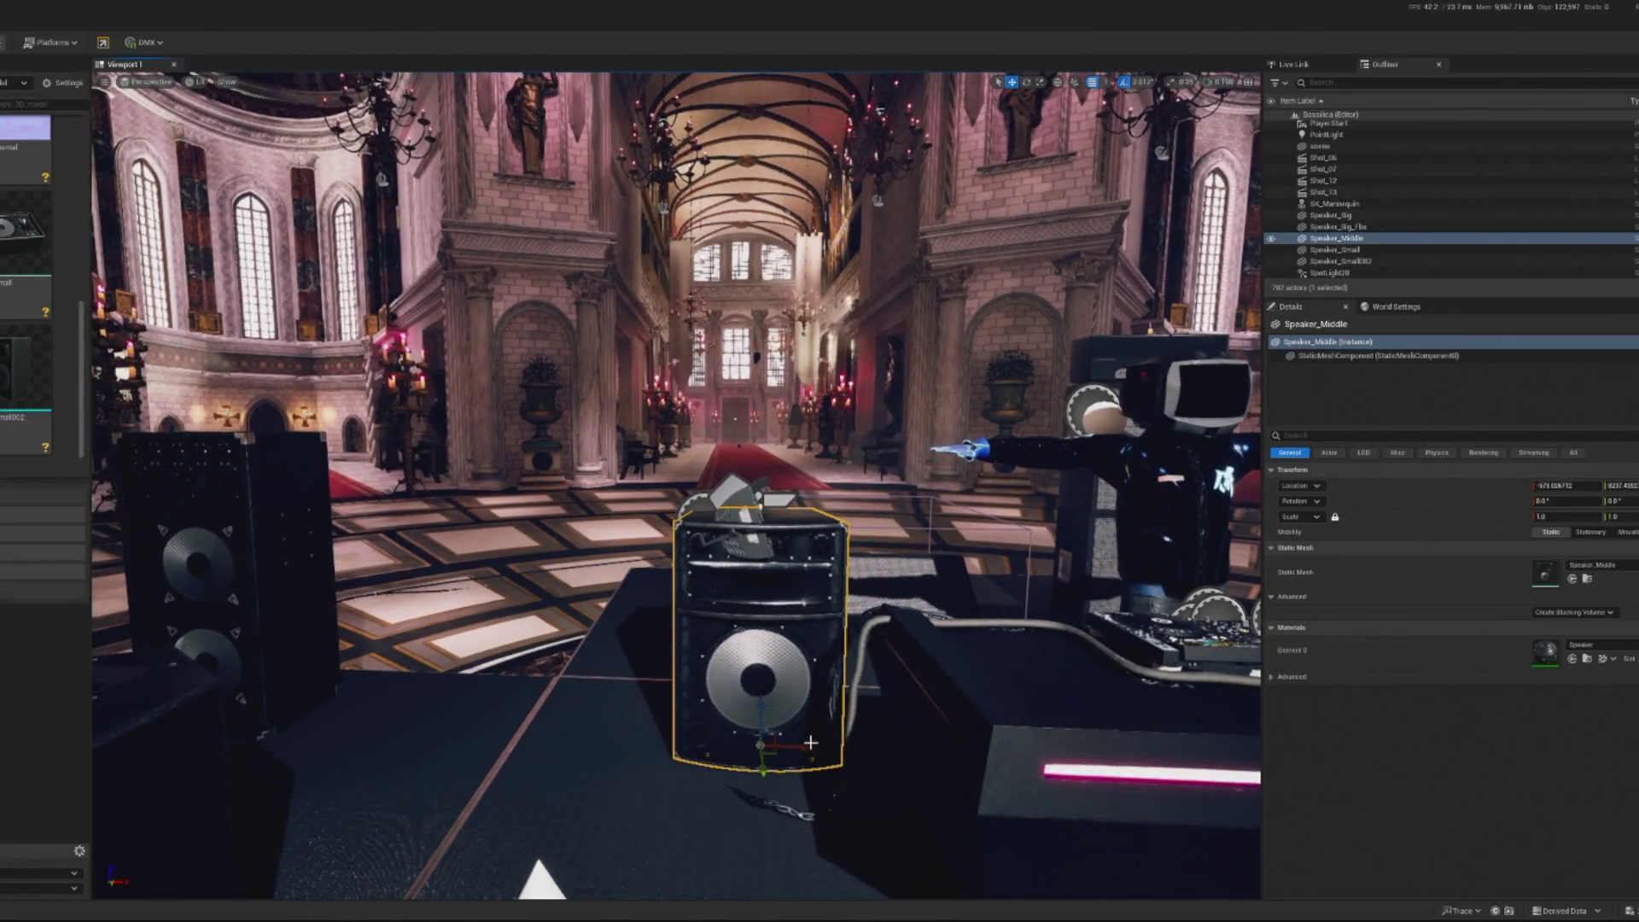
pyautogui.moveTo(810, 742); pyautogui.dragTo(774, 743)
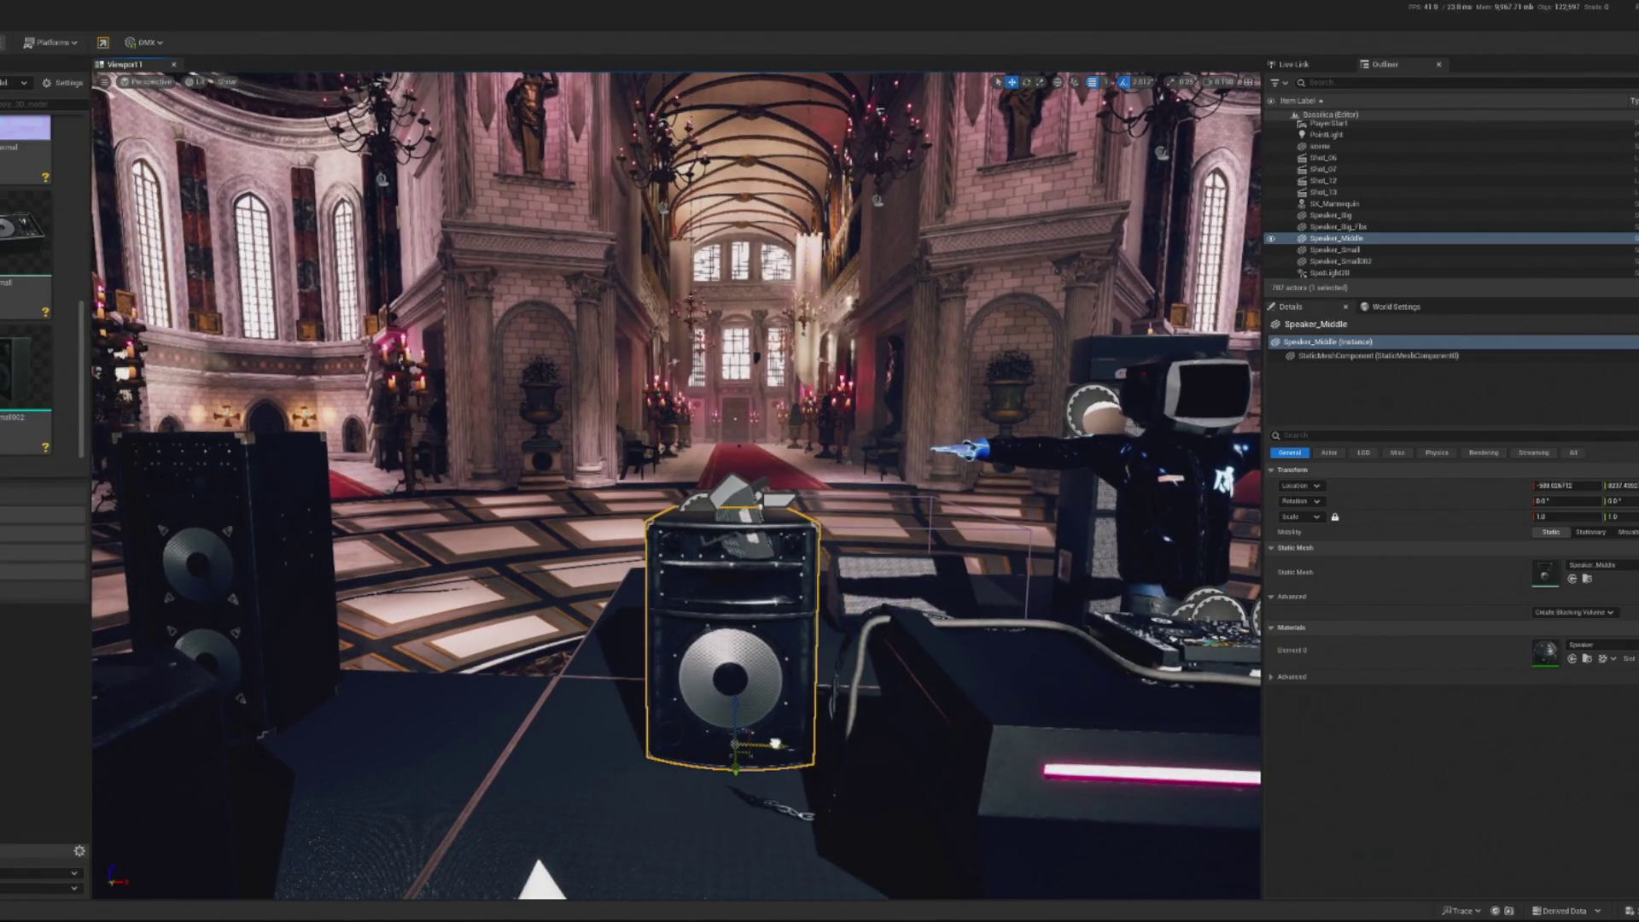
pyautogui.click(762, 513)
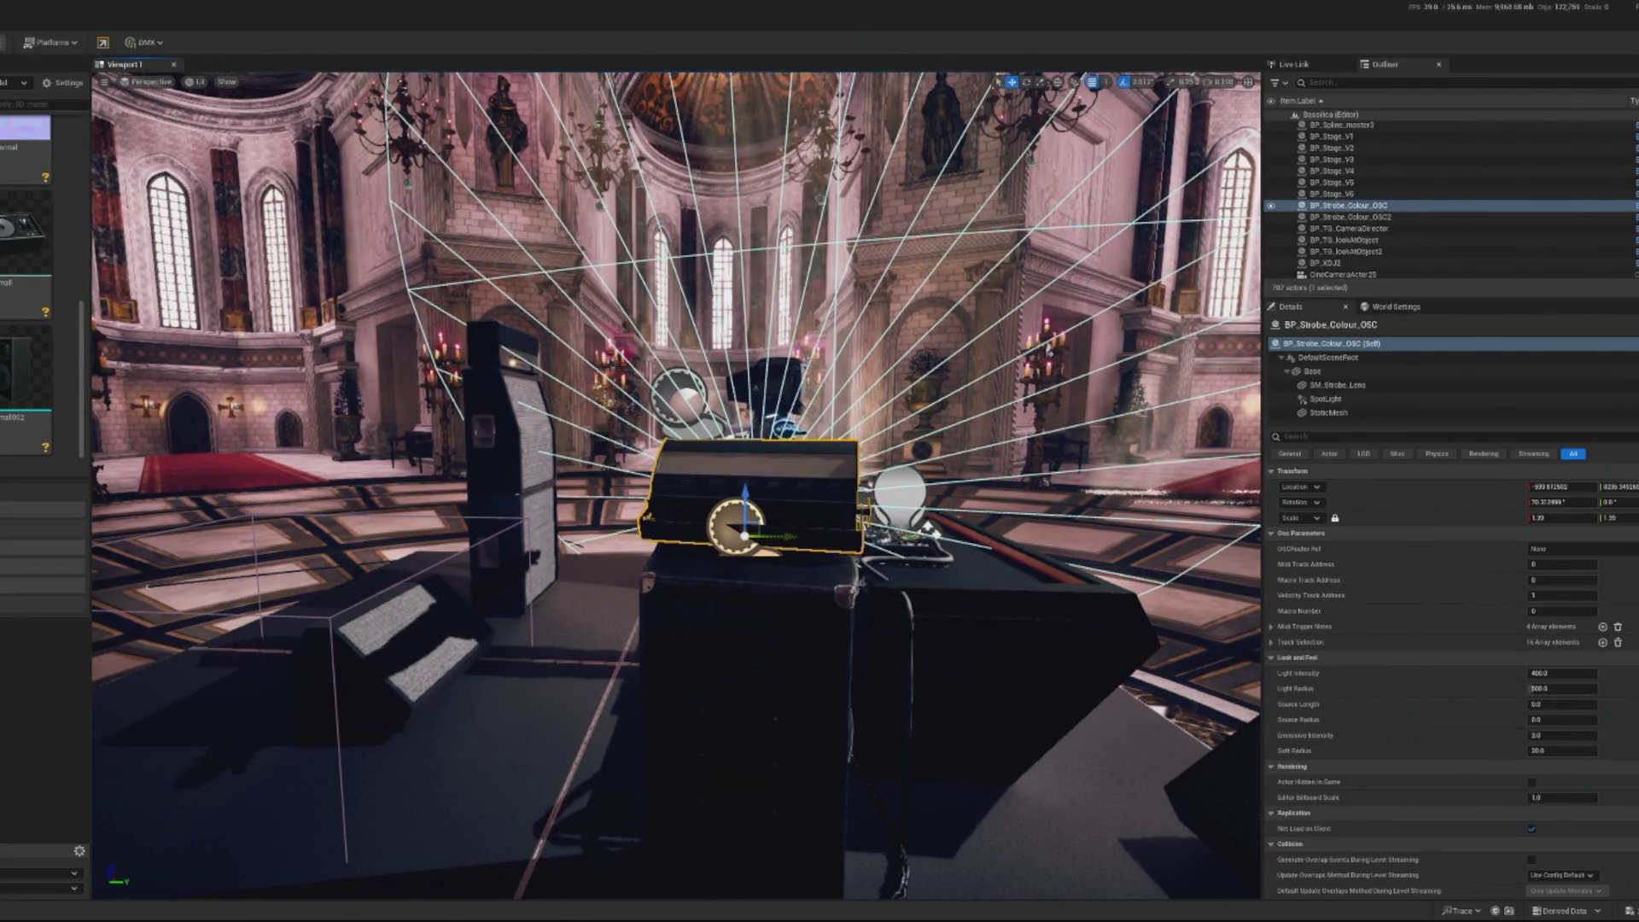
pyautogui.click(611, 666)
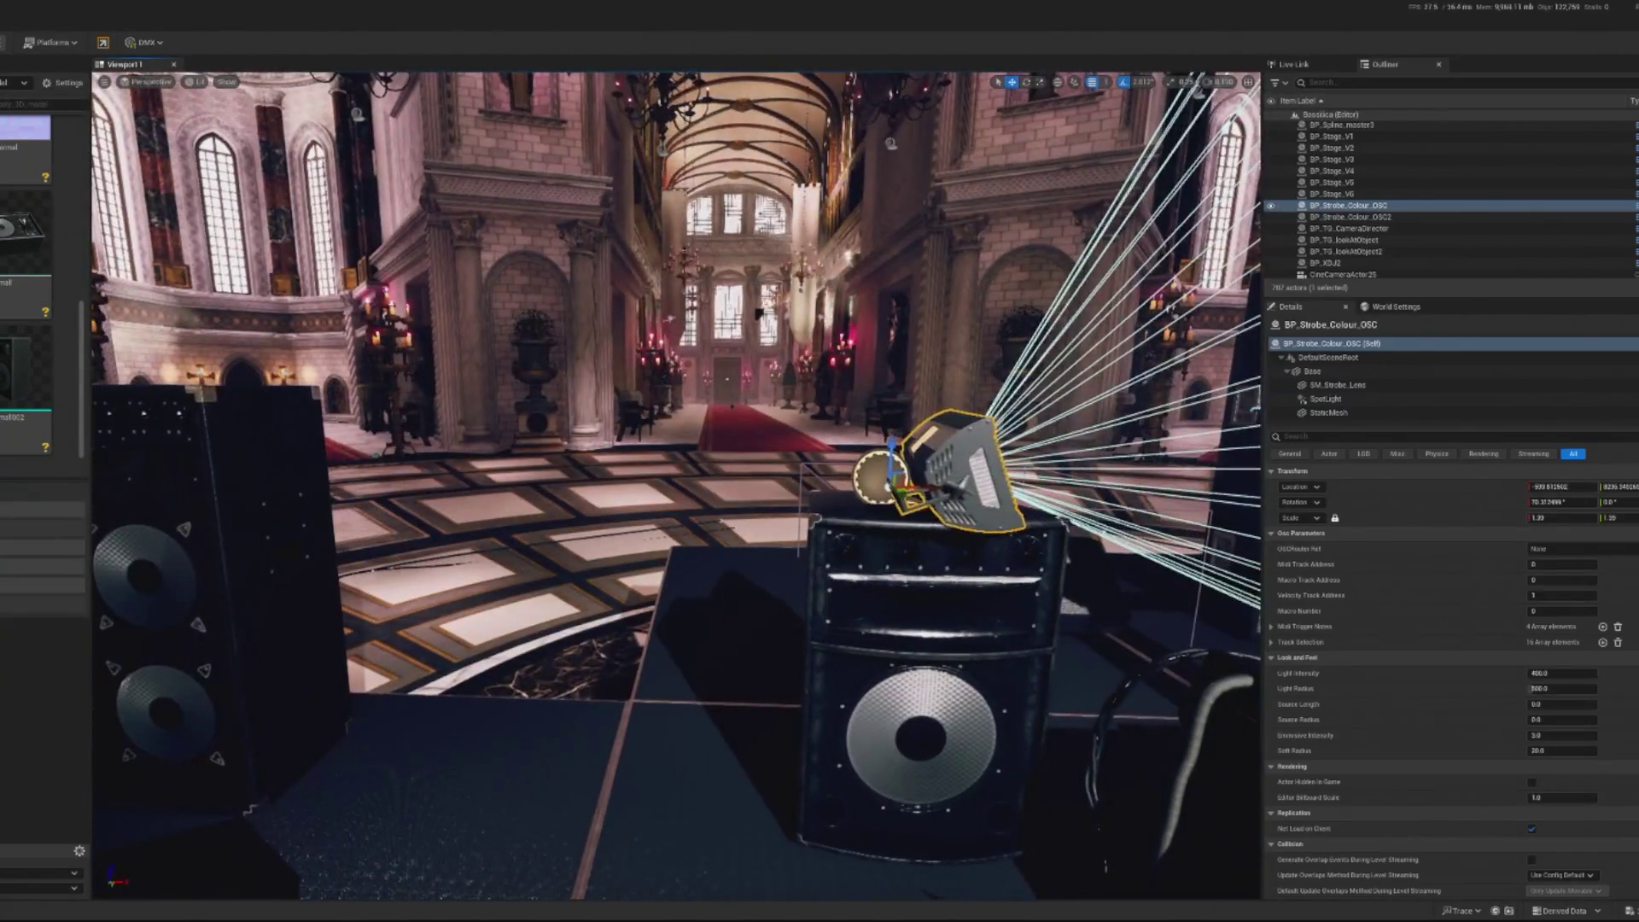
pyautogui.hotkey('ctrl', 'd')
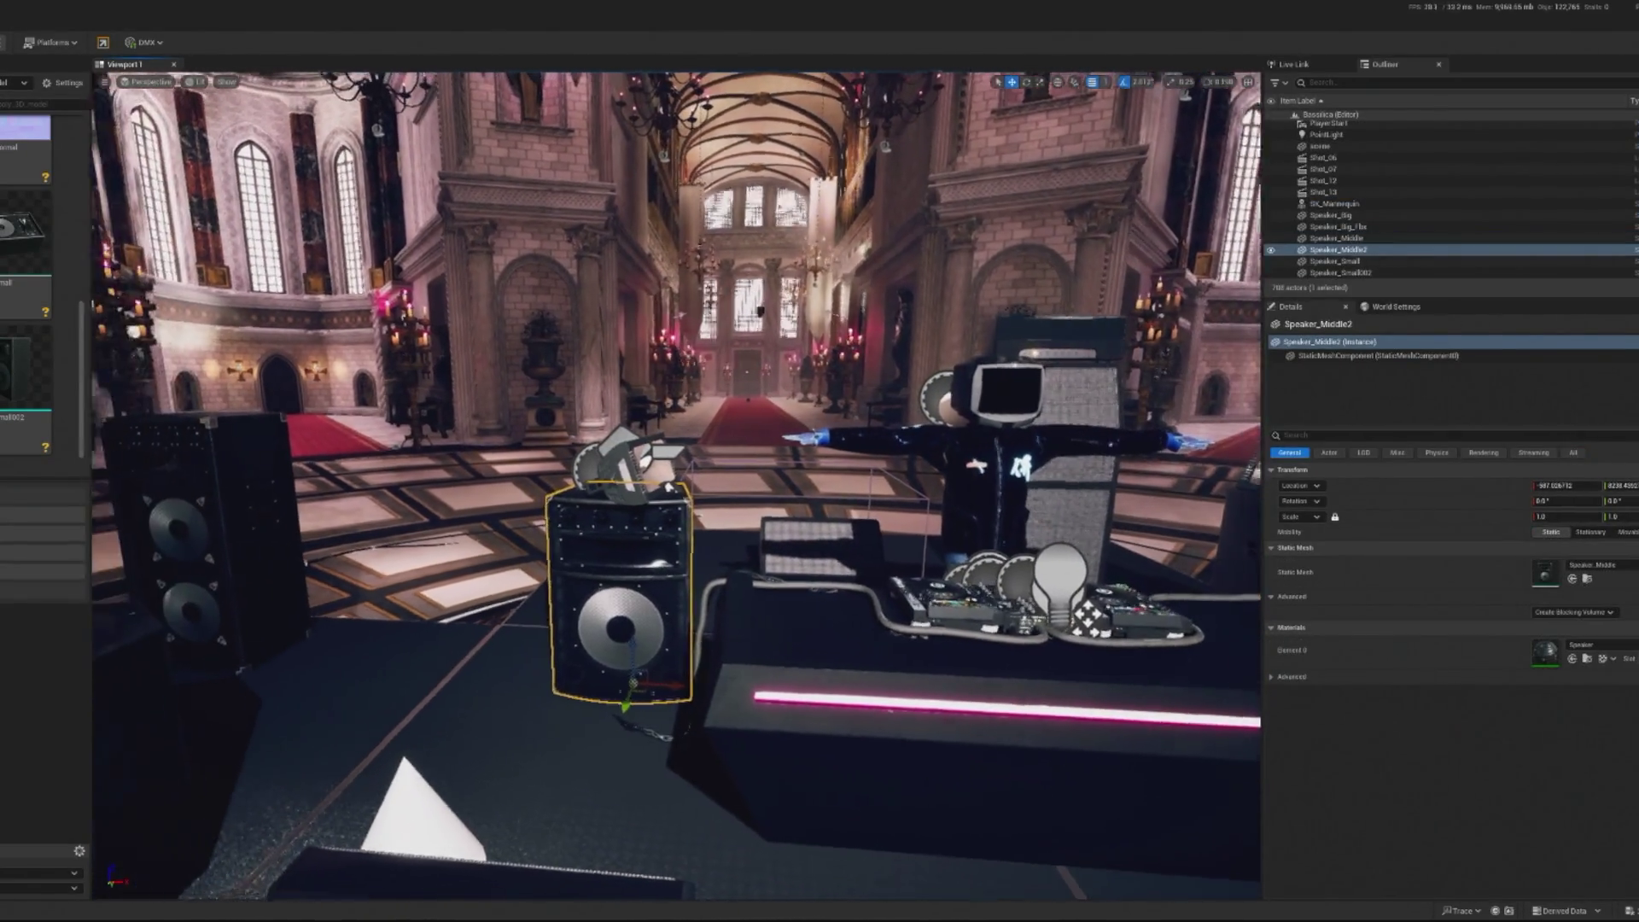
# Delete the four grey BP_Speaker cabinets beside the DJ booth
pyautogui.moveTo(716, 689); pyautogui.dragTo(555, 680)
pyautogui.hotkey('ctrl', 'z')
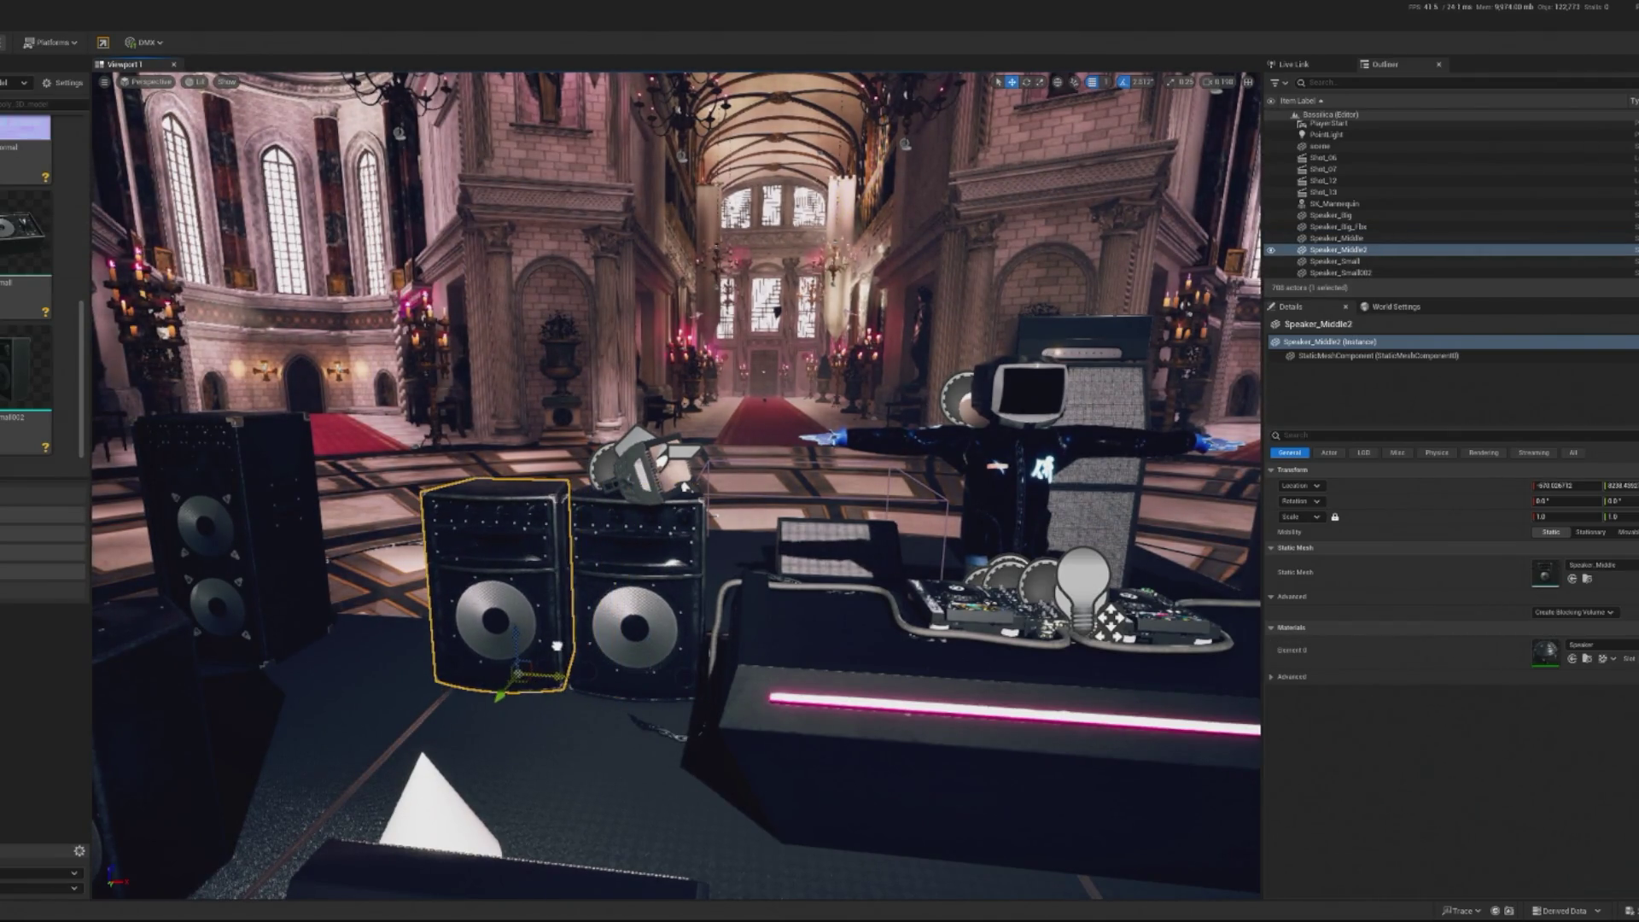
pyautogui.scroll(2, 537, 675)
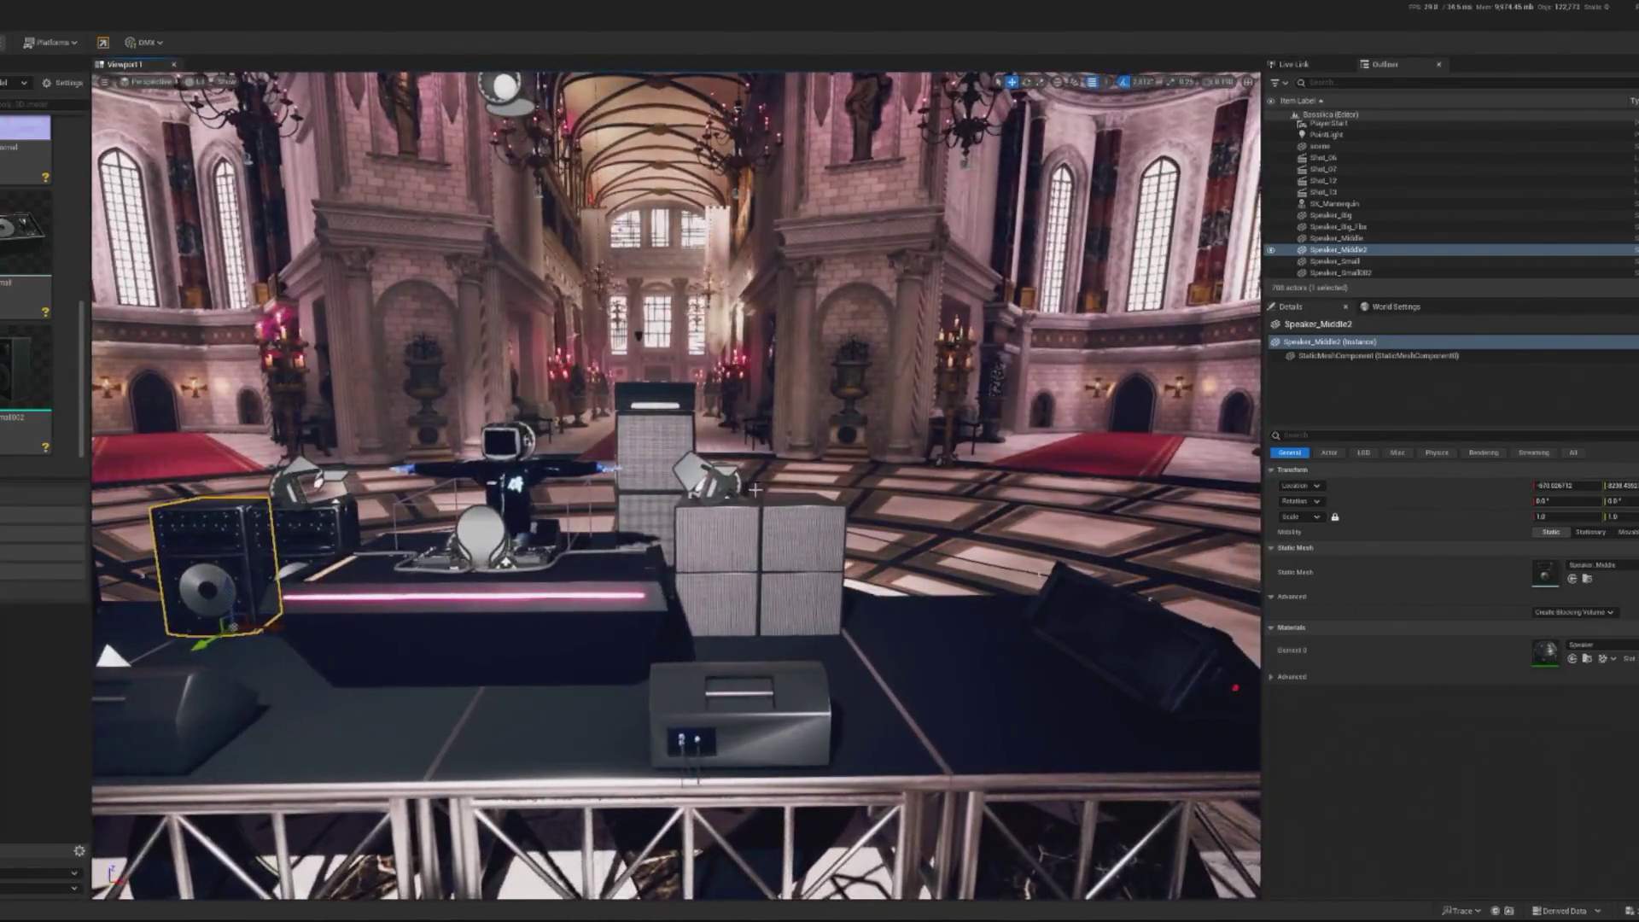
pyautogui.click(718, 538)
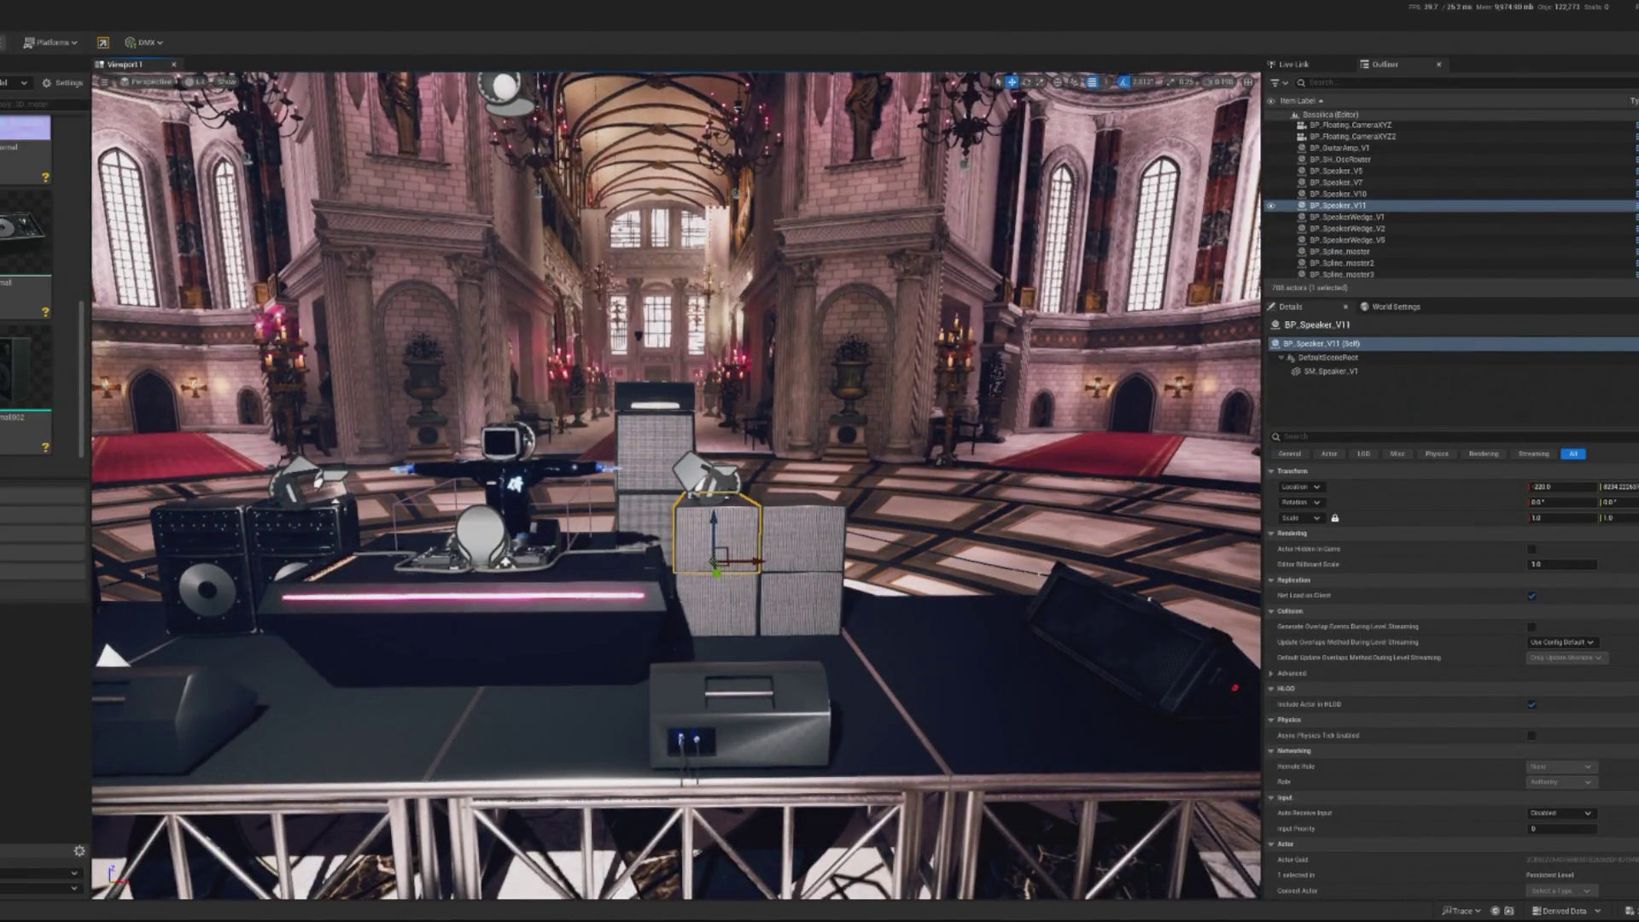
pyautogui.click(777, 555)
pyautogui.keyDown('ctrl'); pyautogui.click(717, 538); pyautogui.keyUp('ctrl')
pyautogui.keyDown('ctrl'); pyautogui.click(717, 602); pyautogui.keyUp('ctrl')
pyautogui.keyDown('ctrl'); pyautogui.click(802, 530); pyautogui.keyUp('ctrl')
pyautogui.press('Delete')
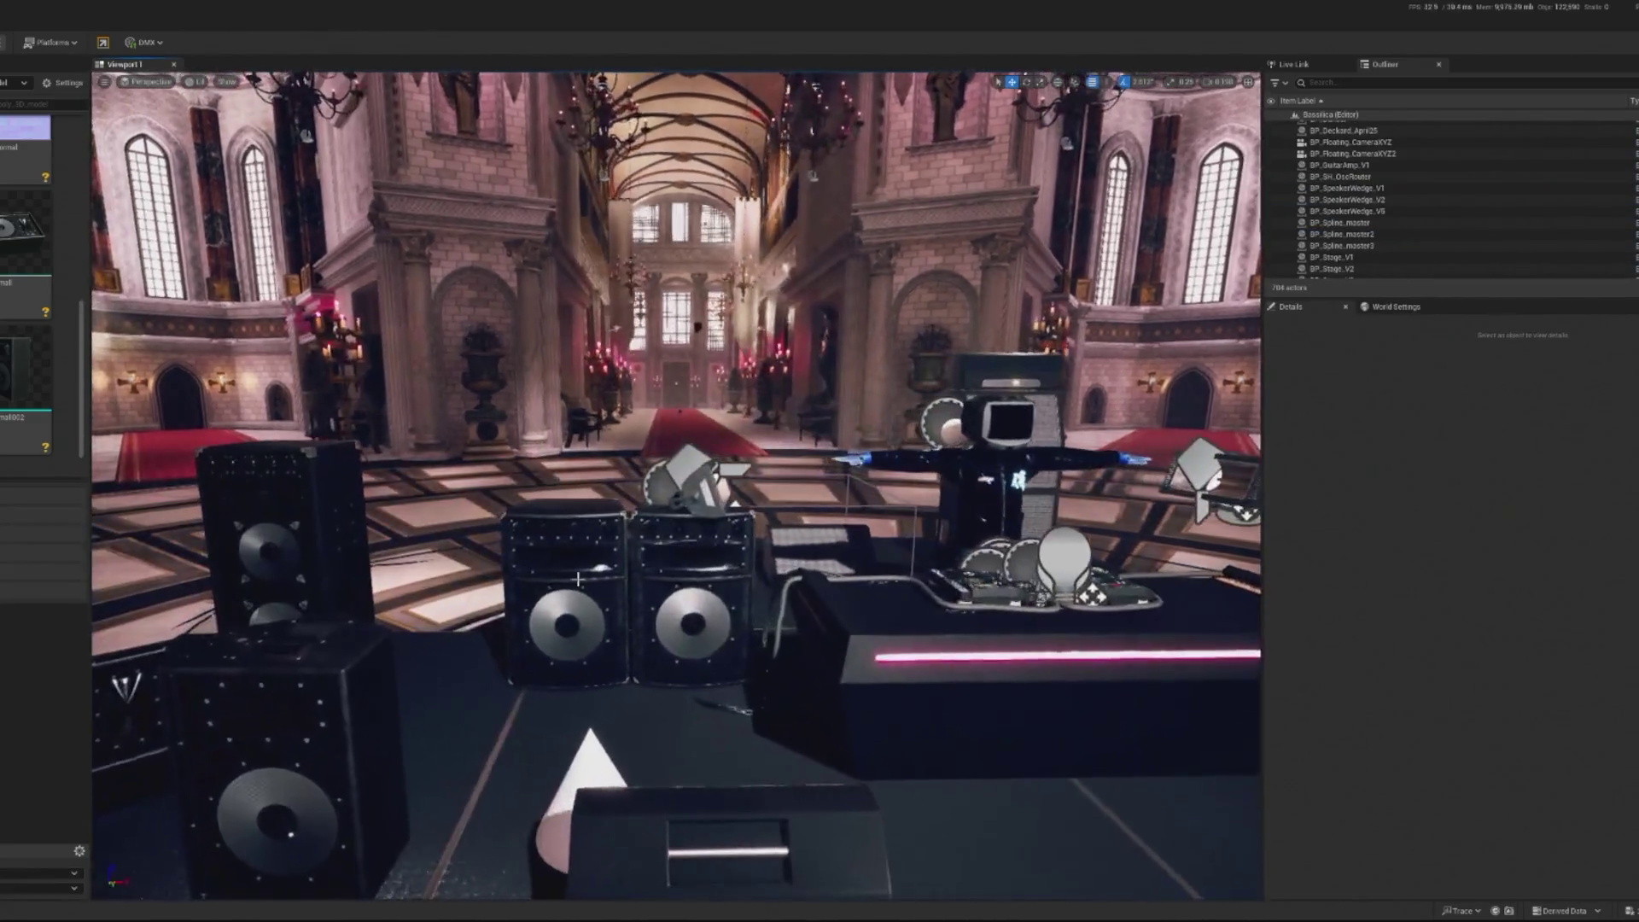
# Move both Speaker_Middle actors together to the booth's right side
pyautogui.click(571, 598)
pyautogui.keyDown('ctrl'); pyautogui.click(736, 678); pyautogui.keyUp('ctrl')
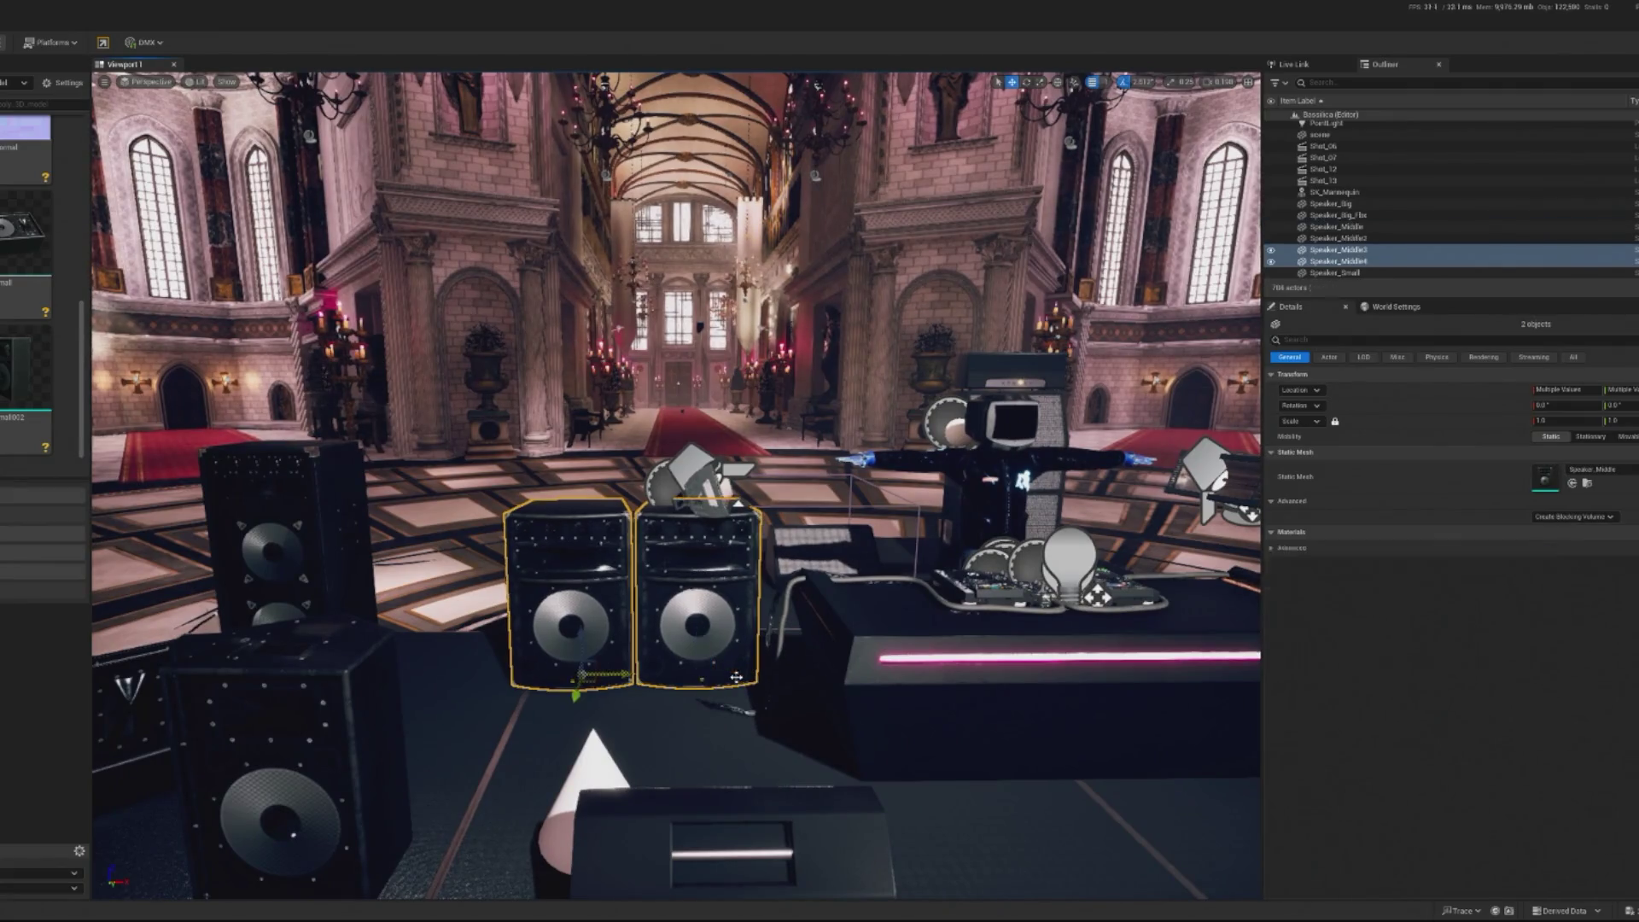
pyautogui.scroll(-5, 736, 677)
pyautogui.moveTo(863, 595); pyautogui.dragTo(1001, 595)
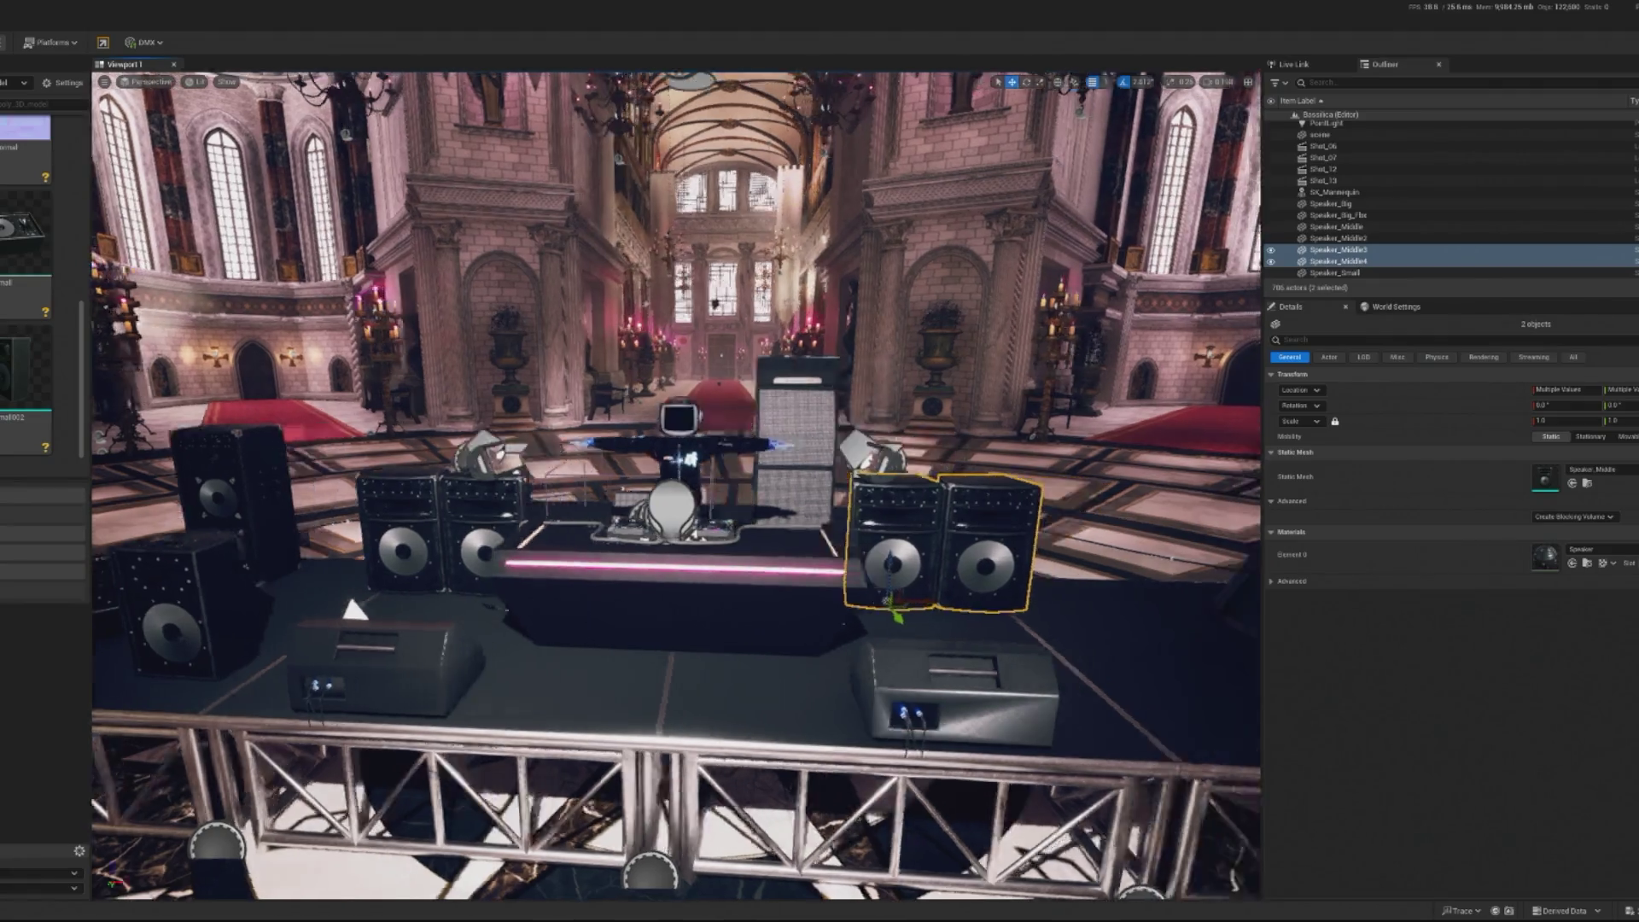
pyautogui.scroll(5, 715, 303)
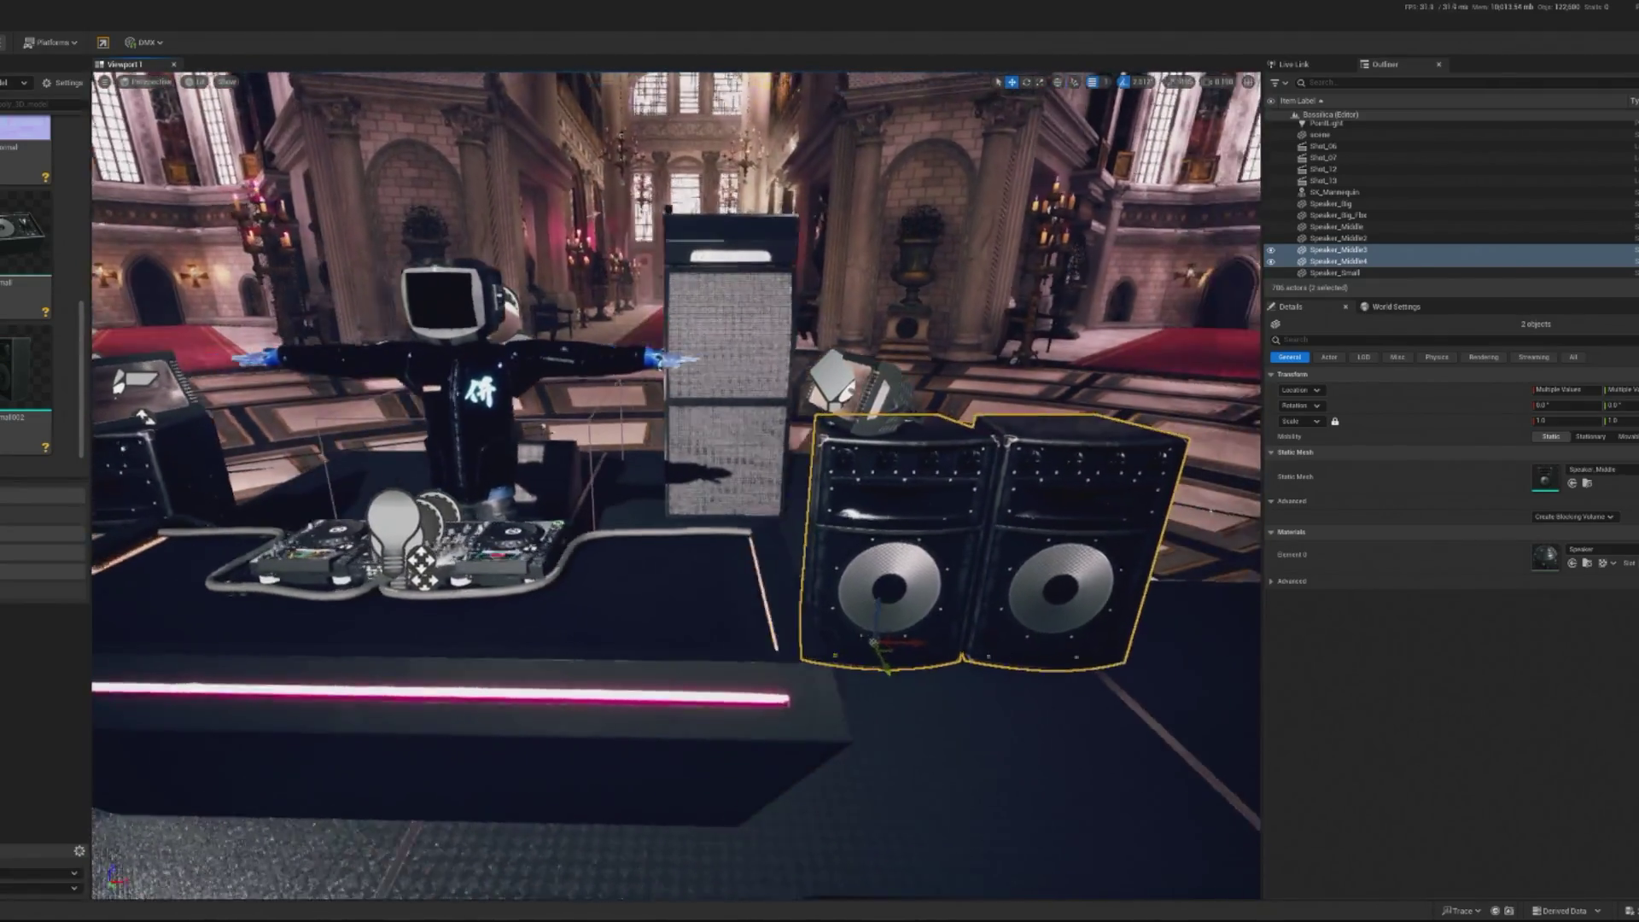
pyautogui.press('f')
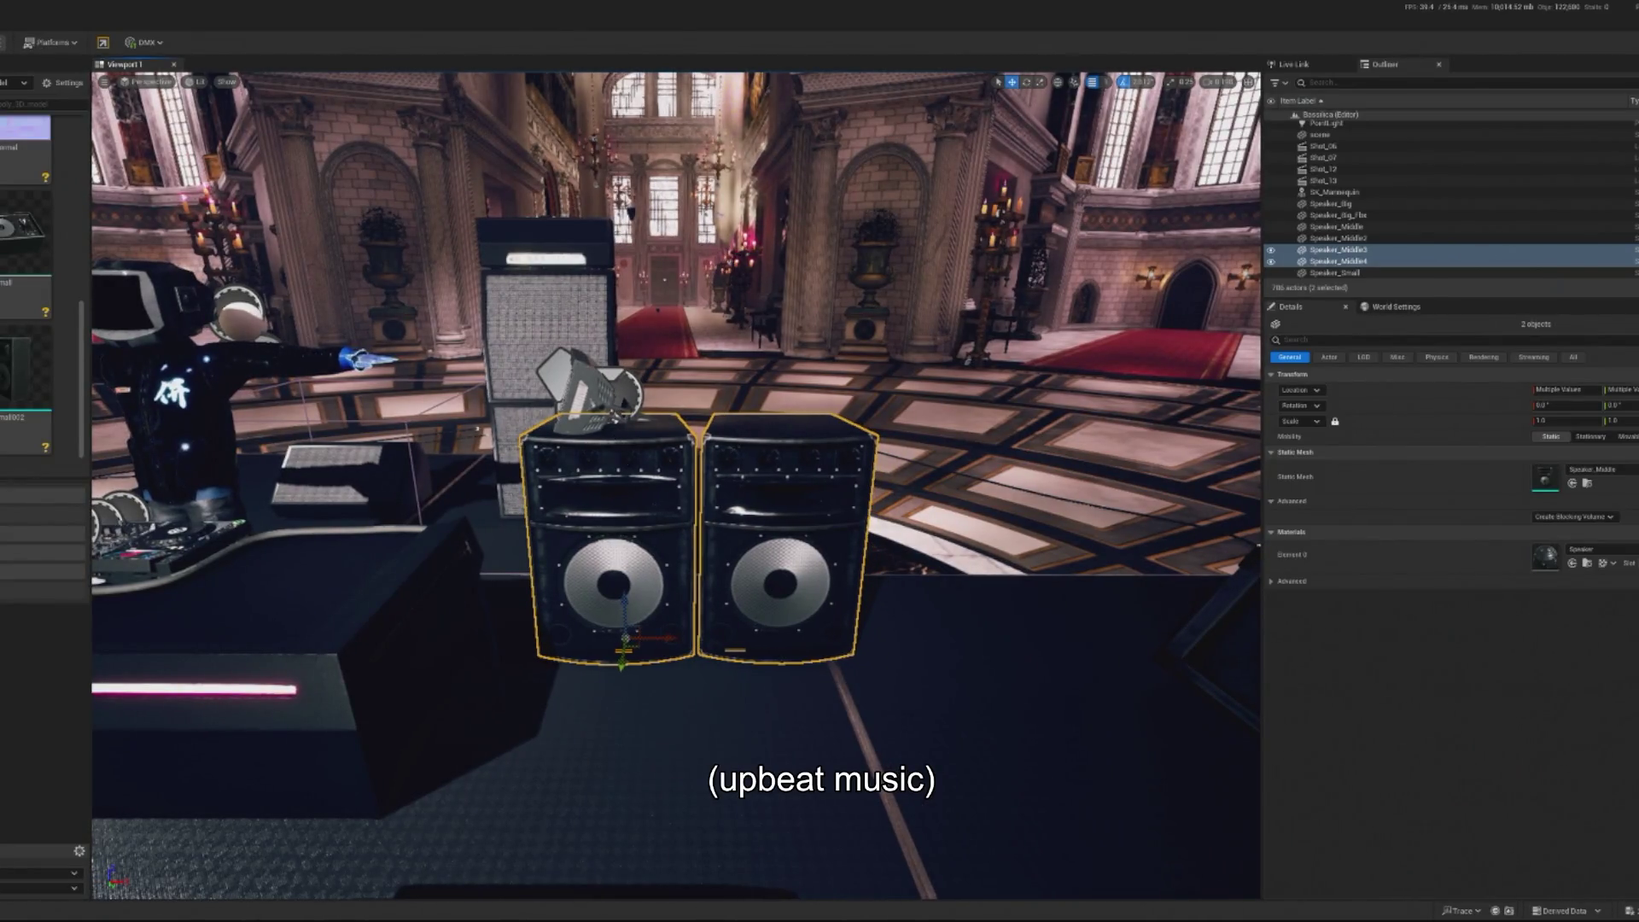
pyautogui.click(589, 380)
pyautogui.press('f')
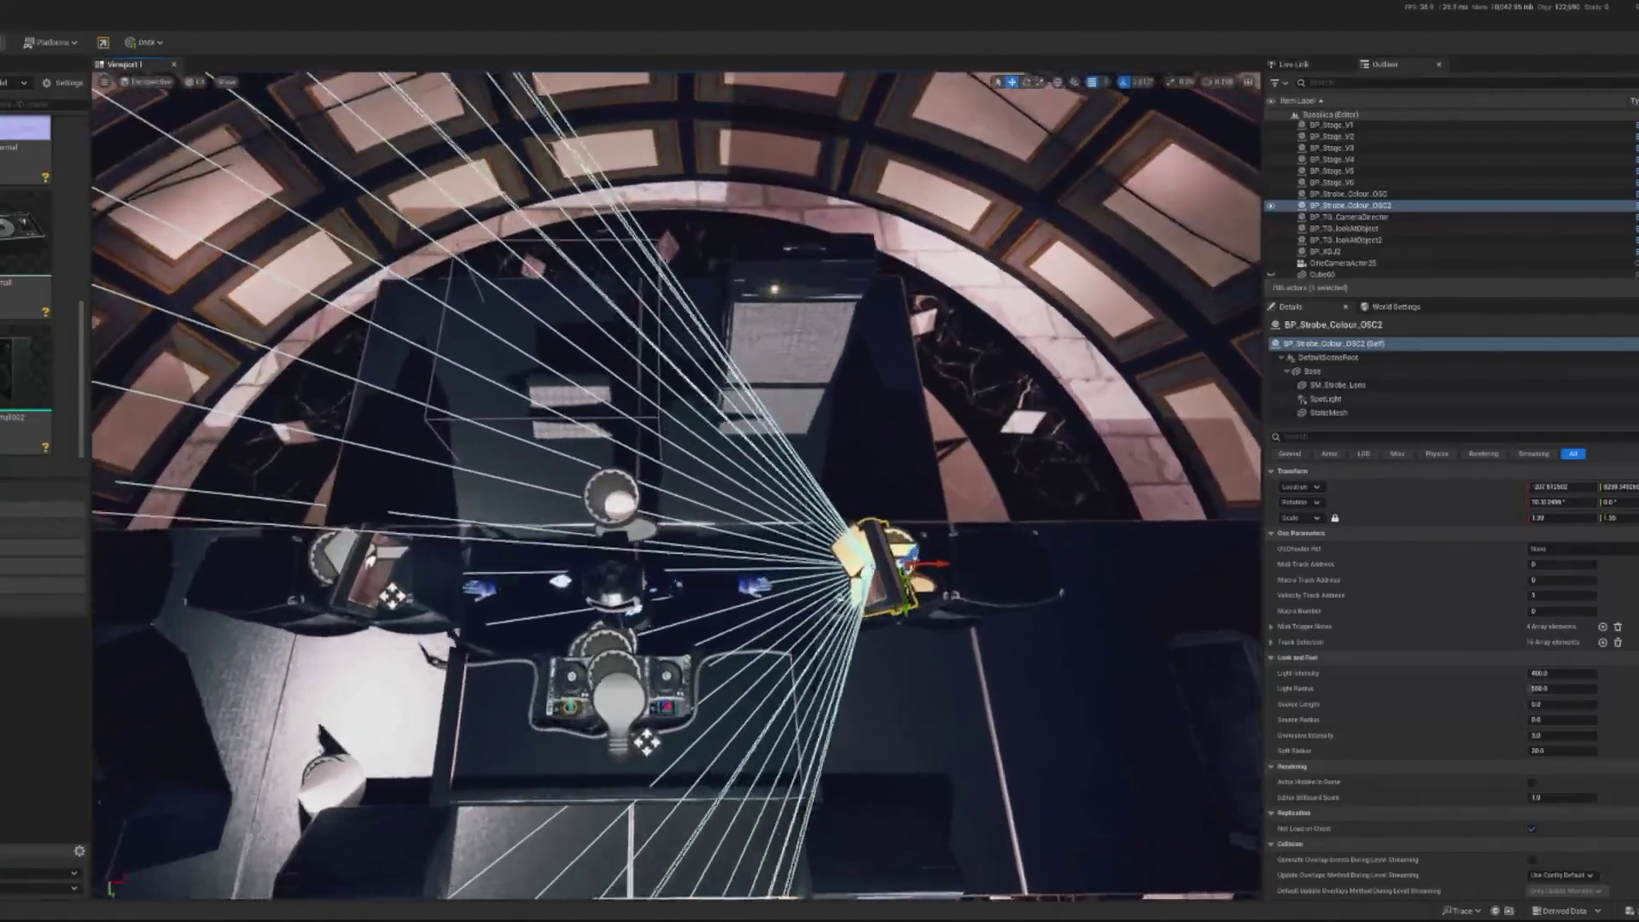
# Slide wedge BP_SpeakerWedge_V1 left and BP_SpeakerWedge_V5 right along the stage front
pyautogui.click(1349, 193)
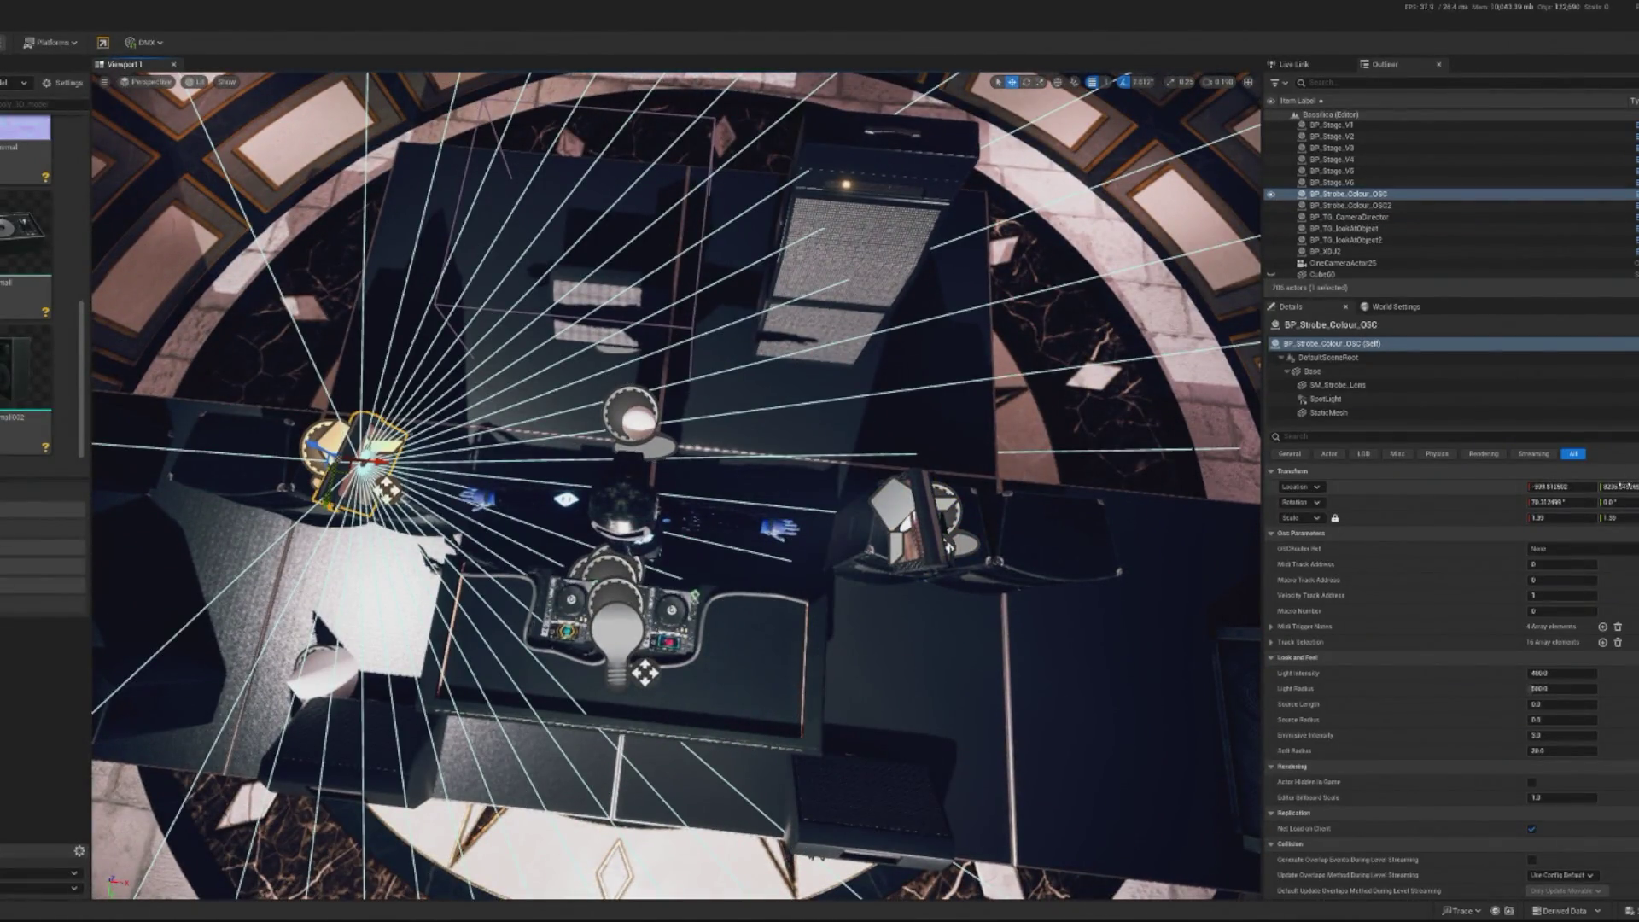
pyautogui.click(1351, 205)
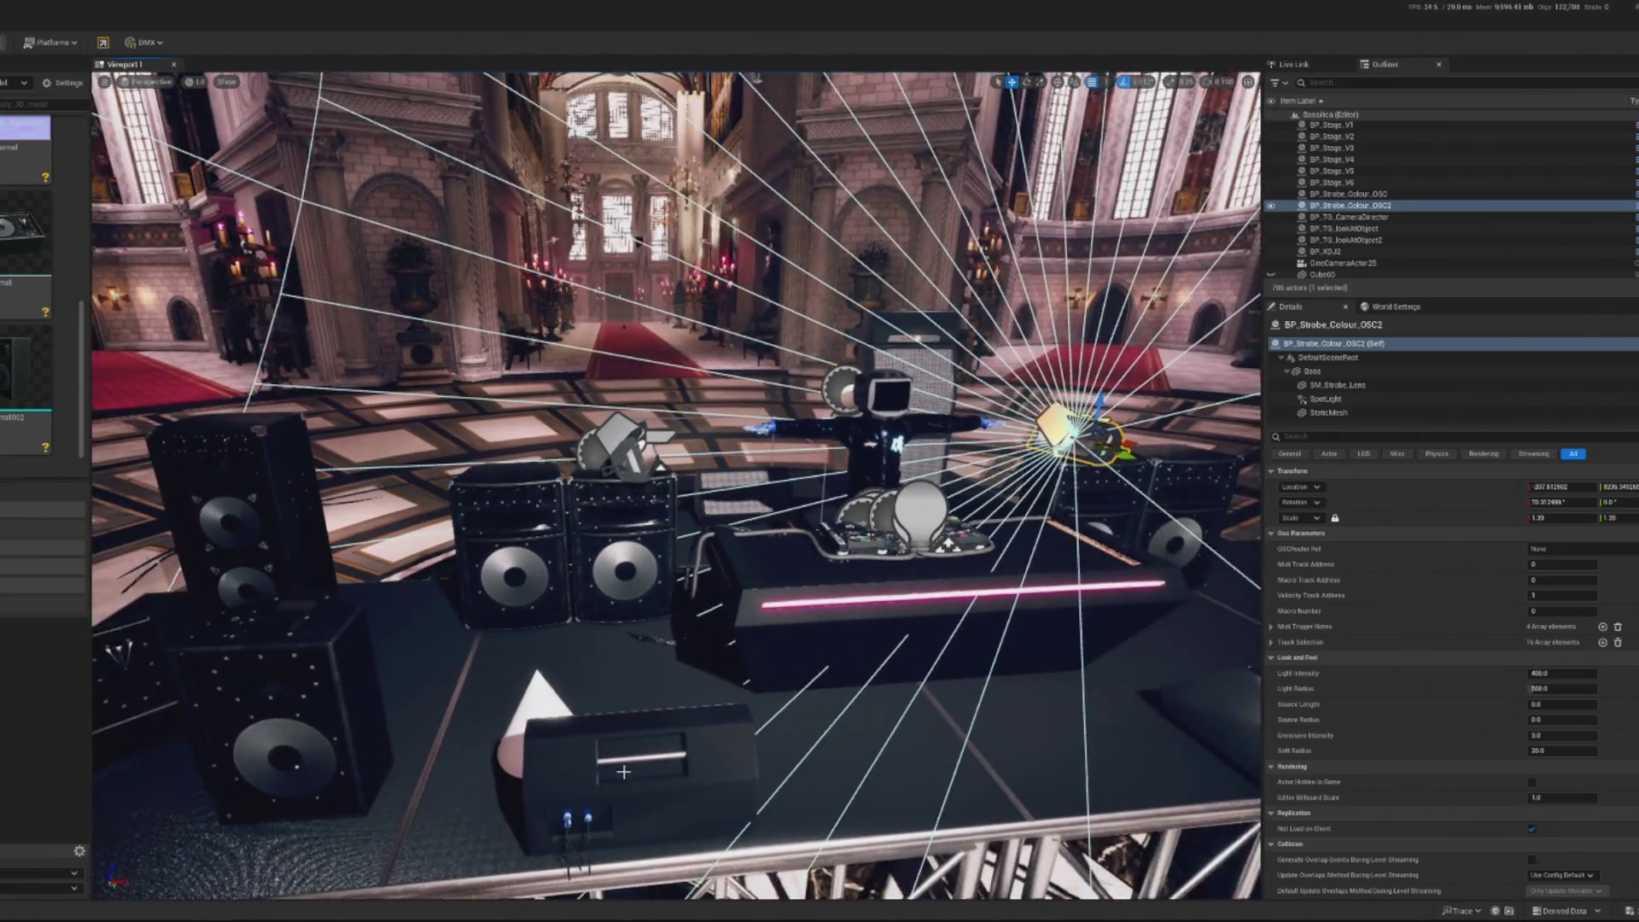
pyautogui.click(696, 785)
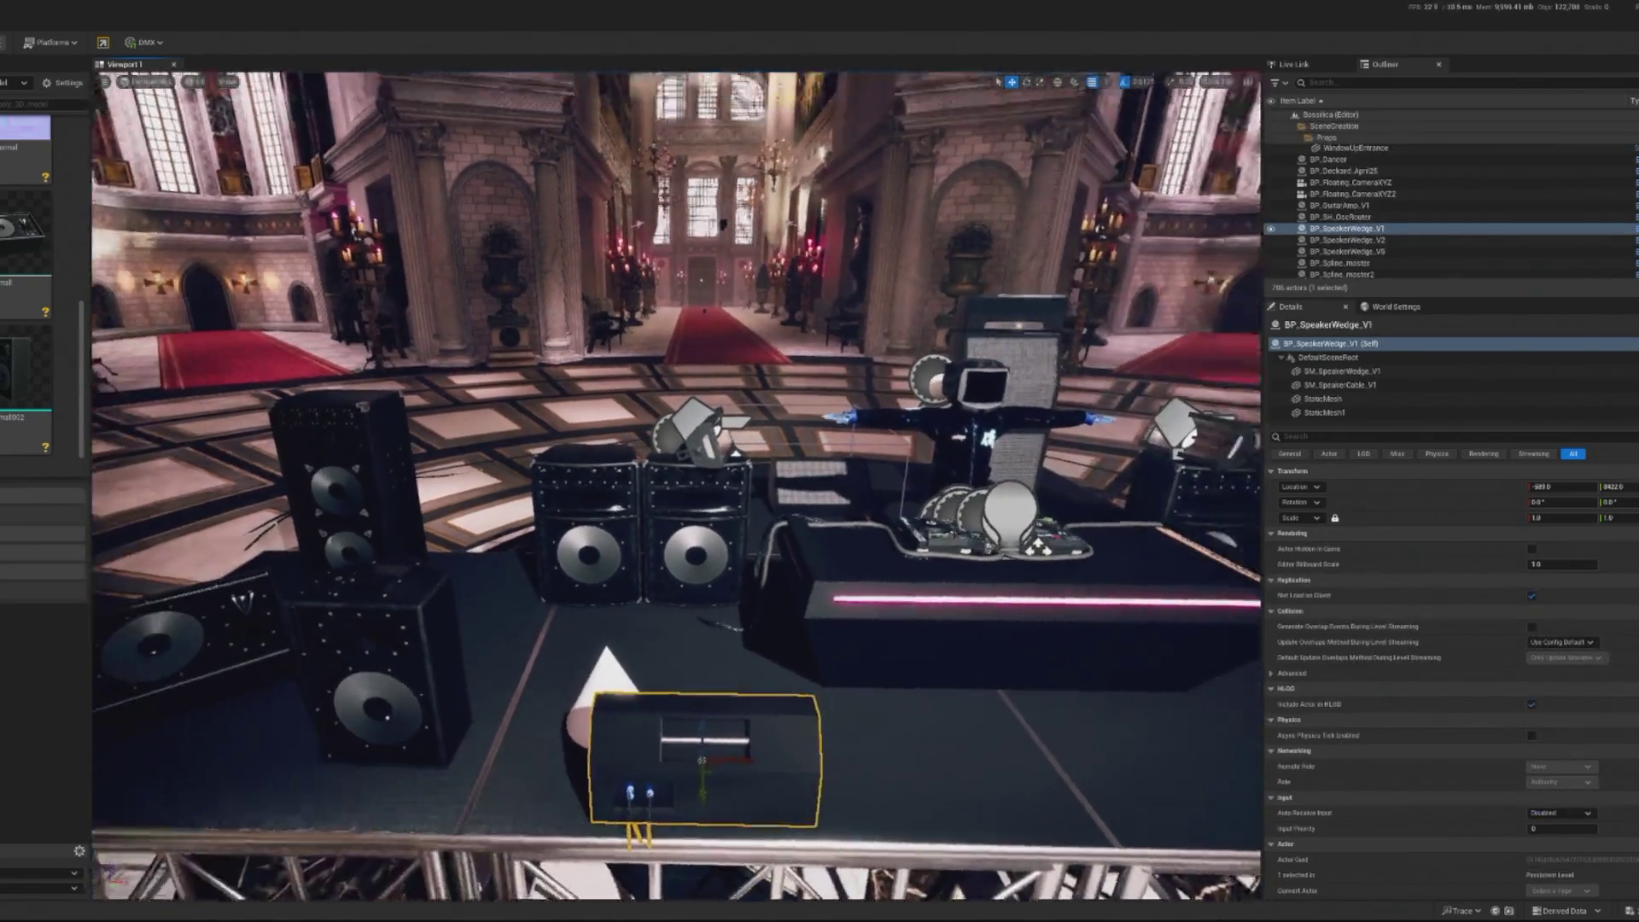
pyautogui.moveTo(683, 670); pyautogui.dragTo(478, 674)
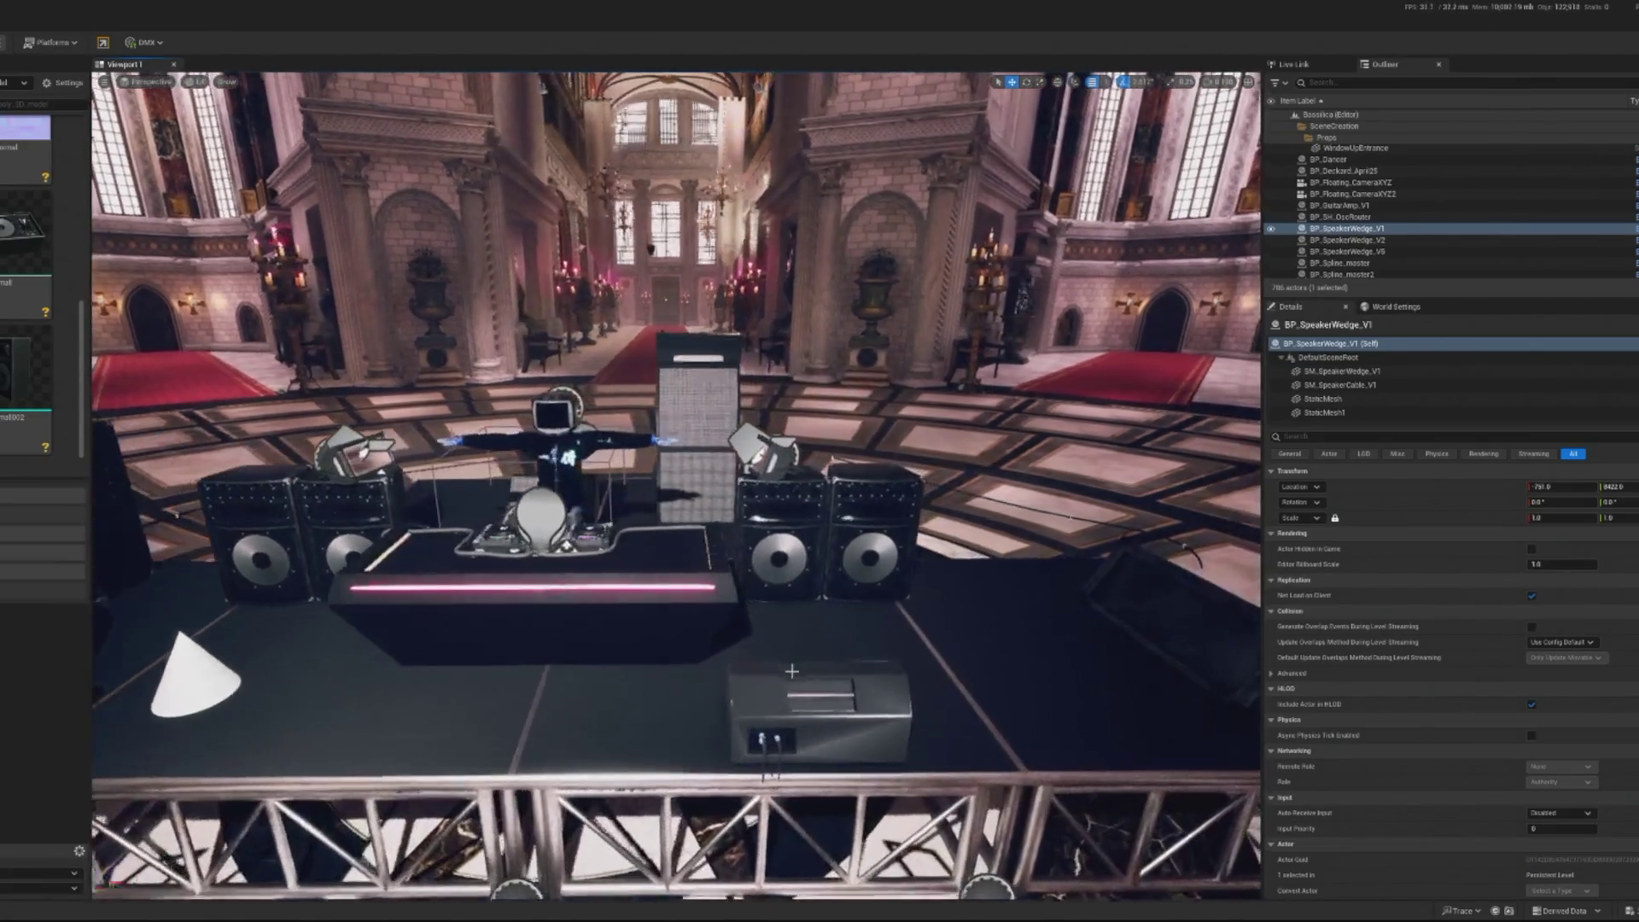
pyautogui.click(787, 710)
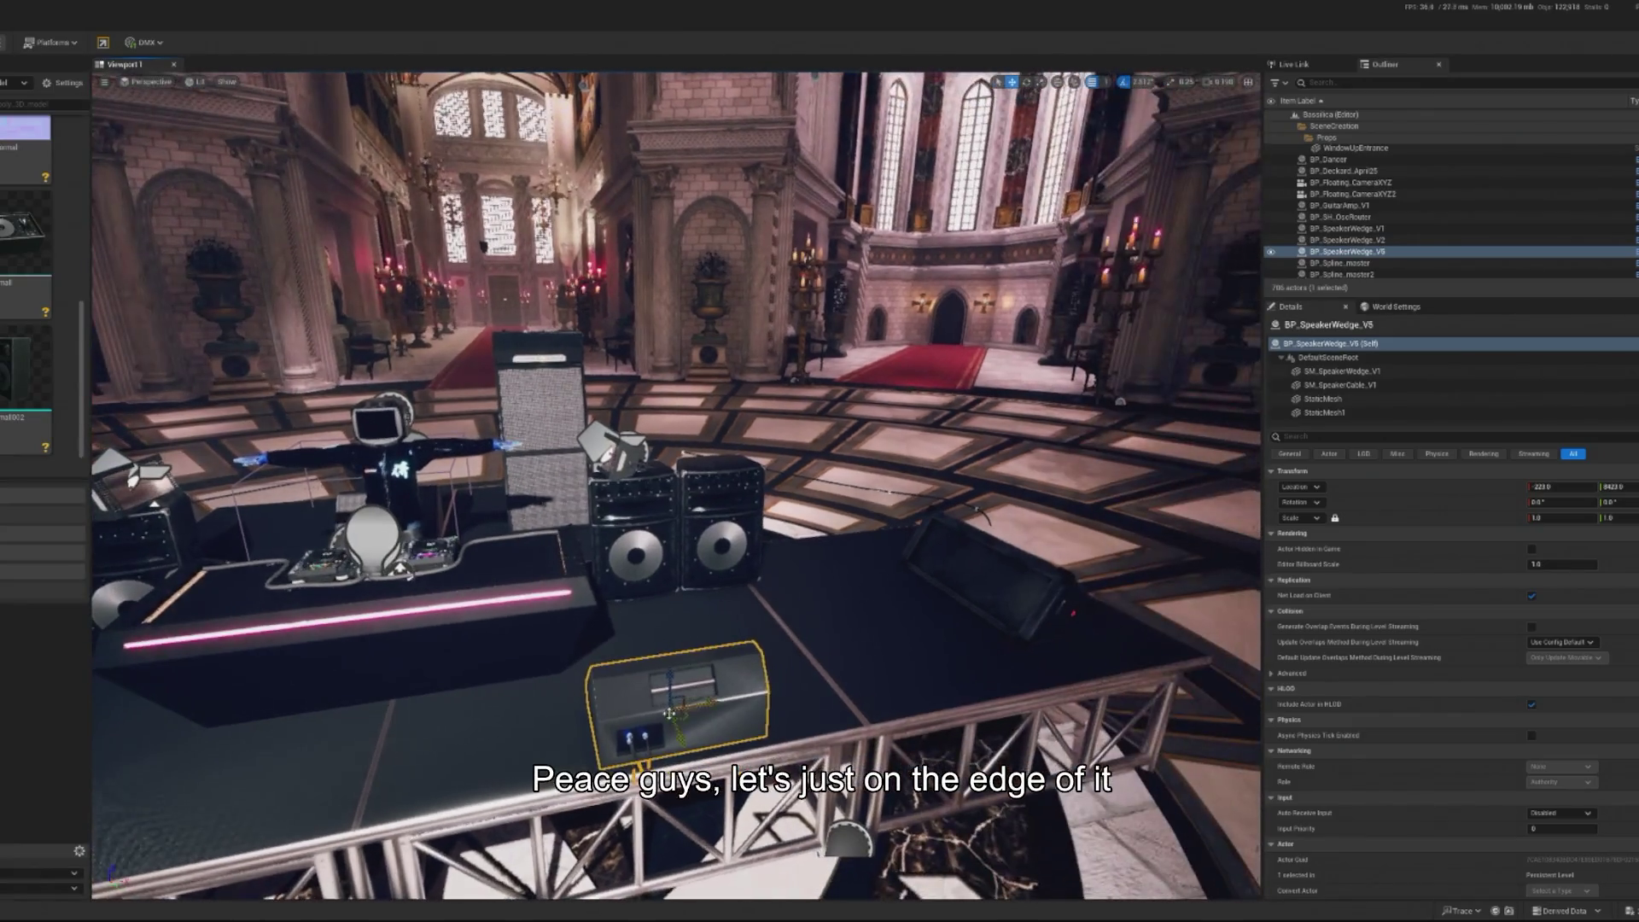
pyautogui.moveTo(670, 713)
pyautogui.mouseDown()
pyautogui.moveTo(794, 699)
pyautogui.moveTo(907, 713)
pyautogui.mouseUp()
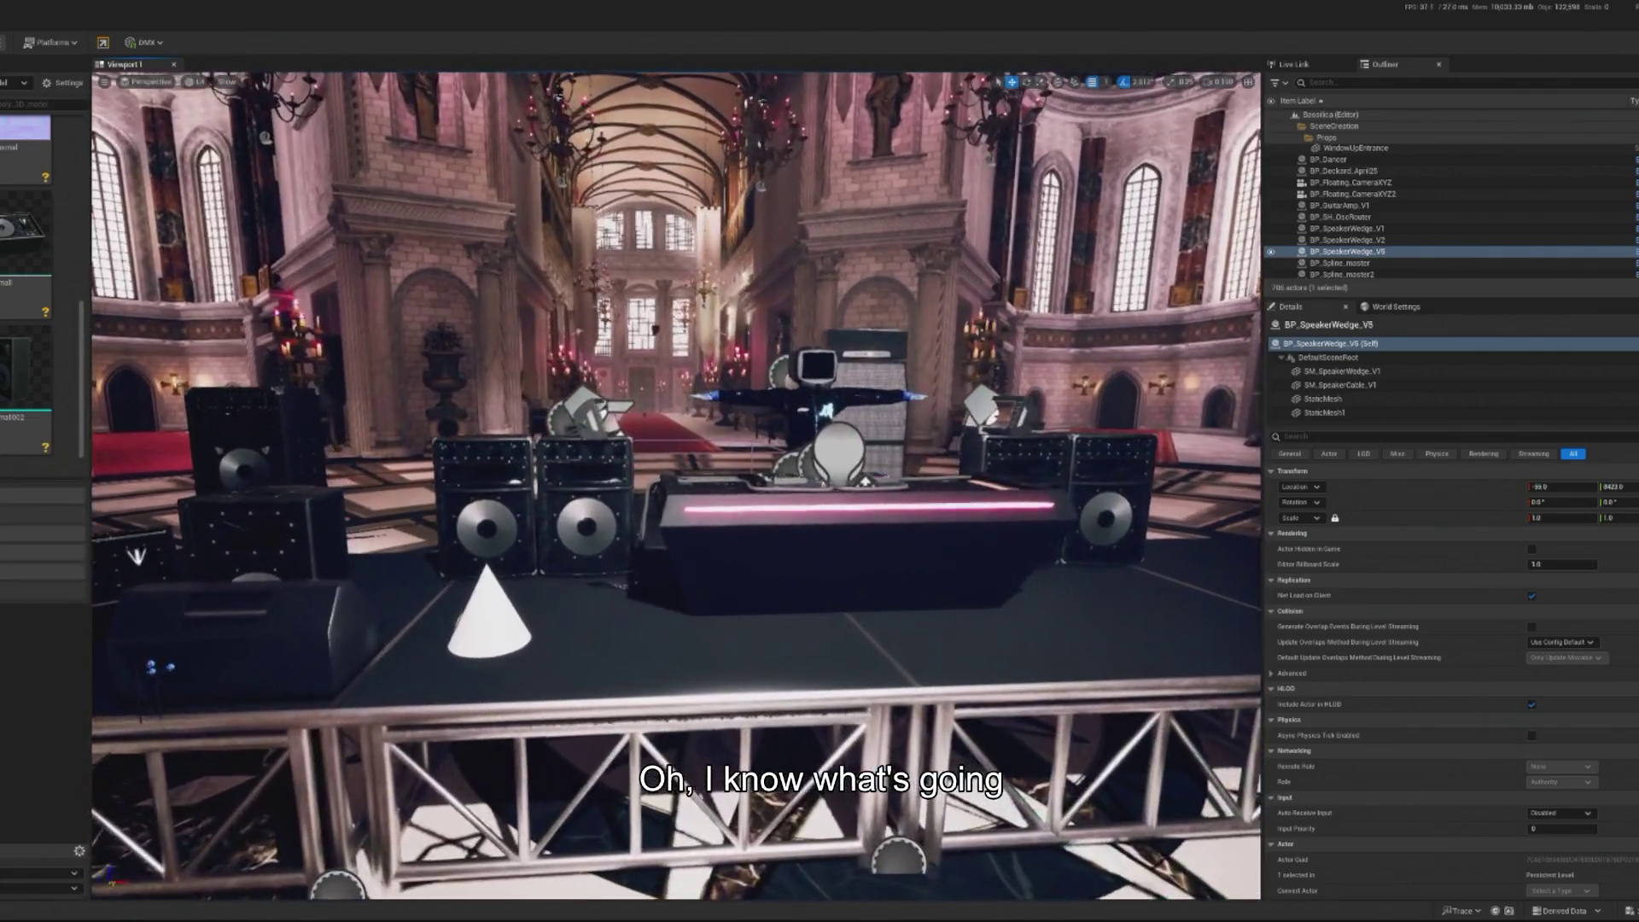
pyautogui.click(853, 555)
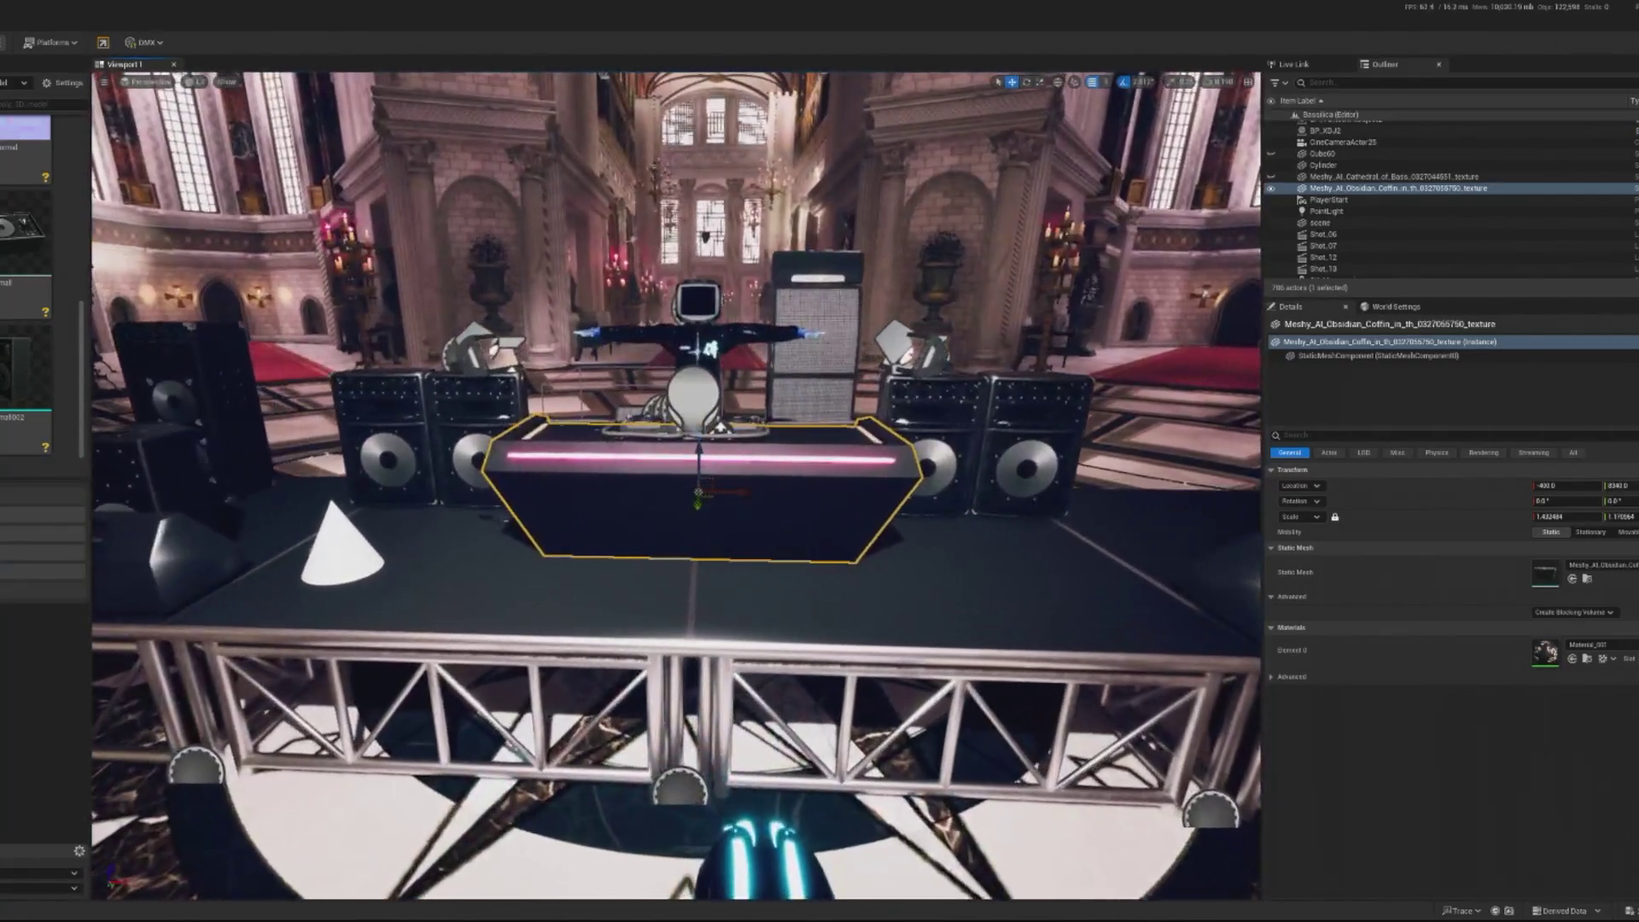
pyautogui.click(713, 653)
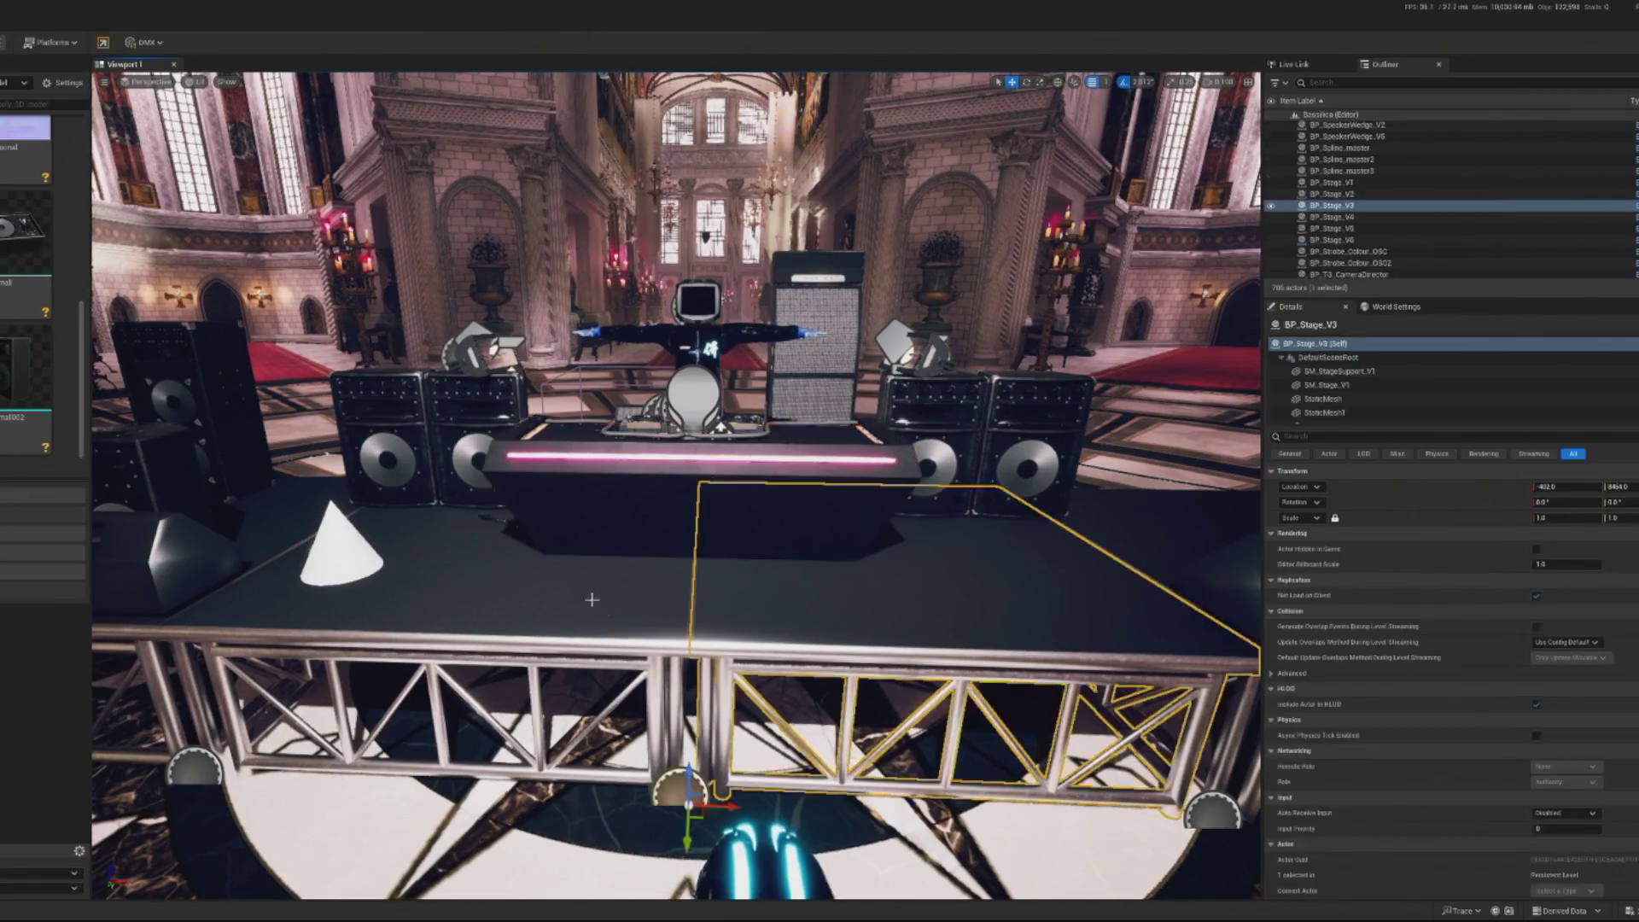
# Select the DJ booth, dancer, BP_XDJ2 decks and three cable splines together
pyautogui.click(539, 644)
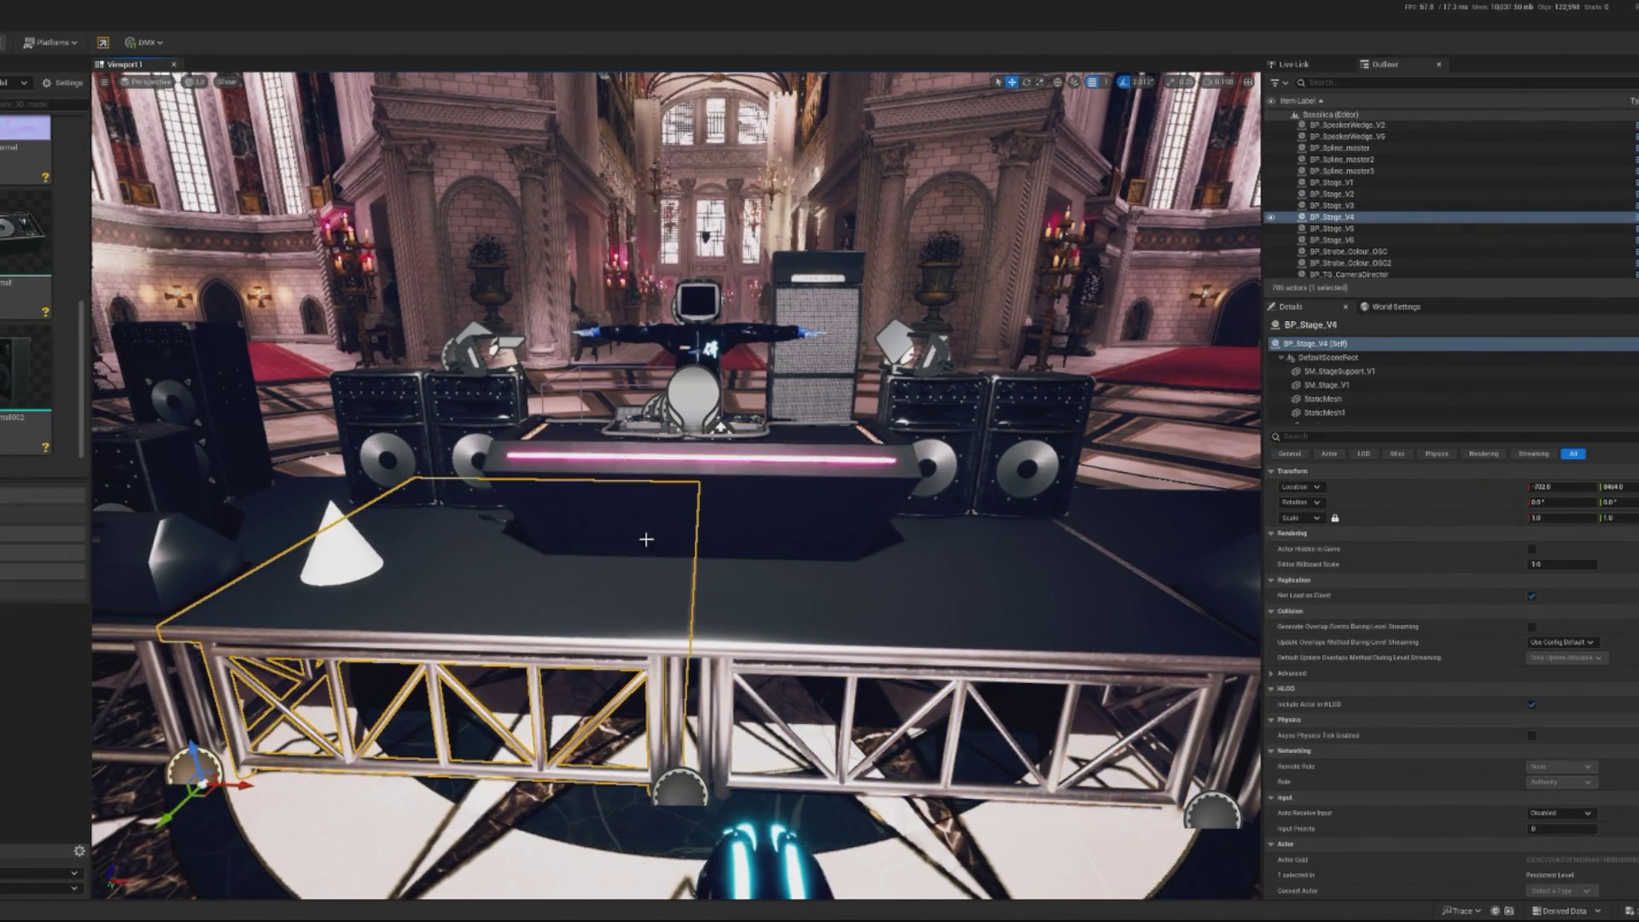
pyautogui.click(647, 540)
pyautogui.press('f')
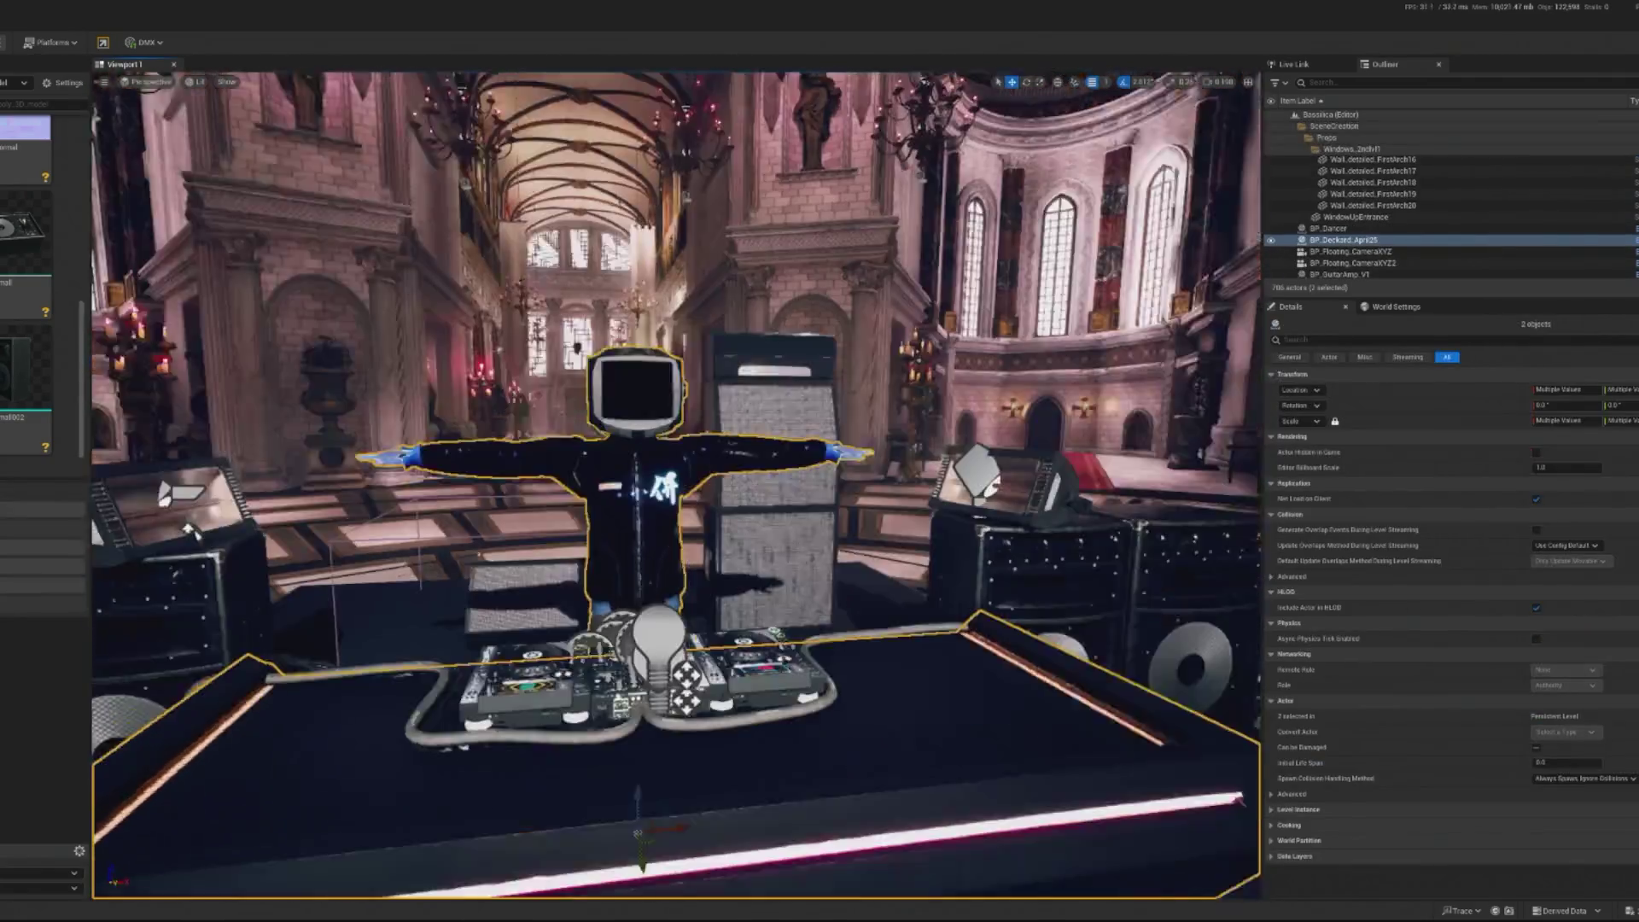
pyautogui.moveTo(189, 530); pyautogui.dragTo(753, 611)
pyautogui.keyDown('ctrl'); pyautogui.click(753, 611); pyautogui.keyUp('ctrl')
pyautogui.keyDown('ctrl'); pyautogui.click(892, 628); pyautogui.keyUp('ctrl')
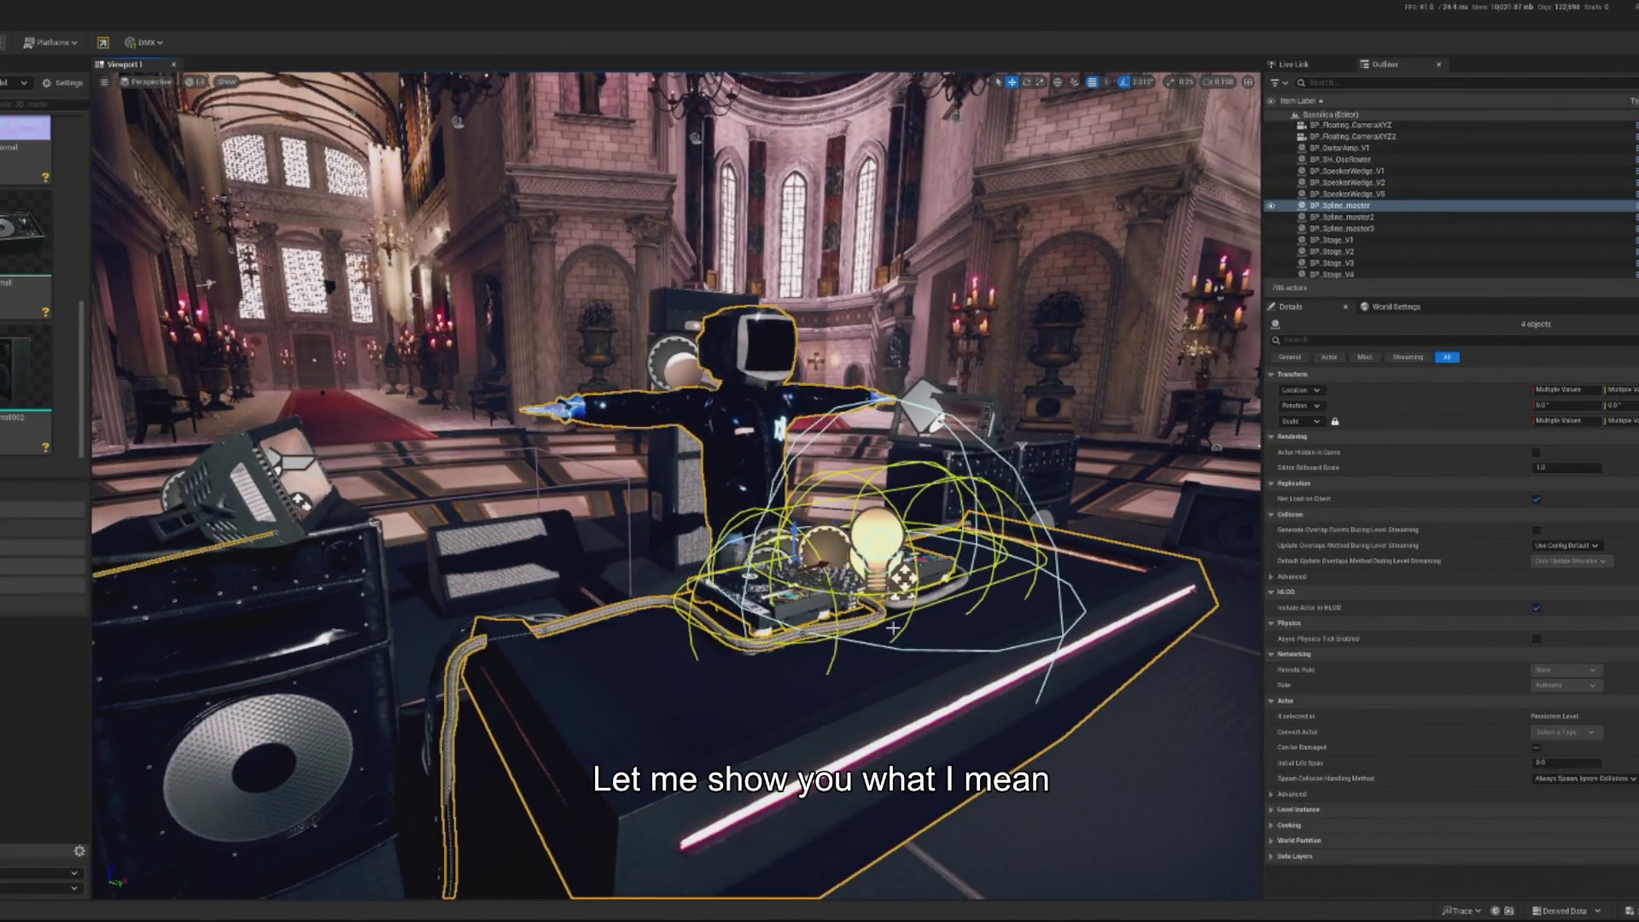
pyautogui.keyDown('ctrl'); pyautogui.click(939, 597); pyautogui.keyUp('ctrl')
pyautogui.moveTo(940, 597)
pyautogui.mouseDown()
pyautogui.moveTo(492, 296)
pyautogui.moveTo(342, 598)
pyautogui.moveTo(375, 531)
pyautogui.mouseUp()
pyautogui.keyDown('ctrl'); pyautogui.click(342, 598); pyautogui.keyUp('ctrl')
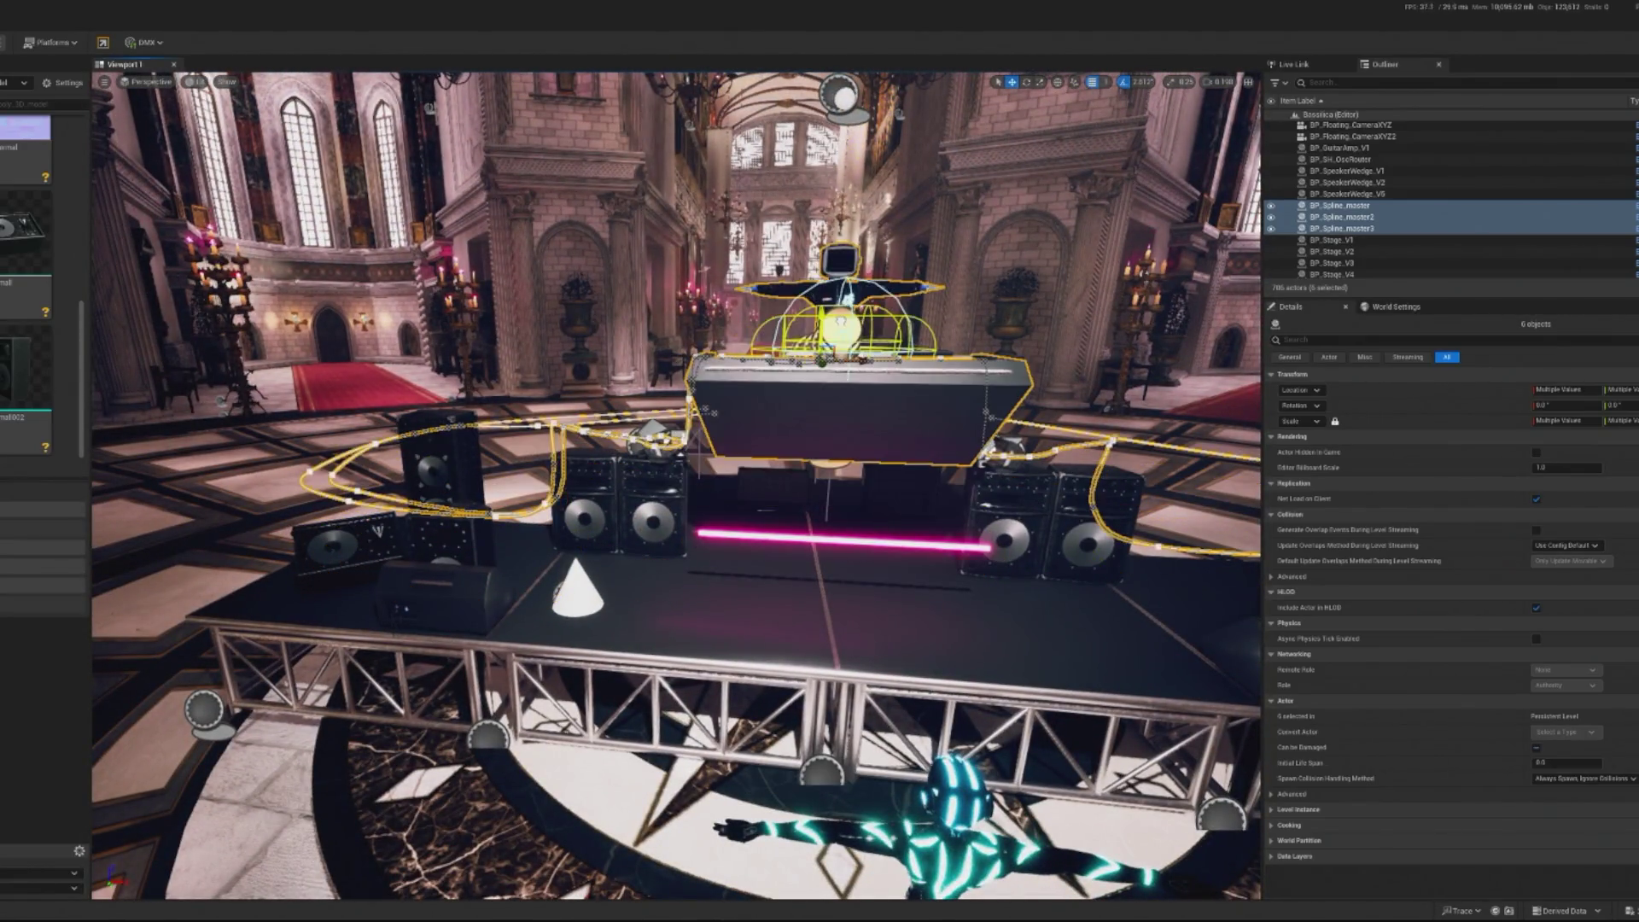
# Lift the glowing pink Cylinder strip up onto the booth's front
pyautogui.click(827, 537)
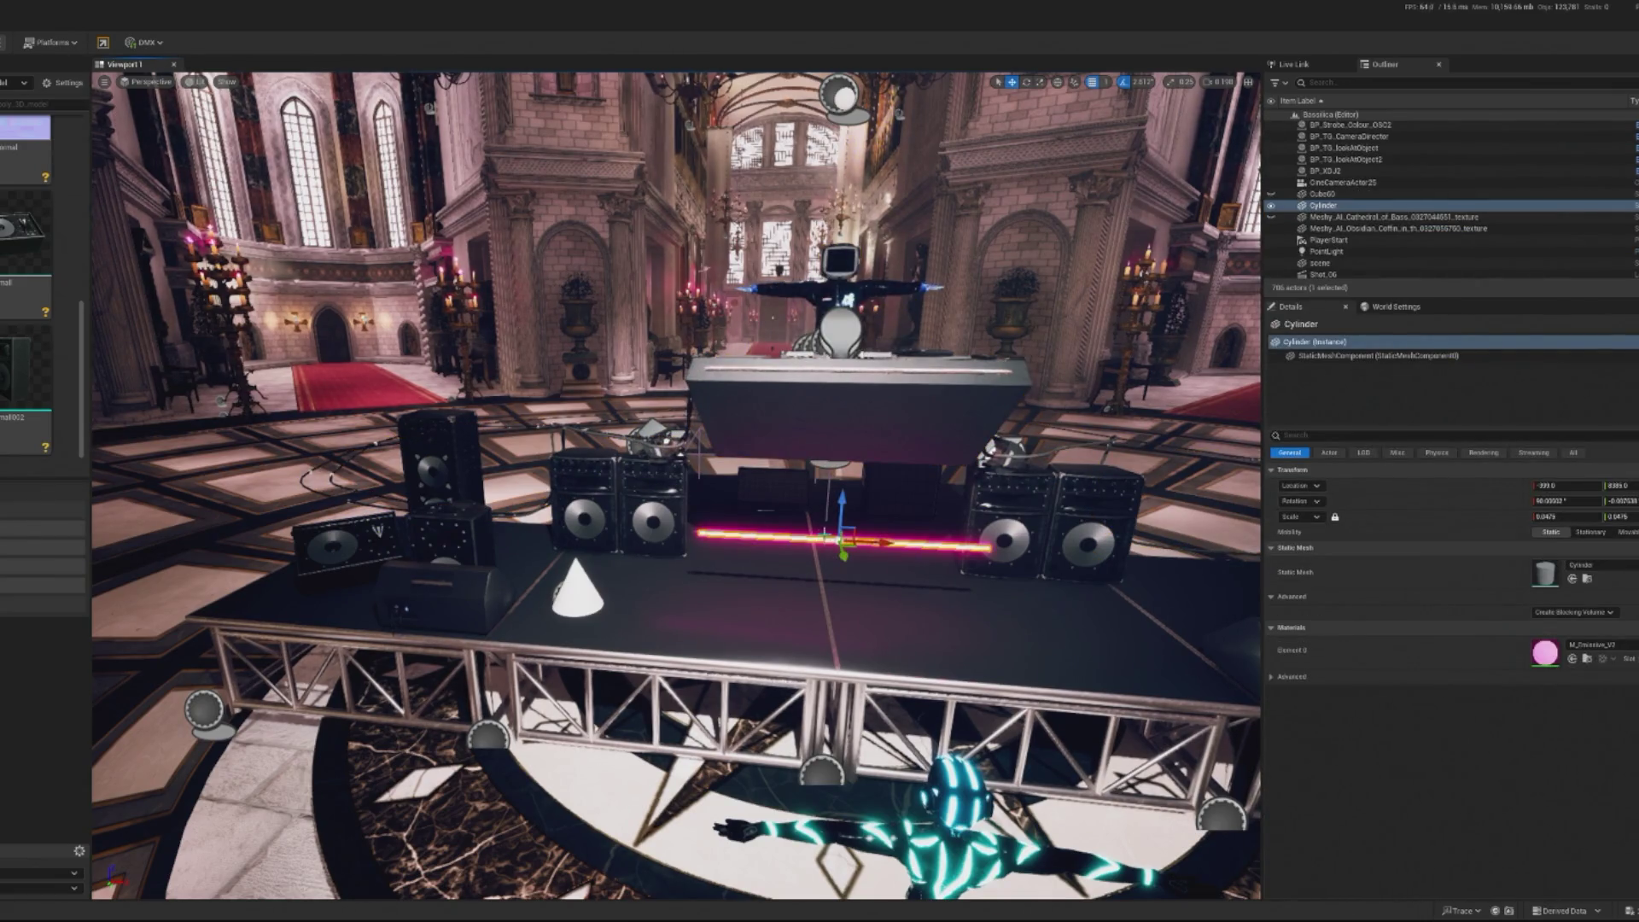
pyautogui.moveTo(844, 508); pyautogui.dragTo(850, 330)
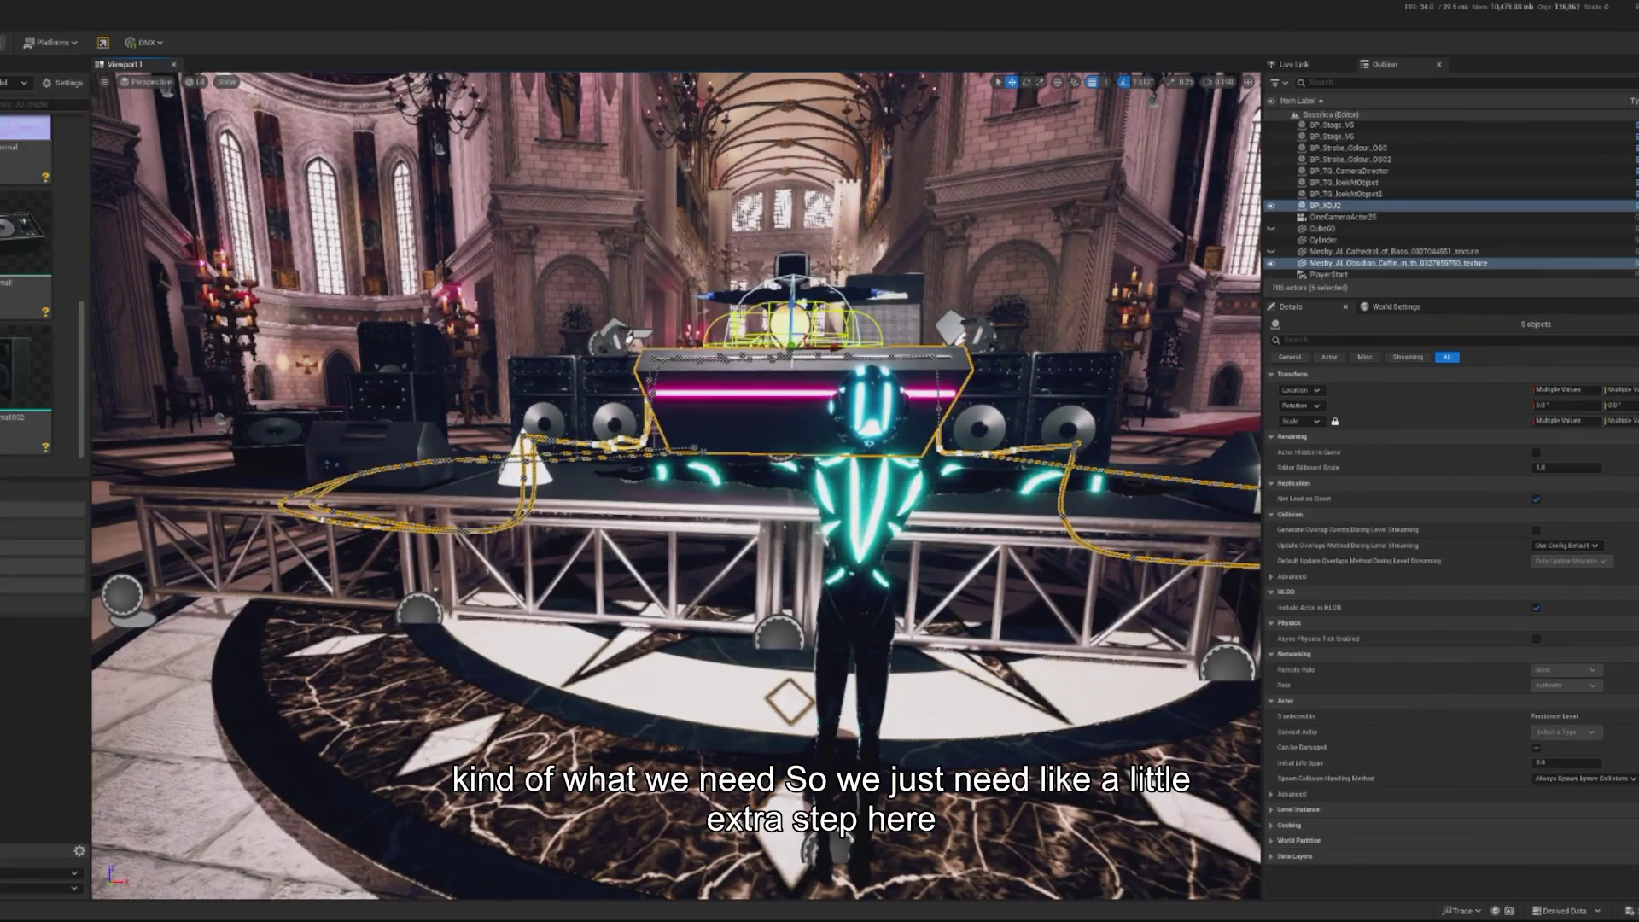
pyautogui.rightClick(636, 498)
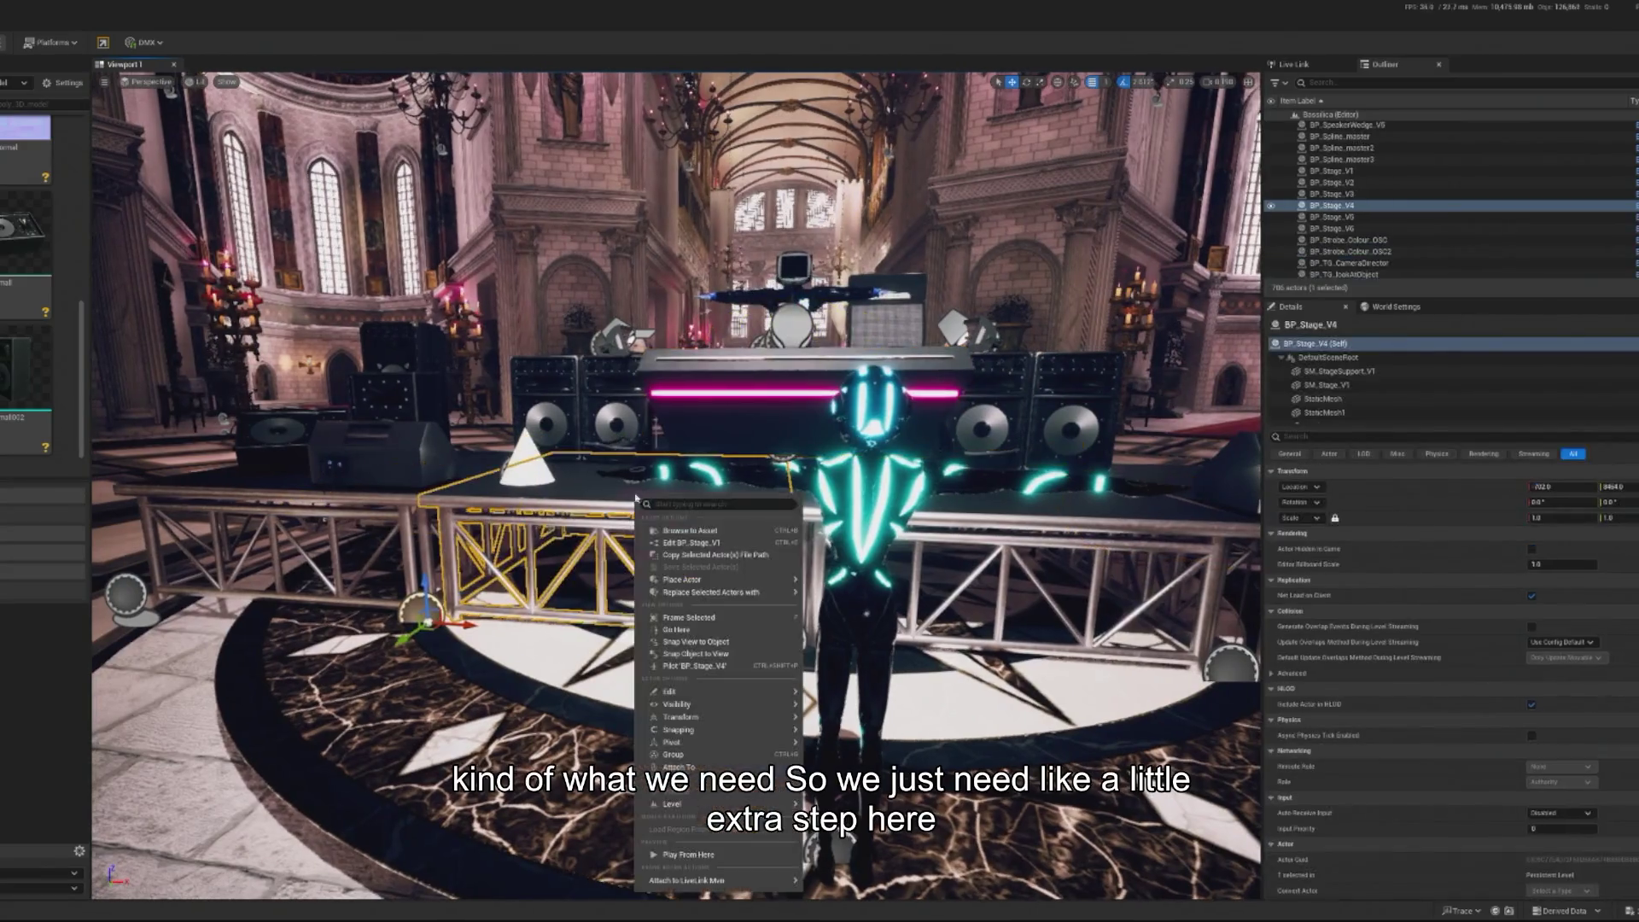
# Place a BP_StagePanel_V1 stage panel into the scene
pyautogui.click(698, 531)
pyautogui.scroll(-3, 81, 365)
pyautogui.scroll(-2, 47, 416)
pyautogui.click(25, 282)
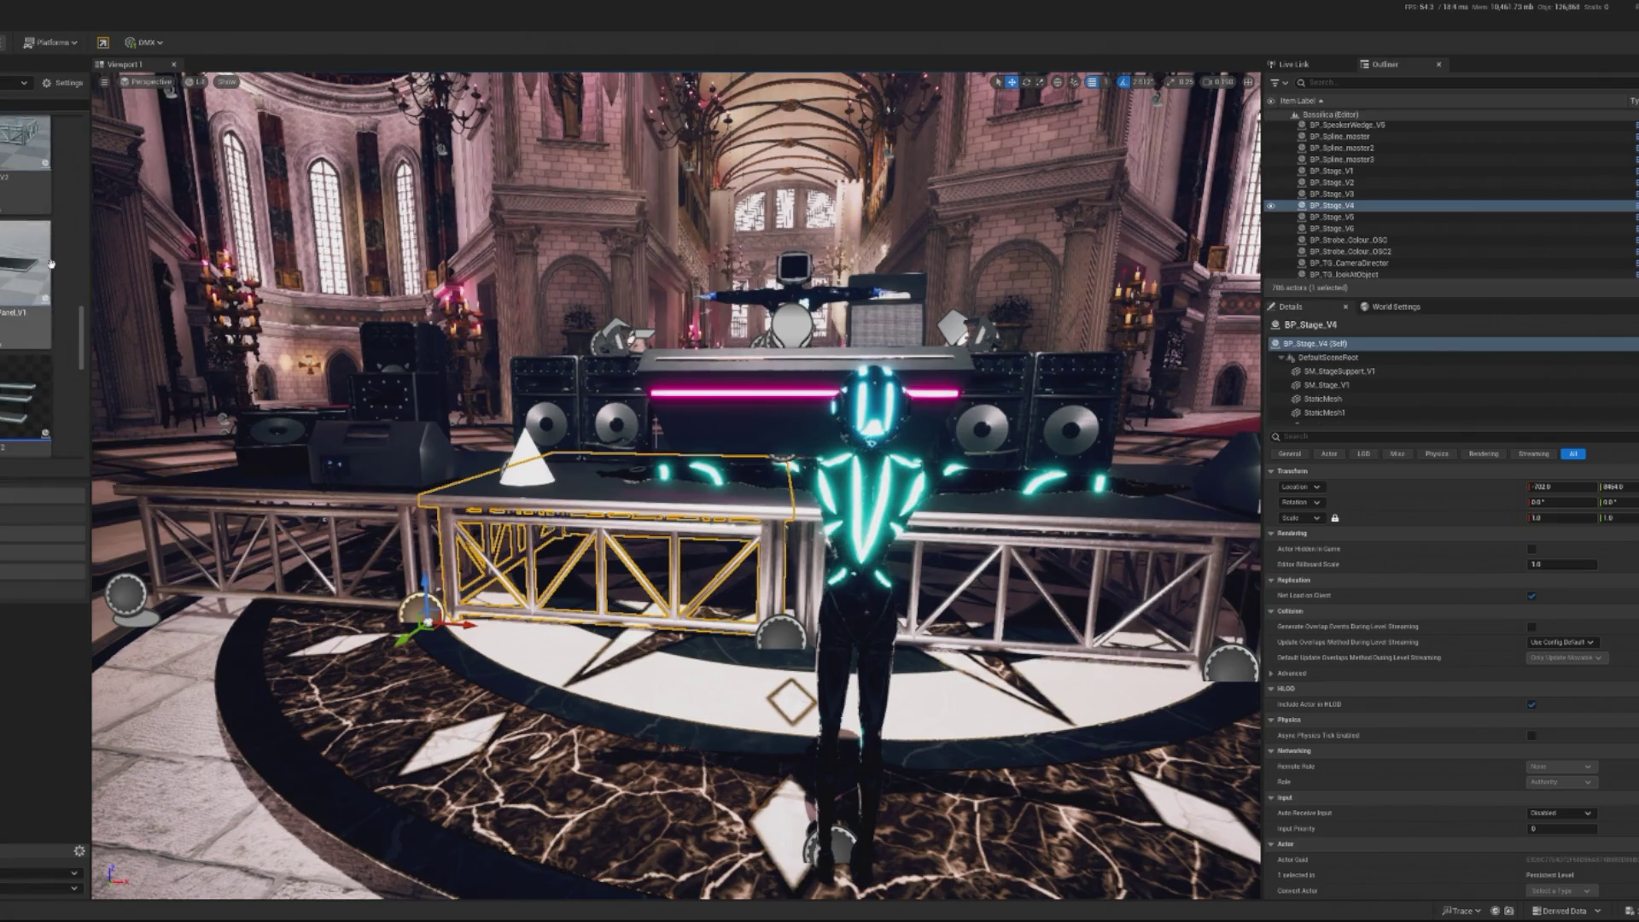
pyautogui.moveTo(677, 468); pyautogui.dragTo(678, 465)
pyautogui.press('f')
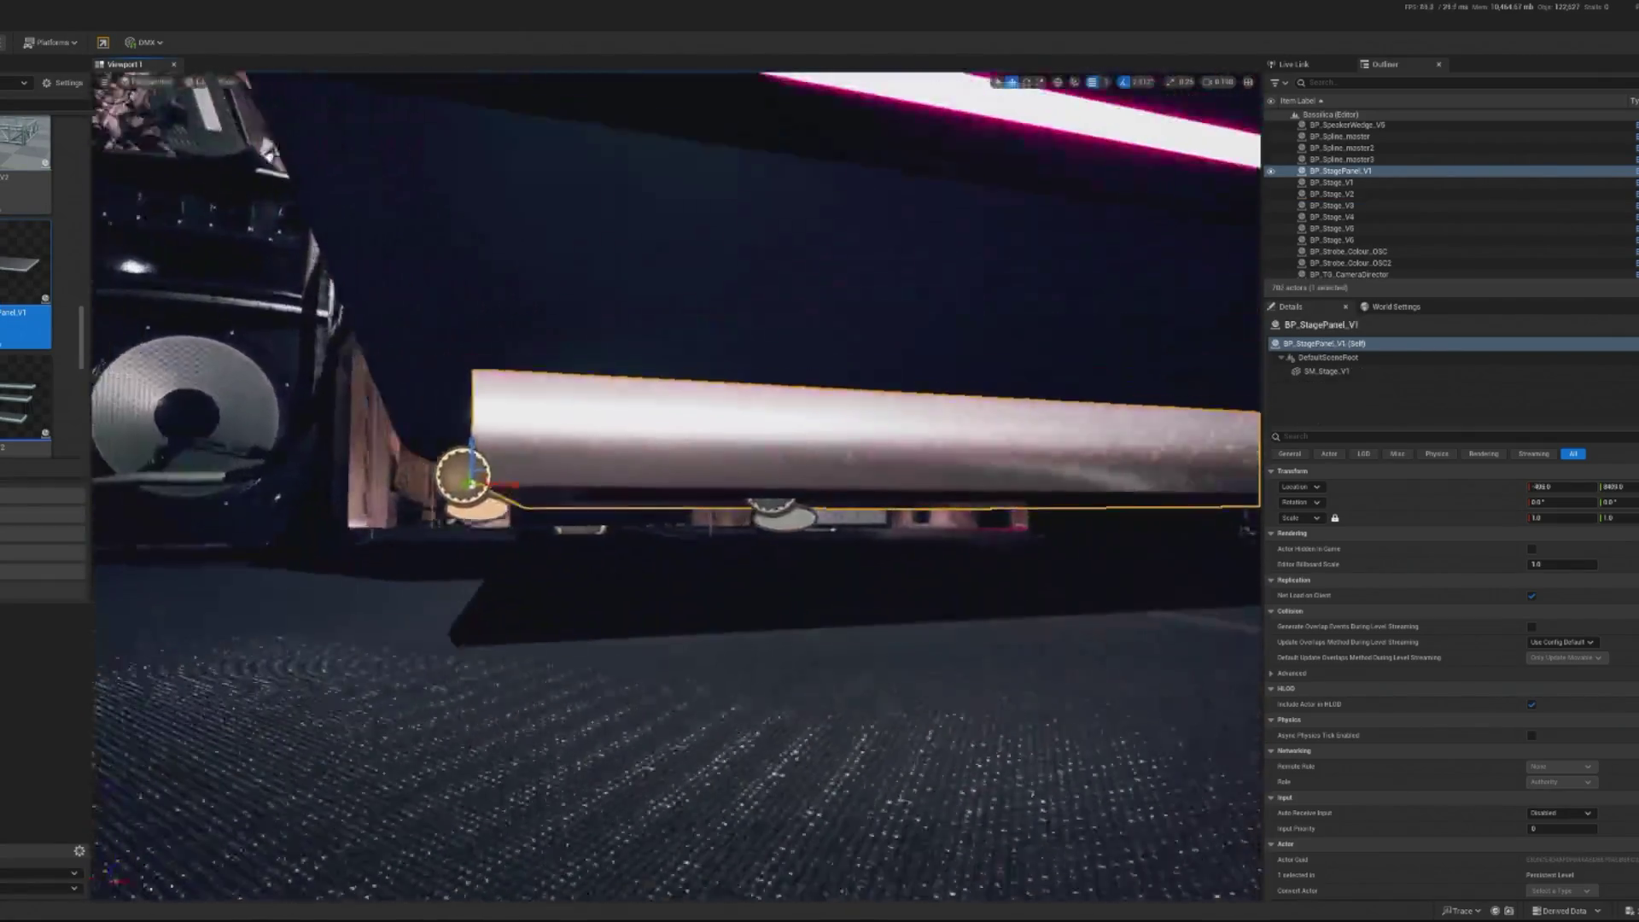
# Slide the stage panel left in front of the DJ booth and switch to scale mode
pyautogui.scroll(-10, 591, 541)
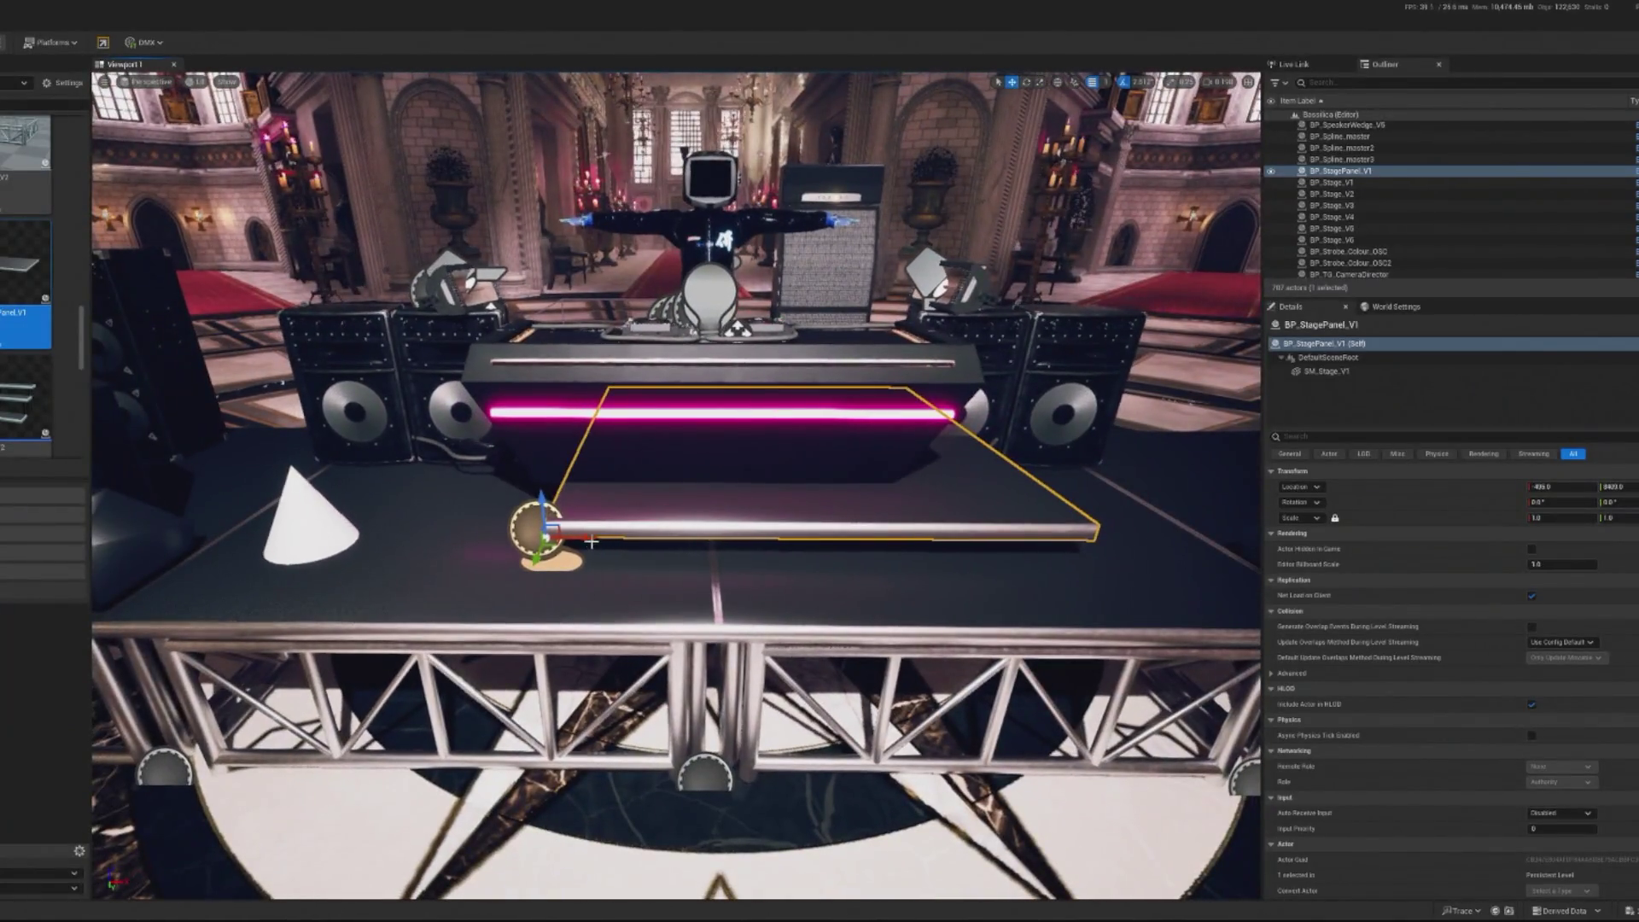
pyautogui.moveTo(591, 541); pyautogui.dragTo(490, 539)
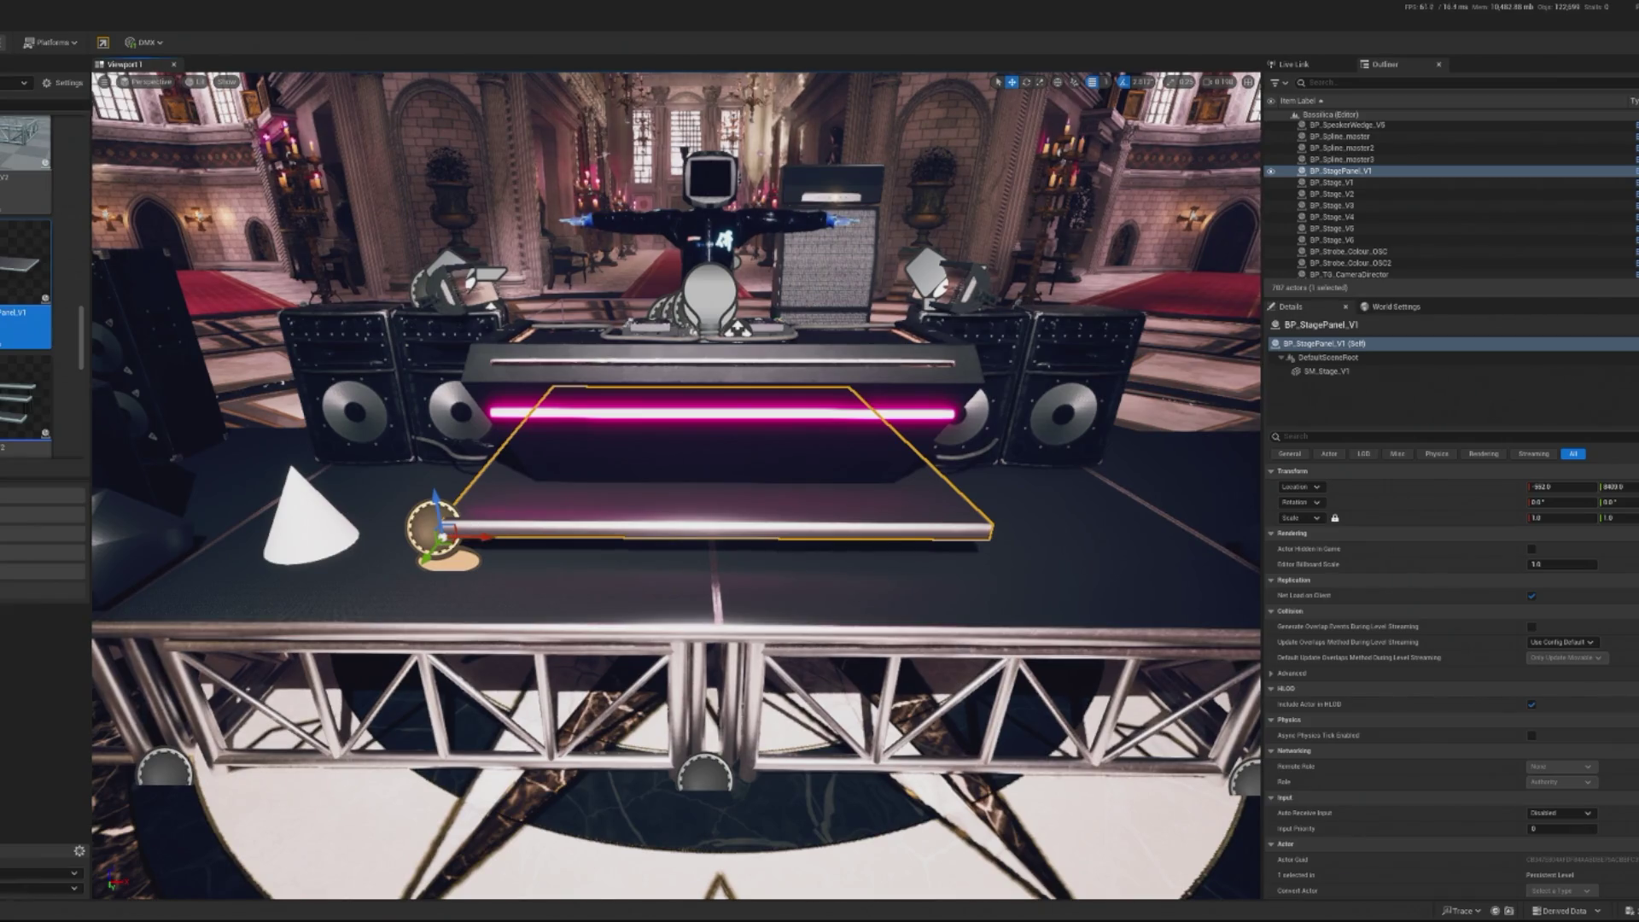
pyautogui.scroll(5, 397, 504)
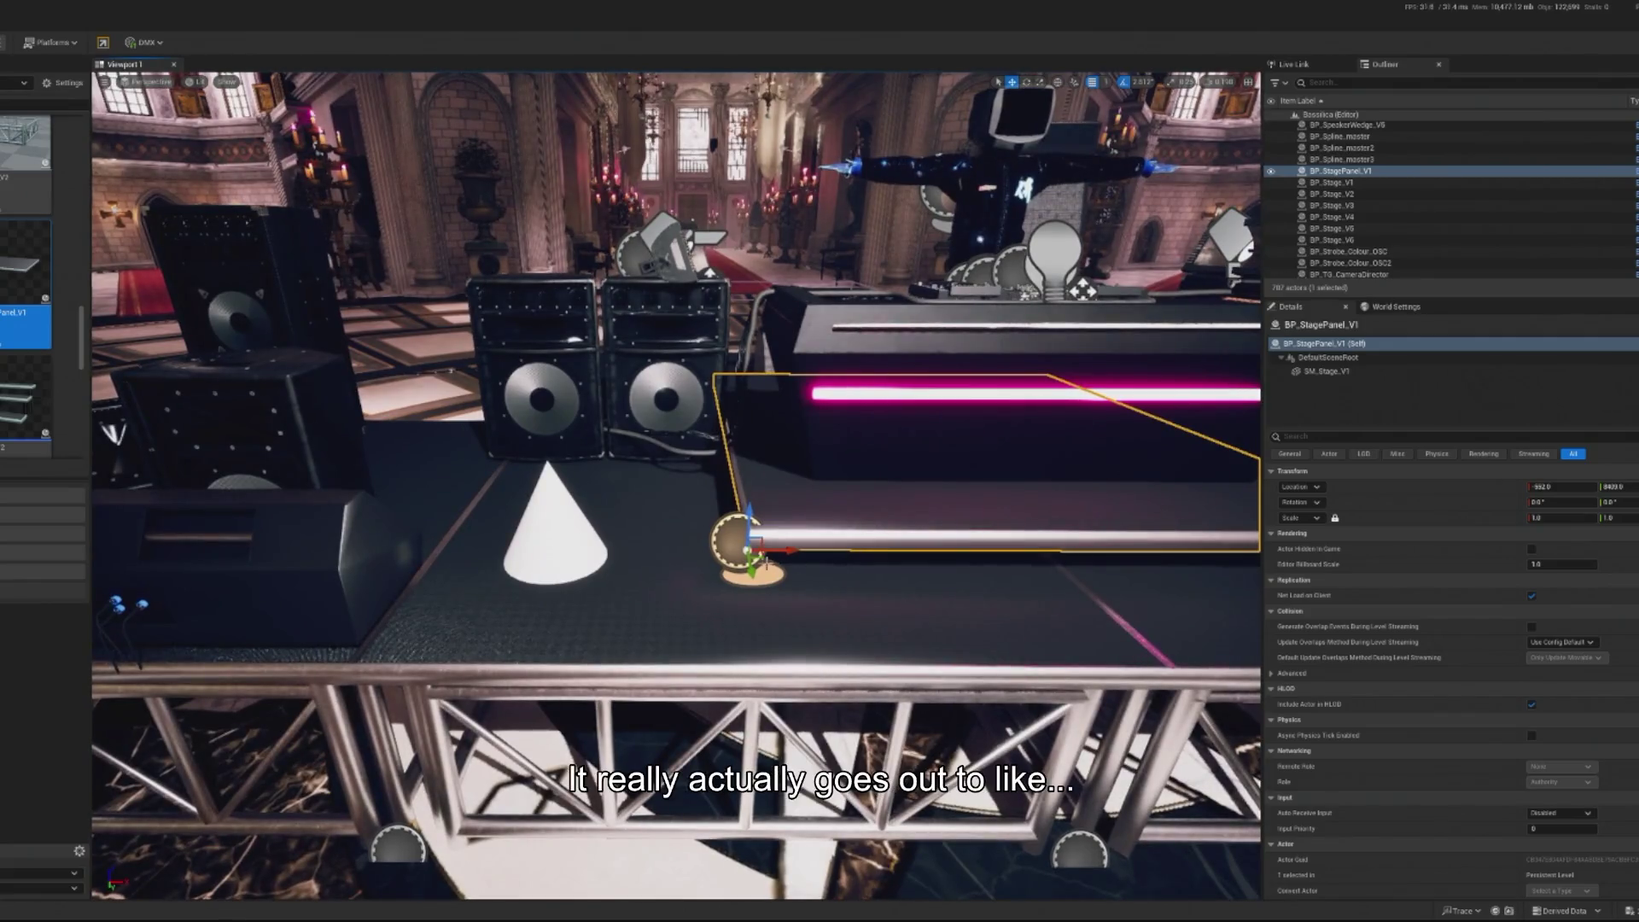
pyautogui.moveTo(675, 487); pyautogui.dragTo(546, 410)
pyautogui.moveTo(776, 584); pyautogui.dragTo(790, 588)
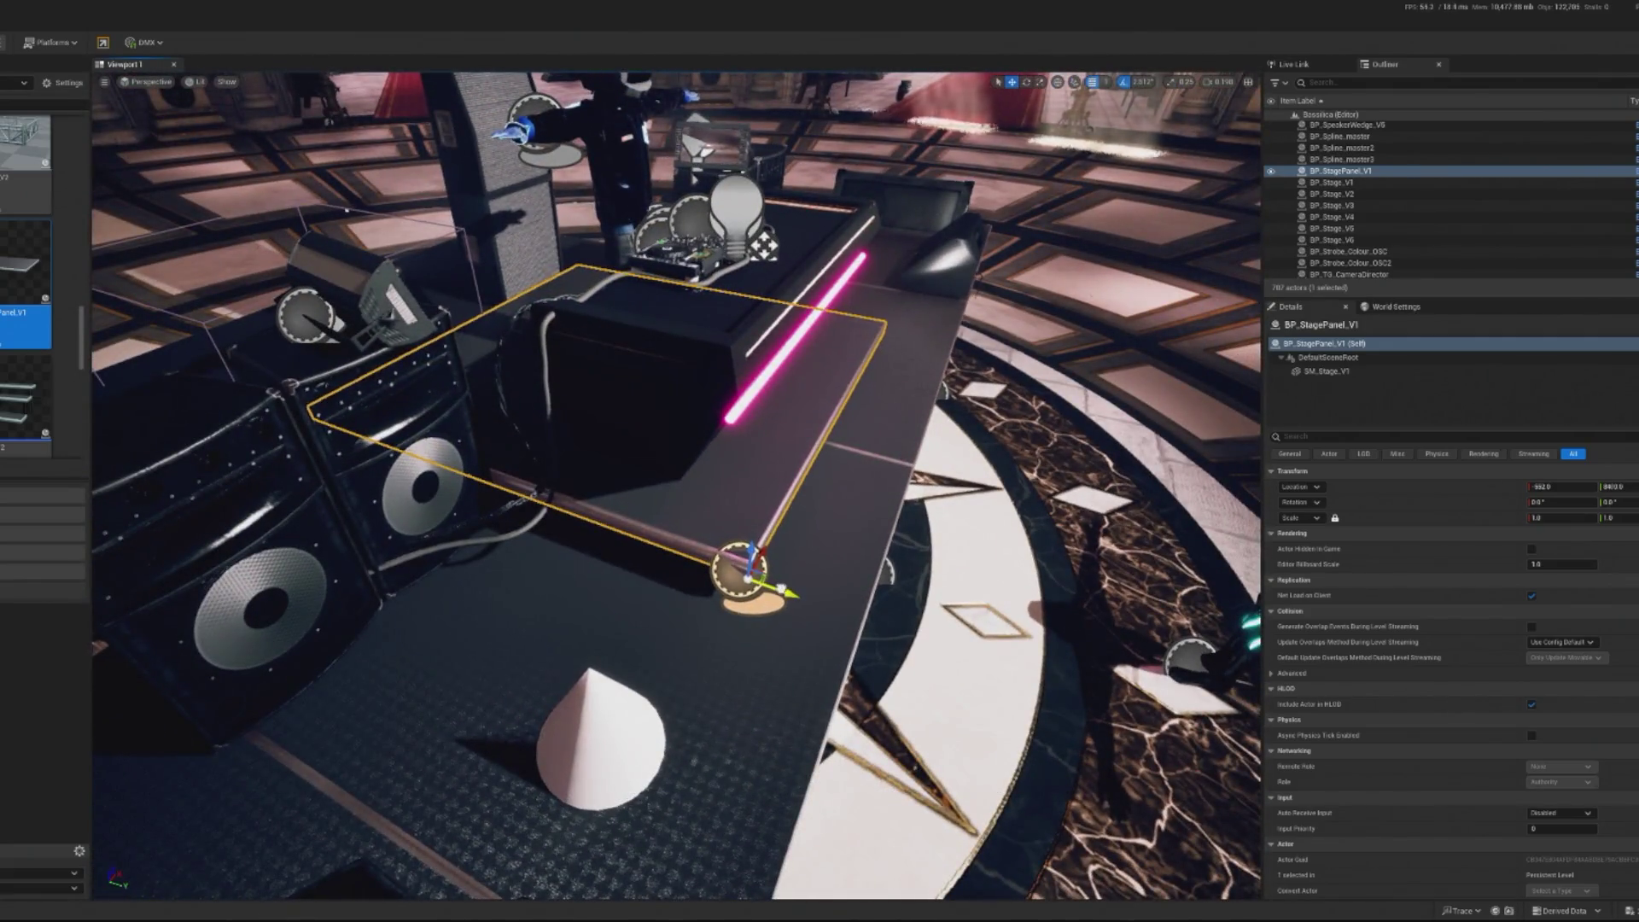
pyautogui.press('r')
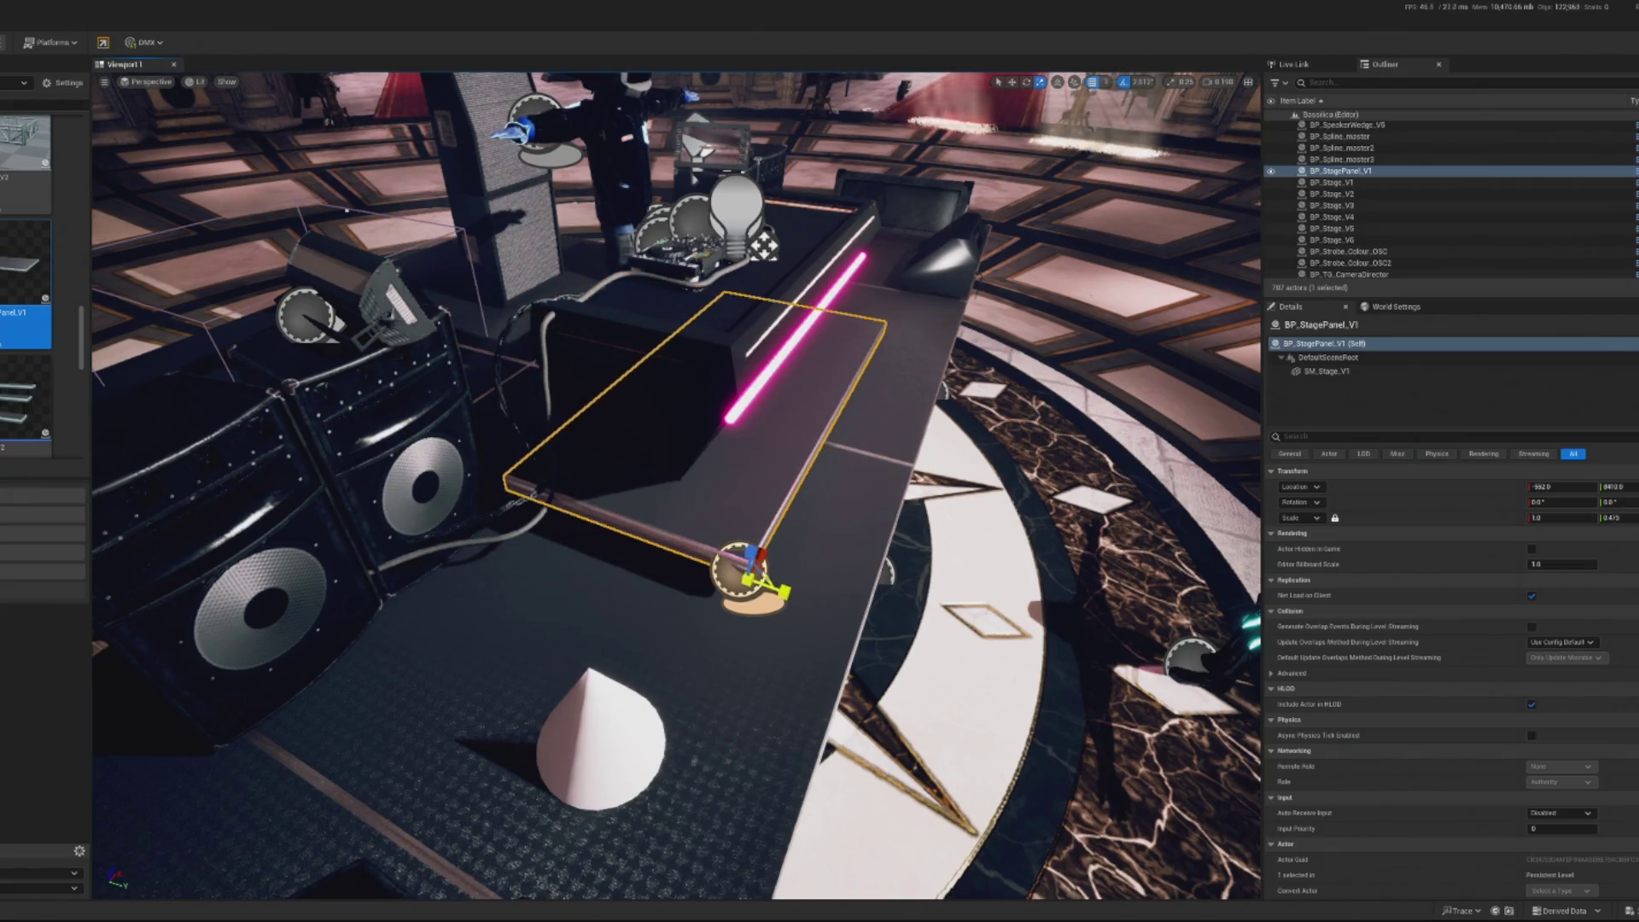
pyautogui.moveTo(789, 588)
pyautogui.mouseDown()
pyautogui.moveTo(970, 733)
pyautogui.moveTo(666, 614)
pyautogui.moveTo(674, 640)
pyautogui.moveTo(690, 413)
pyautogui.mouseUp()
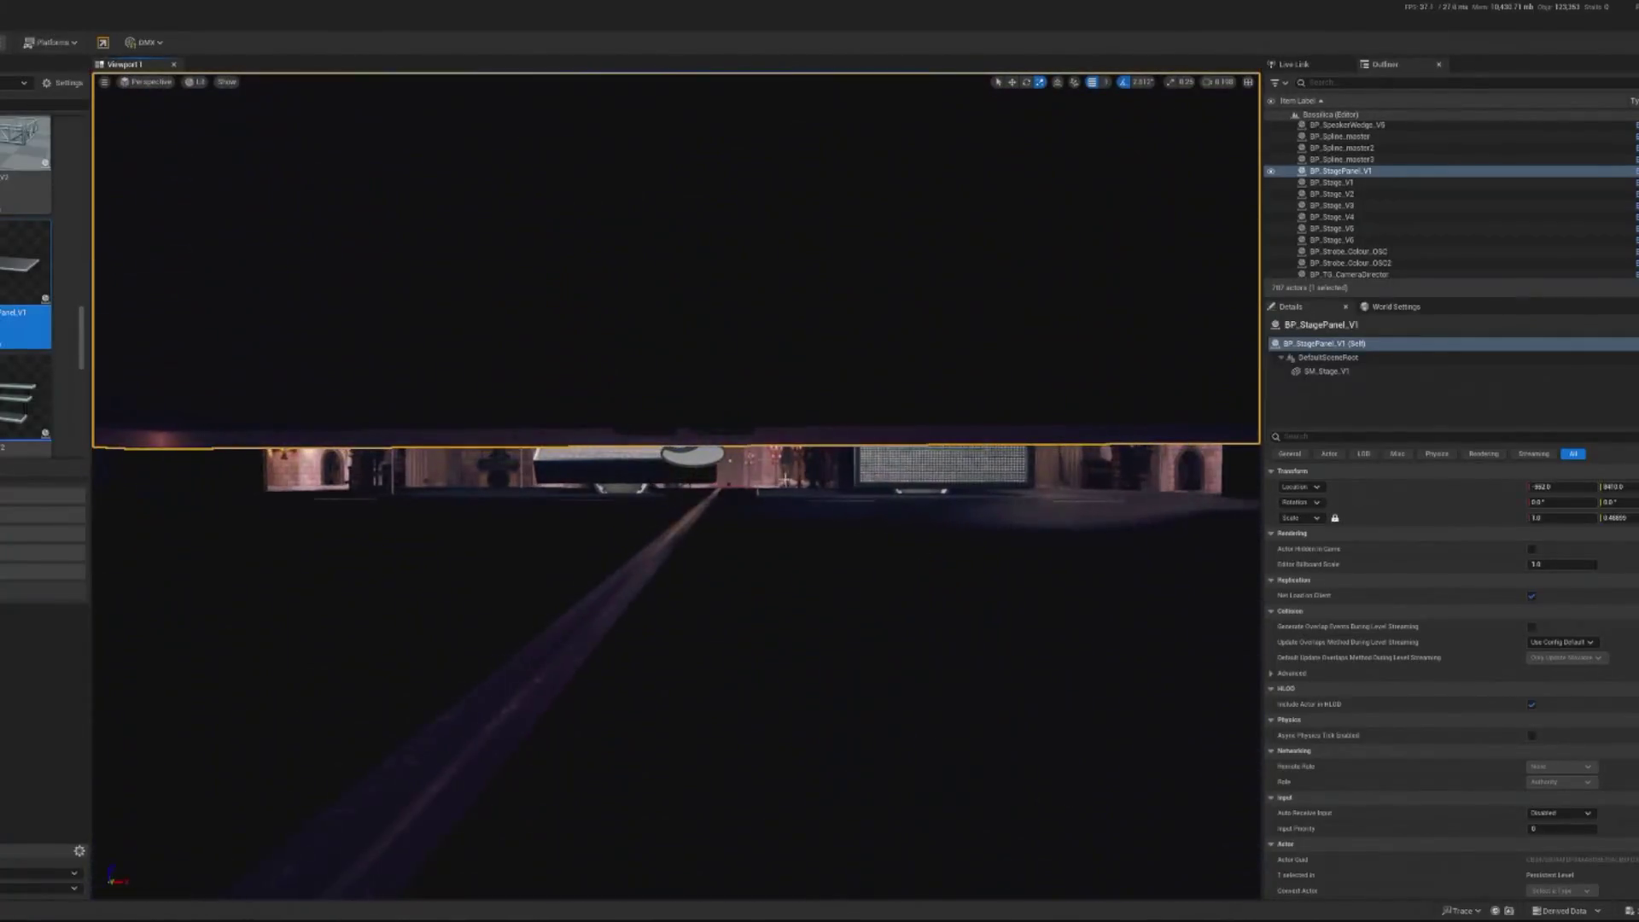
pyautogui.click(745, 431)
pyautogui.press('f')
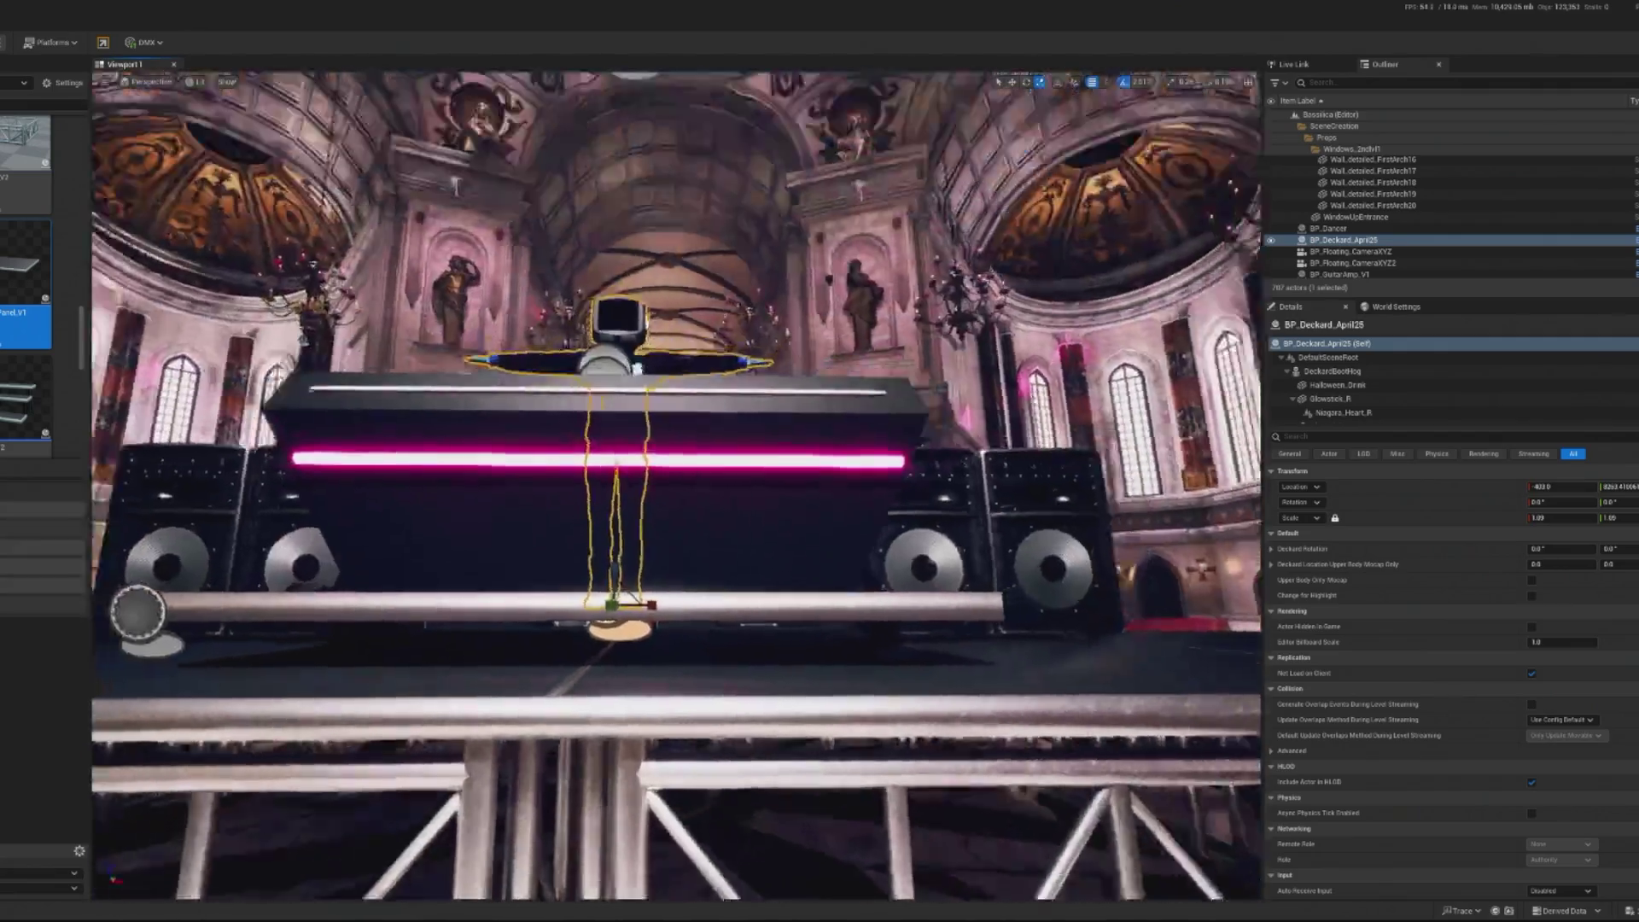
pyautogui.scroll(5, 117, 346)
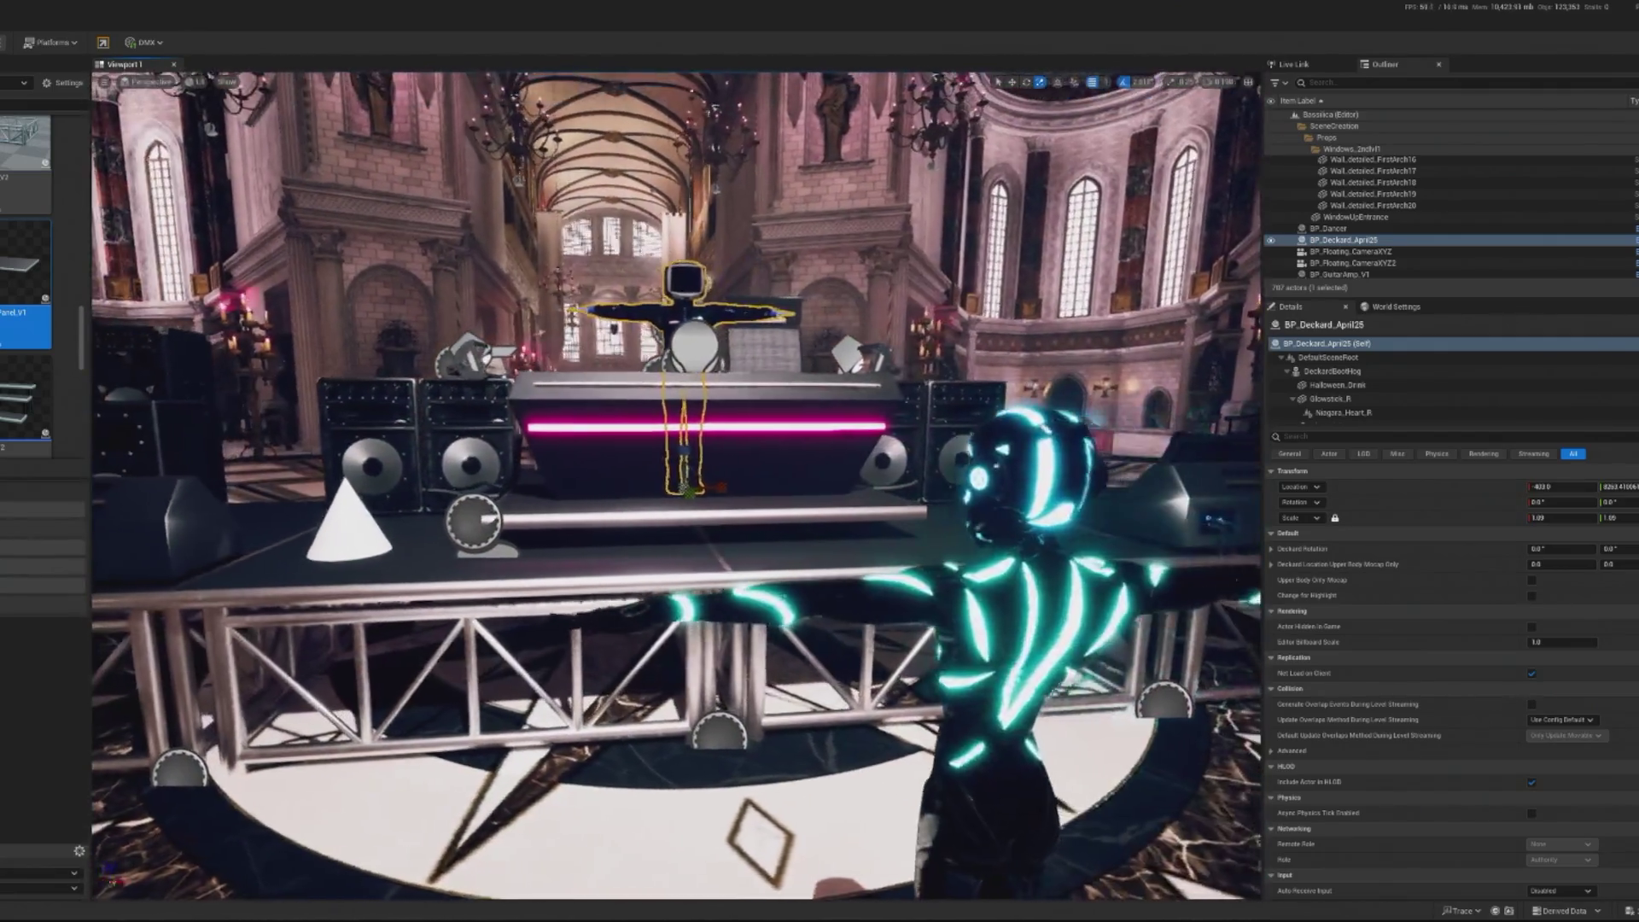
pyautogui.scroll(-5, 26, 298)
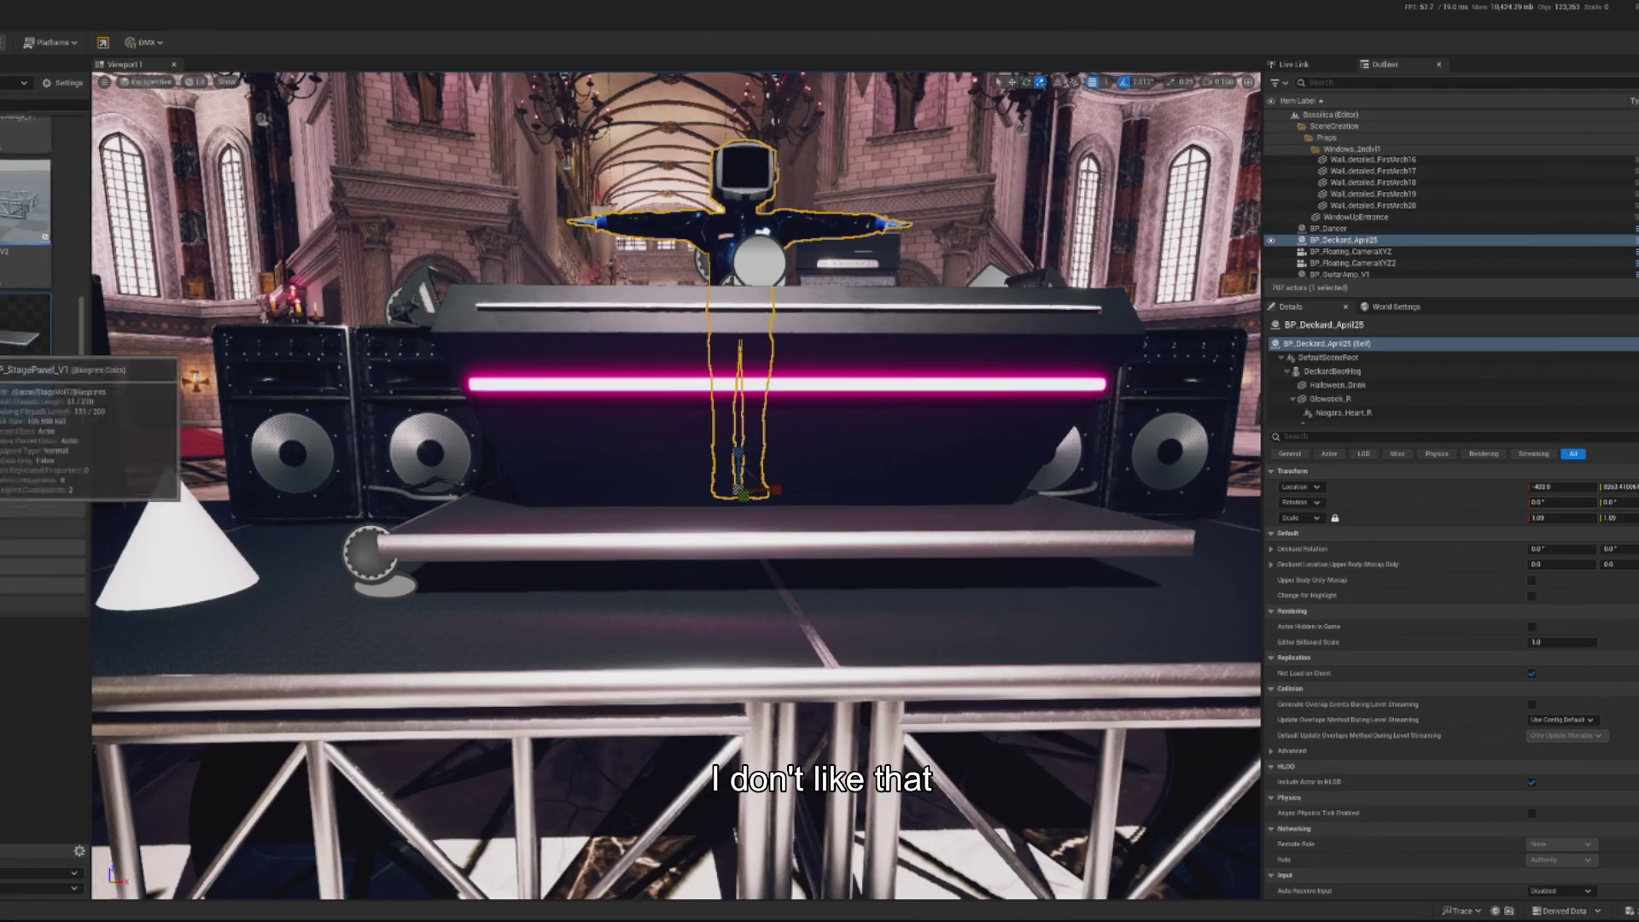
pyautogui.scroll(-5, 17, 290)
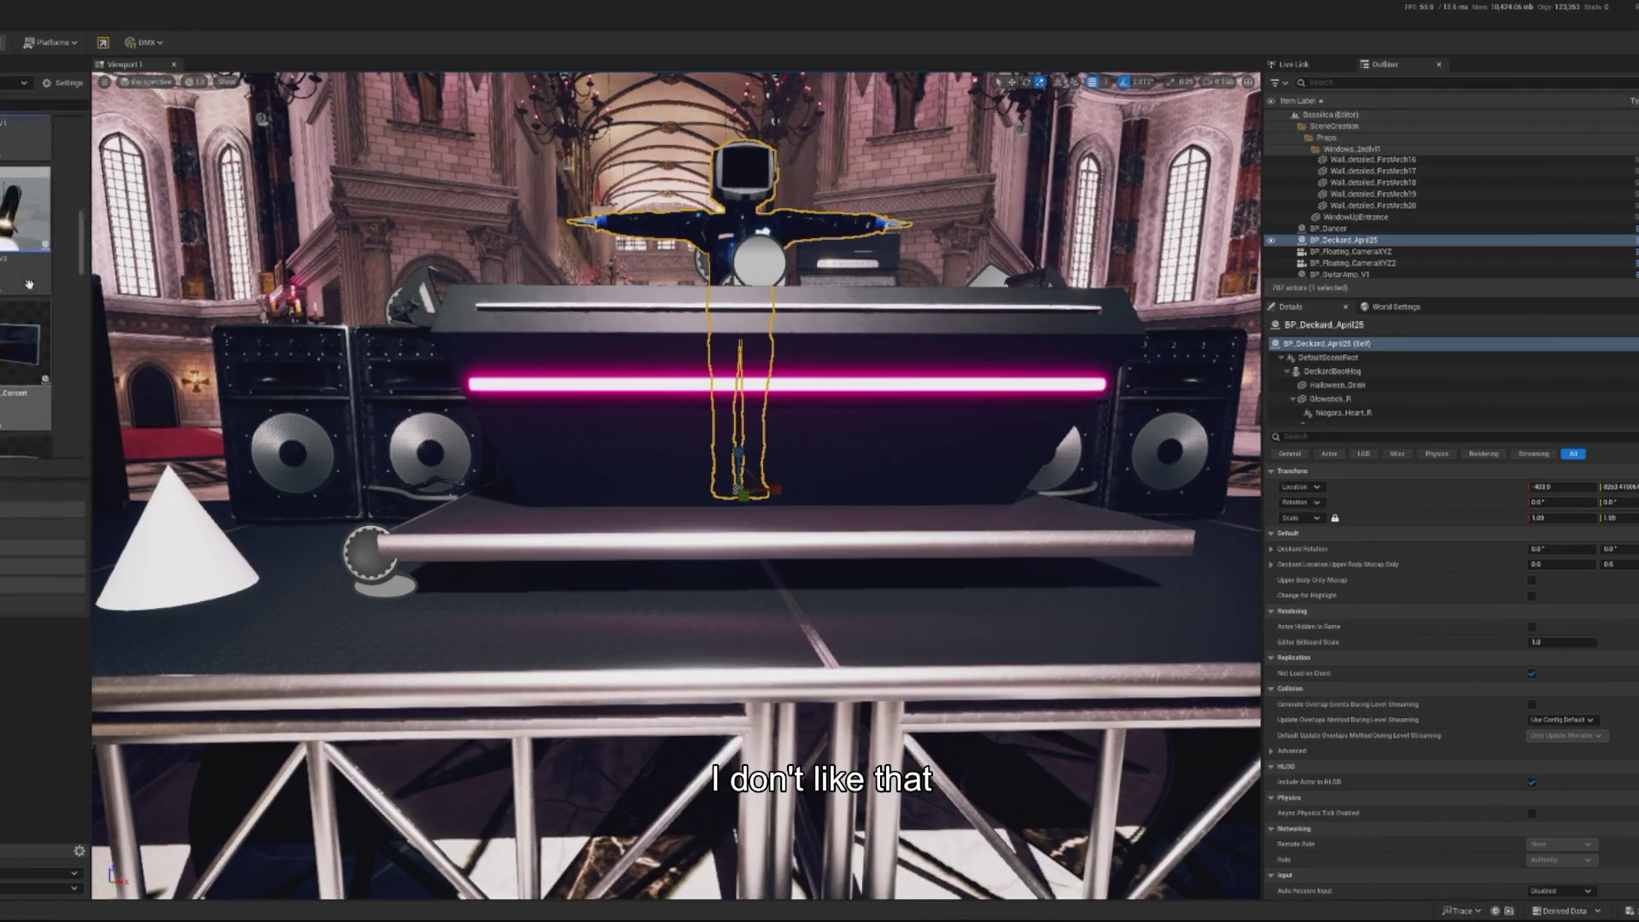
pyautogui.scroll(-5, 32, 284)
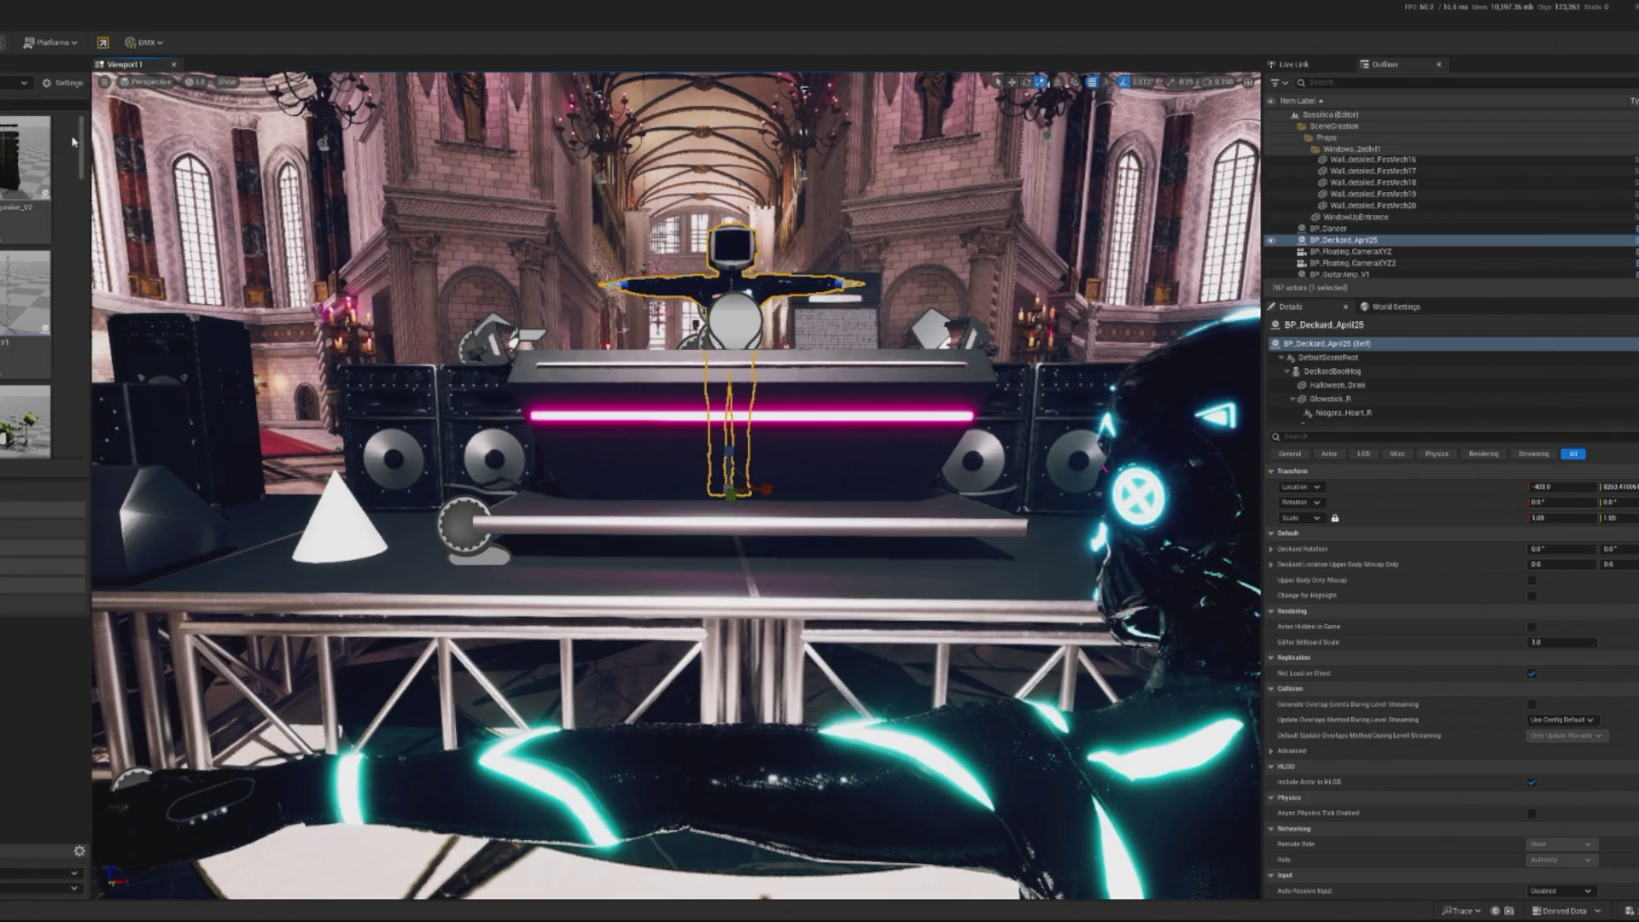
pyautogui.moveTo(82, 128); pyautogui.dragTo(66, 309)
pyautogui.scroll(-8, 28, 390)
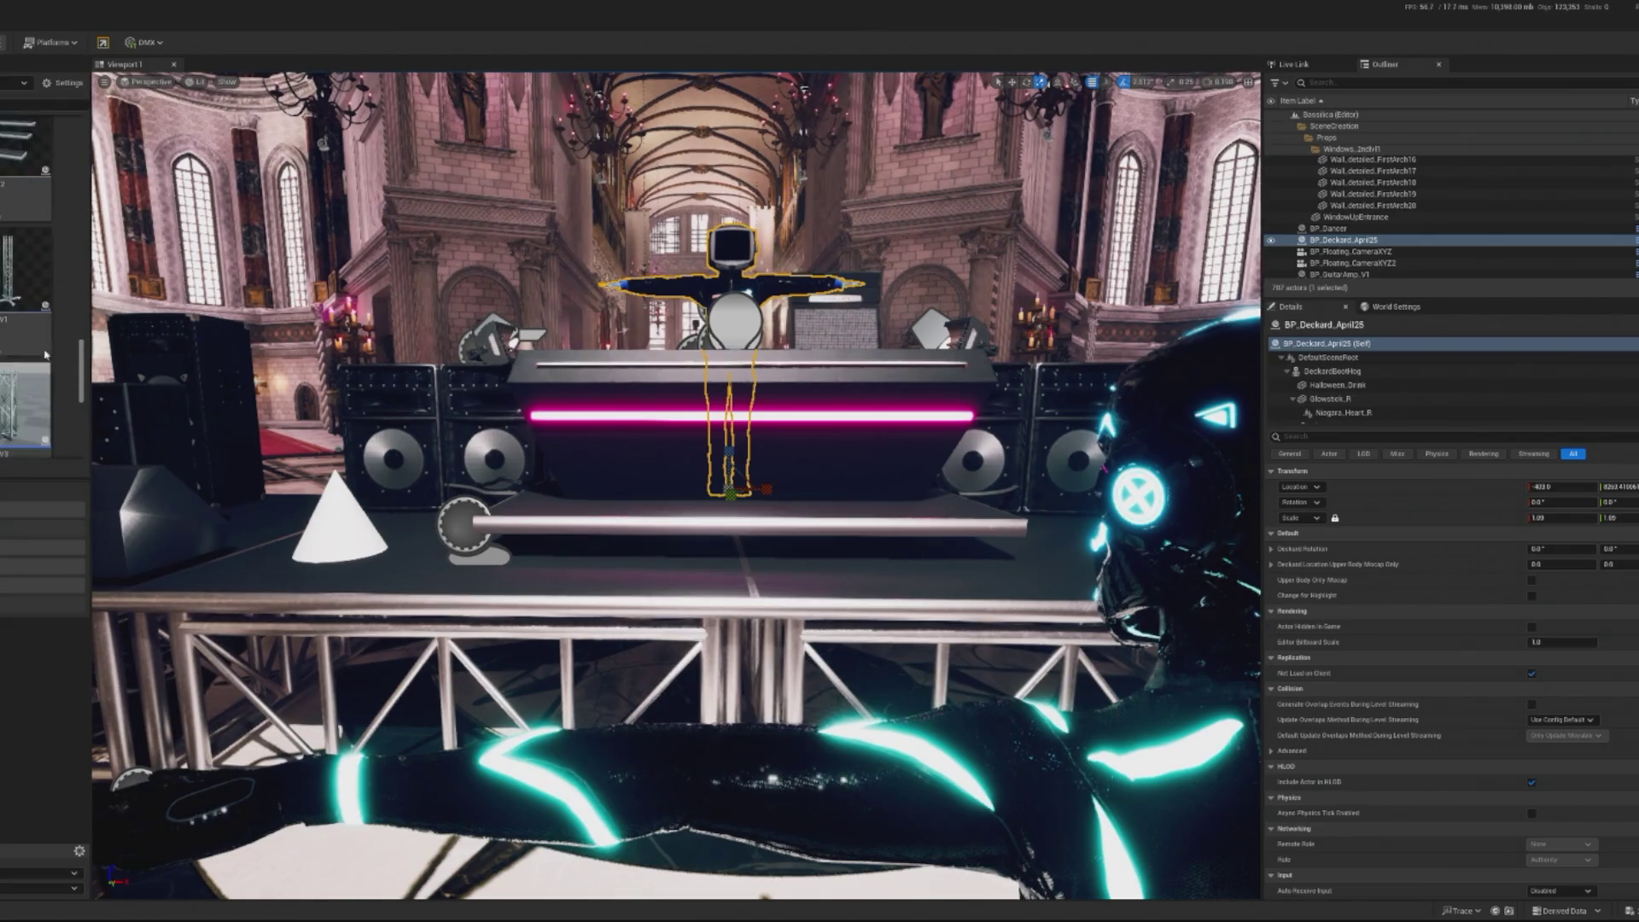
pyautogui.scroll(3, 8, 290)
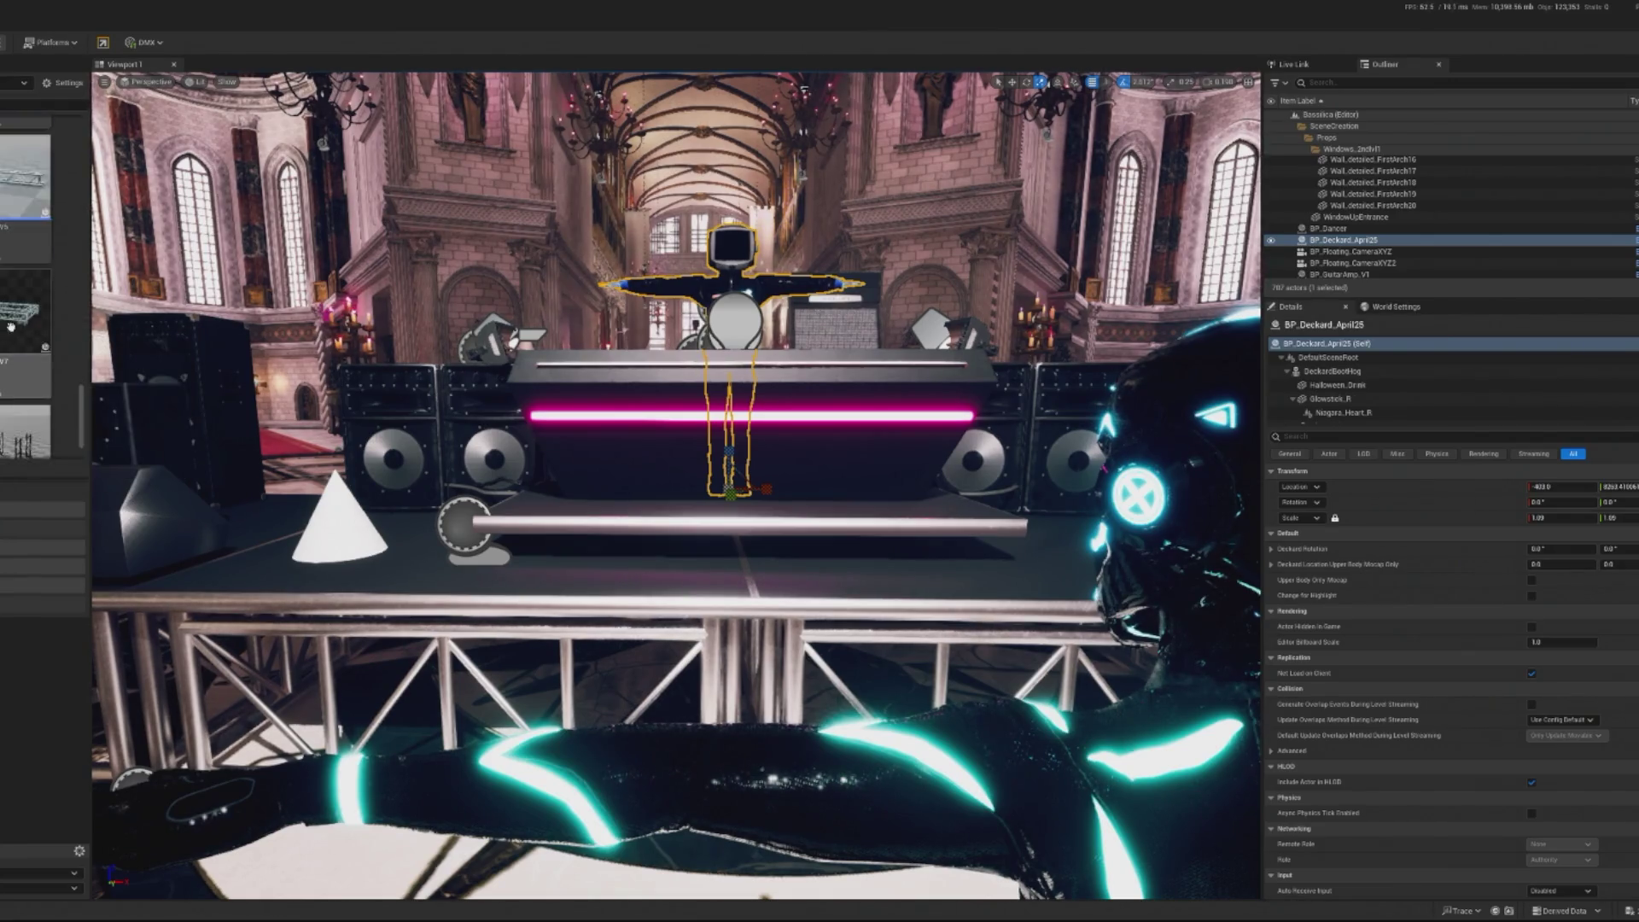
pyautogui.scroll(4, 5, 335)
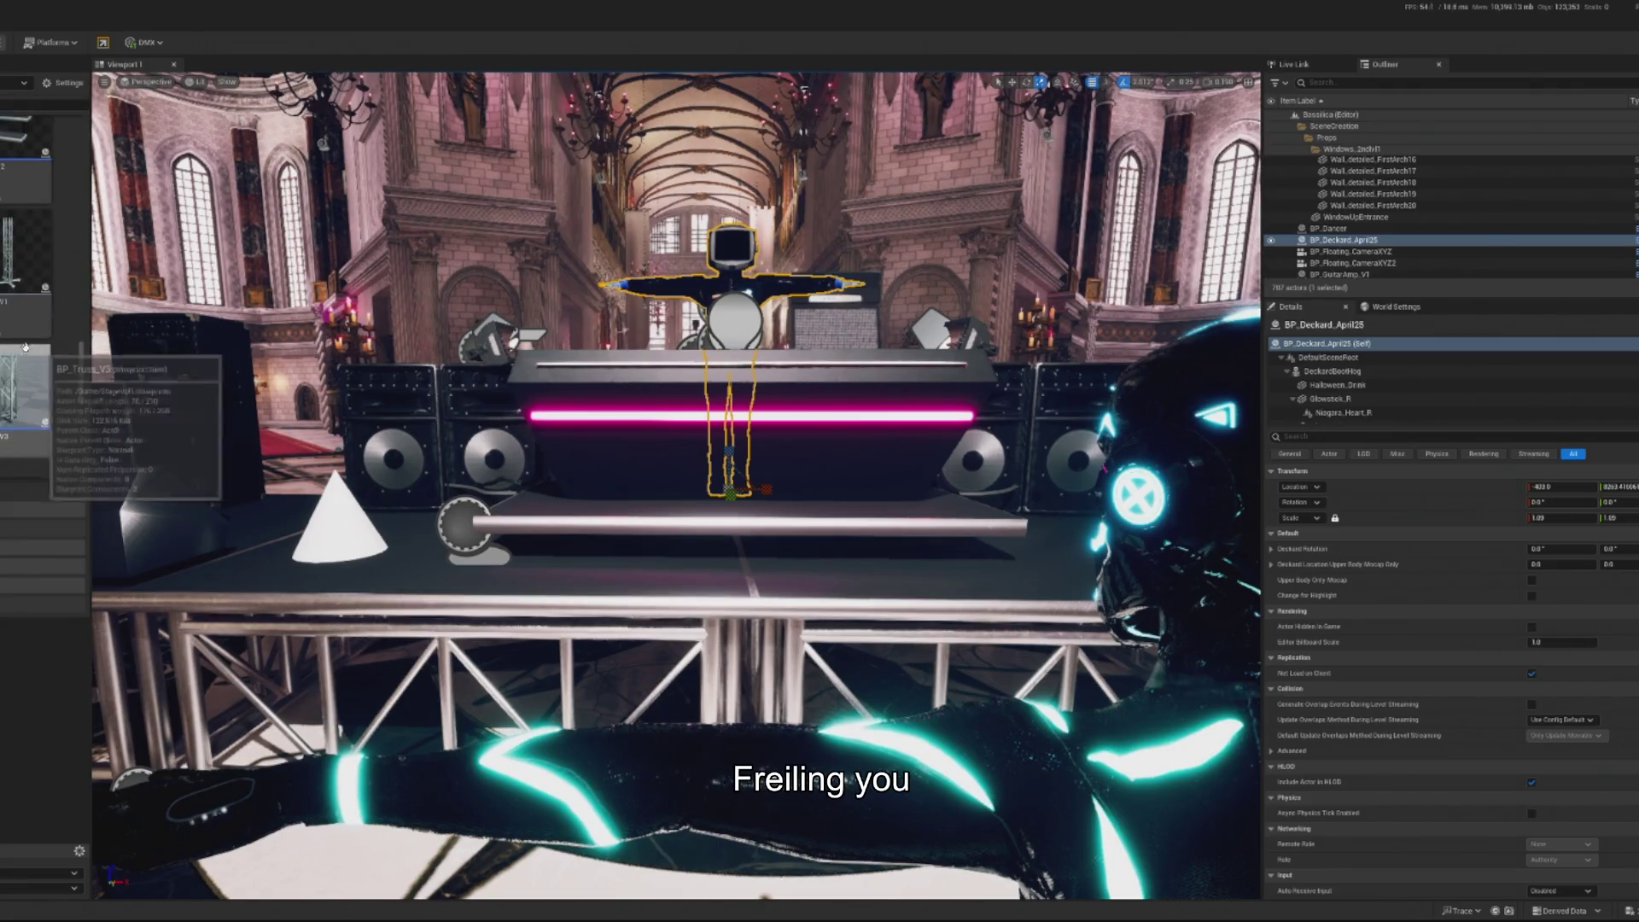
pyautogui.scroll(5, 5, 335)
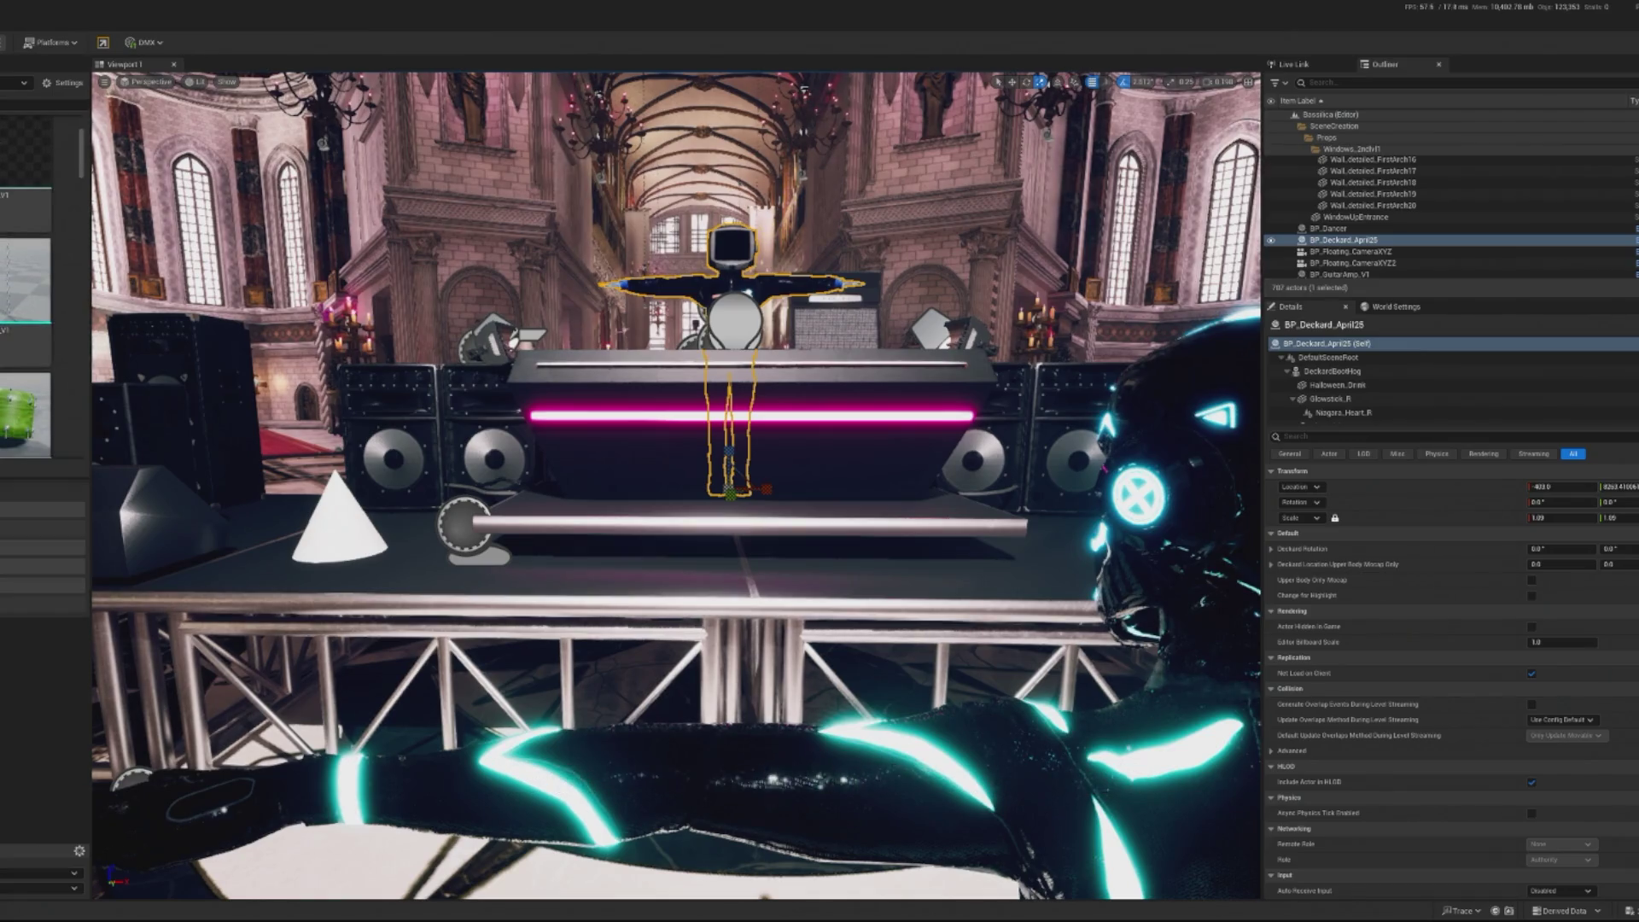
pyautogui.moveTo(601, 499); pyautogui.dragTo(525, 577)
pyautogui.moveTo(648, 627); pyautogui.dragTo(680, 543)
pyautogui.scroll(-5, 10, 321)
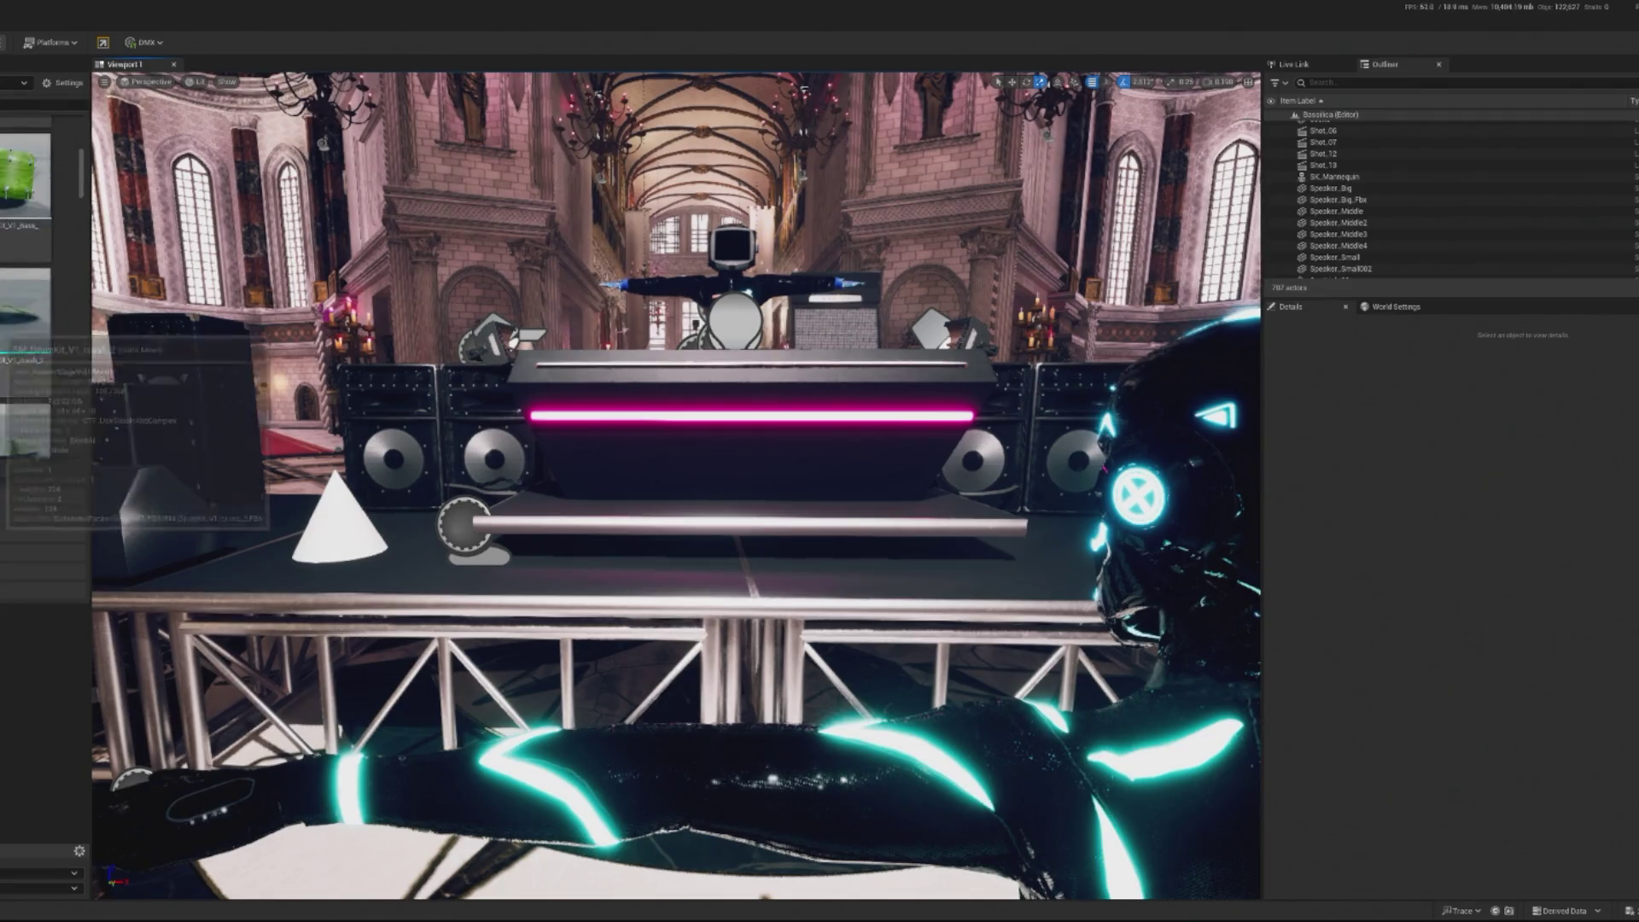
pyautogui.scroll(-2, 10, 321)
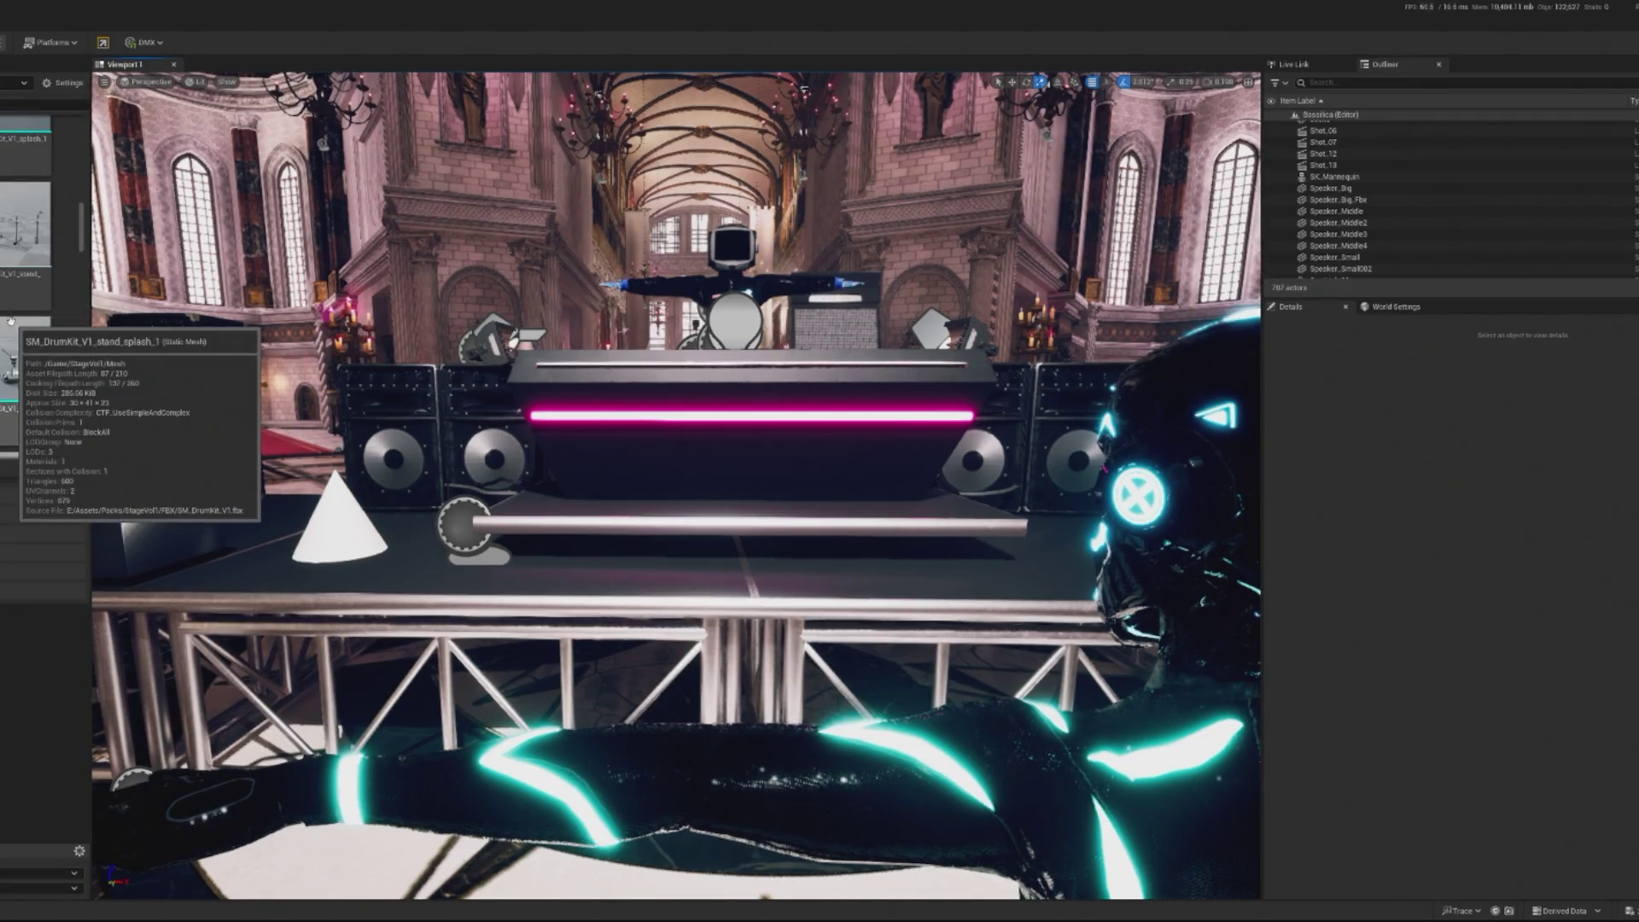
pyautogui.scroll(-5, 10, 321)
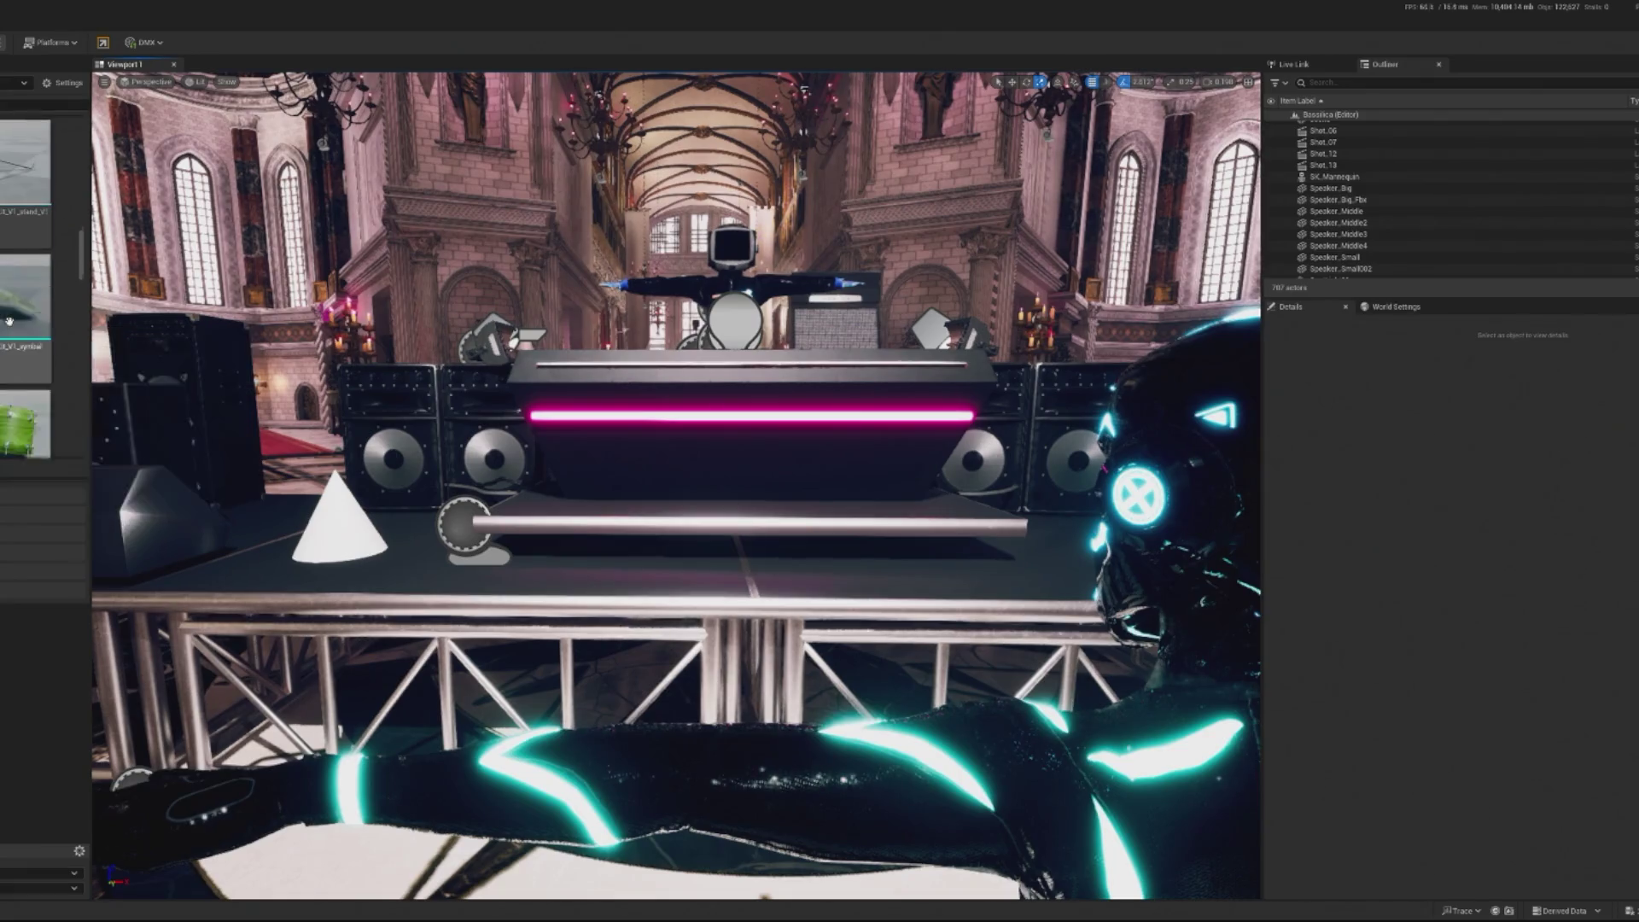
pyautogui.scroll(-5, 10, 321)
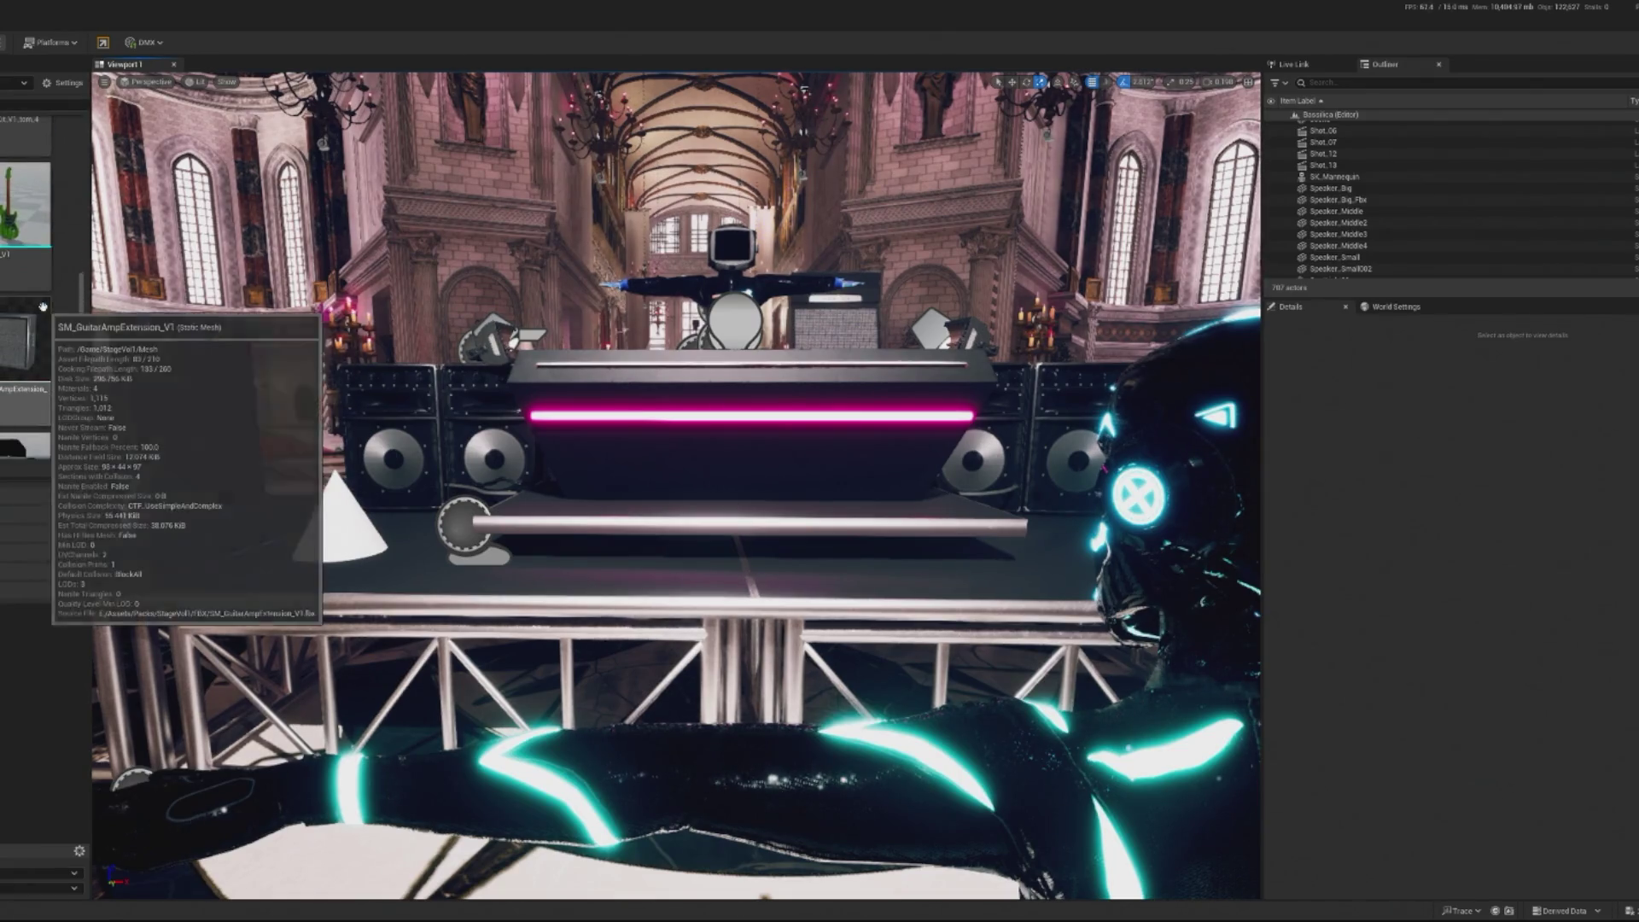
pyautogui.scroll(-5, 41, 306)
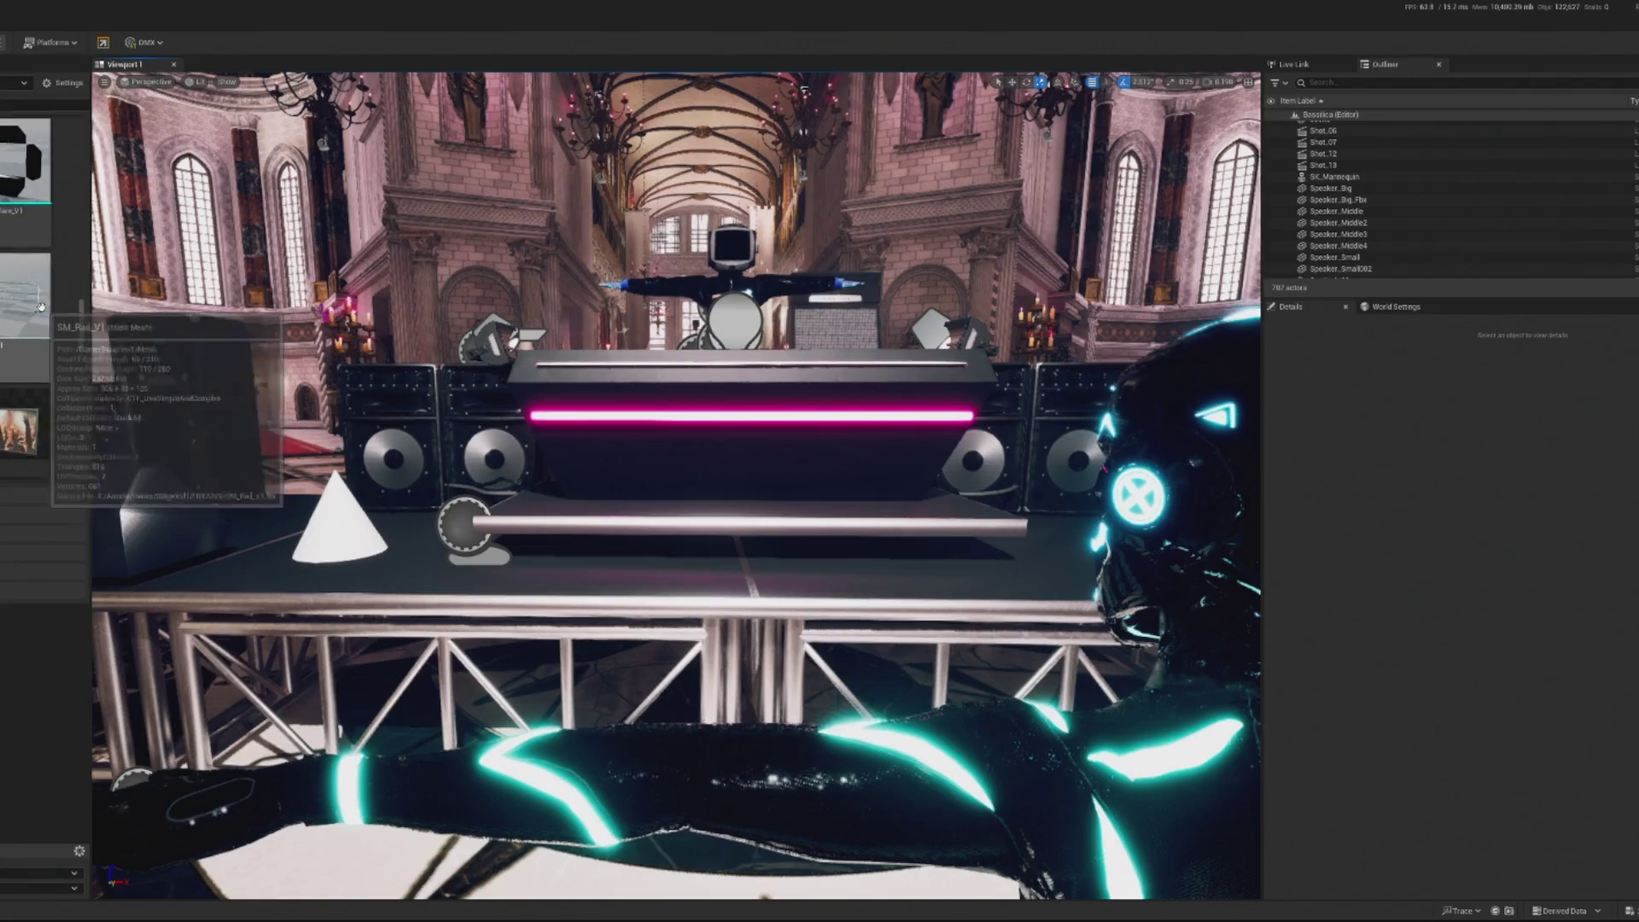
pyautogui.scroll(-3, 41, 306)
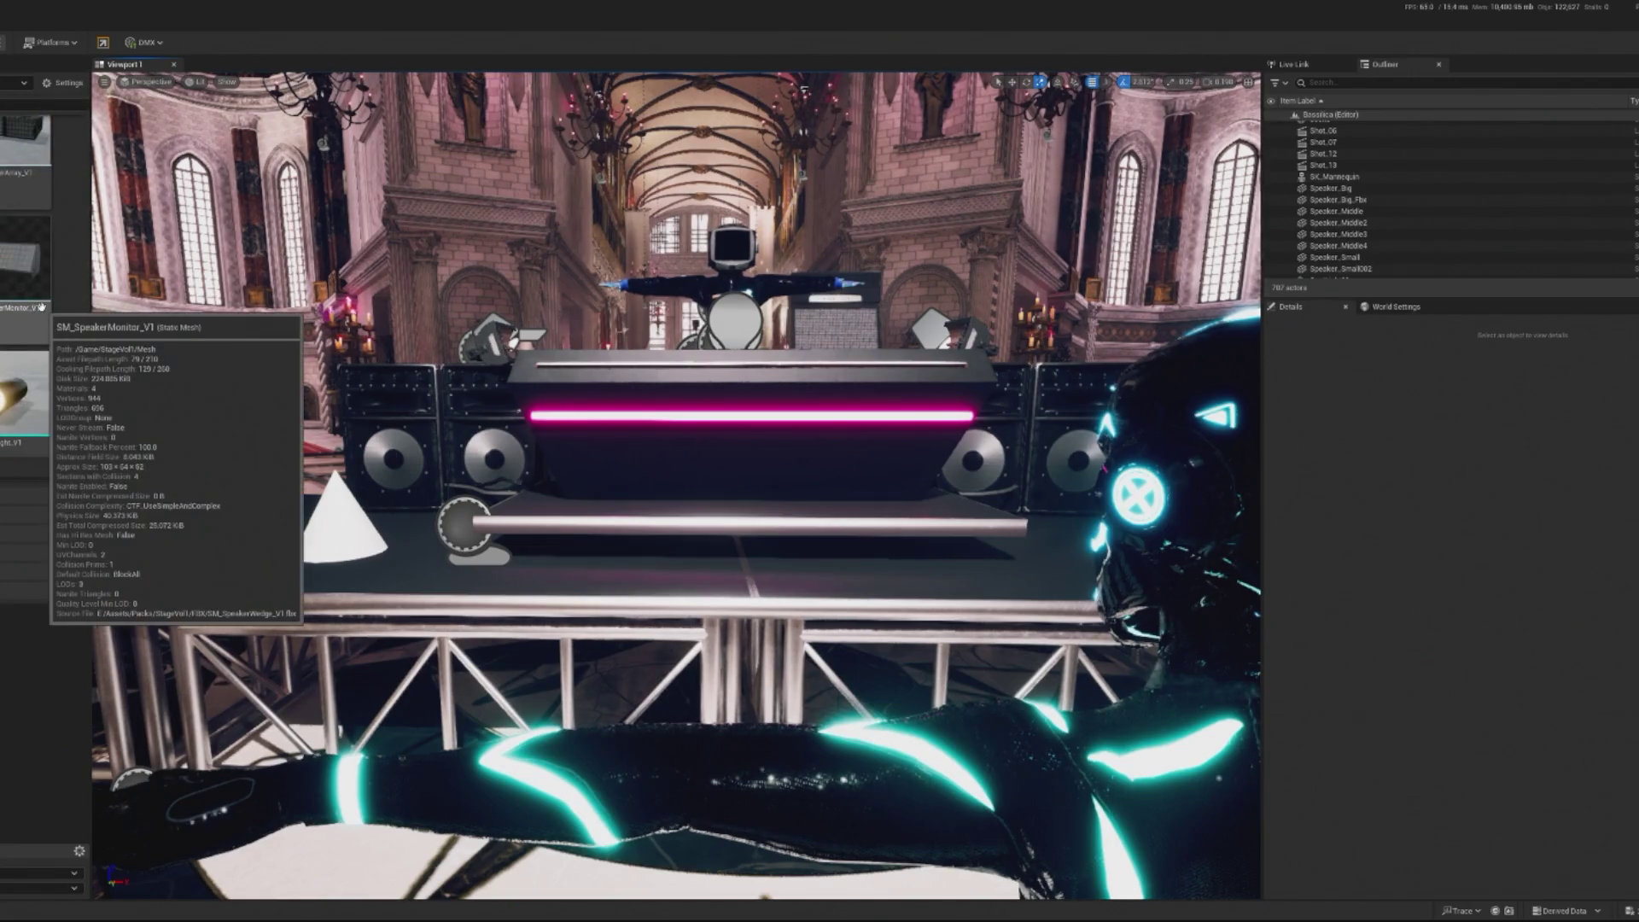
pyautogui.scroll(-1, 41, 306)
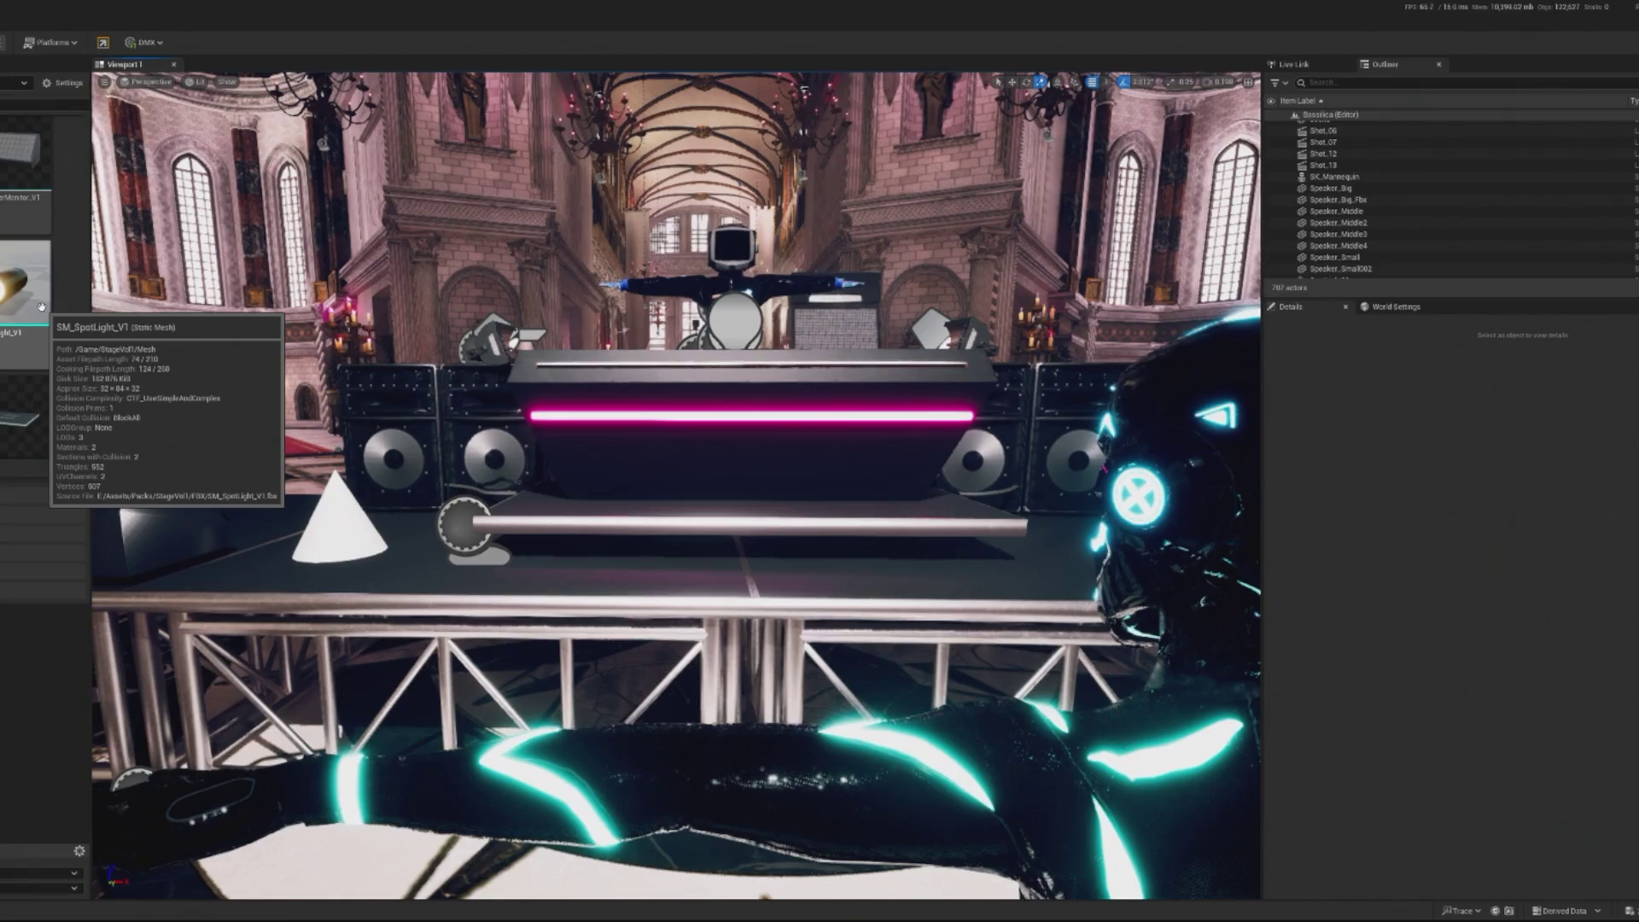
pyautogui.scroll(-3, 41, 305)
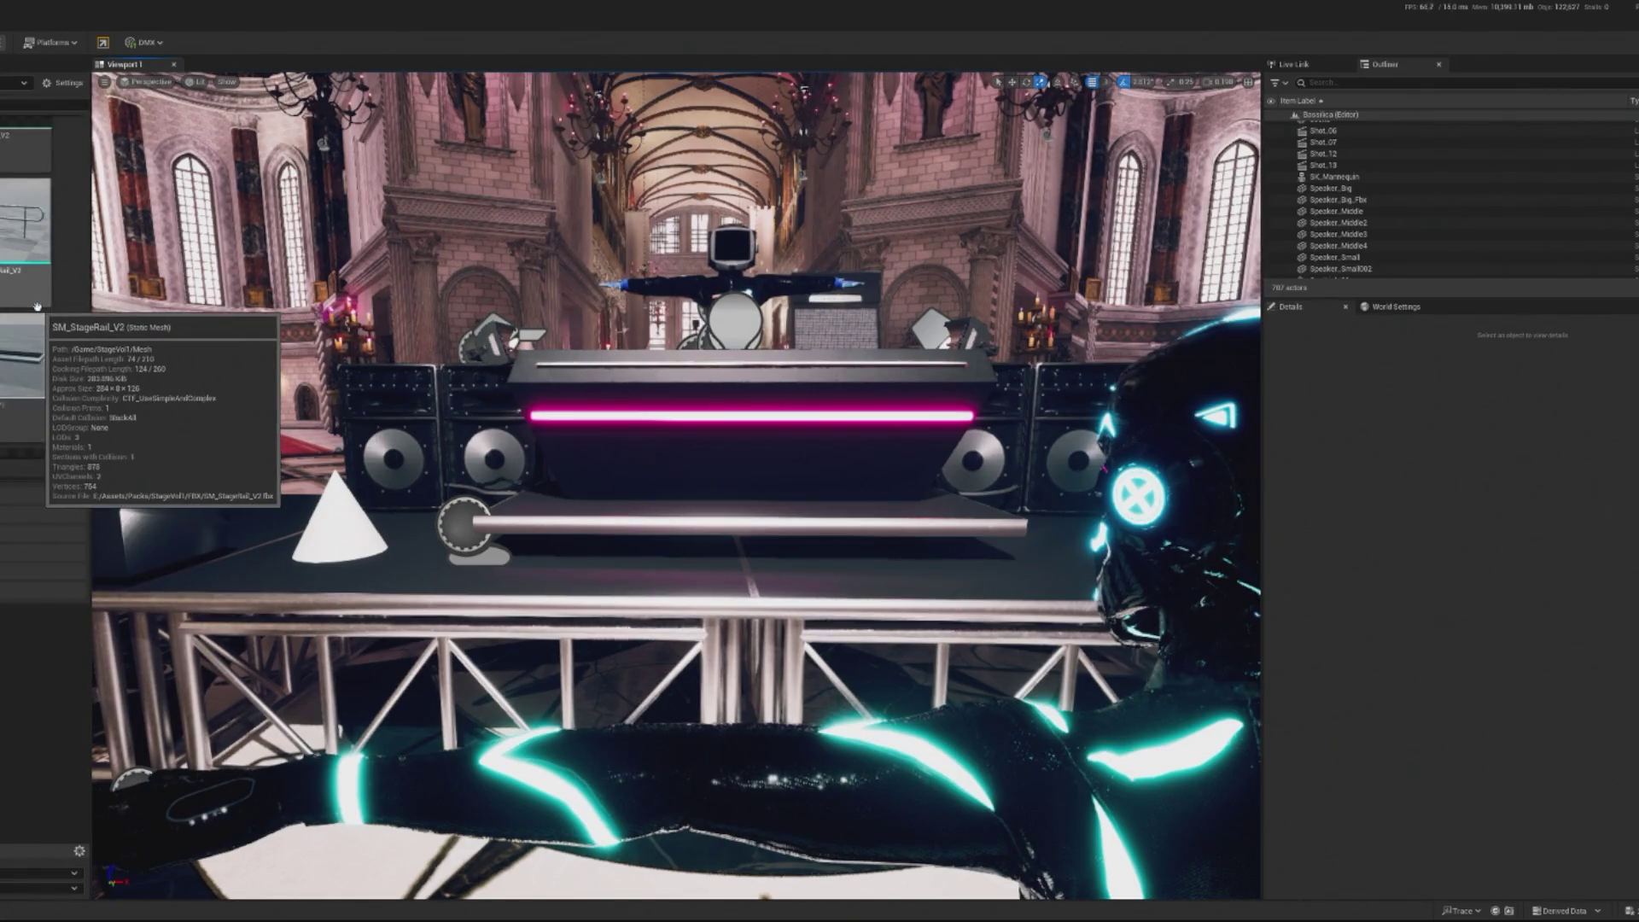
pyautogui.scroll(-2, 36, 305)
# Place SM_StageSupport_V1 before the DJ booth, scale X to about 1.11, nudge left
pyautogui.moveTo(25, 243)
pyautogui.mouseDown()
pyautogui.moveTo(459, 547)
pyautogui.moveTo(555, 560)
pyautogui.mouseUp()
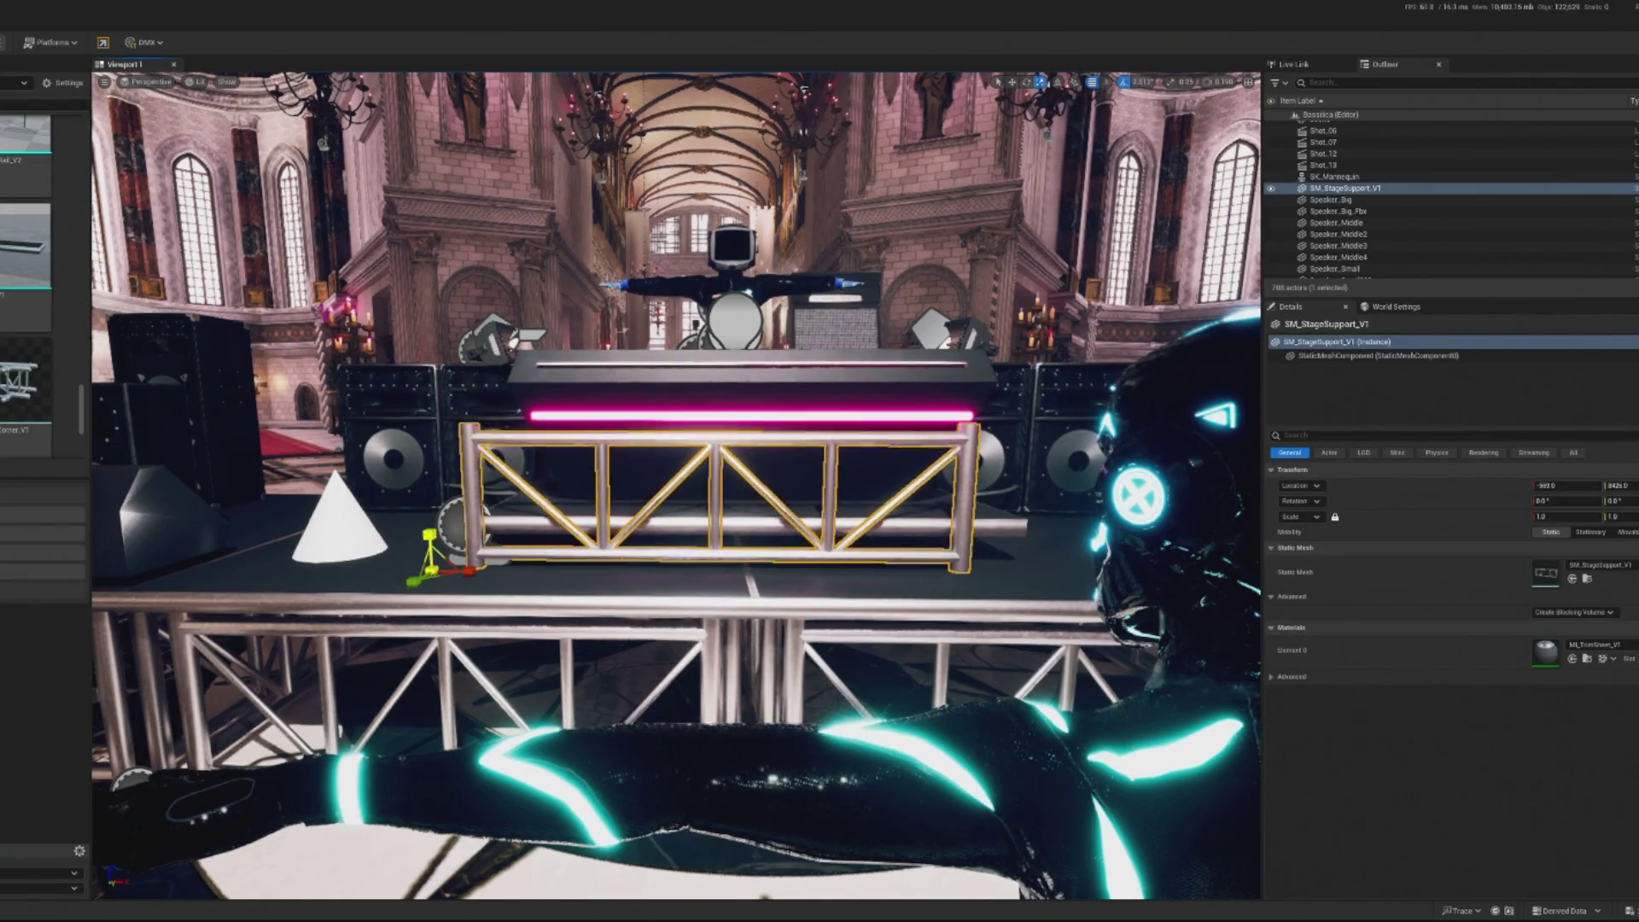
pyautogui.scroll(5, 407, 629)
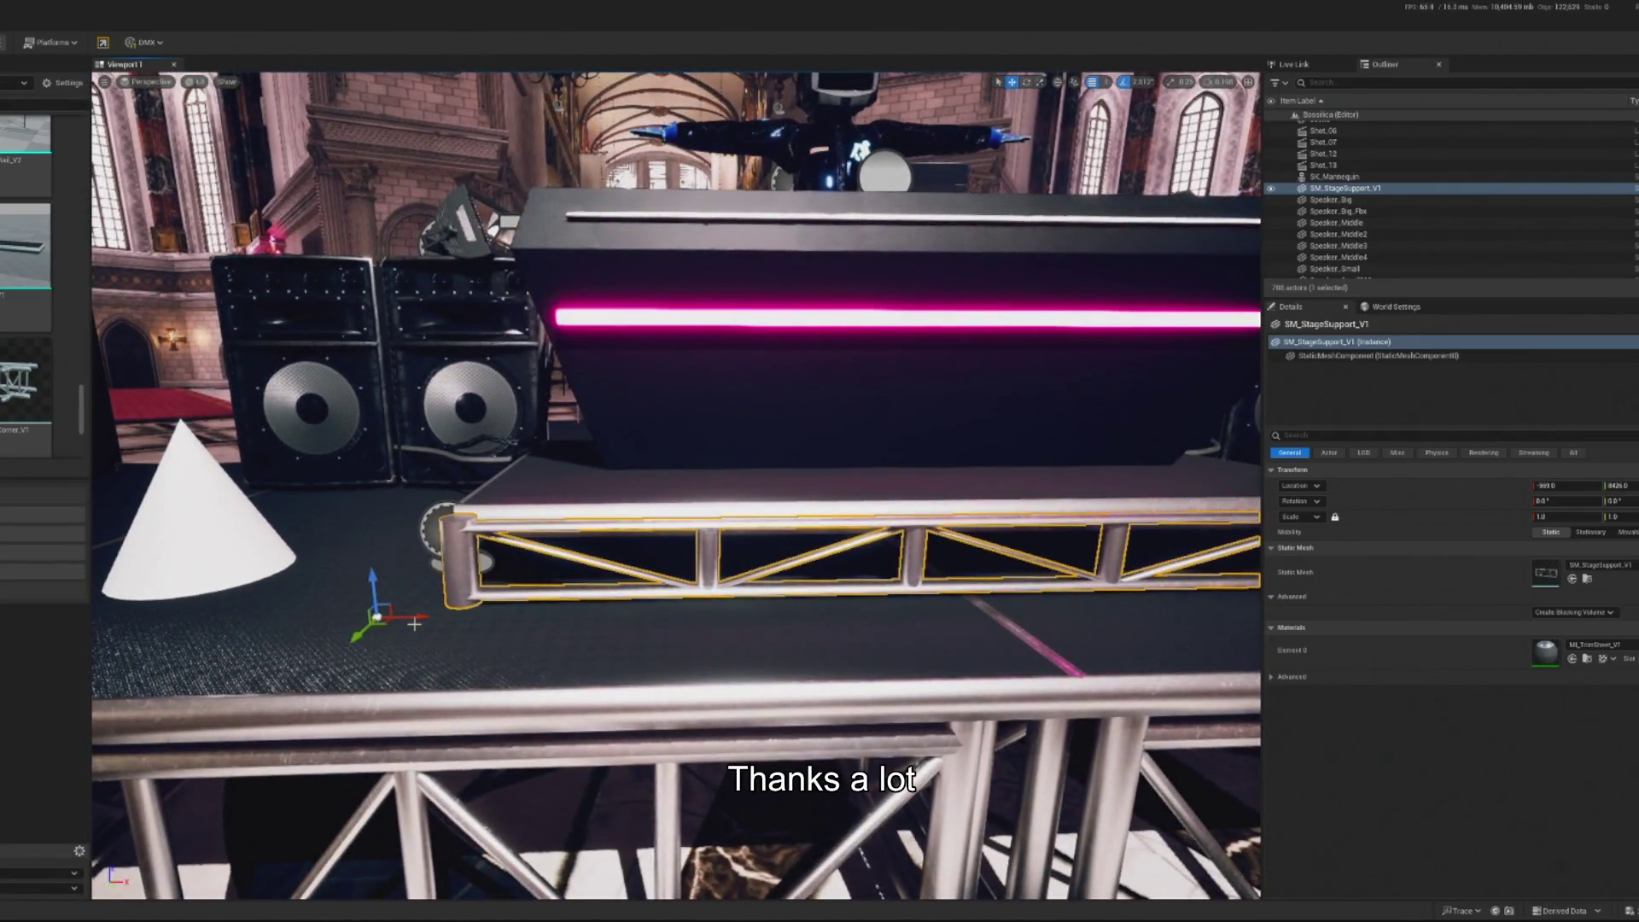
pyautogui.moveTo(412, 618)
pyautogui.mouseDown()
pyautogui.moveTo(817, 685)
pyautogui.moveTo(760, 685)
pyautogui.moveTo(783, 691)
pyautogui.mouseUp()
pyautogui.press('r')
pyautogui.moveTo(176, 615); pyautogui.dragTo(203, 620)
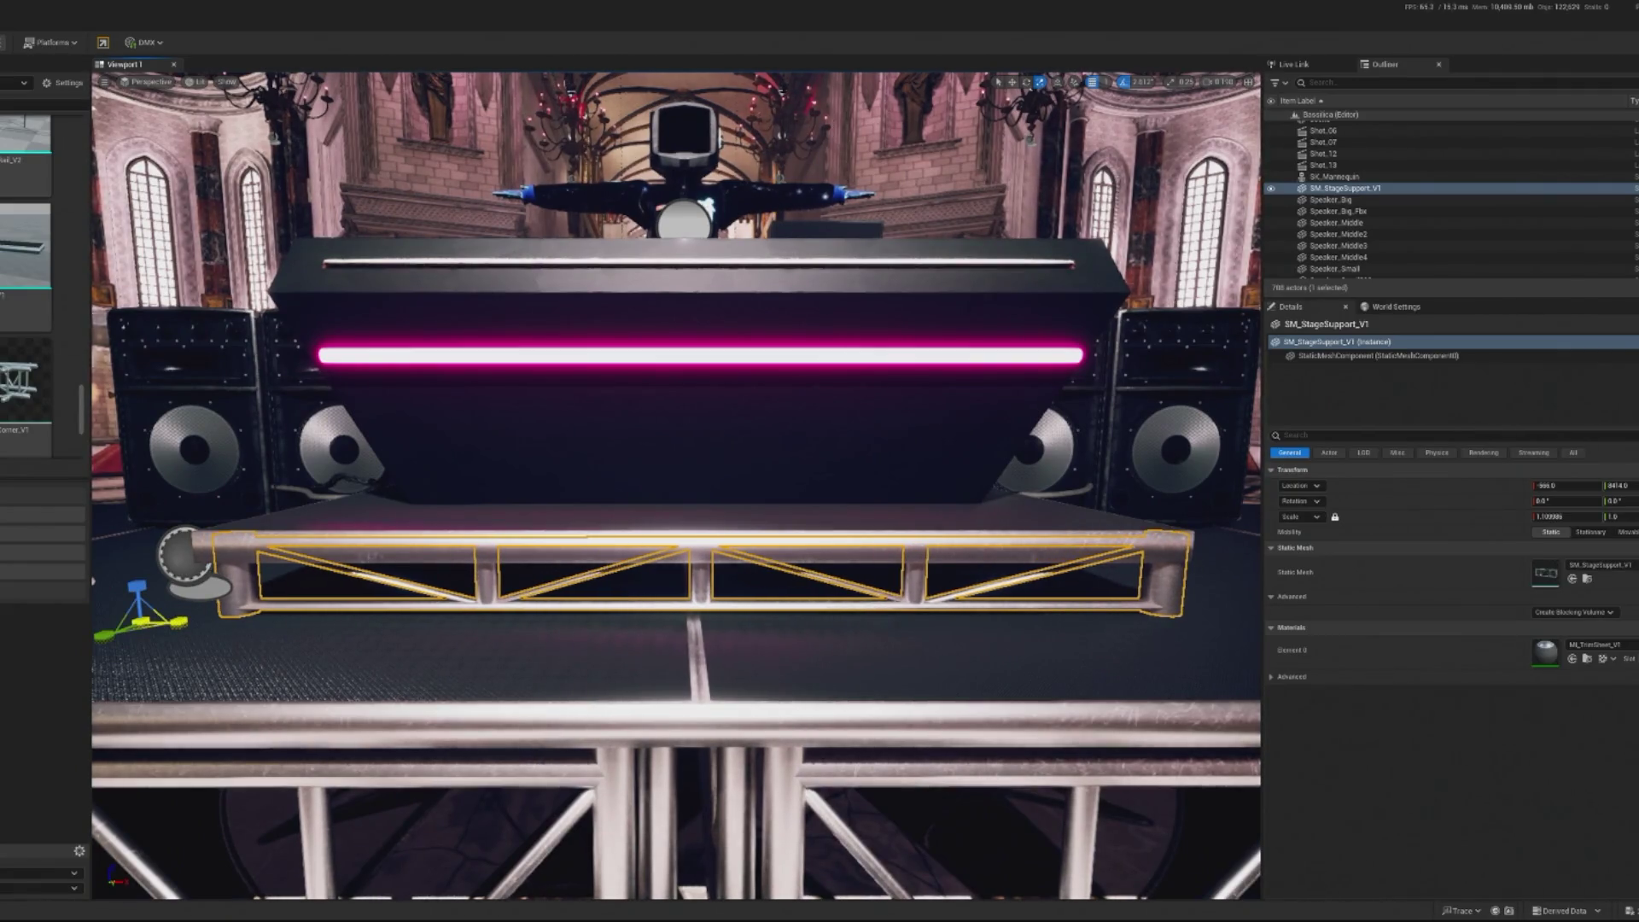
pyautogui.moveTo(174, 624); pyautogui.dragTo(163, 626)
pyautogui.click(342, 819)
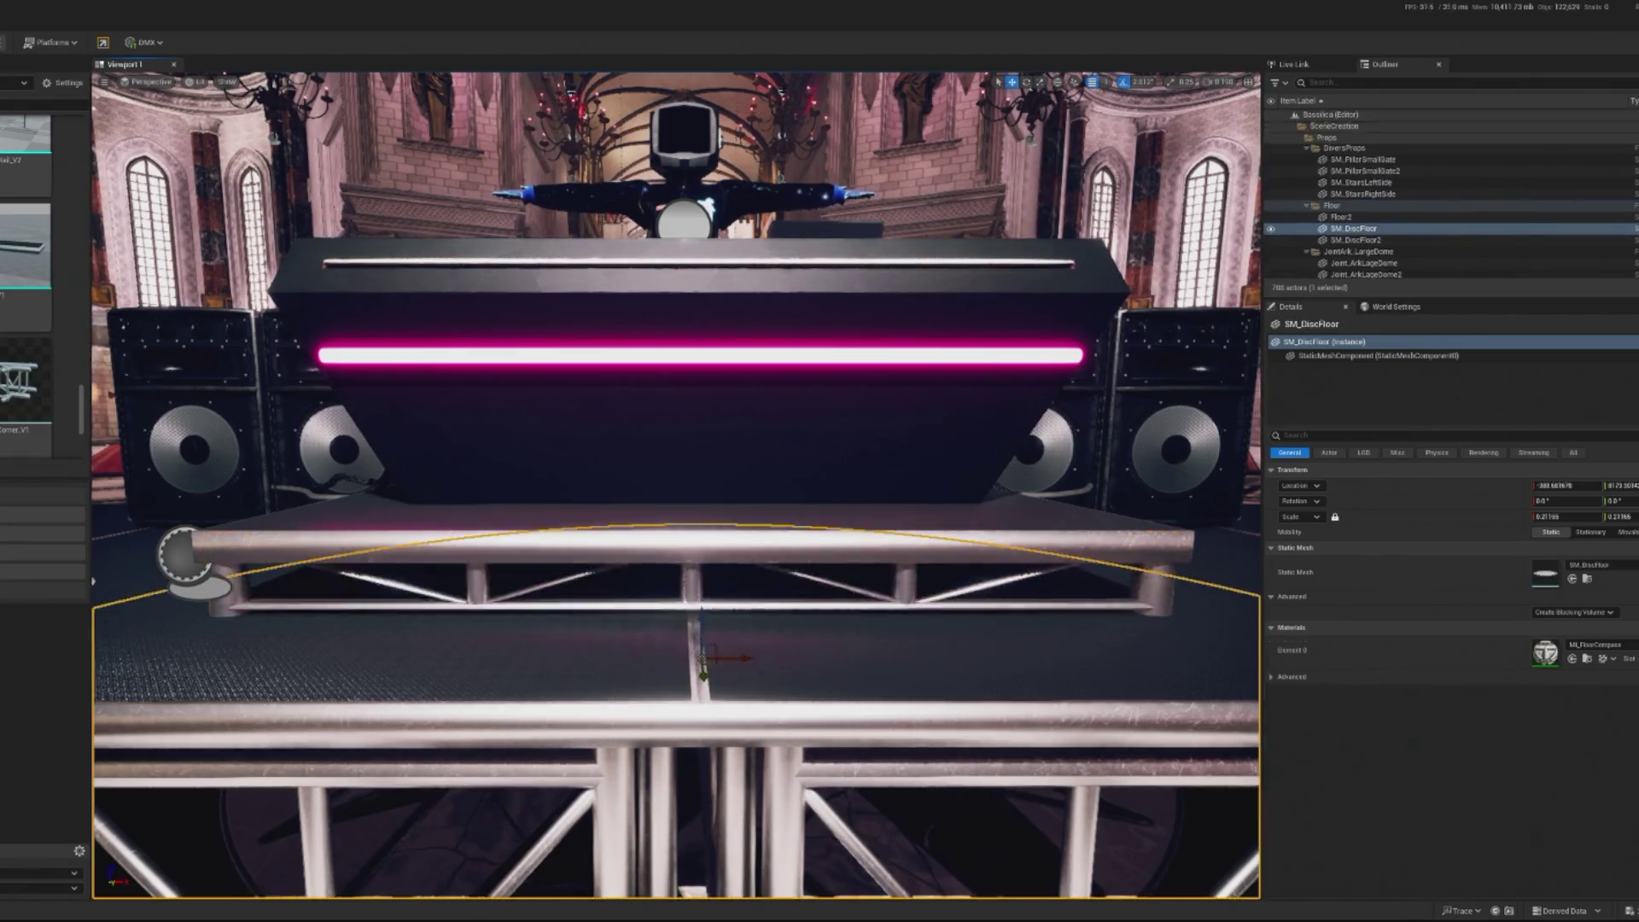
# Rotate SM_StageSupport_V2 to about -50 degrees so it lies along the stage platform's edge
pyautogui.press('f')
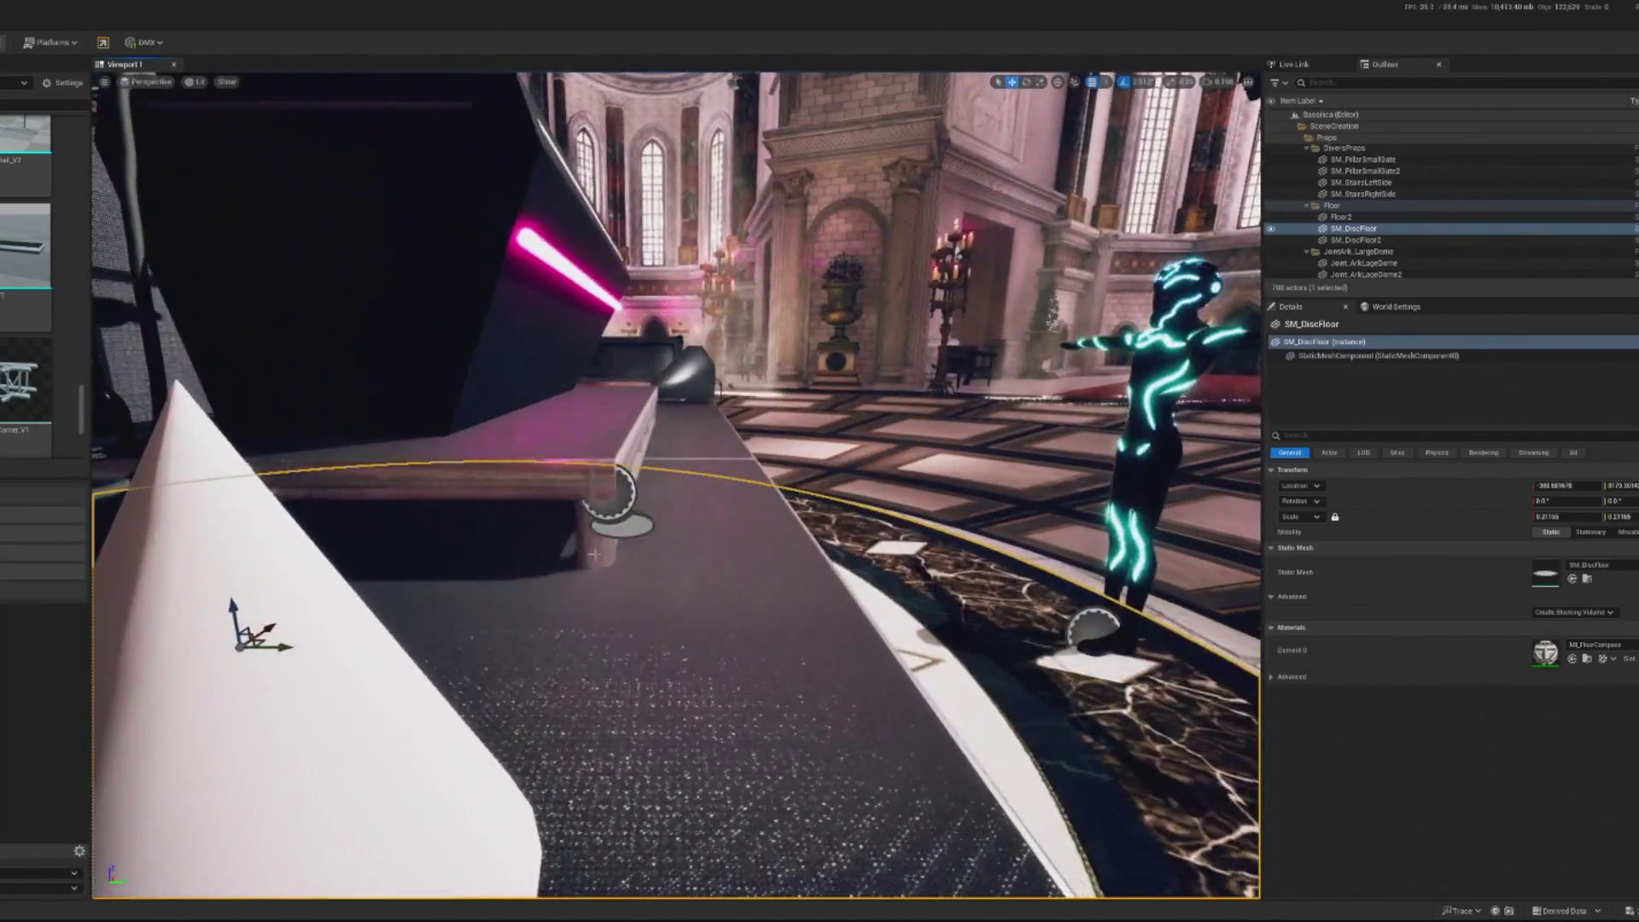
pyautogui.click(595, 554)
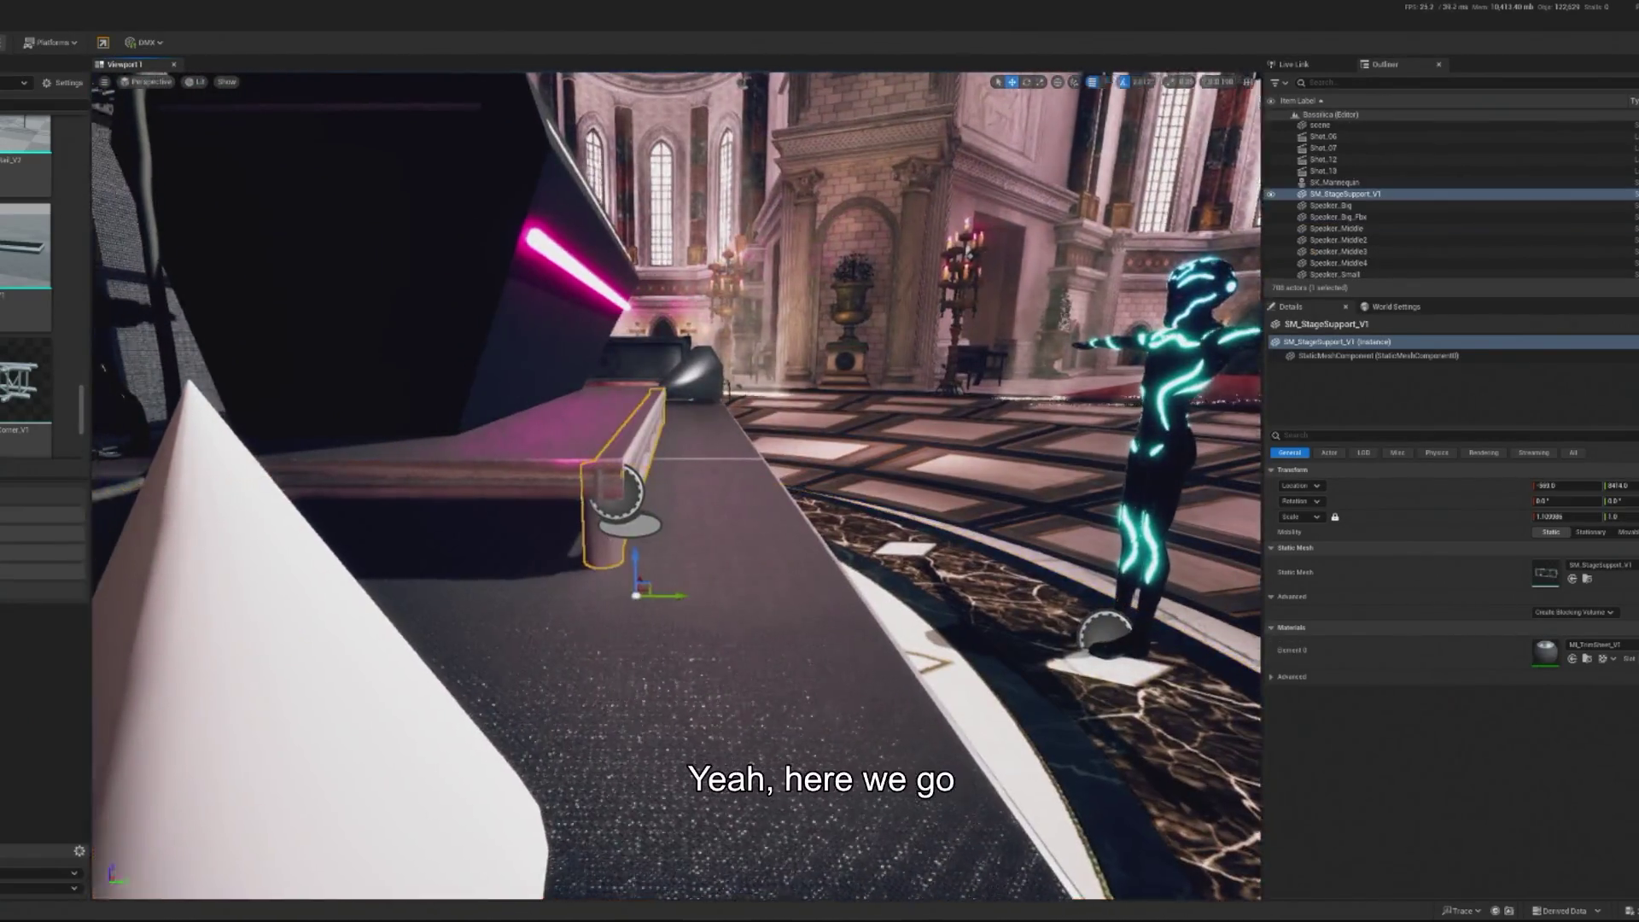
pyautogui.press('f')
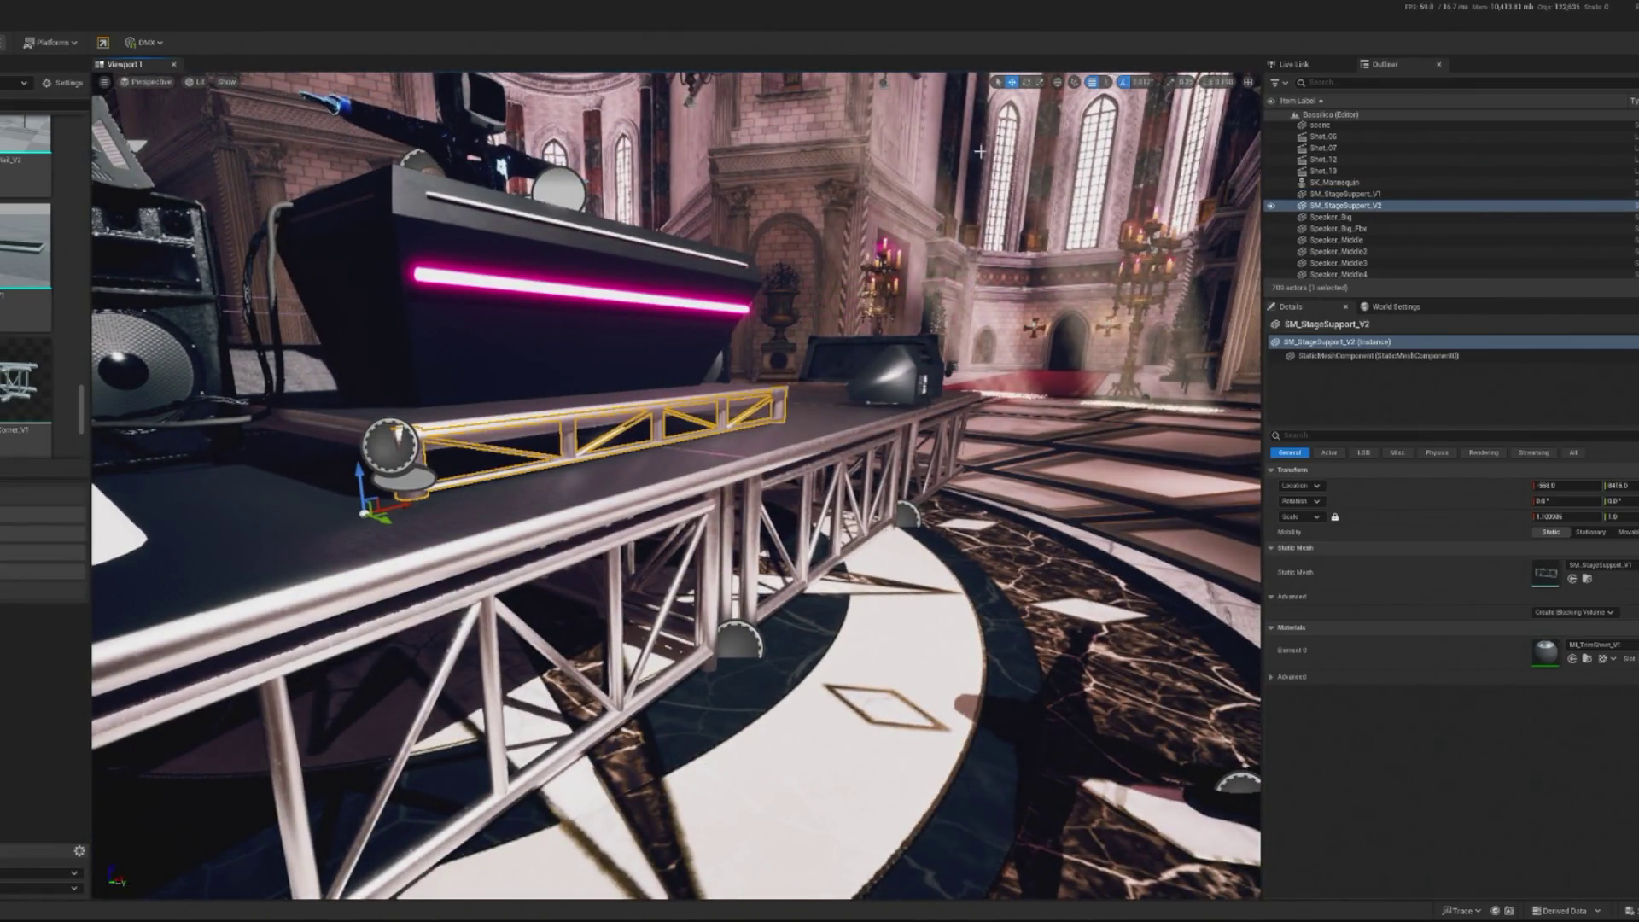
pyautogui.hotkey('ctrl', 'z')
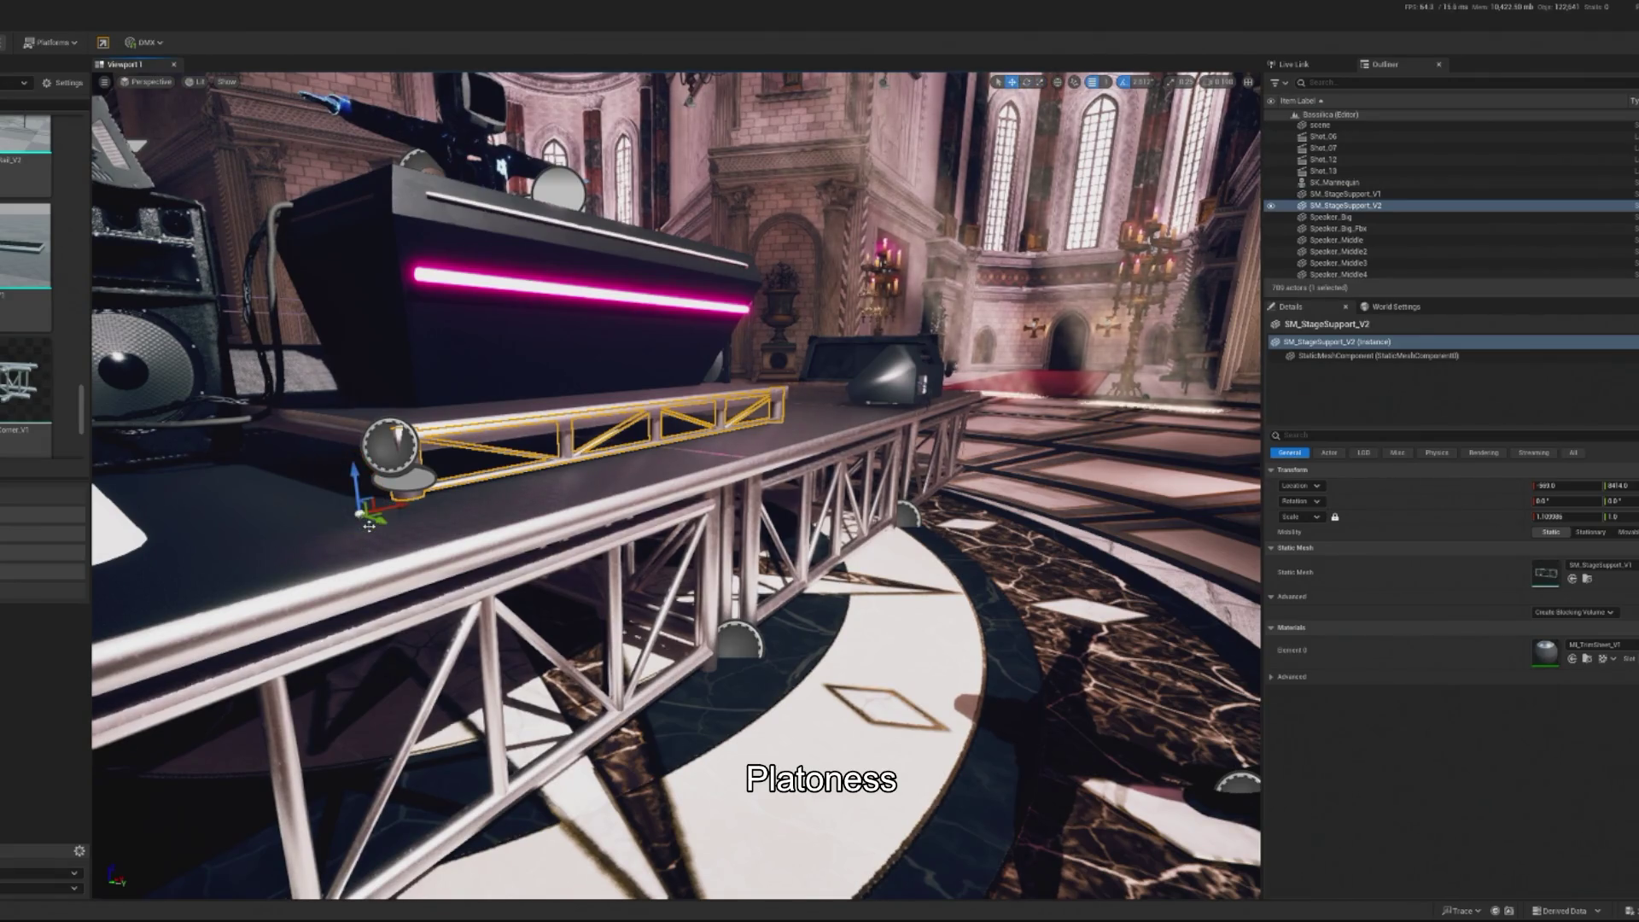
pyautogui.moveTo(431, 502)
pyautogui.mouseDown()
pyautogui.moveTo(376, 528)
pyautogui.moveTo(320, 505)
pyautogui.mouseUp()
# Fly the view around to inspect the truss, then select the stage panel and DJ booth body
pyautogui.press('w')
pyautogui.moveTo(649, 683)
pyautogui.mouseDown()
pyautogui.moveTo(618, 589)
pyautogui.moveTo(586, 605)
pyautogui.mouseUp()
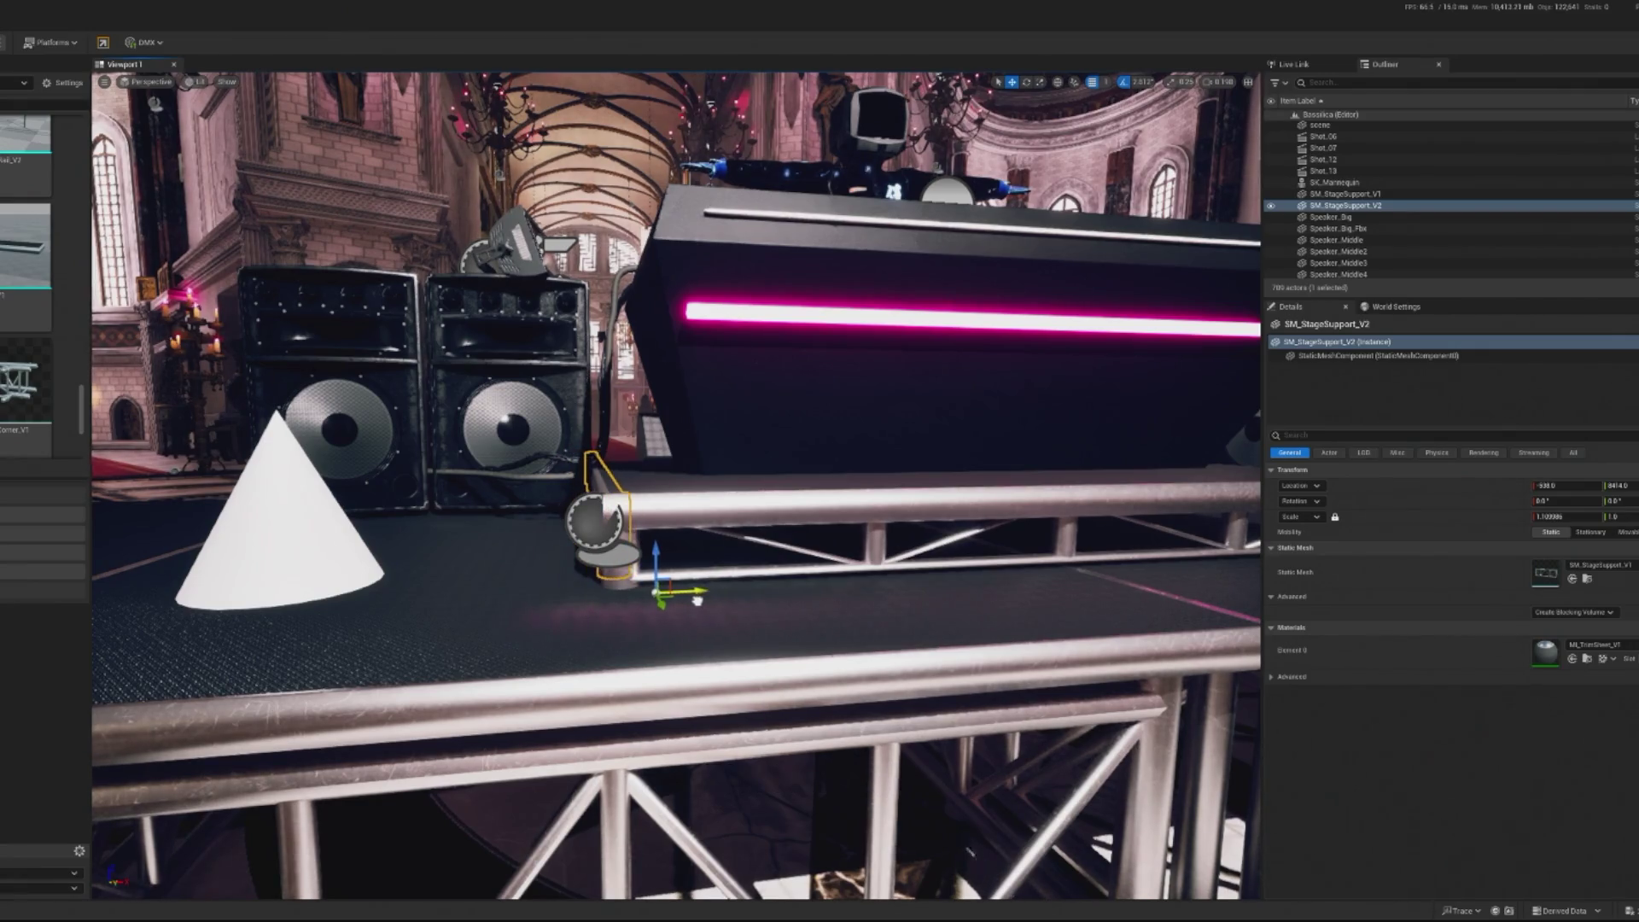
pyautogui.moveTo(586, 606)
pyautogui.mouseDown()
pyautogui.moveTo(580, 632)
pyautogui.moveTo(598, 581)
pyautogui.moveTo(589, 649)
pyautogui.moveTo(597, 615)
pyautogui.moveTo(593, 628)
pyautogui.mouseUp()
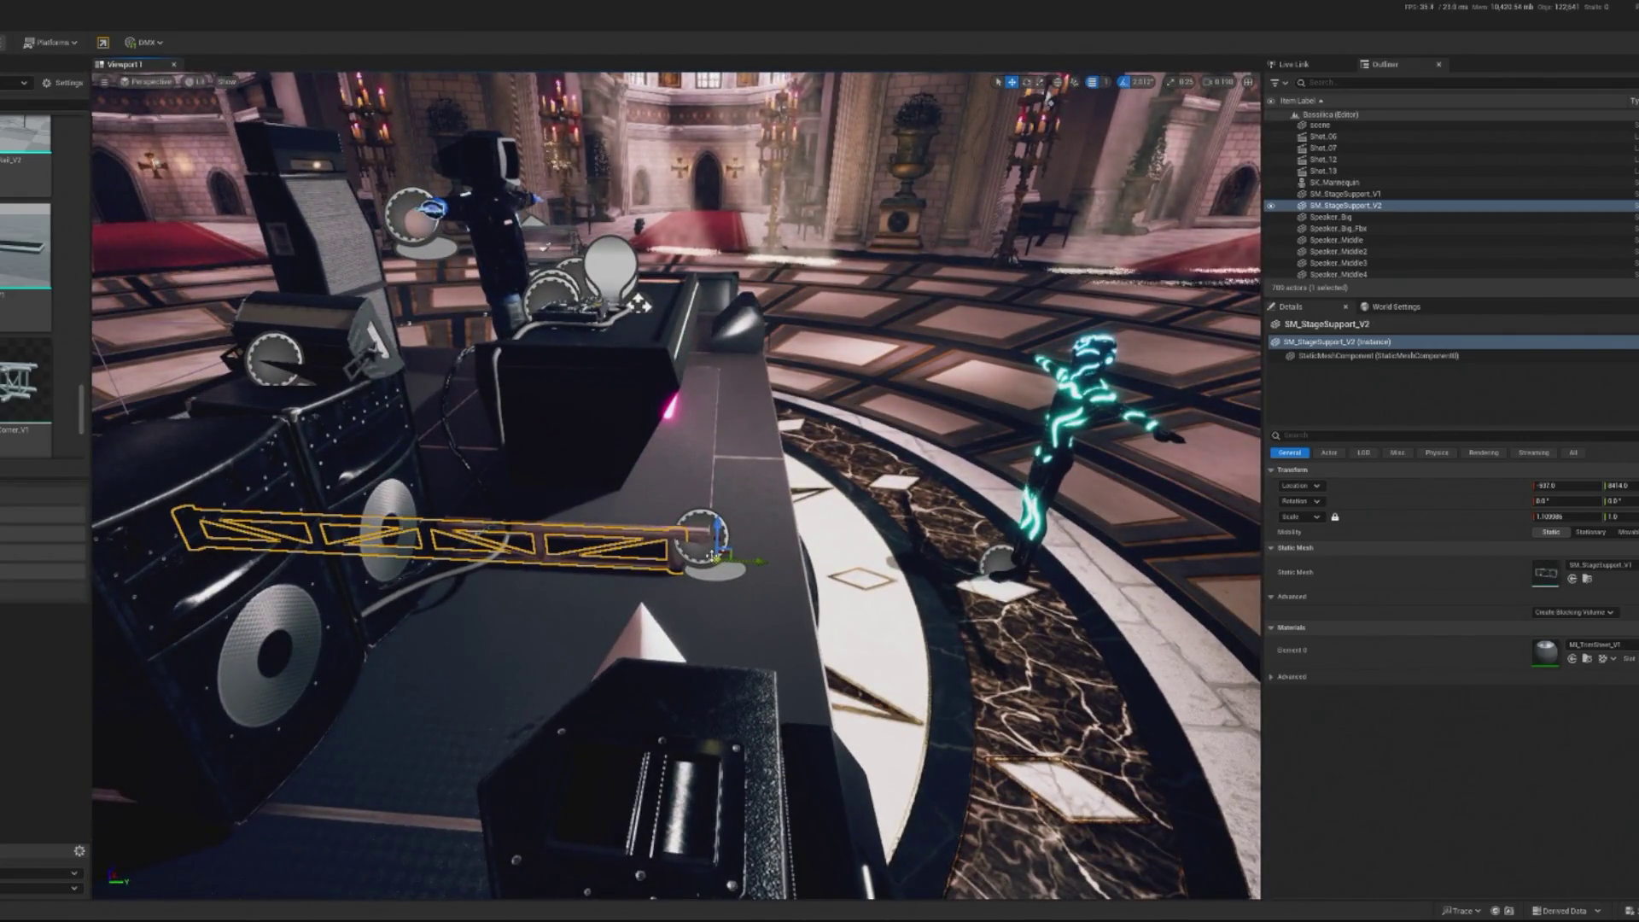
pyautogui.click(657, 510)
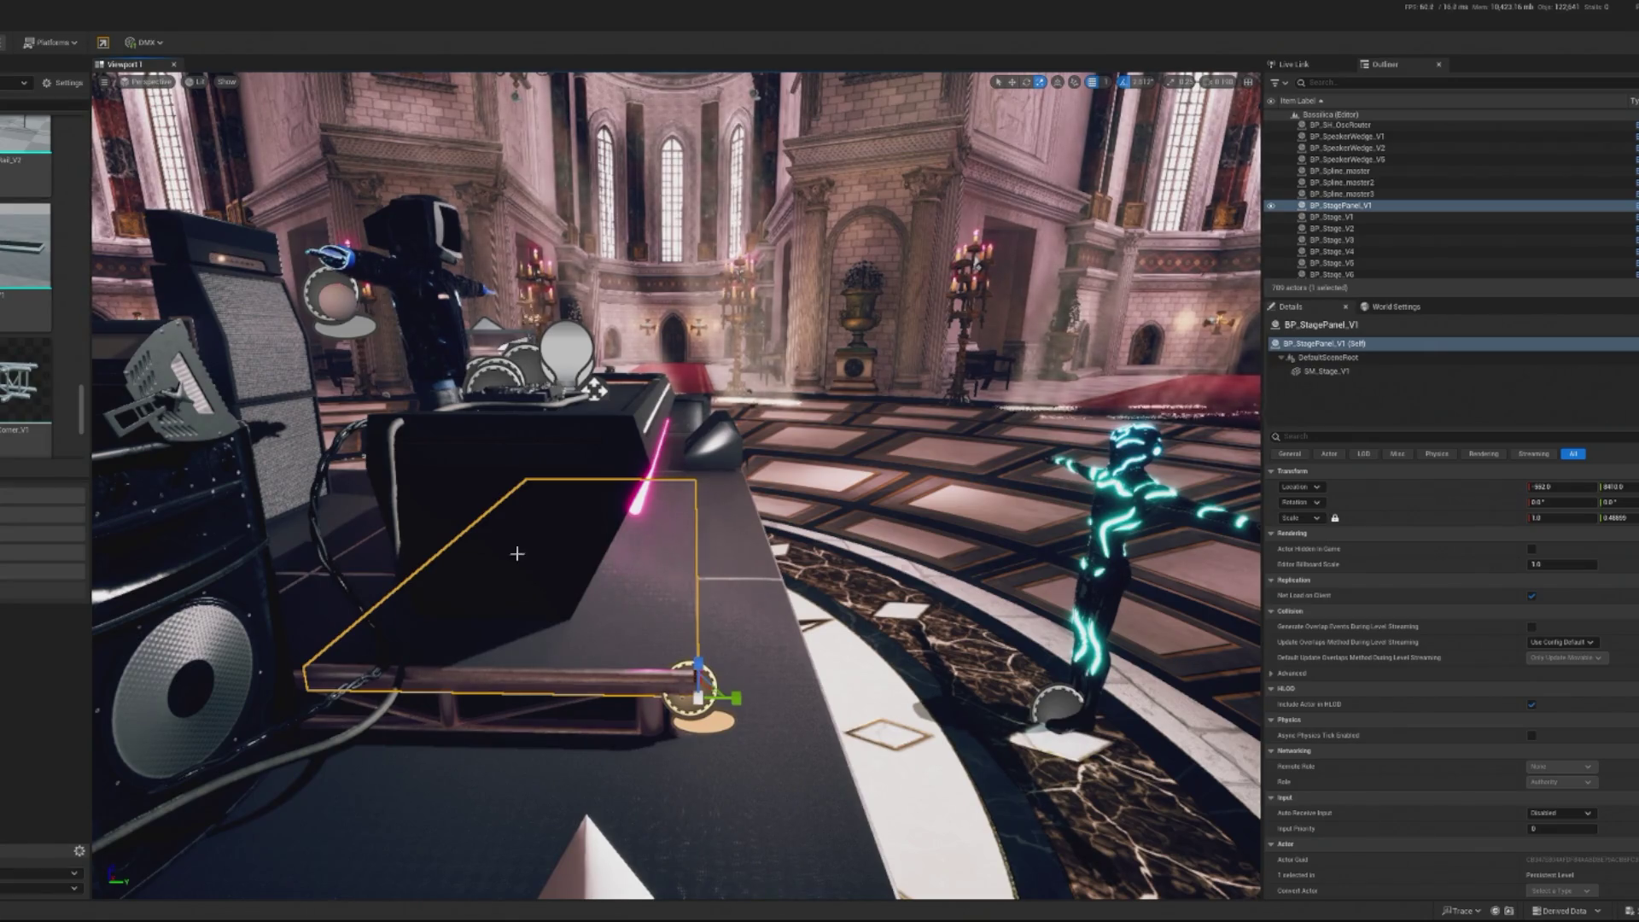
pyautogui.click(526, 600)
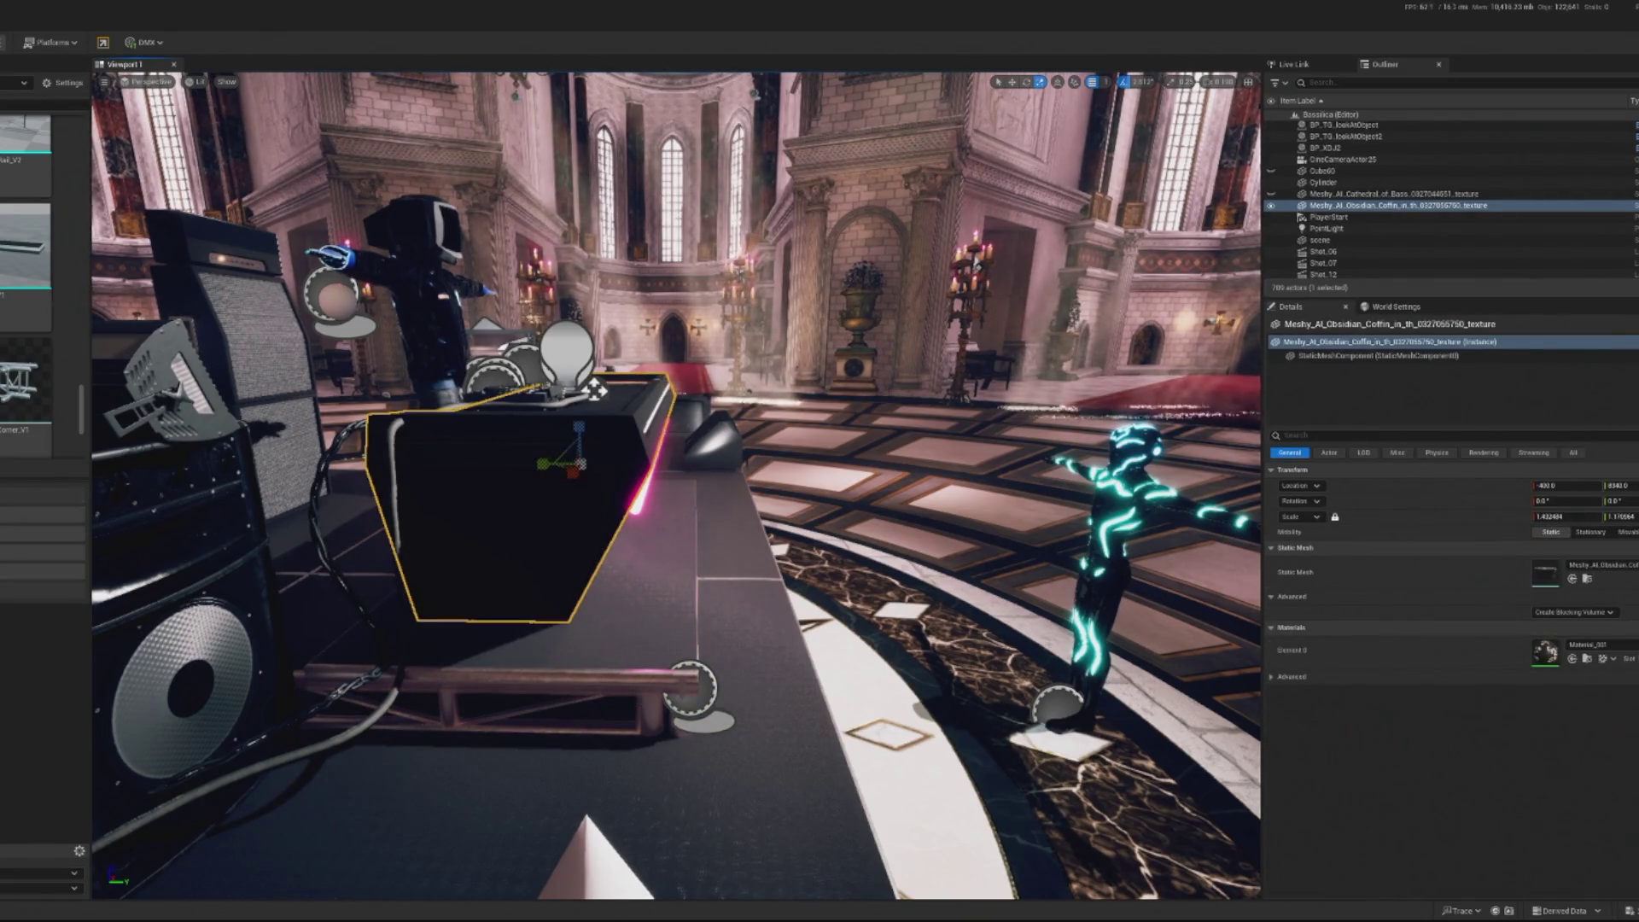
# Slide the grouped DJ booth, DJ figure, deck and stage panel sideways across the stage
pyautogui.hotkey('ctrl', 'z')
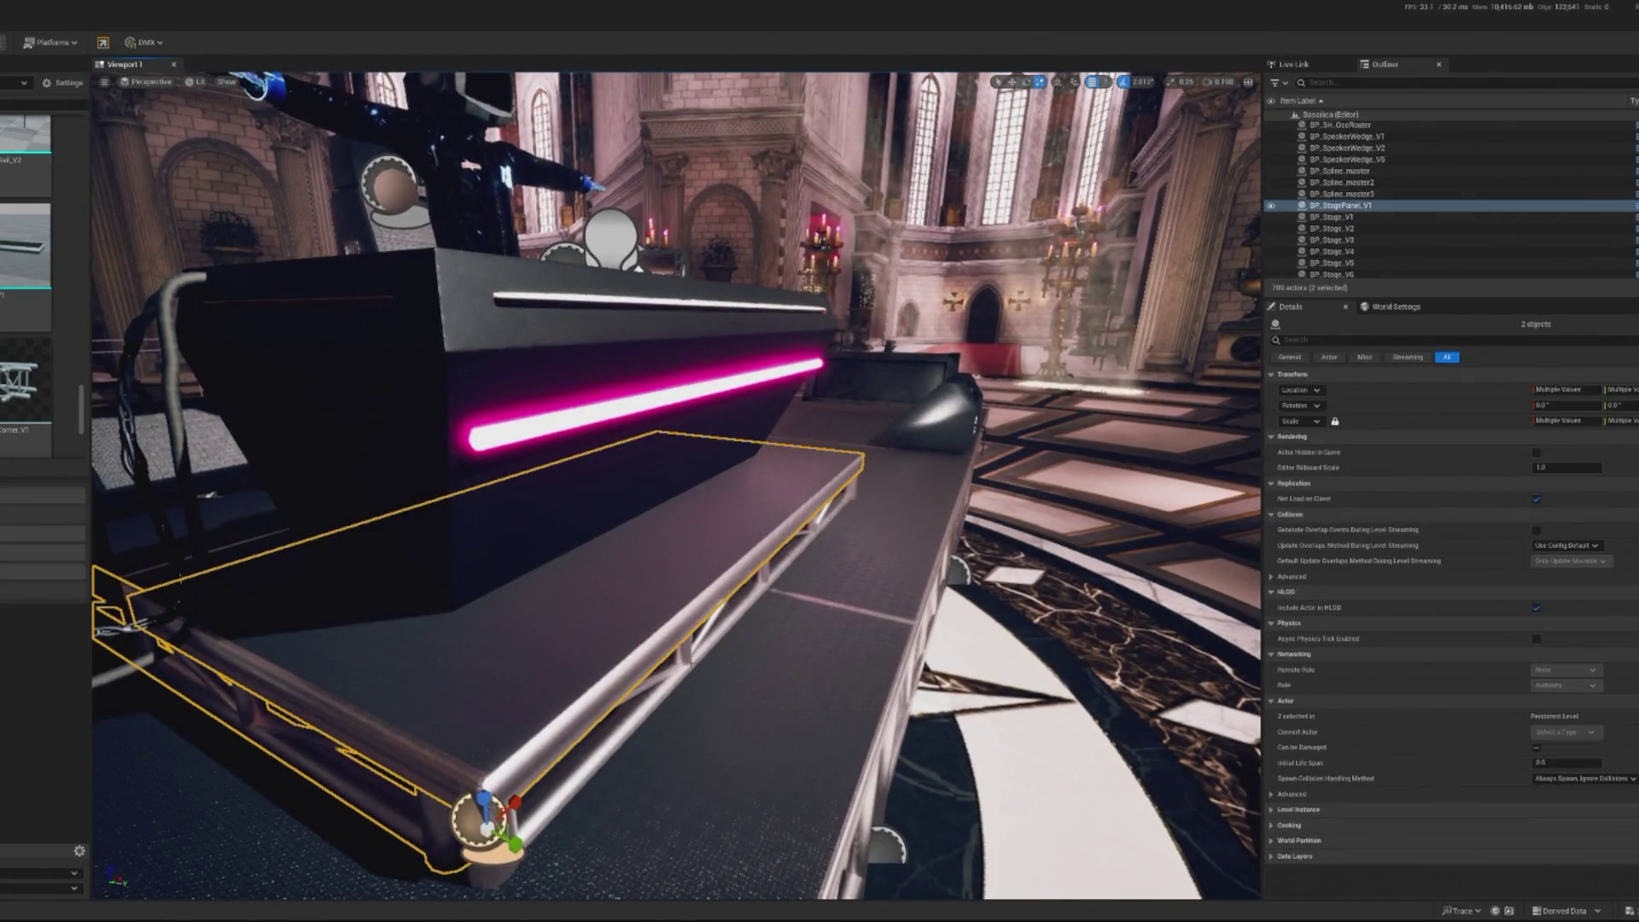
pyautogui.hotkey('ctrl', 'z')
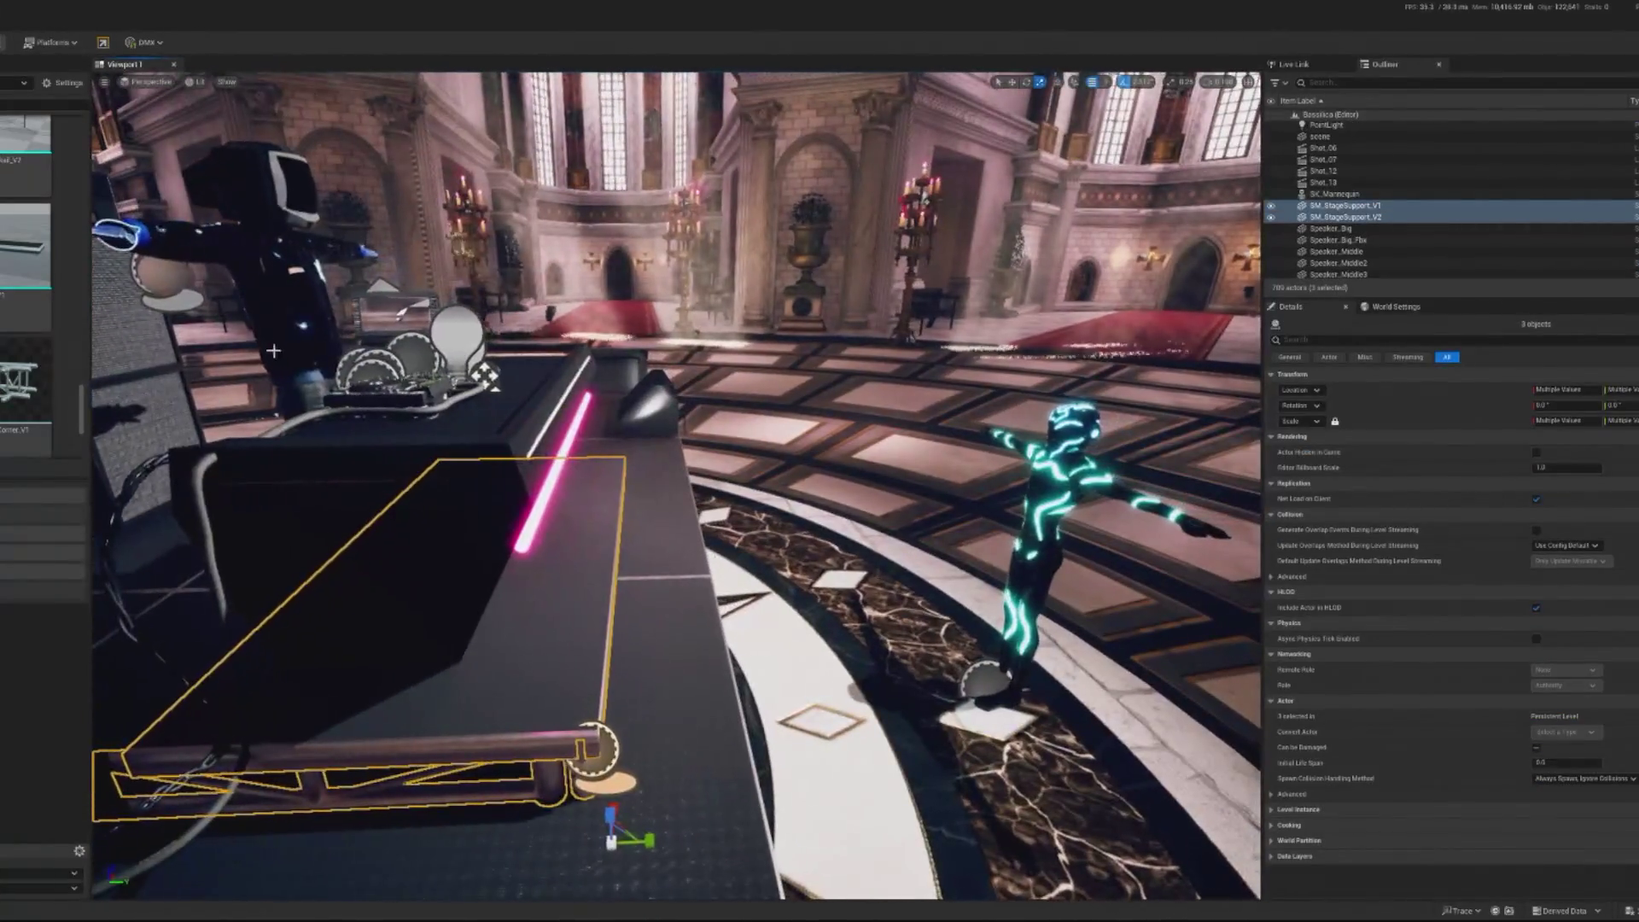
pyautogui.hotkey('ctrl', 'z')
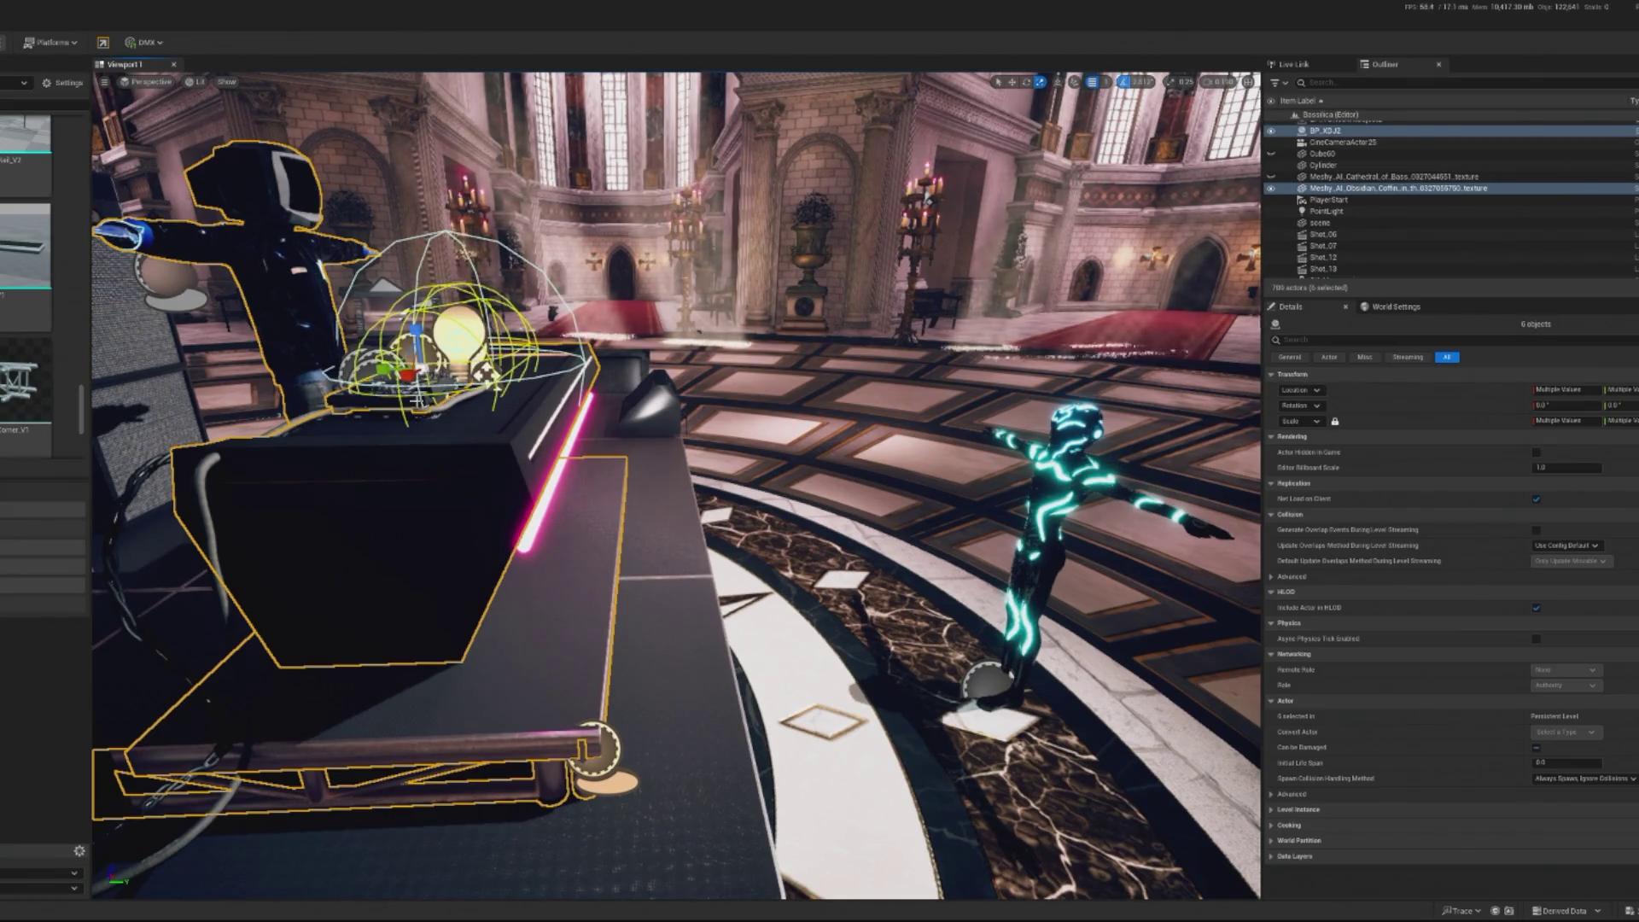
pyautogui.moveTo(416, 367); pyautogui.dragTo(534, 368)
pyautogui.moveTo(768, 495); pyautogui.dragTo(864, 504)
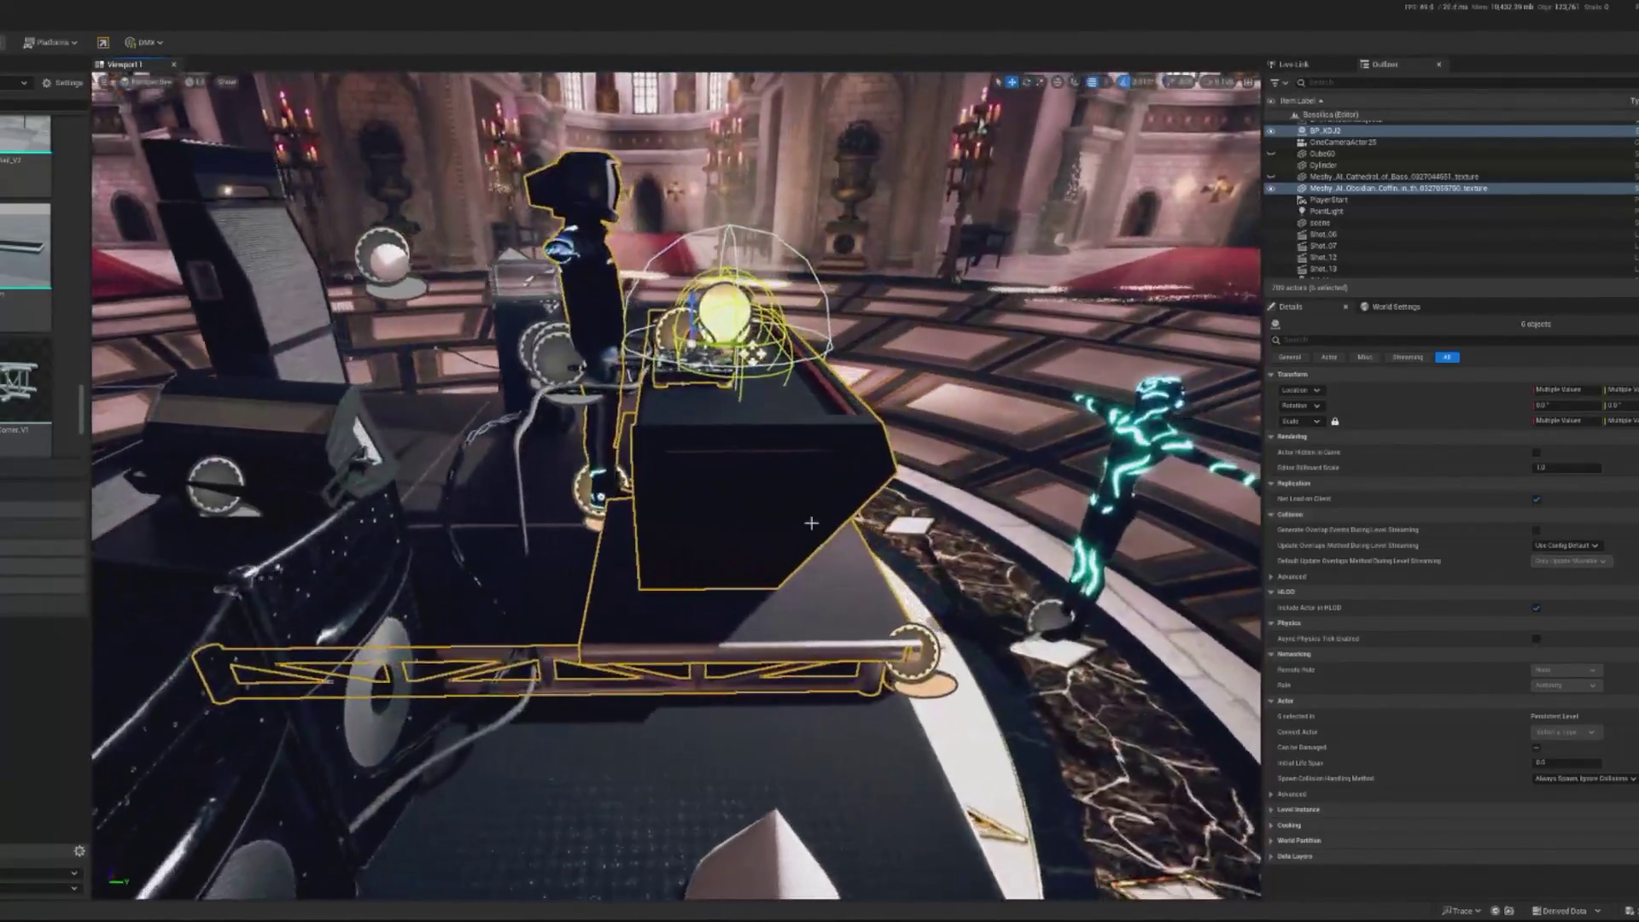
# Stretch BP_StagePanel_V1 along Y toward the back of the stage
pyautogui.click(771, 618)
pyautogui.moveTo(946, 658); pyautogui.dragTo(973, 654)
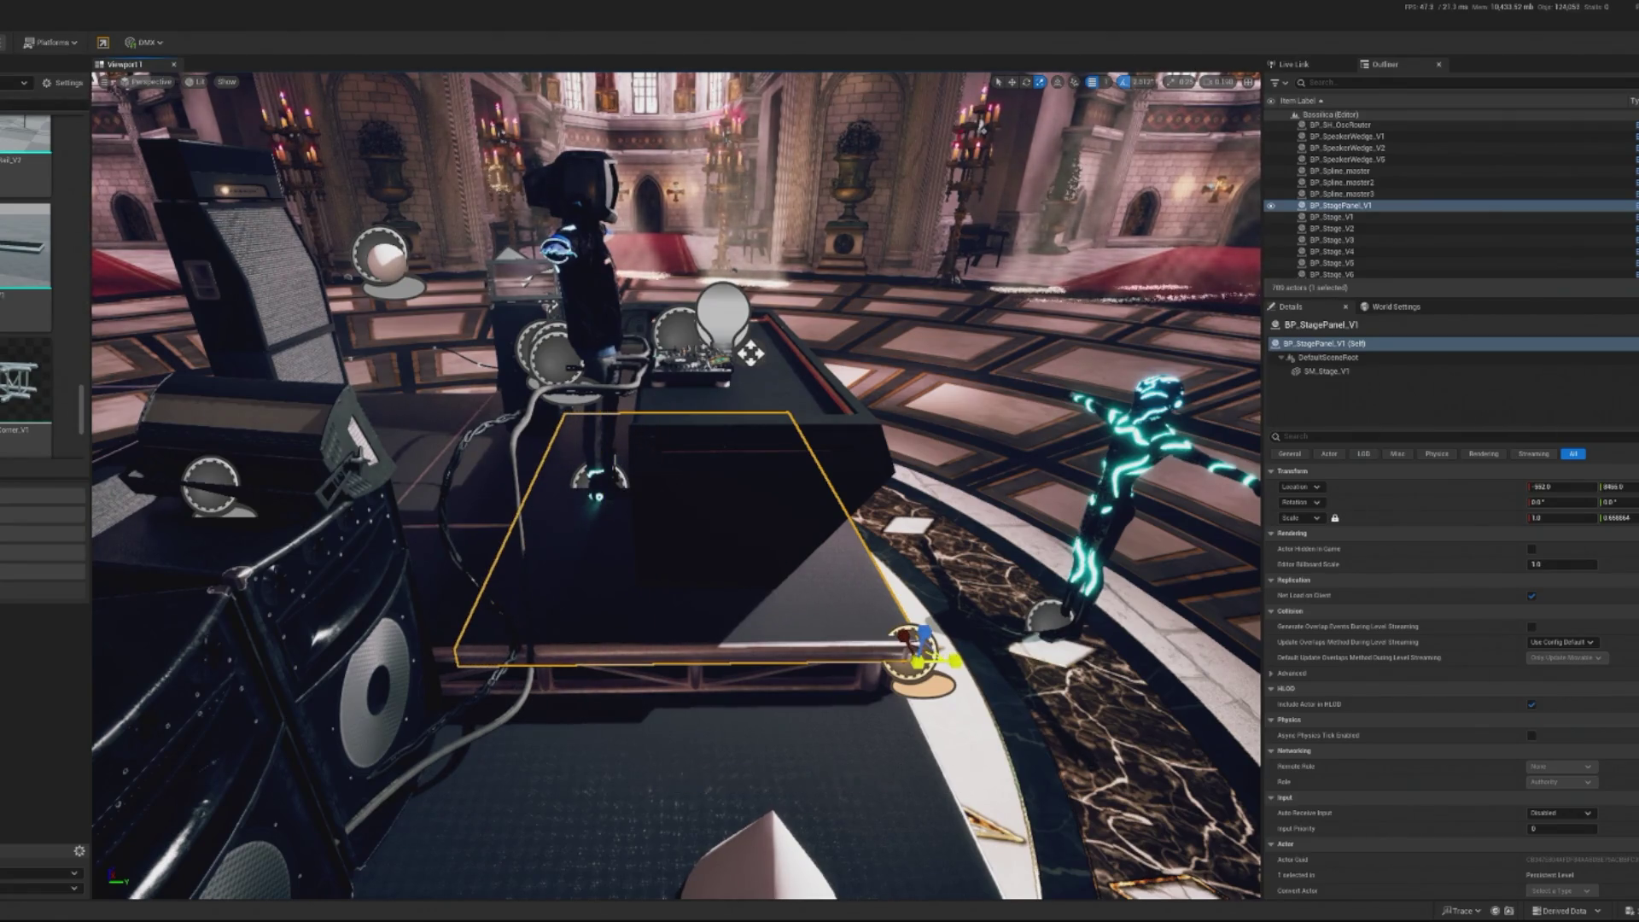
pyautogui.moveTo(857, 502)
pyautogui.mouseDown()
pyautogui.moveTo(683, 521)
pyautogui.moveTo(860, 604)
pyautogui.mouseUp()
# Shorten SM_StageSupport_V2 to about 0.4 scale and place a duplicate further along the stage front
pyautogui.click(849, 602)
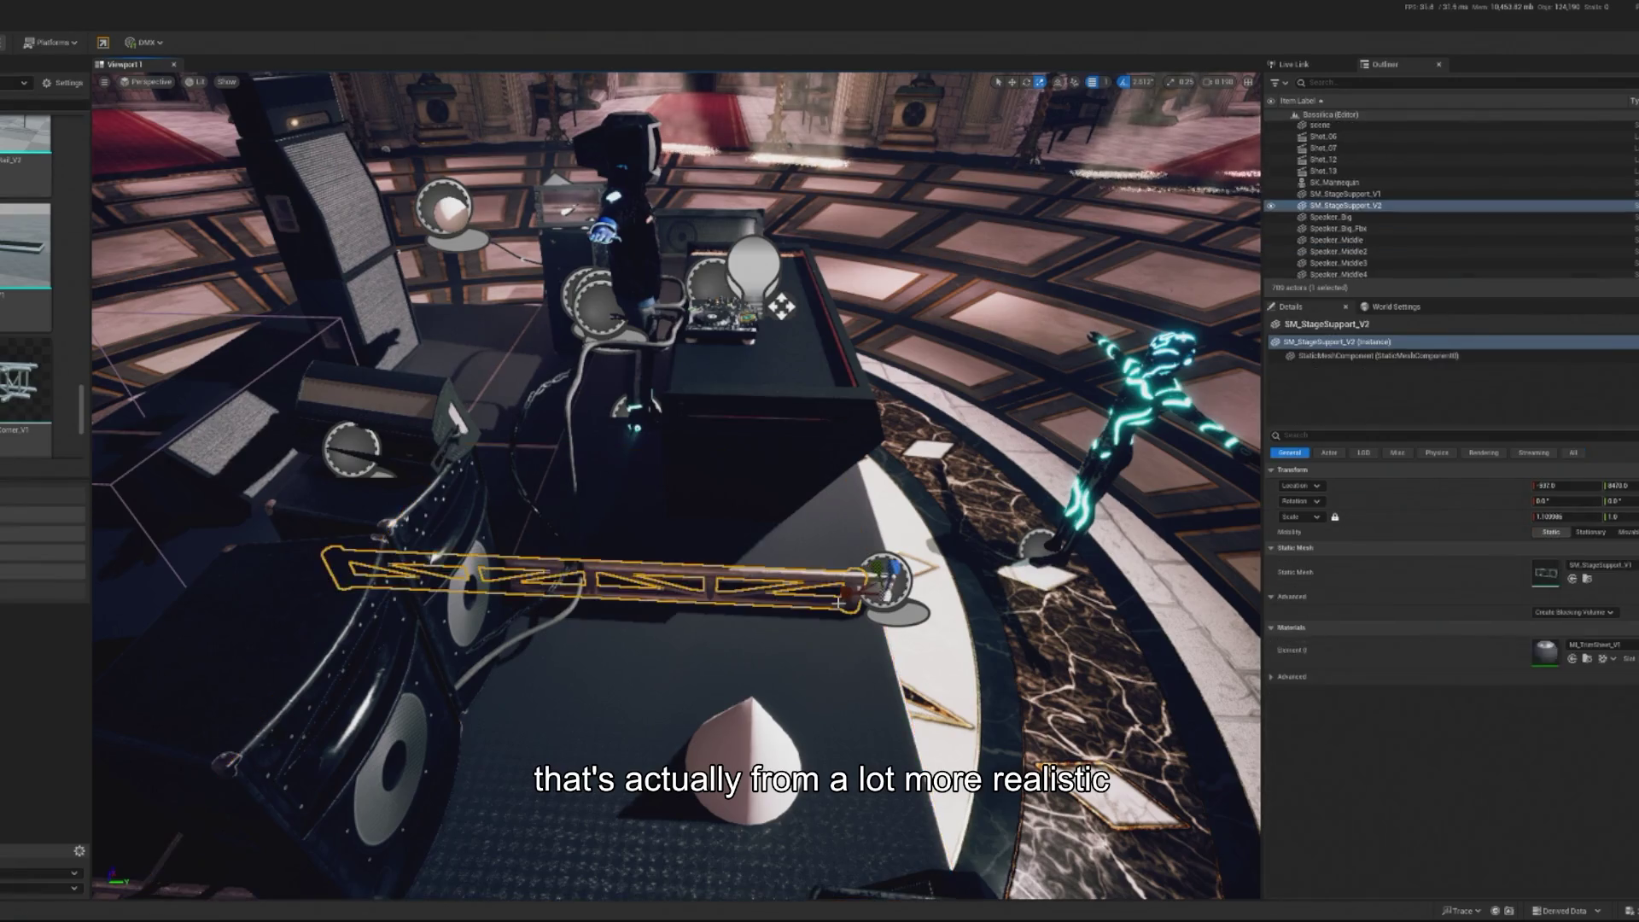
pyautogui.press('e')
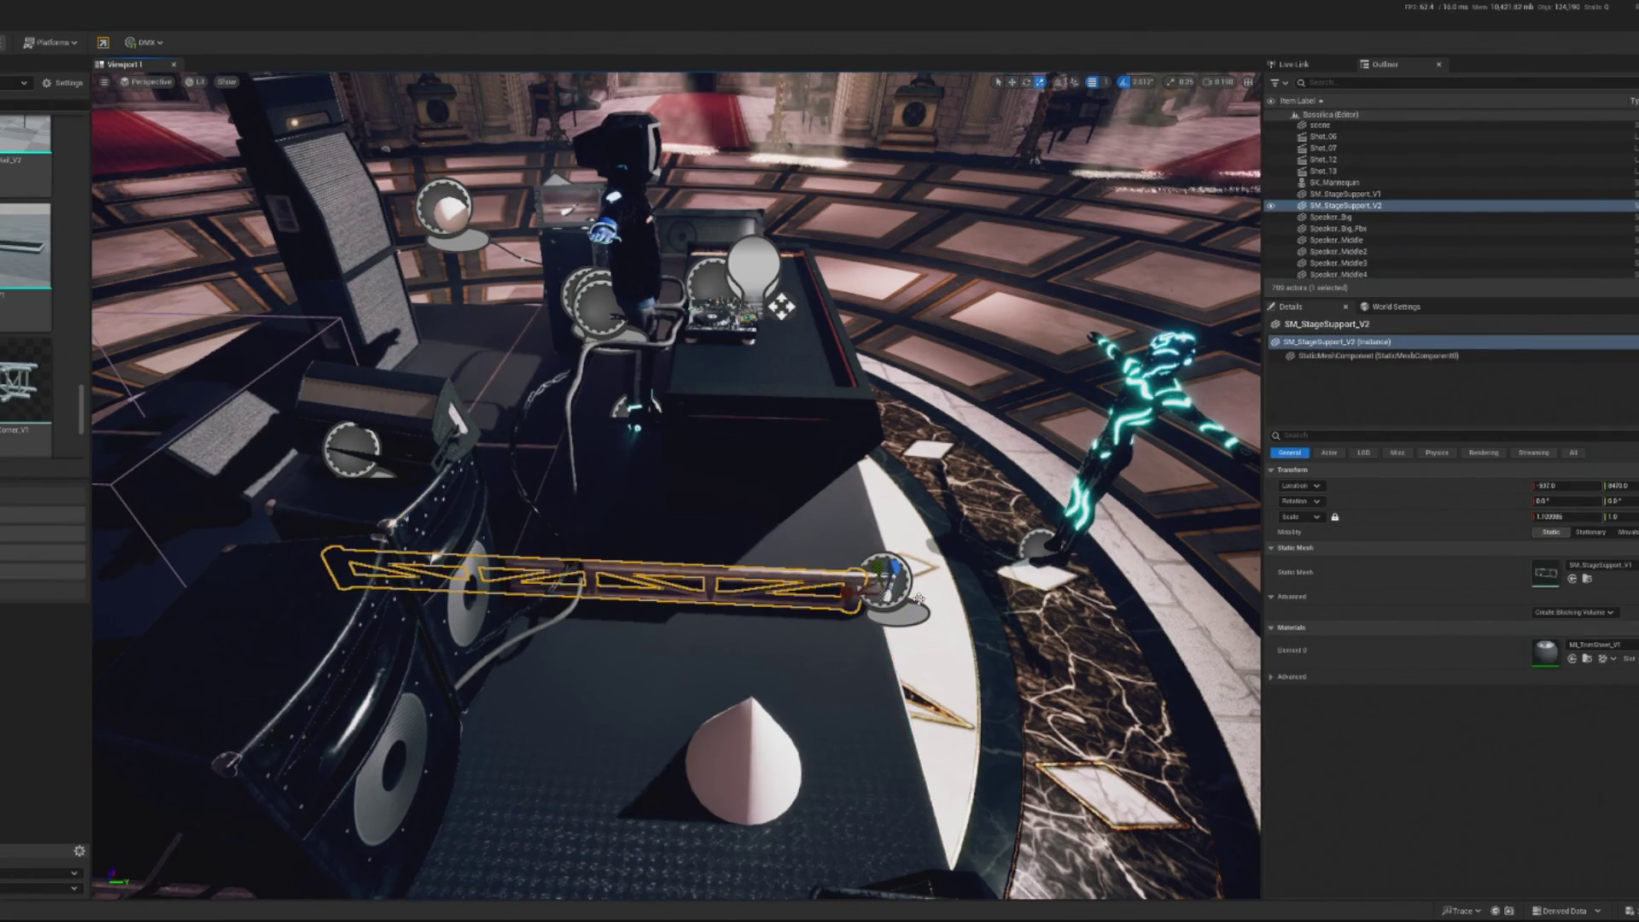
pyautogui.moveTo(845, 590); pyautogui.dragTo(848, 591)
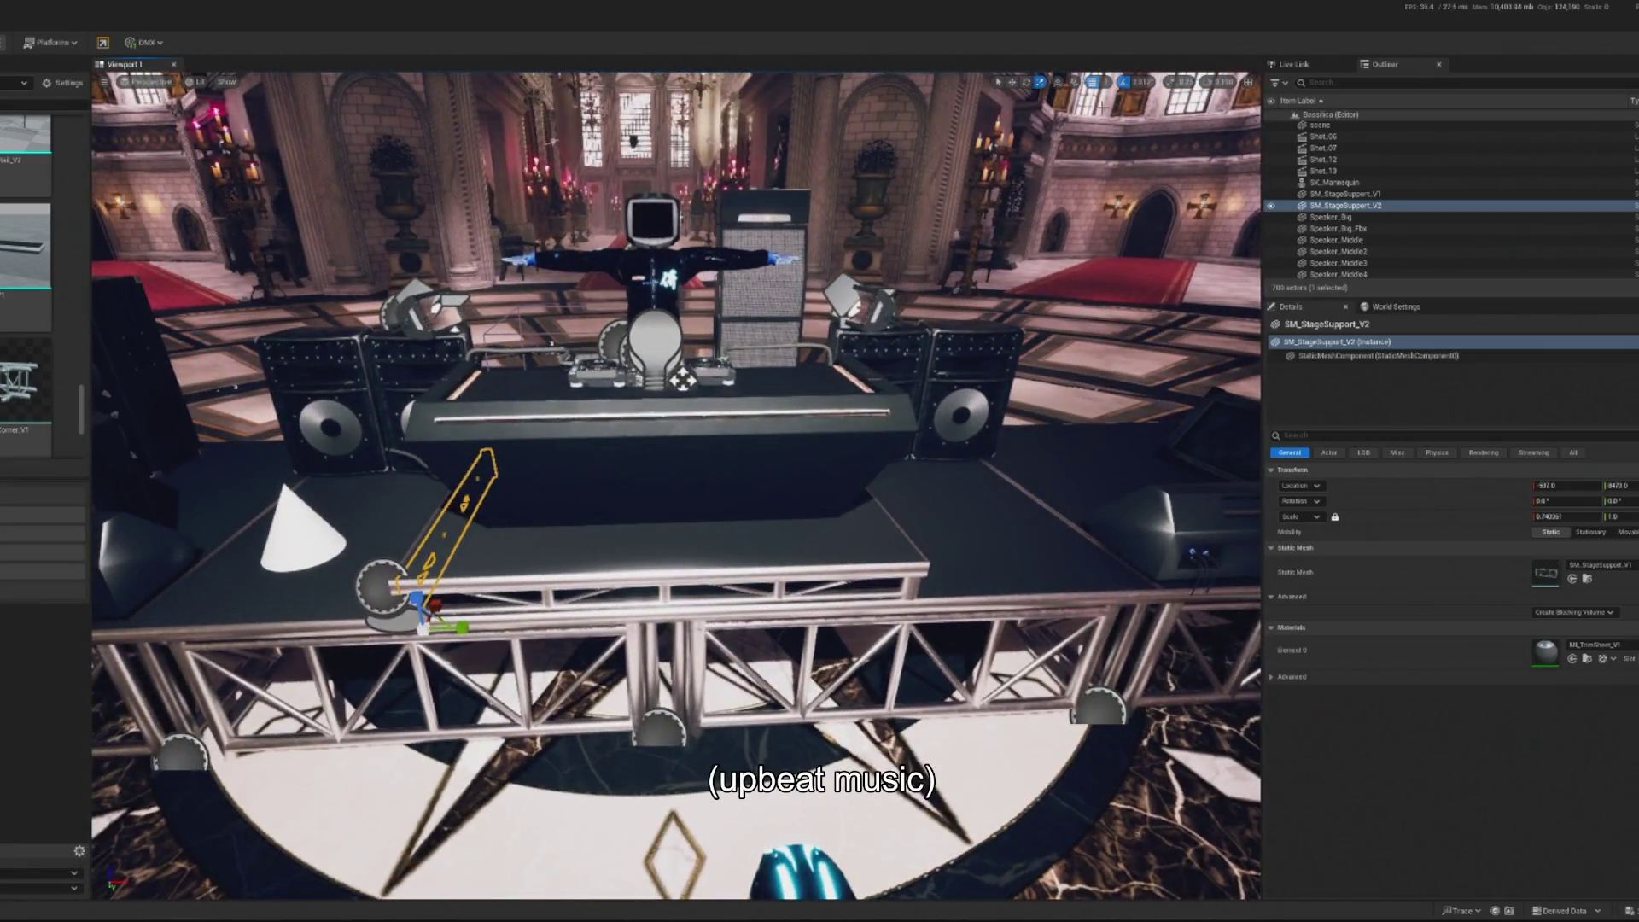
pyautogui.hotkey('ctrl', 'd')
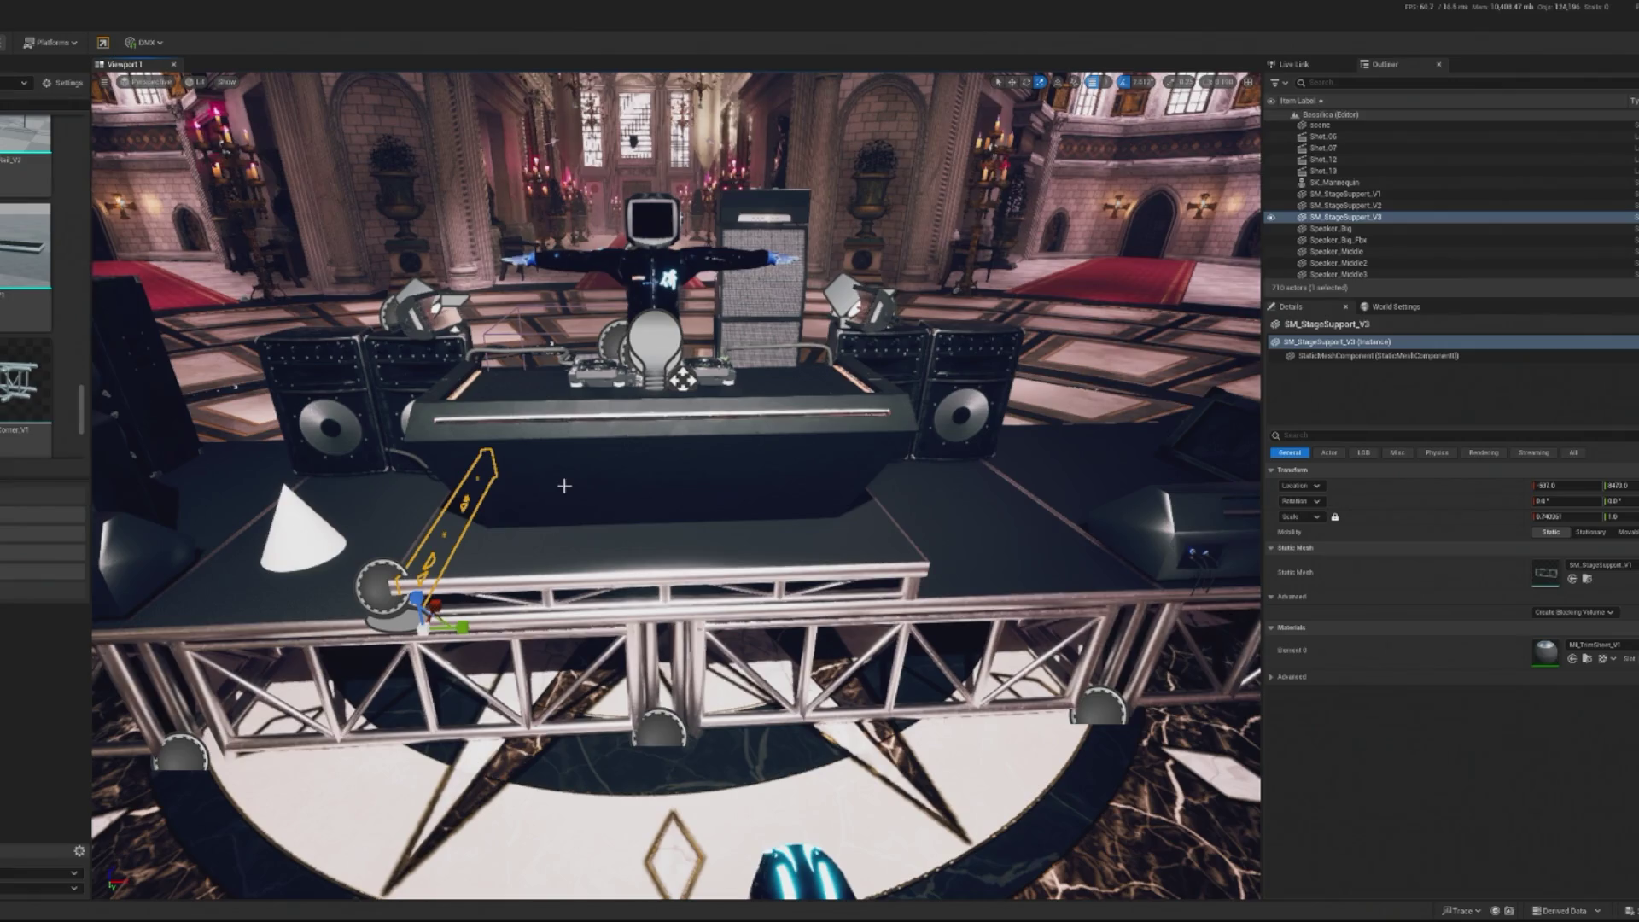
pyautogui.moveTo(458, 619)
pyautogui.mouseDown()
pyautogui.moveTo(948, 598)
pyautogui.moveTo(962, 665)
pyautogui.mouseUp()
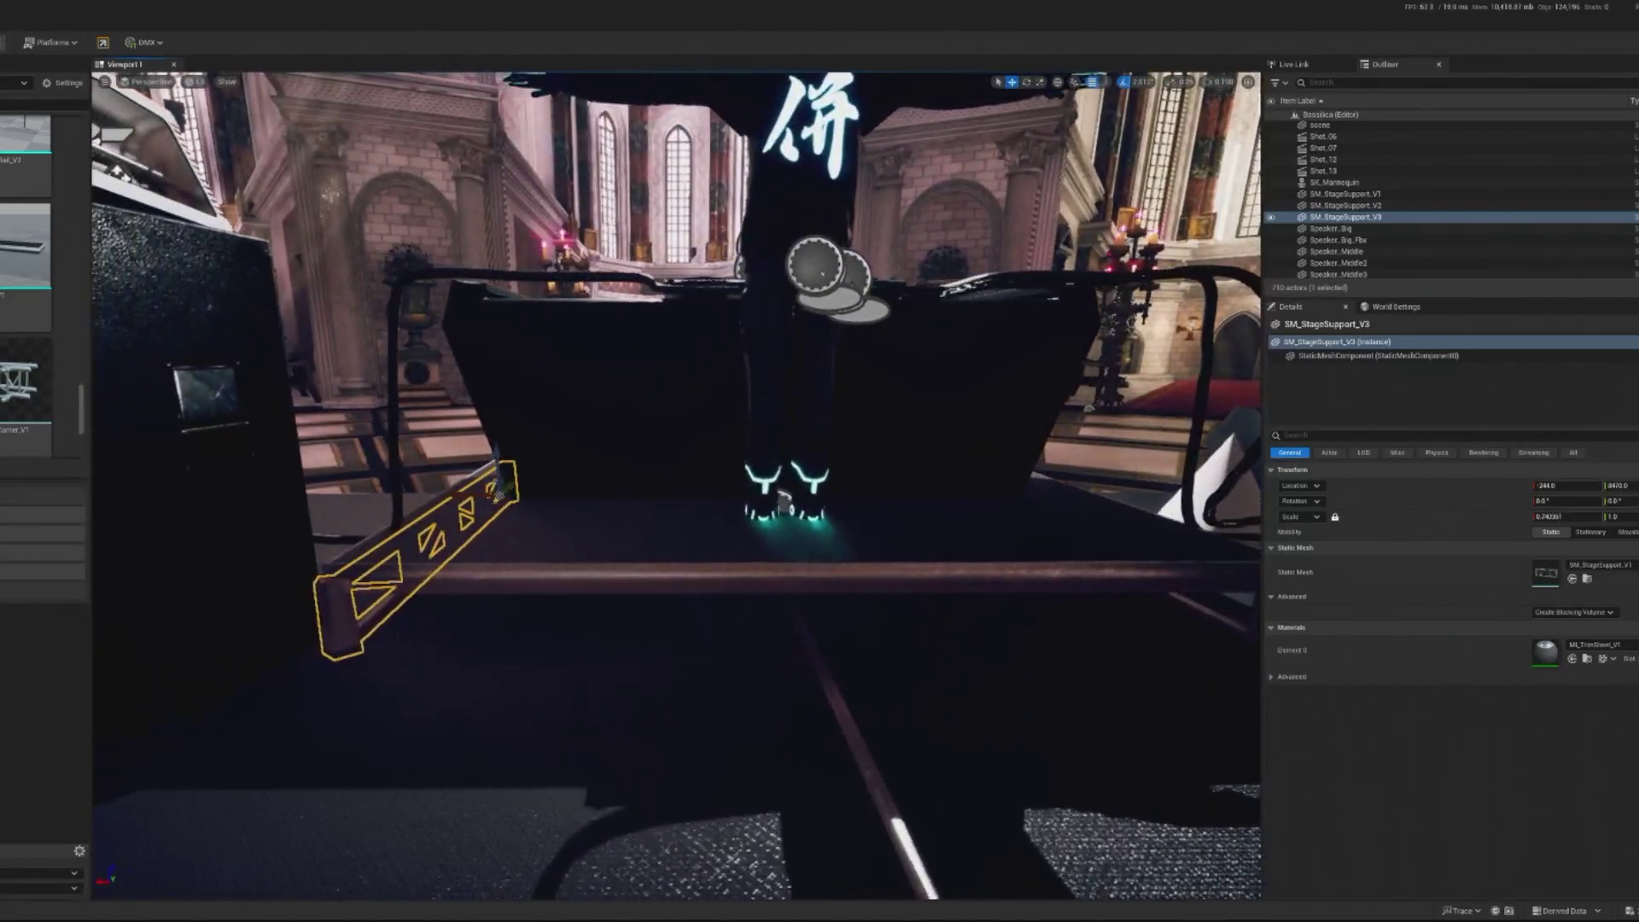
pyautogui.click(444, 666)
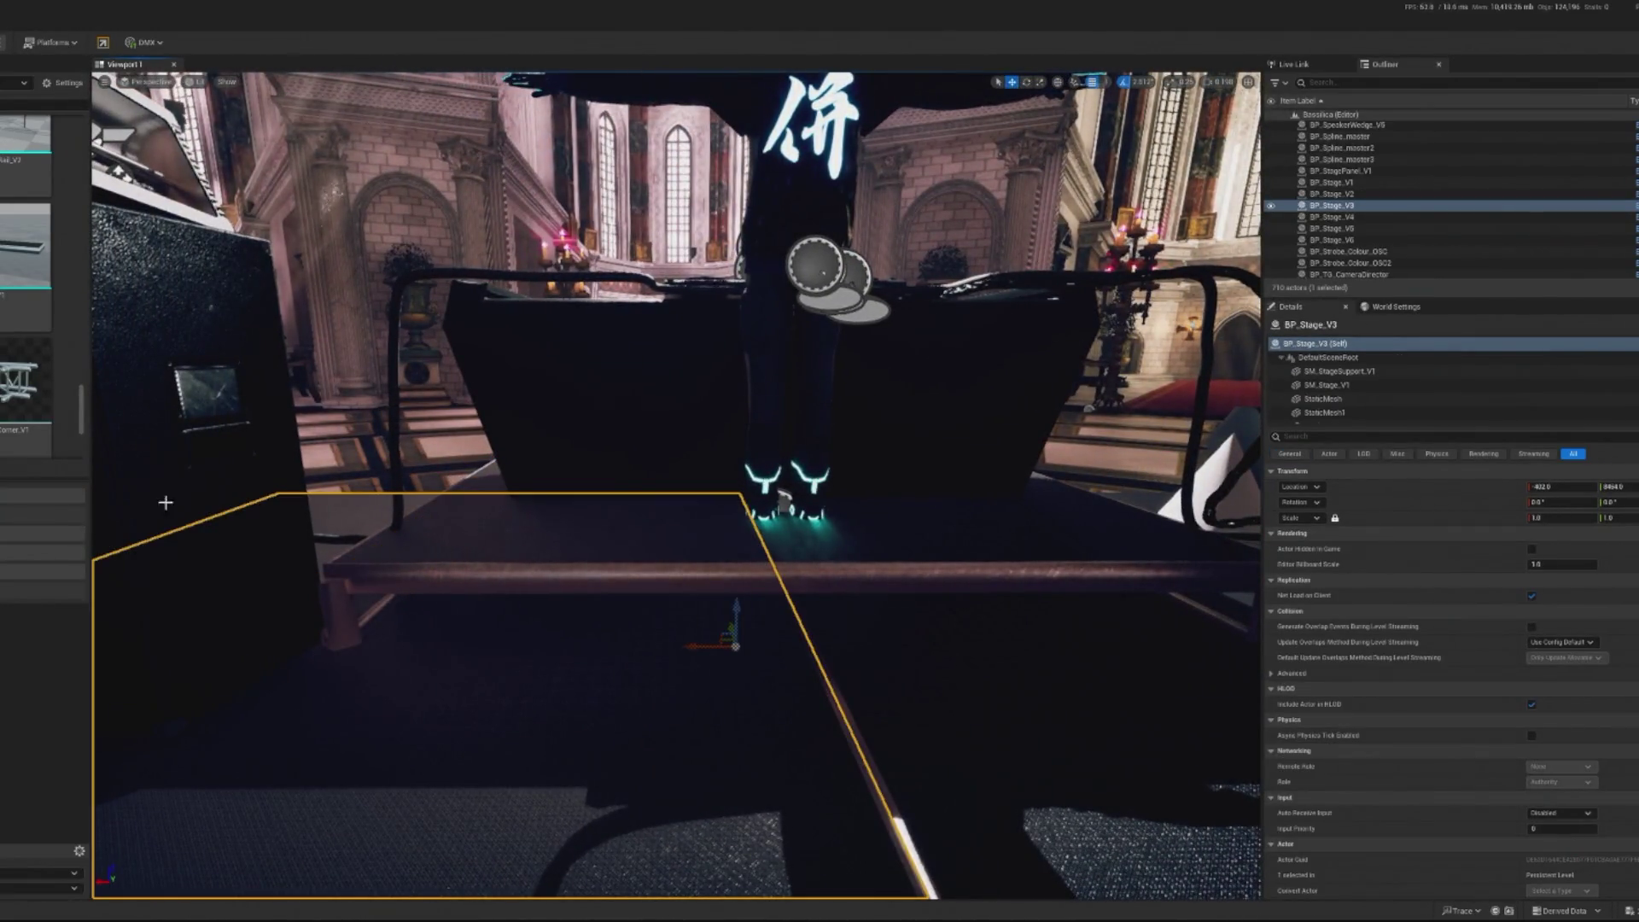
pyautogui.press('f')
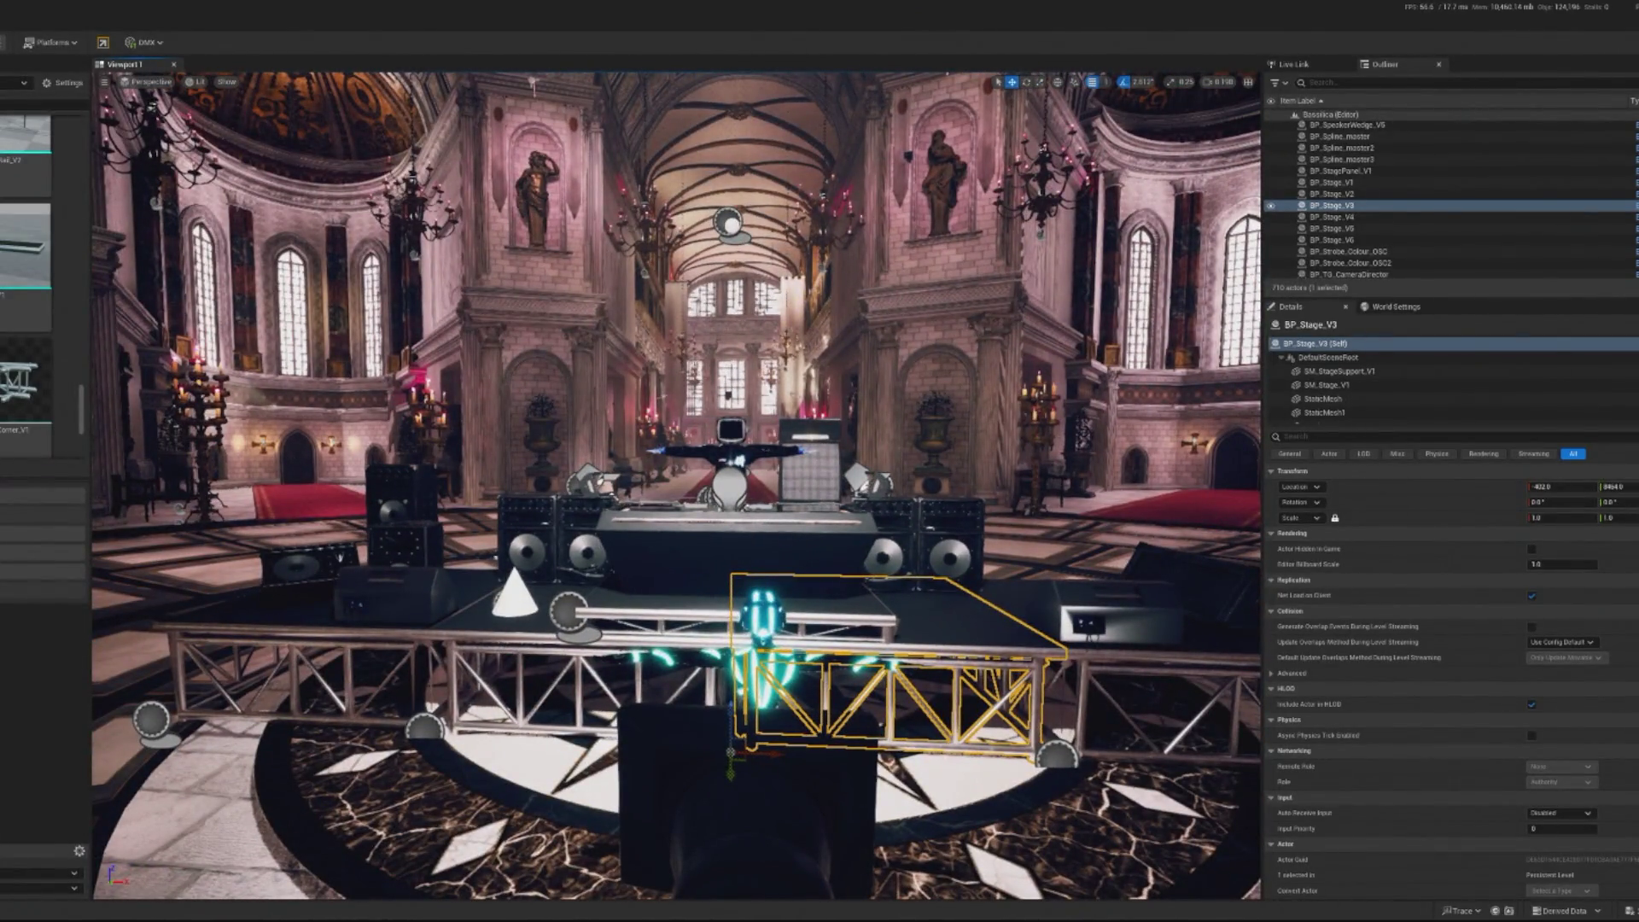
pyautogui.hotkey('alt', 'p')
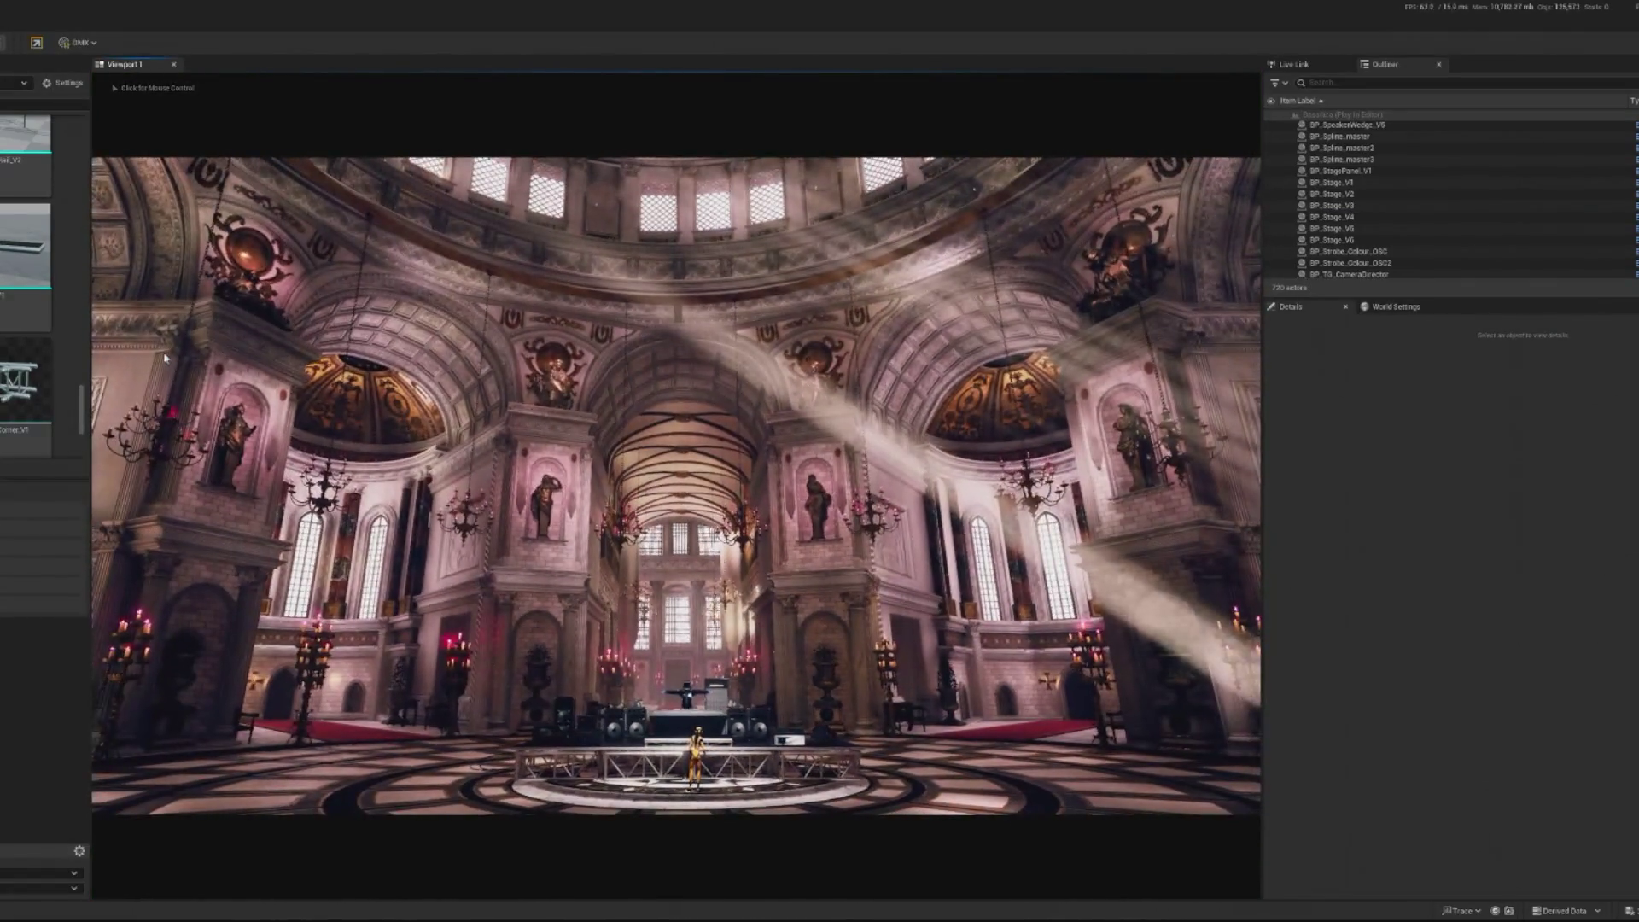
pyautogui.press('Escape')
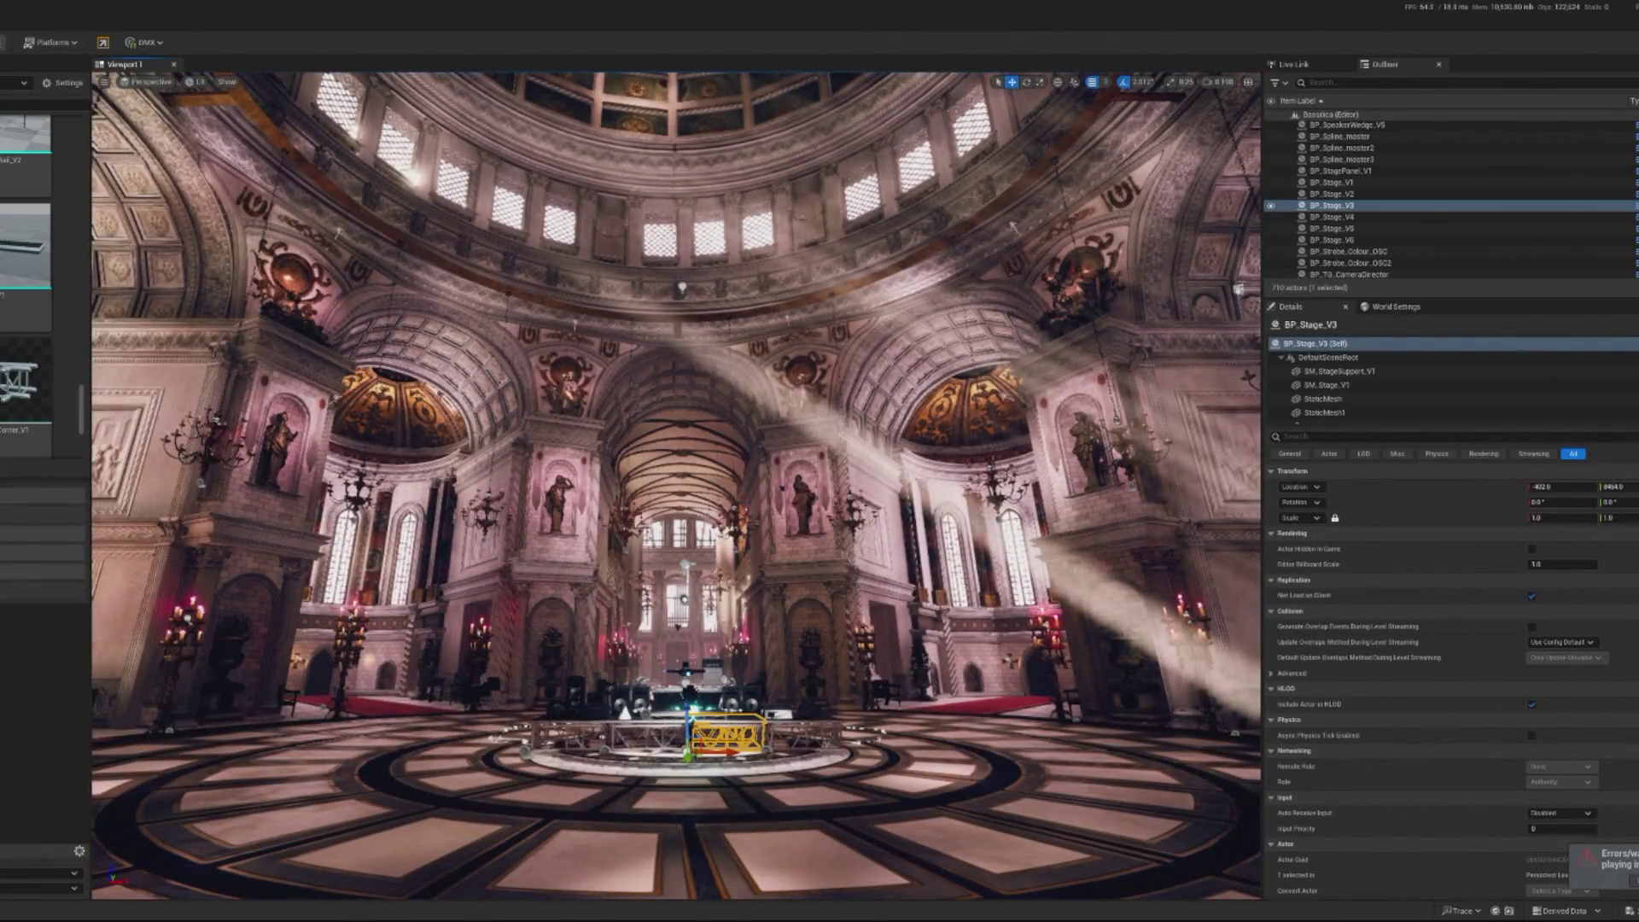
pyautogui.press('w')
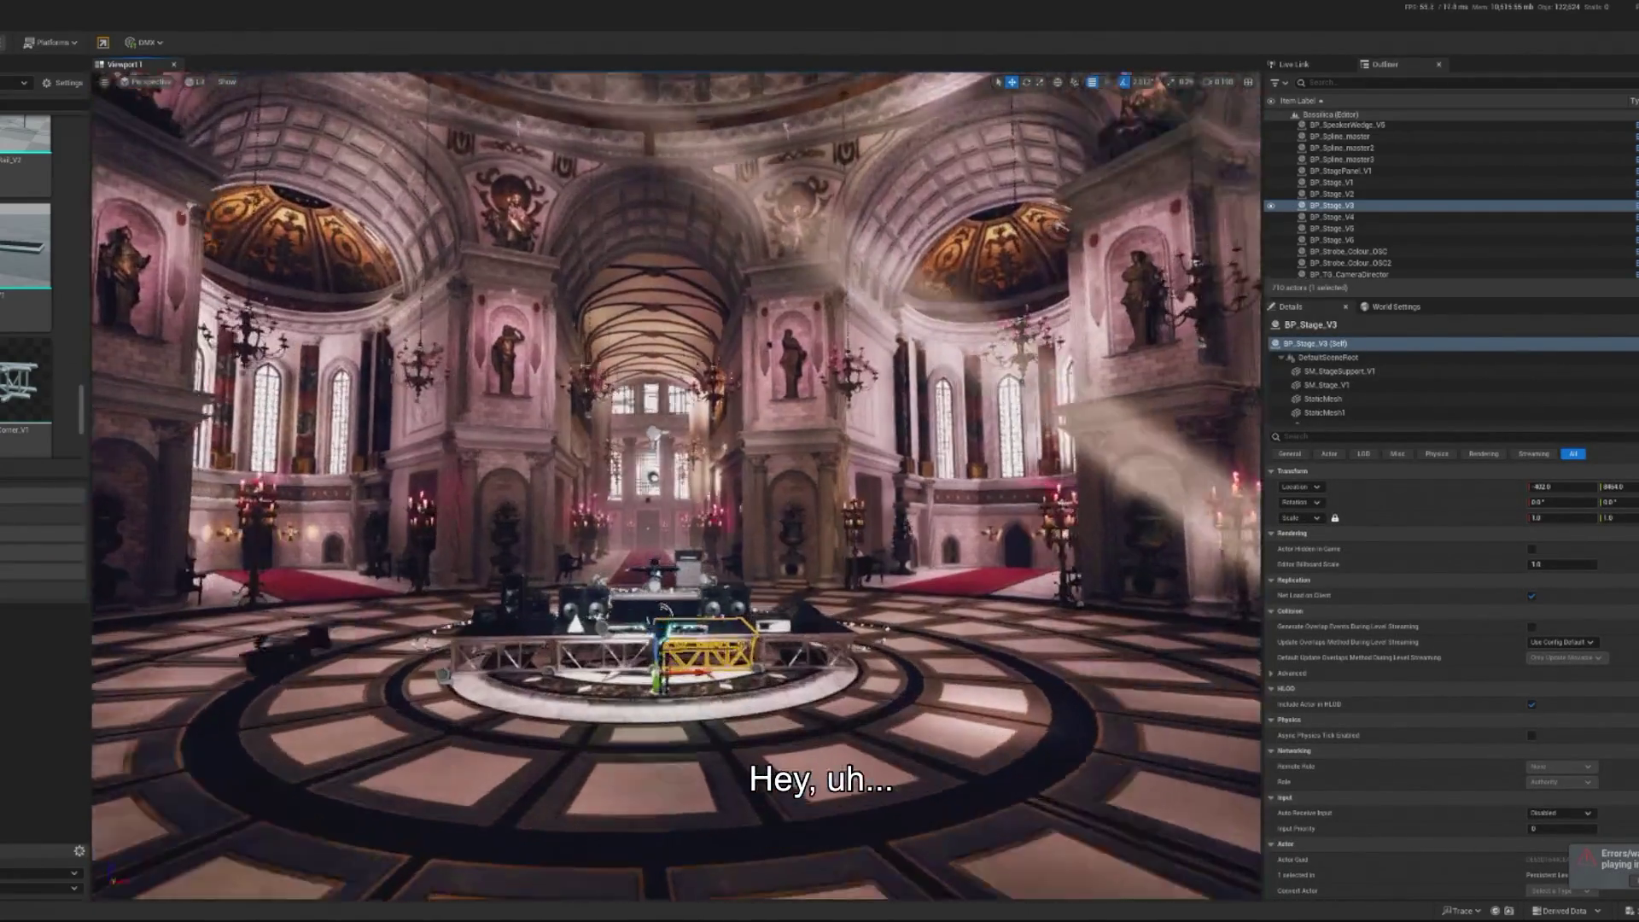
pyautogui.press('s')
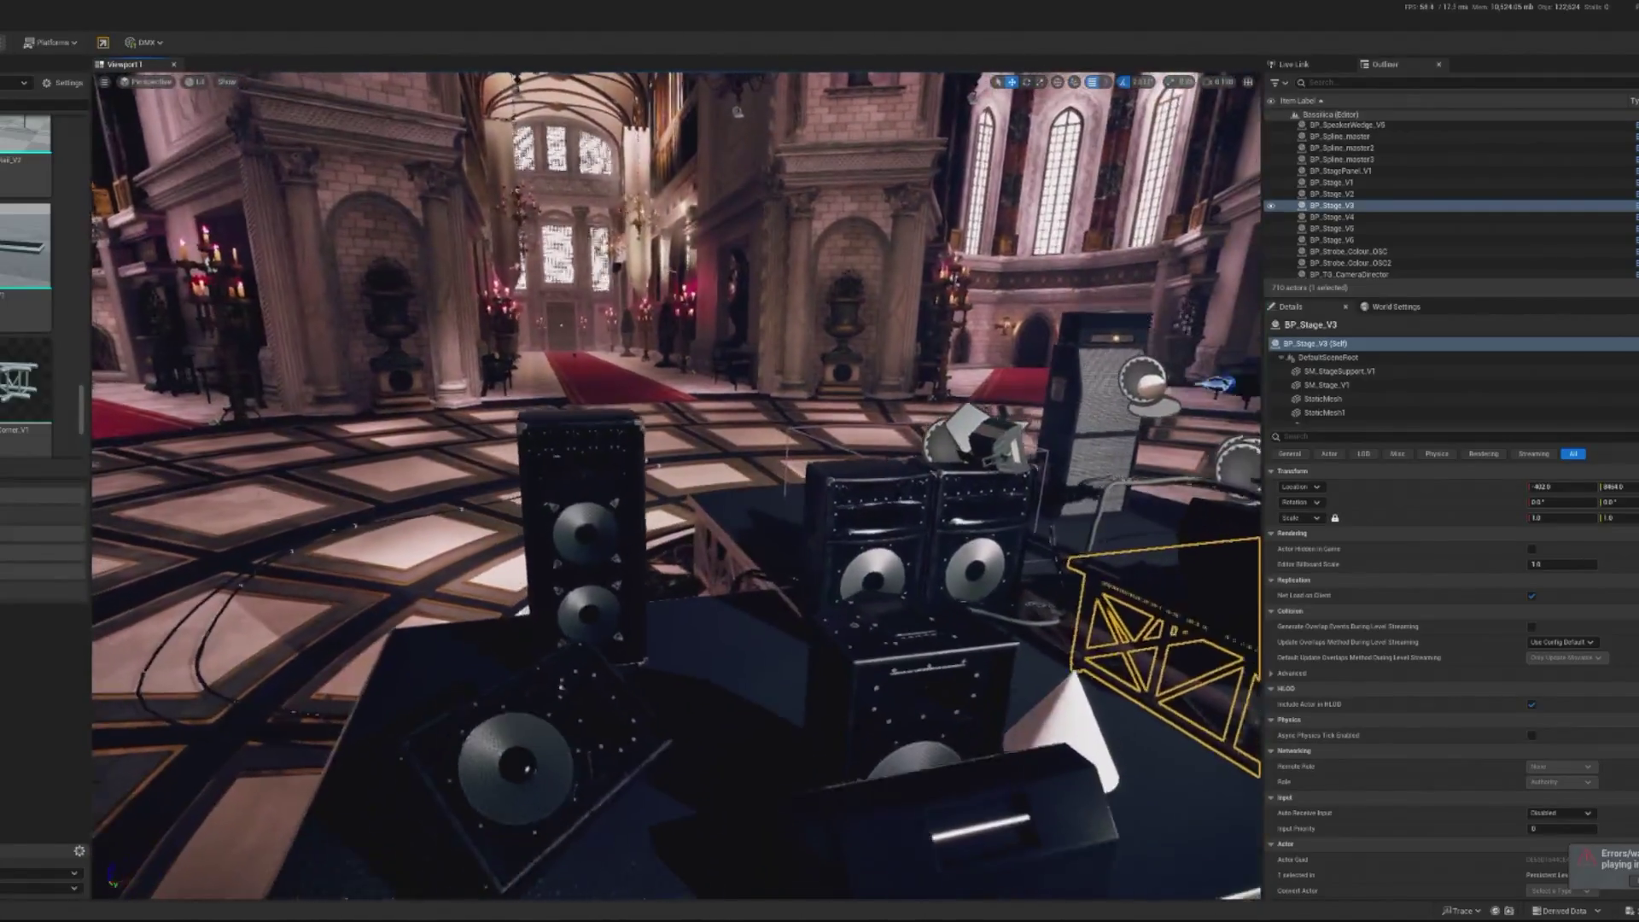
pyautogui.press('d')
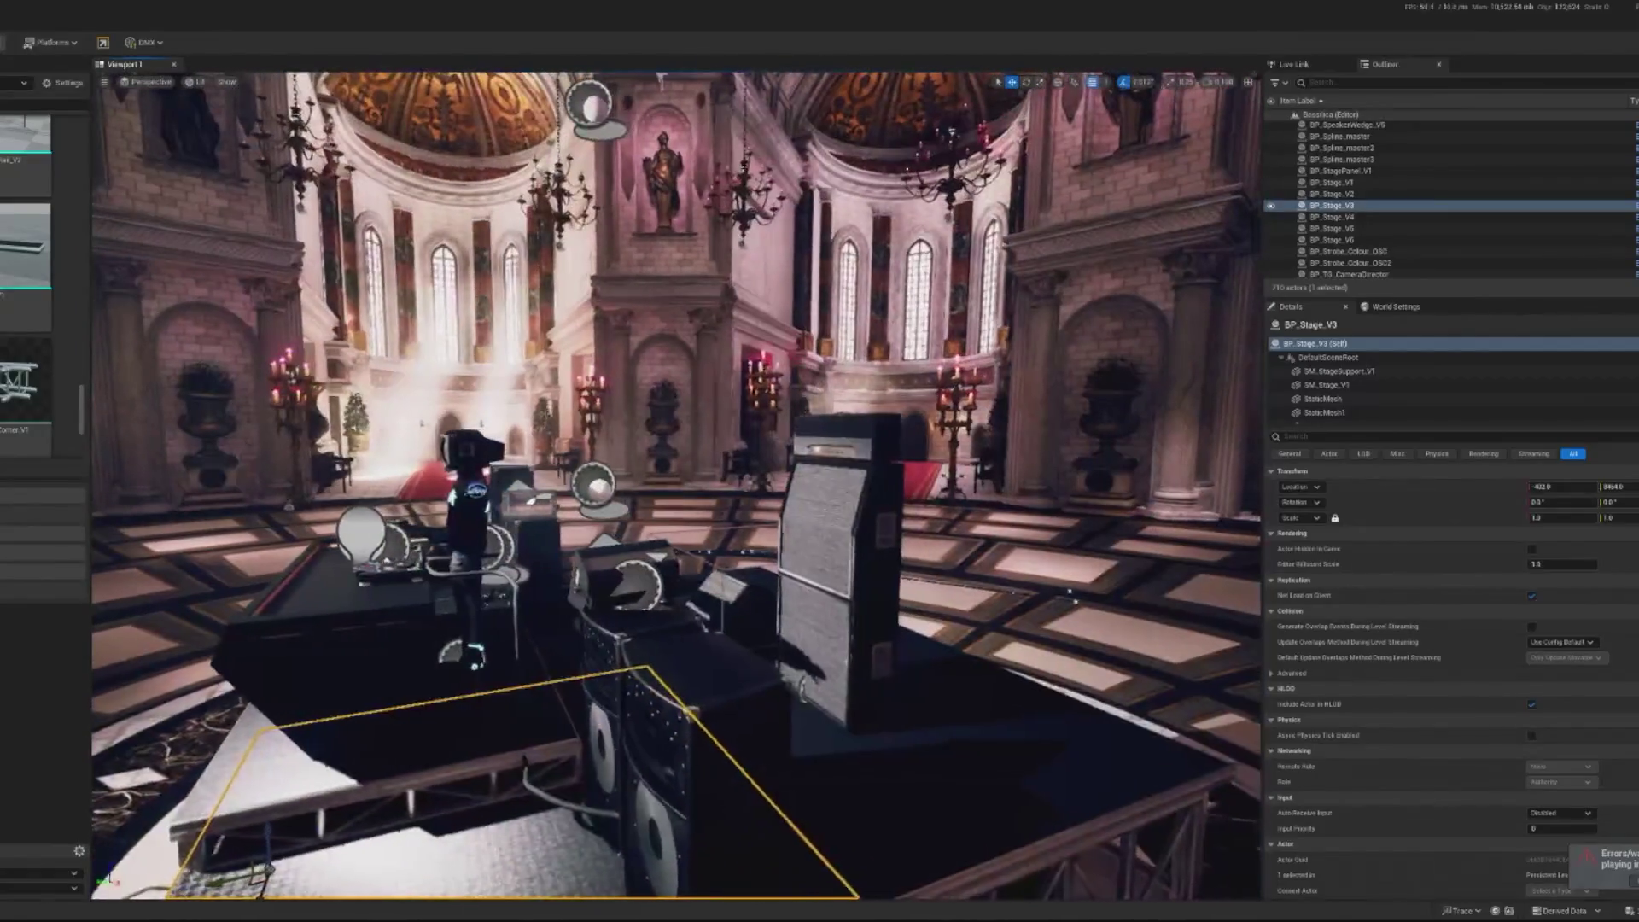
pyautogui.press('s')
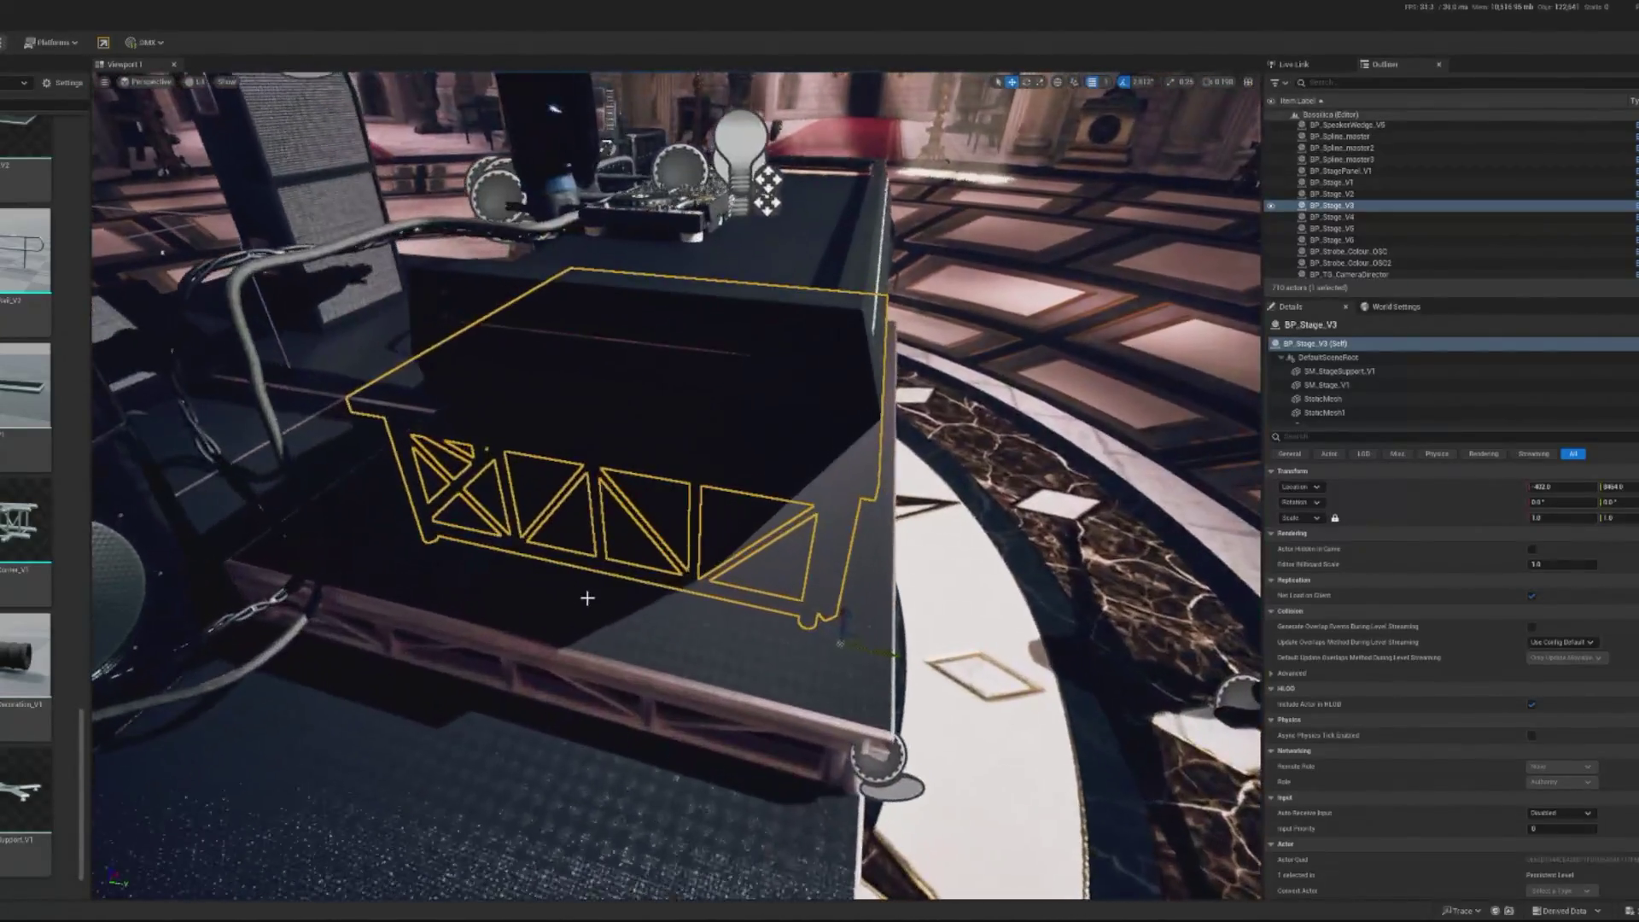
# Select BP_StagePanel_V1, the black slab beneath the DJ booth
pyautogui.click(580, 478)
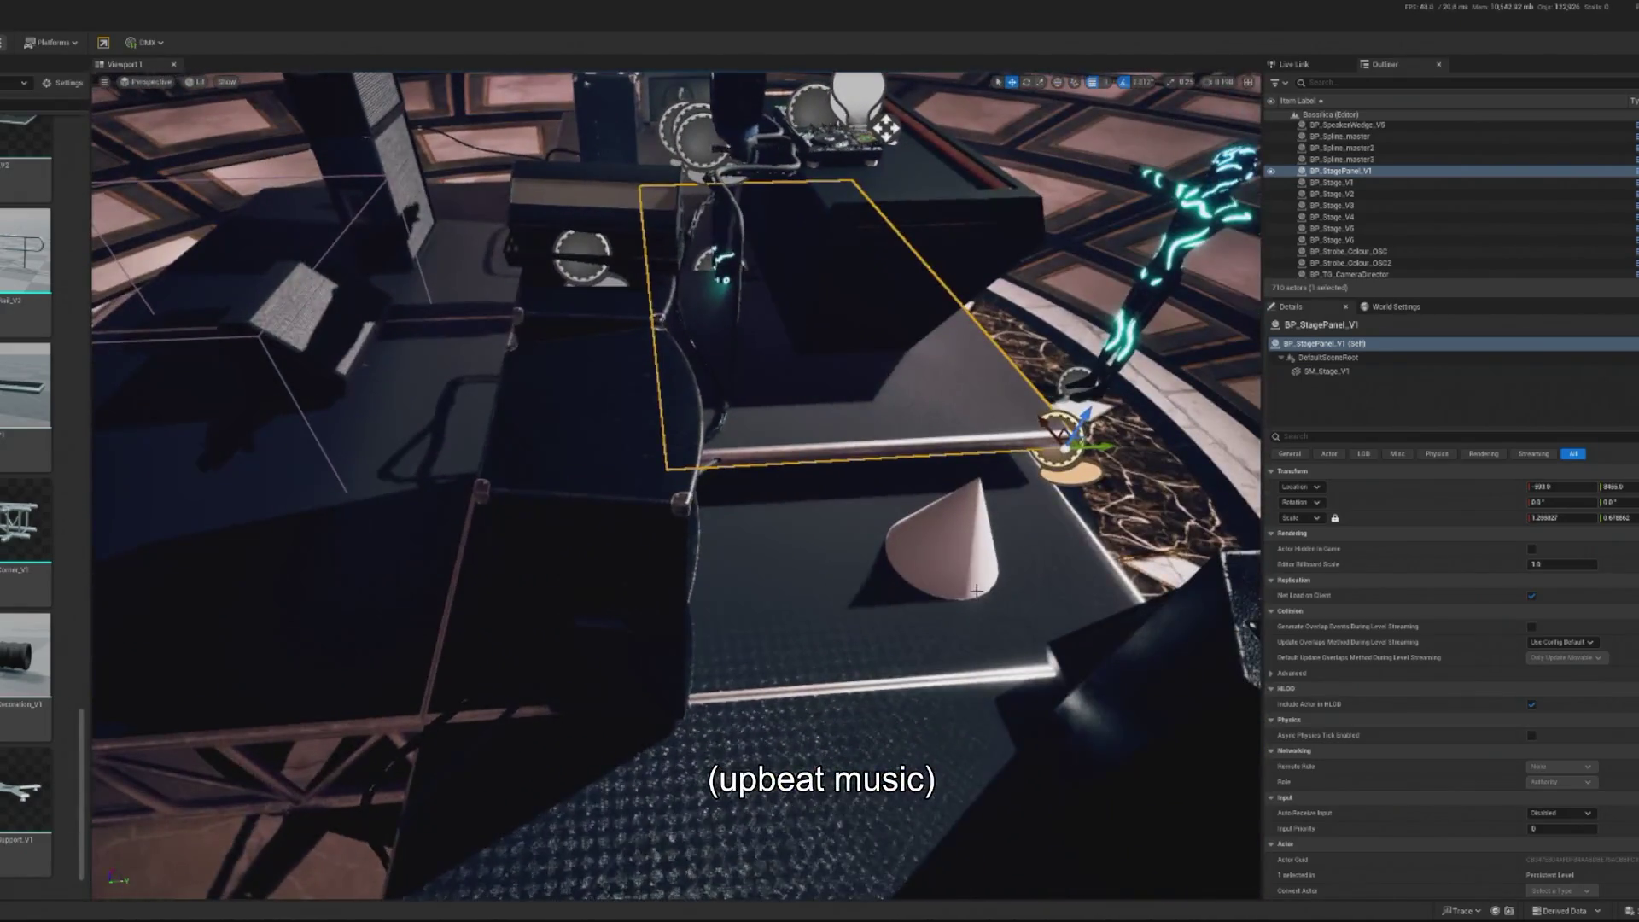
# Move Speaker_Middle3 and Speaker_Middle to the stage front via Location Y, then select BP_Strobe_Colour_OSC2
pyautogui.click(421, 221)
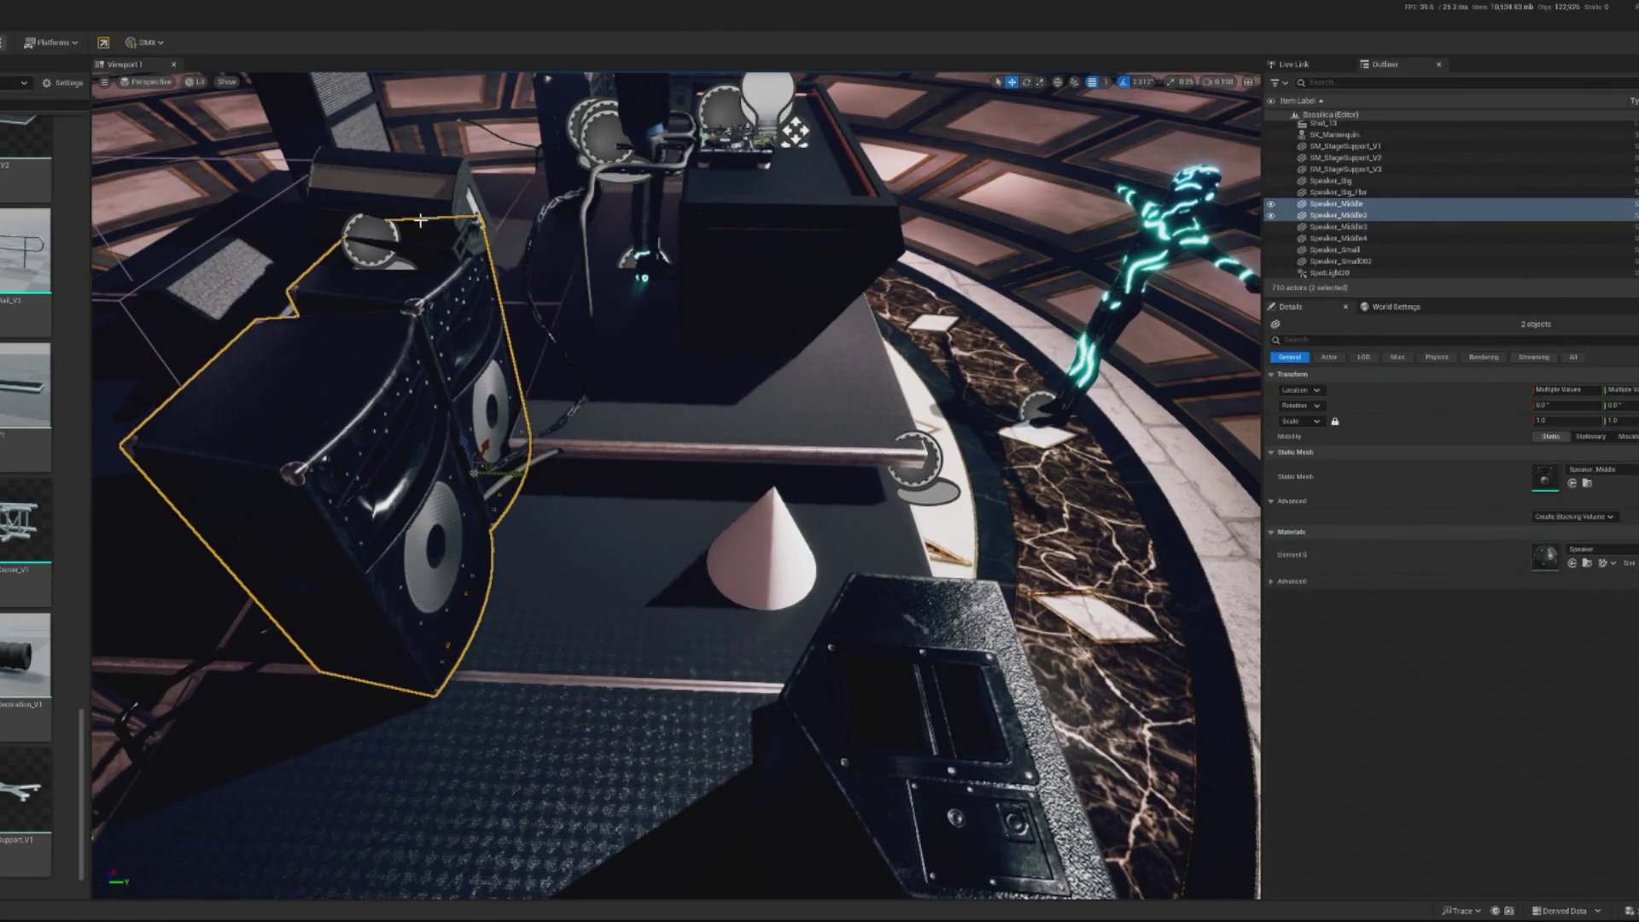
pyautogui.keyDown('ctrl'); pyautogui.click(421, 221); pyautogui.keyUp('ctrl')
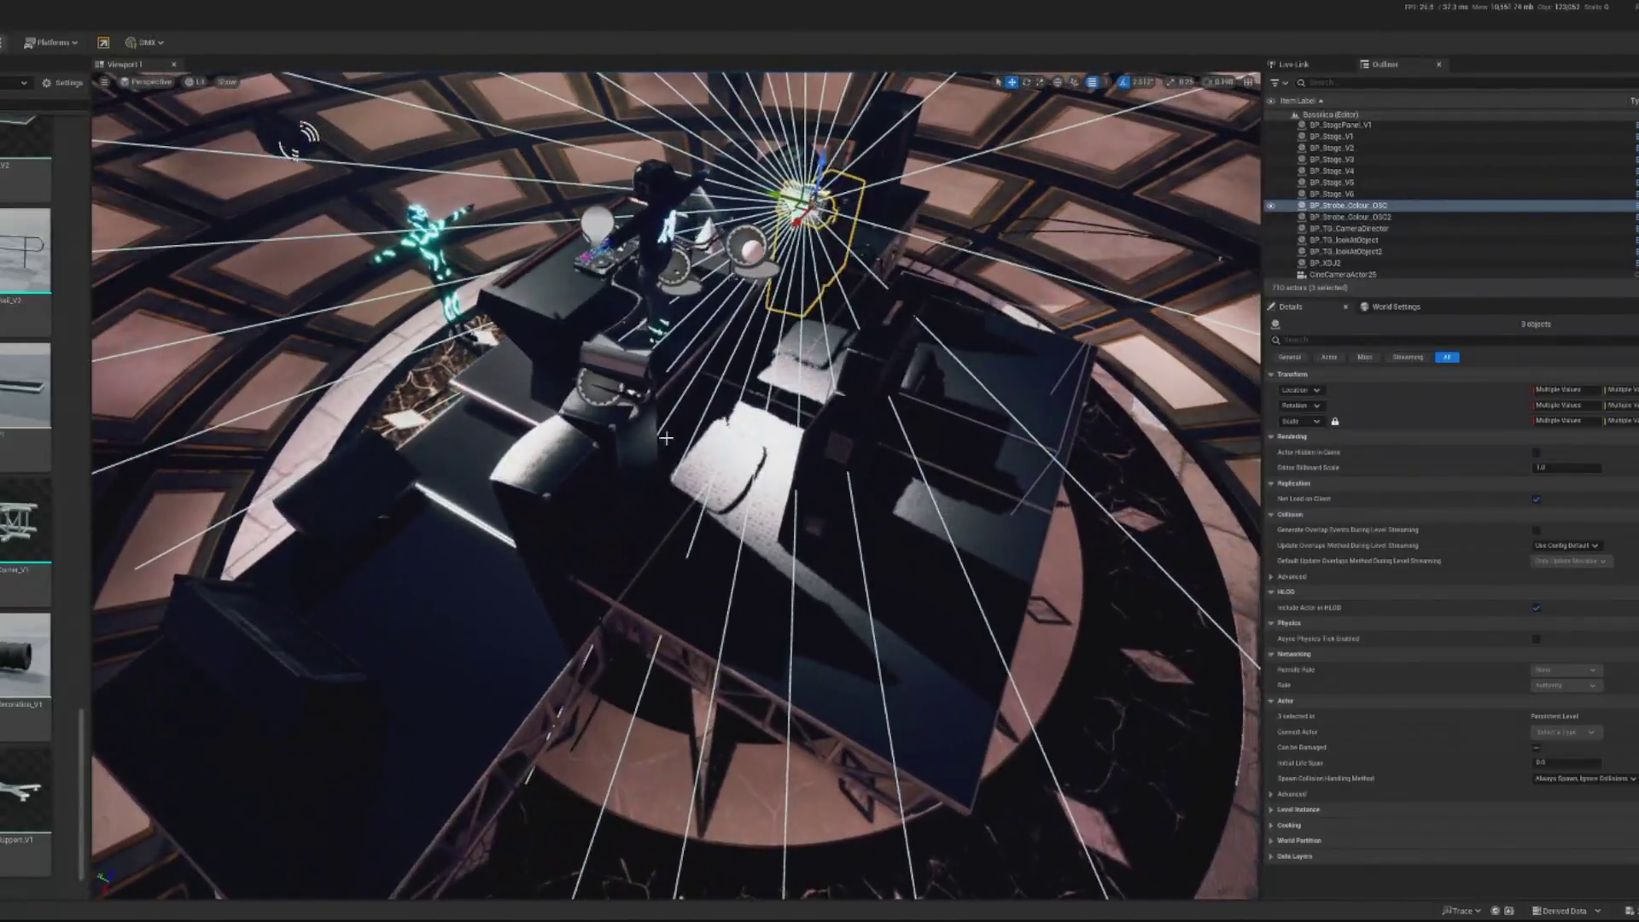
pyautogui.click(594, 479)
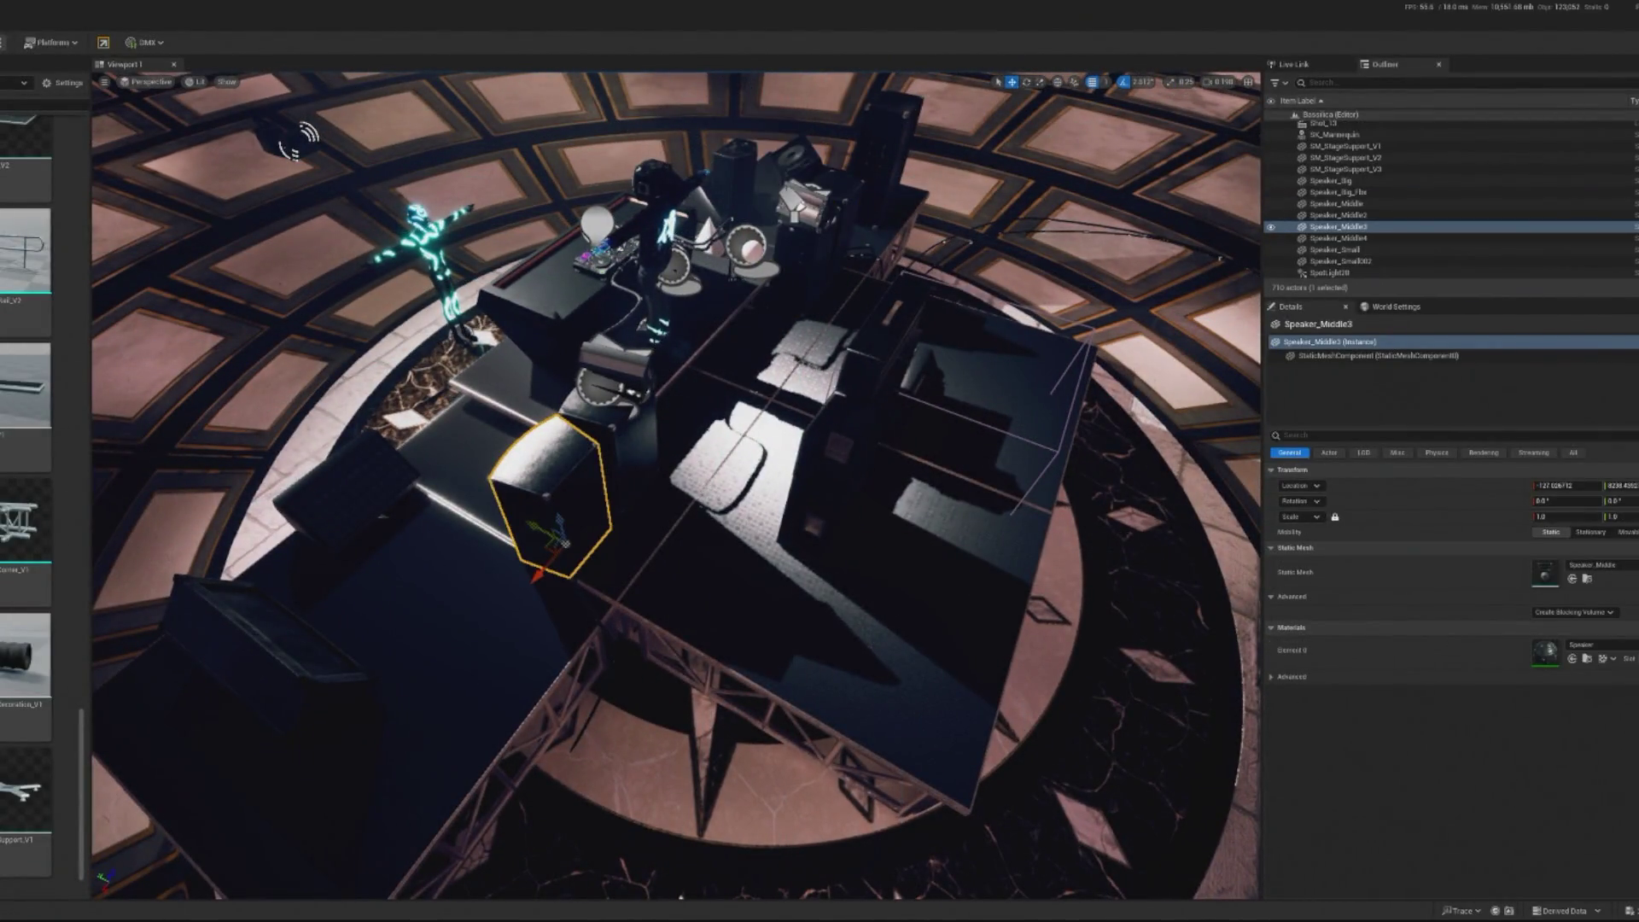
pyautogui.click(1336, 203)
pyautogui.click(1620, 485)
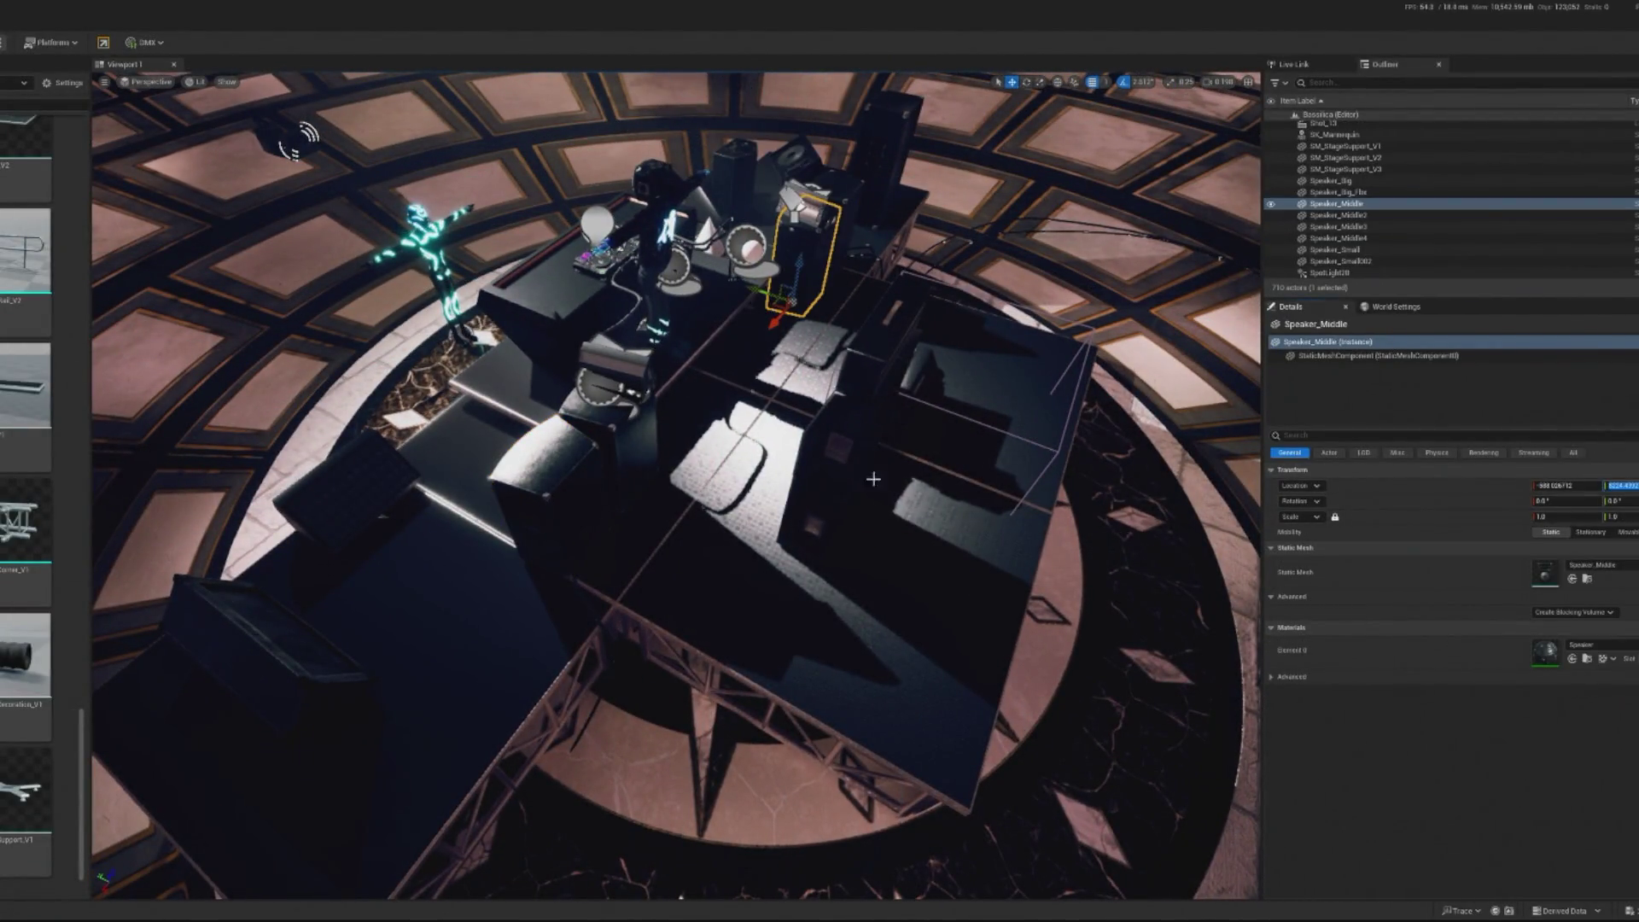
pyautogui.hotkey('ctrl', 'z')
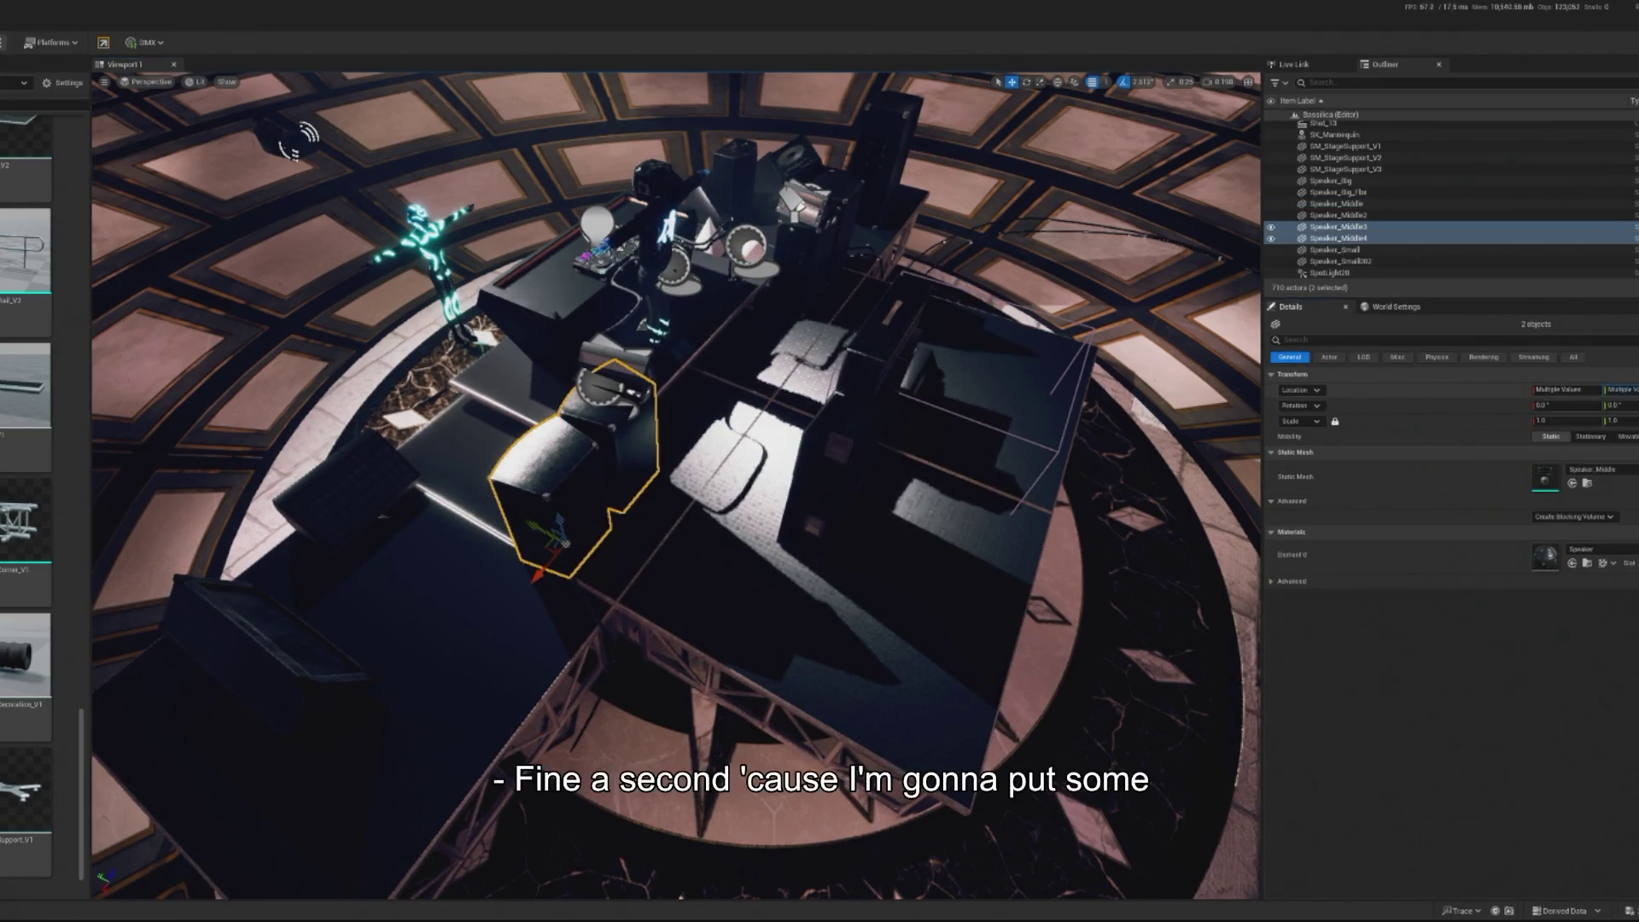
pyautogui.click(601, 386)
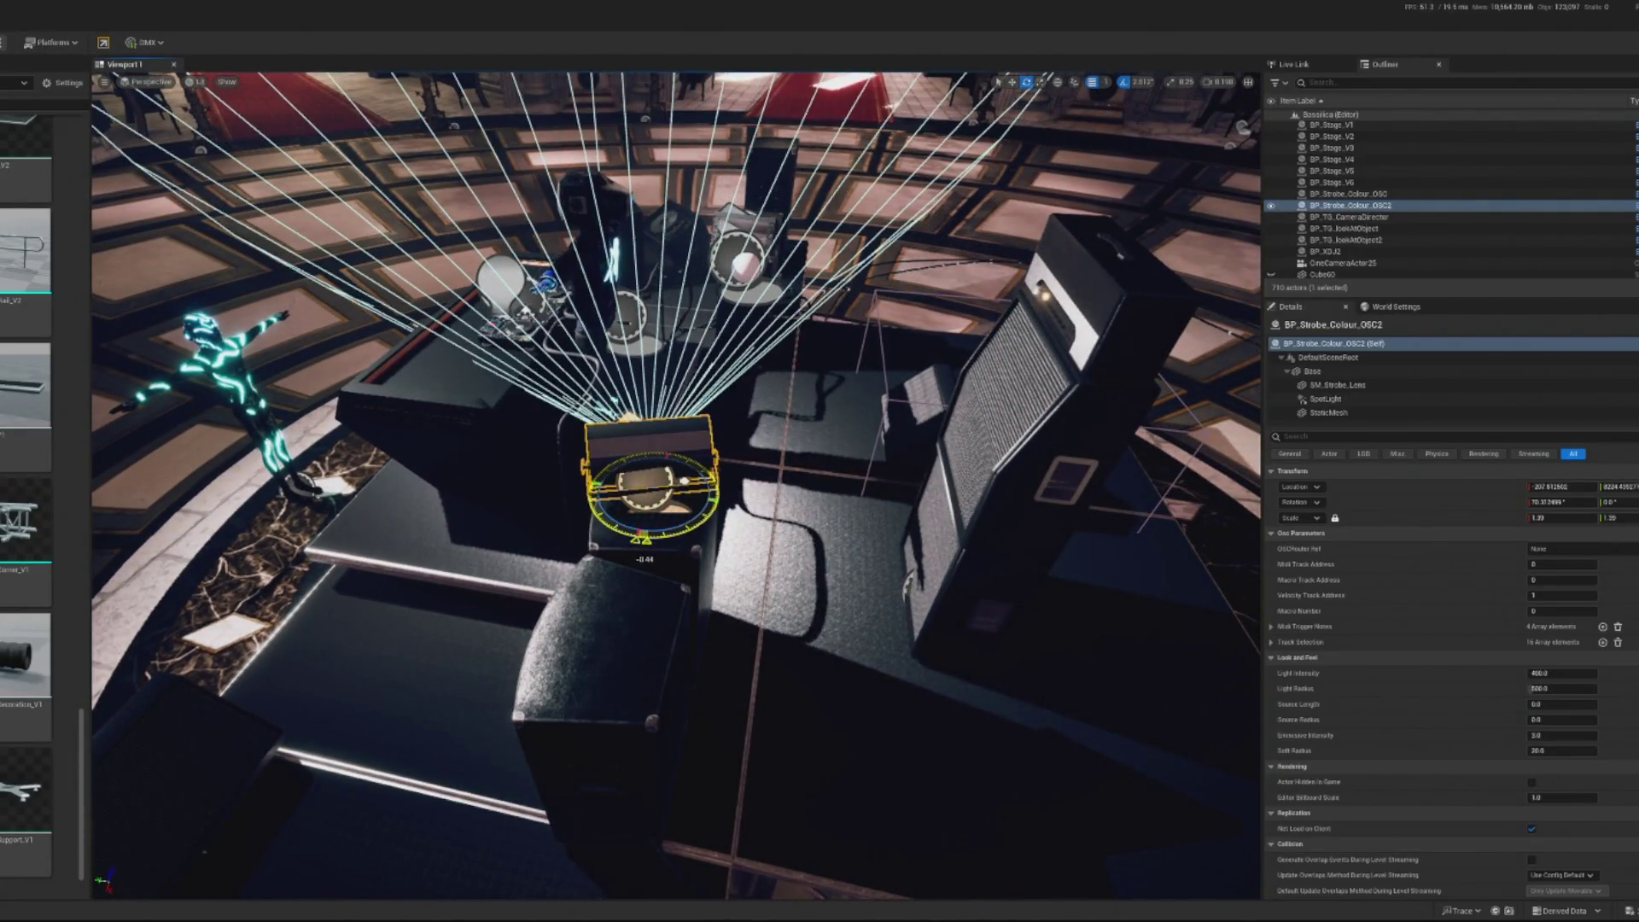
# Slide SM_StageSupport_V1 left along X to close the gap under the stage platform
pyautogui.click(742, 260)
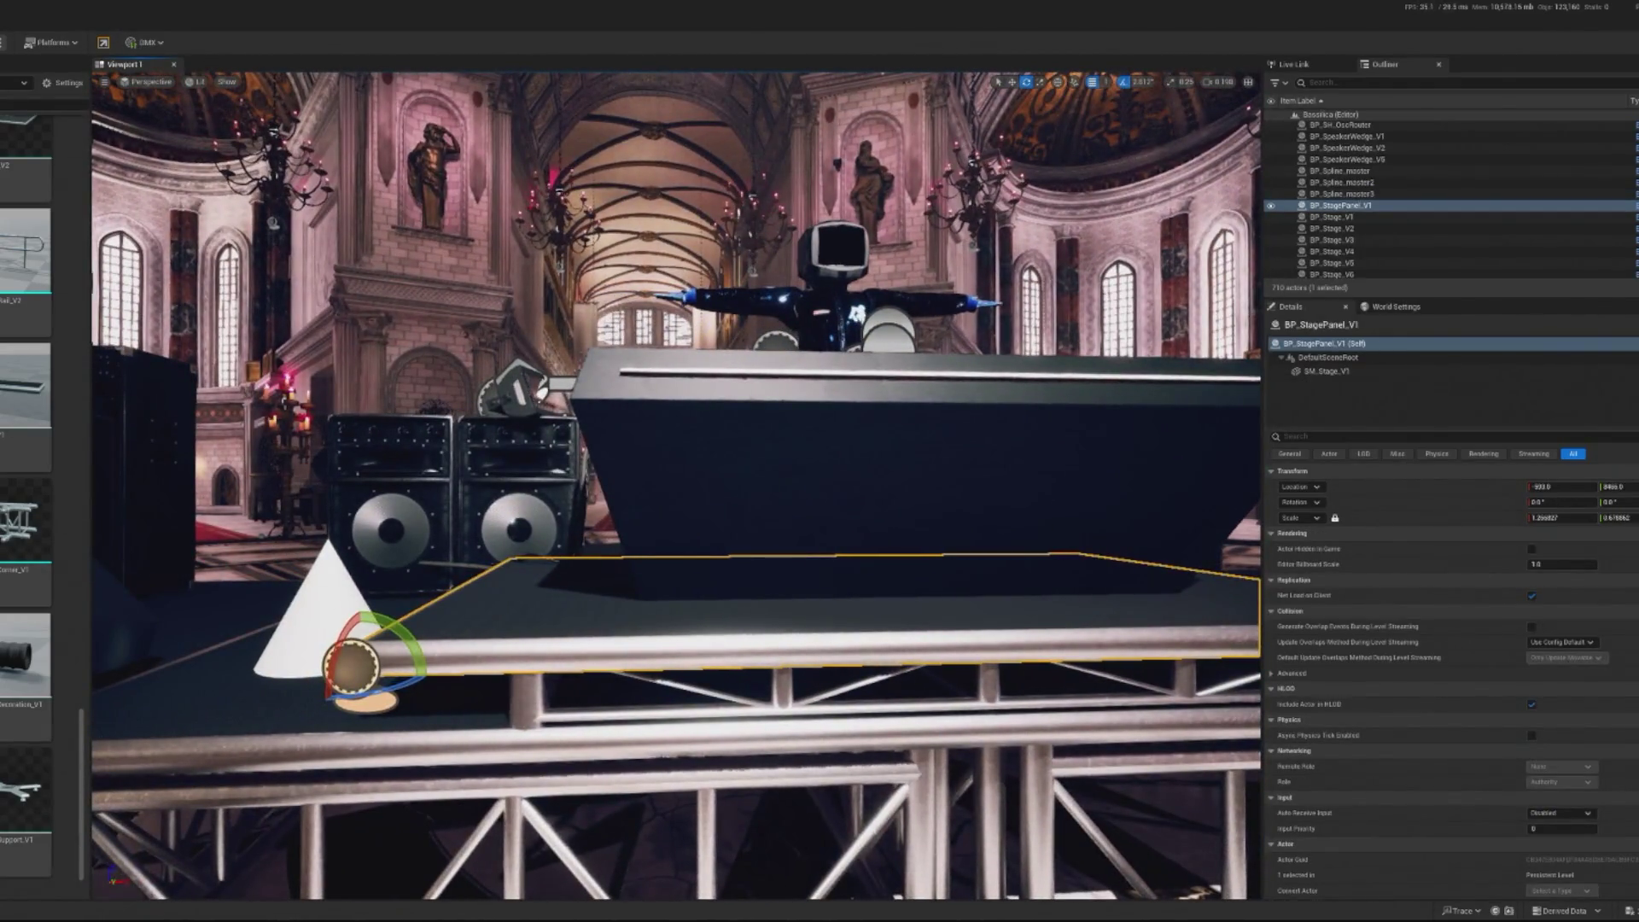
pyautogui.click(888, 683)
pyautogui.moveTo(498, 734); pyautogui.dragTo(461, 735)
pyautogui.press('e')
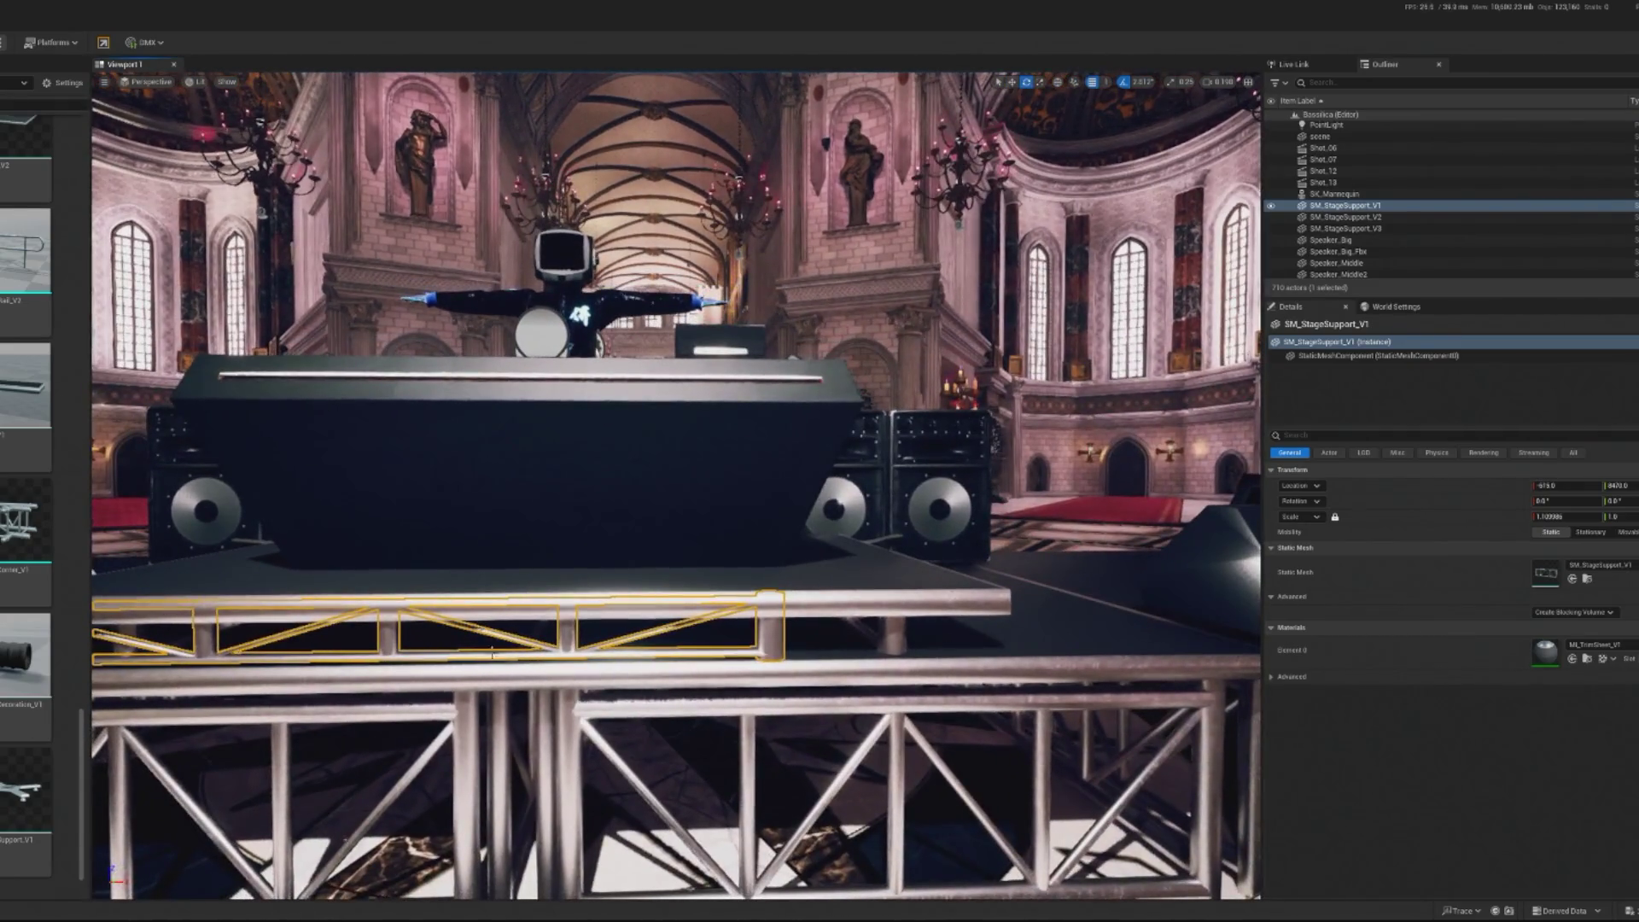
pyautogui.press('f')
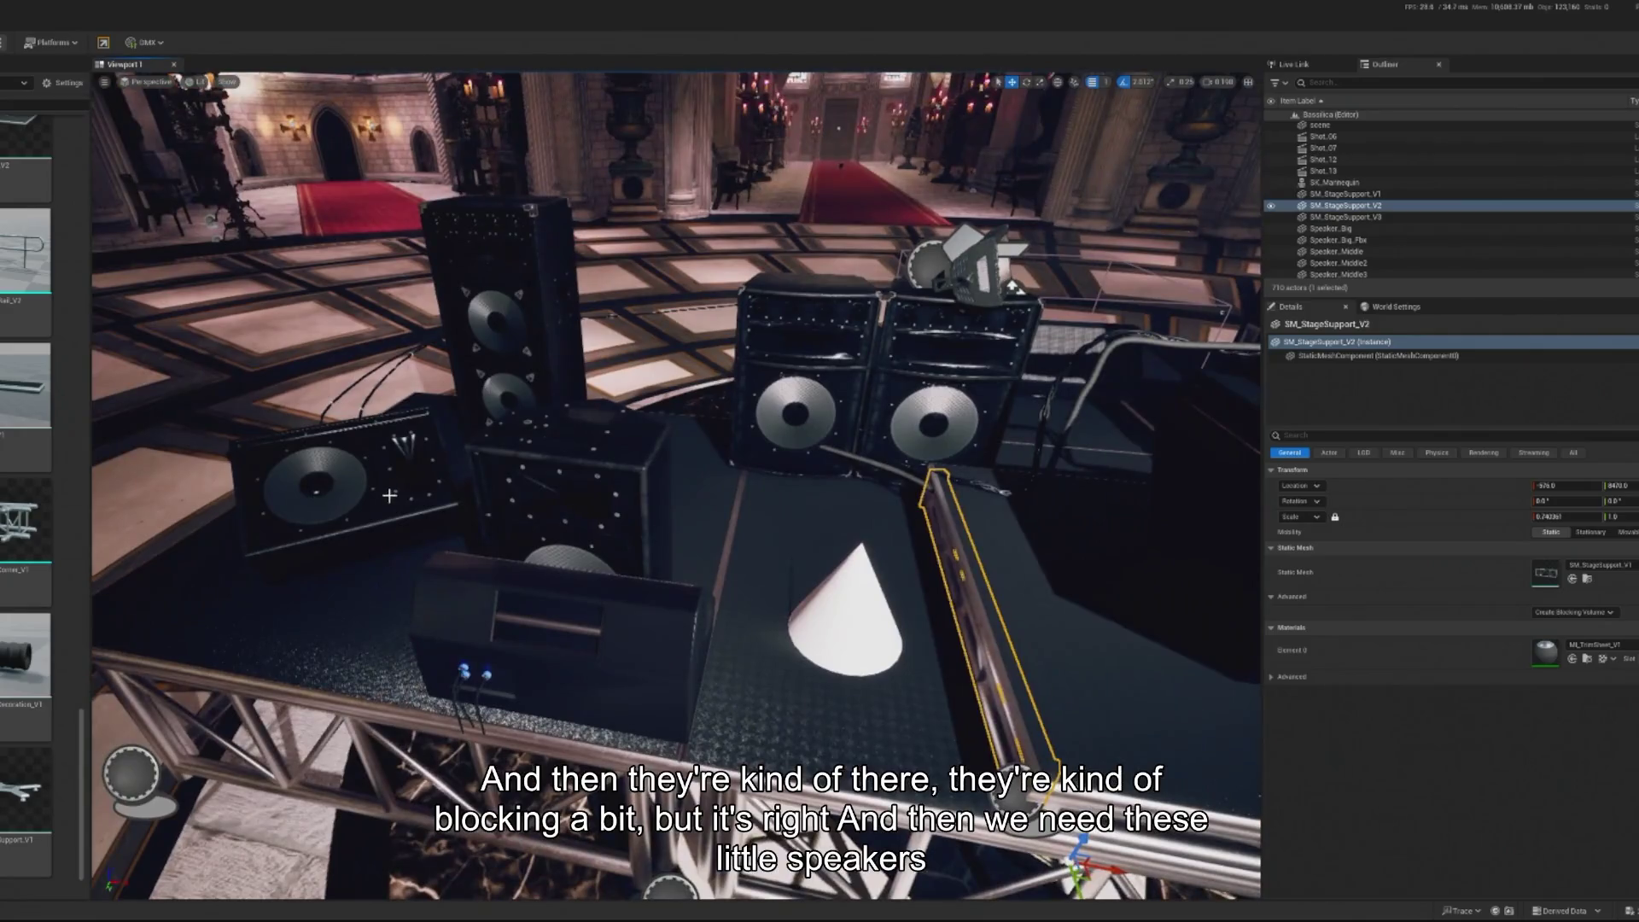
pyautogui.click(389, 496)
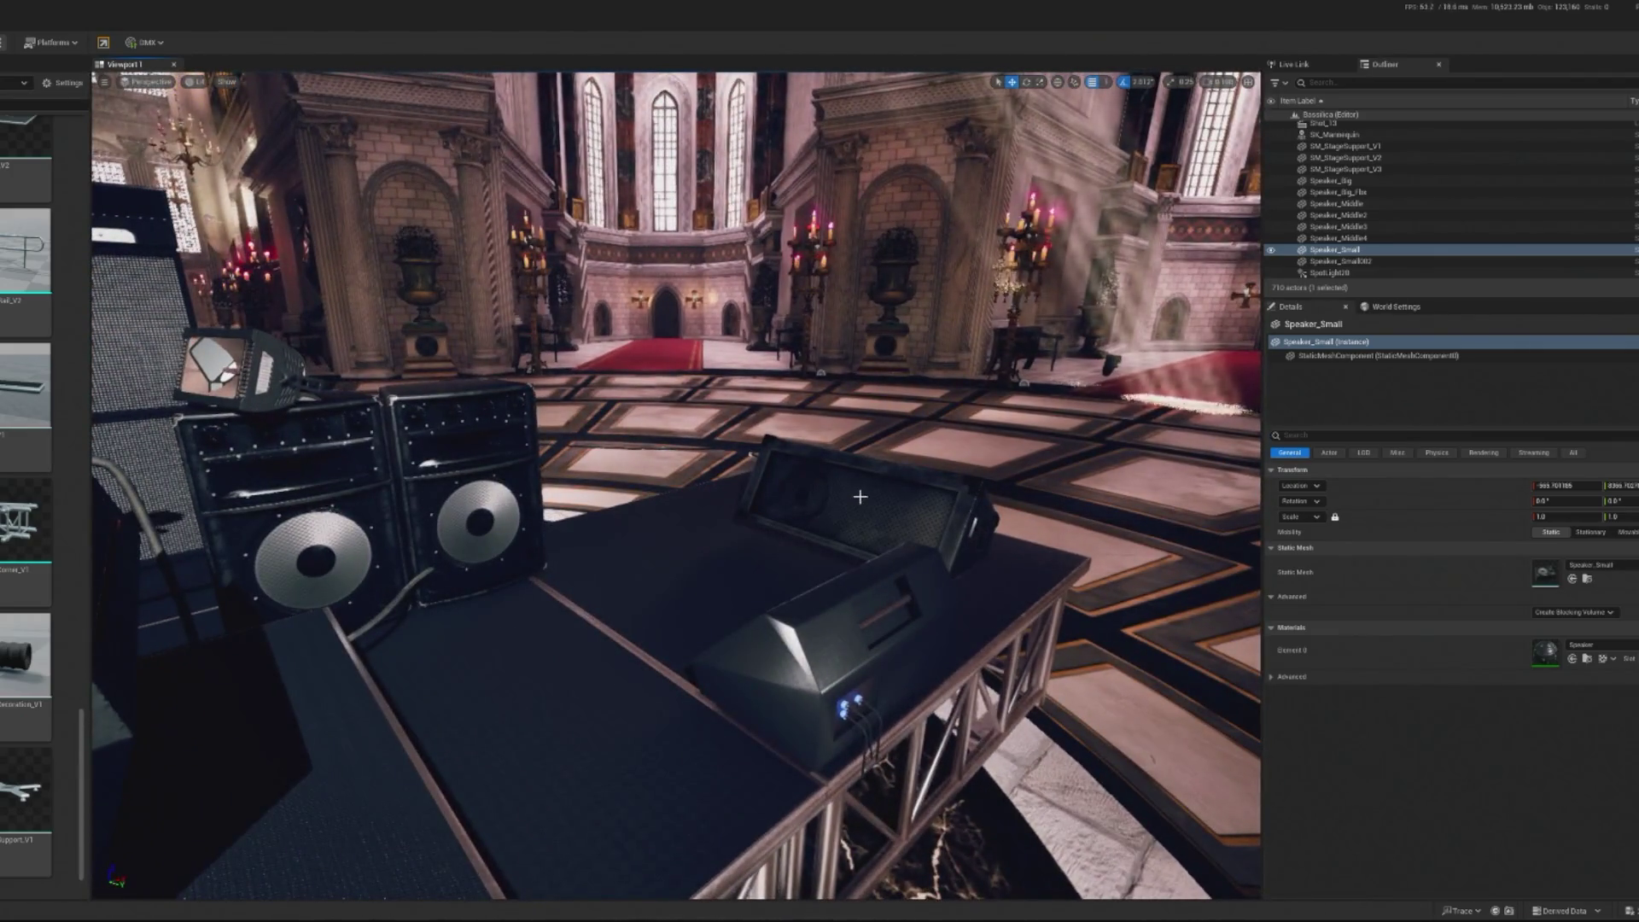
# Select the 'scene' floor monitor beside the cone and rotate it
pyautogui.click(861, 507)
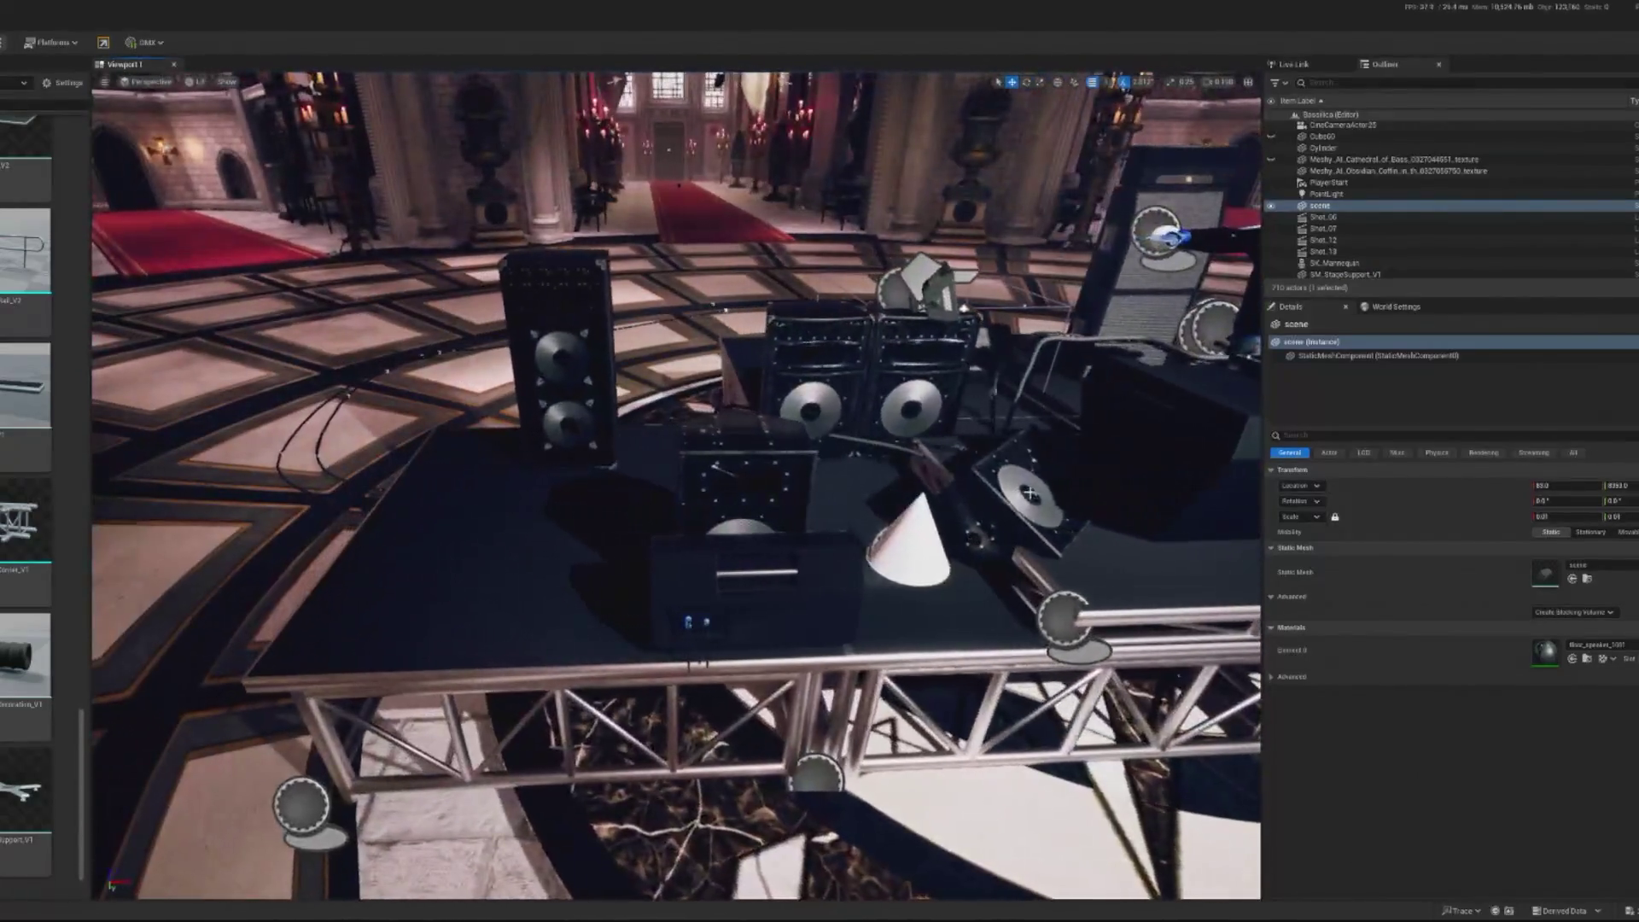
pyautogui.click(1034, 497)
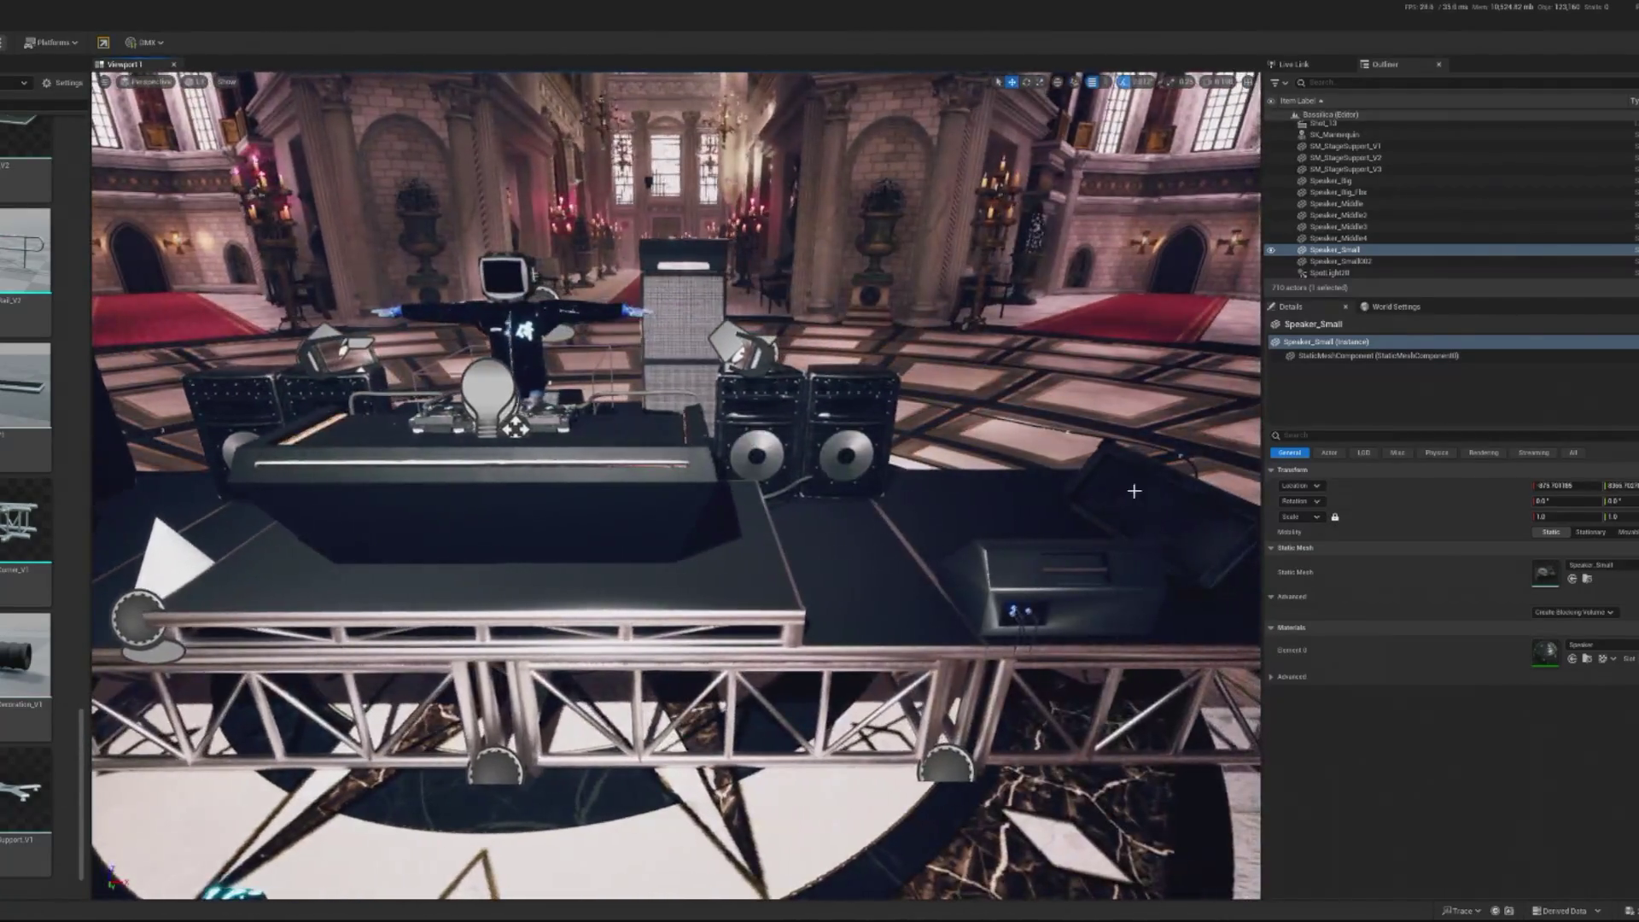
pyautogui.click(1134, 491)
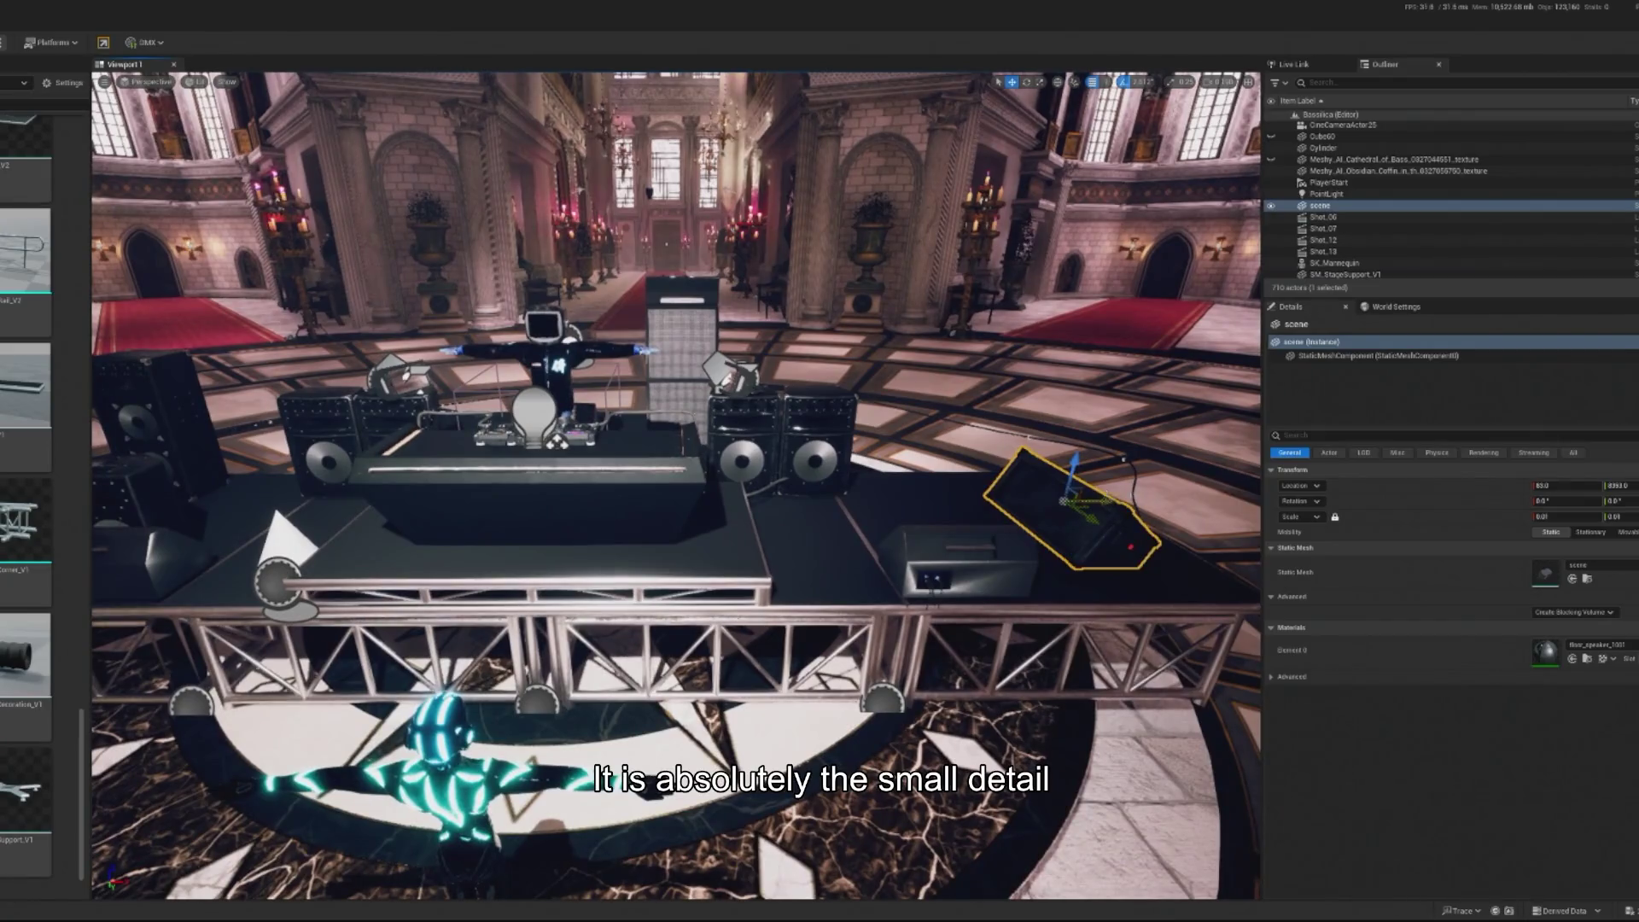
pyautogui.press('f')
pyautogui.press('e')
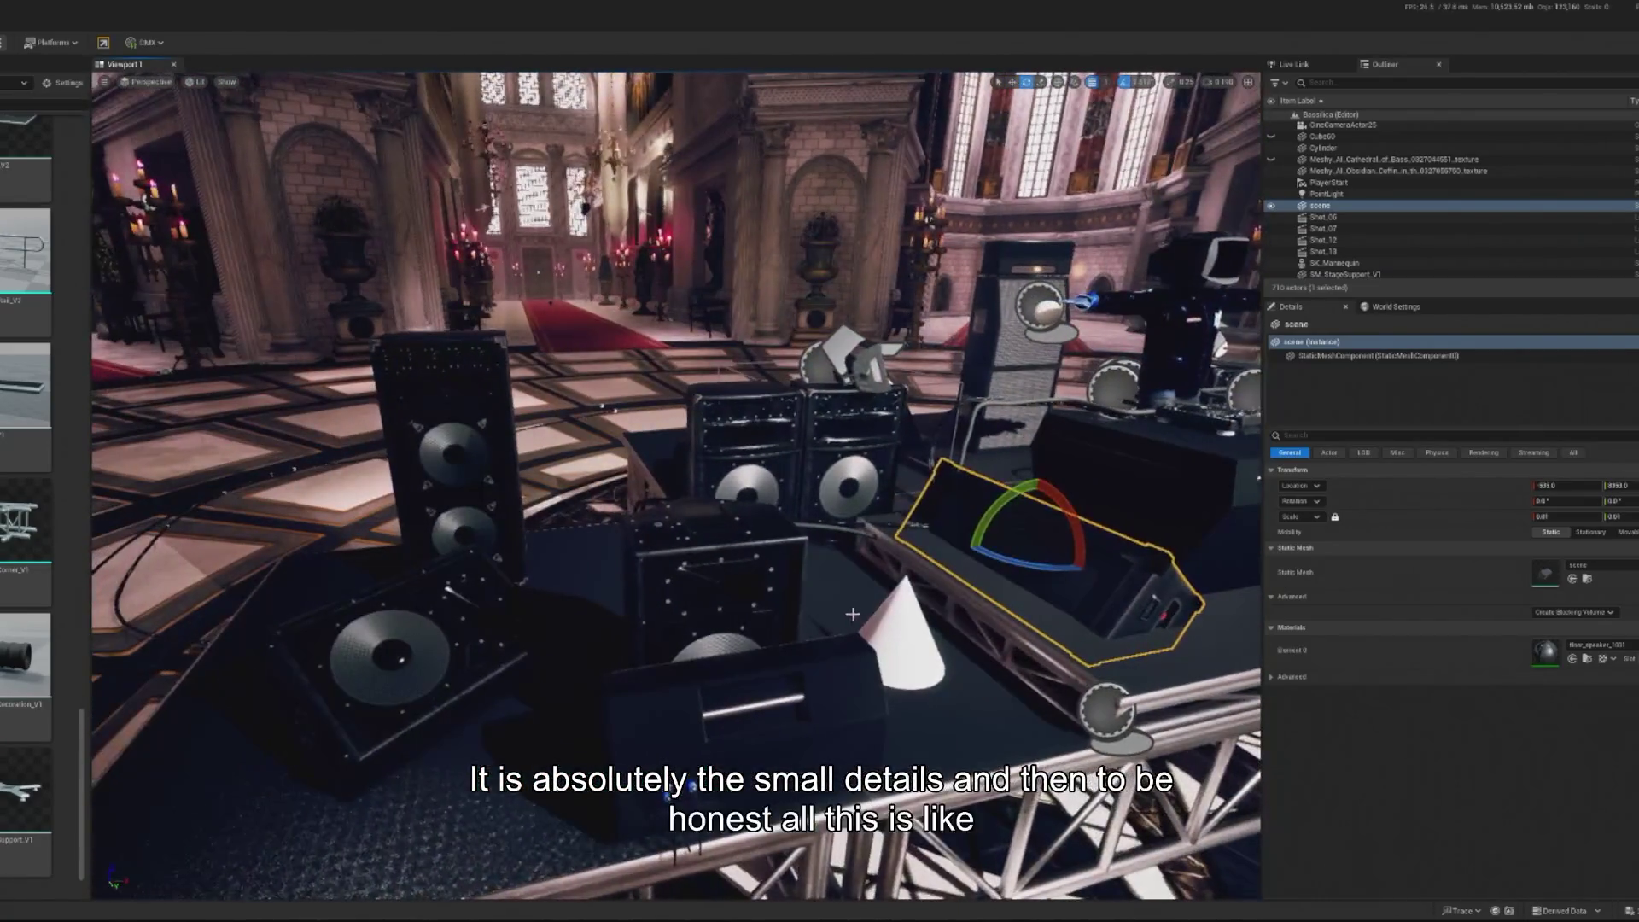
pyautogui.moveTo(1004, 562)
pyautogui.mouseDown()
pyautogui.moveTo(956, 556)
pyautogui.moveTo(999, 560)
pyautogui.mouseUp()
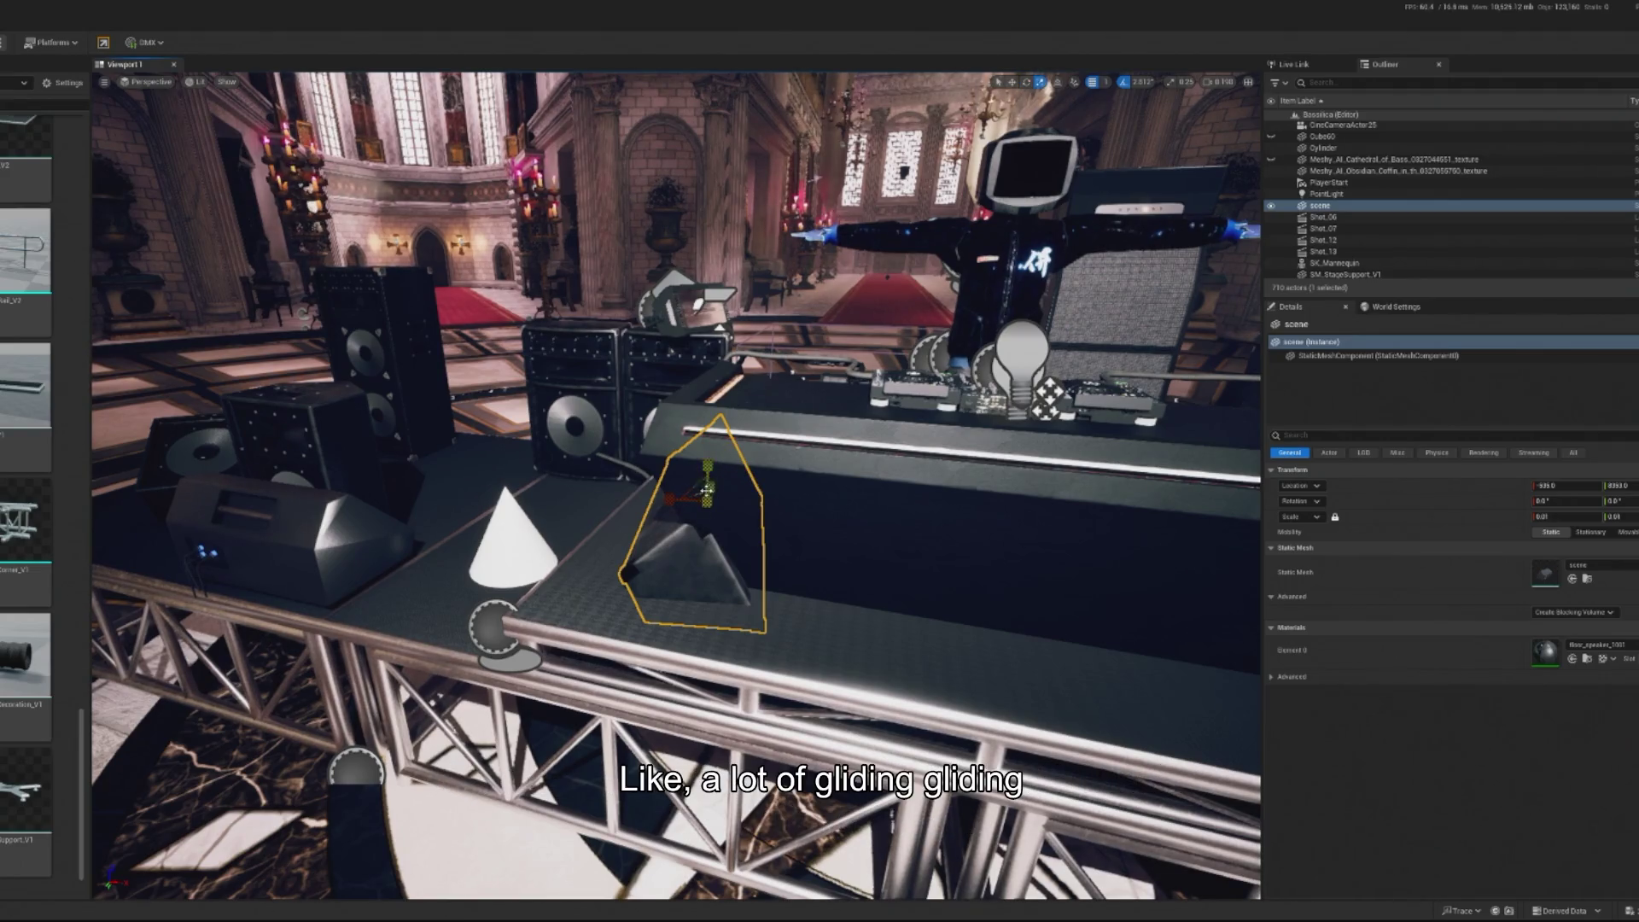
# Lock the monitor's scale axes and tilt it flatter
pyautogui.click(1334, 516)
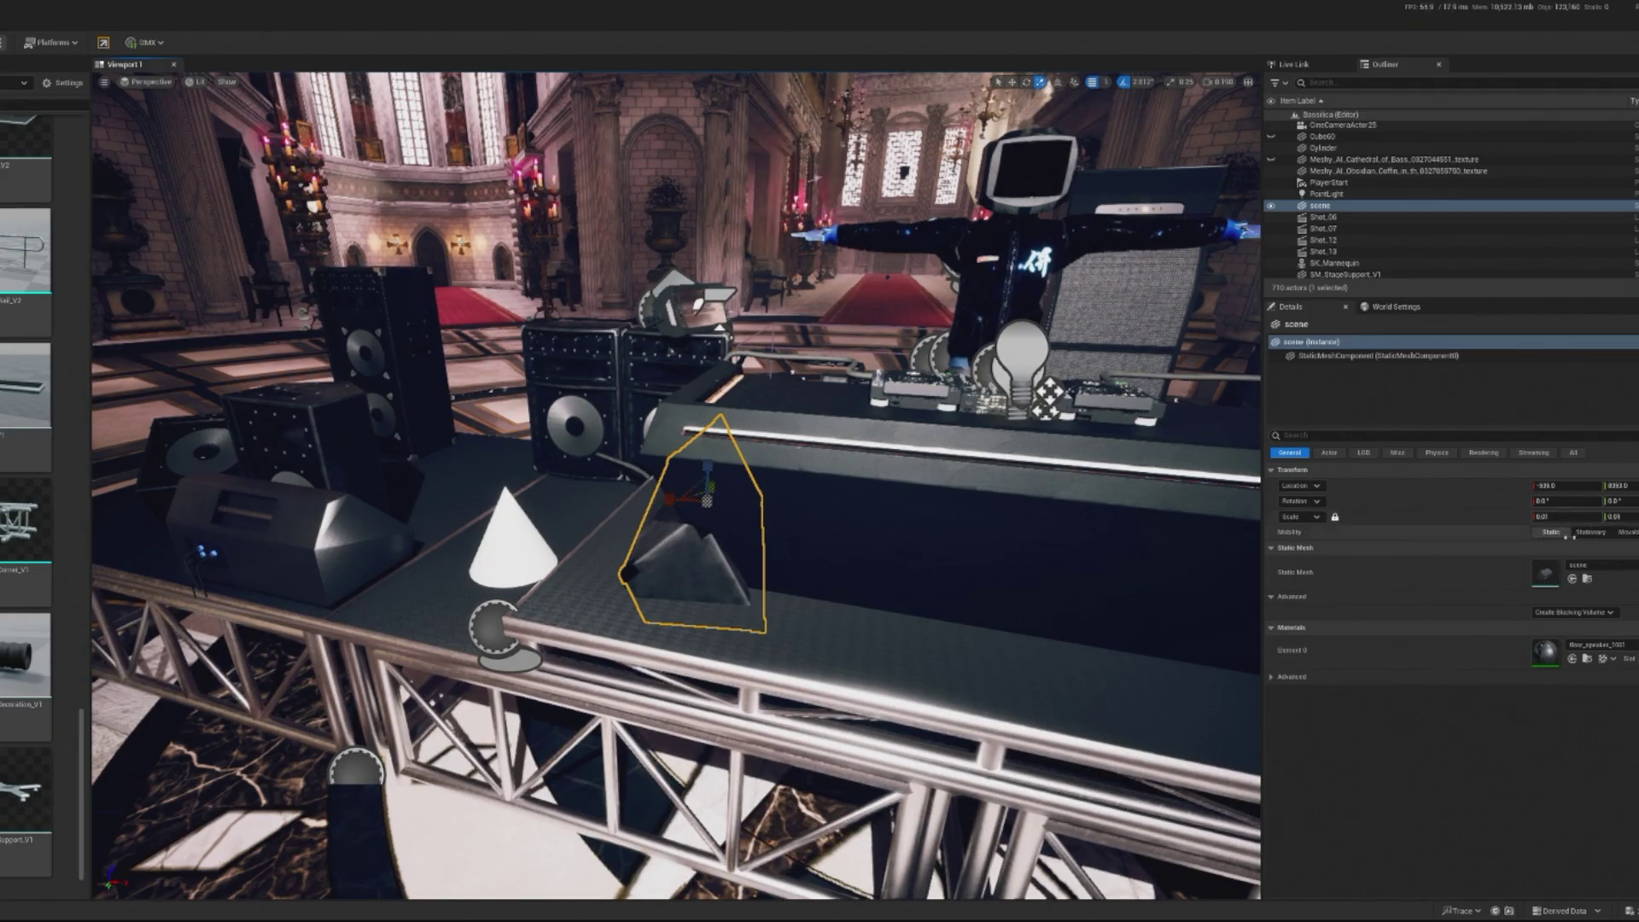
pyautogui.moveTo(1567, 517); pyautogui.dragTo(1549, 517)
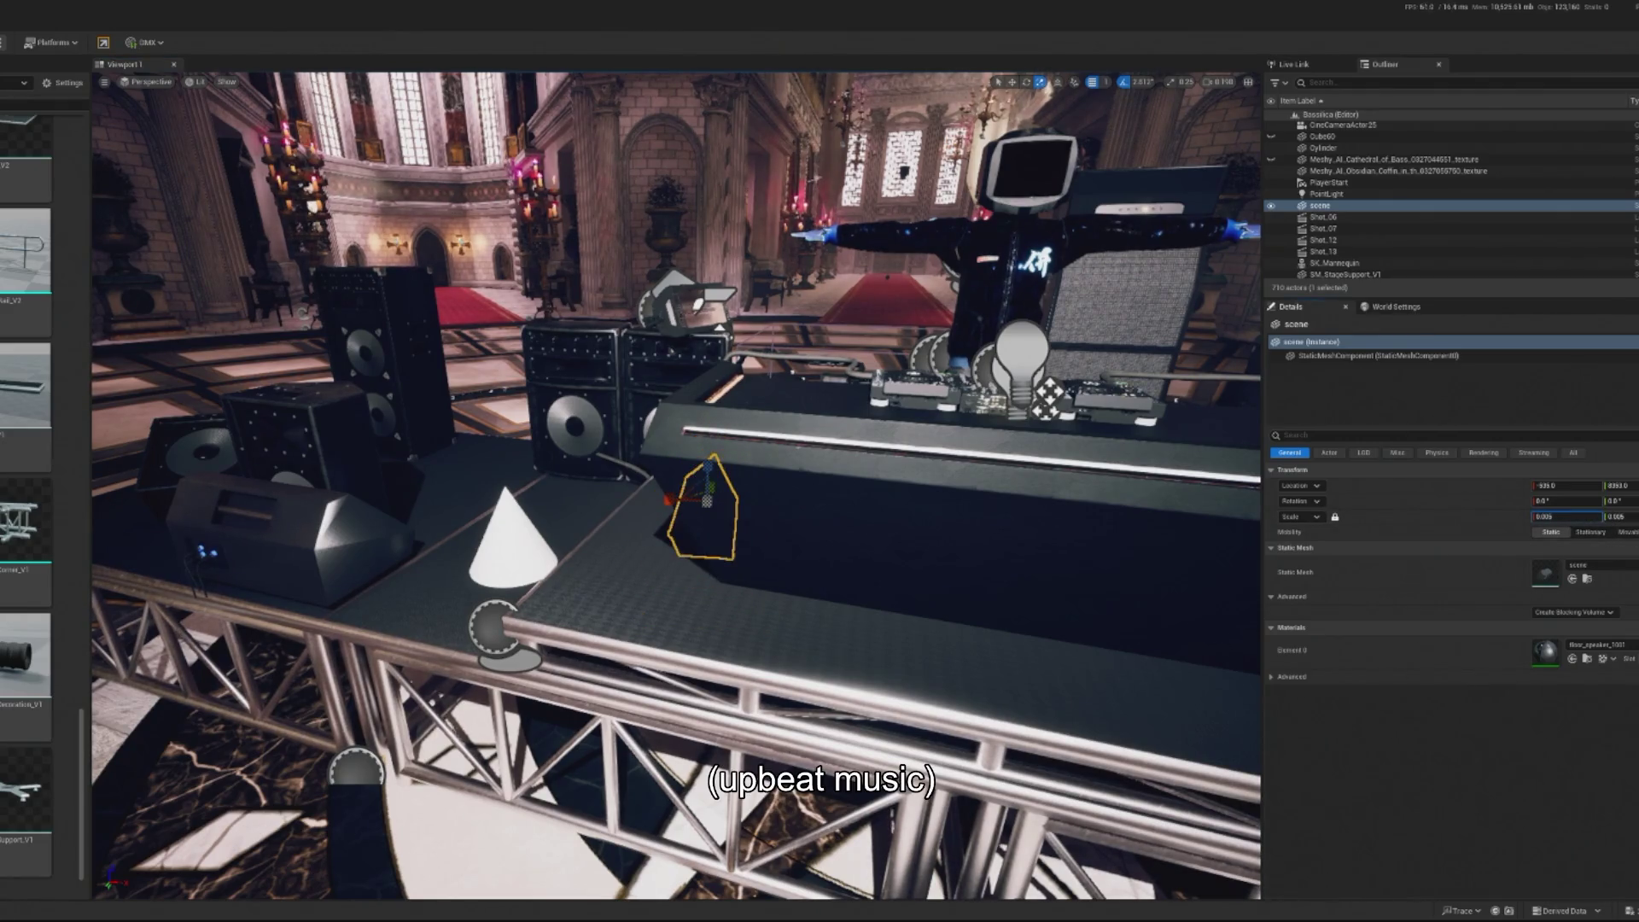
pyautogui.hotkey('ctrl', 'z')
pyautogui.press('w')
pyautogui.moveTo(687, 519)
pyautogui.mouseDown()
pyautogui.moveTo(758, 511)
pyautogui.moveTo(606, 674)
pyautogui.mouseUp()
pyautogui.press('e')
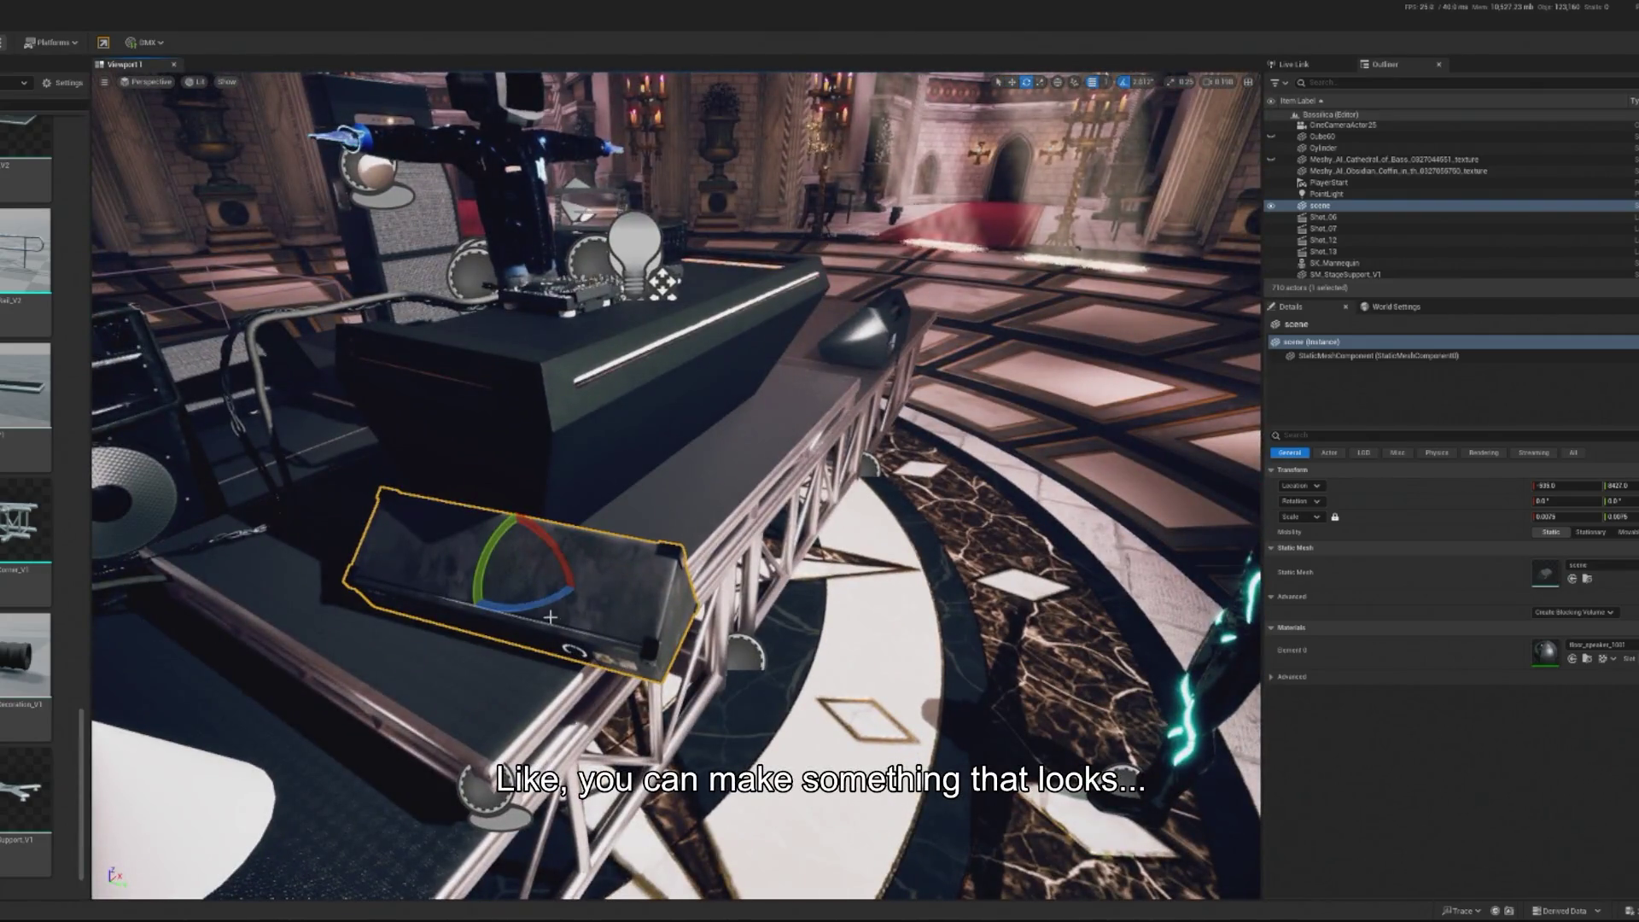
pyautogui.moveTo(547, 608); pyautogui.dragTo(565, 608)
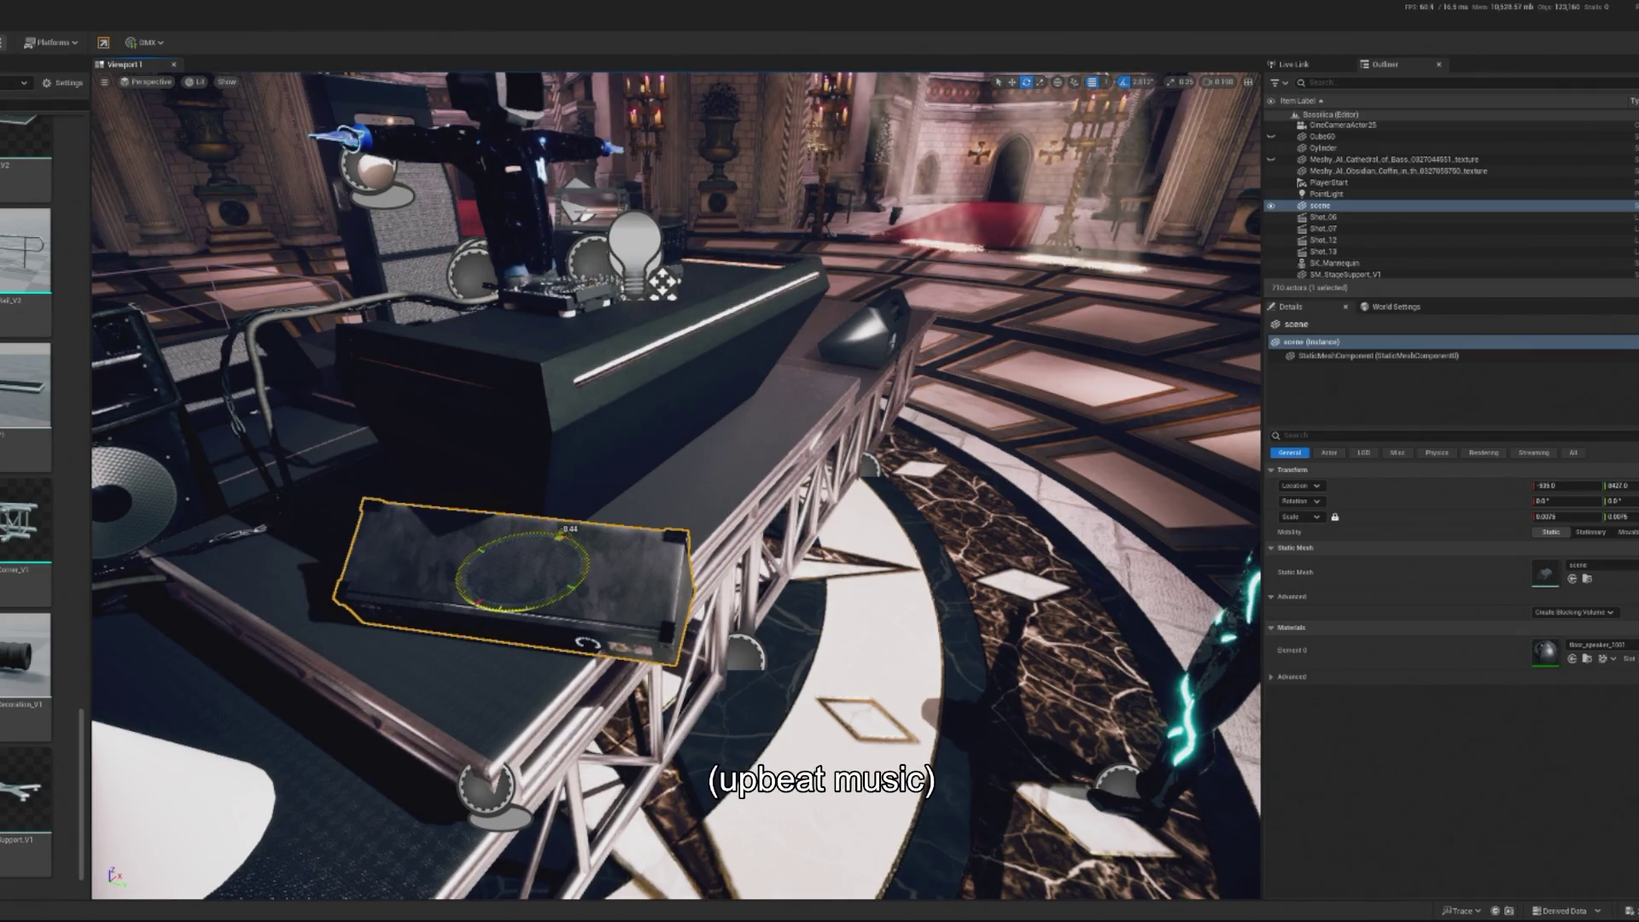
pyautogui.moveTo(561, 531)
pyautogui.mouseDown()
pyautogui.moveTo(554, 585)
pyautogui.moveTo(472, 590)
pyautogui.mouseUp()
pyautogui.press('w')
# Set the monitor's uniform scale to 0.005 and rotate it back slightly
pyautogui.doubleClick(1567, 517)
pyautogui.write('0.005')
pyautogui.press('Return')
pyautogui.write('0.0075')
pyautogui.press('Return')
pyautogui.hotkey('ctrl', 'z')
pyautogui.moveTo(639, 565)
pyautogui.mouseDown()
pyautogui.moveTo(753, 561)
pyautogui.moveTo(705, 545)
pyautogui.mouseUp()
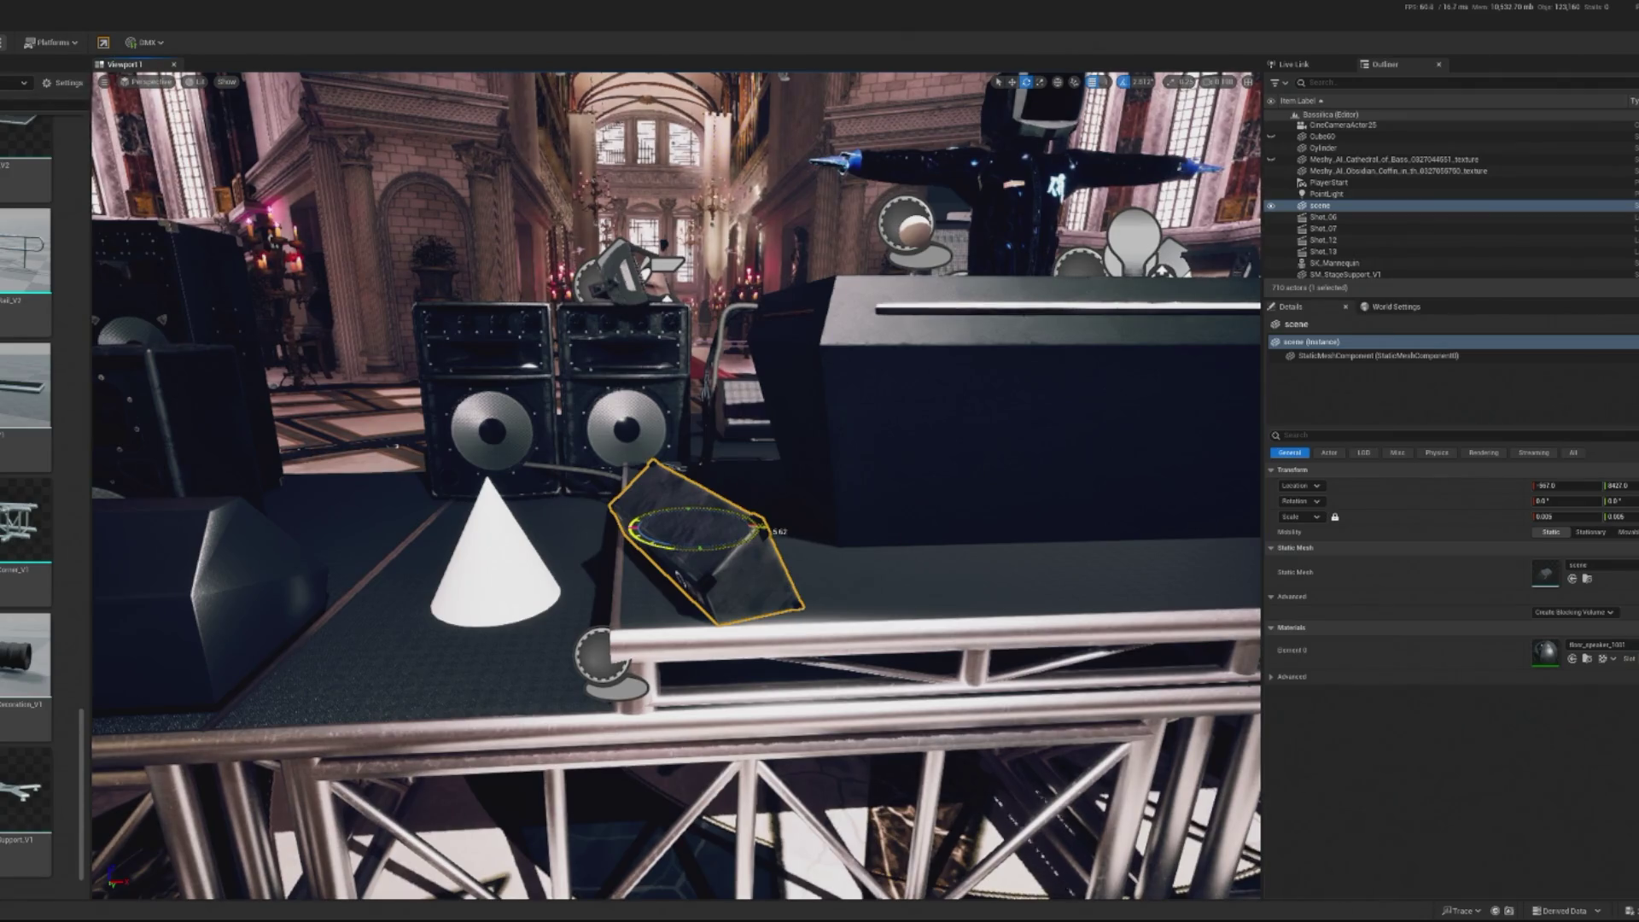
pyautogui.moveTo(706, 546); pyautogui.dragTo(696, 546)
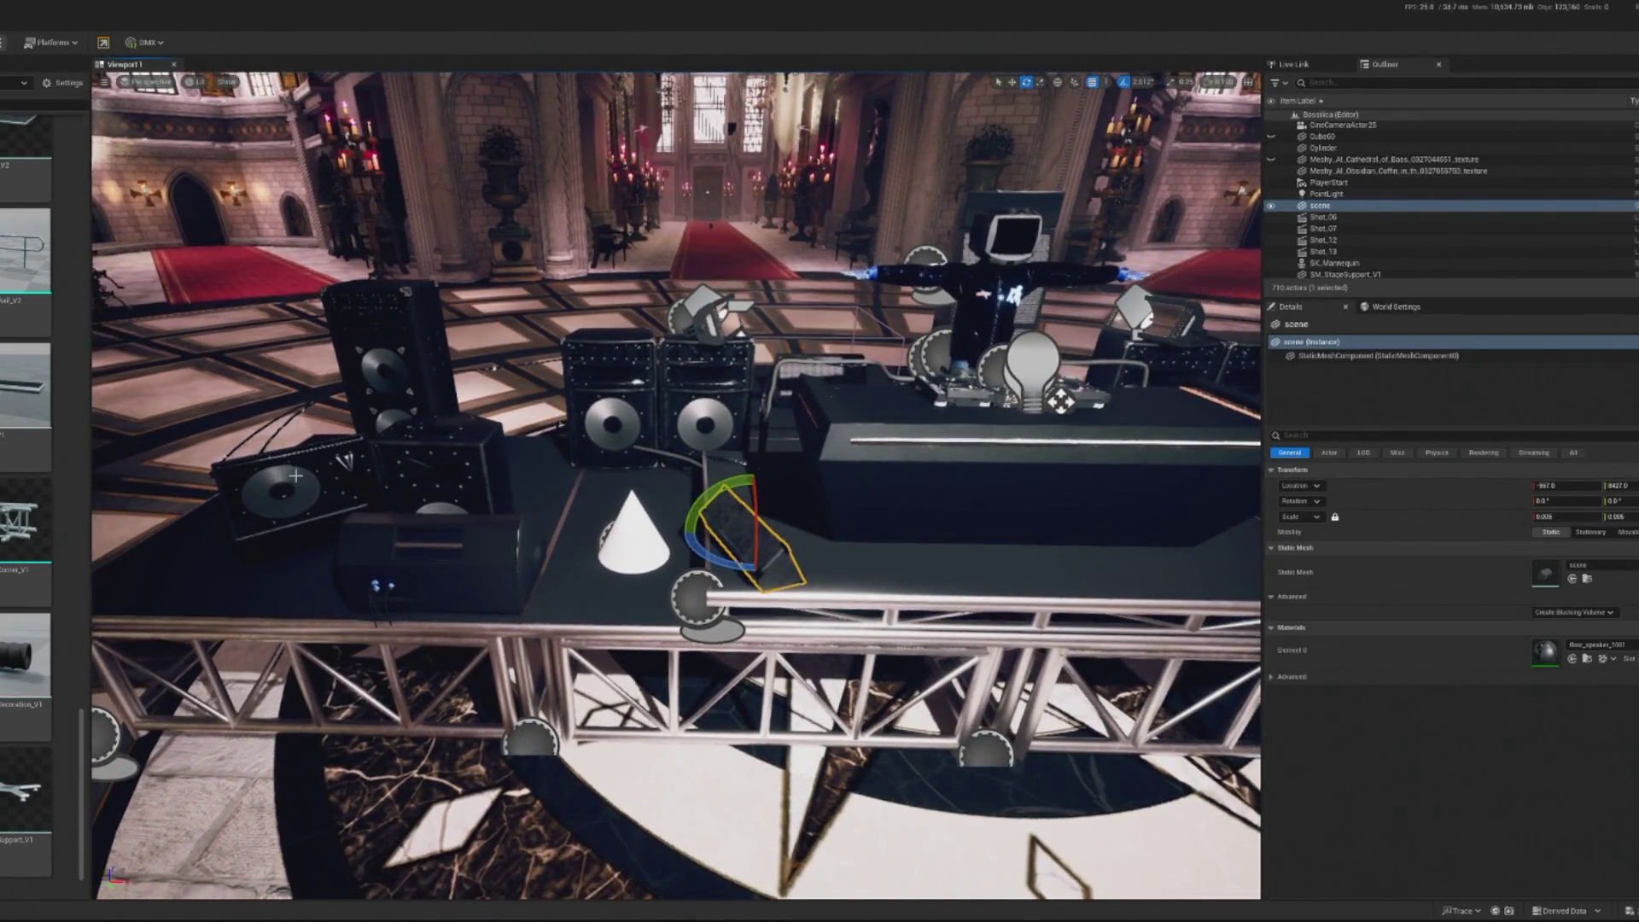
# Reselect the small floor monitor and delete it
pyautogui.click(303, 502)
pyautogui.click(789, 547)
pyautogui.press('Escape')
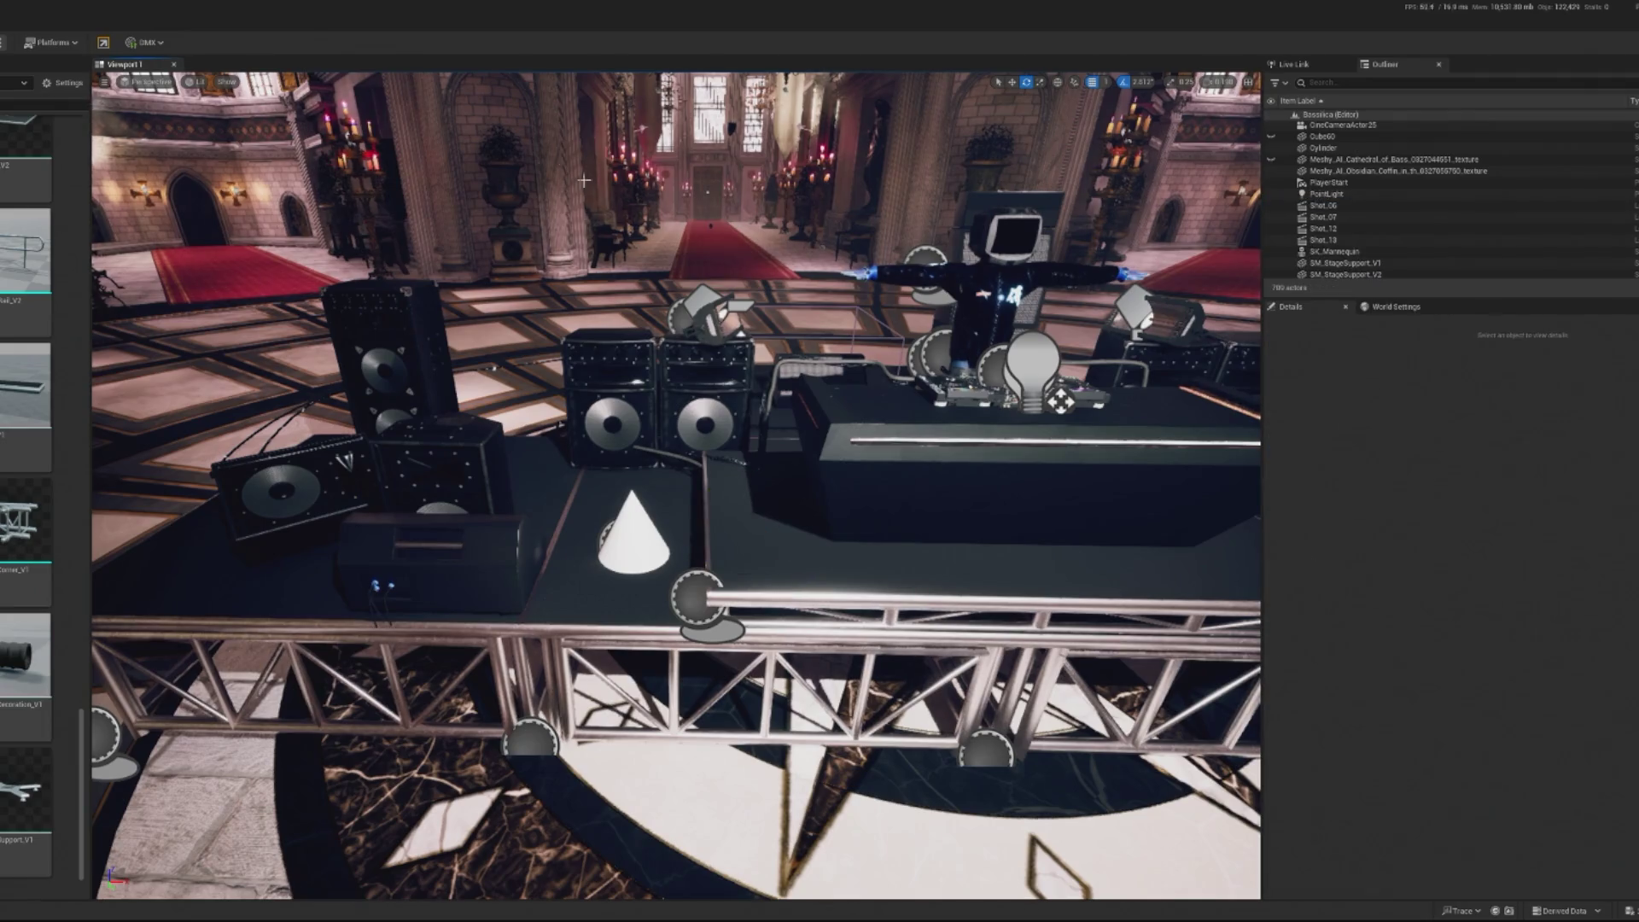
# Undo the deletion to bring back the floor monitor
pyautogui.click(329, 478)
pyautogui.hotkey('ctrl', 'z')
pyautogui.hotkey('ctrl', 'z')
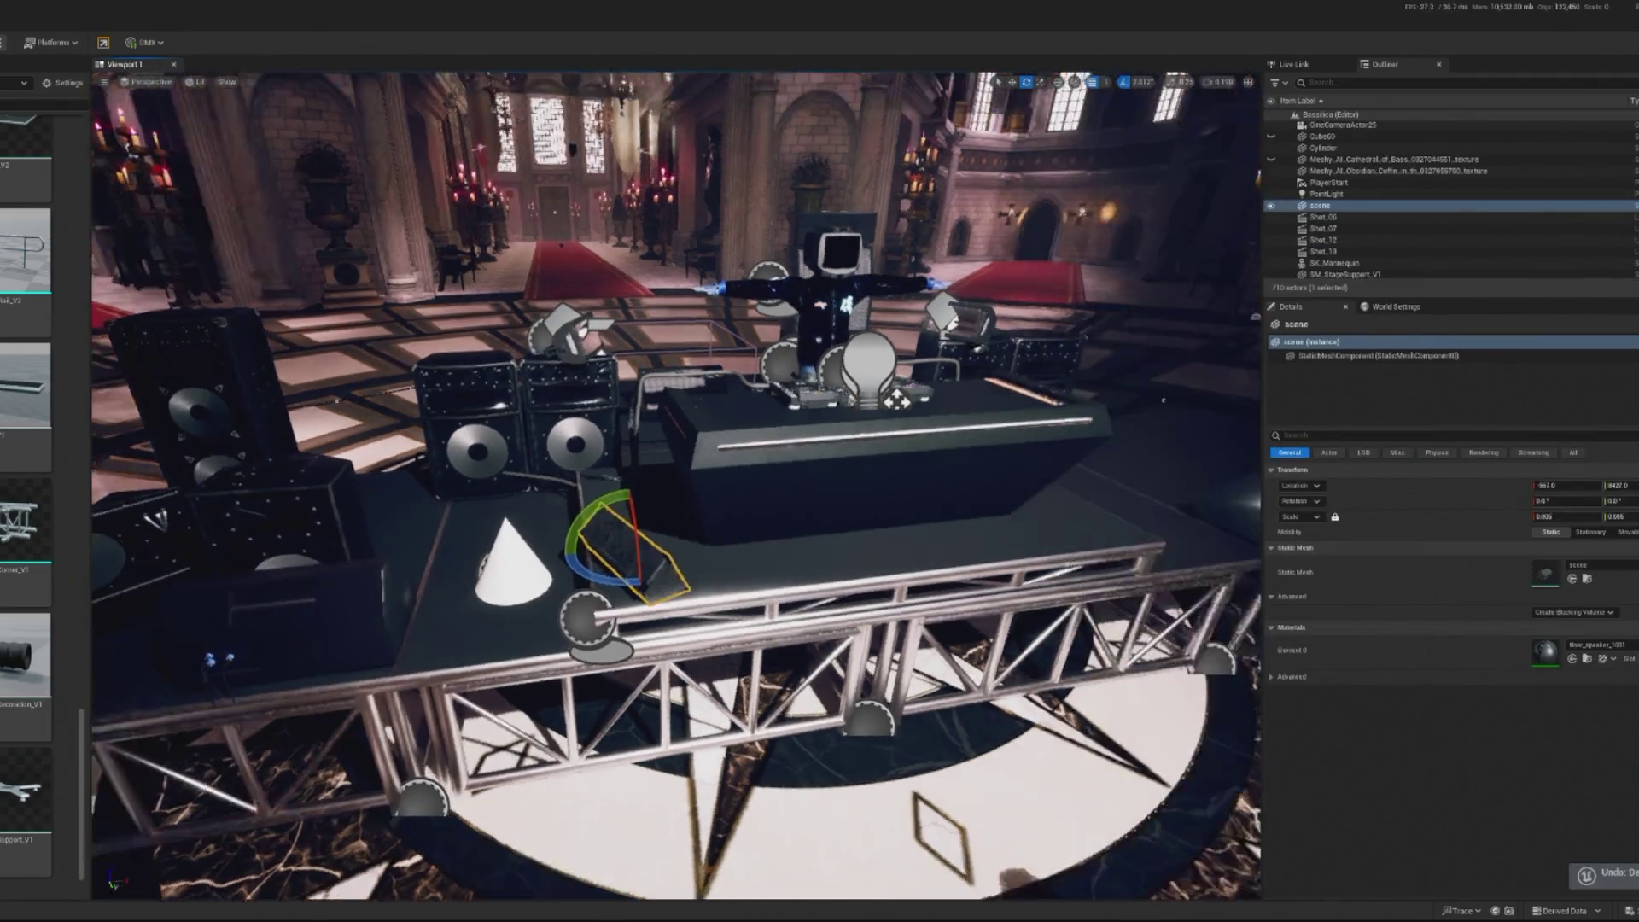
pyautogui.hotkey('ctrl', 'z')
pyautogui.moveTo(577, 583); pyautogui.dragTo(481, 453)
# Select Speaker_Small and move it right and back on the stage
pyautogui.click(491, 491)
pyautogui.click(471, 517)
pyautogui.click(465, 504)
pyautogui.click(560, 573)
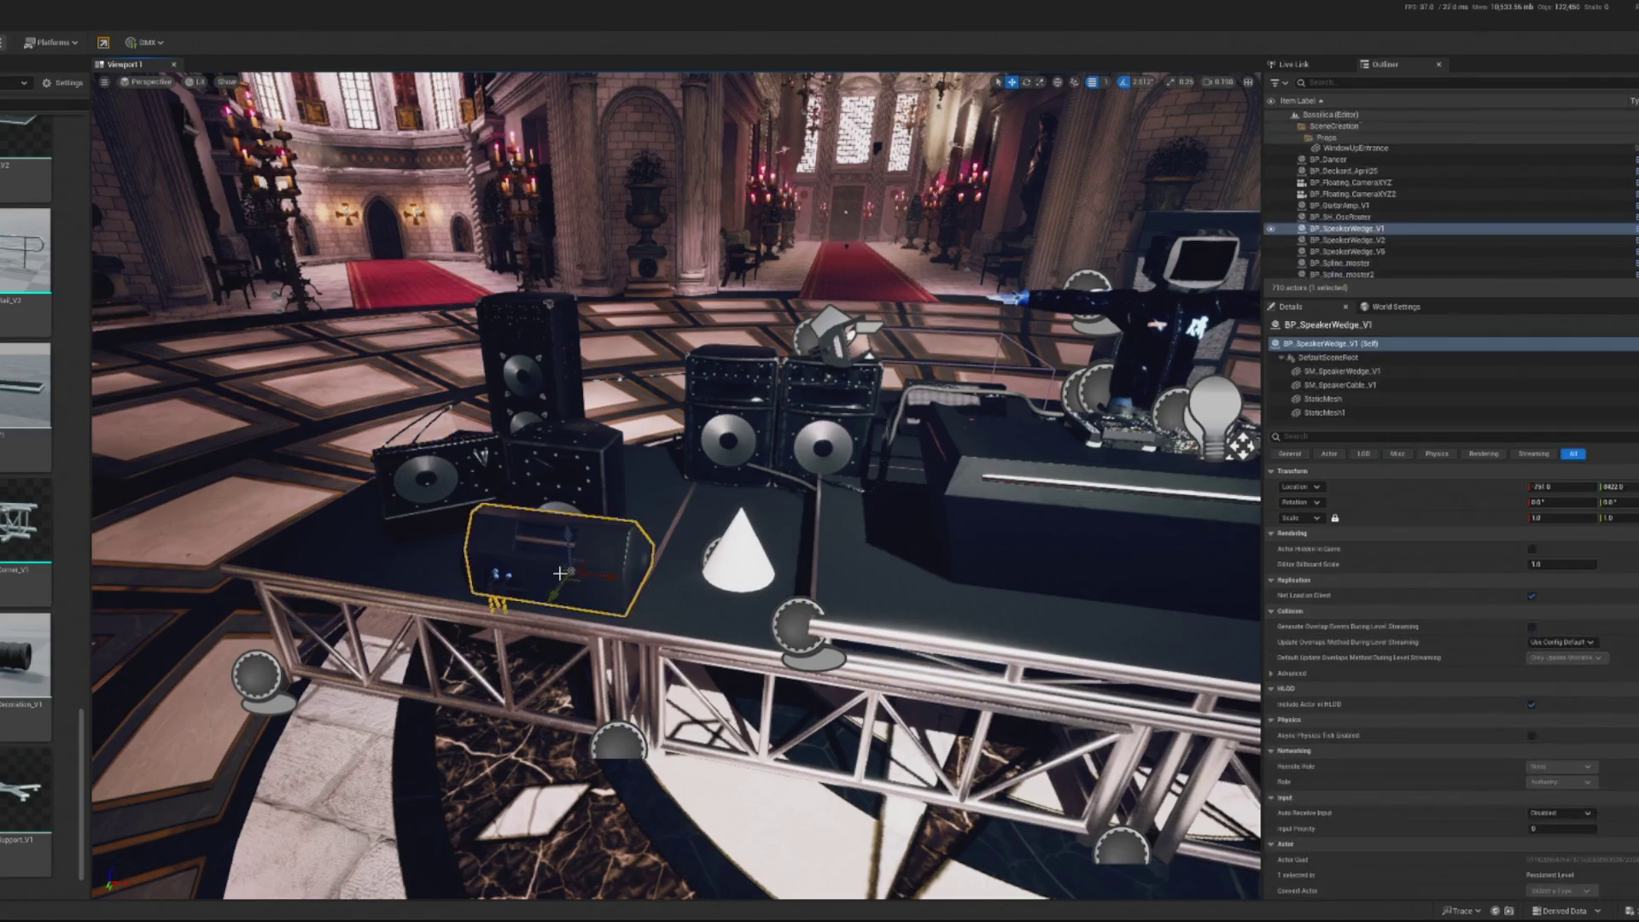
pyautogui.press('f')
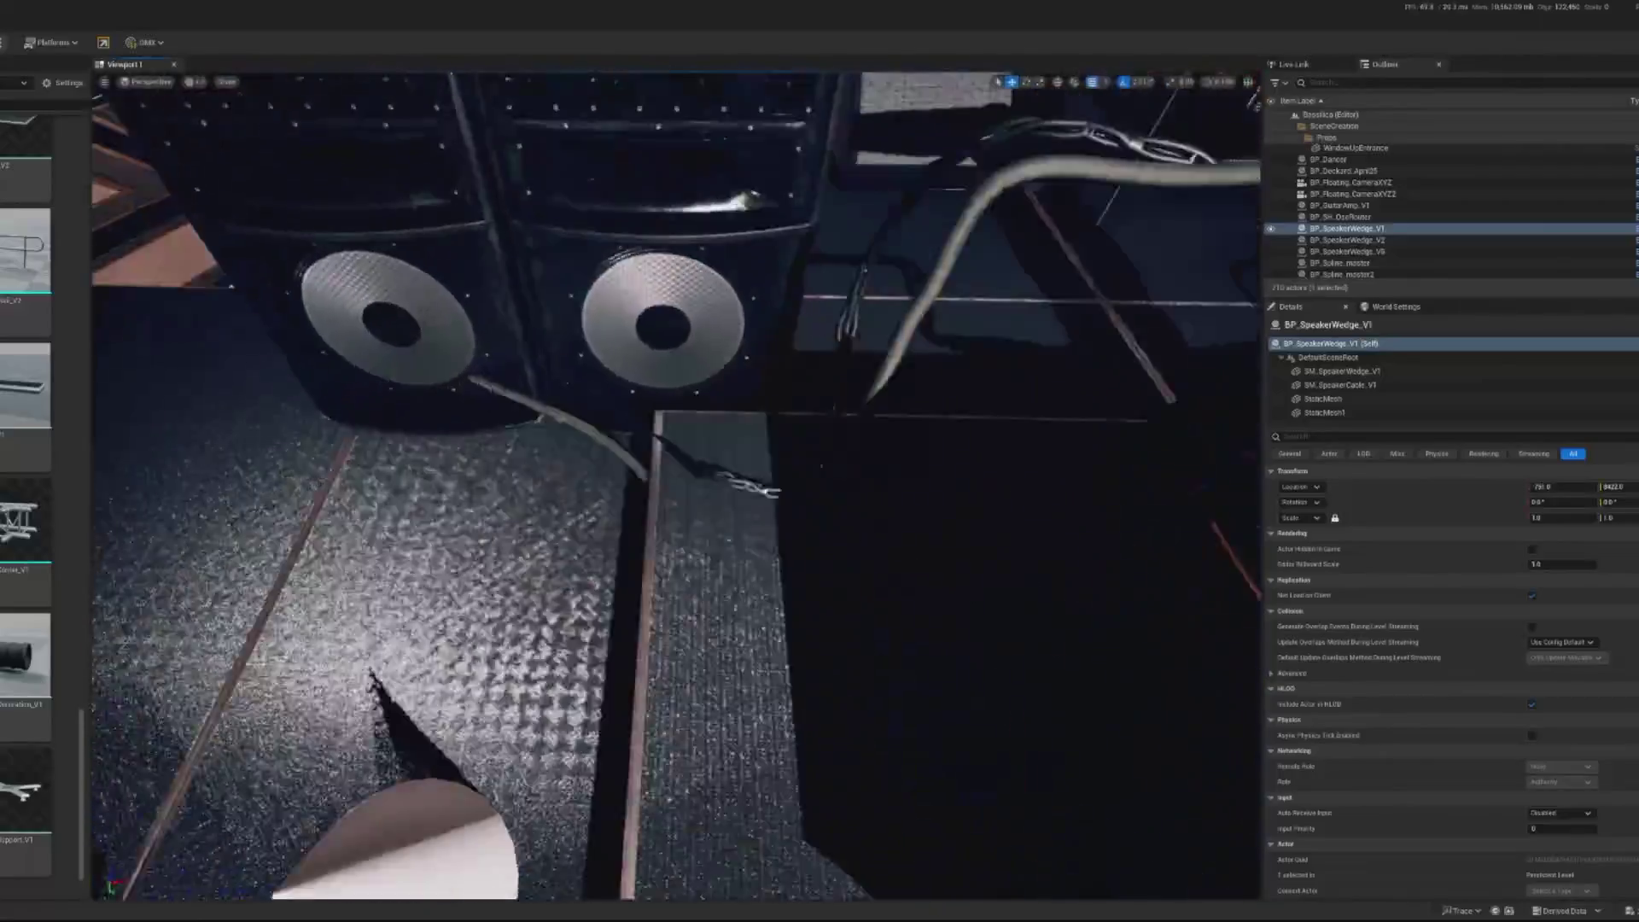
pyautogui.moveTo(597, 611); pyautogui.dragTo(597, 611)
pyautogui.click(318, 598)
pyautogui.moveTo(350, 666)
pyautogui.mouseDown()
pyautogui.moveTo(897, 693)
pyautogui.moveTo(879, 677)
pyautogui.moveTo(927, 679)
pyautogui.mouseUp()
pyautogui.moveTo(898, 618); pyautogui.dragTo(896, 568)
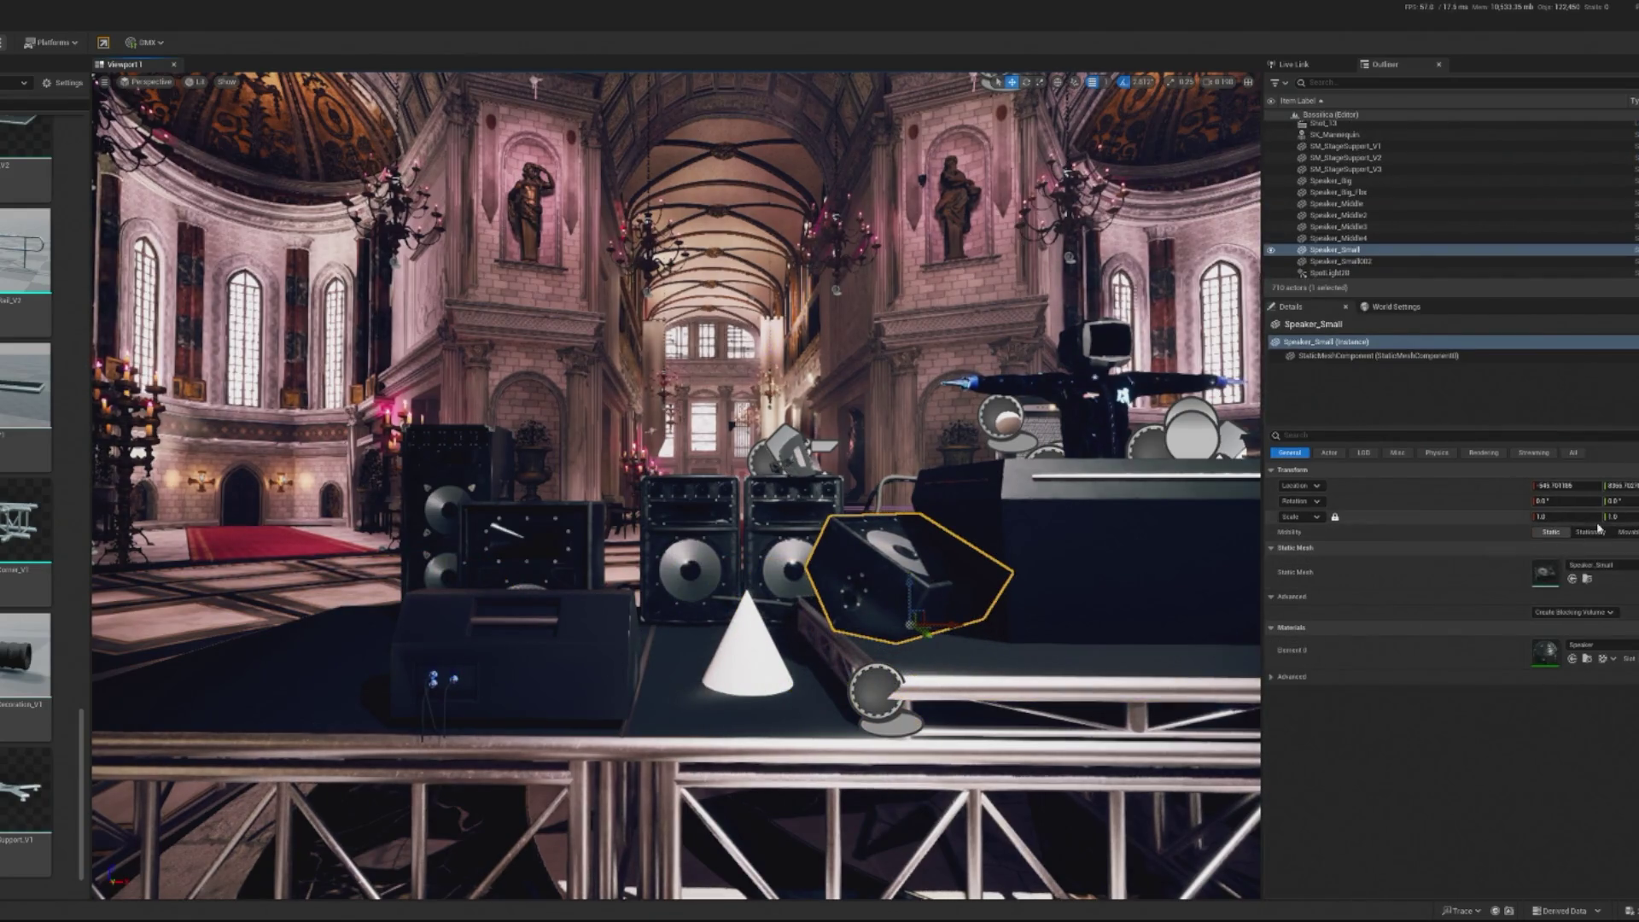
# Scale Speaker_Small to 0.6375 and rotate it 45 degrees beside the cone
pyautogui.moveTo(1567, 517); pyautogui.dragTo(1507, 516)
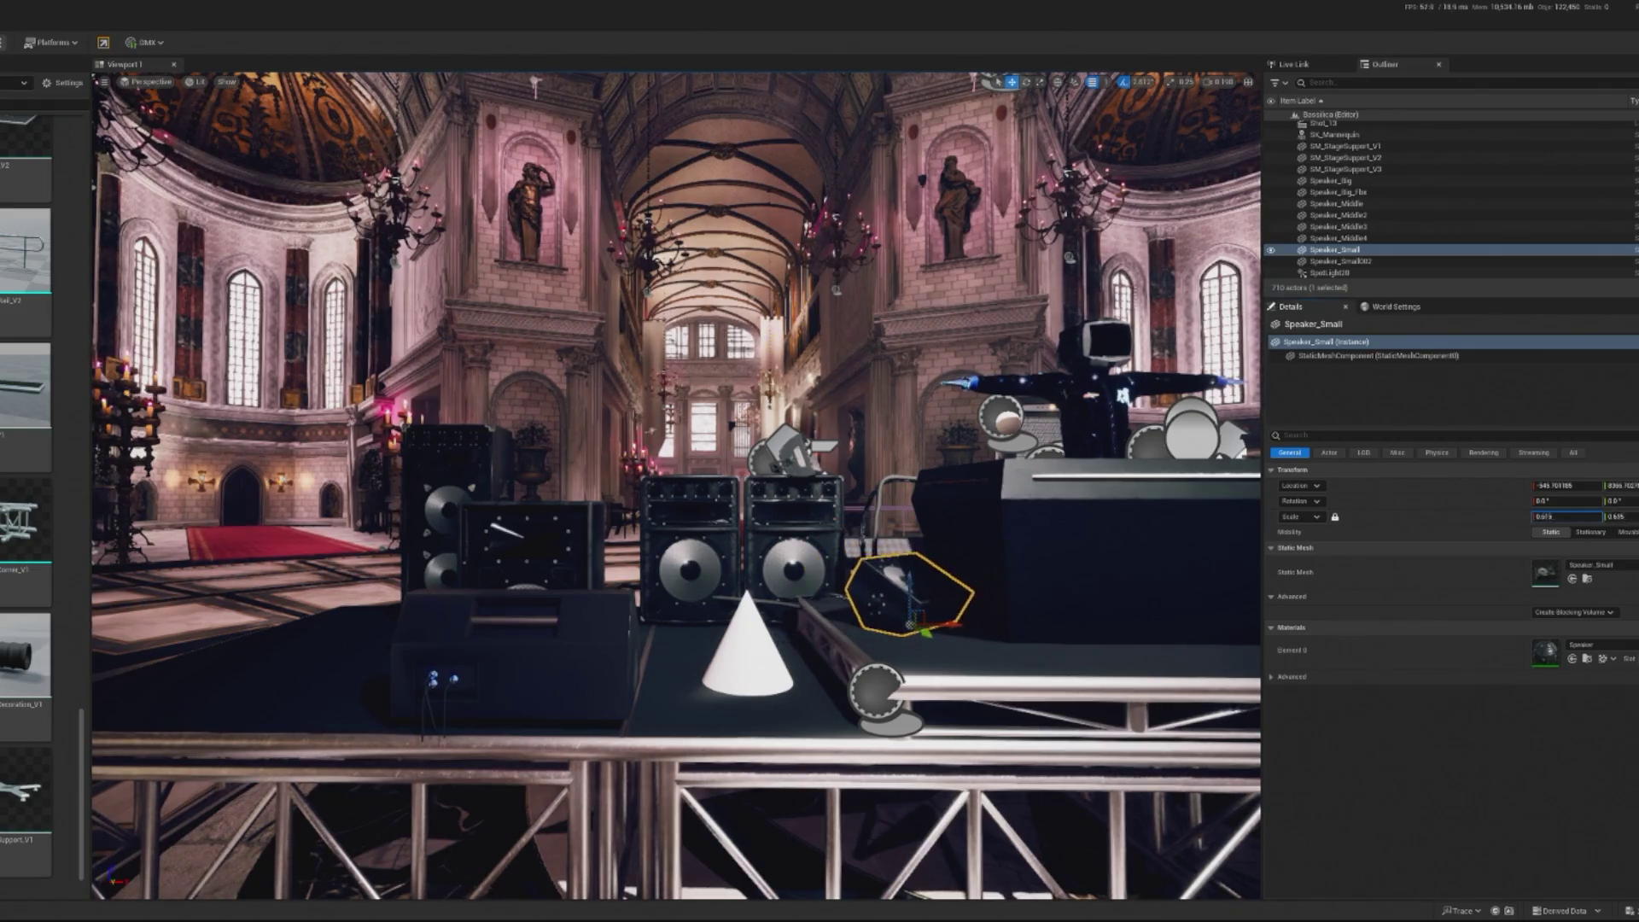
pyautogui.press('f')
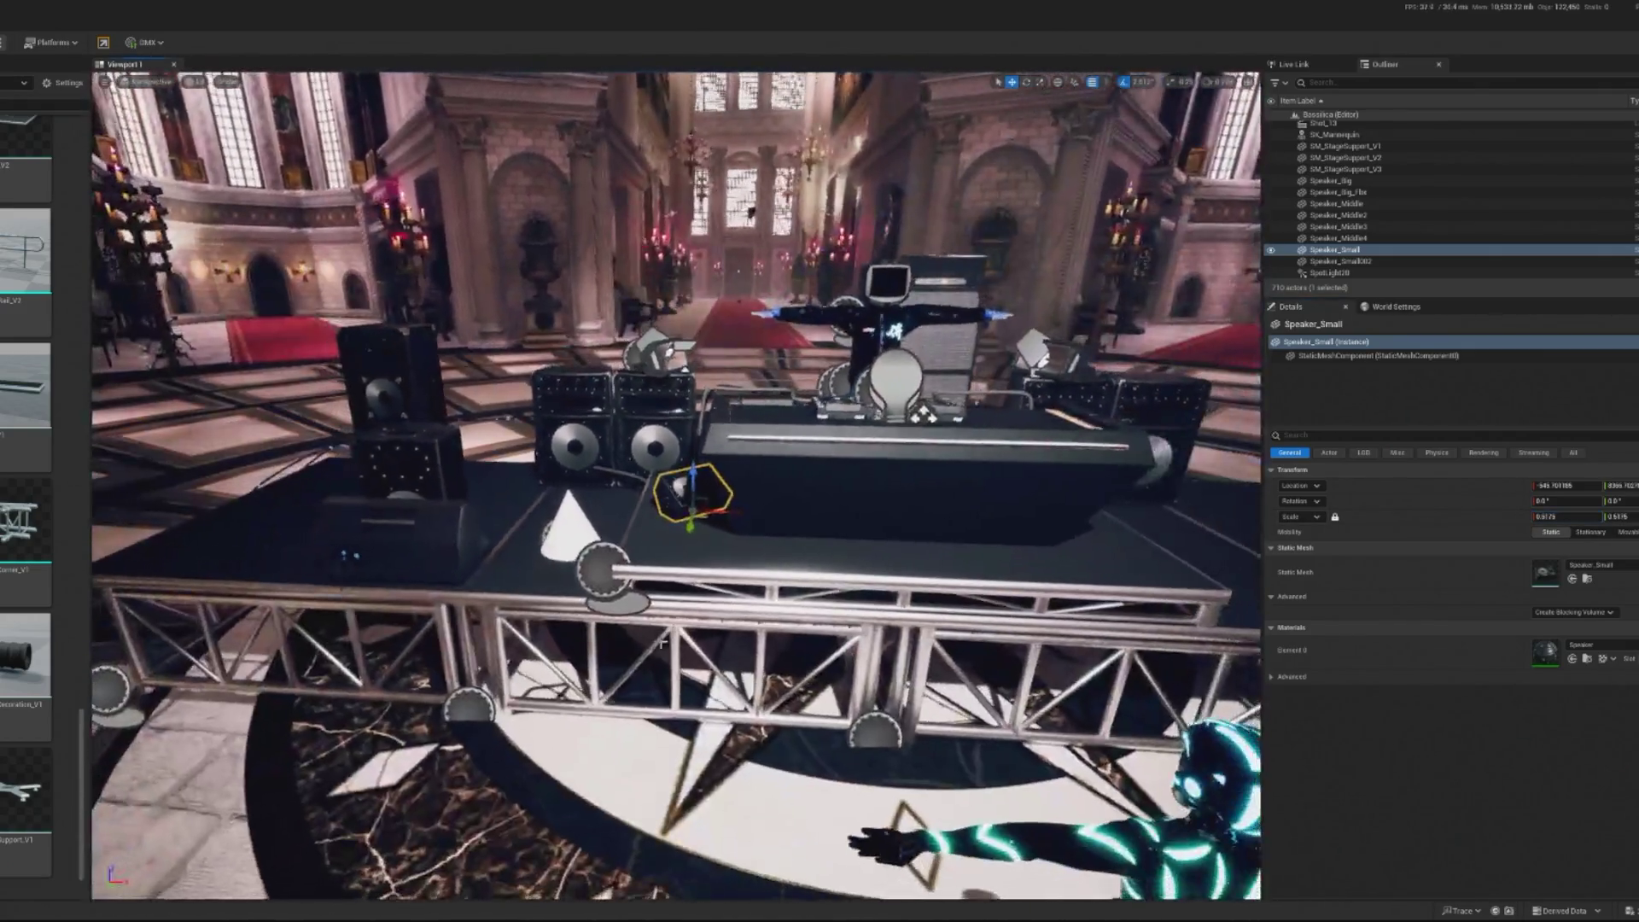
pyautogui.press('e')
pyautogui.moveTo(749, 520); pyautogui.dragTo(740, 496)
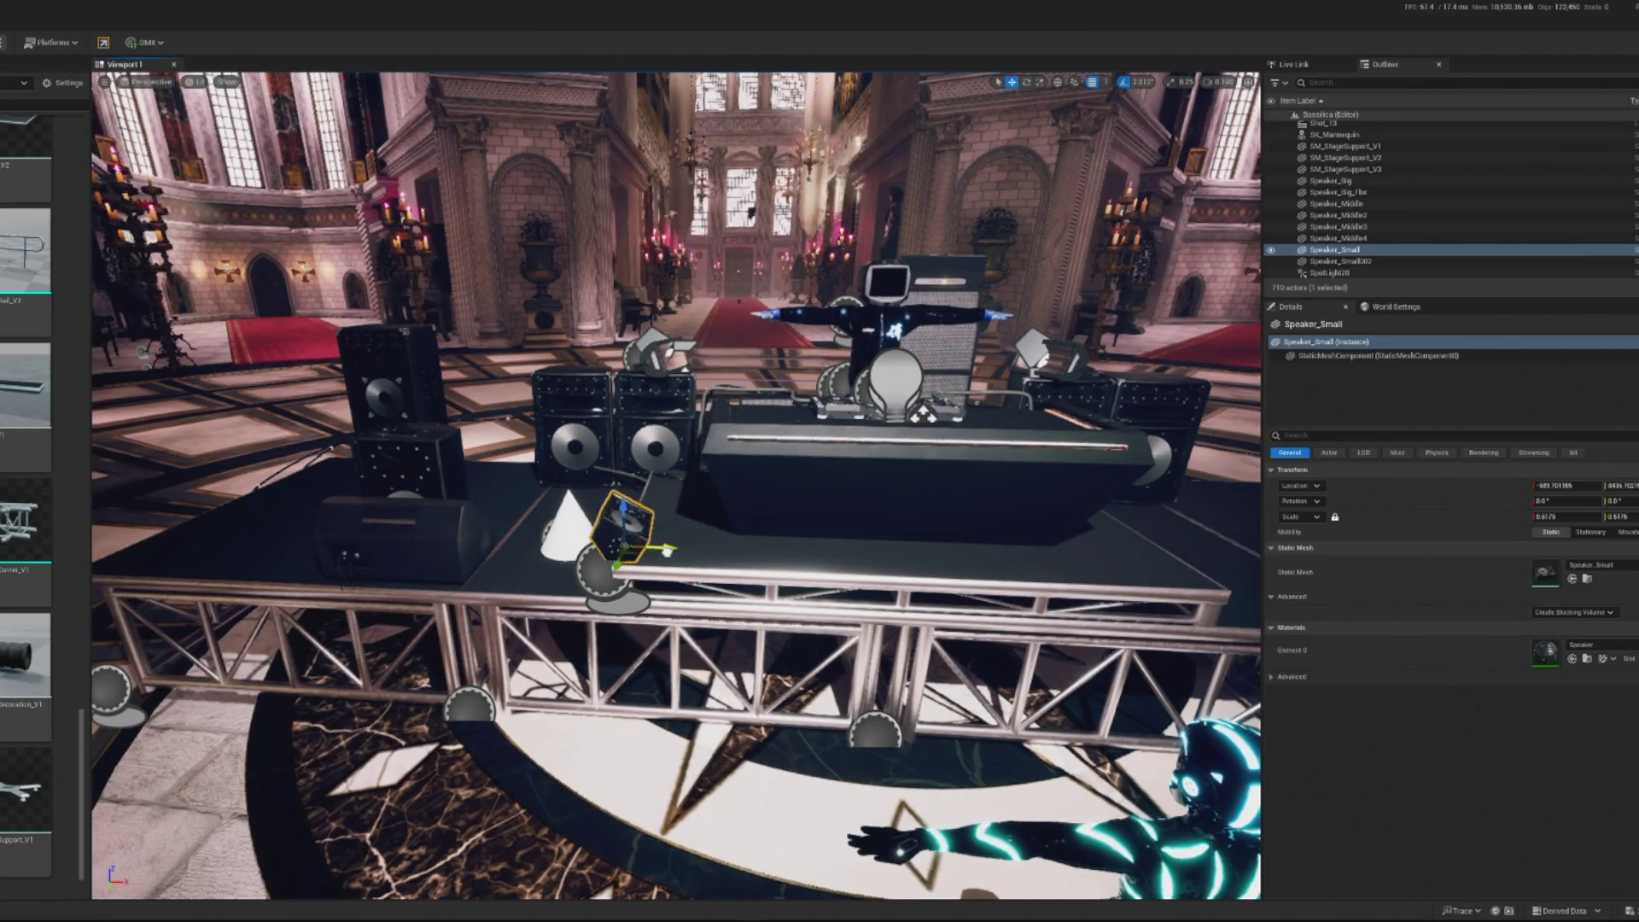
pyautogui.press('f')
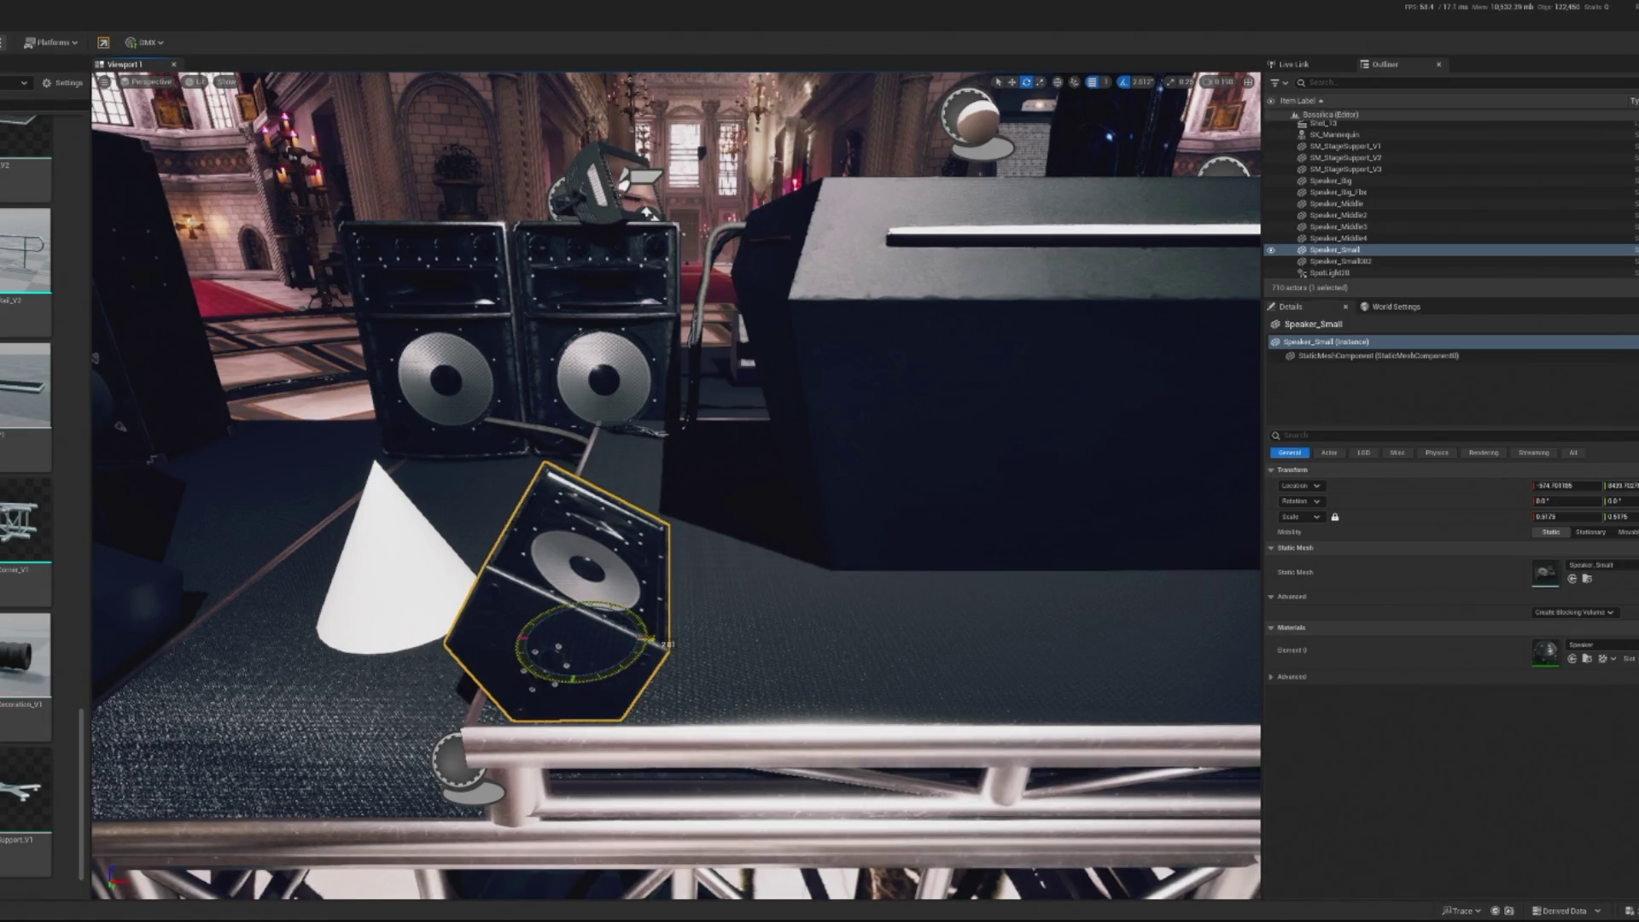
pyautogui.press('s')
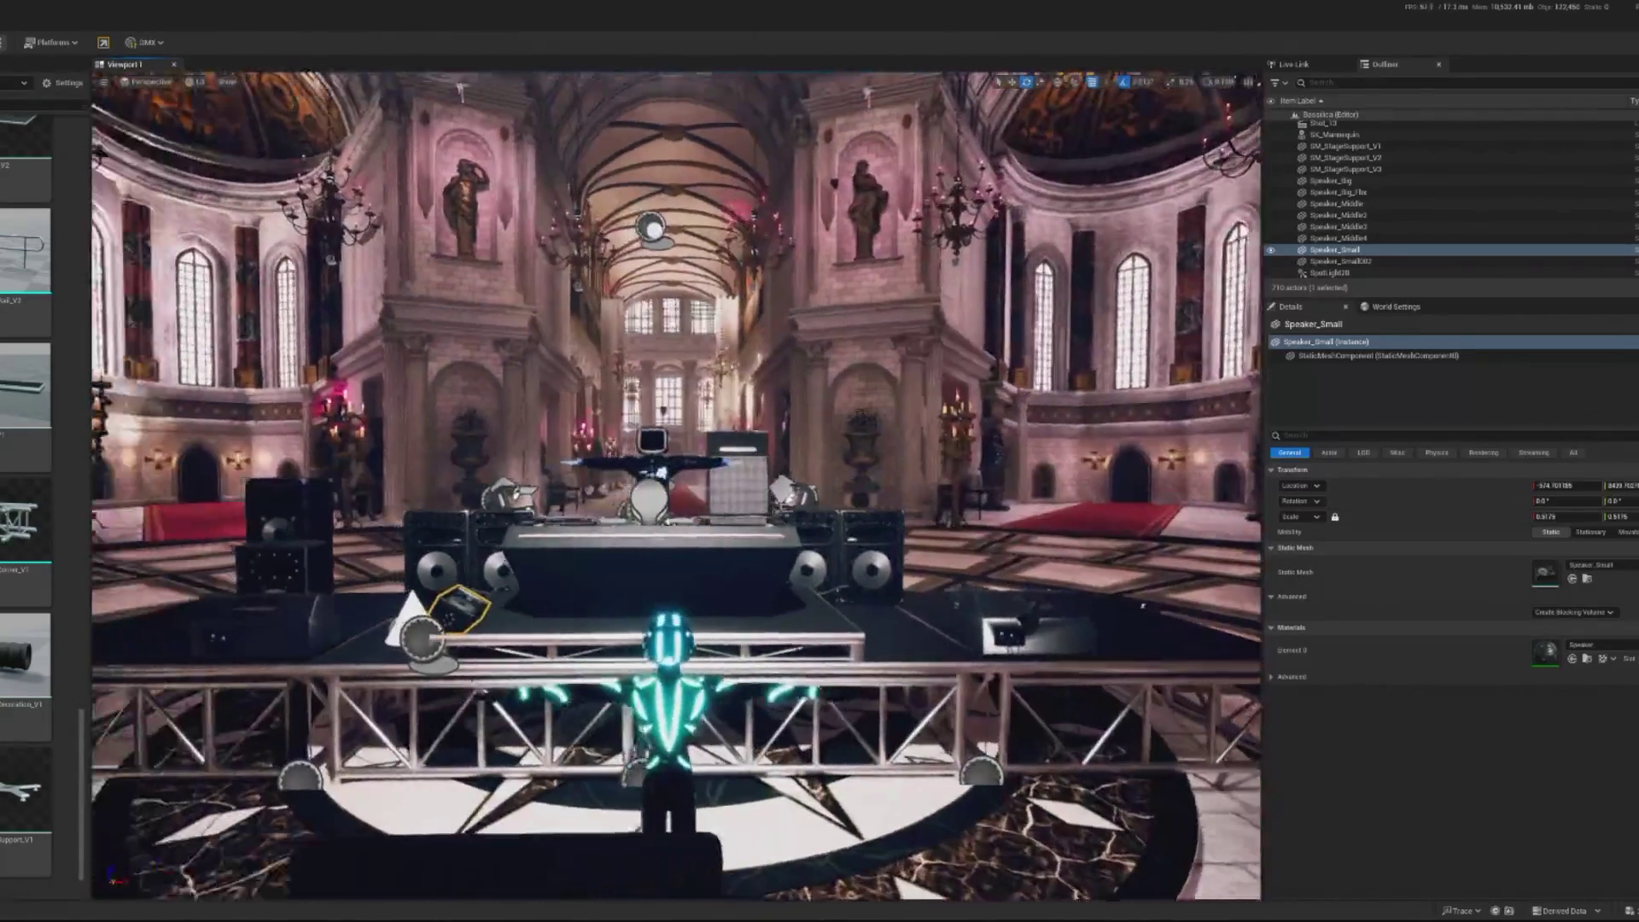
pyautogui.press('f')
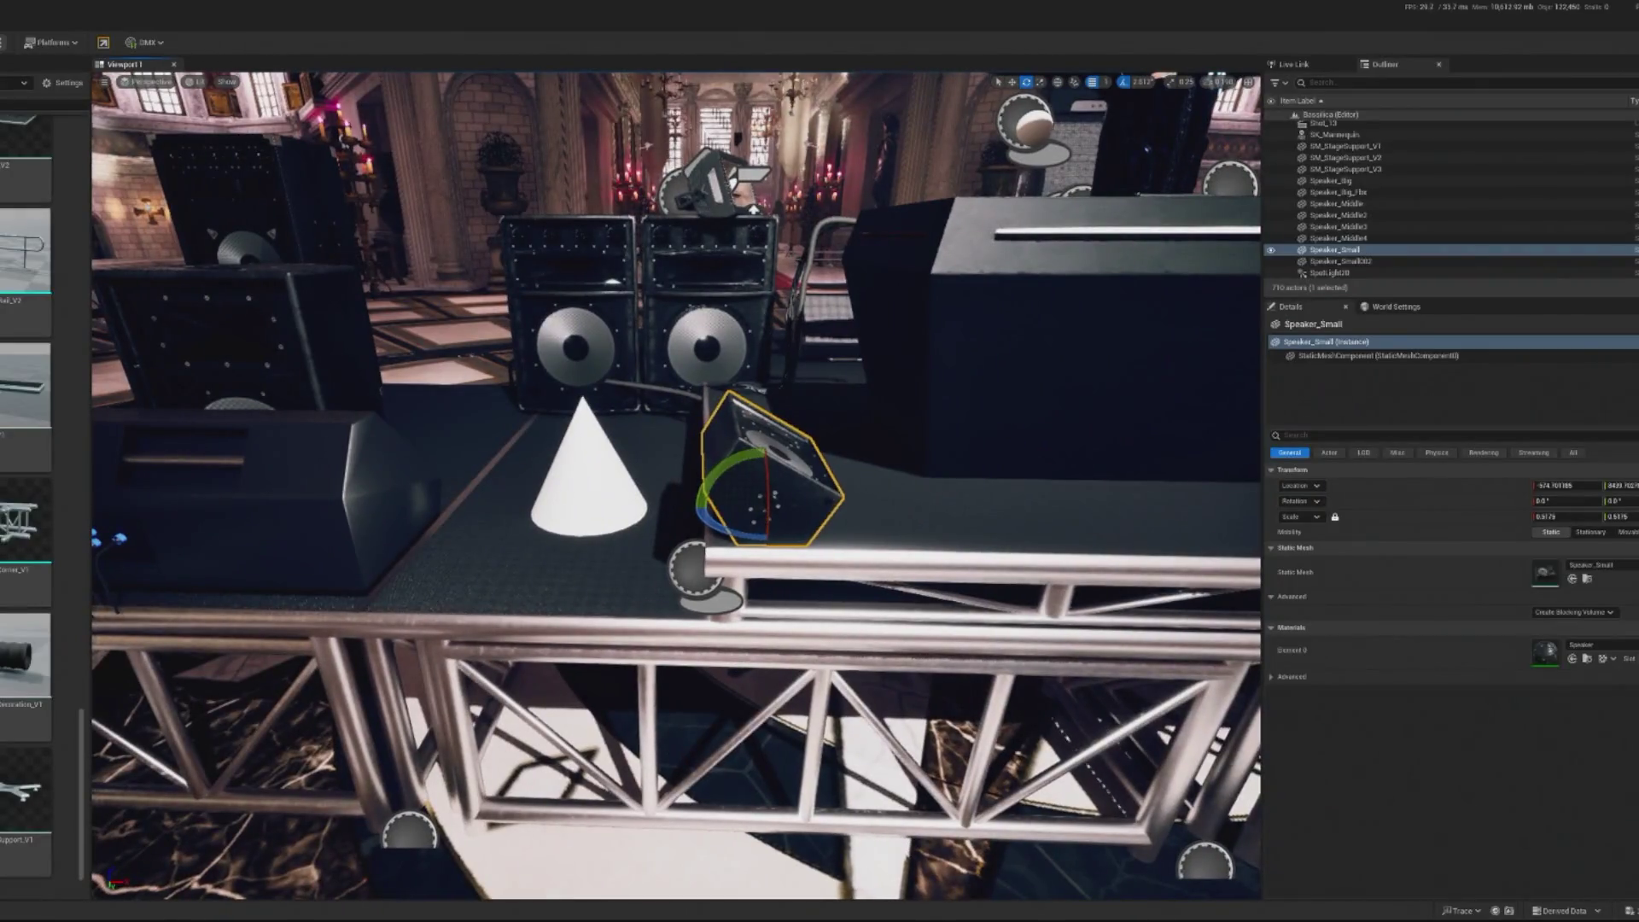
# Move Speaker_Small002 left across the stage
pyautogui.click(649, 871)
pyautogui.press('f')
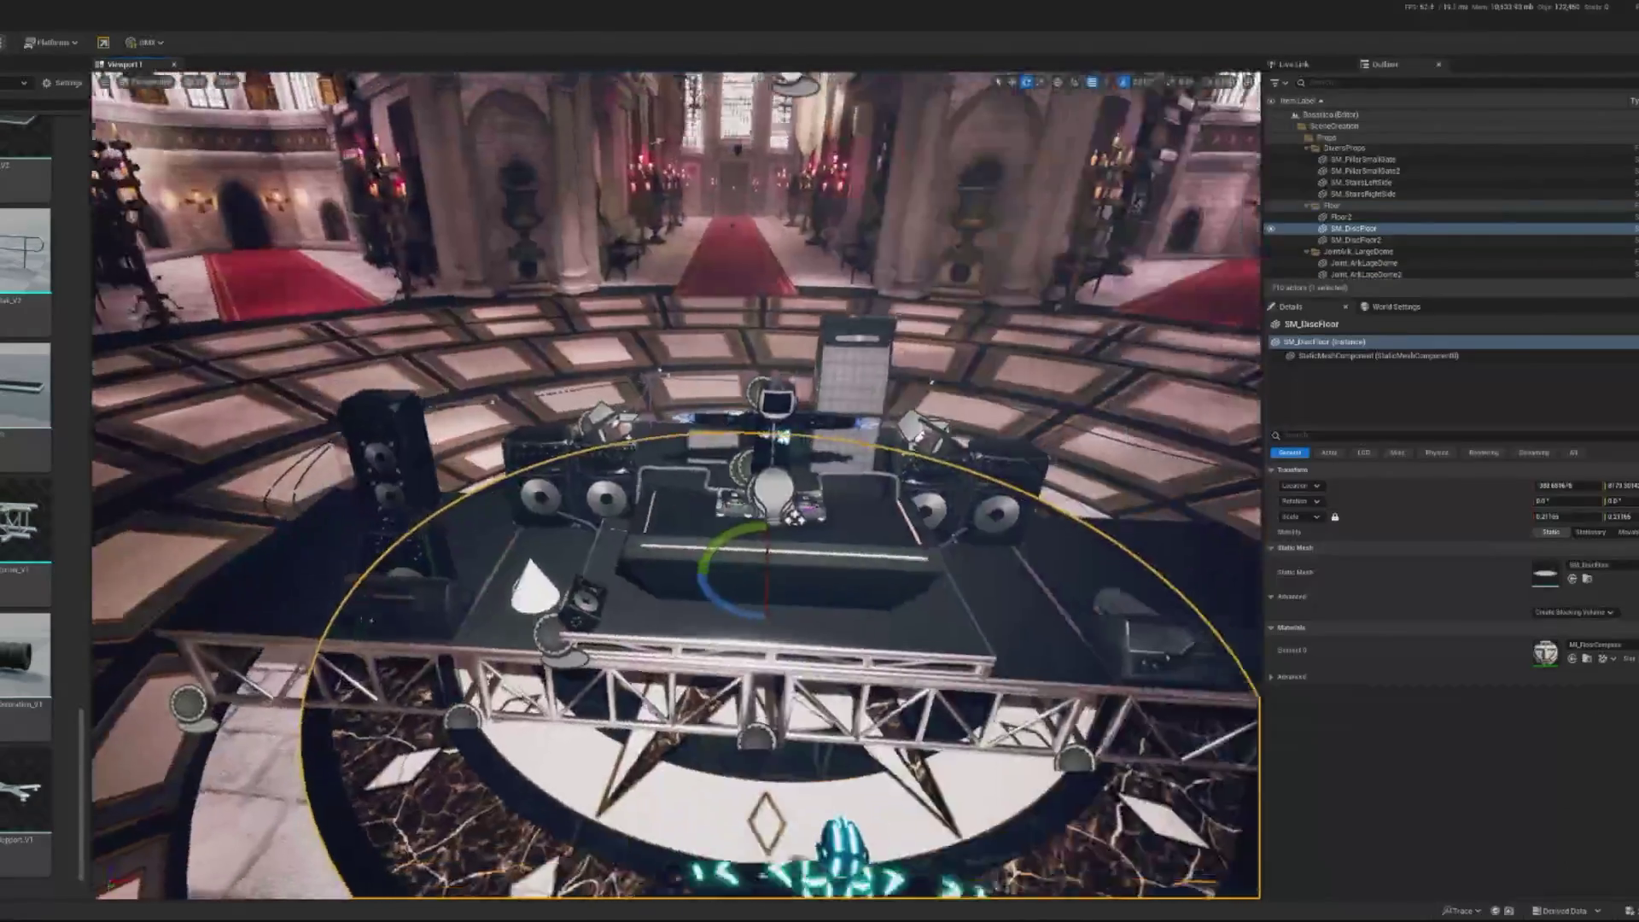
pyautogui.click(854, 390)
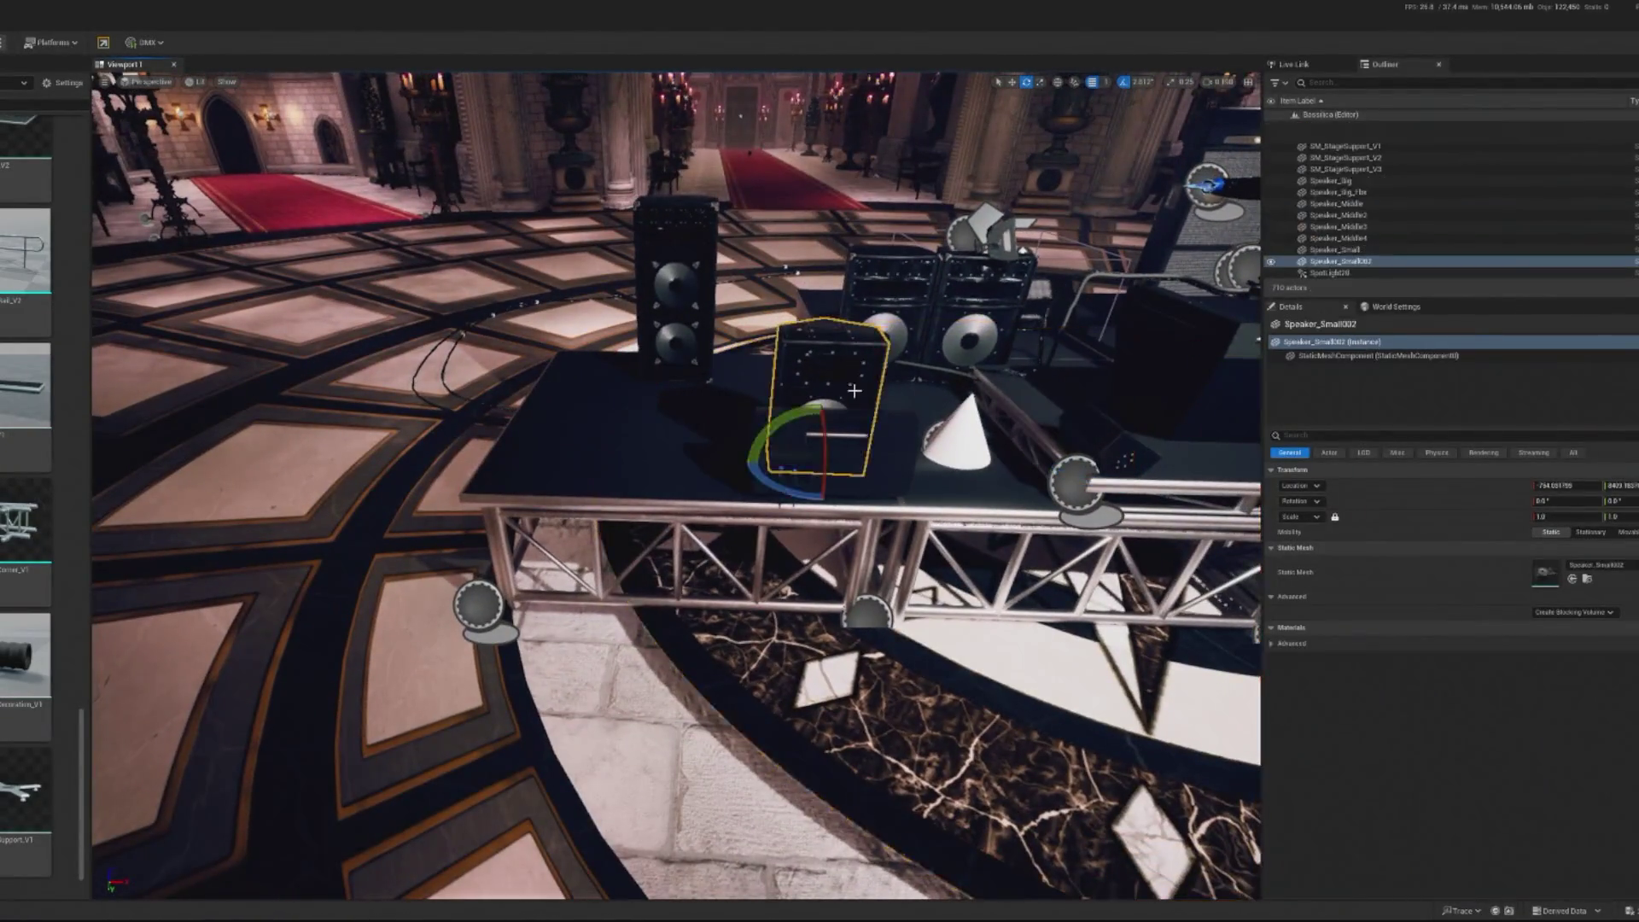
pyautogui.press('w')
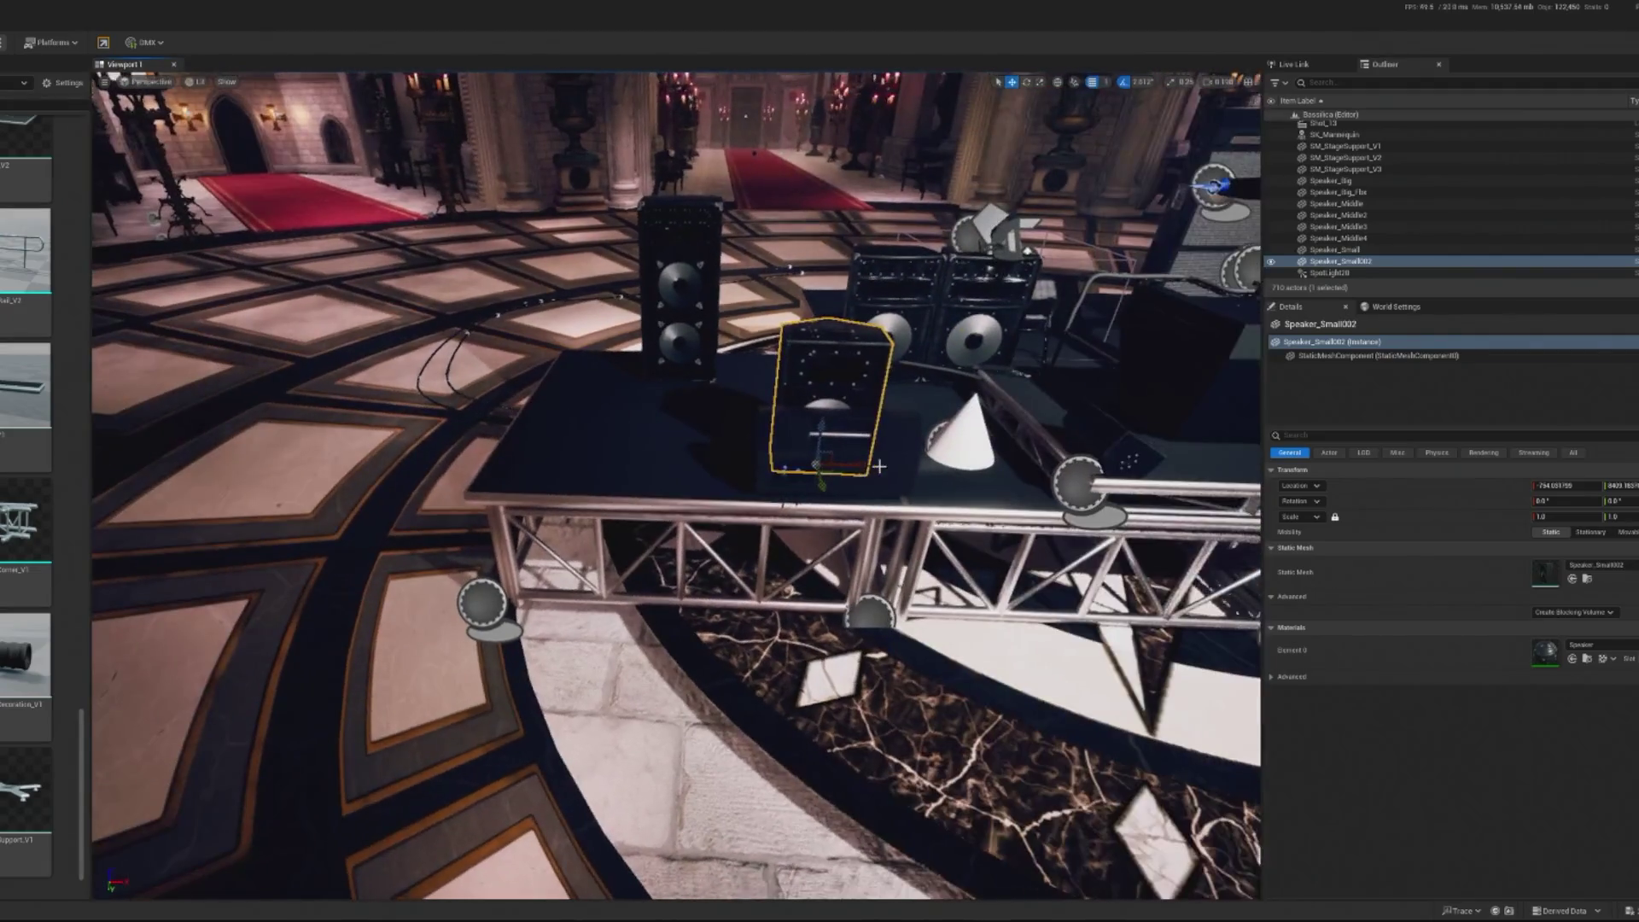
pyautogui.moveTo(823, 457); pyautogui.dragTo(241, 472)
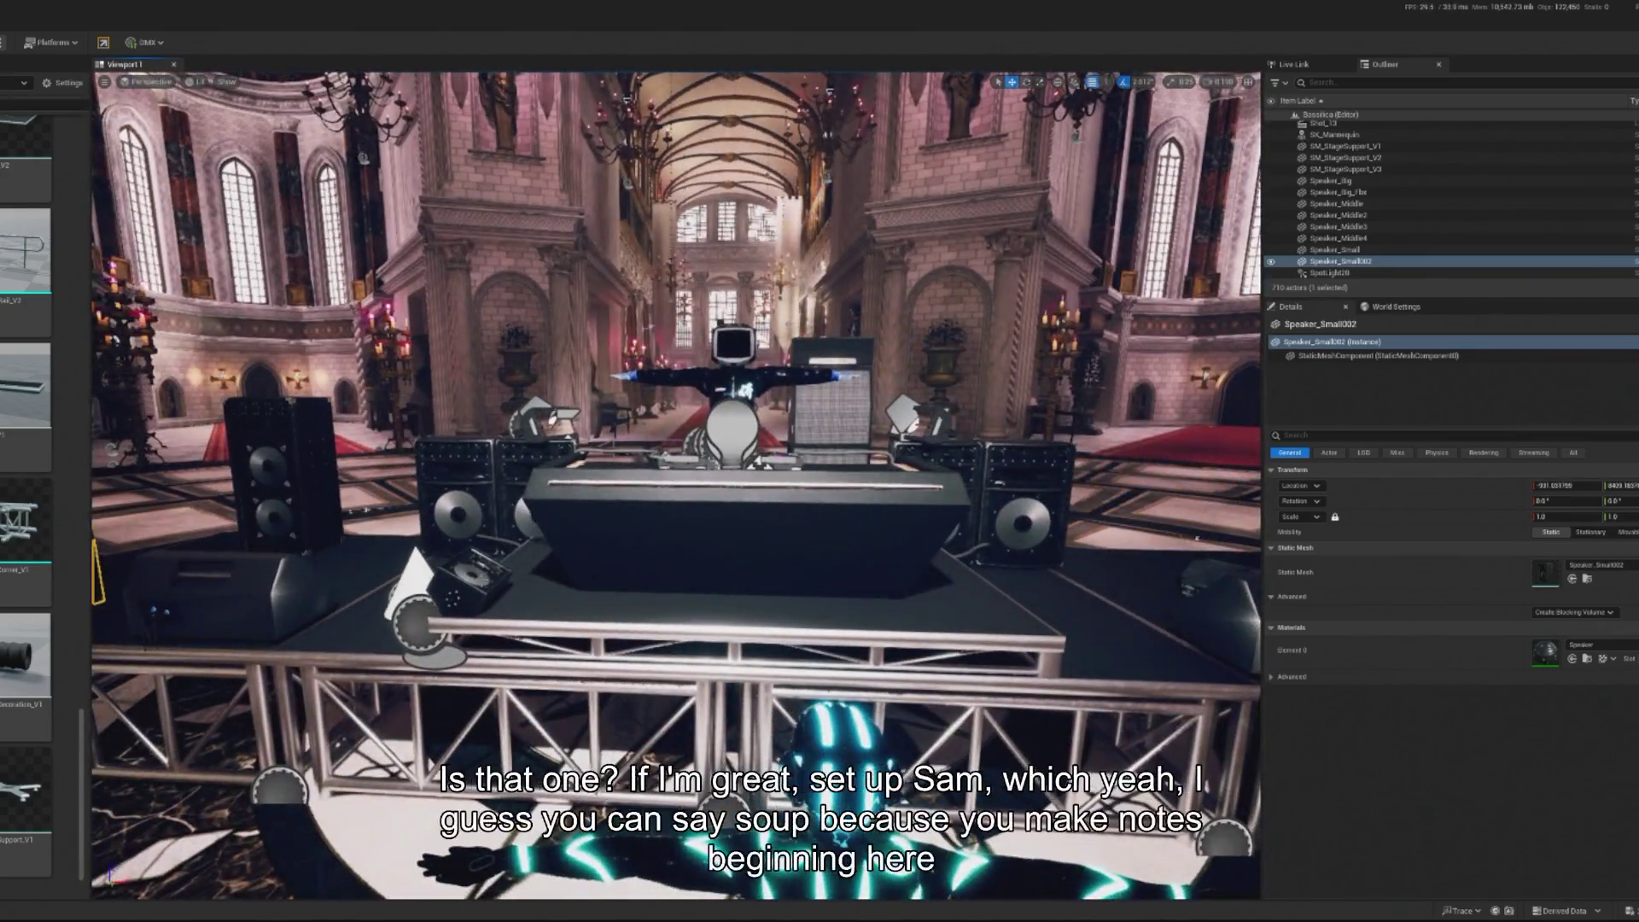
pyautogui.click(491, 568)
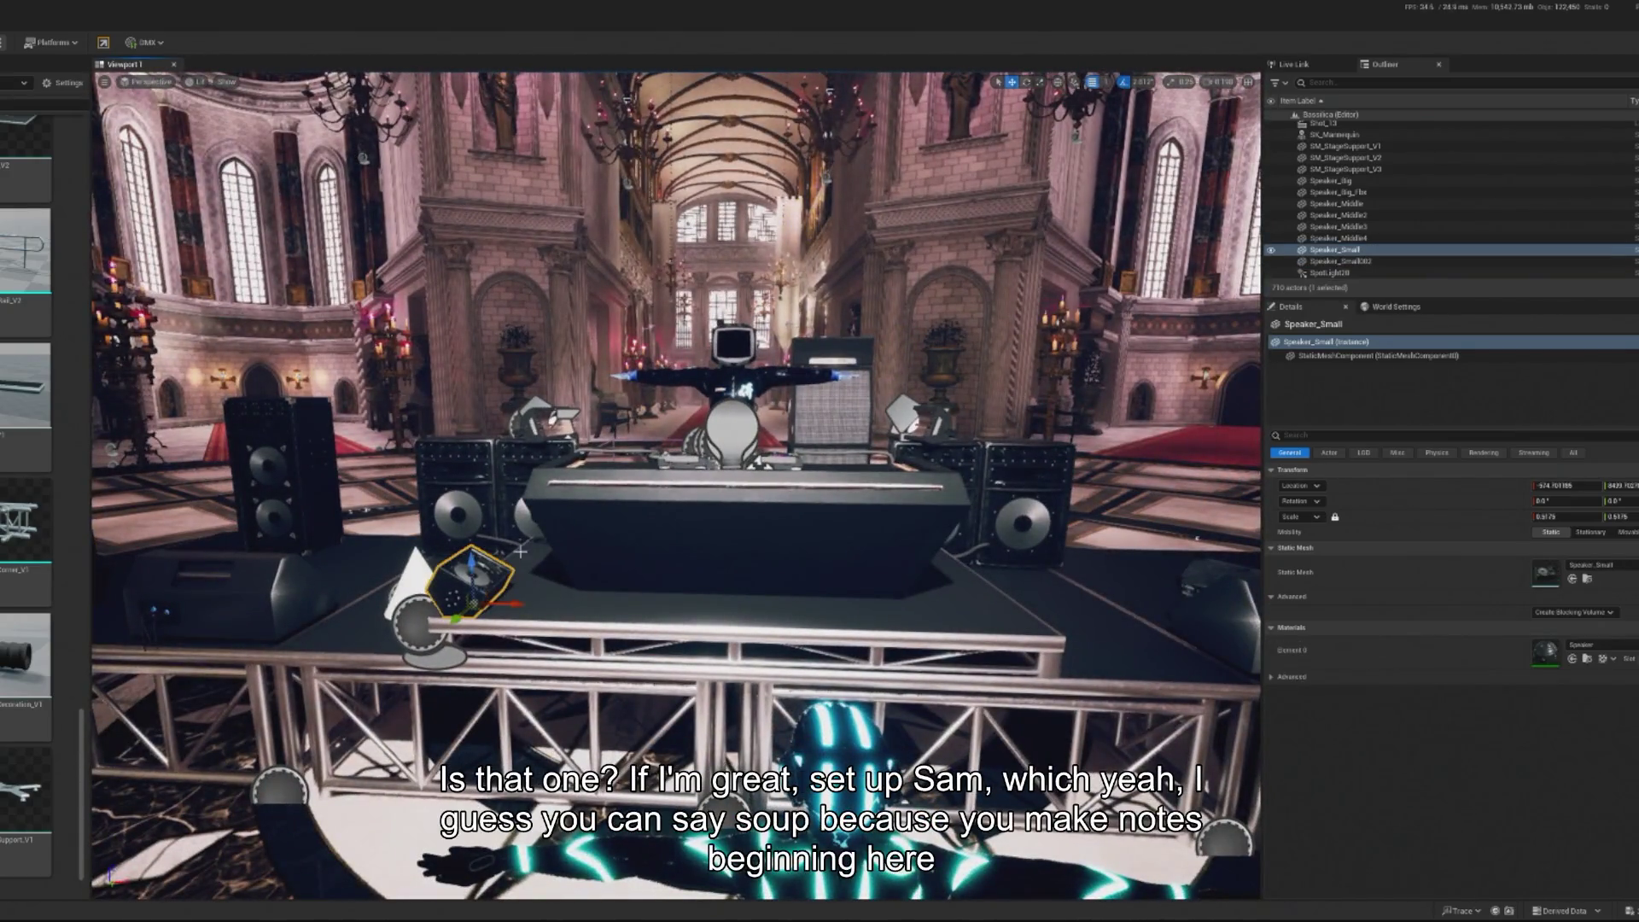
pyautogui.hotkey('ctrl', 'd')
pyautogui.moveTo(493, 675); pyautogui.dragTo(1061, 693)
pyautogui.press('e')
pyautogui.moveTo(983, 632); pyautogui.dragTo(955, 616)
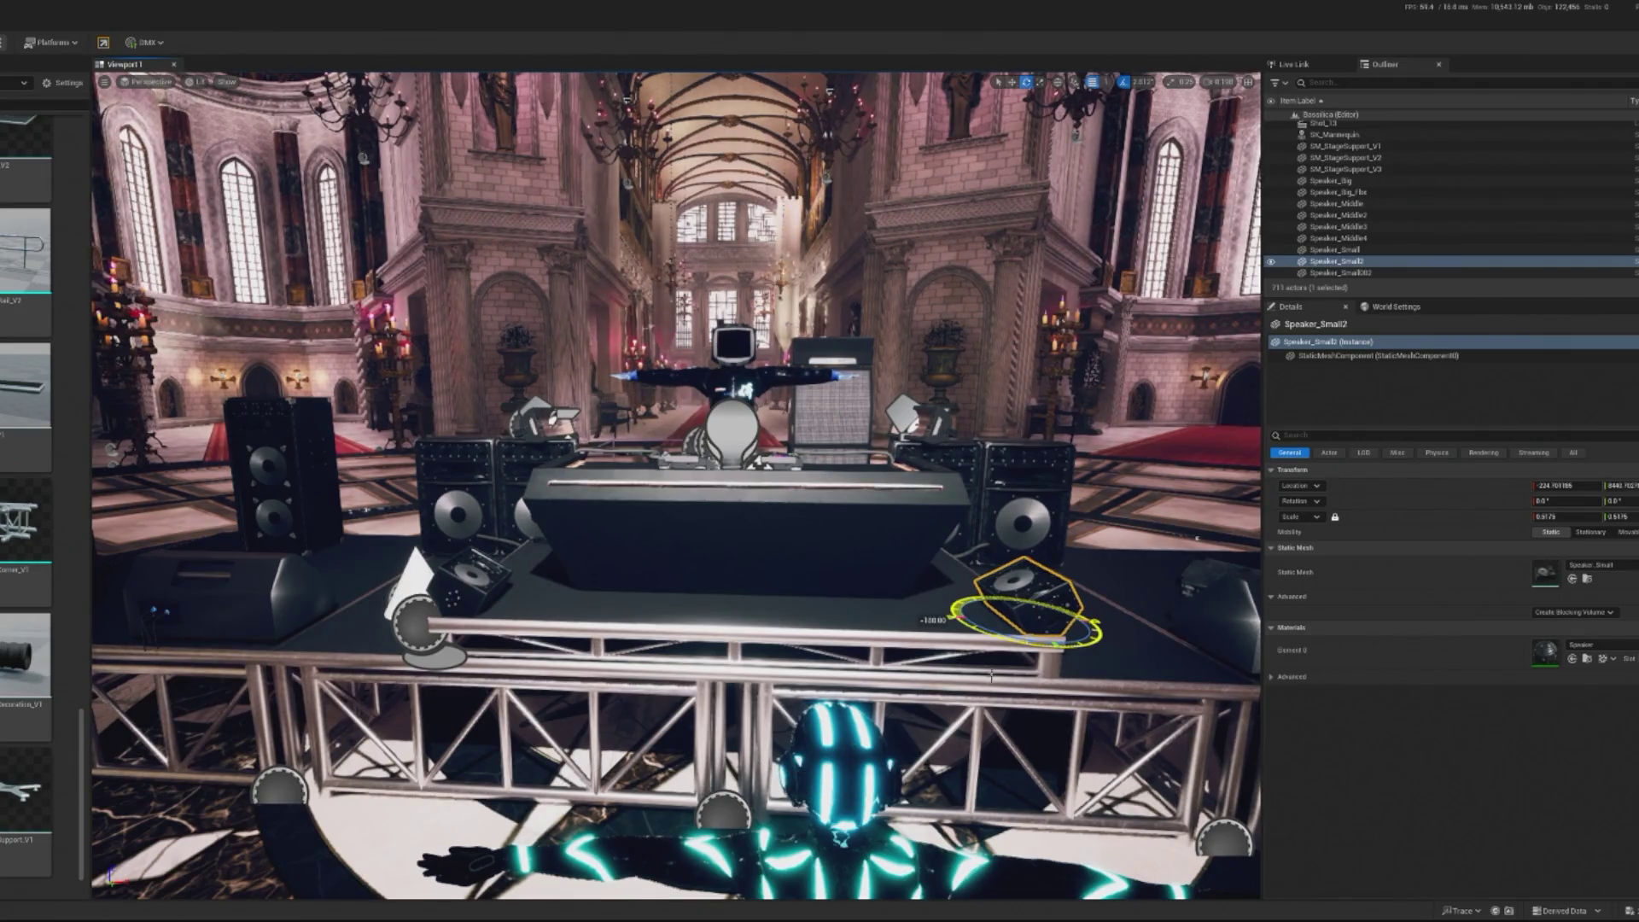
pyautogui.press('f')
pyautogui.press('w')
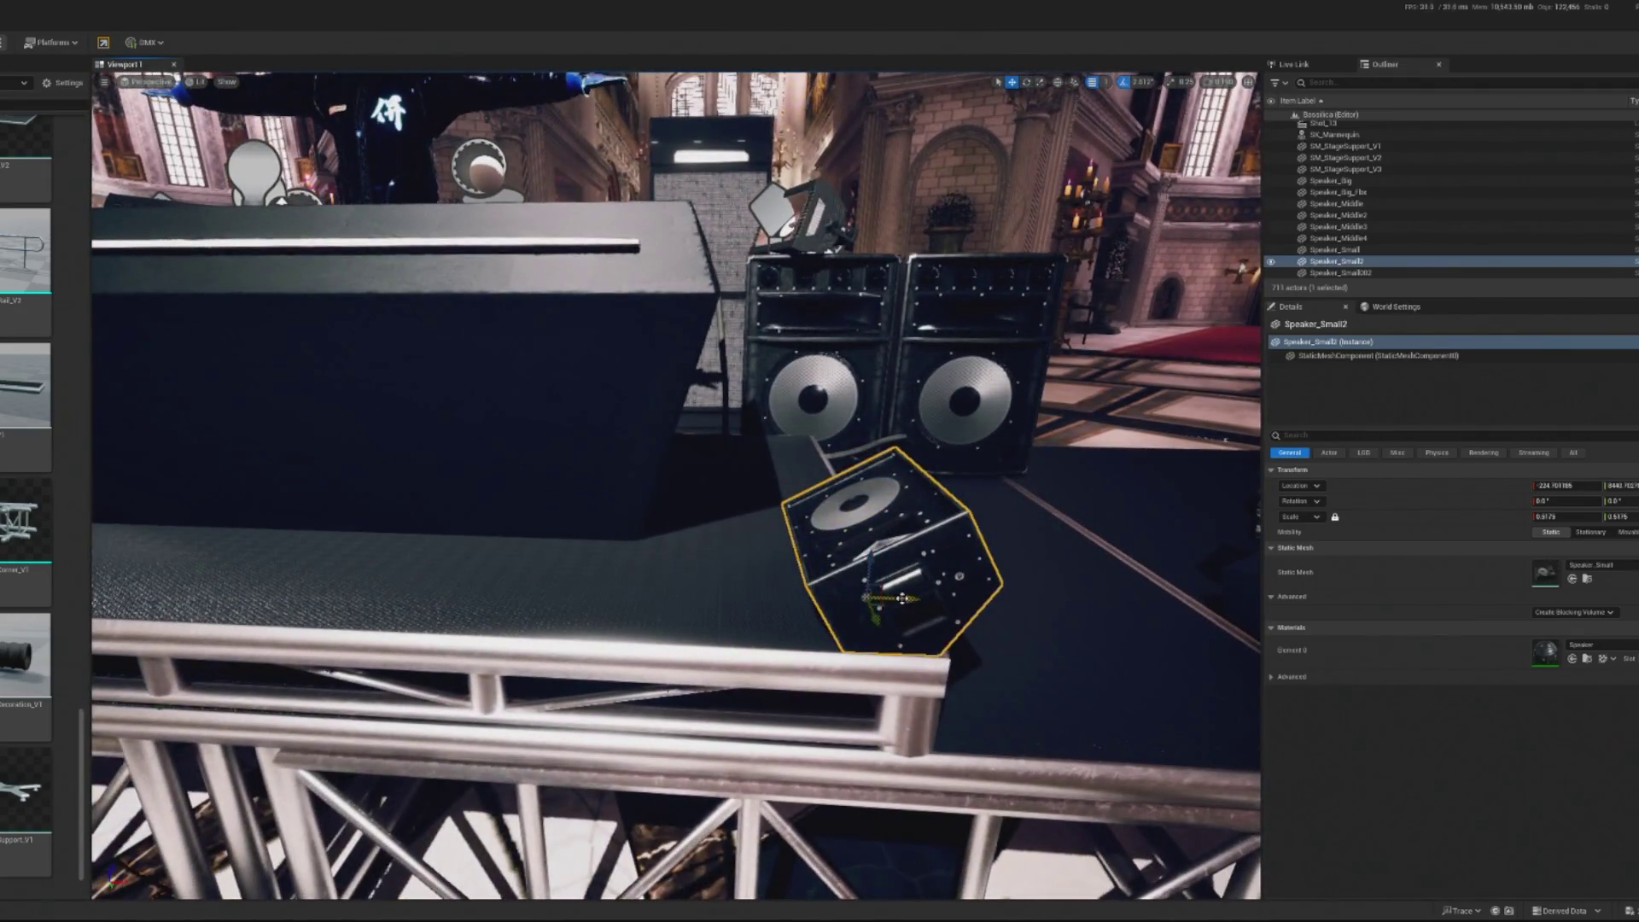
pyautogui.moveTo(902, 598); pyautogui.dragTo(884, 597)
pyautogui.scroll(-10, 888, 595)
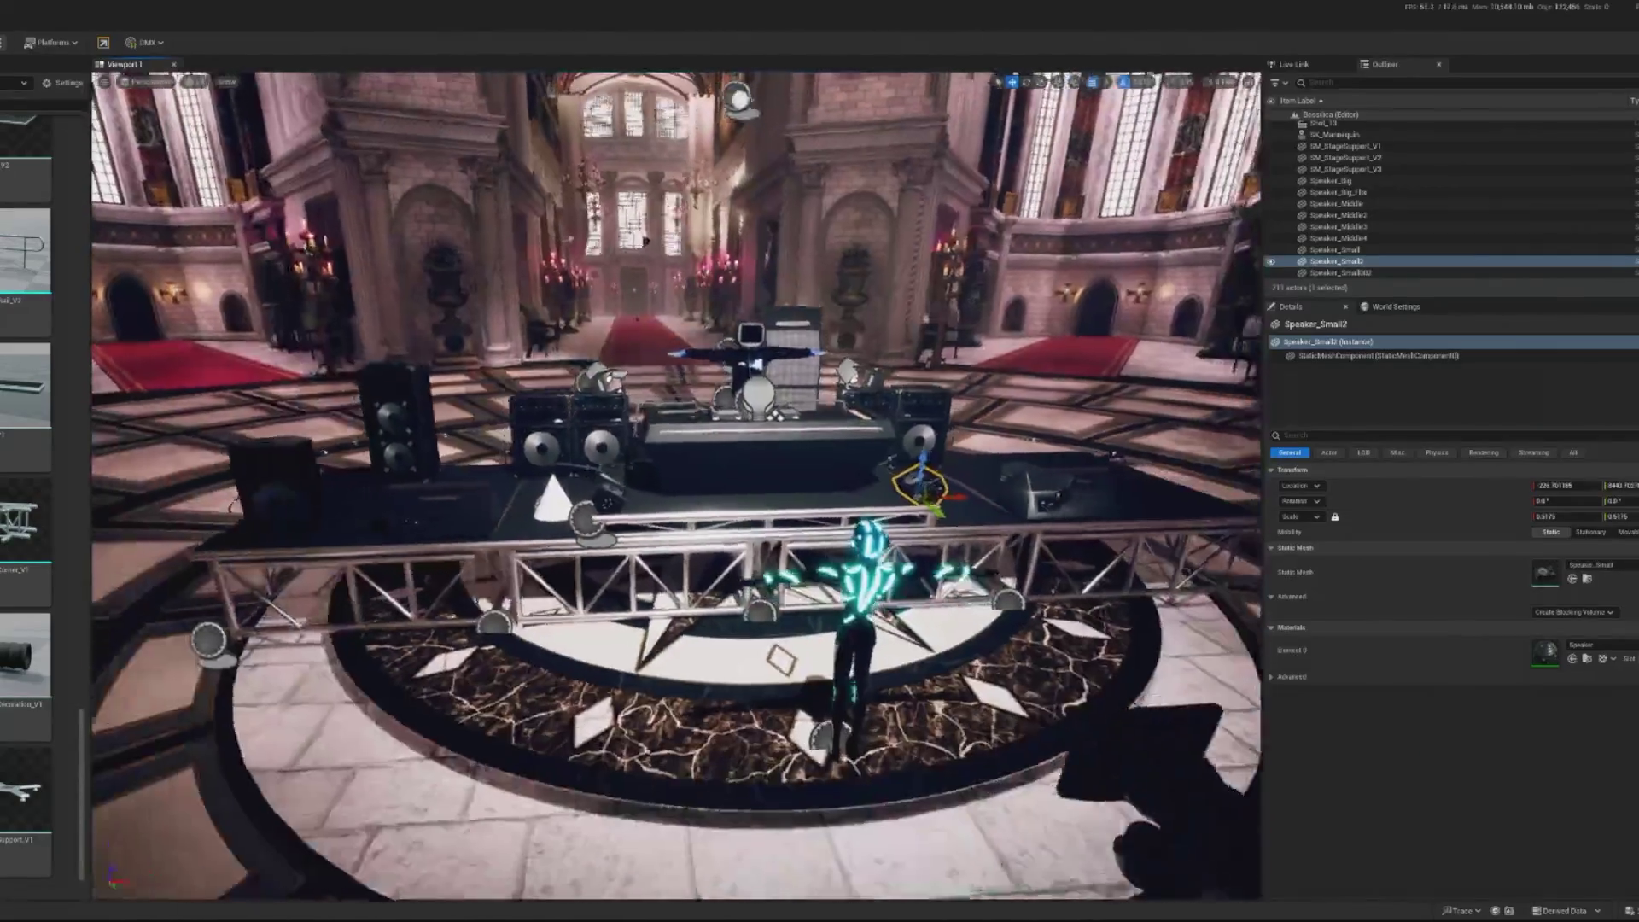
pyautogui.scroll(-3, 676, 485)
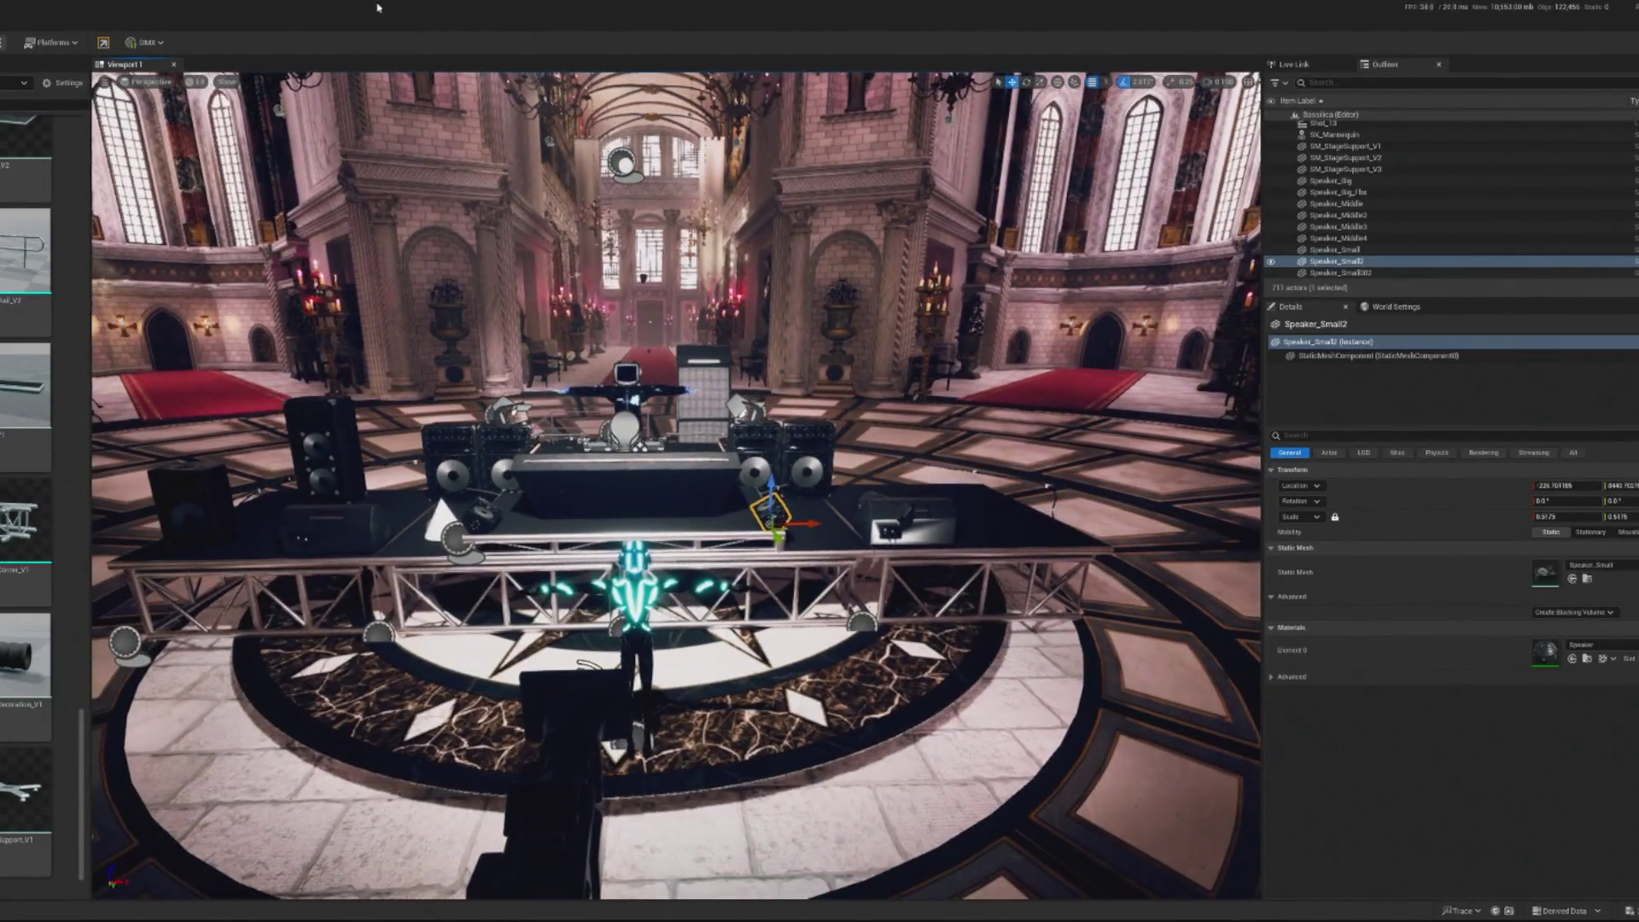
pyautogui.scroll(8, 676, 485)
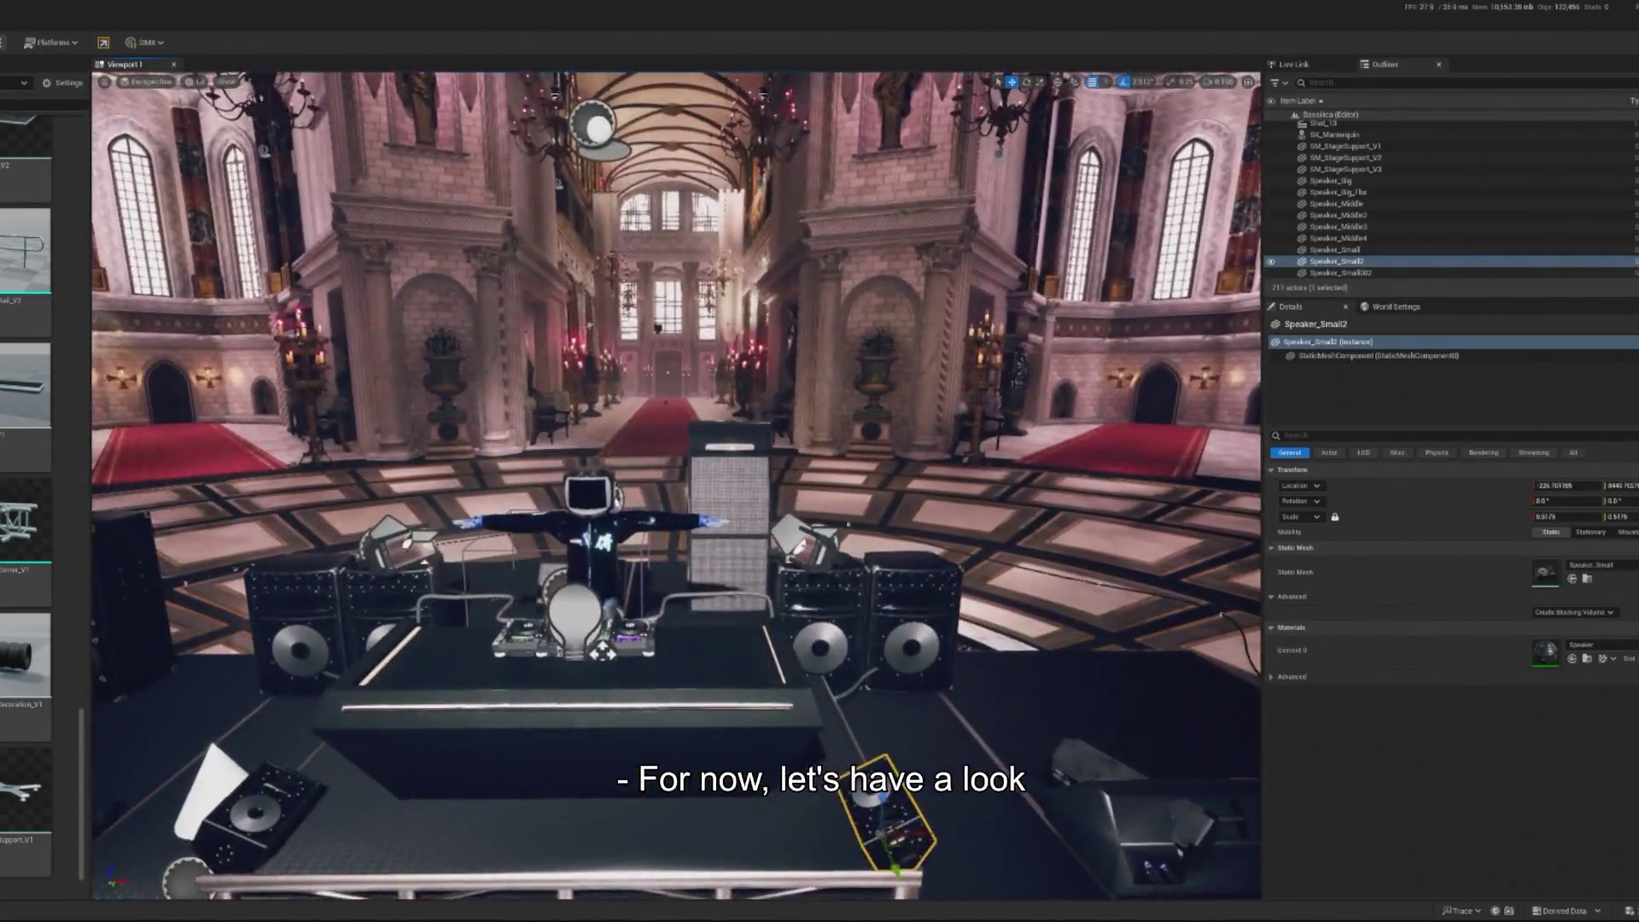
pyautogui.click(726, 529)
pyautogui.press('f')
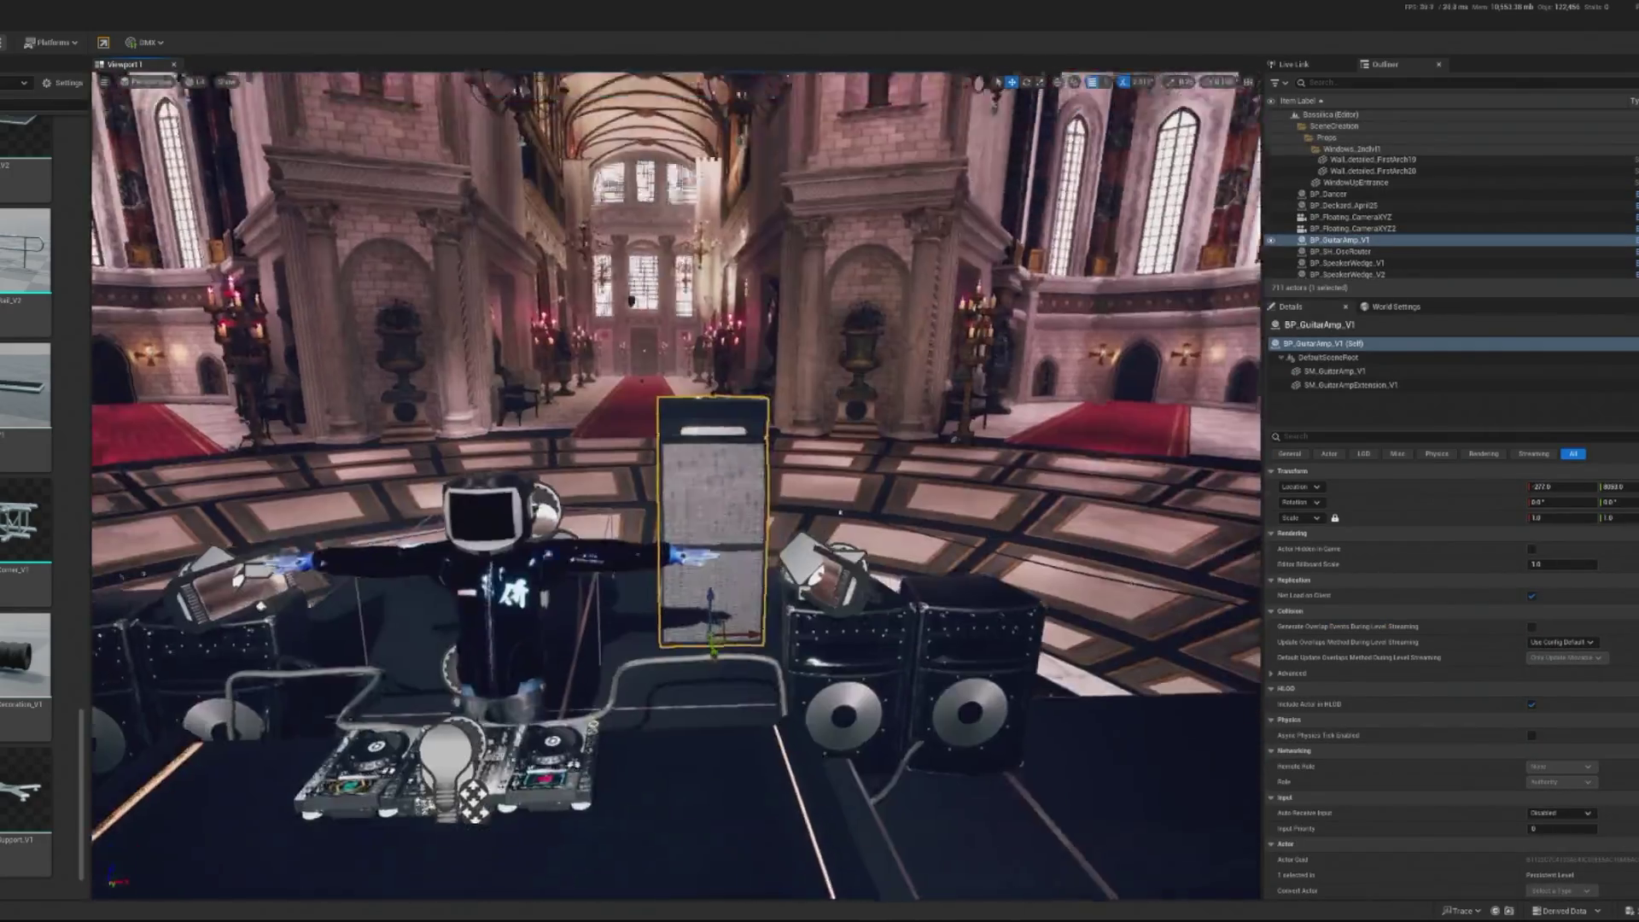
# Delete BP_GuitarAmp_V1 behind the DJ and run a quick Play In Editor preview
pyautogui.moveTo(770, 612)
pyautogui.mouseDown()
pyautogui.moveTo(858, 613)
pyautogui.moveTo(482, 538)
pyautogui.mouseUp()
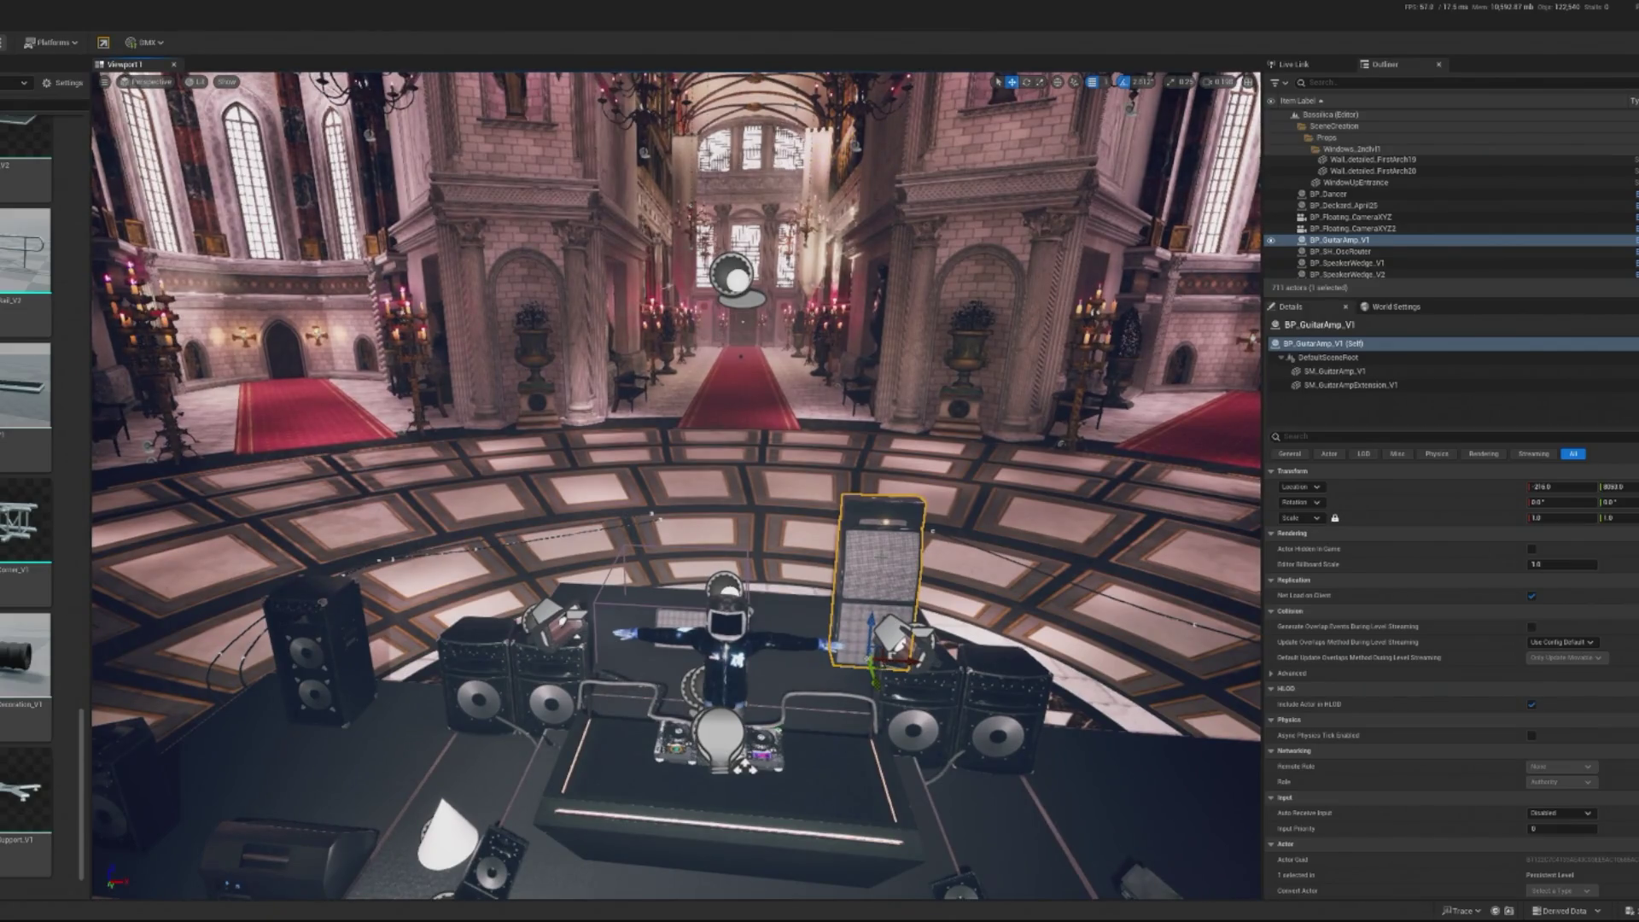
pyautogui.press('Delete')
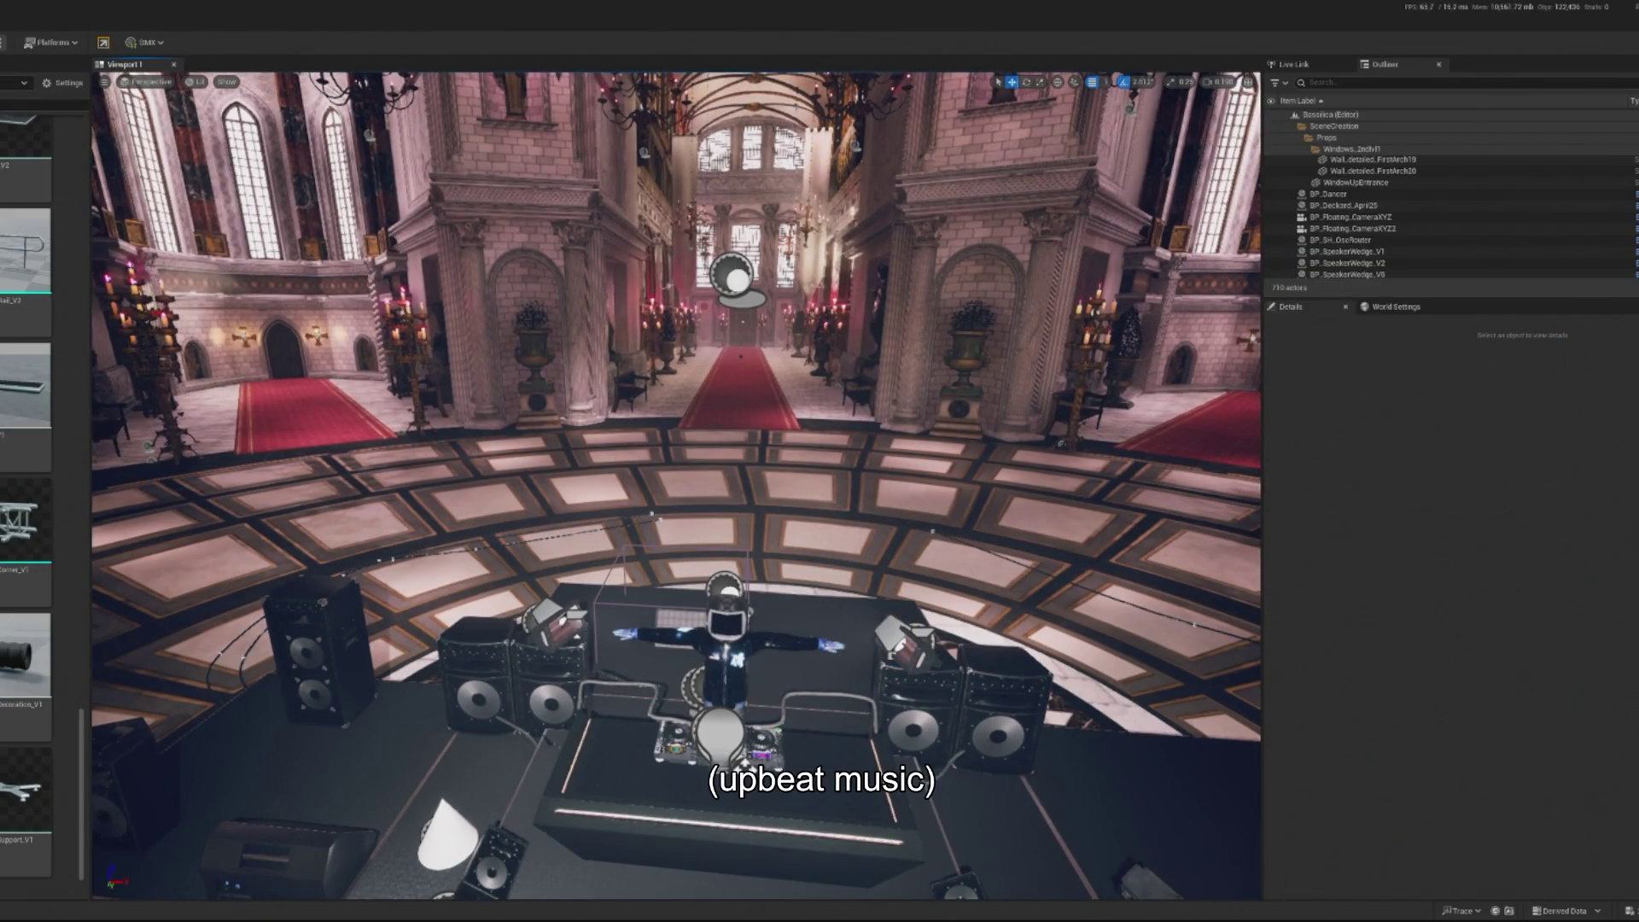
pyautogui.hotkey('alt', 'p')
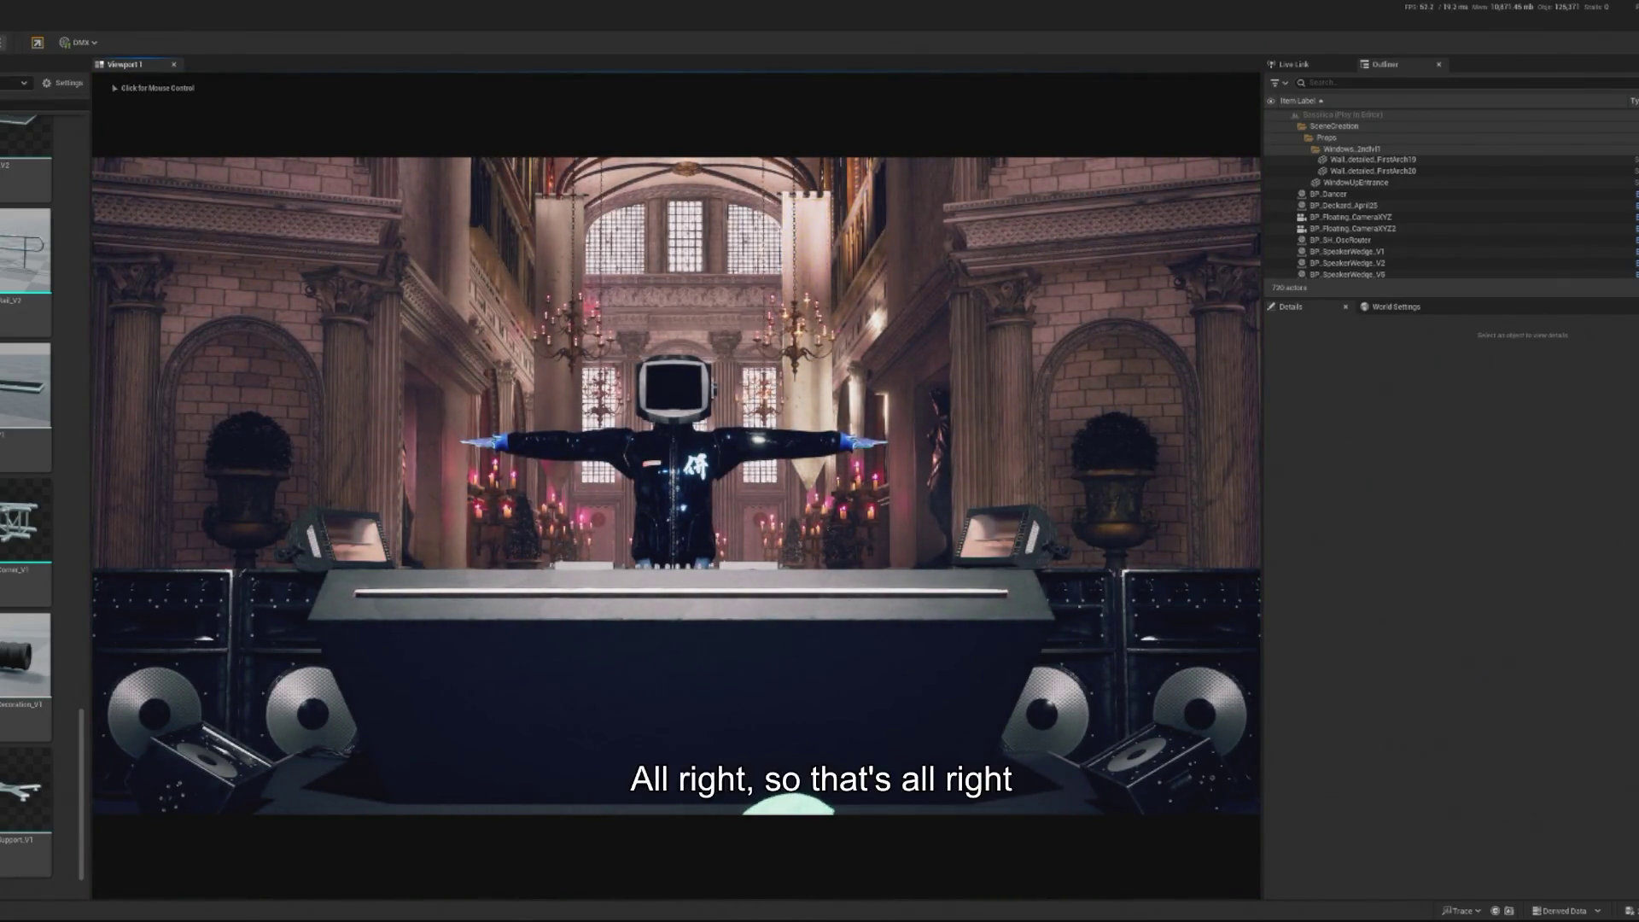
pyautogui.press('Escape')
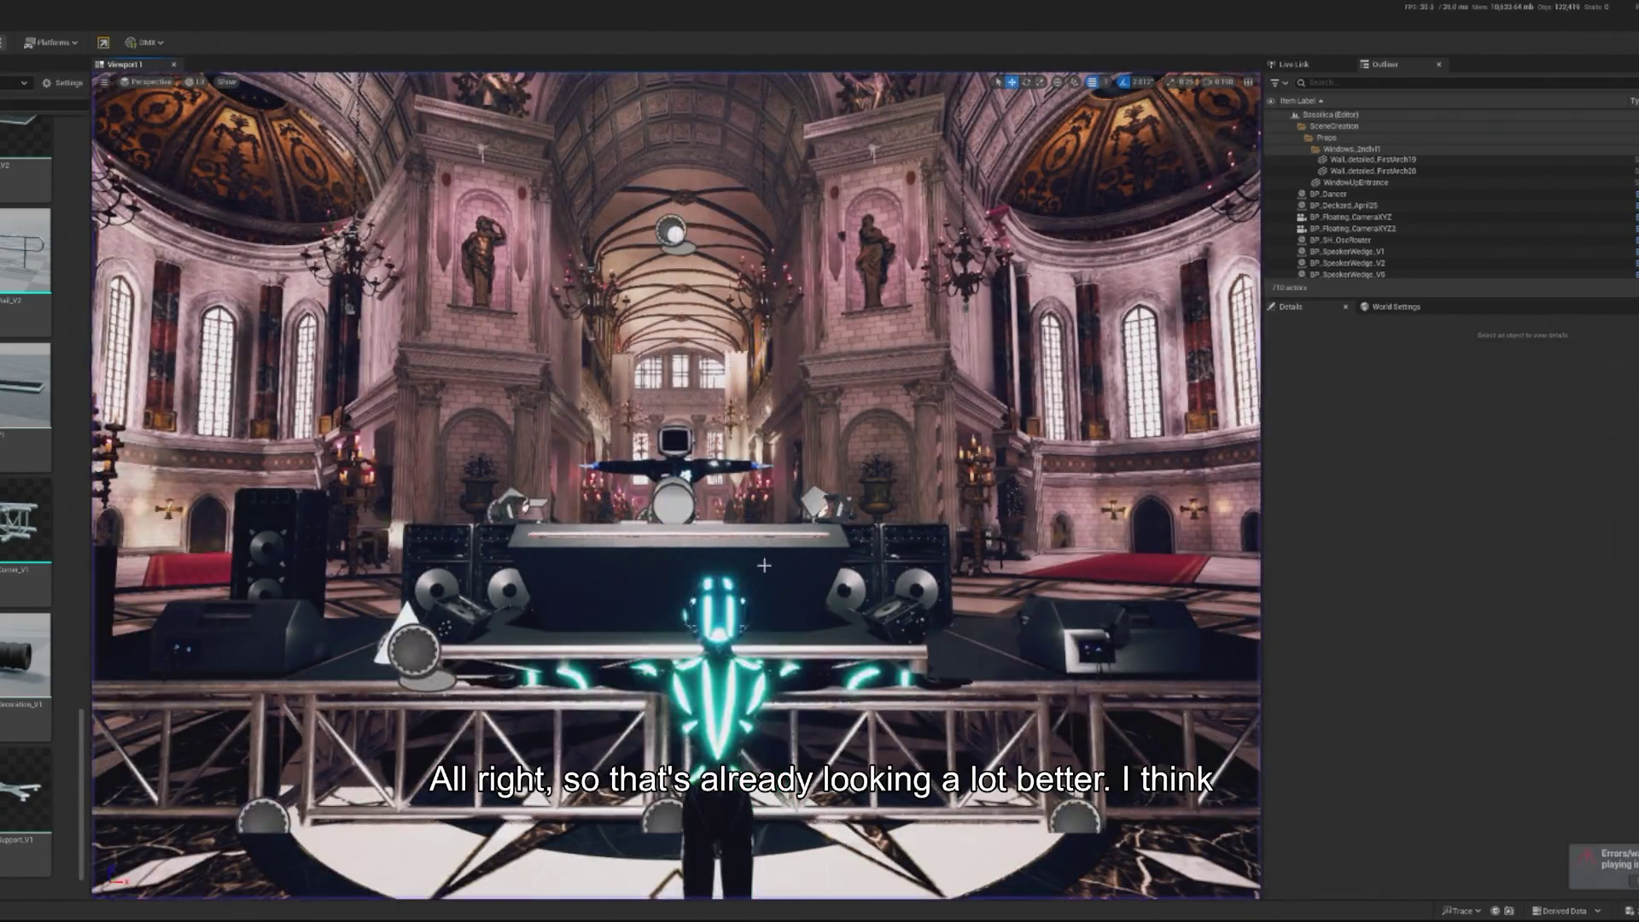
pyautogui.scroll(10, 764, 565)
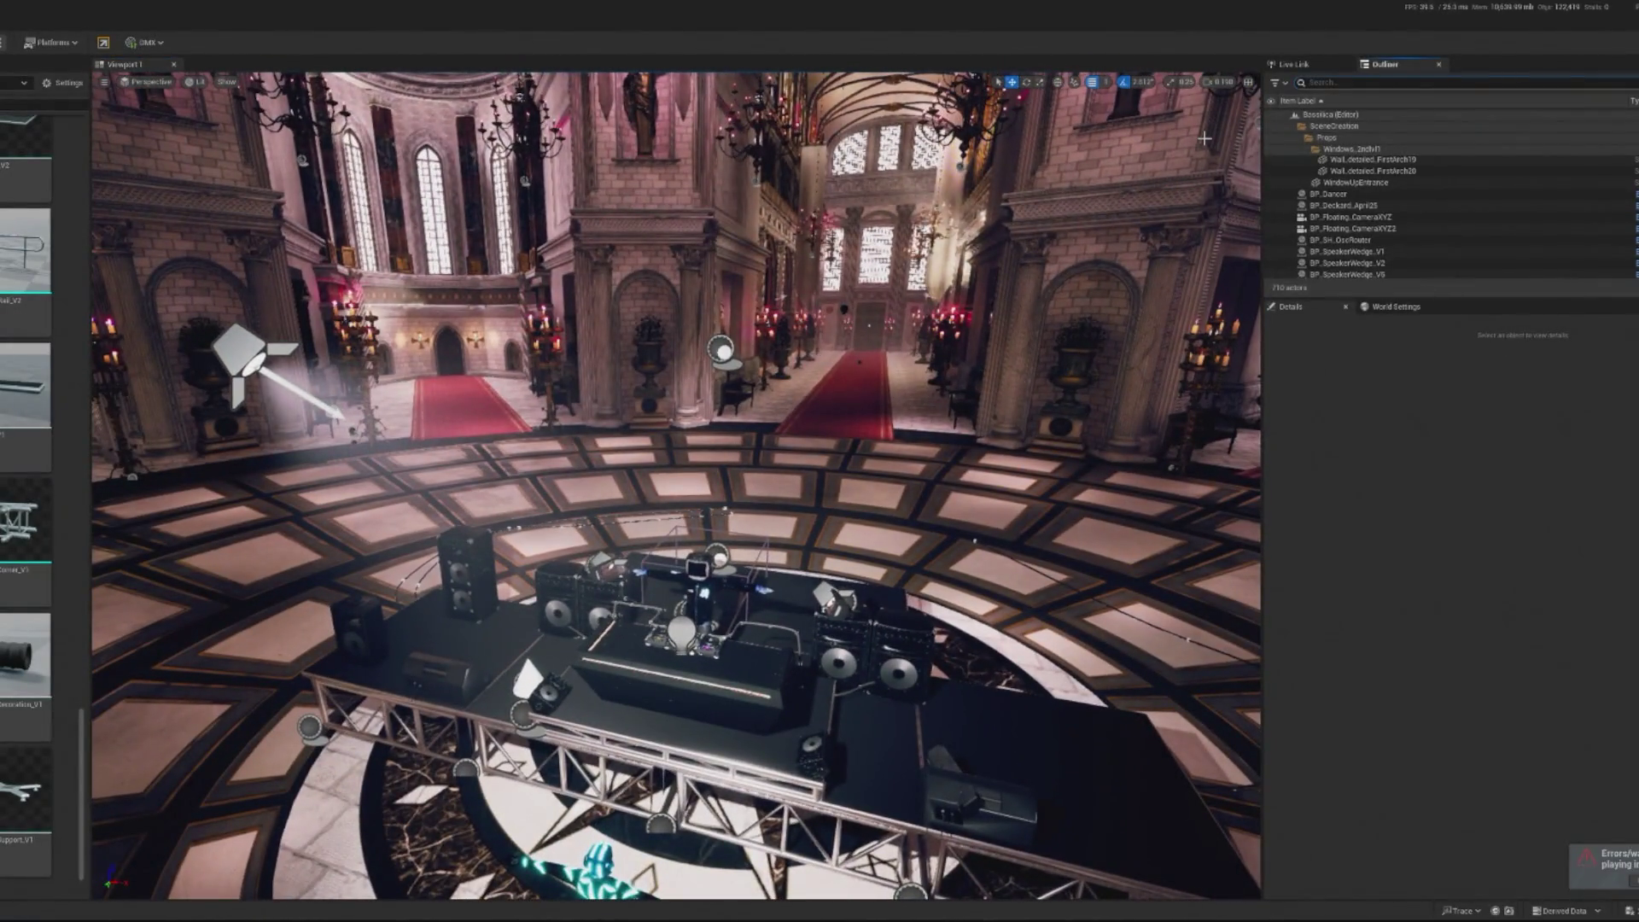
# Find Cylinder with 'cy', set the pink strip on the booth's top front edge, and preview it
pyautogui.write('cyl')
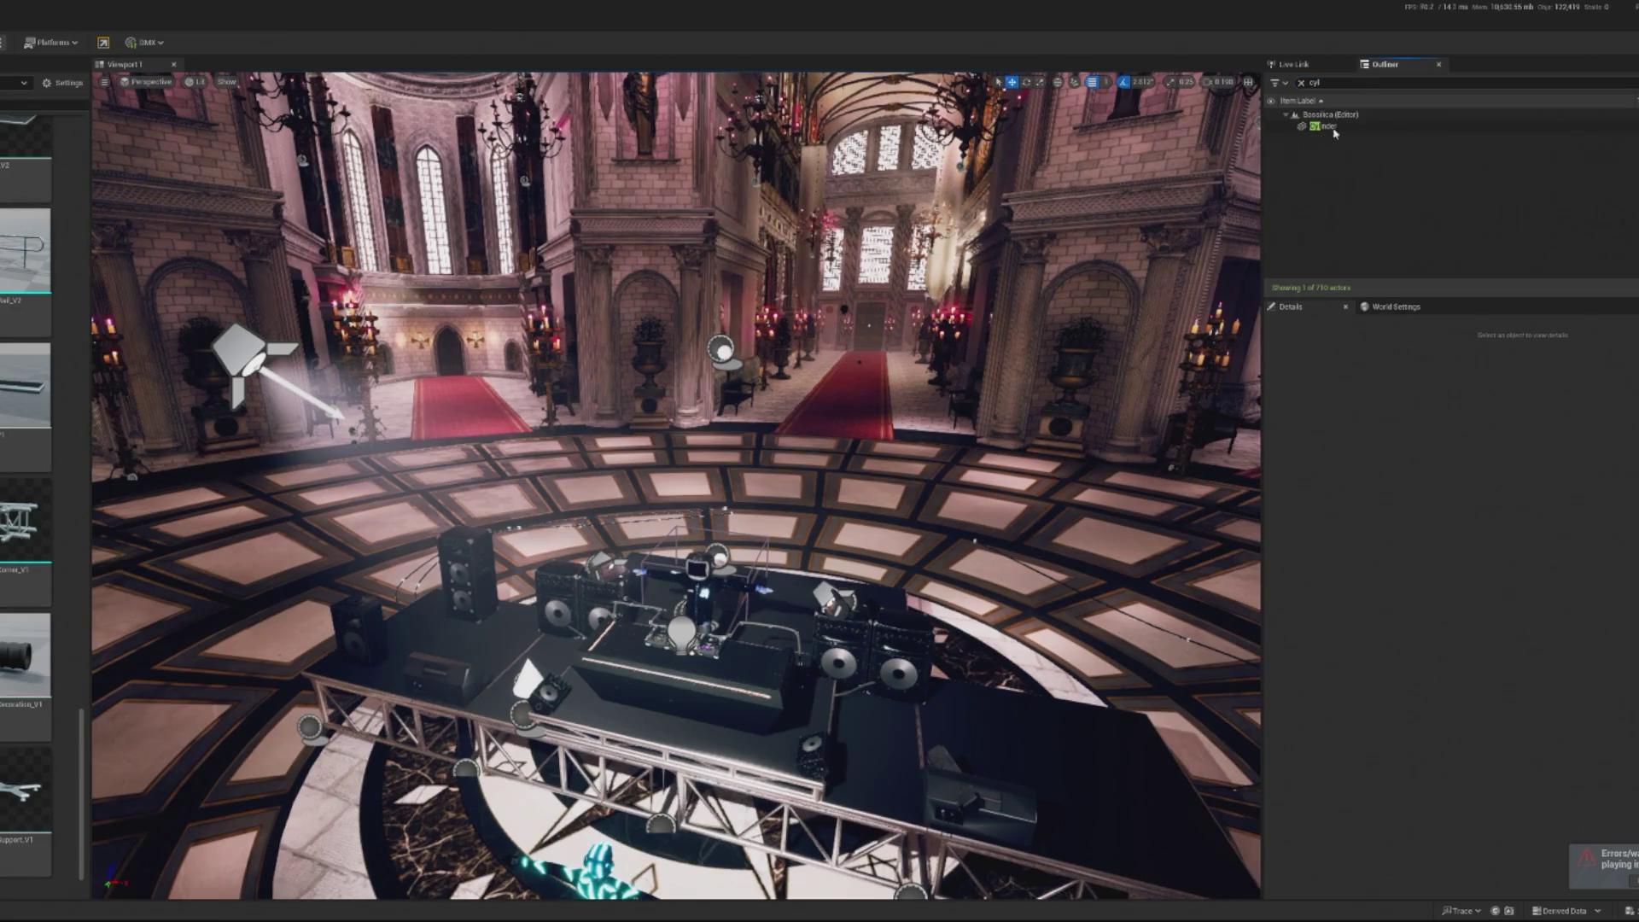
pyautogui.click(1325, 127)
pyautogui.press('f')
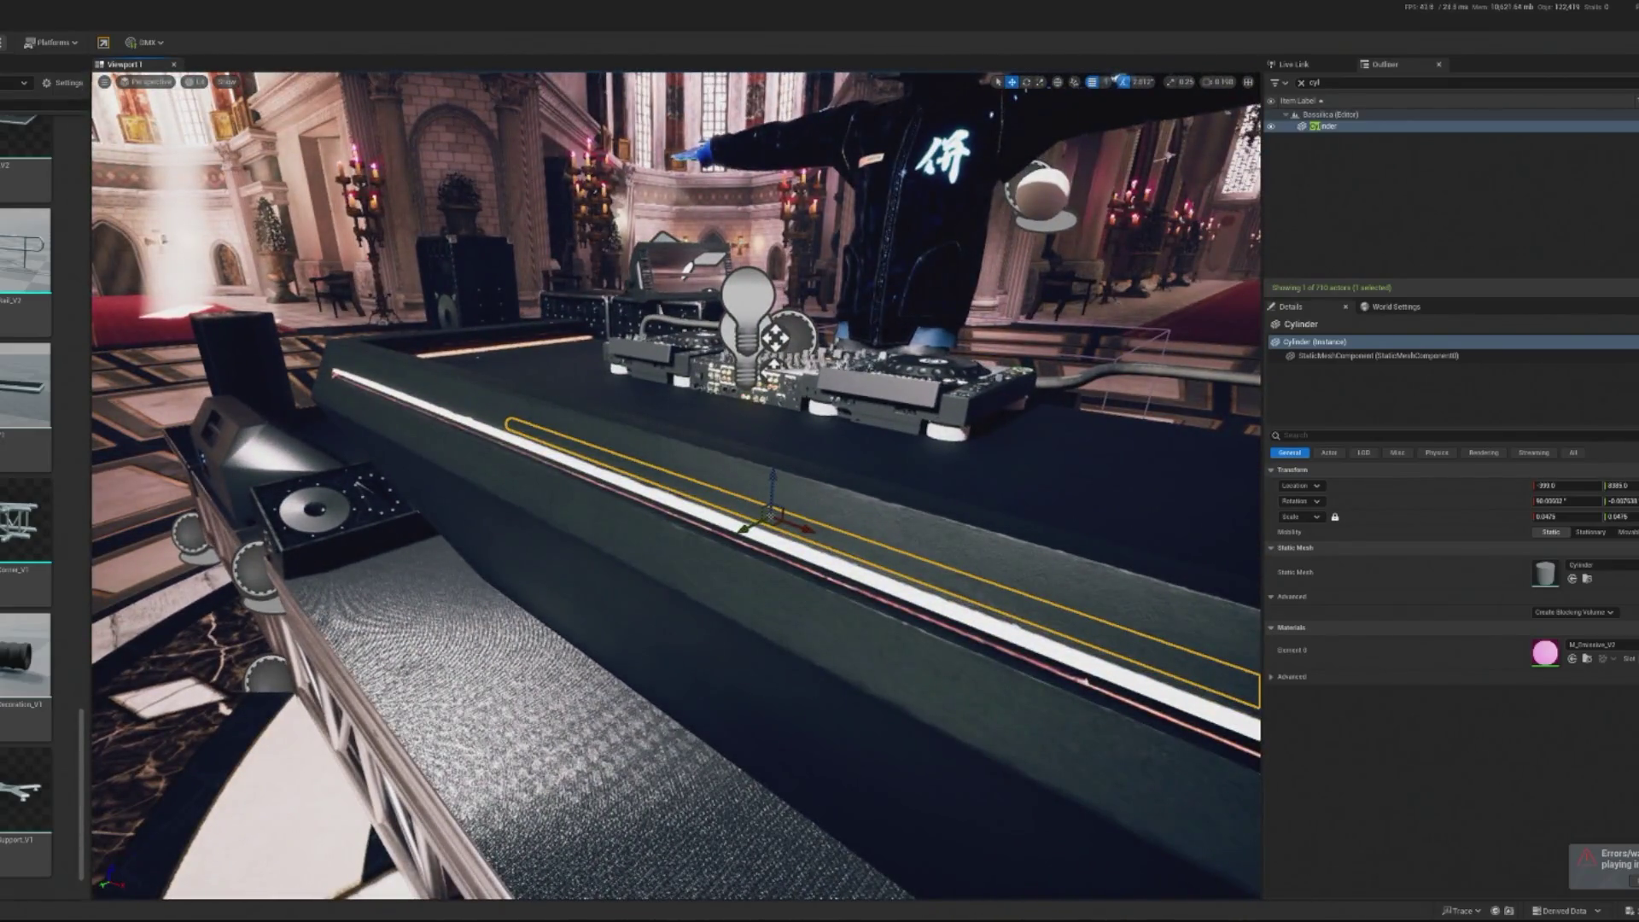
pyautogui.moveTo(776, 493)
pyautogui.mouseDown()
pyautogui.moveTo(771, 445)
pyautogui.moveTo(511, 521)
pyautogui.mouseUp()
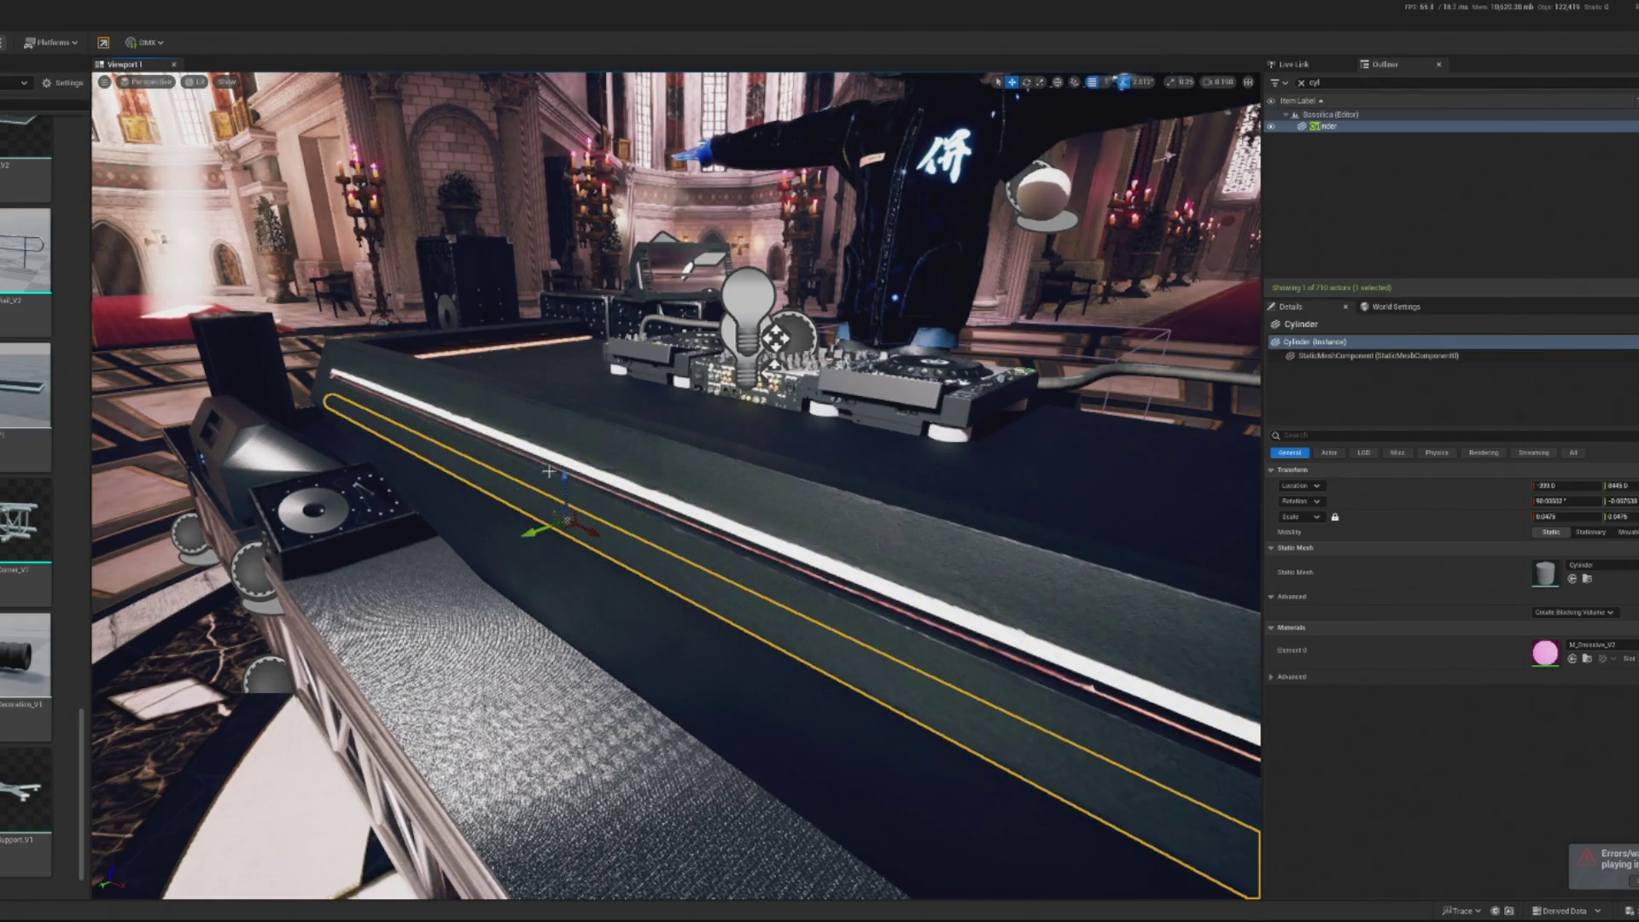
pyautogui.moveTo(561, 464); pyautogui.dragTo(555, 413)
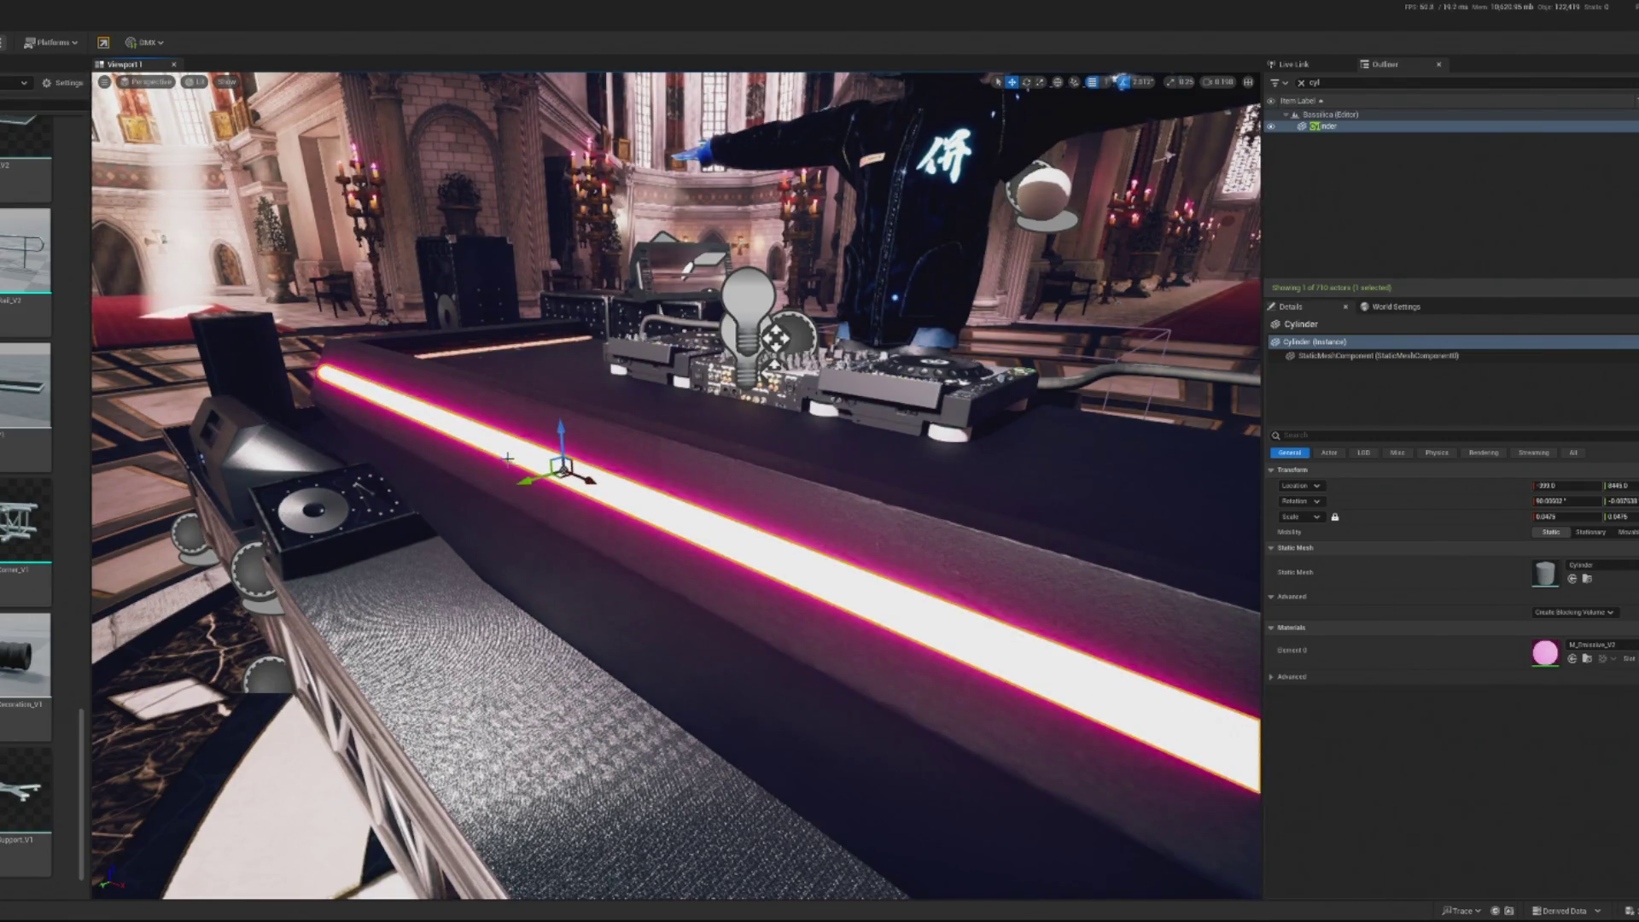
pyautogui.moveTo(517, 481); pyautogui.dragTo(542, 478)
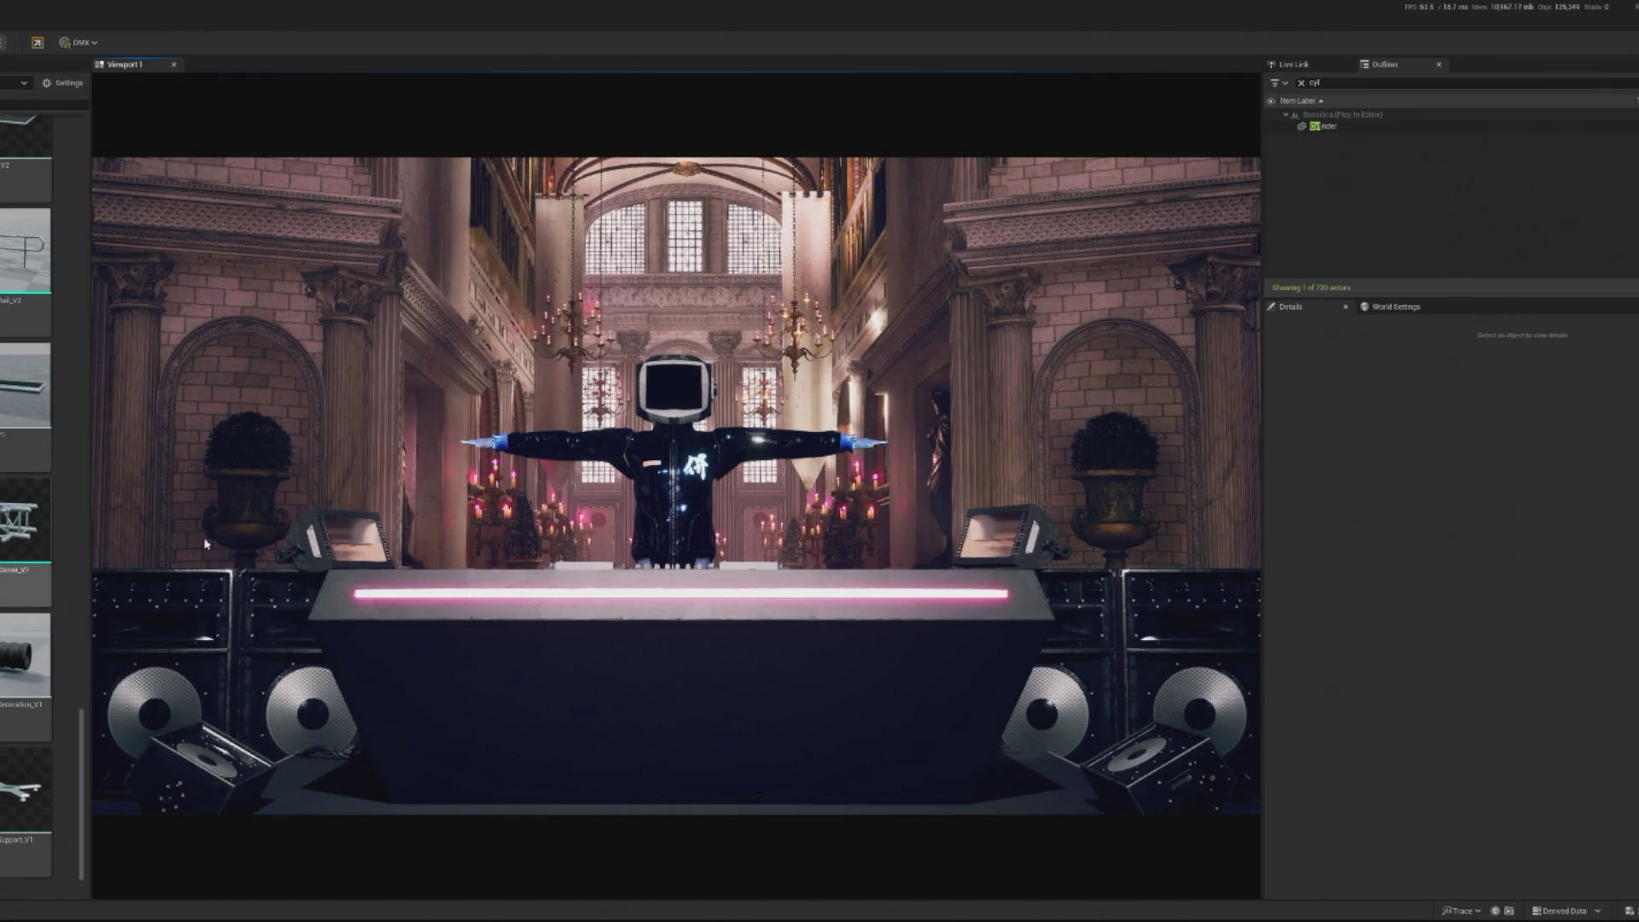
pyautogui.click(418, 272)
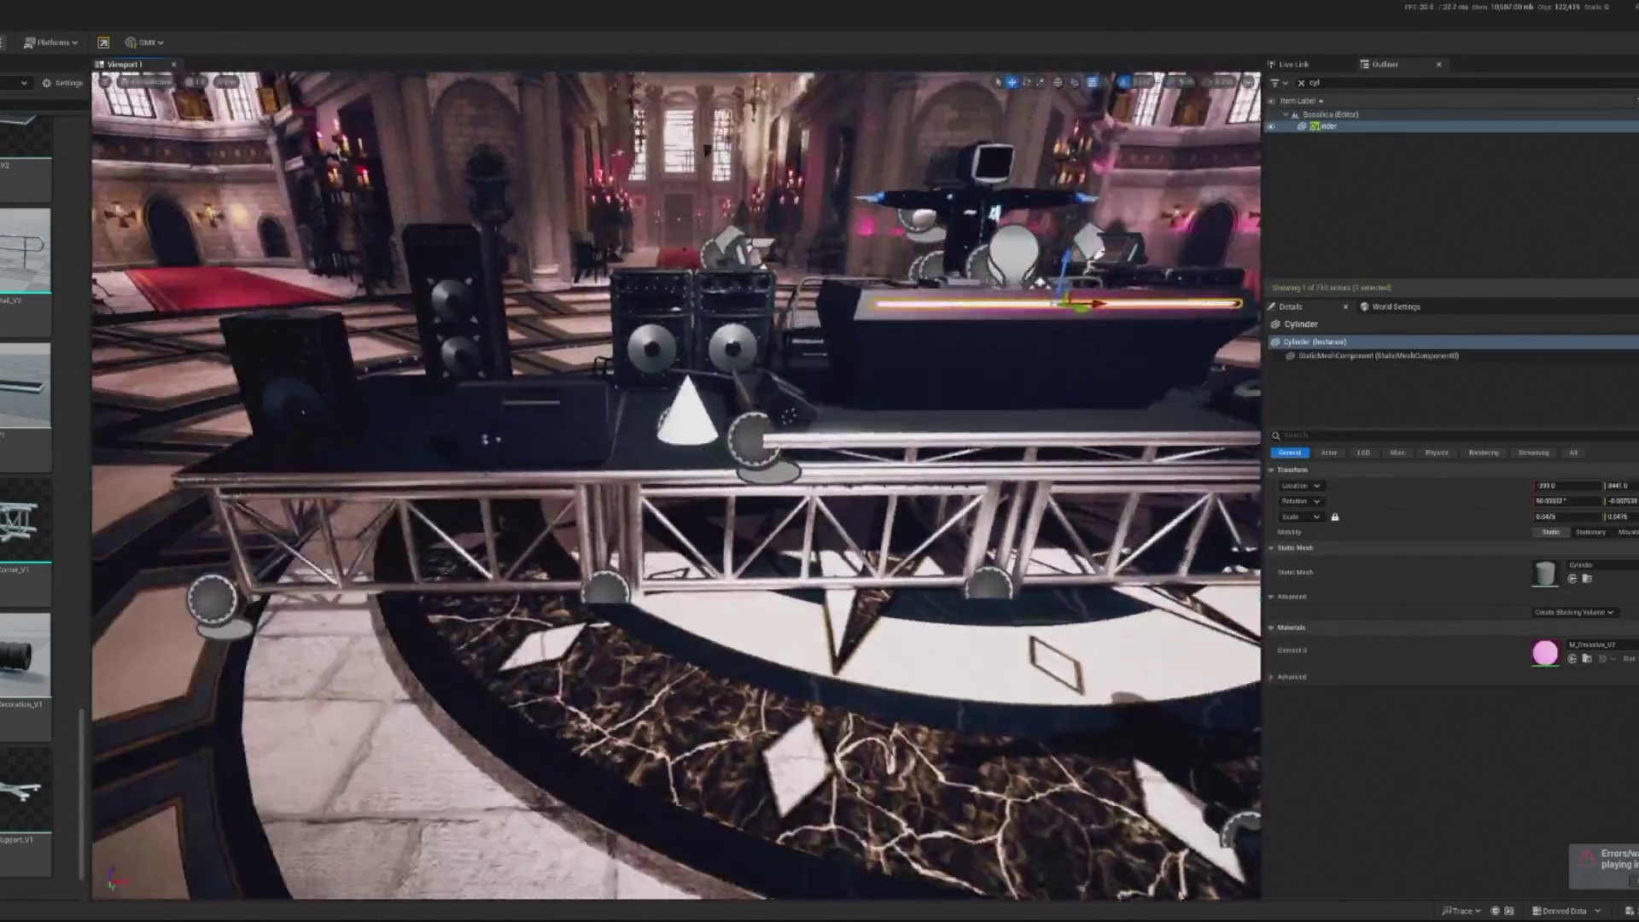
pyautogui.scroll(3, 26, 496)
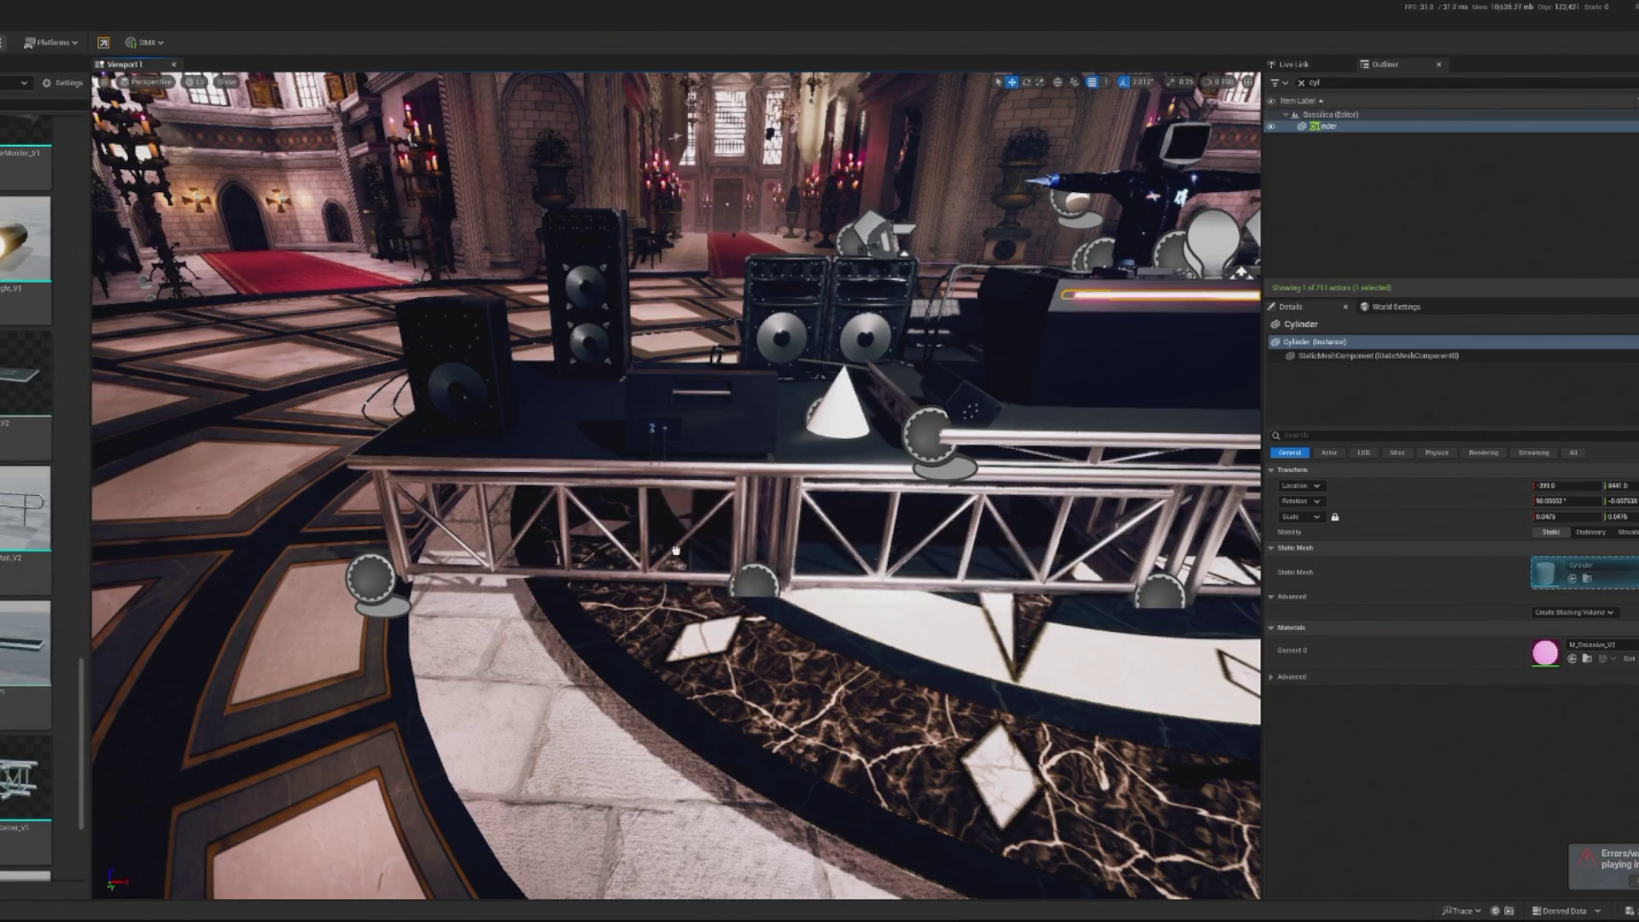
# Stand SM_Stage_V1 upright by 90° and unlock scaling to set Scale Y to about 0.34
pyautogui.click(416, 579)
pyautogui.press('e')
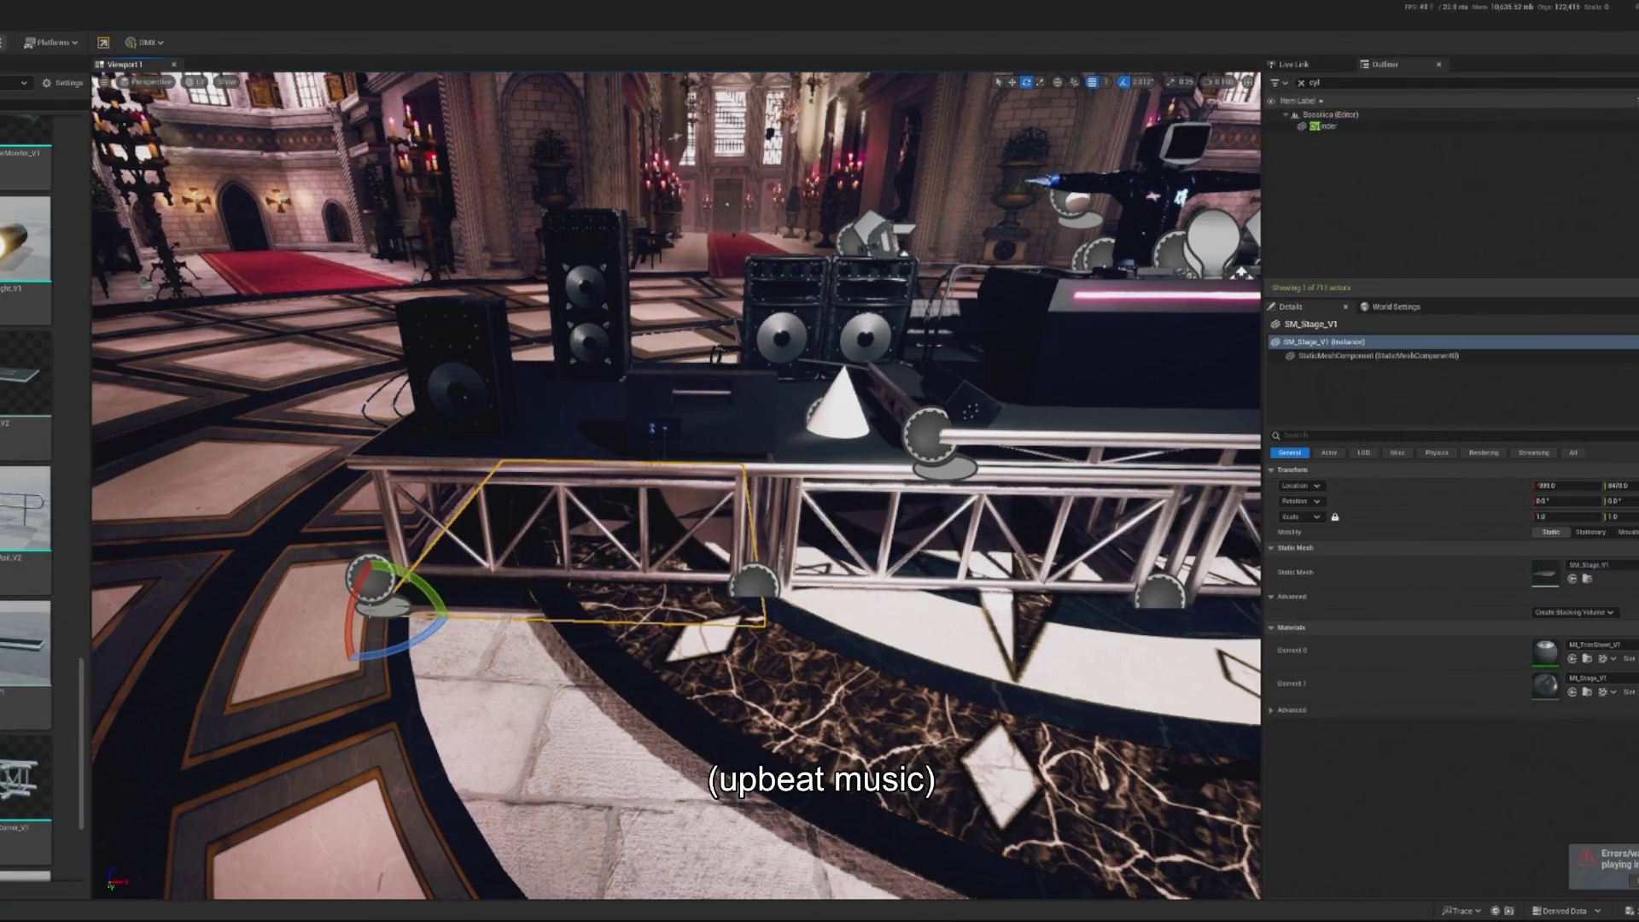
pyautogui.moveTo(376, 597)
pyautogui.mouseDown()
pyautogui.moveTo(352, 666)
pyautogui.moveTo(538, 662)
pyautogui.moveTo(420, 663)
pyautogui.mouseUp()
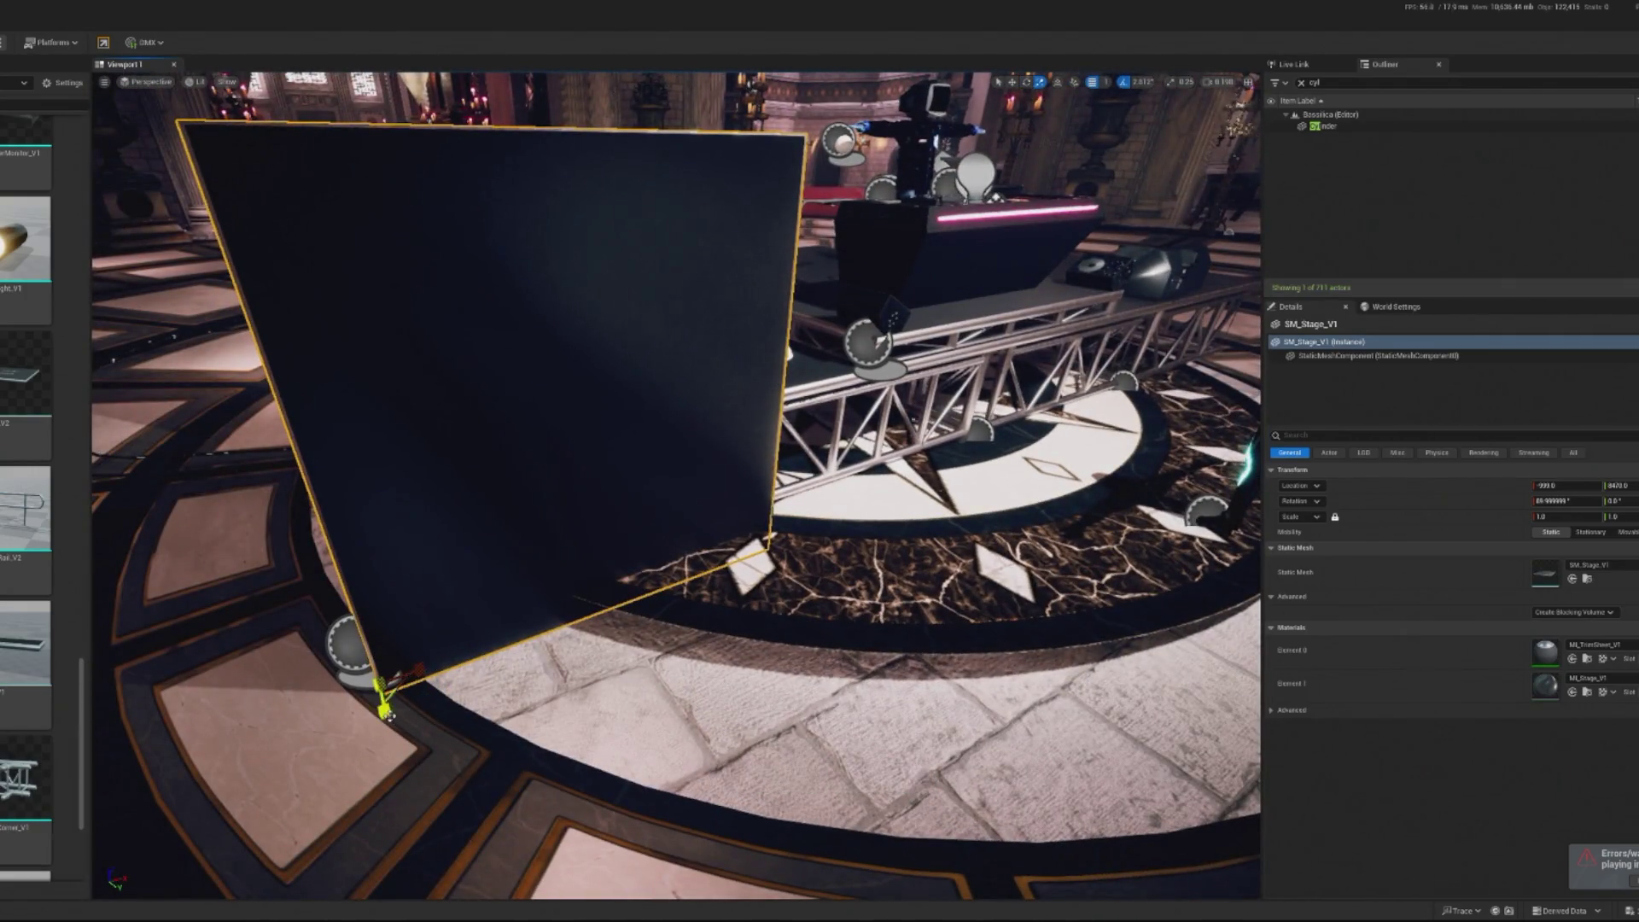
pyautogui.click(1336, 516)
pyautogui.moveTo(1605, 517); pyautogui.dragTo(1554, 517)
pyautogui.moveTo(674, 514)
pyautogui.mouseDown()
pyautogui.moveTo(700, 512)
pyautogui.moveTo(674, 515)
pyautogui.mouseUp()
# Push the panel against the truss front and stretch its X scale to about 3.8
pyautogui.press('w')
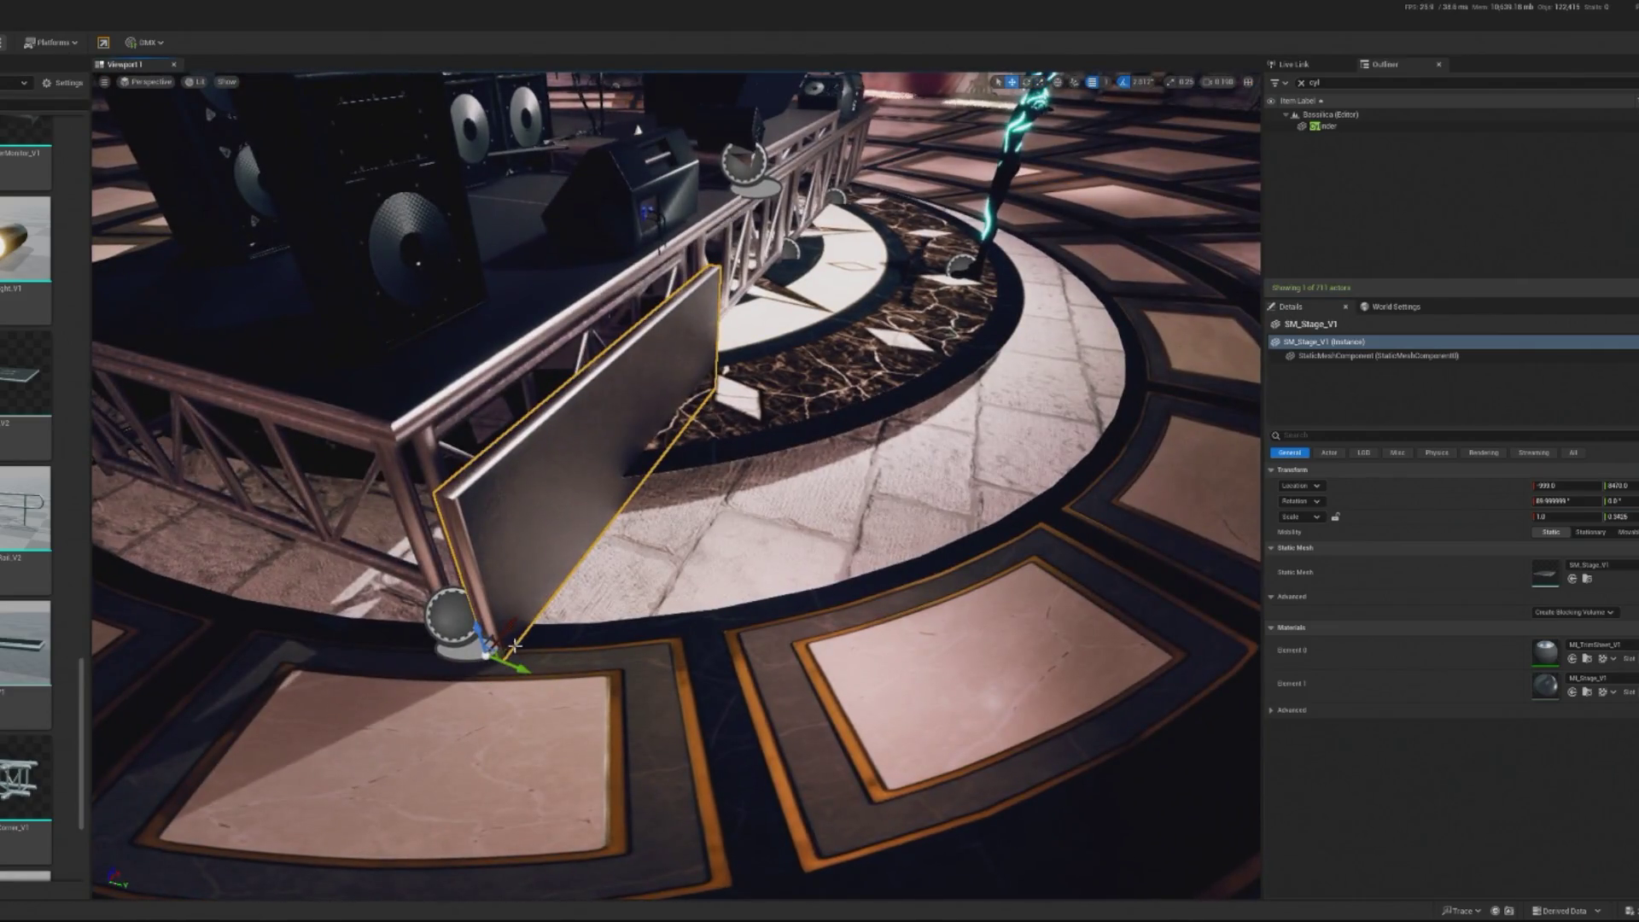
pyautogui.moveTo(522, 671)
pyautogui.mouseDown()
pyautogui.moveTo(498, 658)
pyautogui.moveTo(520, 545)
pyautogui.mouseUp()
pyautogui.moveTo(465, 718)
pyautogui.mouseDown()
pyautogui.moveTo(444, 732)
pyautogui.moveTo(567, 726)
pyautogui.moveTo(551, 725)
pyautogui.mouseUp()
pyautogui.scroll(-5, 551, 726)
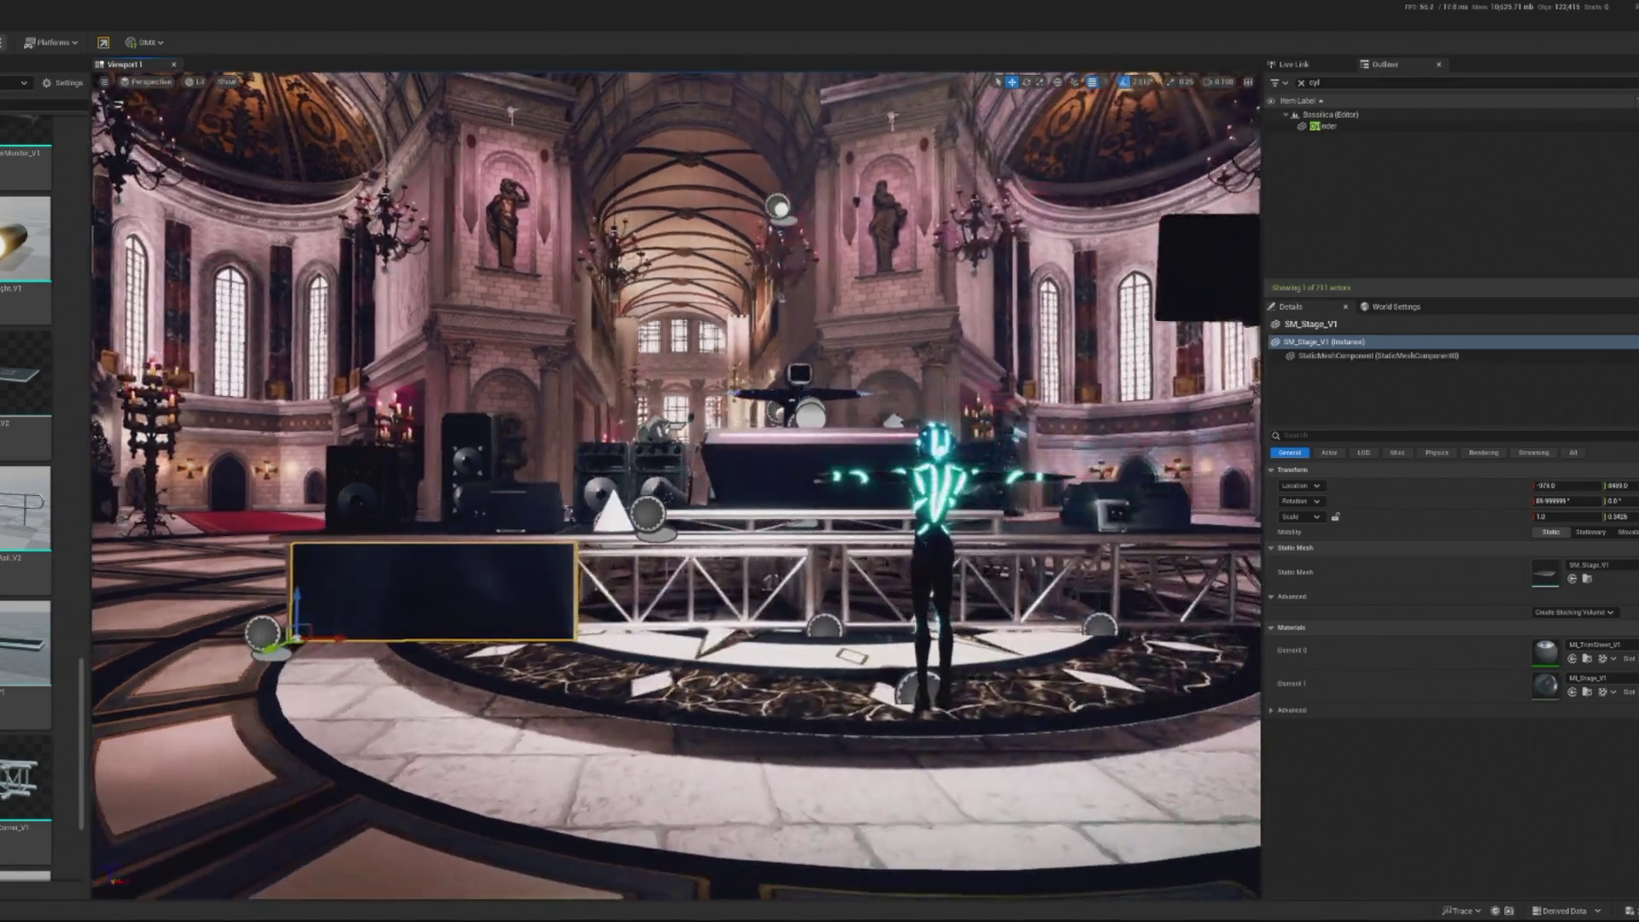
pyautogui.press('r')
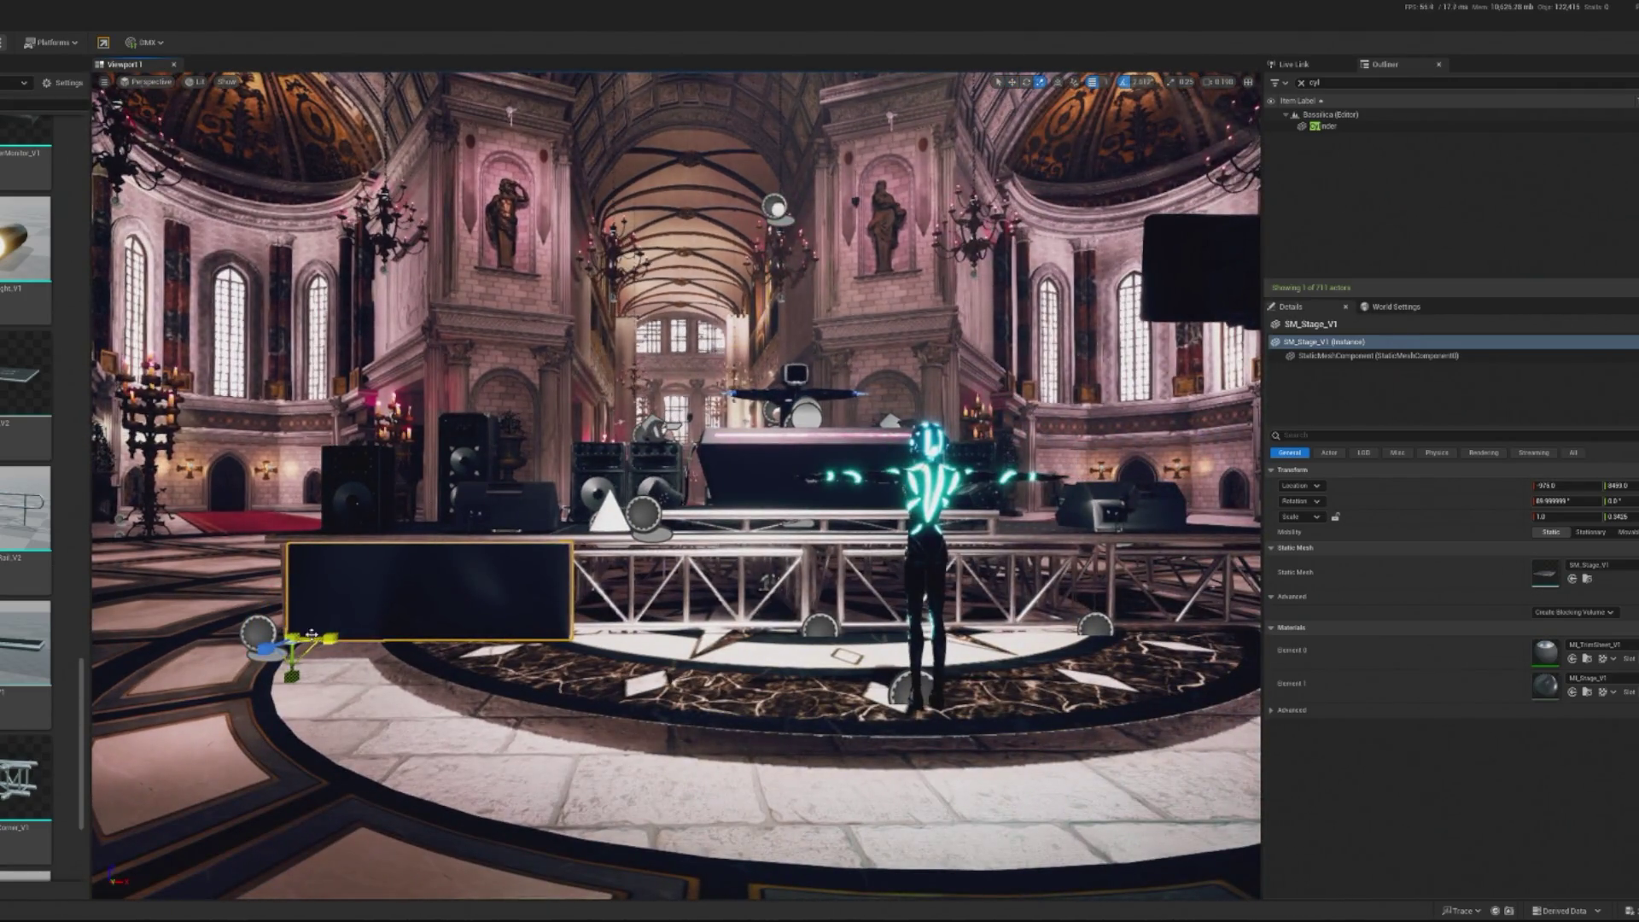
pyautogui.moveTo(312, 635); pyautogui.dragTo(397, 649)
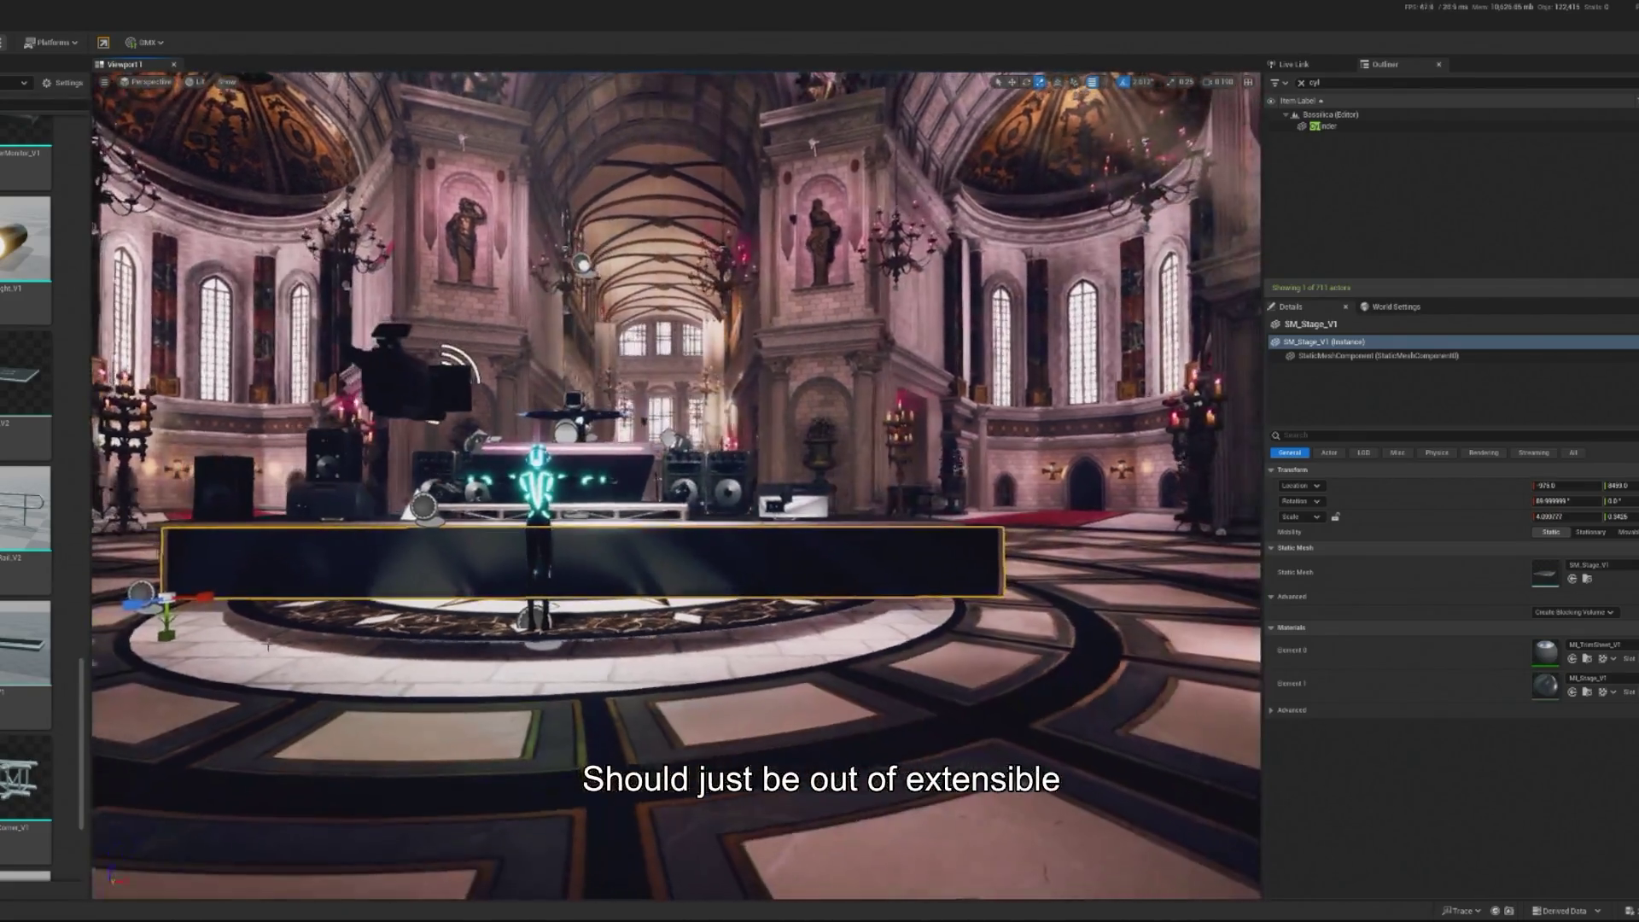
pyautogui.moveTo(209, 597); pyautogui.dragTo(190, 597)
# View the stage front and nudge the skirt panel slightly left into place
pyautogui.moveTo(605, 609); pyautogui.dragTo(583, 541)
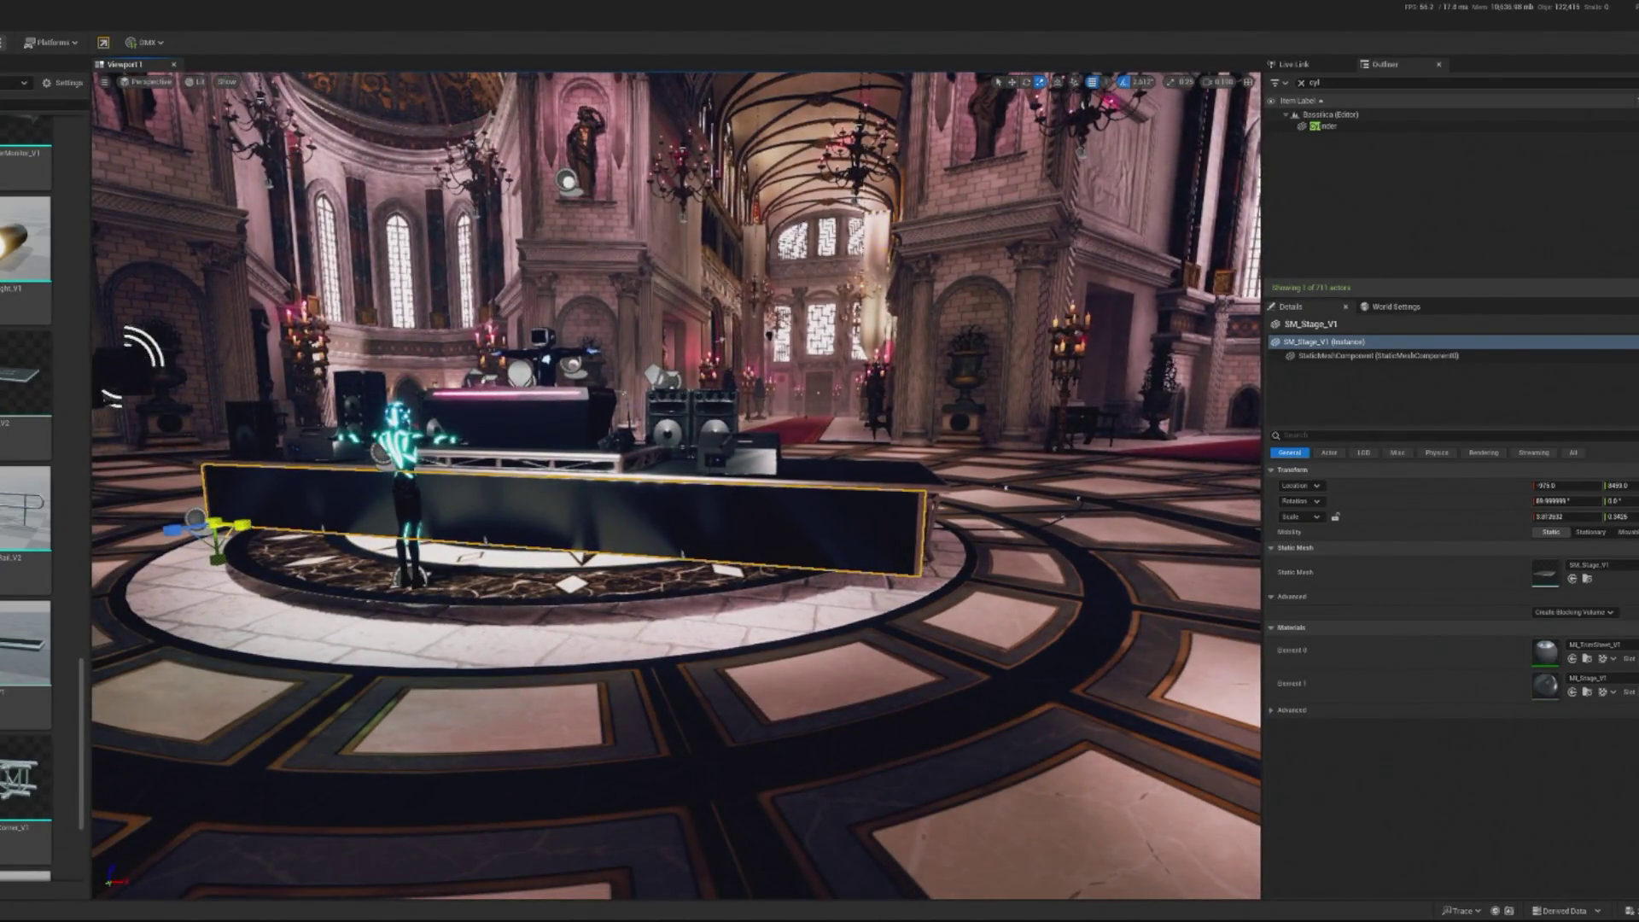
pyautogui.moveTo(373, 559); pyautogui.dragTo(444, 538)
pyautogui.click(470, 526)
pyautogui.moveTo(817, 650)
pyautogui.mouseDown()
pyautogui.moveTo(798, 608)
pyautogui.moveTo(818, 650)
pyautogui.moveTo(737, 718)
pyautogui.mouseUp()
pyautogui.click(818, 651)
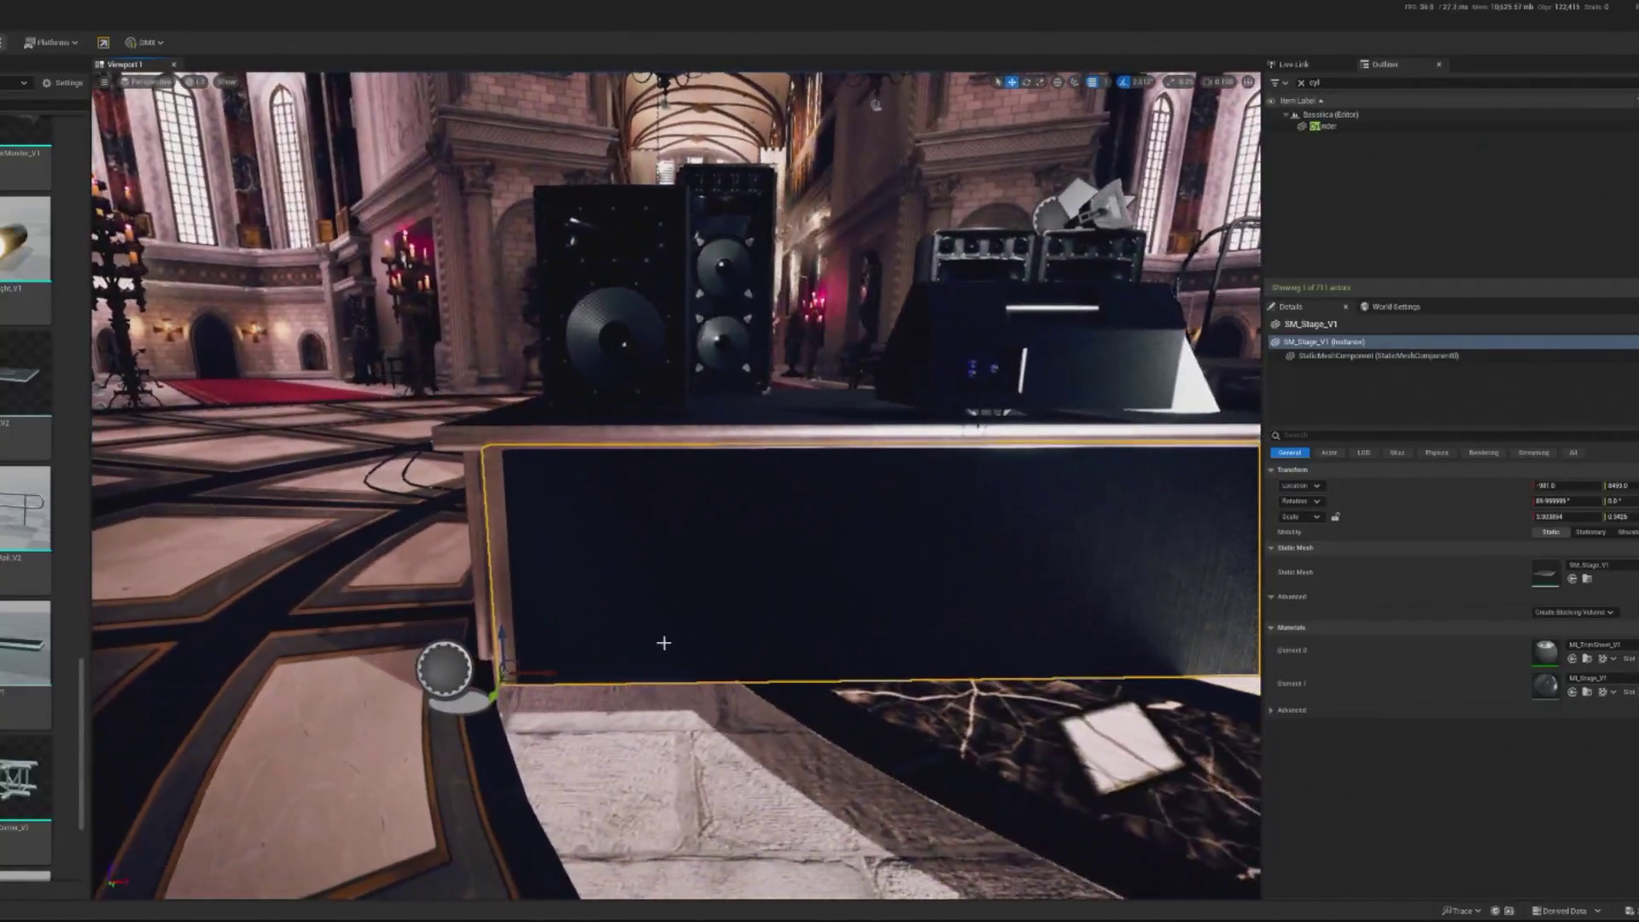
pyautogui.moveTo(547, 676); pyautogui.dragTo(546, 674)
pyautogui.moveTo(674, 555); pyautogui.dragTo(649, 546)
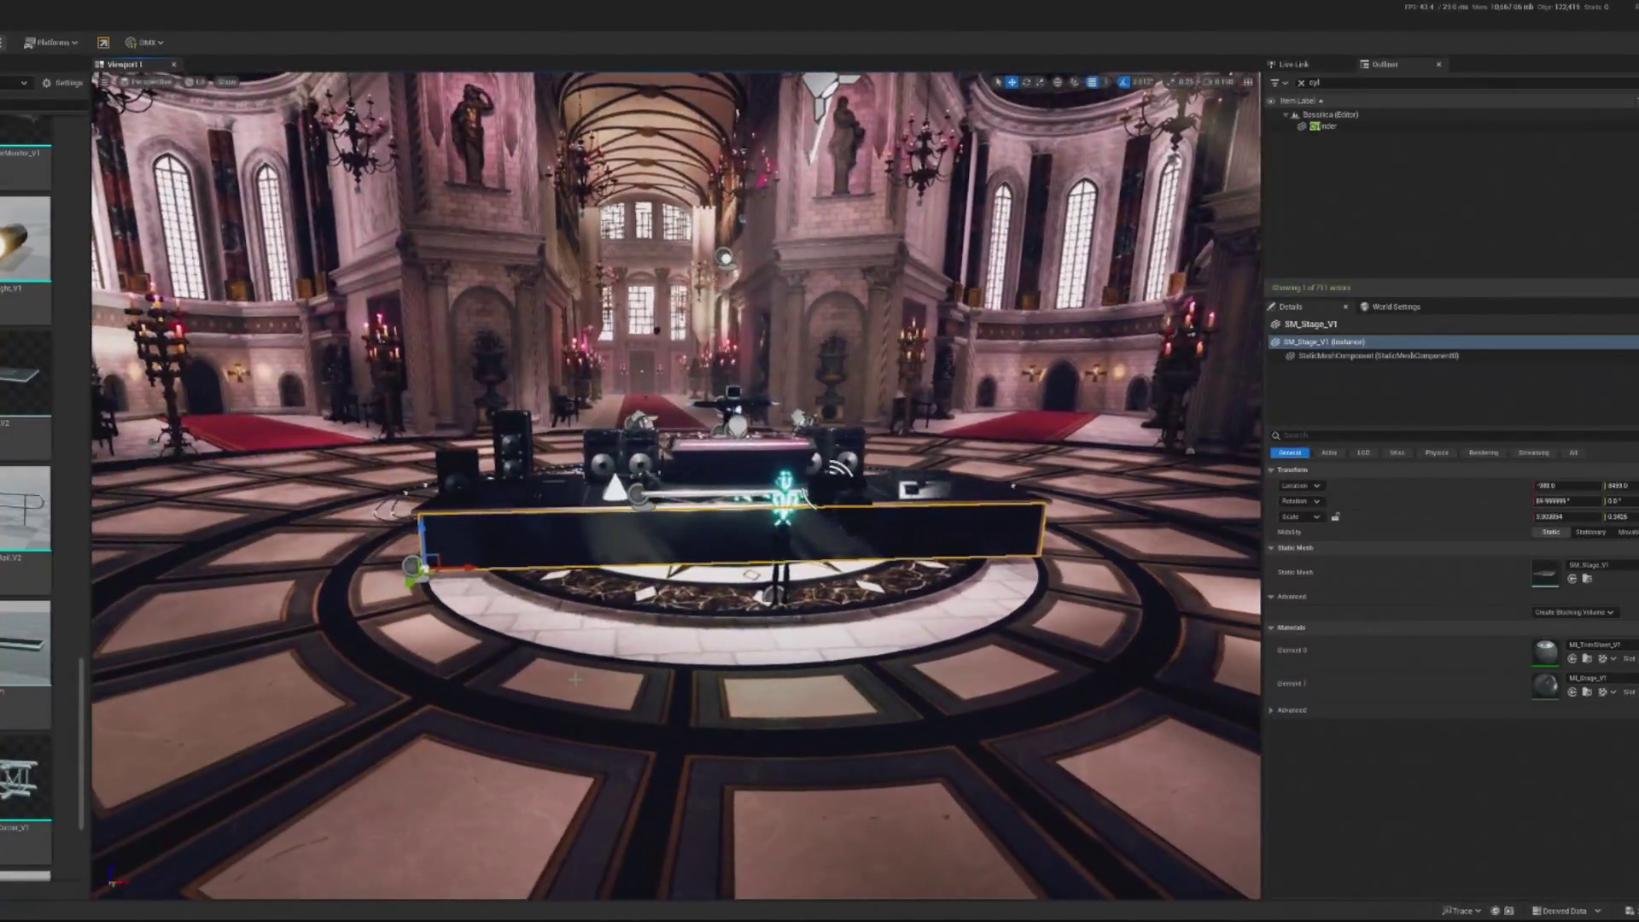
pyautogui.click(724, 602)
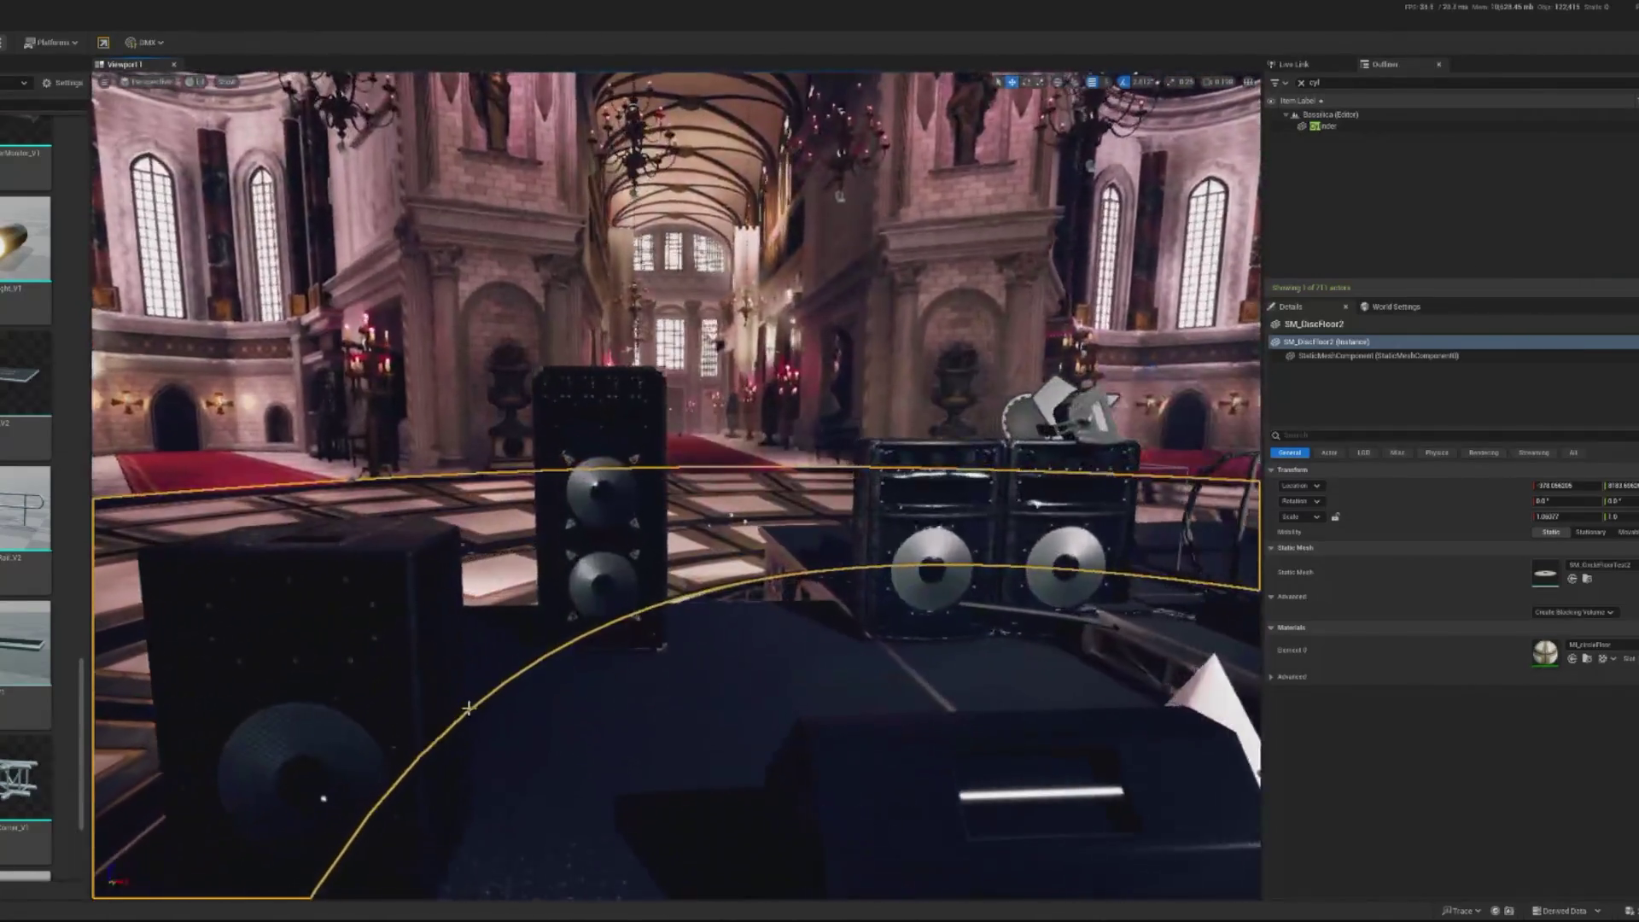
pyautogui.click(444, 683)
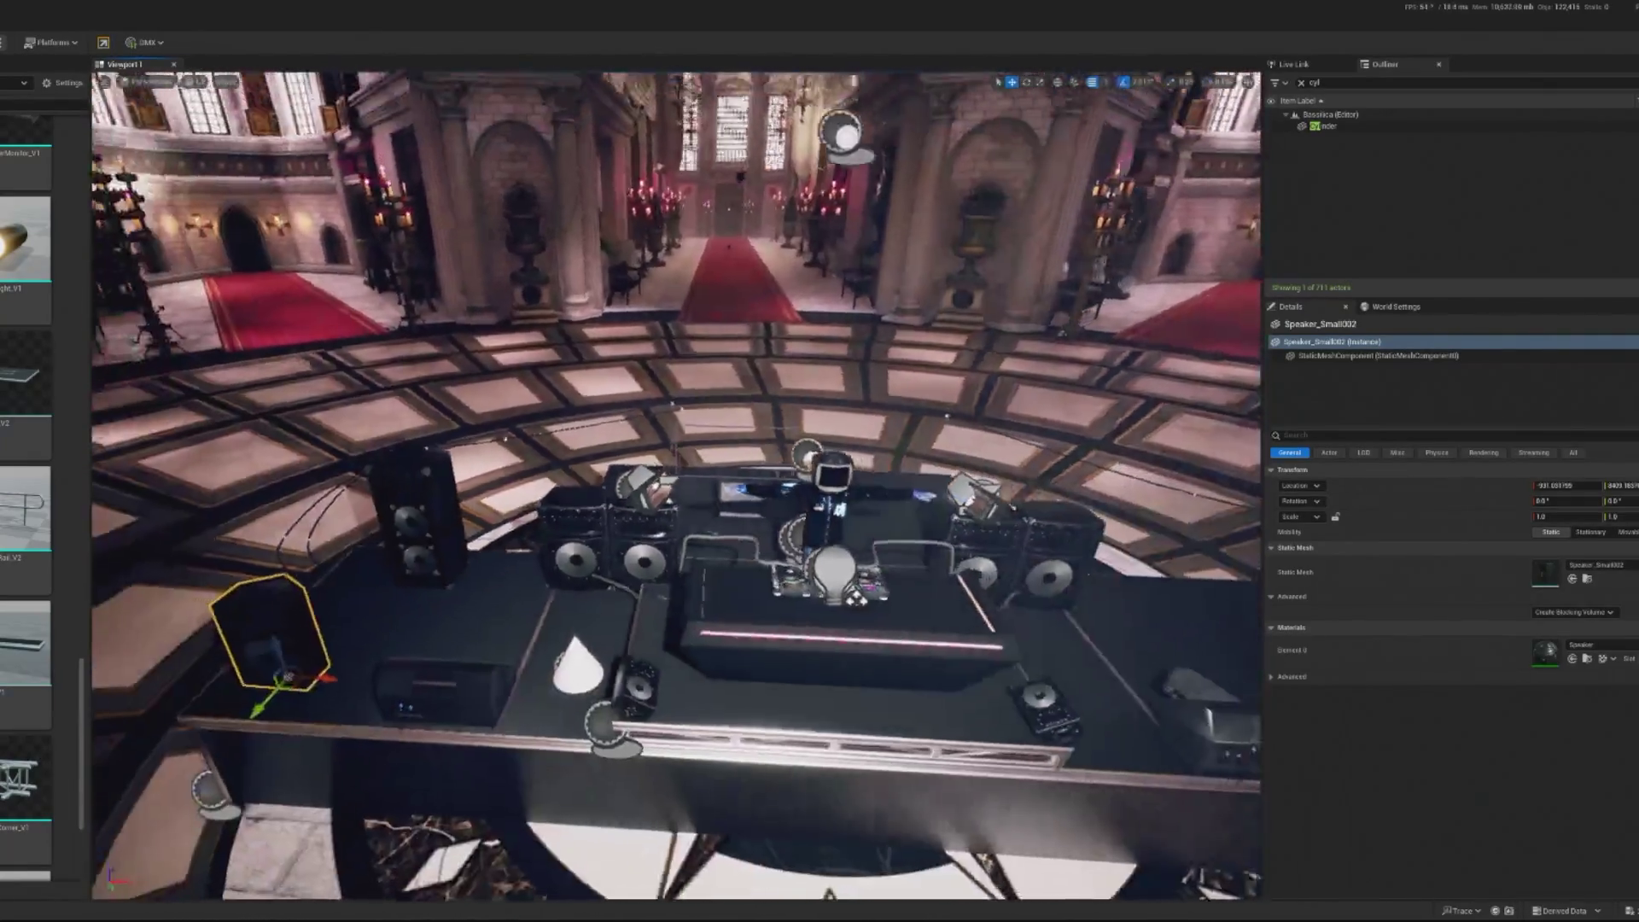
pyautogui.click(726, 589)
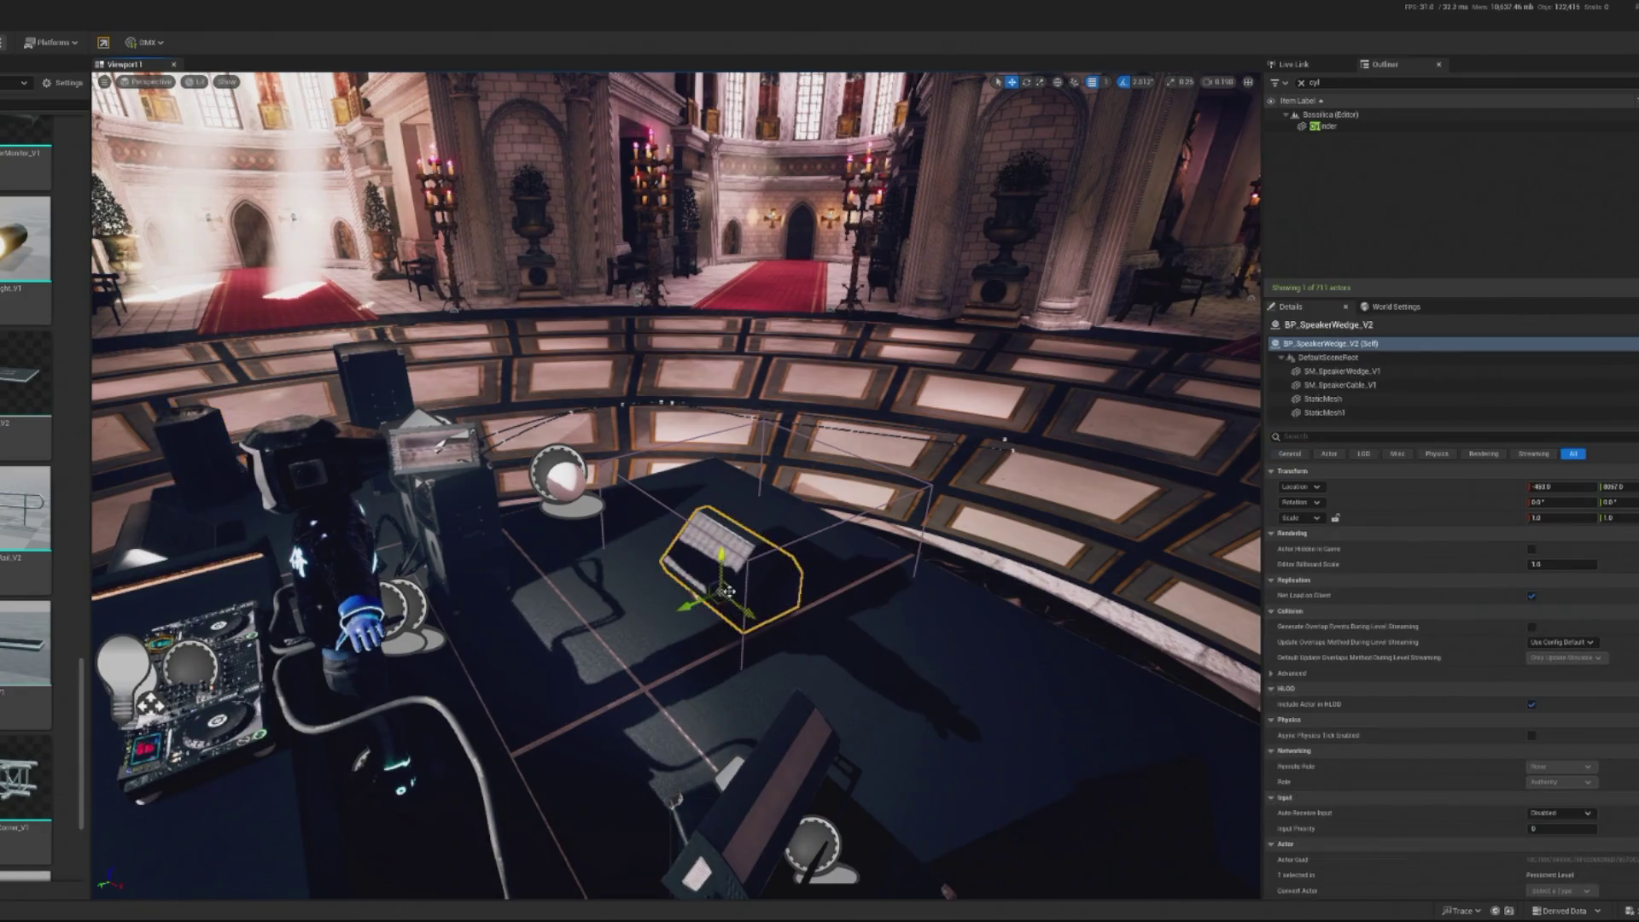
pyautogui.press('Escape')
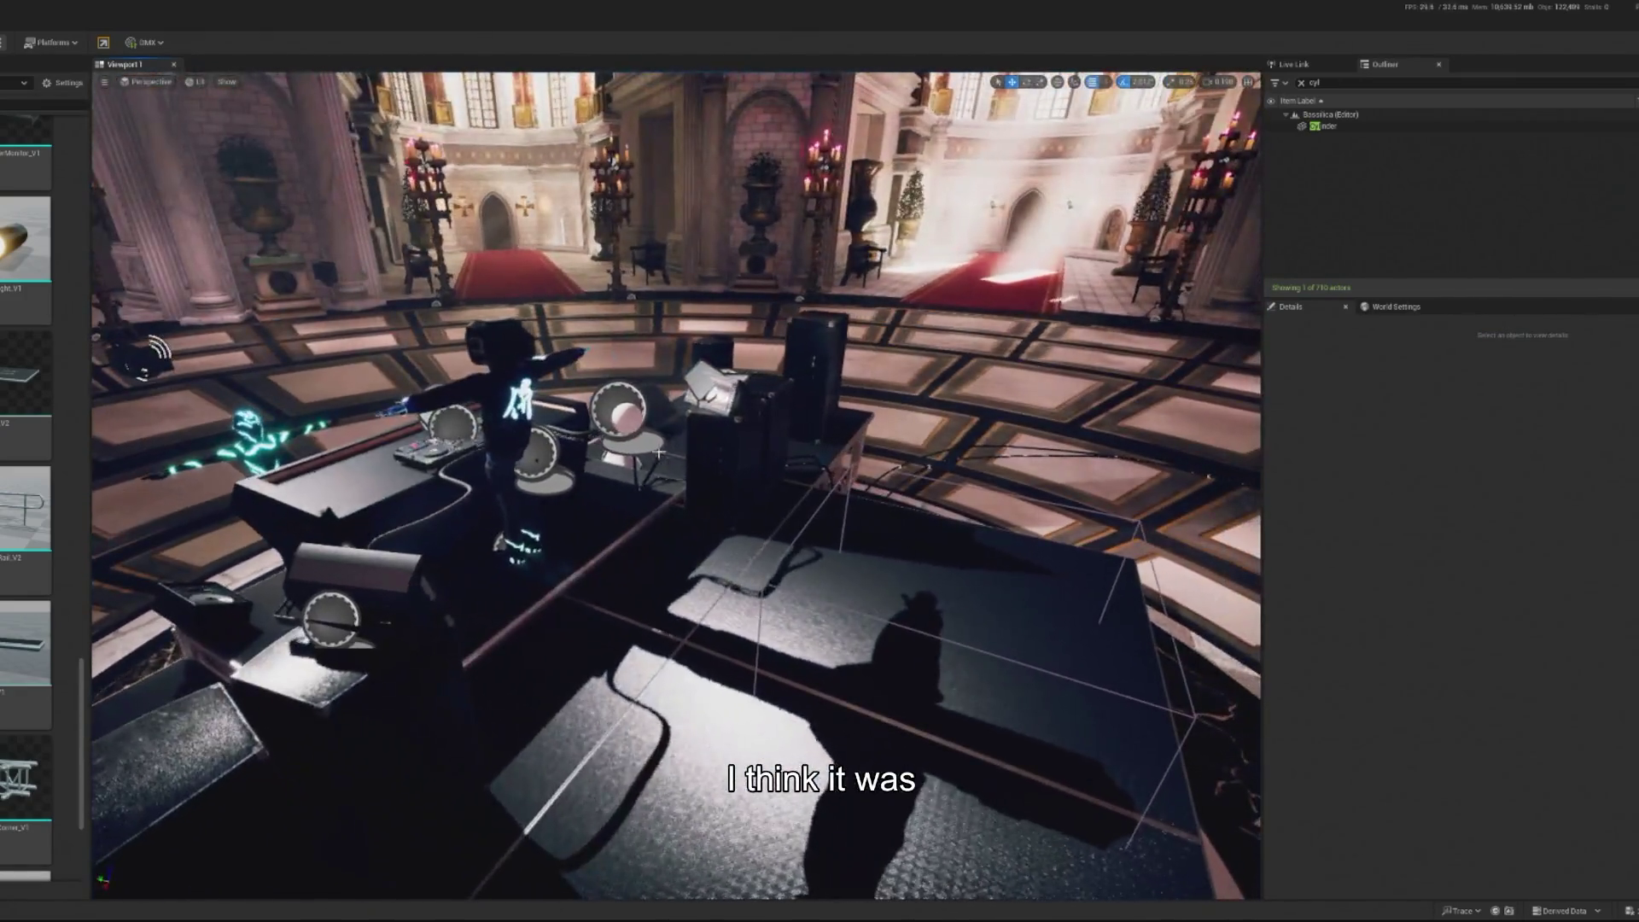
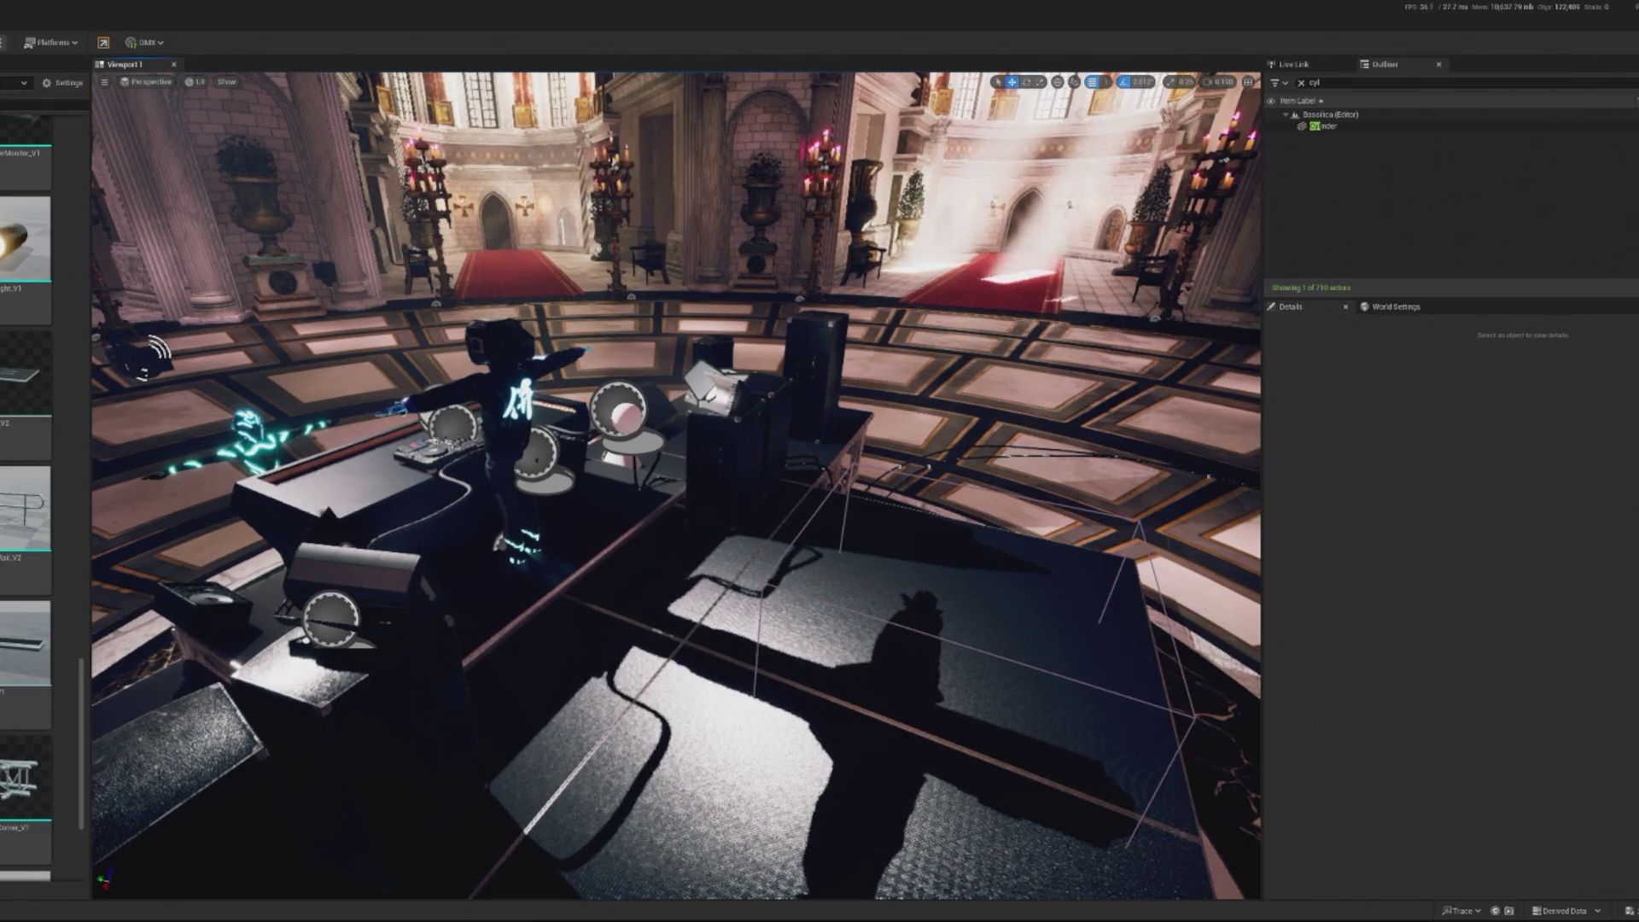
# Save the level and slide the subwoofer box left beside its twin at the stage front
pyautogui.hotkey('ctrl', 's')
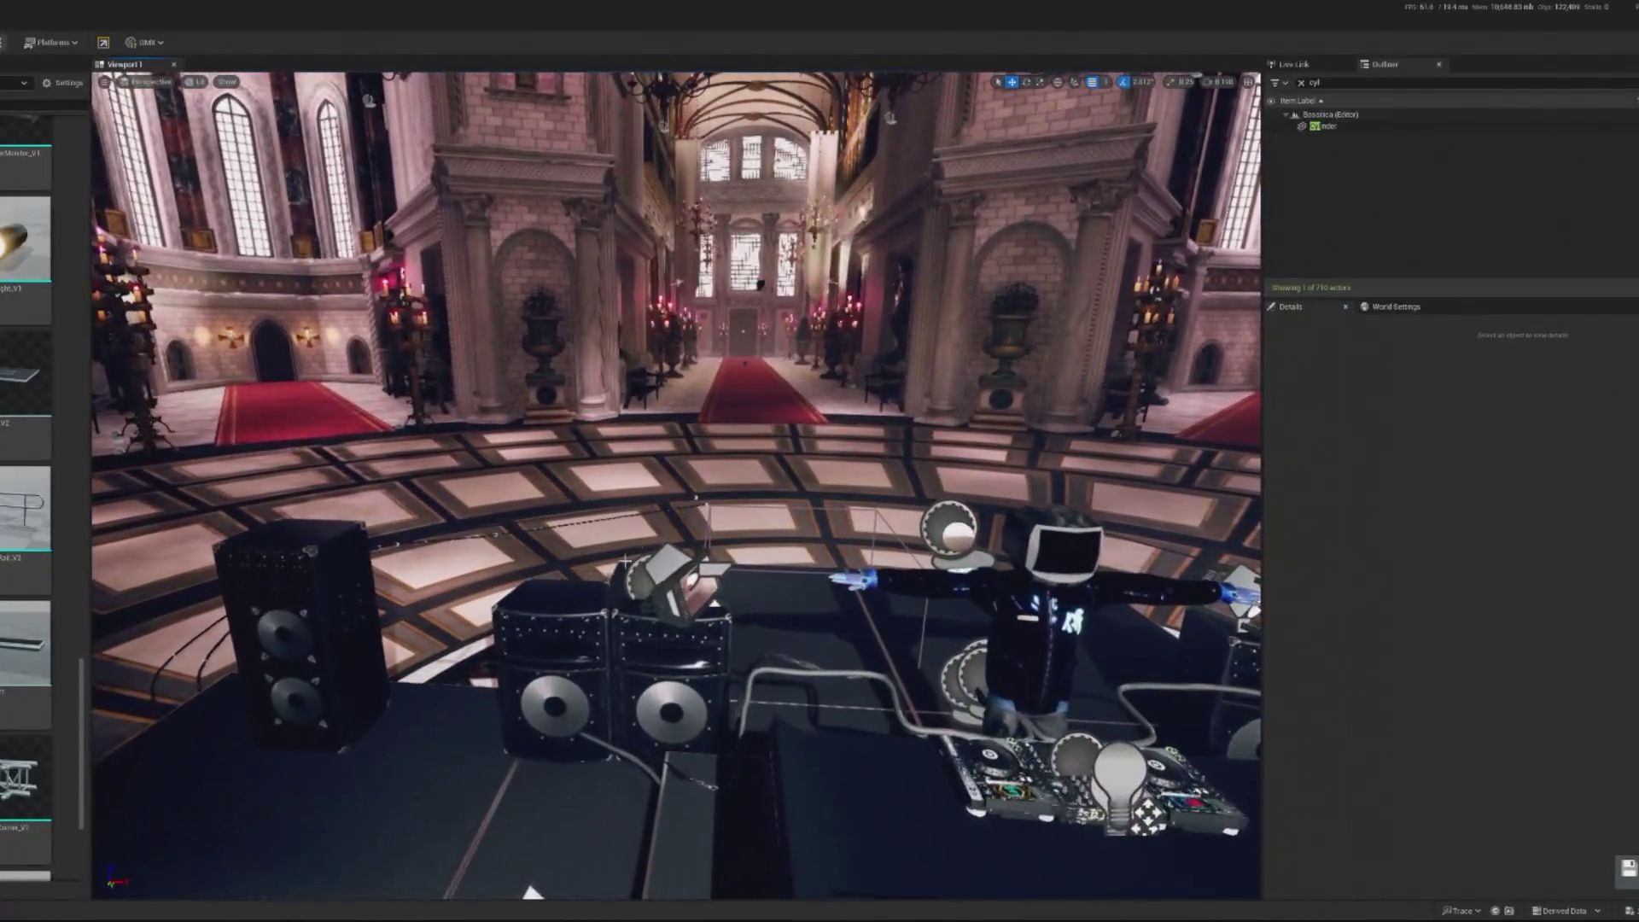
pyautogui.click(342, 753)
pyautogui.click(335, 721)
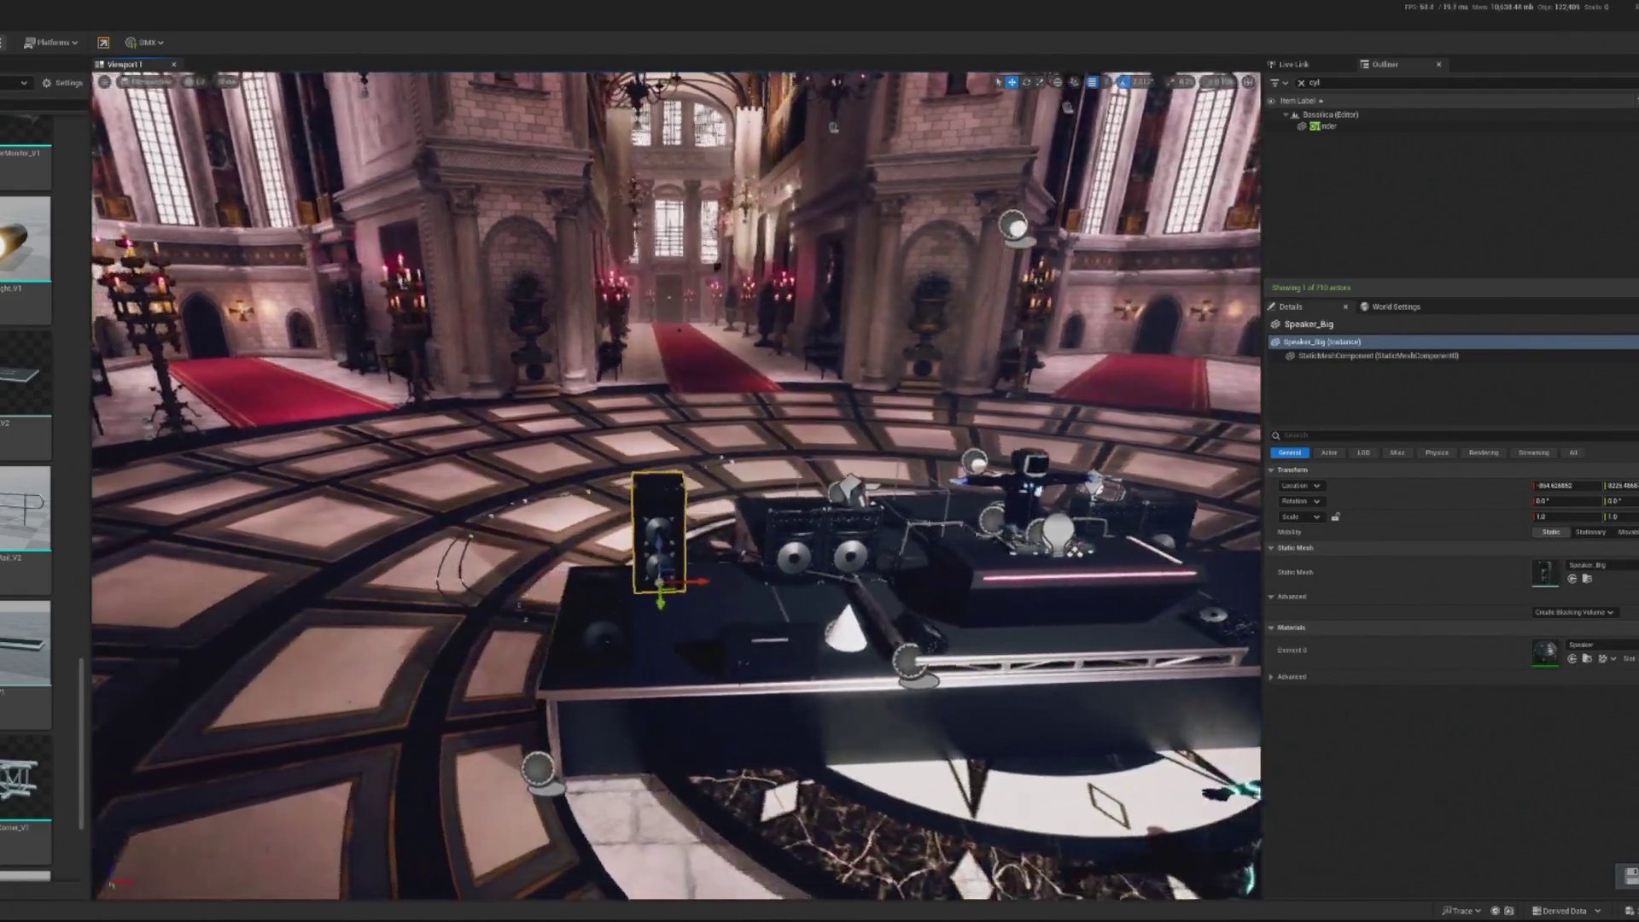
pyautogui.press('f')
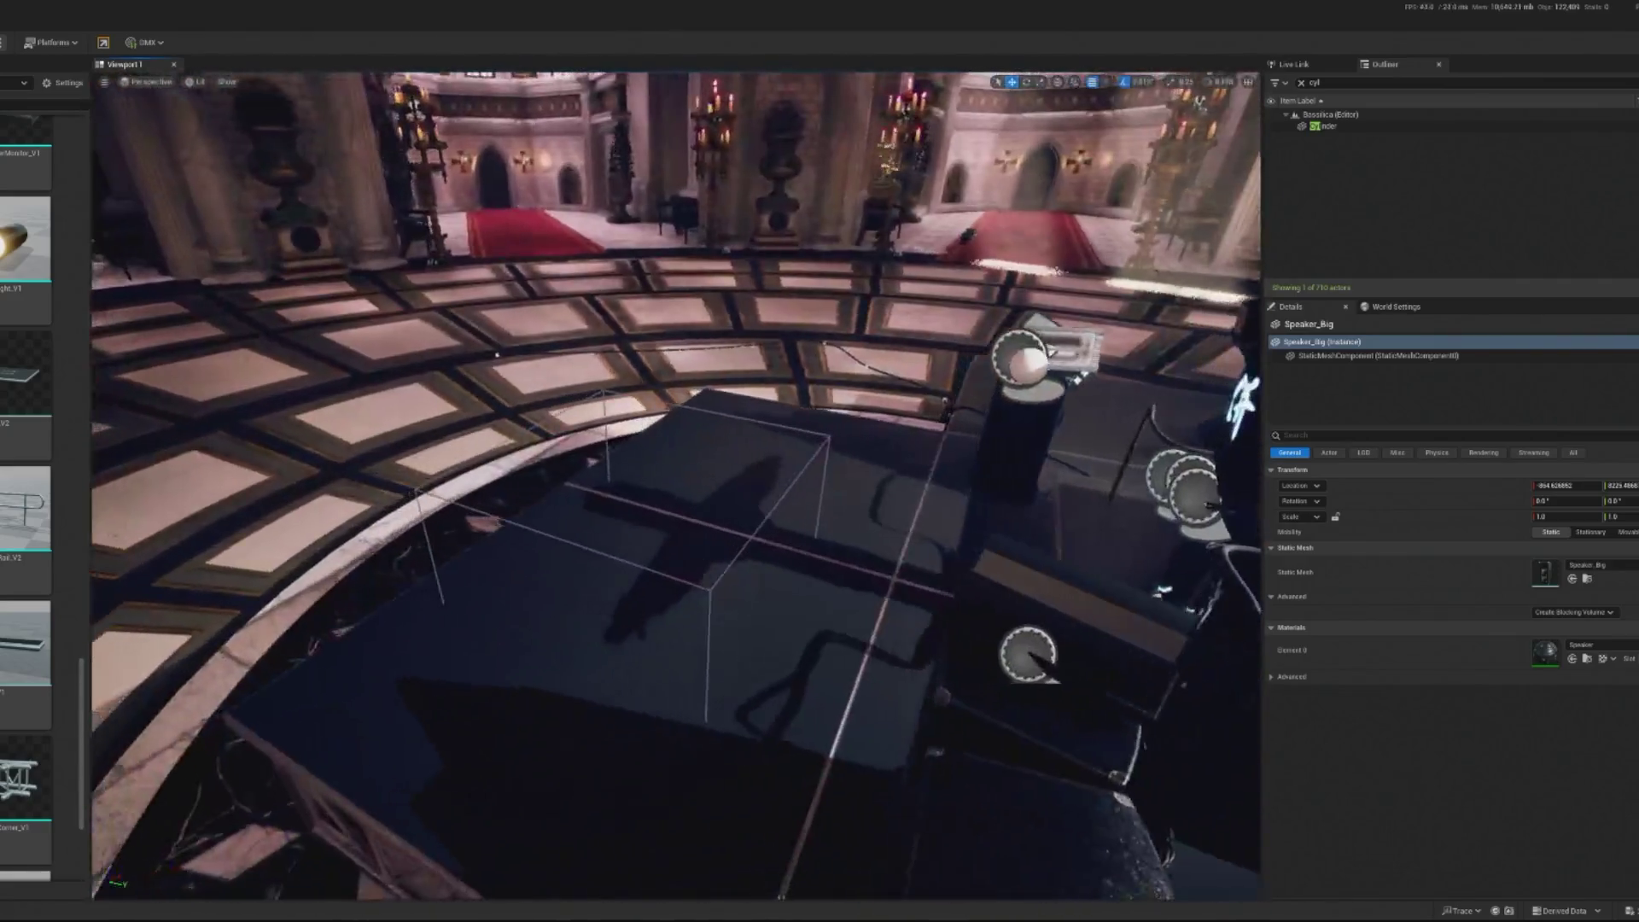
pyautogui.click(647, 675)
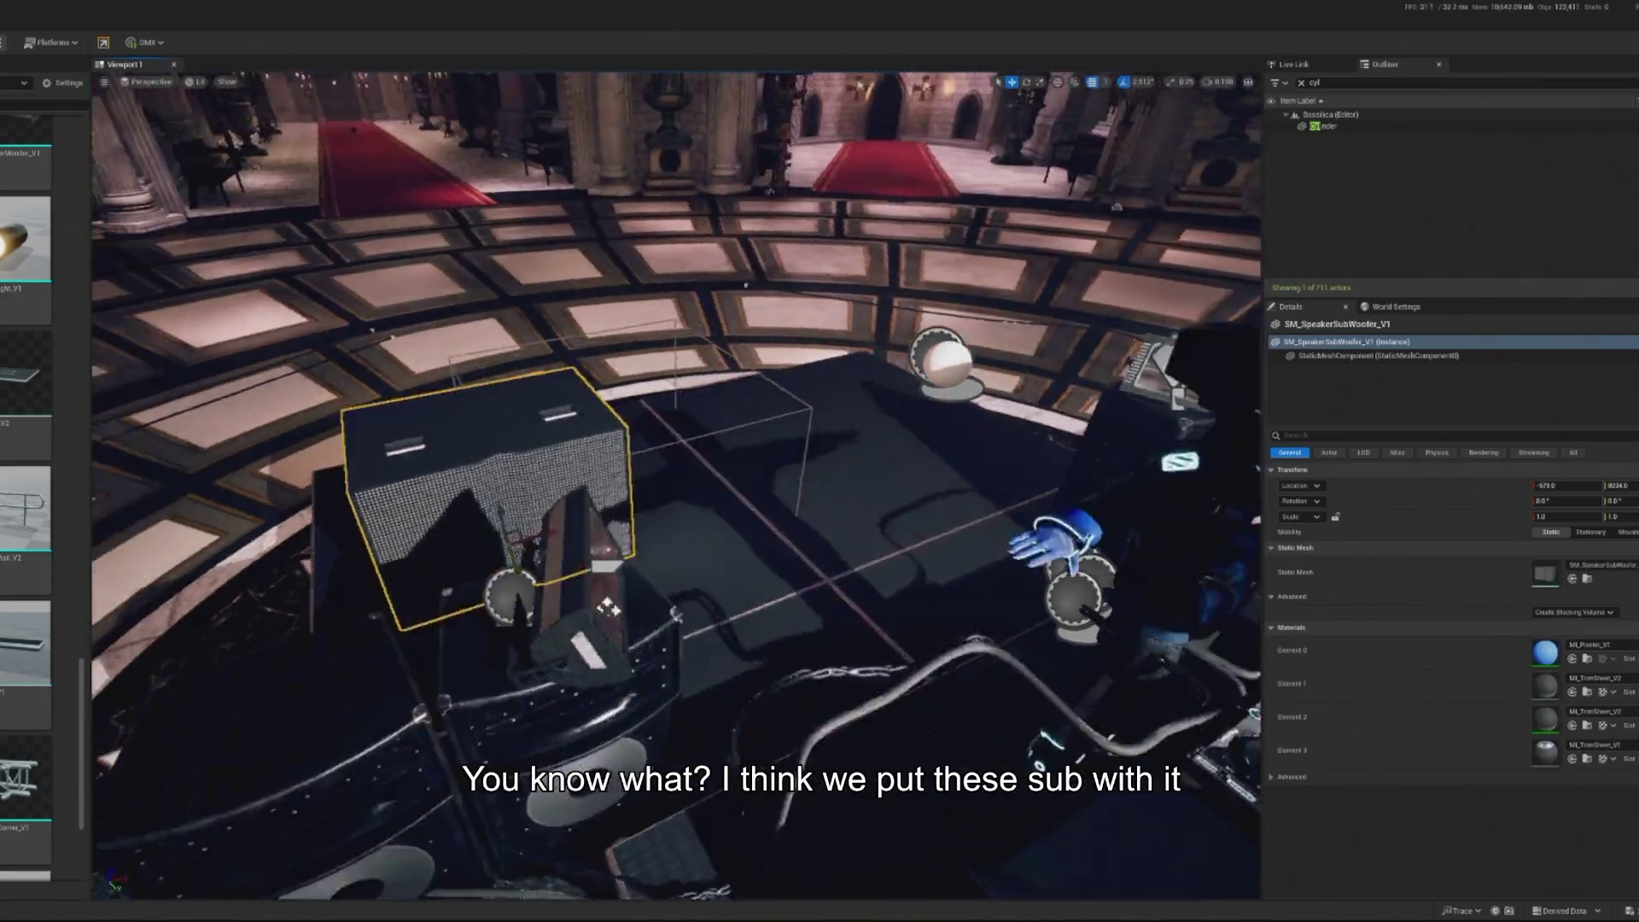
pyautogui.press('f')
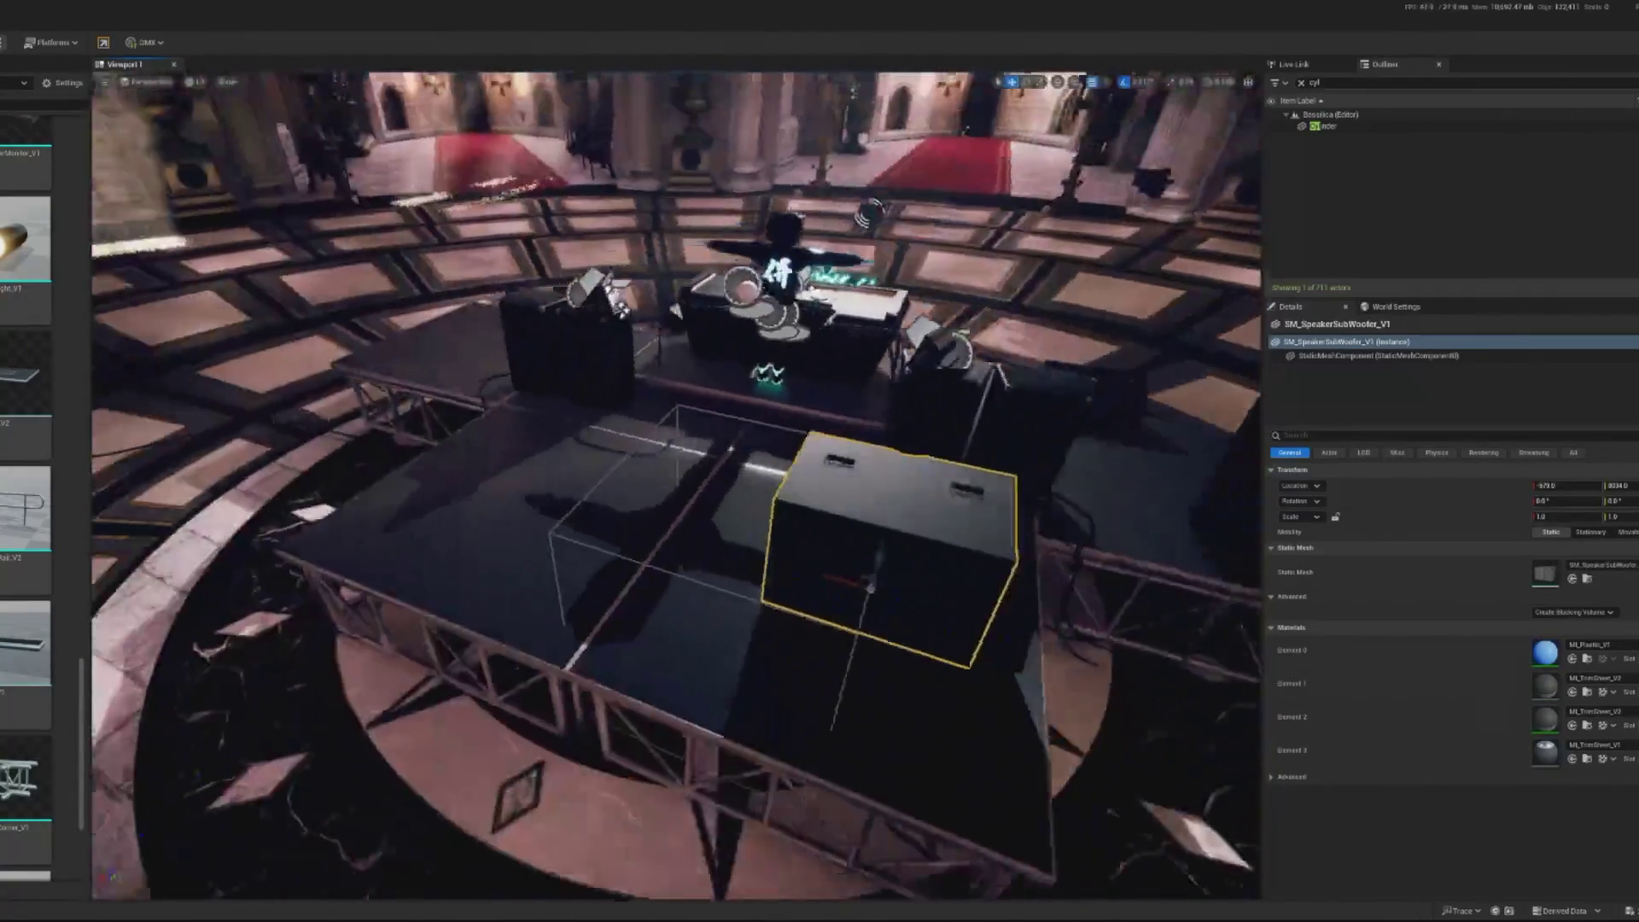
pyautogui.moveTo(841, 582); pyautogui.dragTo(595, 514)
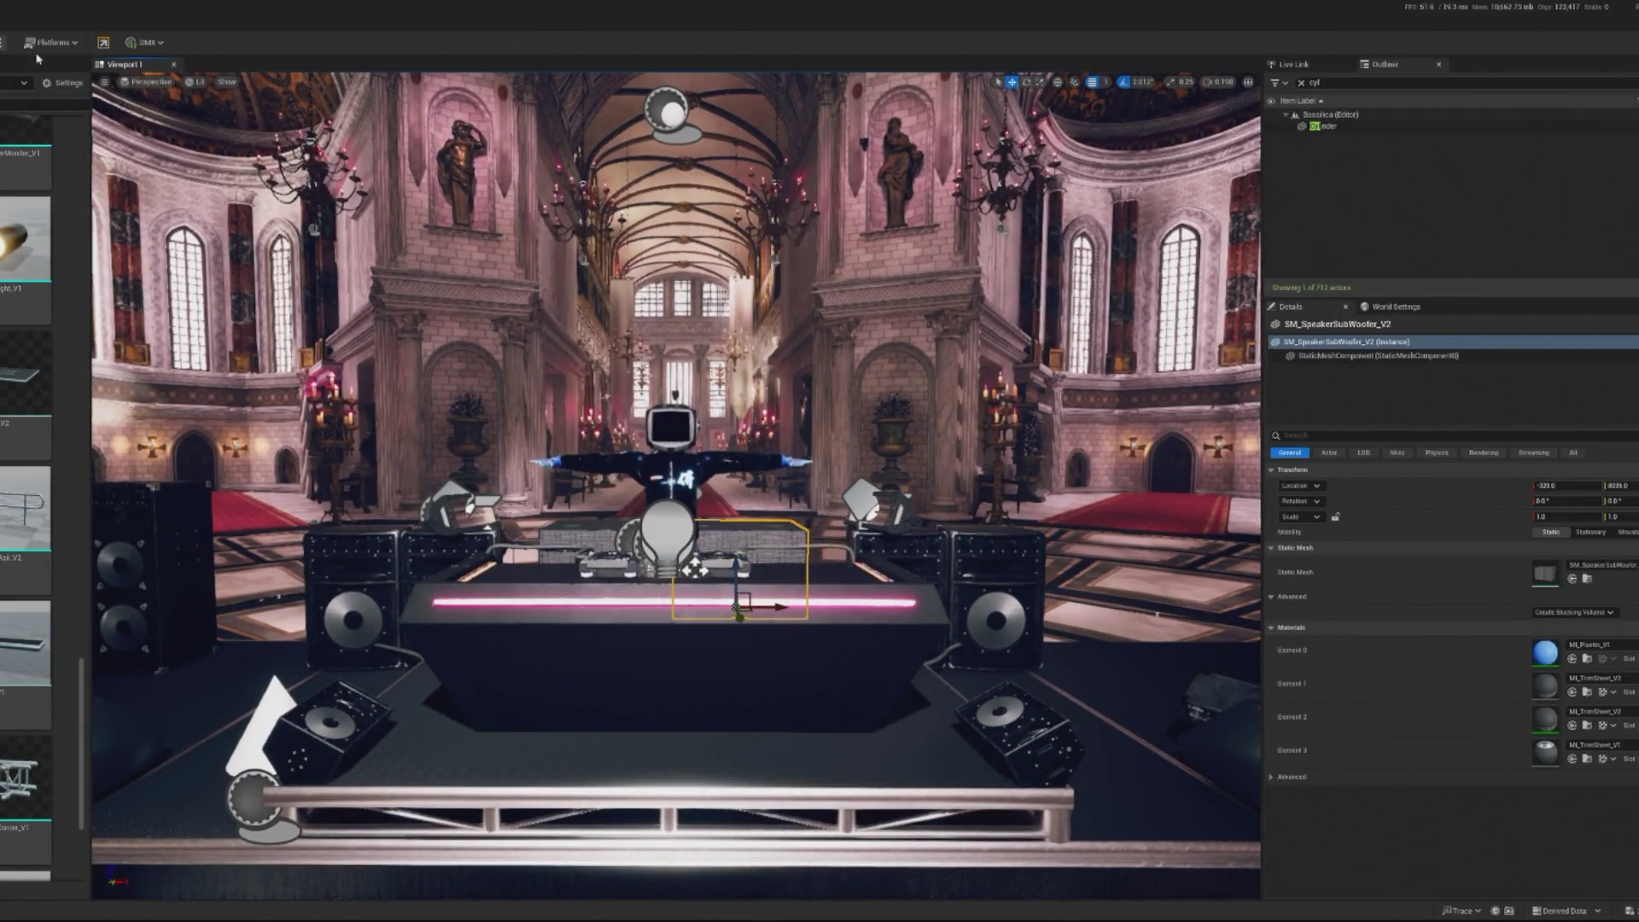
pyautogui.hotkey('alt', 'p')
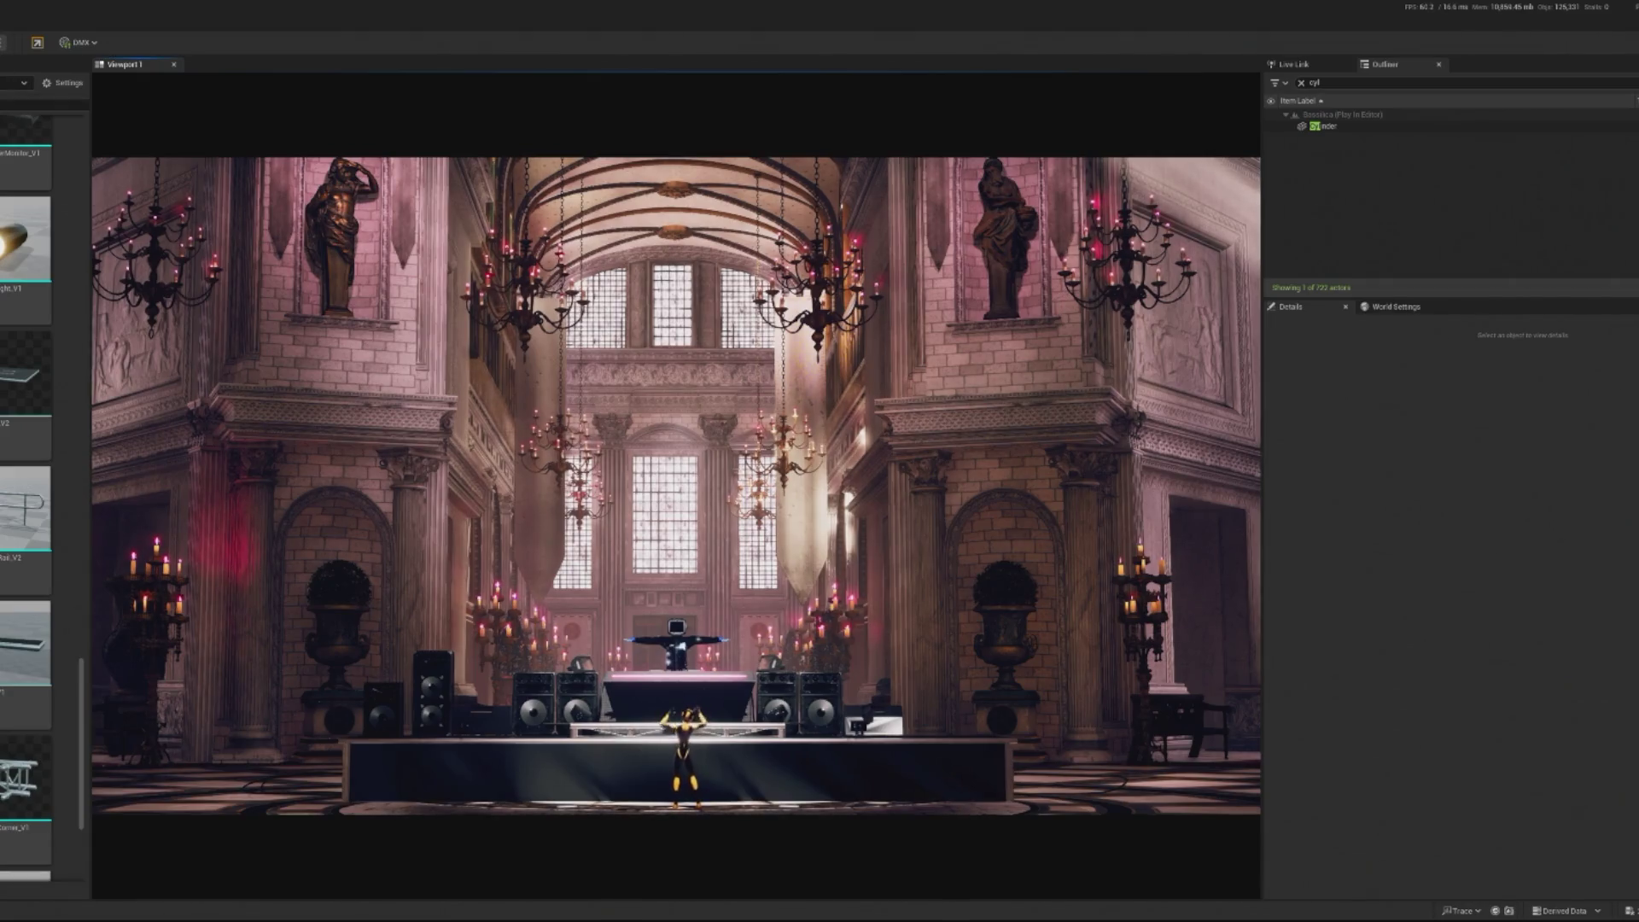
pyautogui.hotkey('shift', 'F1')
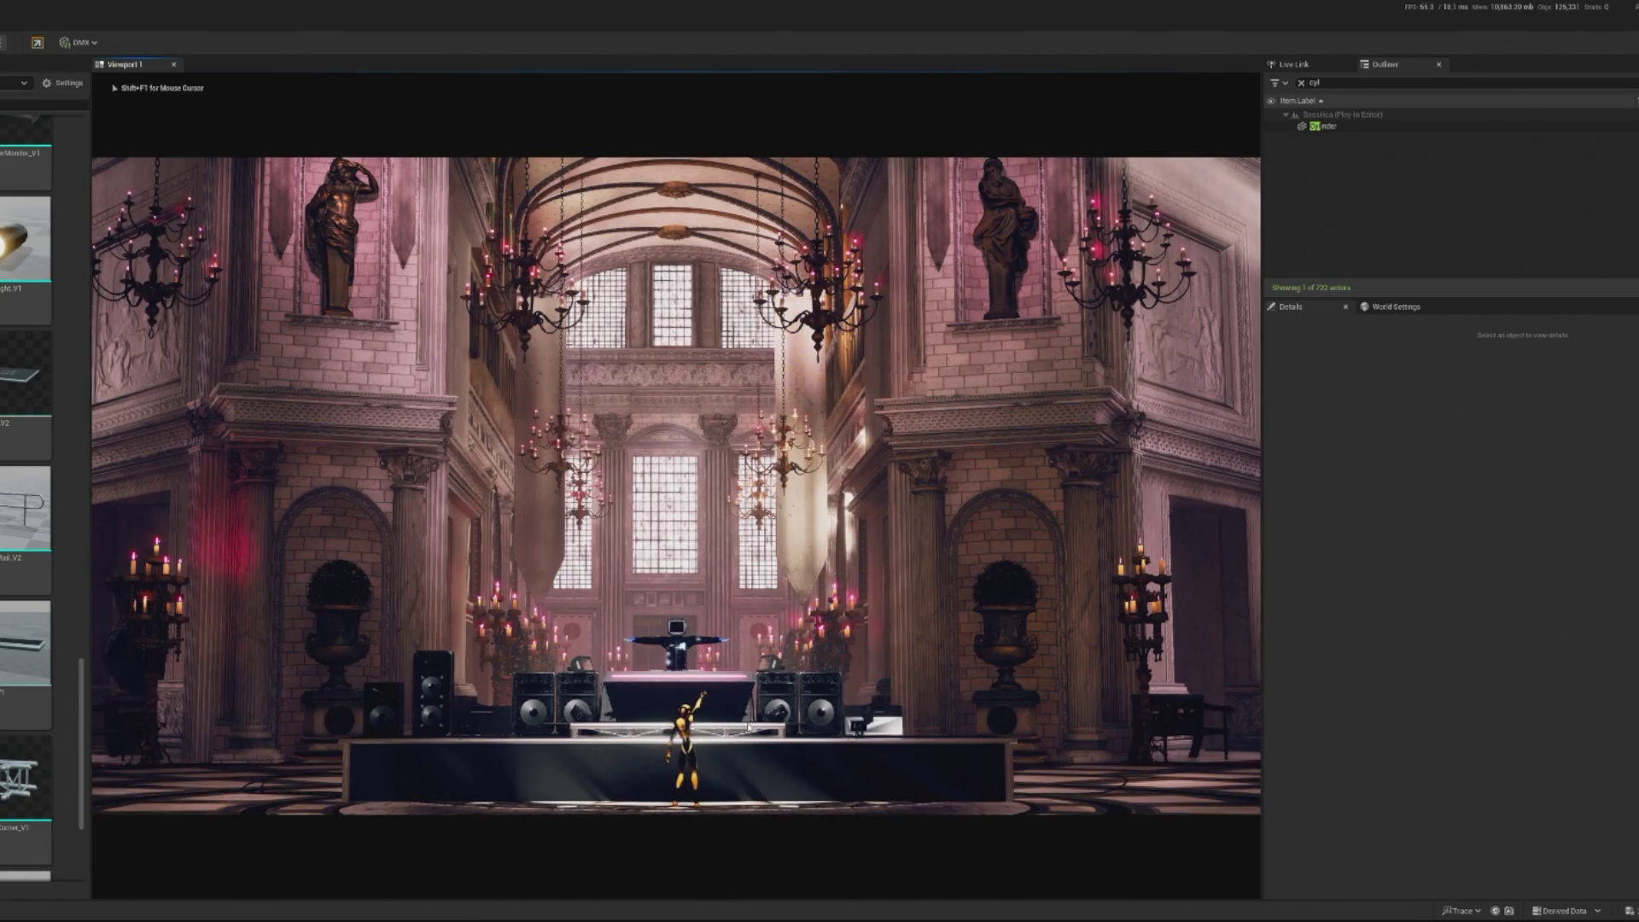
pyautogui.press('Escape')
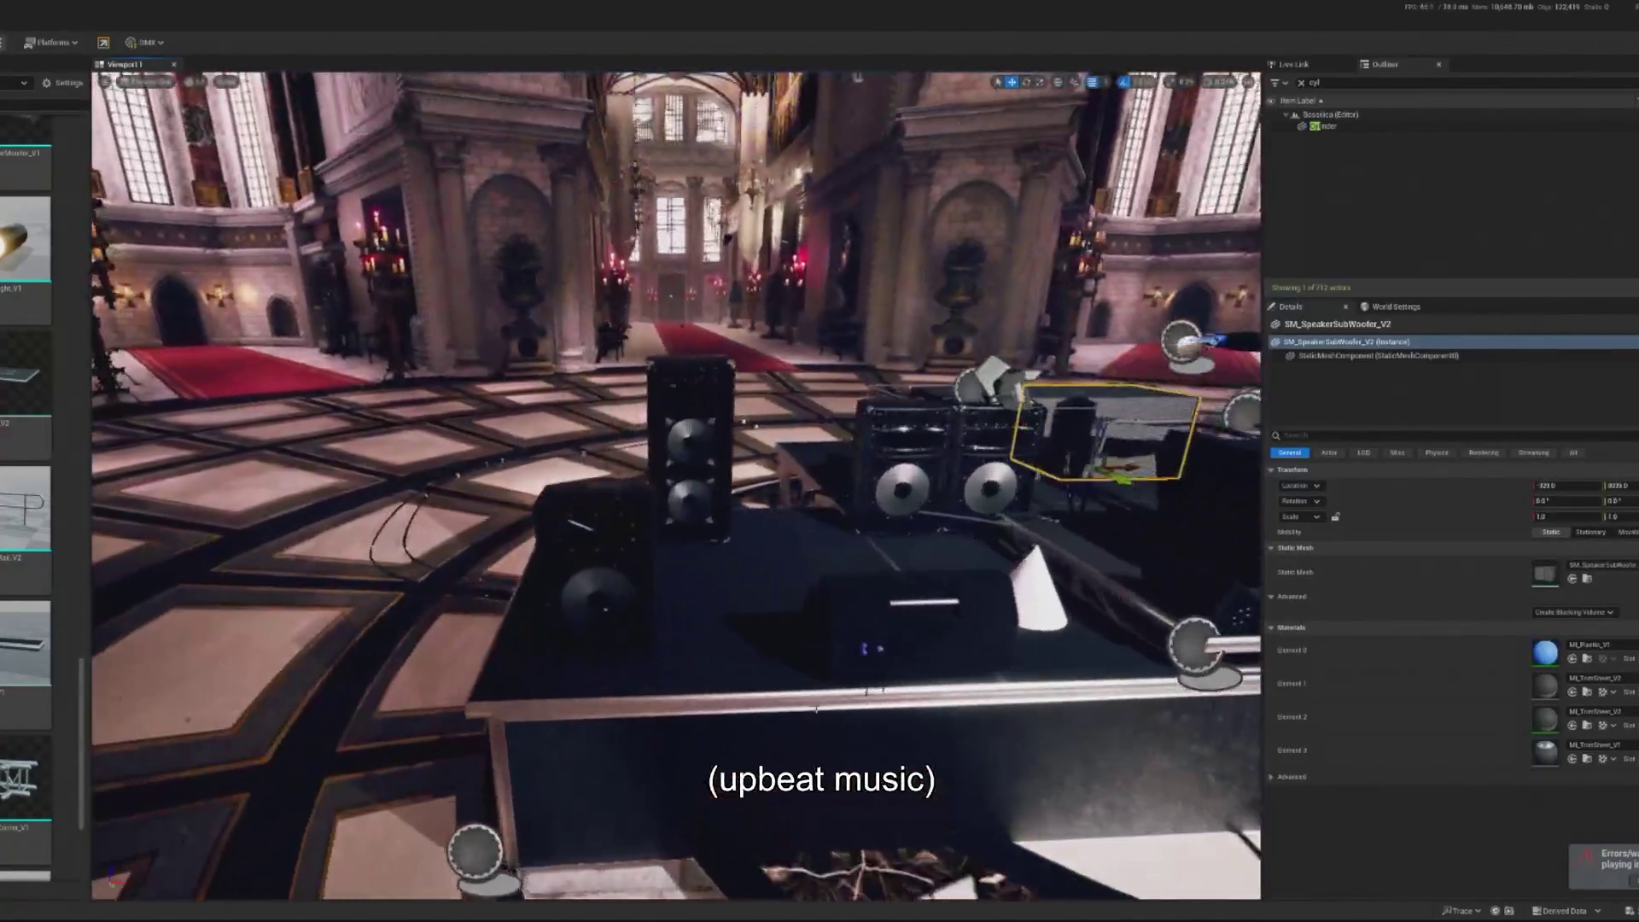
# Move Speaker_Small002 and Speaker_Big left off the stage onto the floor
pyautogui.click(817, 709)
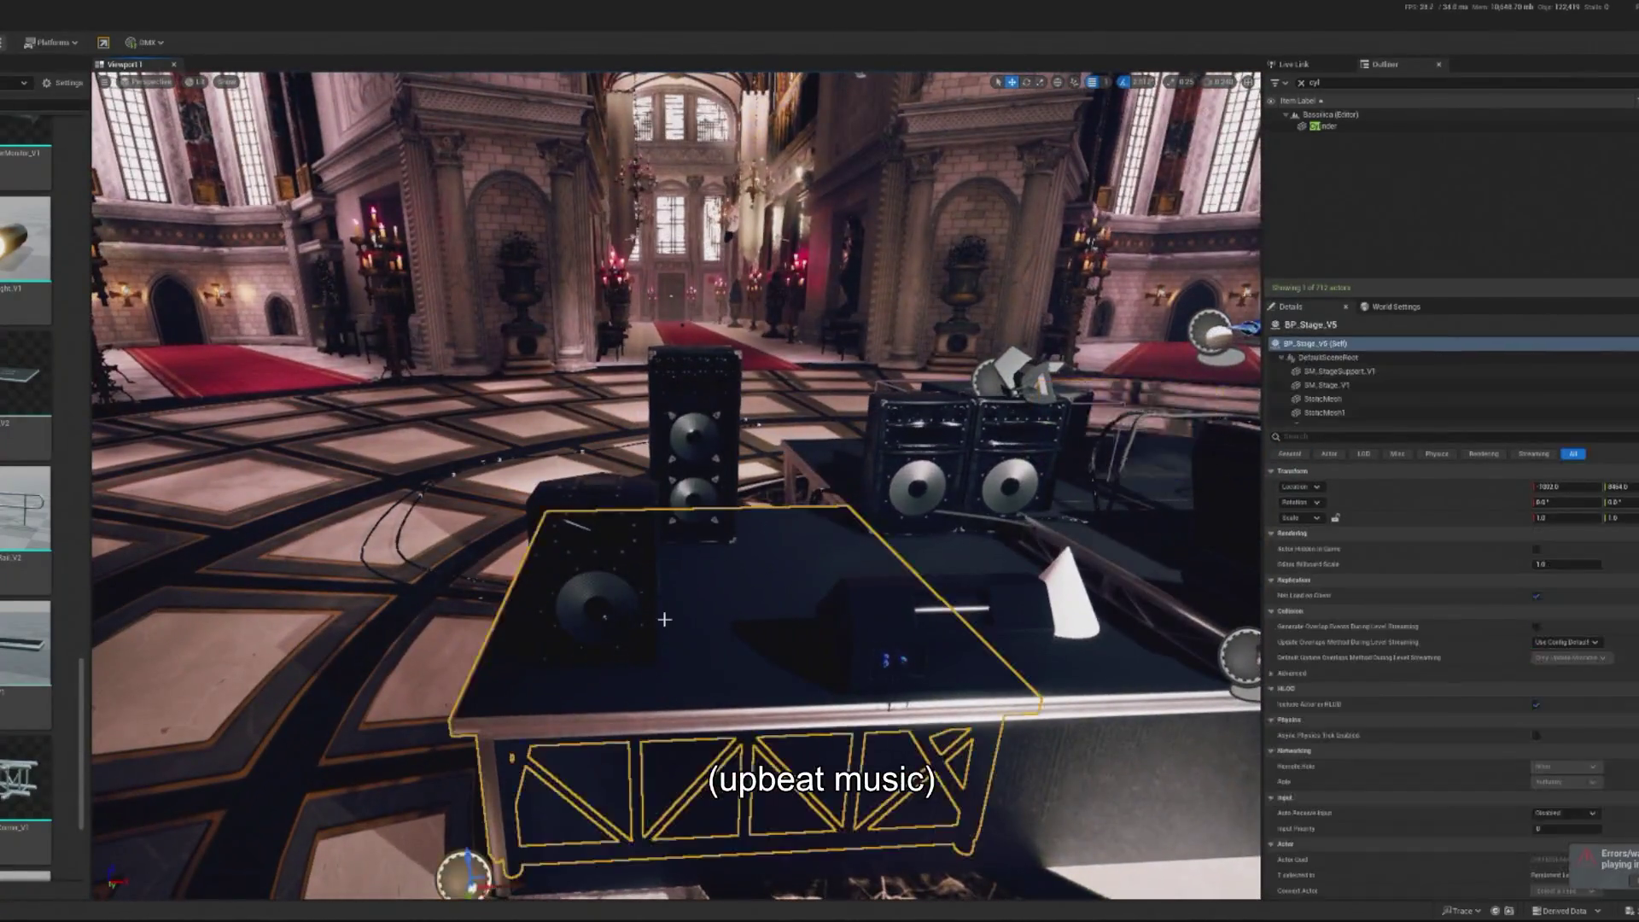
pyautogui.click(640, 632)
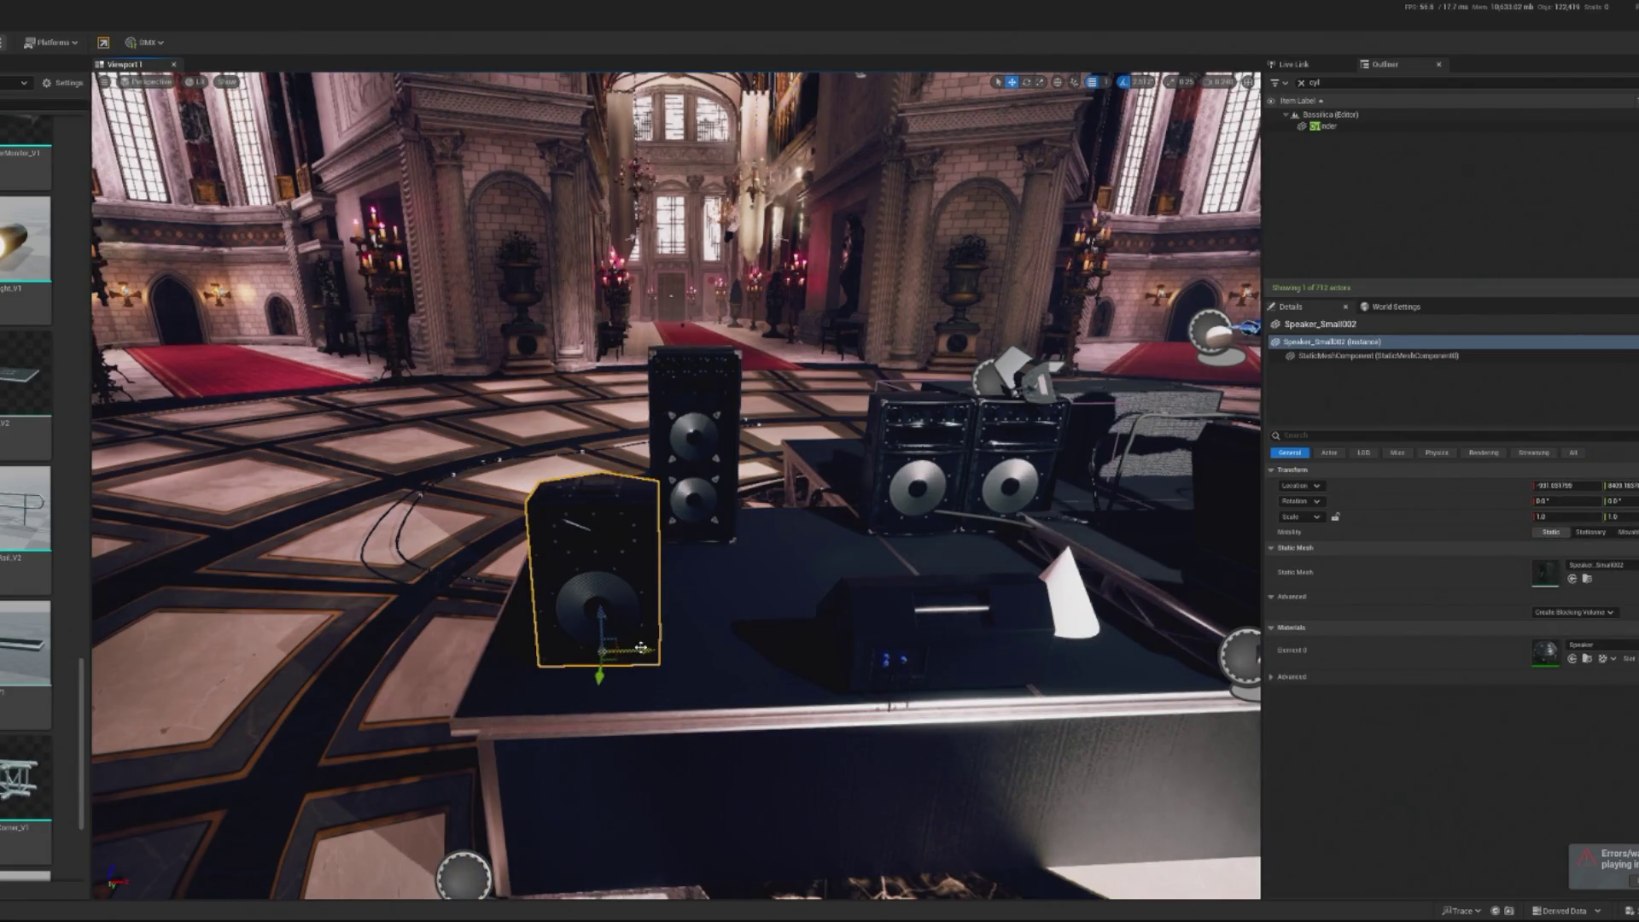
pyautogui.moveTo(637, 651); pyautogui.dragTo(346, 668)
pyautogui.click(725, 508)
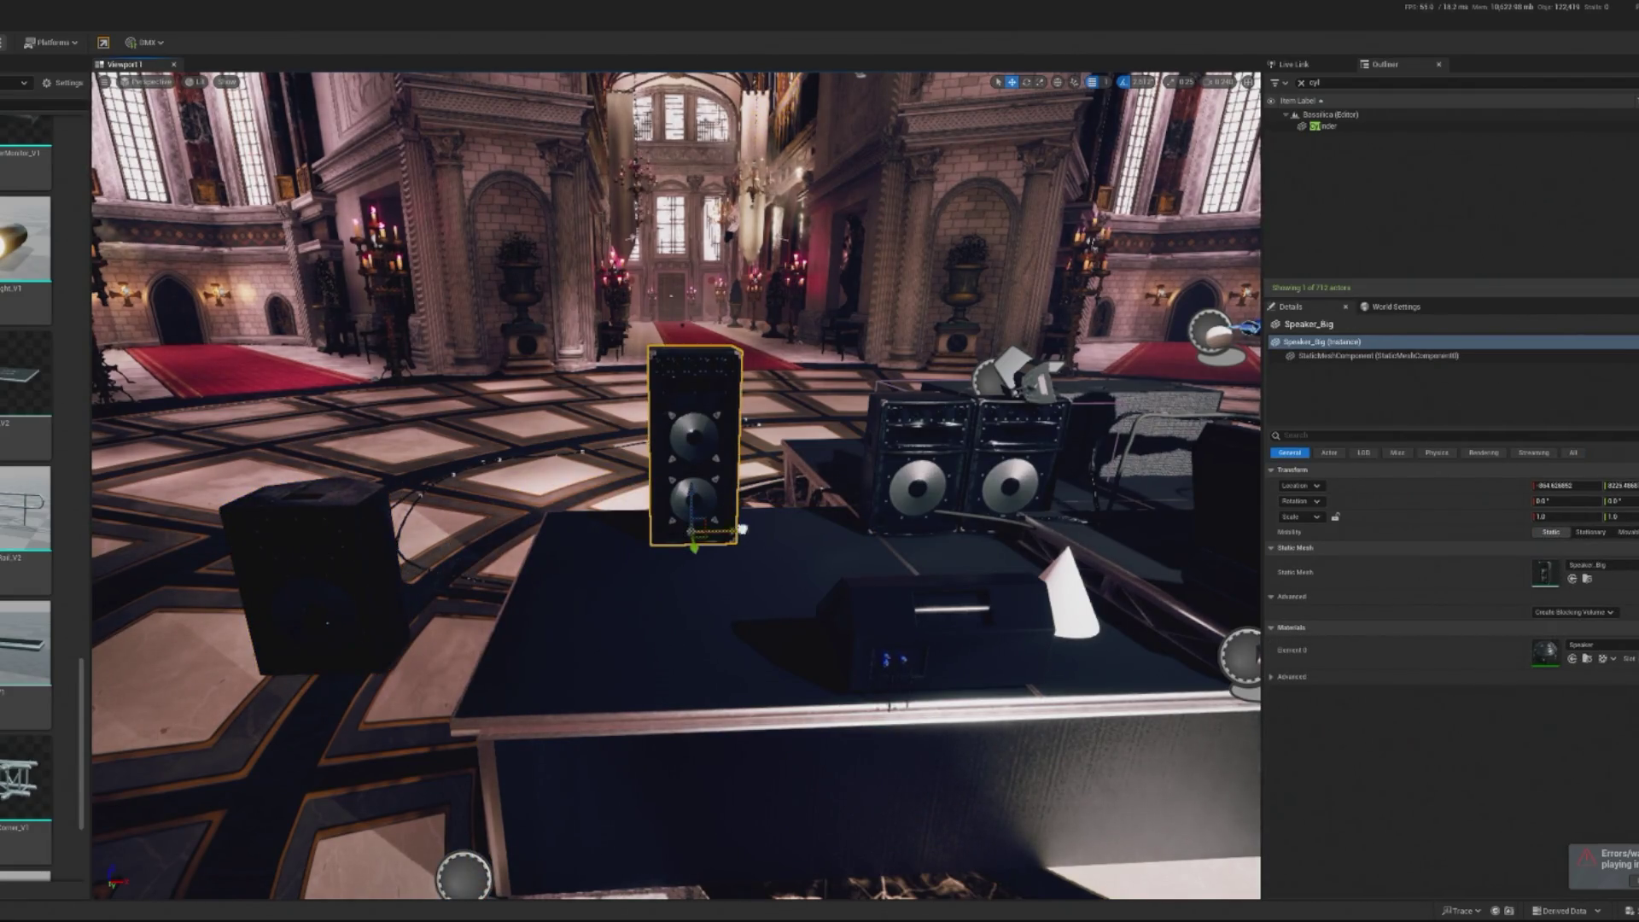
pyautogui.moveTo(742, 529); pyautogui.dragTo(466, 533)
# Fly the camera to a front view of the DJ booth and select the left strobe fixture
pyautogui.scroll(-10, 676, 485)
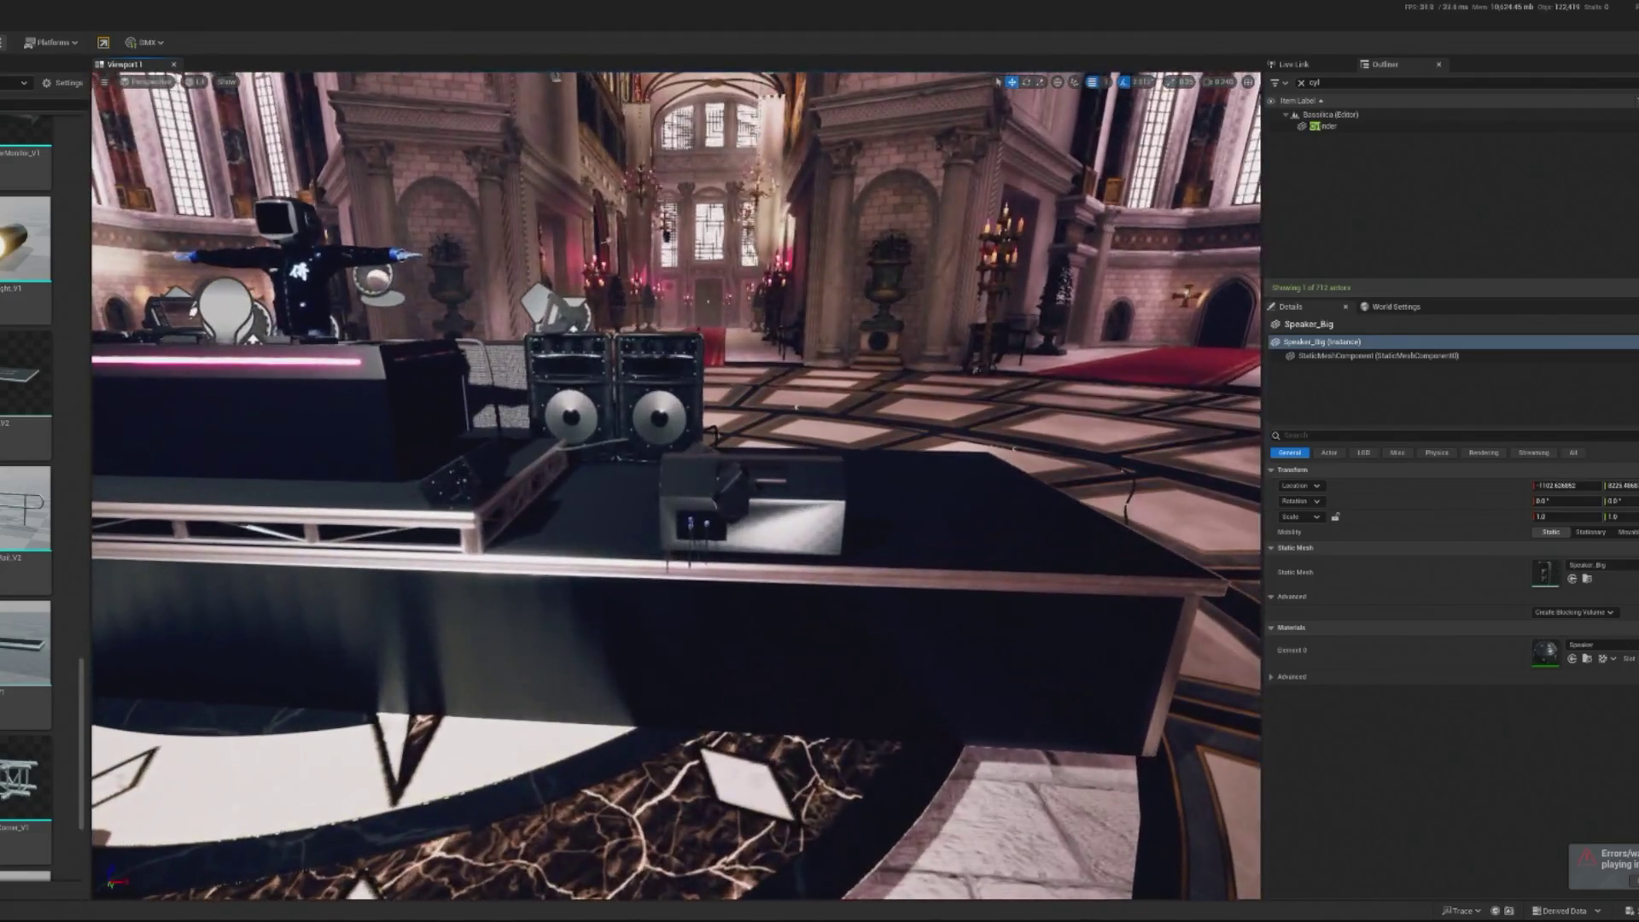
pyautogui.click(751, 504)
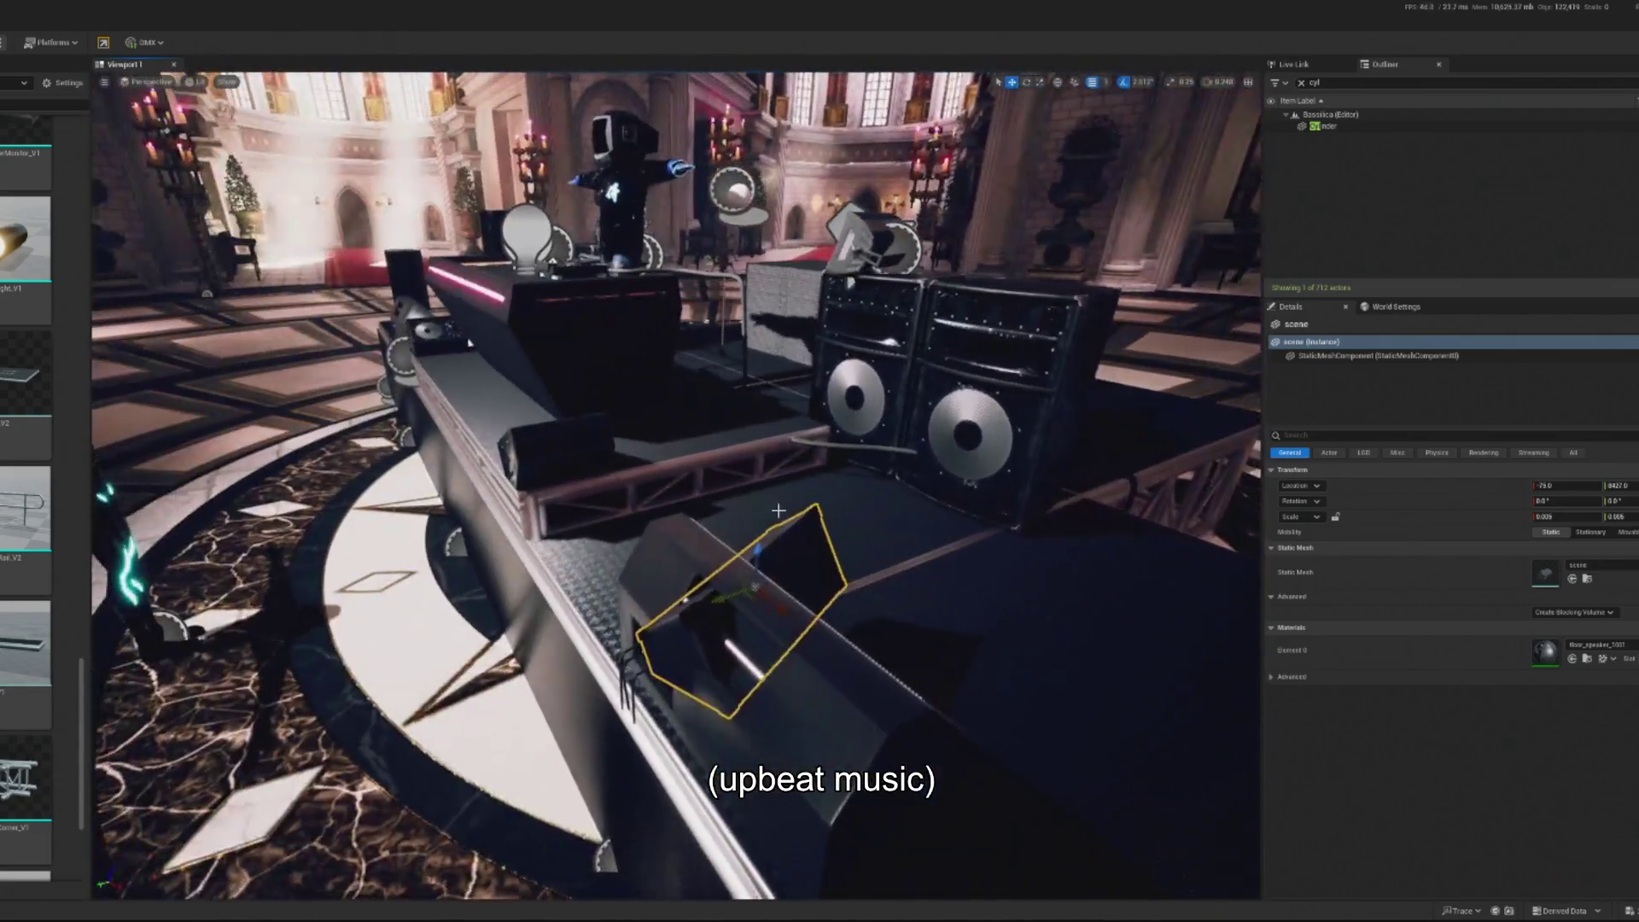
pyautogui.moveTo(913, 480); pyautogui.dragTo(912, 481)
pyautogui.moveTo(833, 515); pyautogui.dragTo(833, 515)
pyautogui.moveTo(720, 586); pyautogui.dragTo(707, 558)
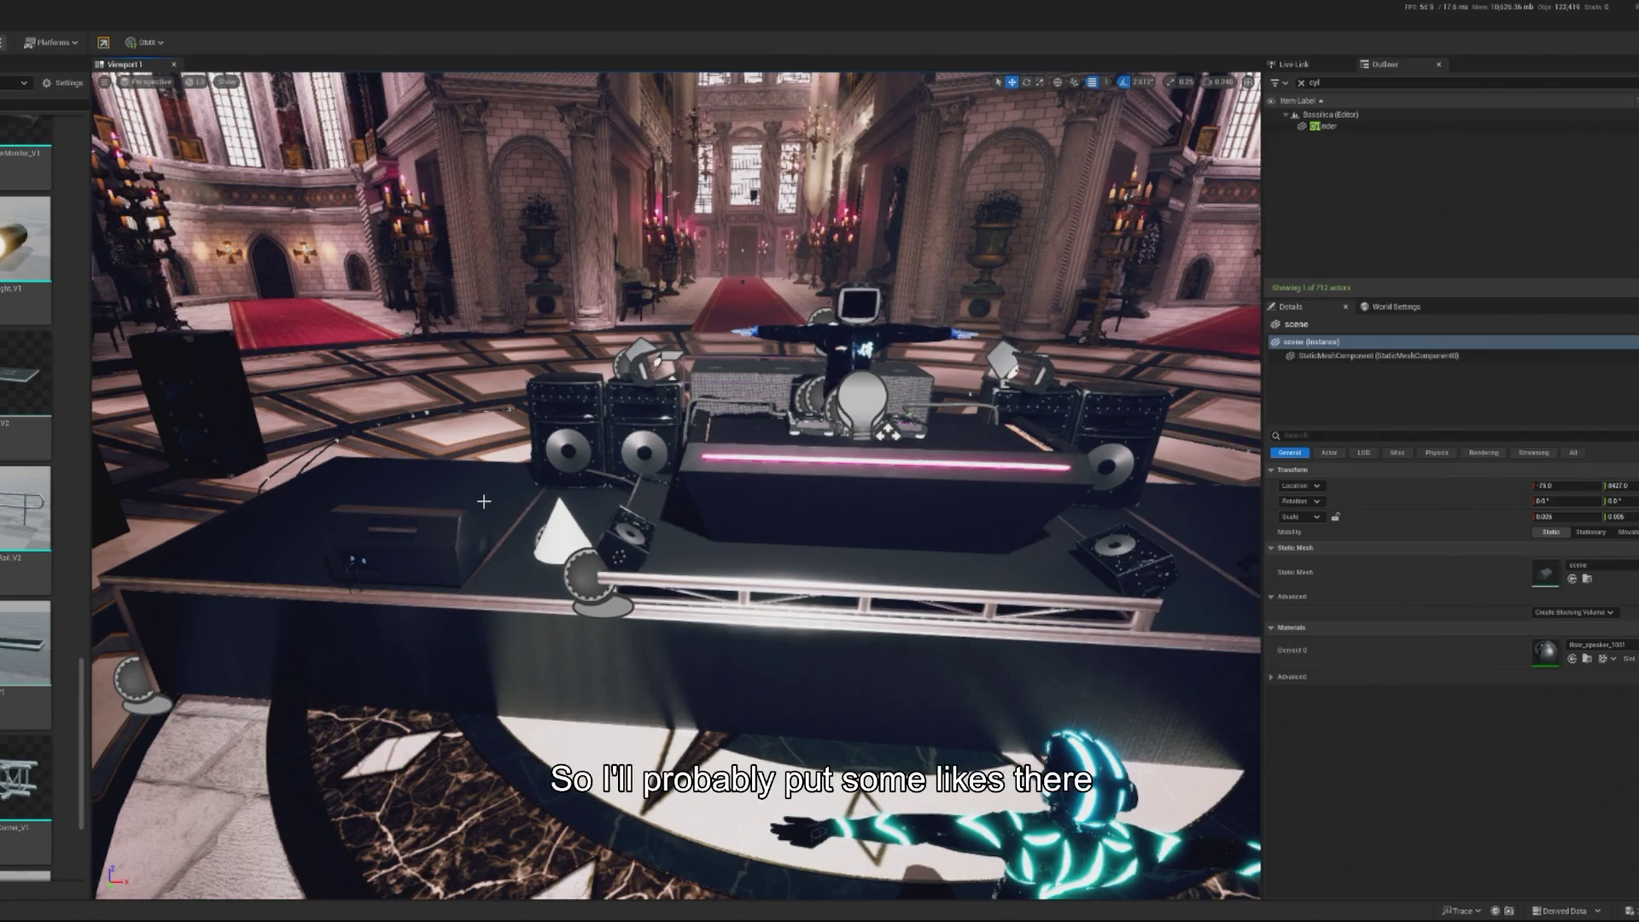
pyautogui.moveTo(707, 557); pyautogui.dragTo(707, 557)
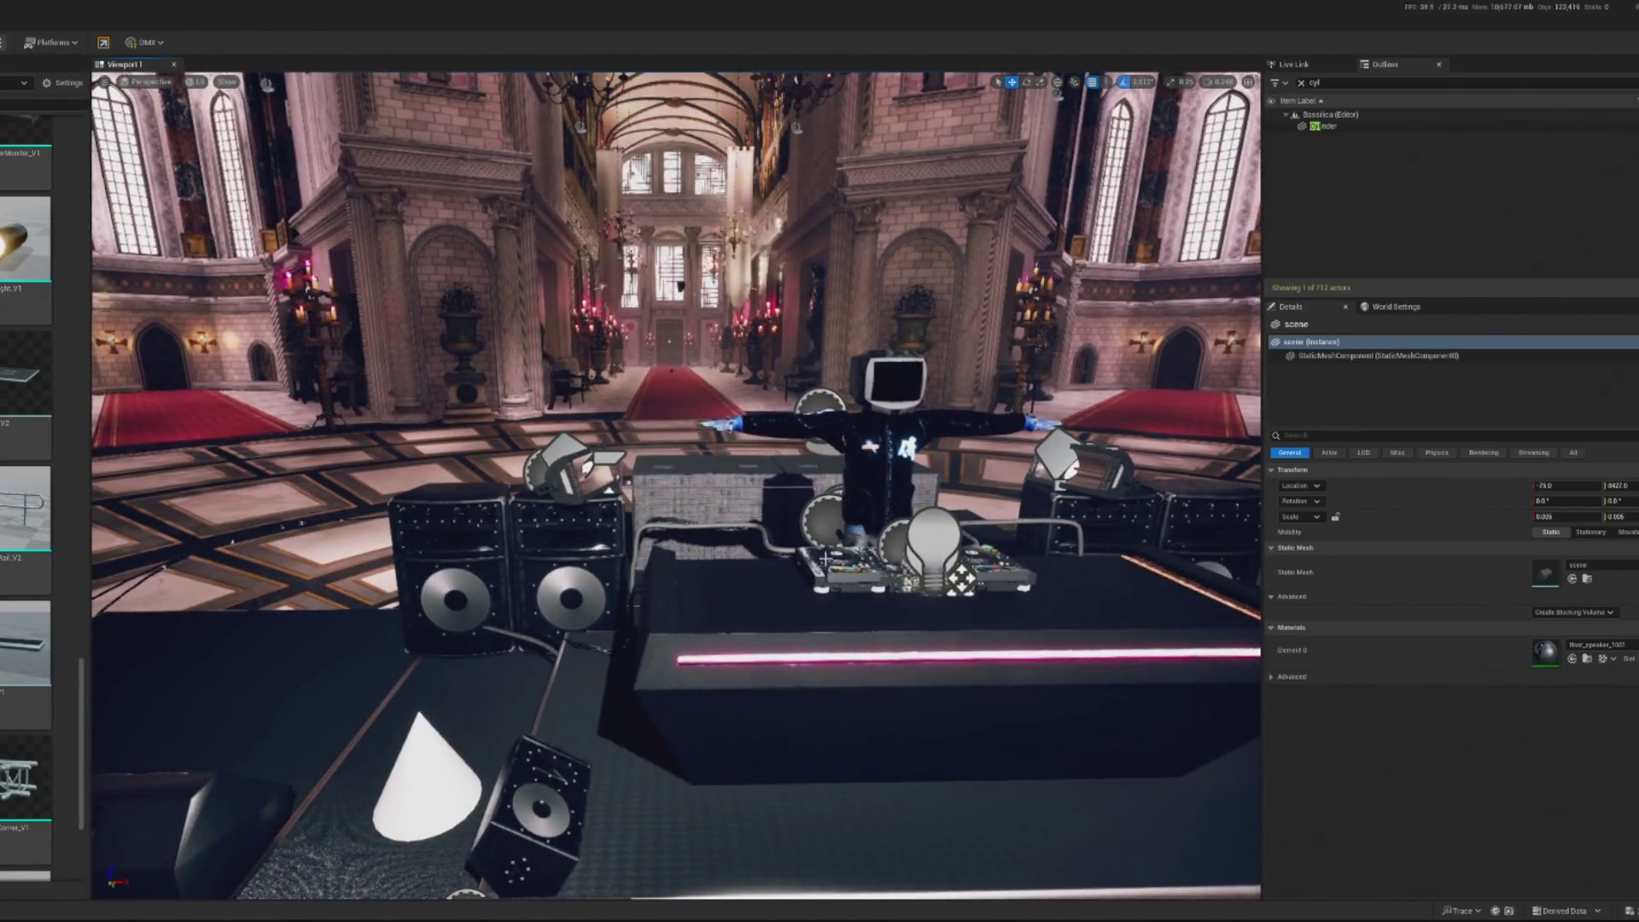
pyautogui.moveTo(825, 559); pyautogui.dragTo(773, 580)
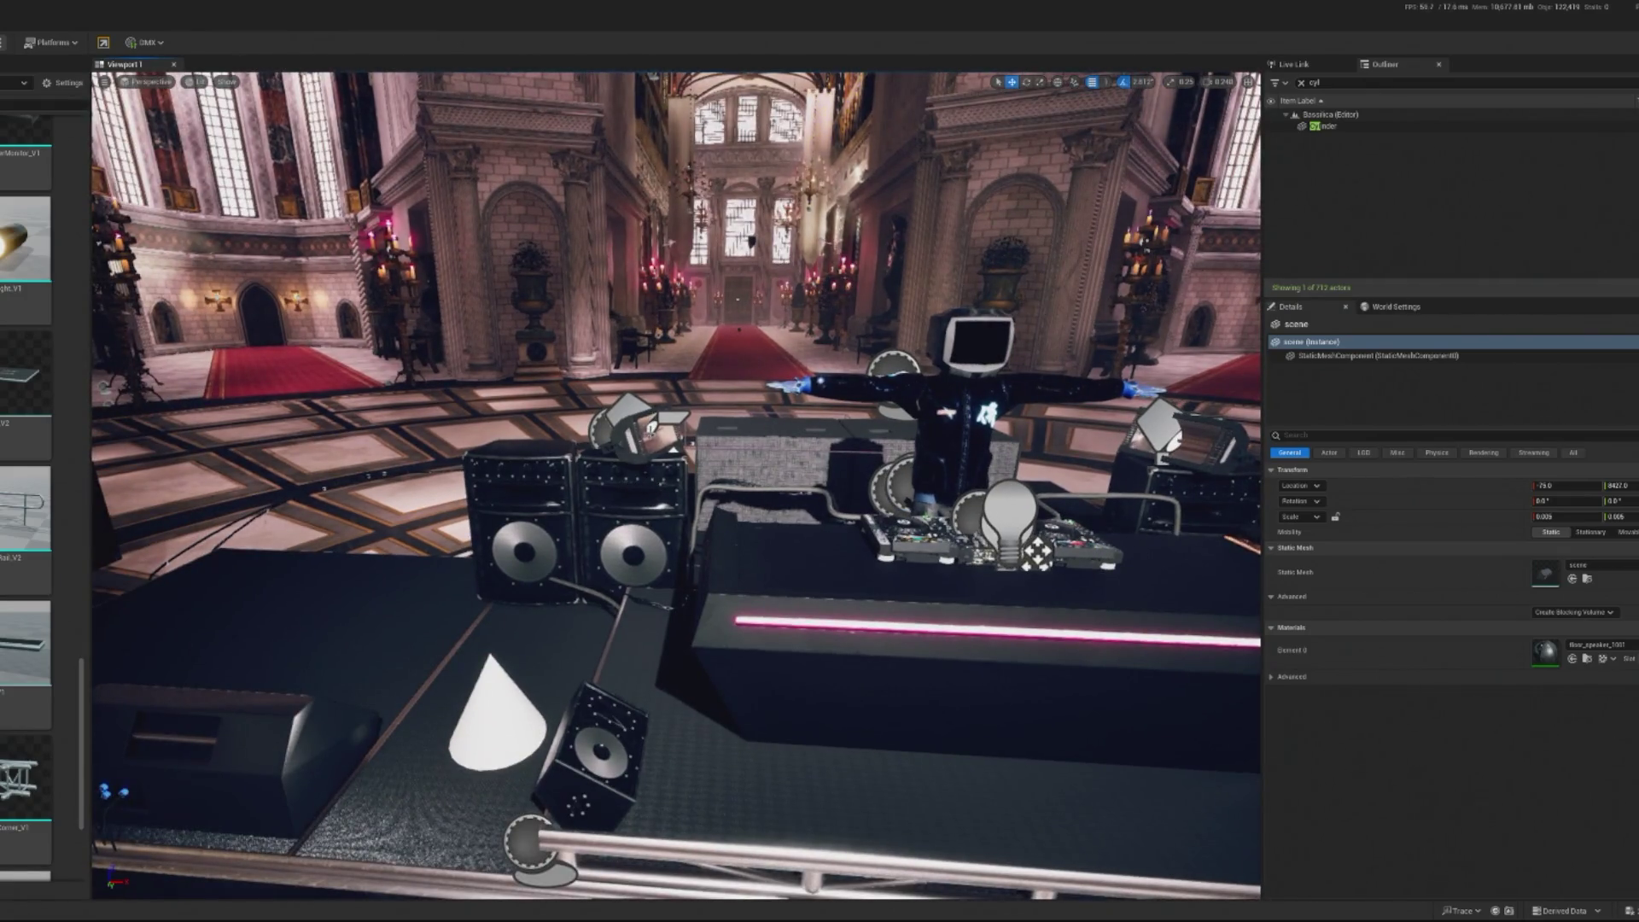
pyautogui.click(647, 432)
pyautogui.press('e')
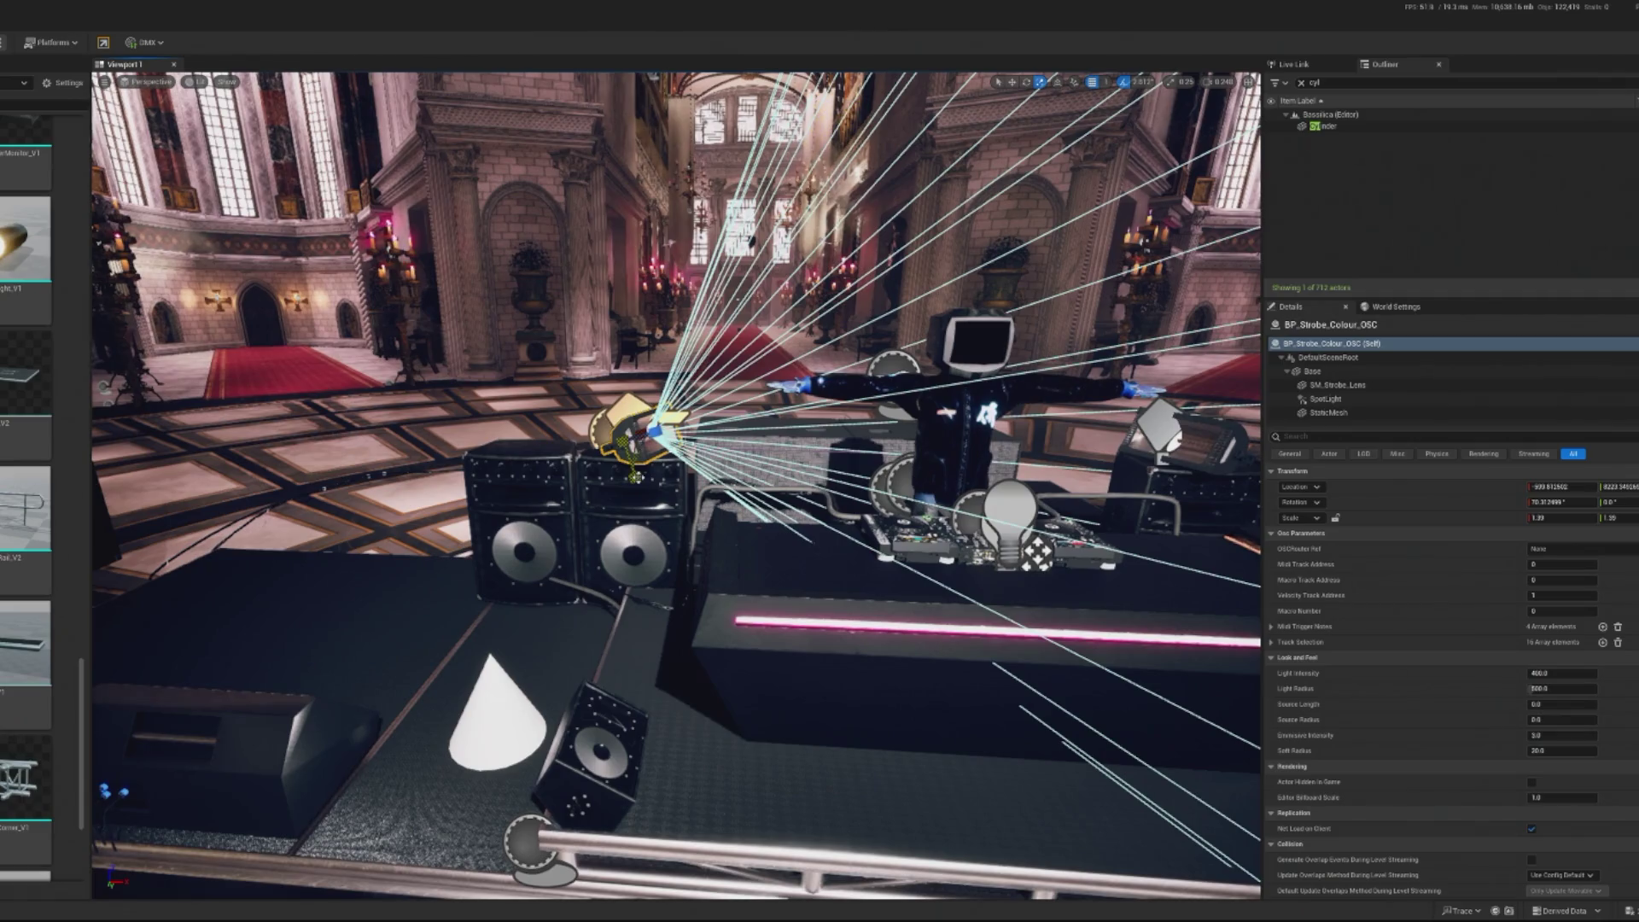
# Copy the left strobe's Scale values and paste them onto BP_Strobe_Colour_OSC2
pyautogui.press('w')
pyautogui.press('f')
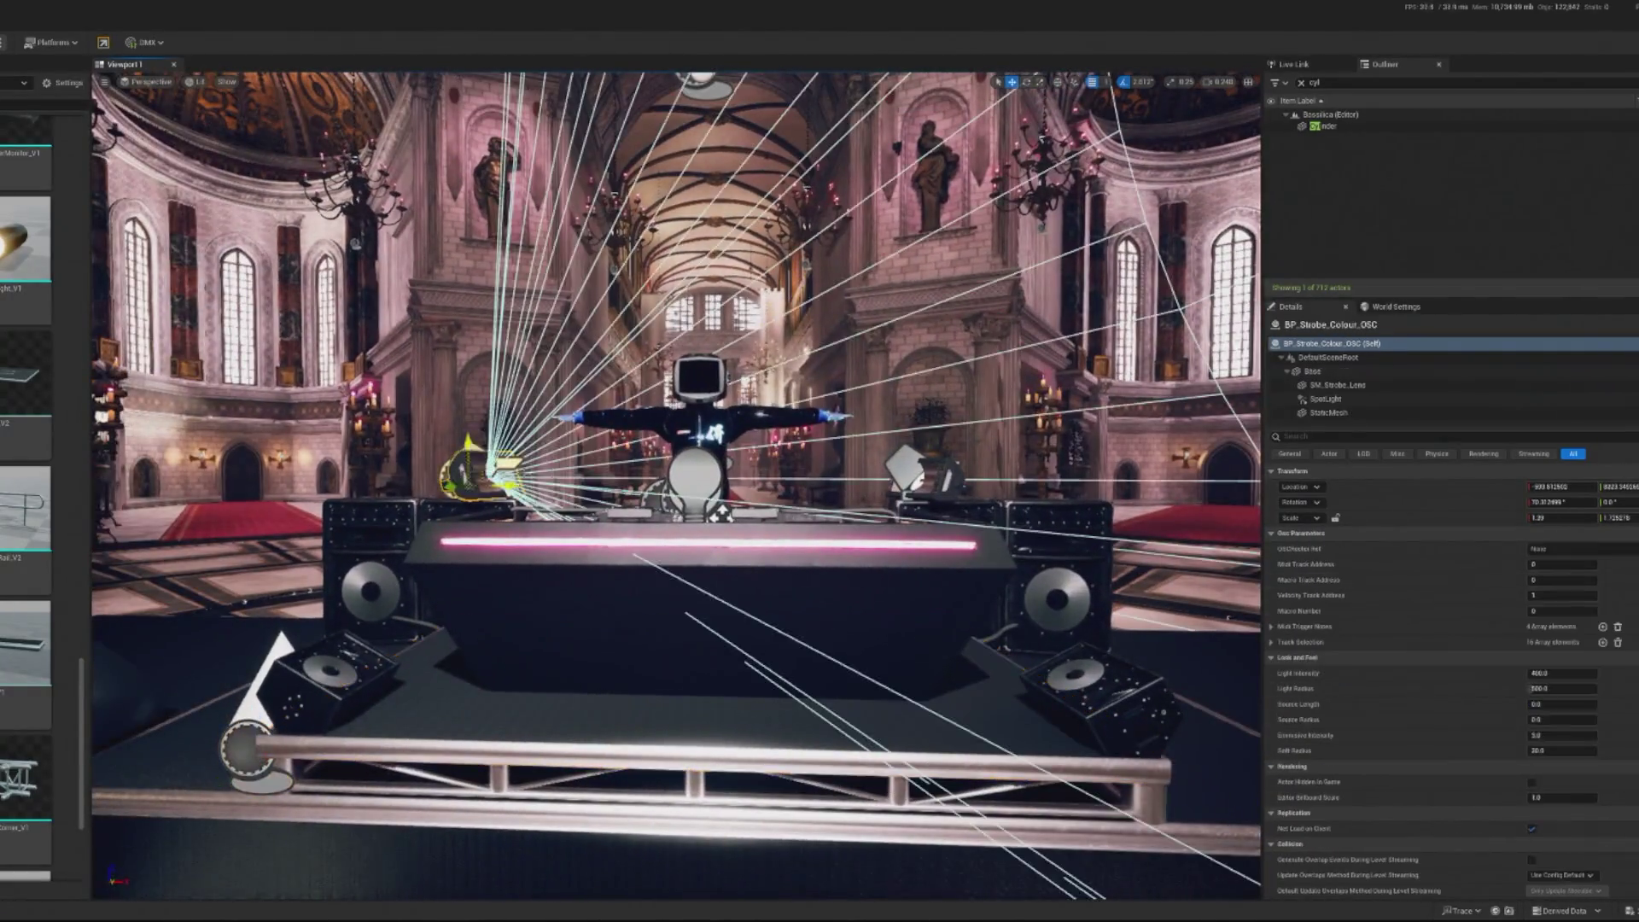
pyautogui.rightClick(1373, 530)
pyautogui.click(1403, 543)
pyautogui.click(955, 483)
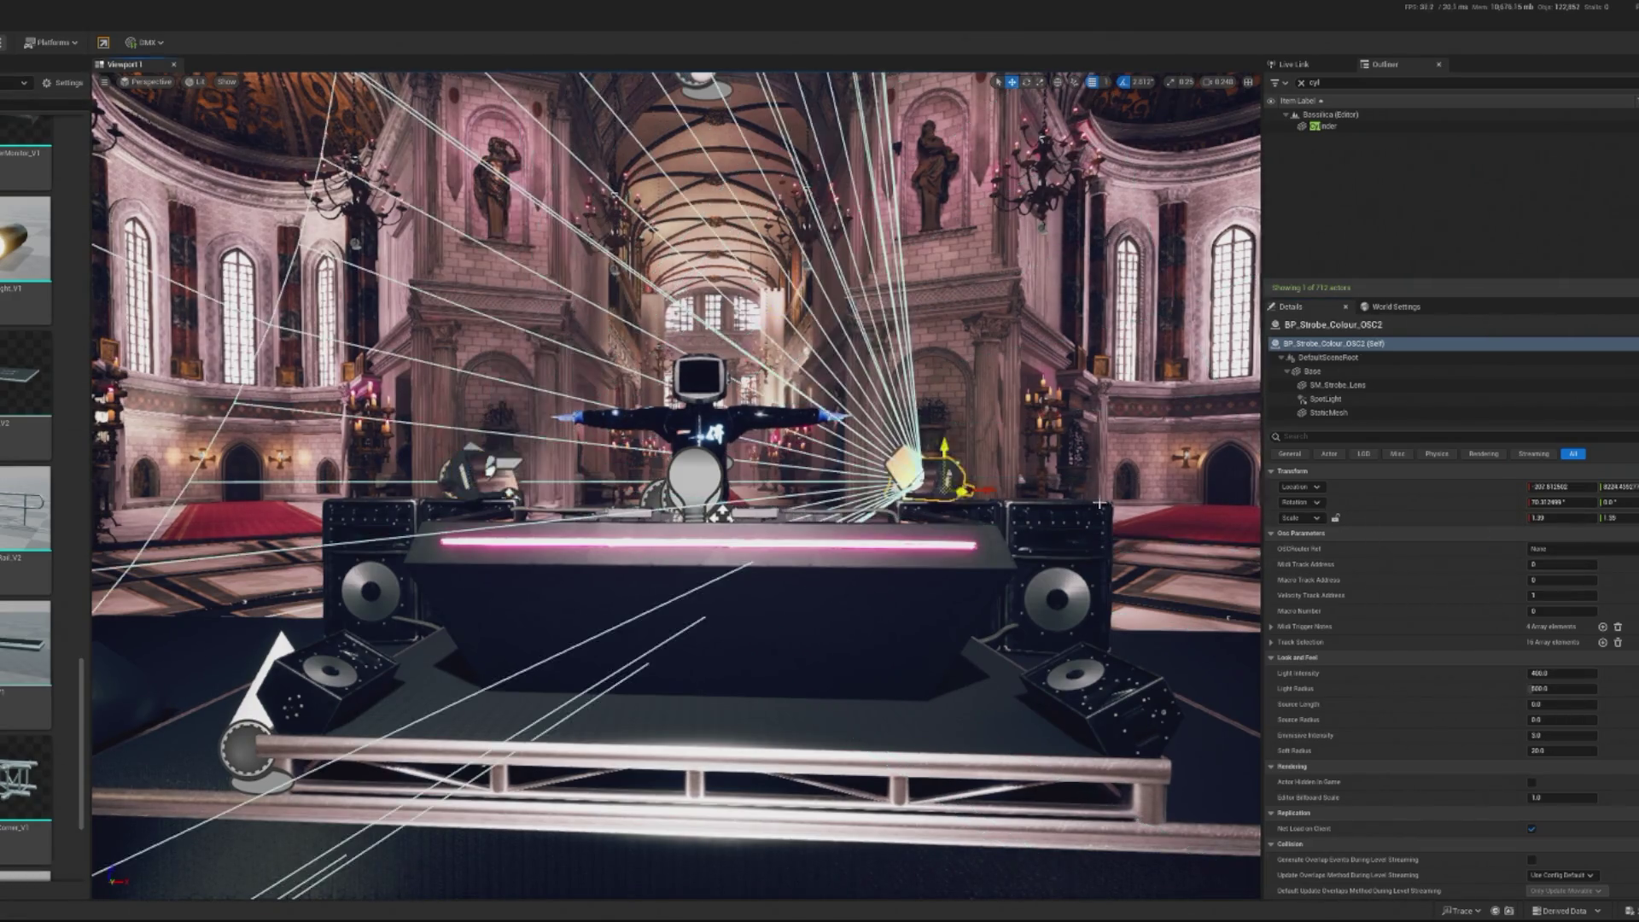
pyautogui.rightClick(1426, 518)
pyautogui.click(1455, 555)
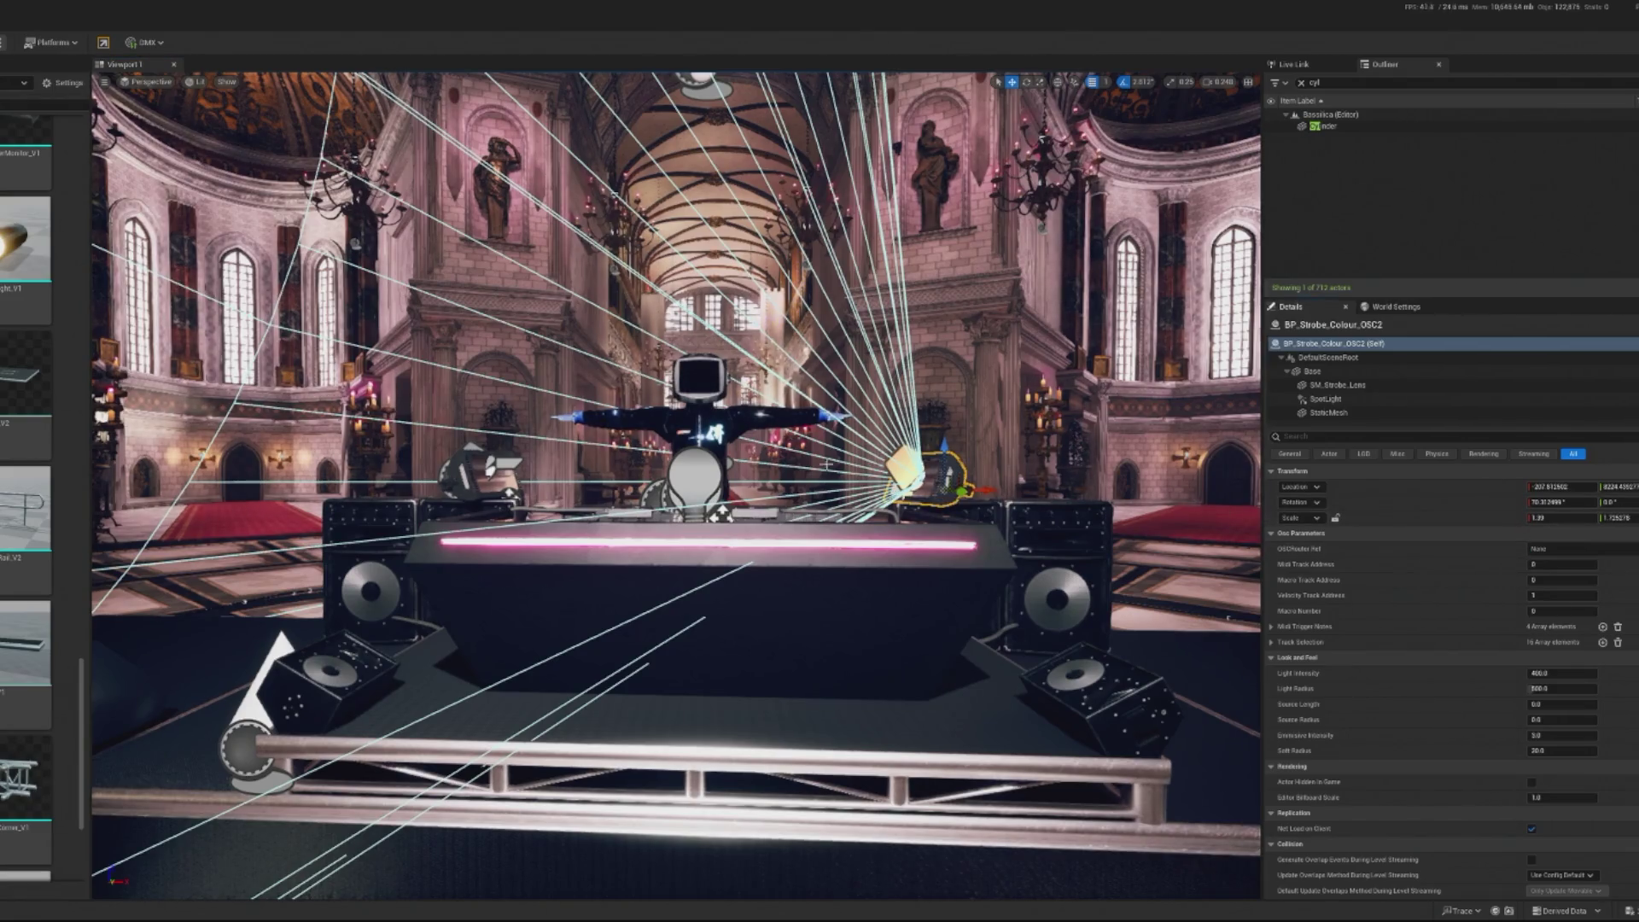
pyautogui.click(505, 489)
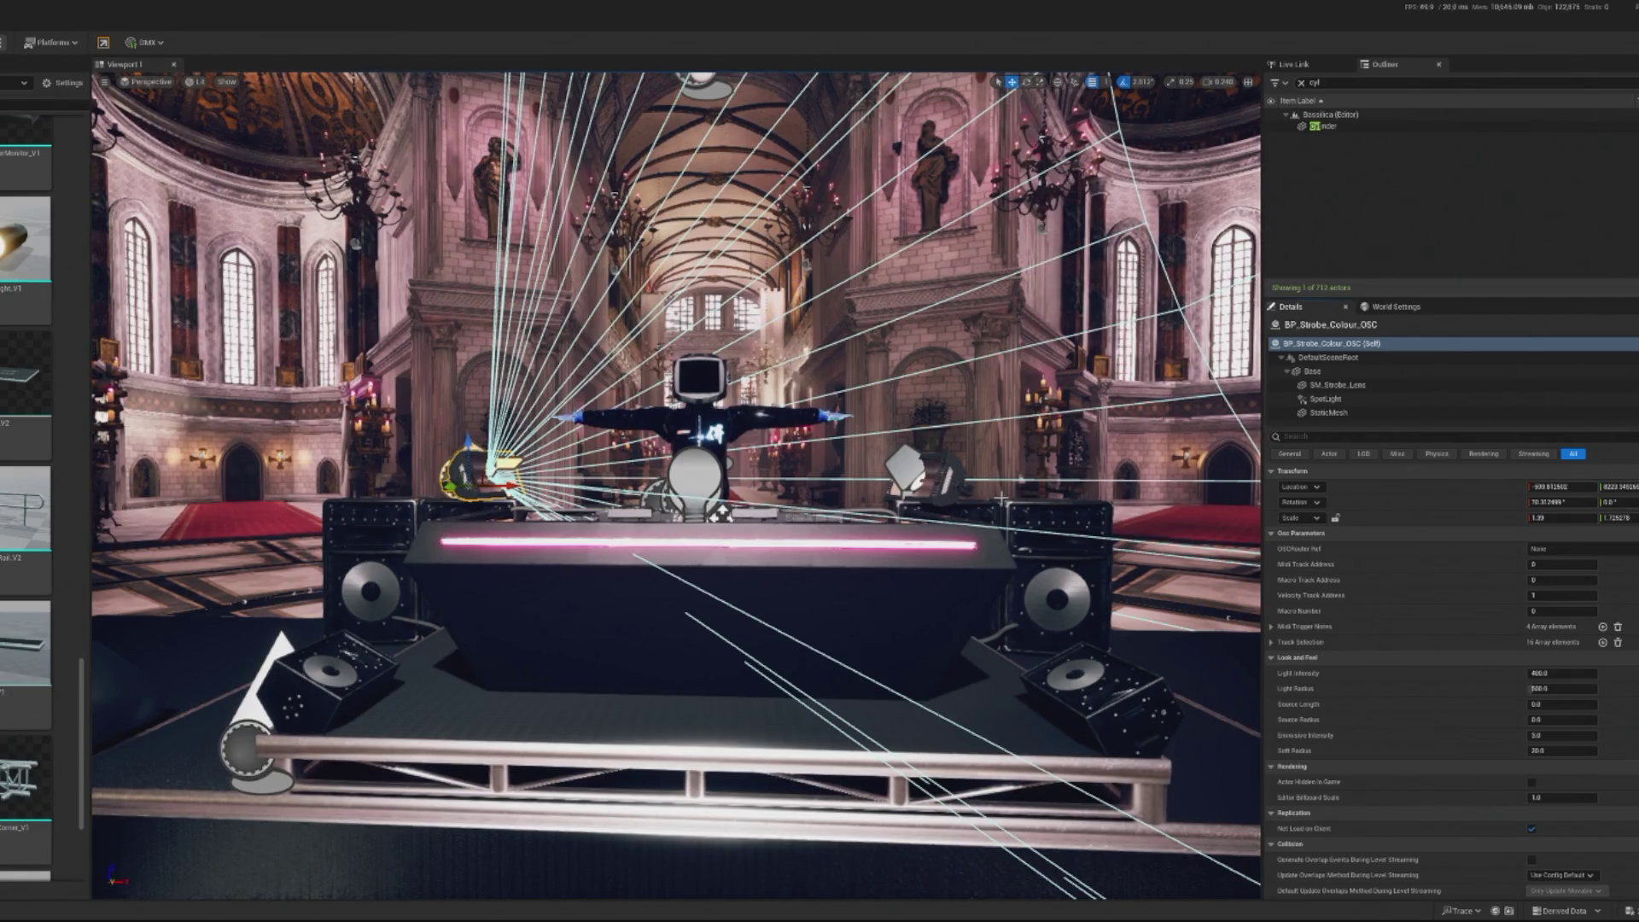
pyautogui.click(972, 484)
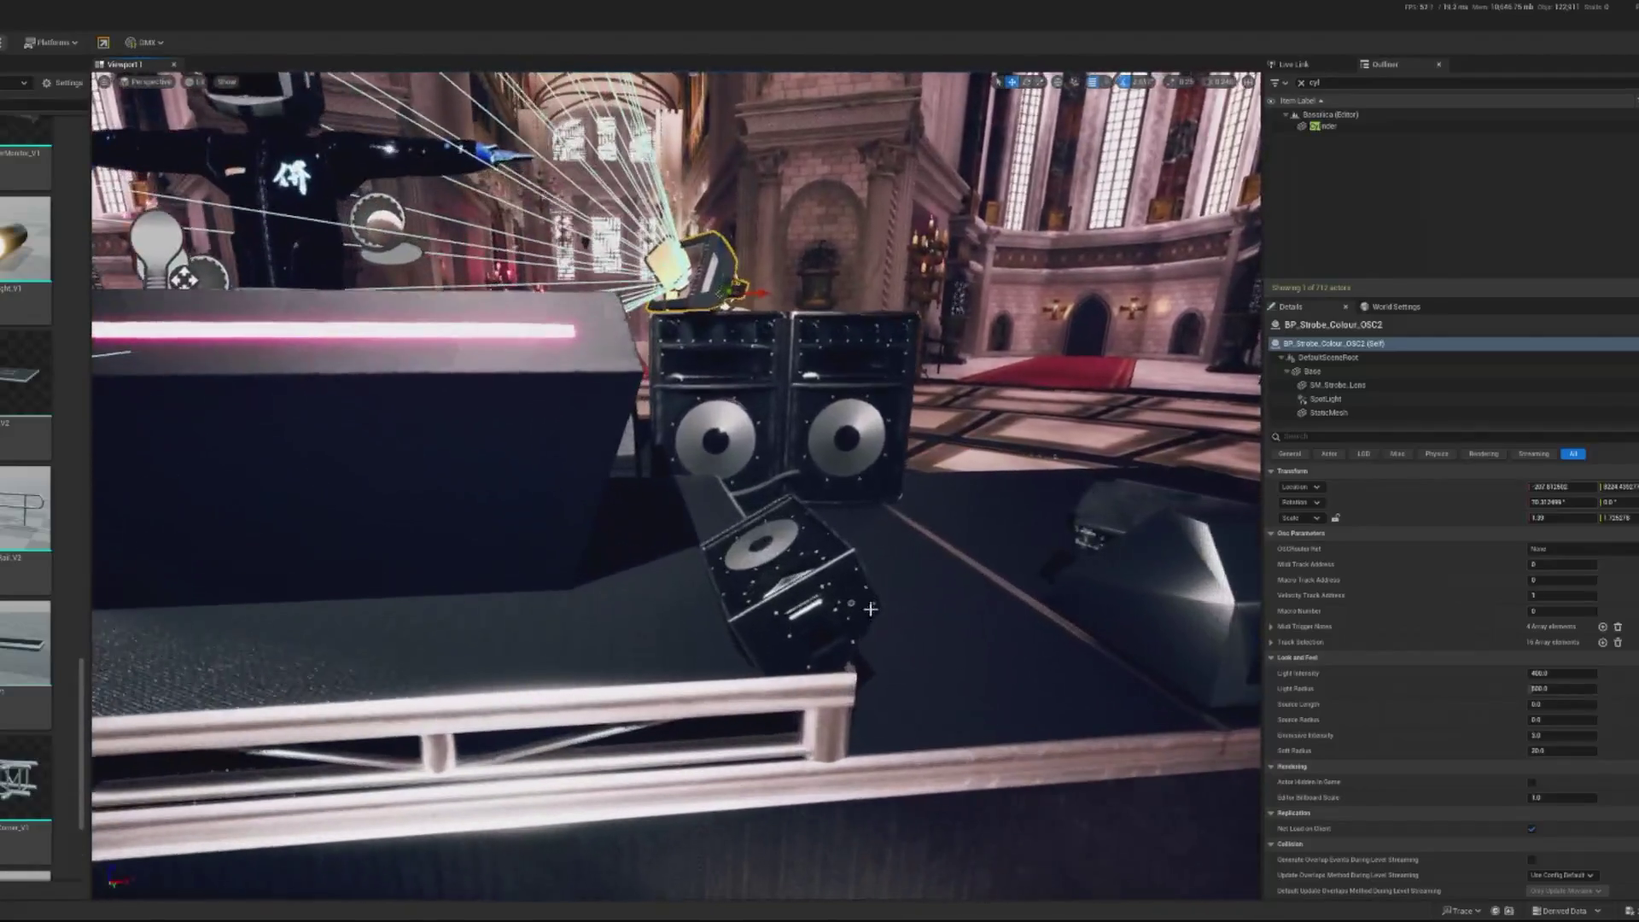
pyautogui.click(871, 609)
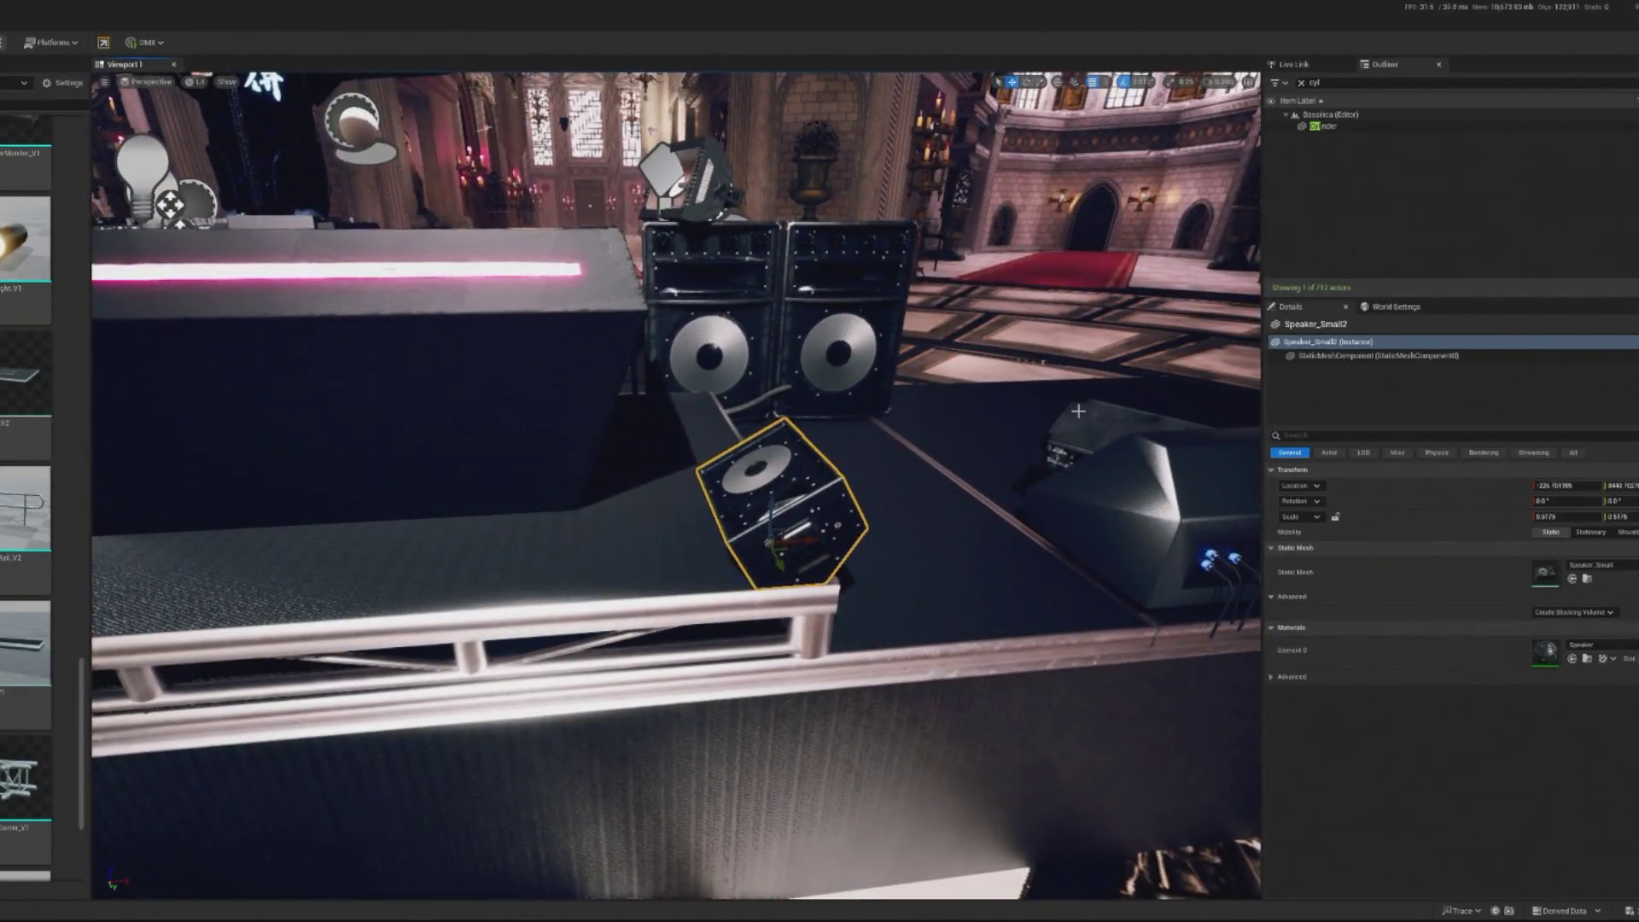
# Rotate the floor wedge about -45 degrees and slide it left beside the speakers
pyautogui.click(1088, 421)
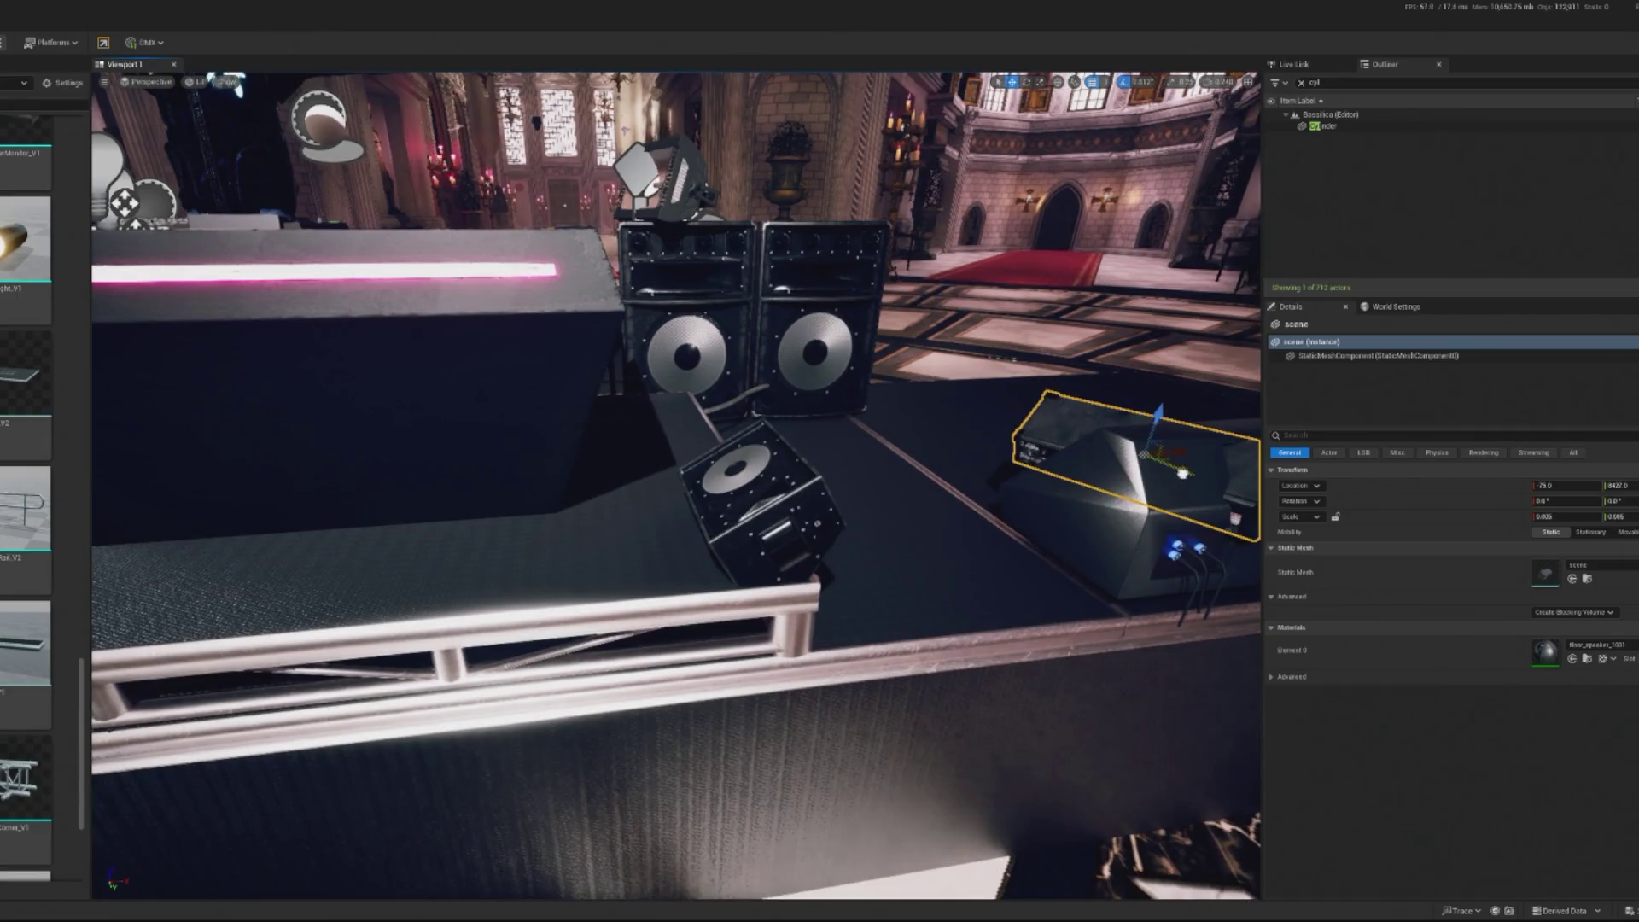
pyautogui.moveTo(1182, 472); pyautogui.dragTo(1025, 410)
pyautogui.press('e')
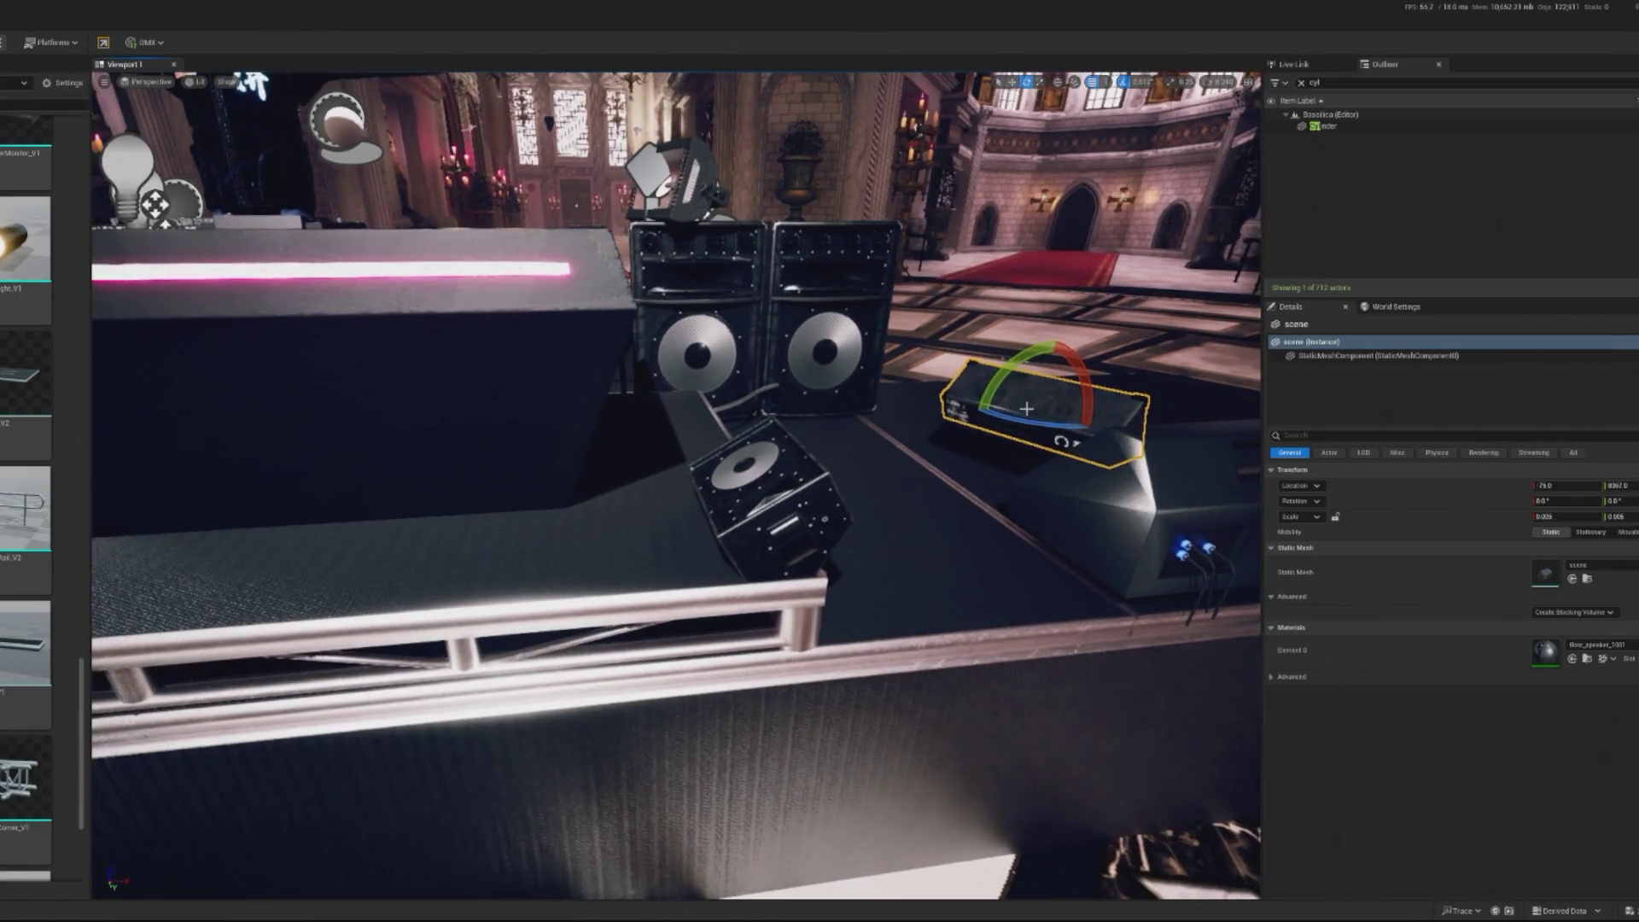
pyautogui.moveTo(952, 410); pyautogui.dragTo(915, 423)
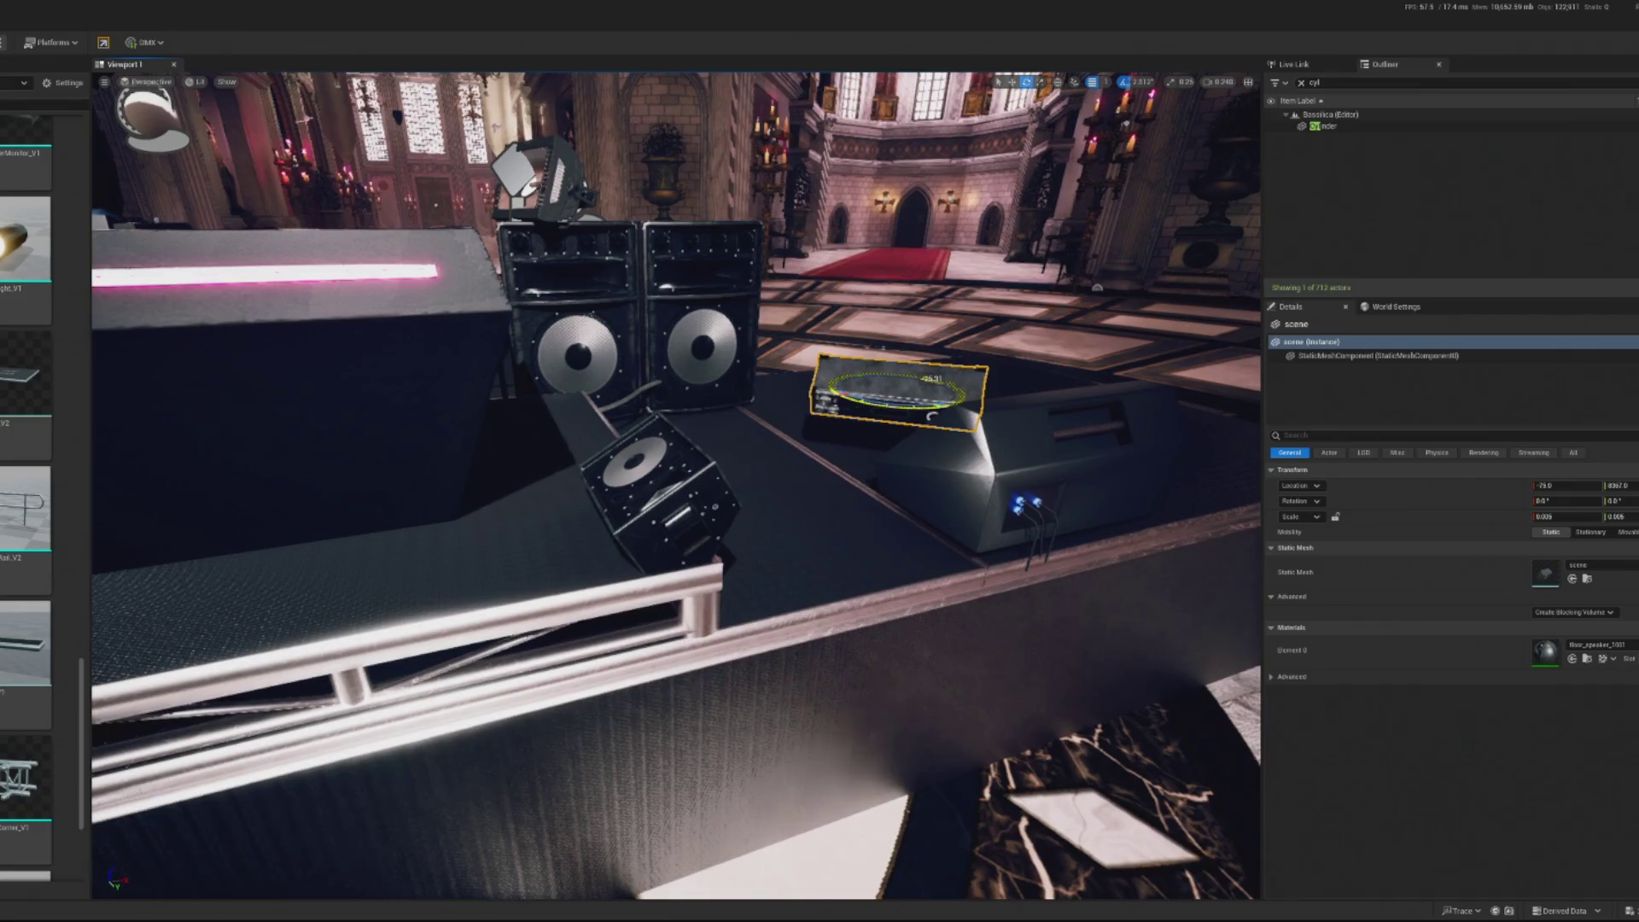
pyautogui.moveTo(753, 461); pyautogui.dragTo(753, 462)
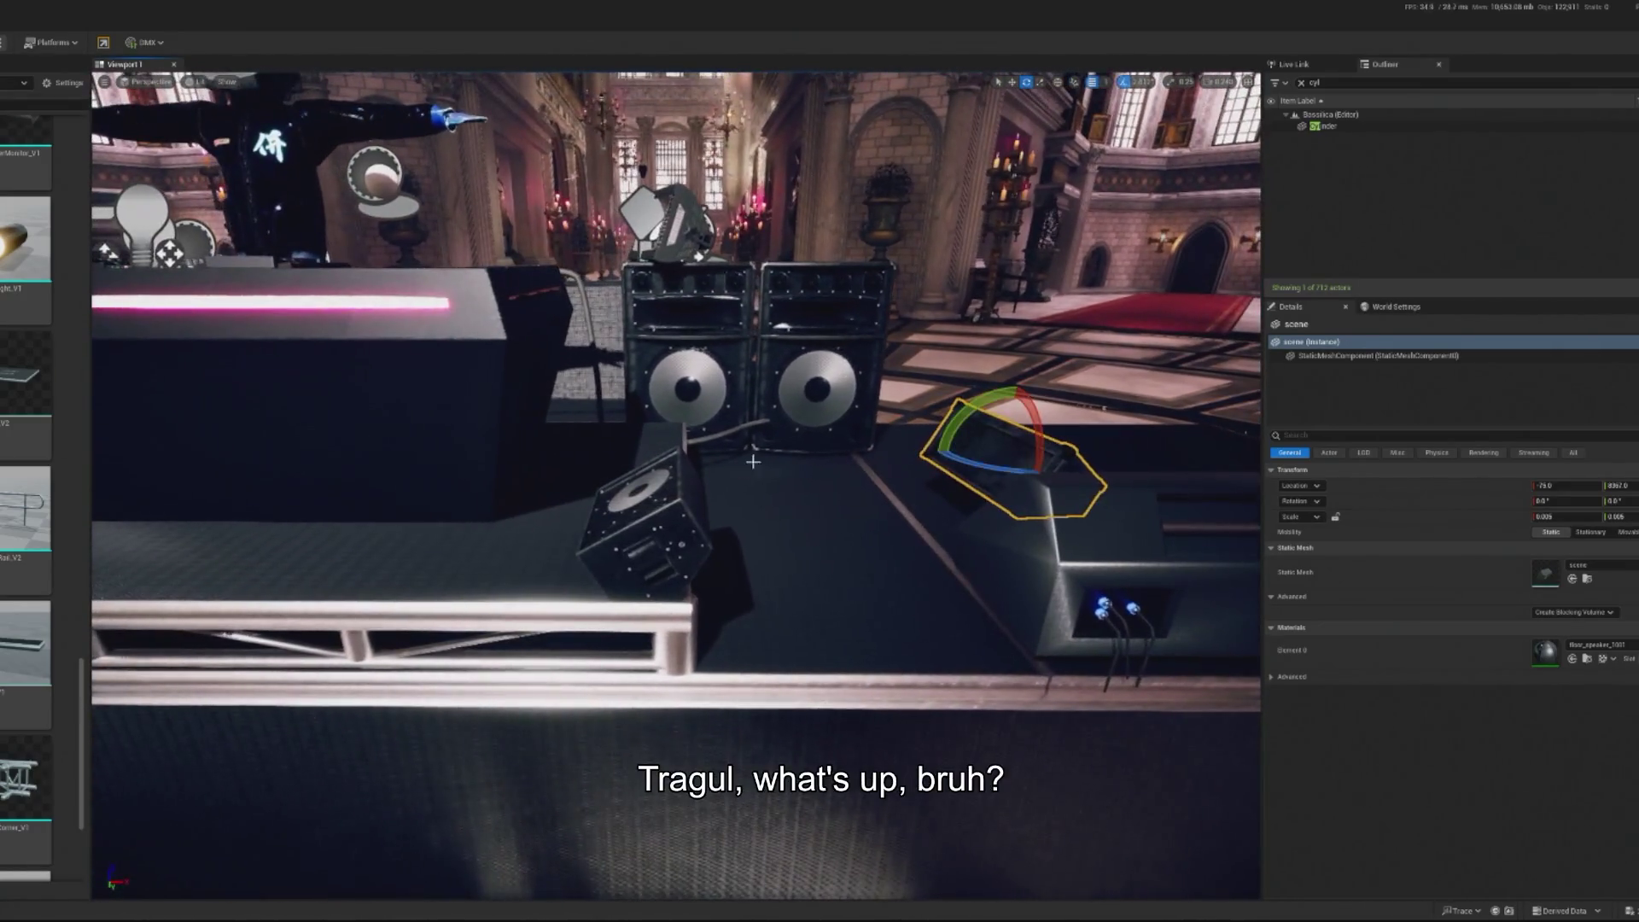
pyautogui.press('w')
pyautogui.moveTo(1054, 491); pyautogui.dragTo(668, 483)
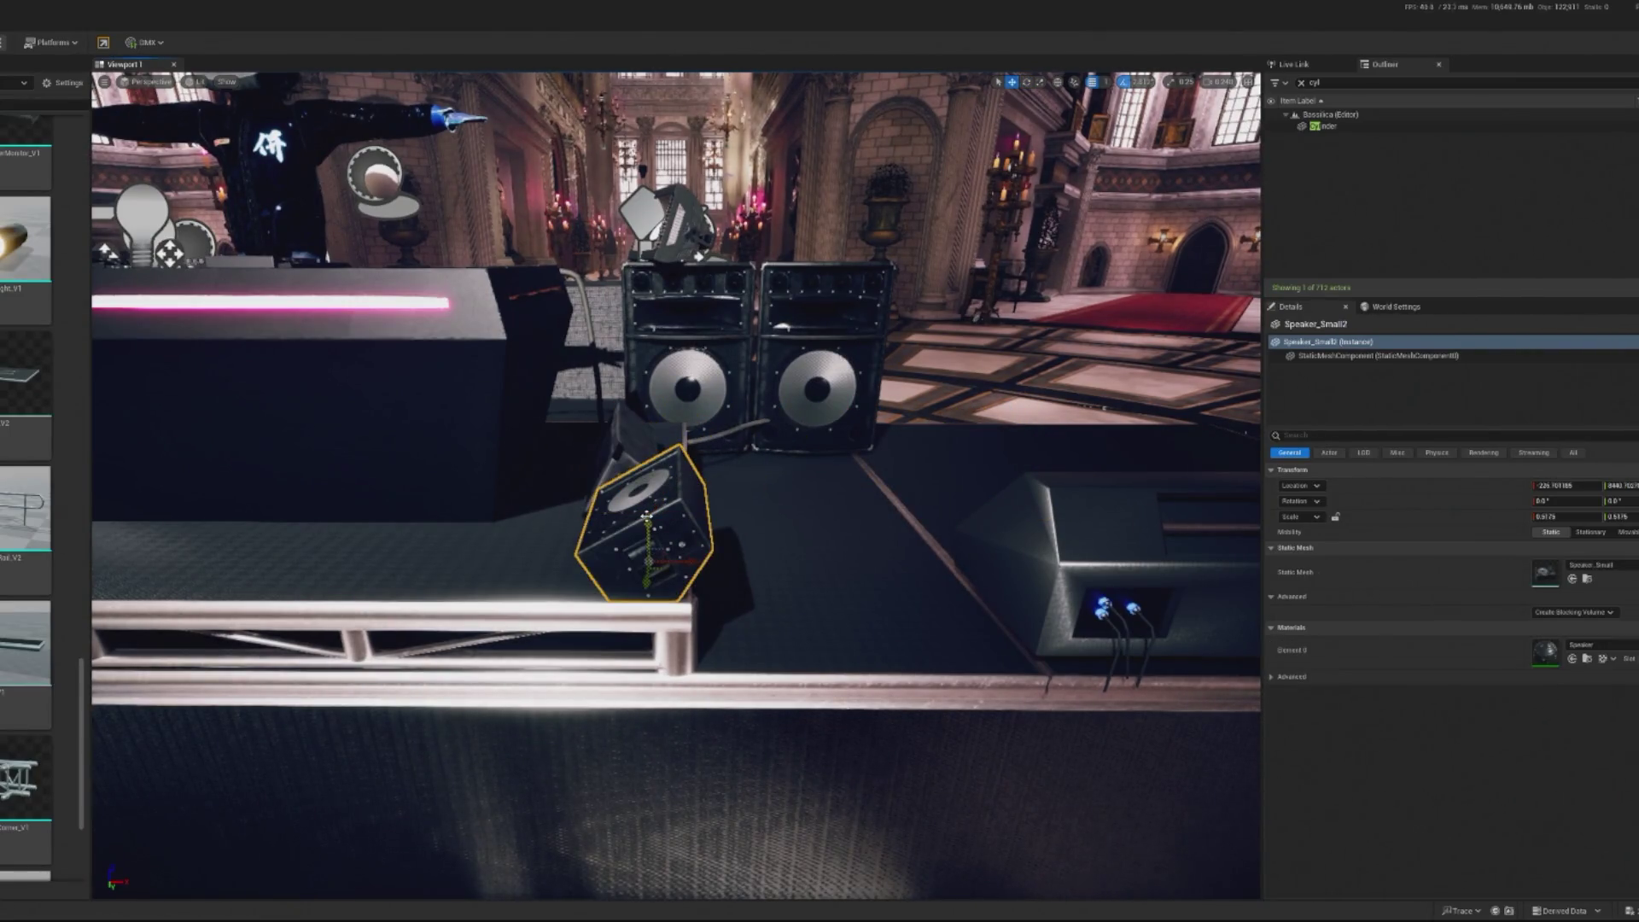
pyautogui.press('Escape')
# Turn the wedge speaker slightly, set it on the stage front, and undo the accidental resize
pyautogui.click(630, 471)
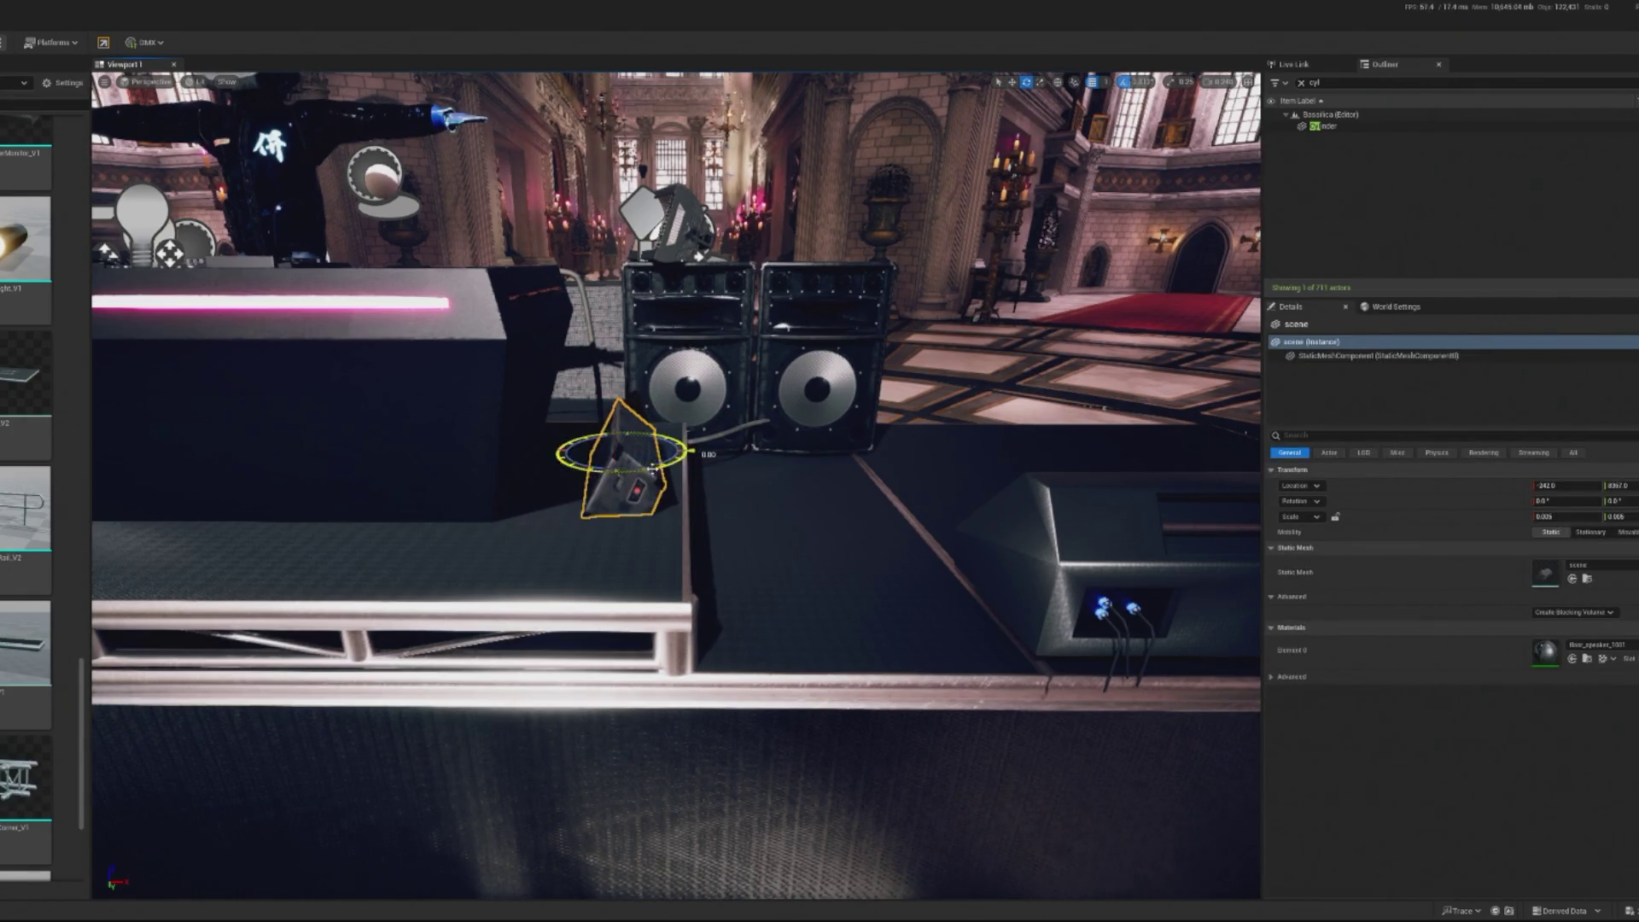
pyautogui.moveTo(652, 471); pyautogui.dragTo(663, 471)
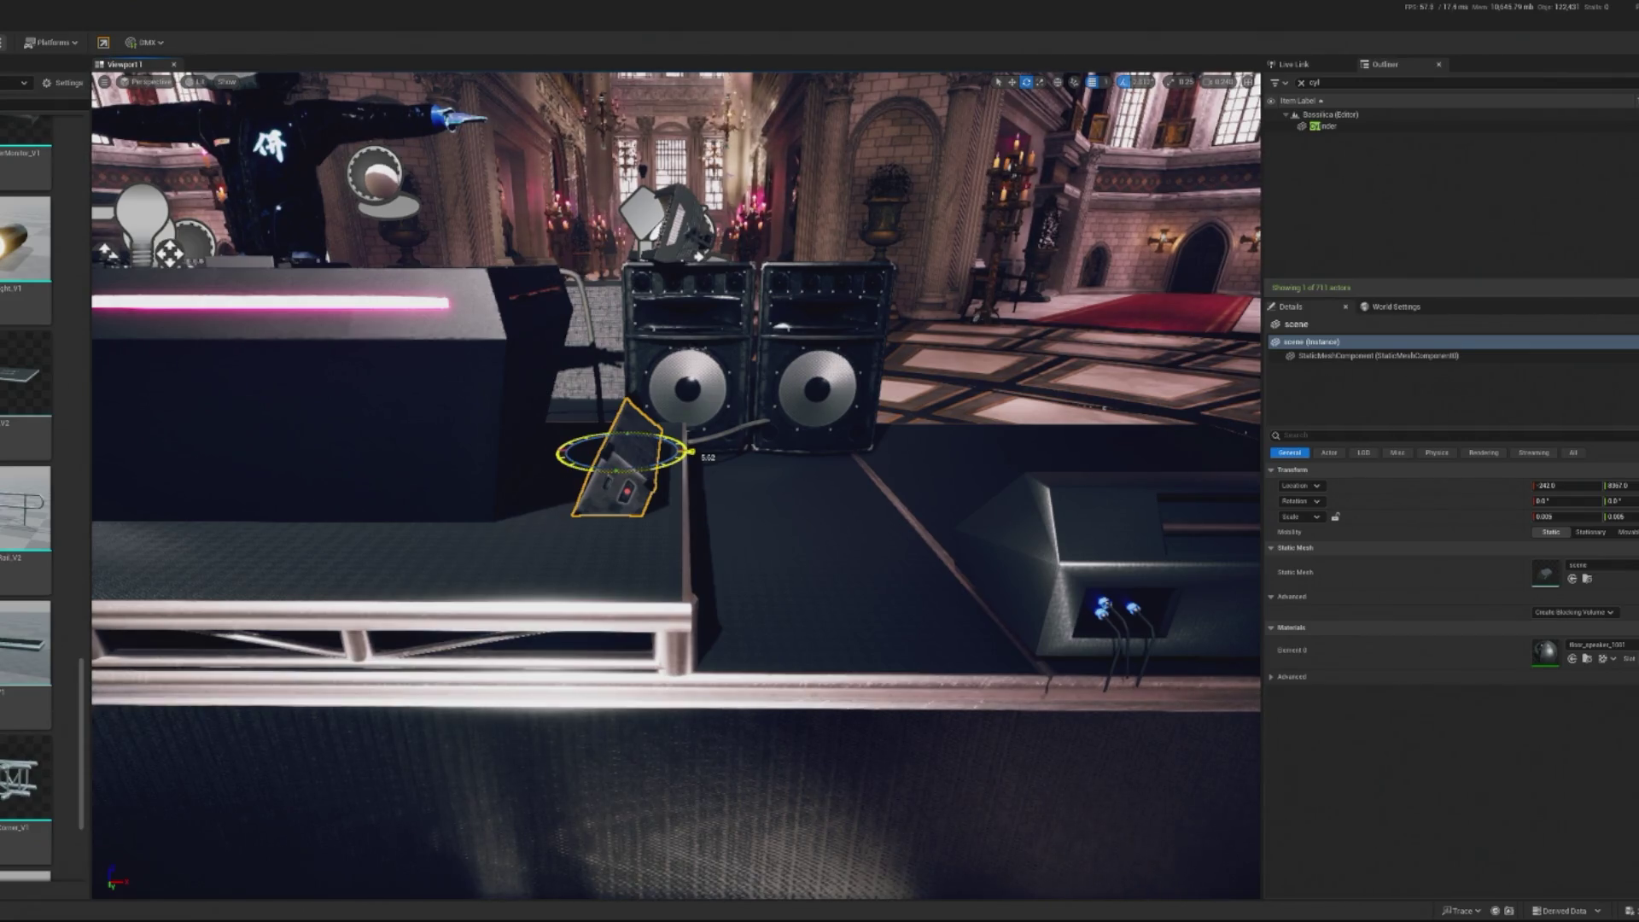
pyautogui.moveTo(618, 469)
pyautogui.mouseDown()
pyautogui.moveTo(613, 542)
pyautogui.moveTo(681, 508)
pyautogui.mouseUp()
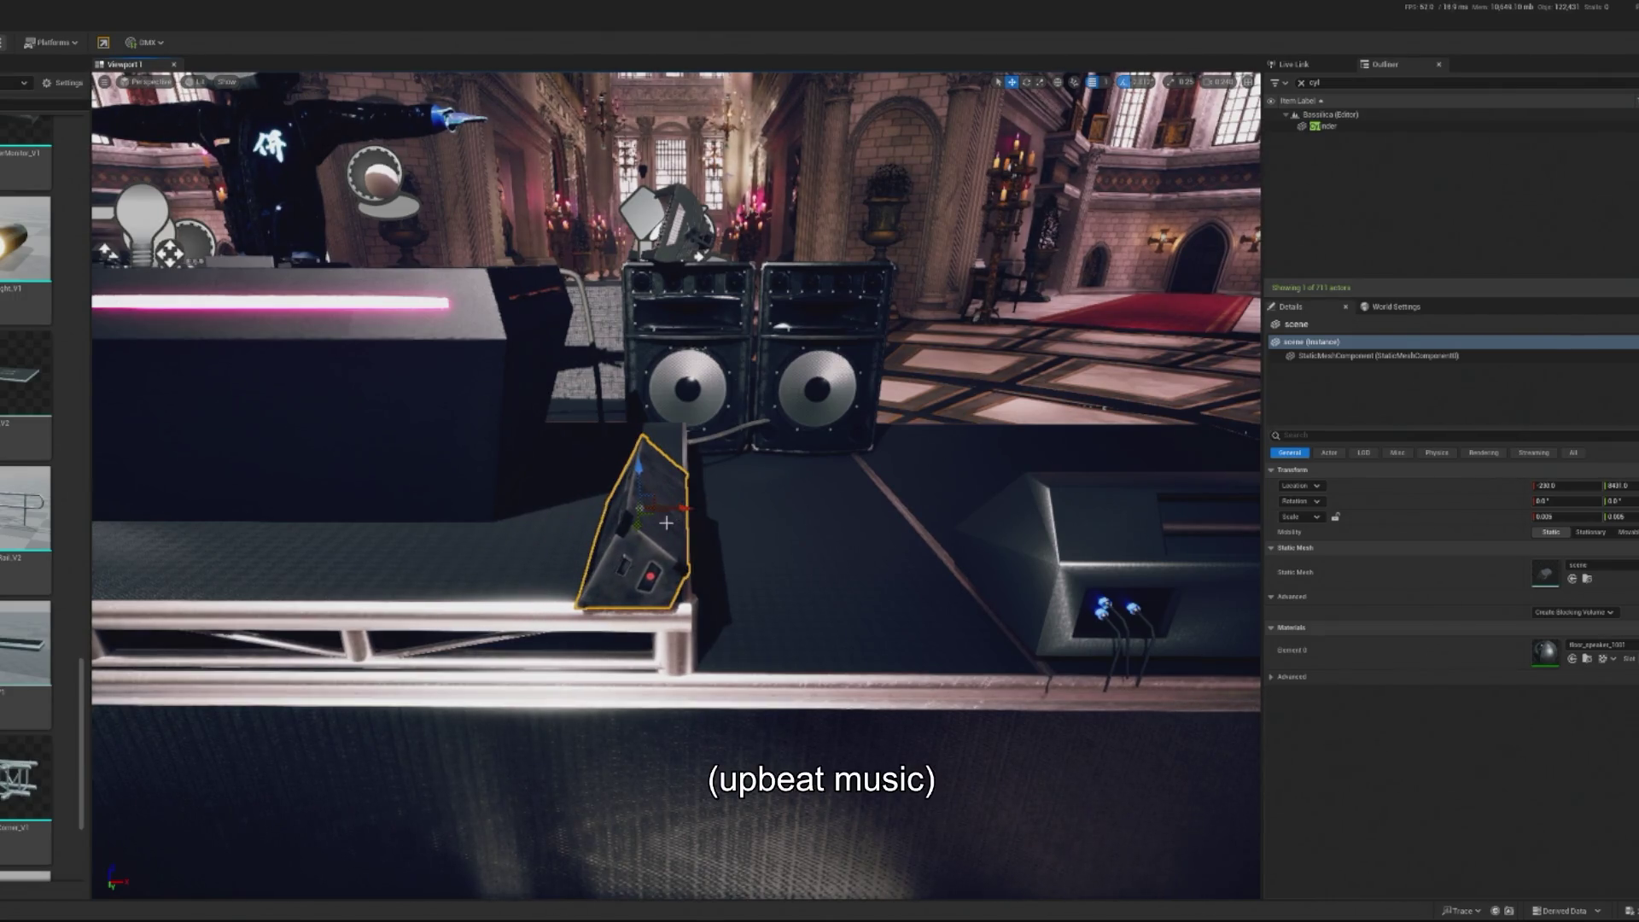
pyautogui.press('w')
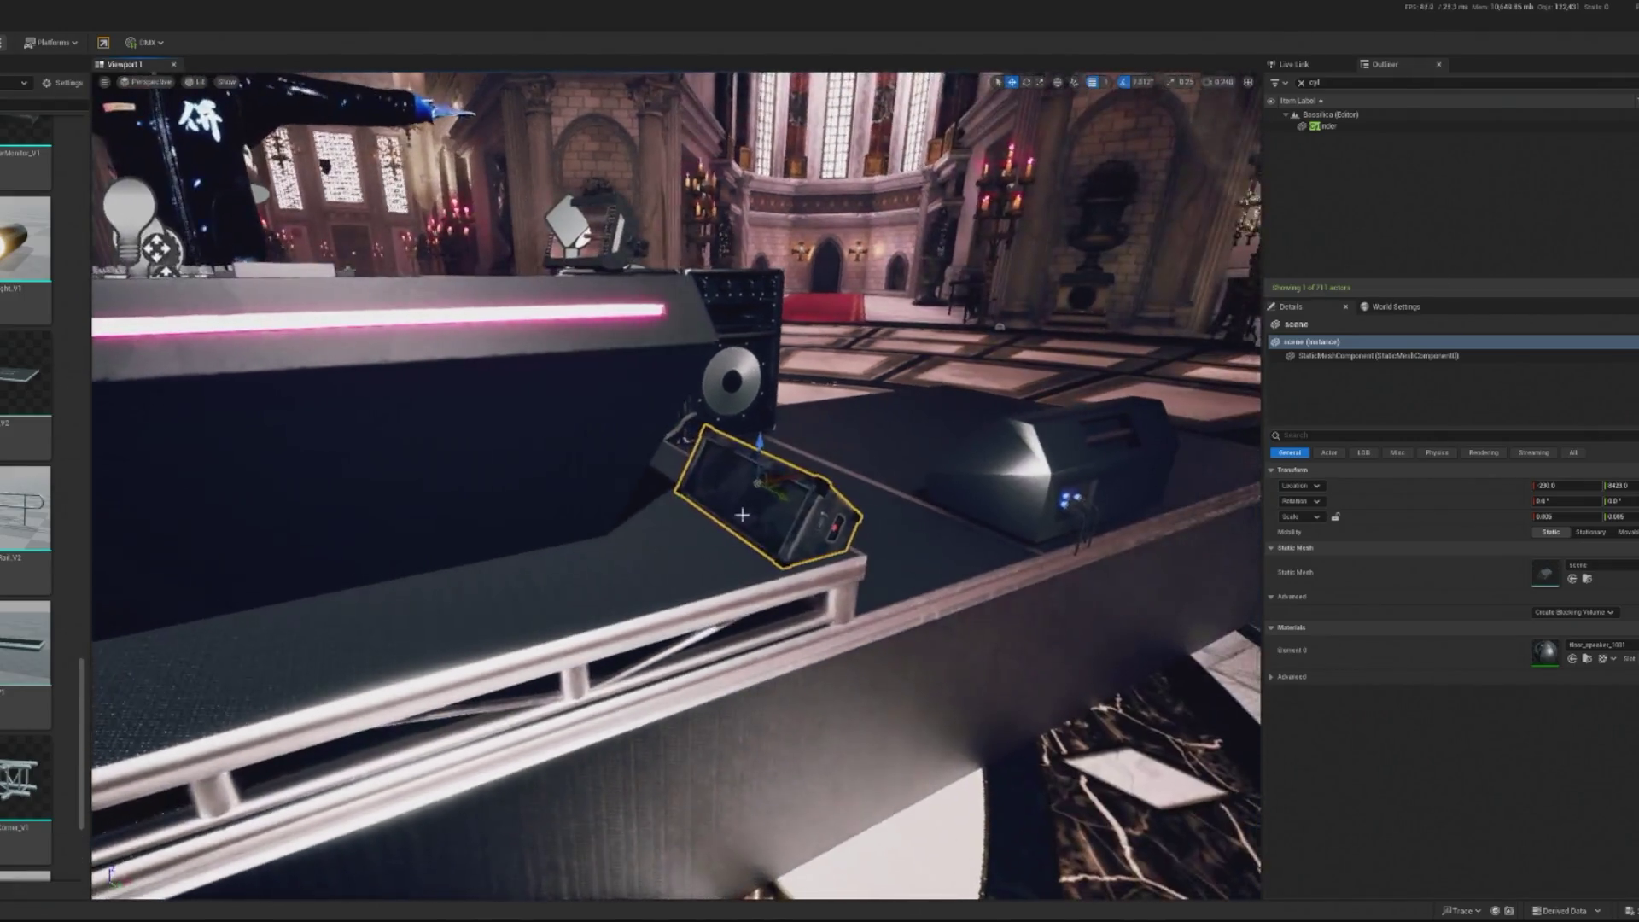
pyautogui.hotkey('ctrl', 'z')
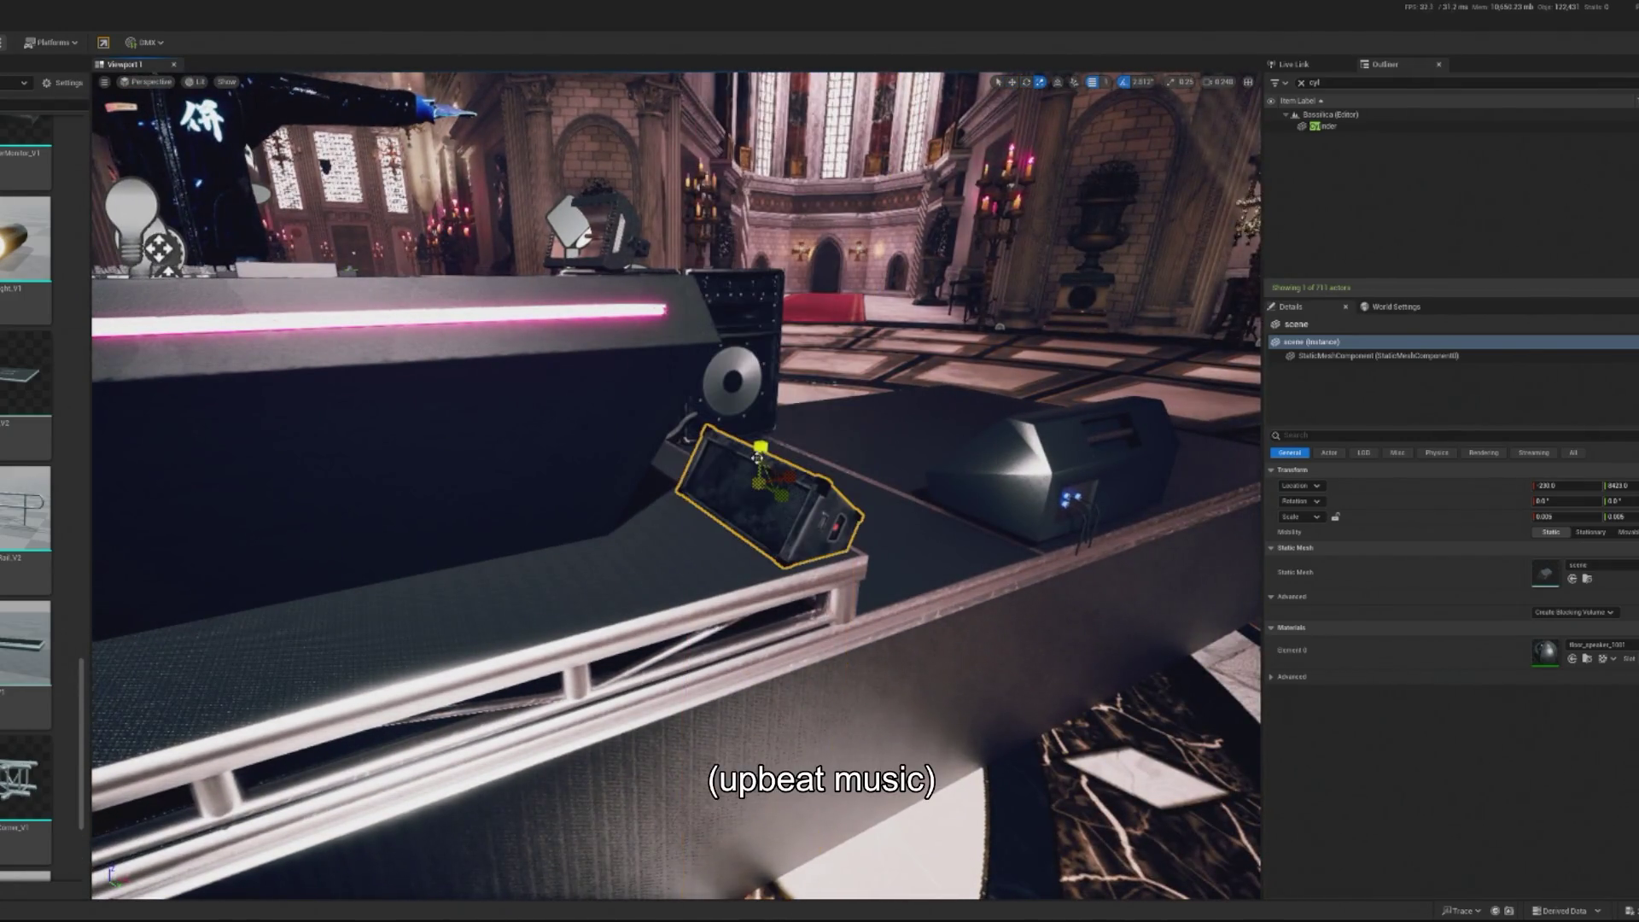
pyautogui.hotkey('ctrl', 'y')
pyautogui.hotkey('ctrl', 'z')
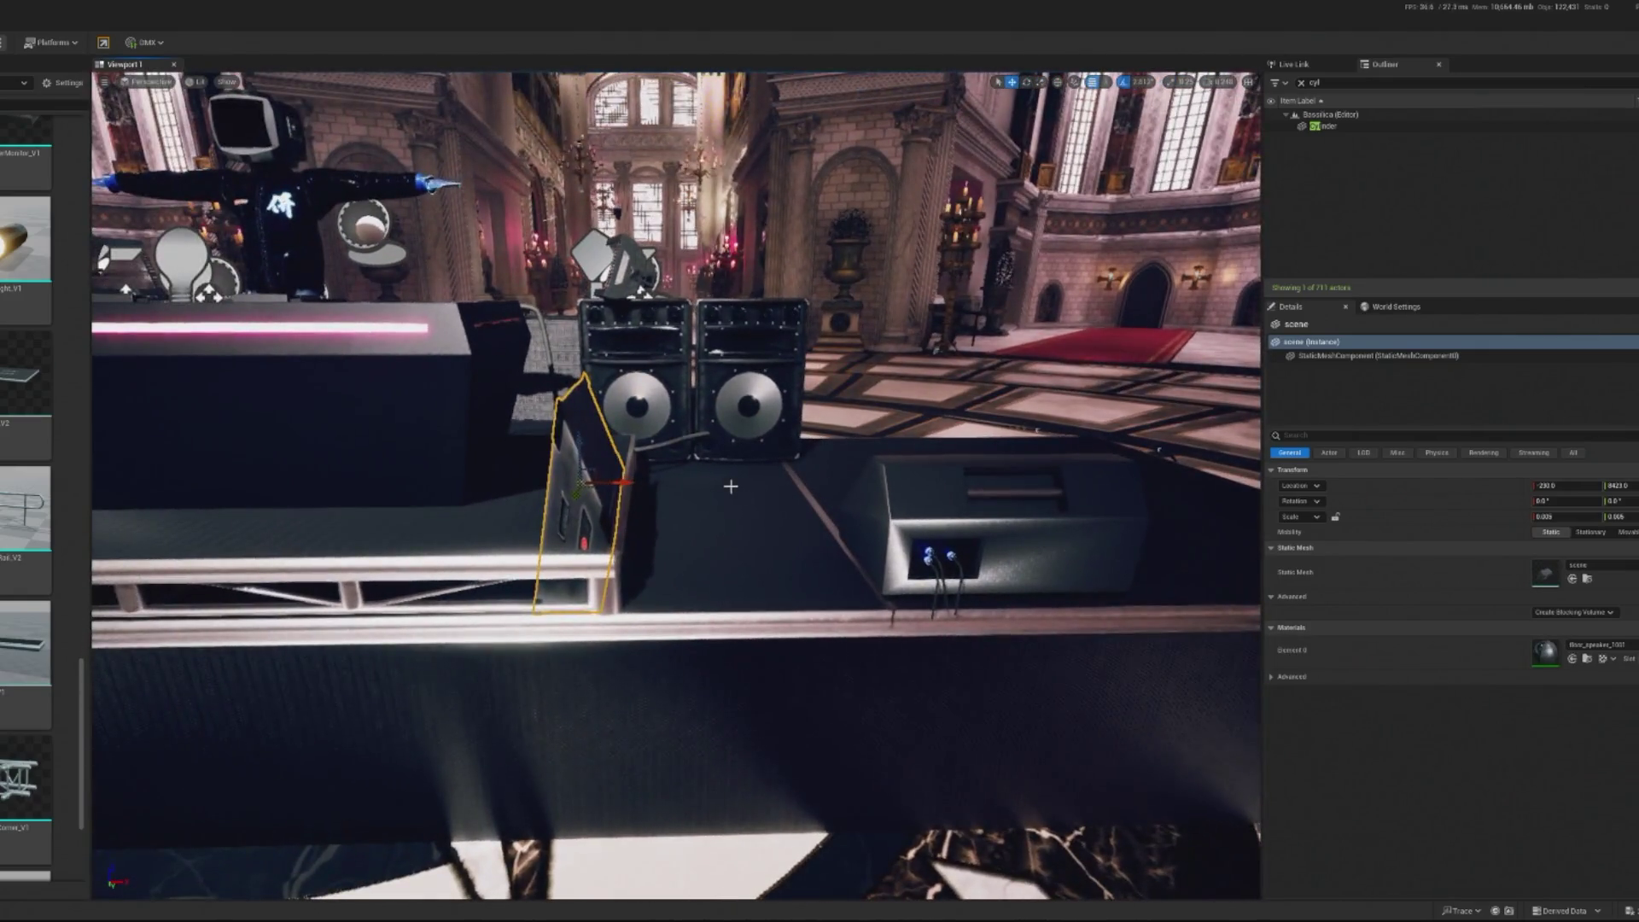
# Frame the small floor speaker and start a play preview
pyautogui.click(676, 486)
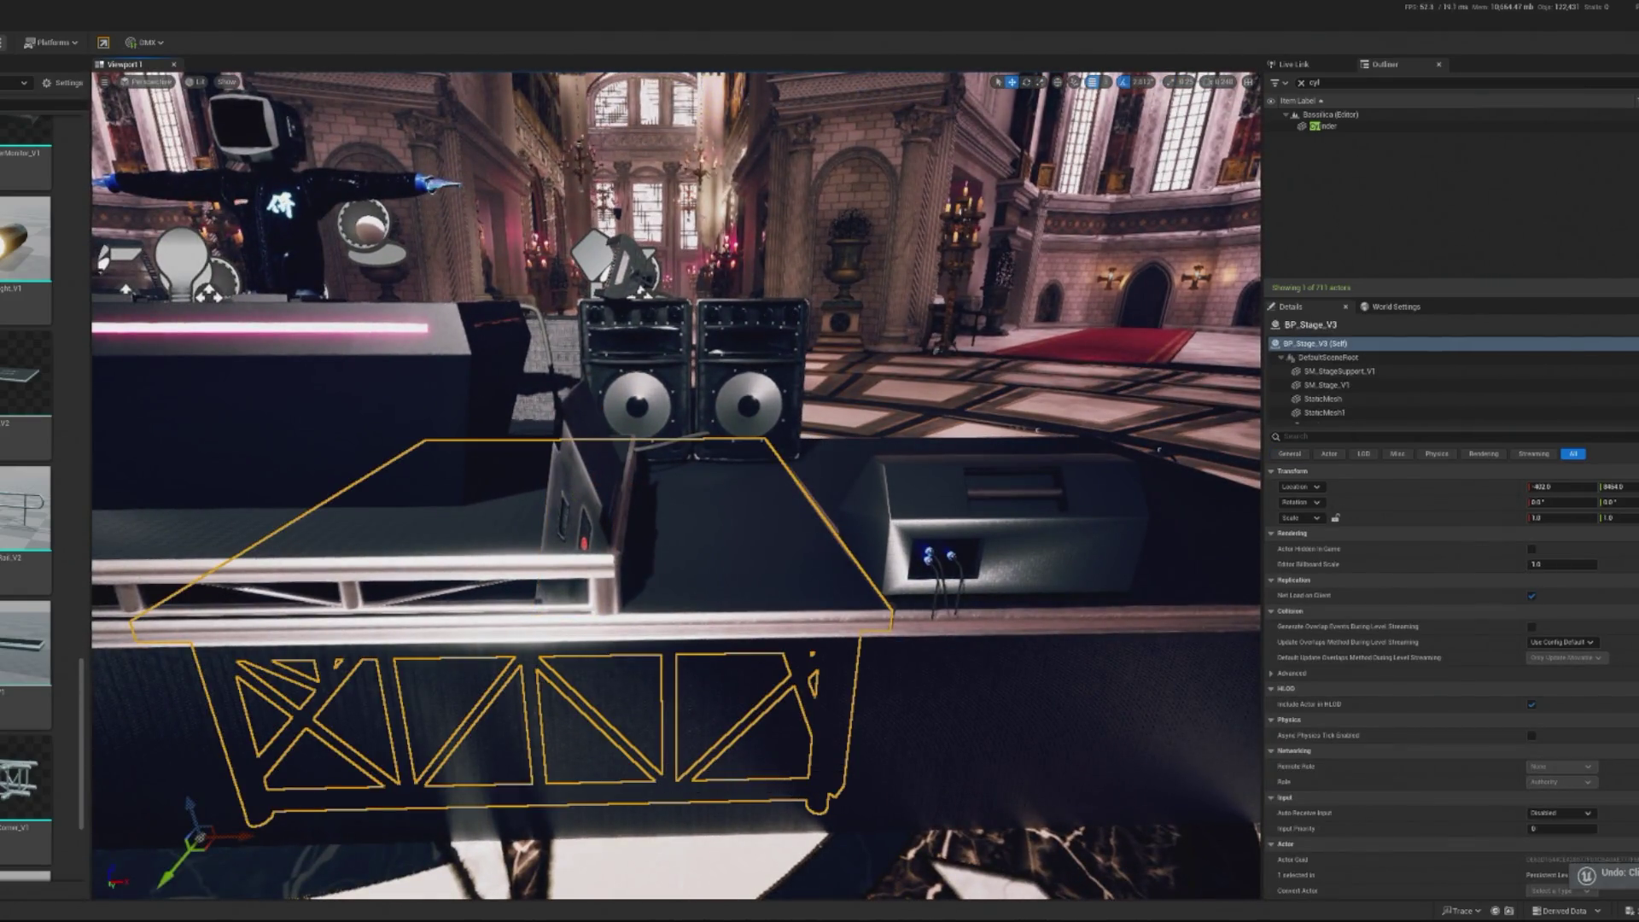
pyautogui.click(567, 495)
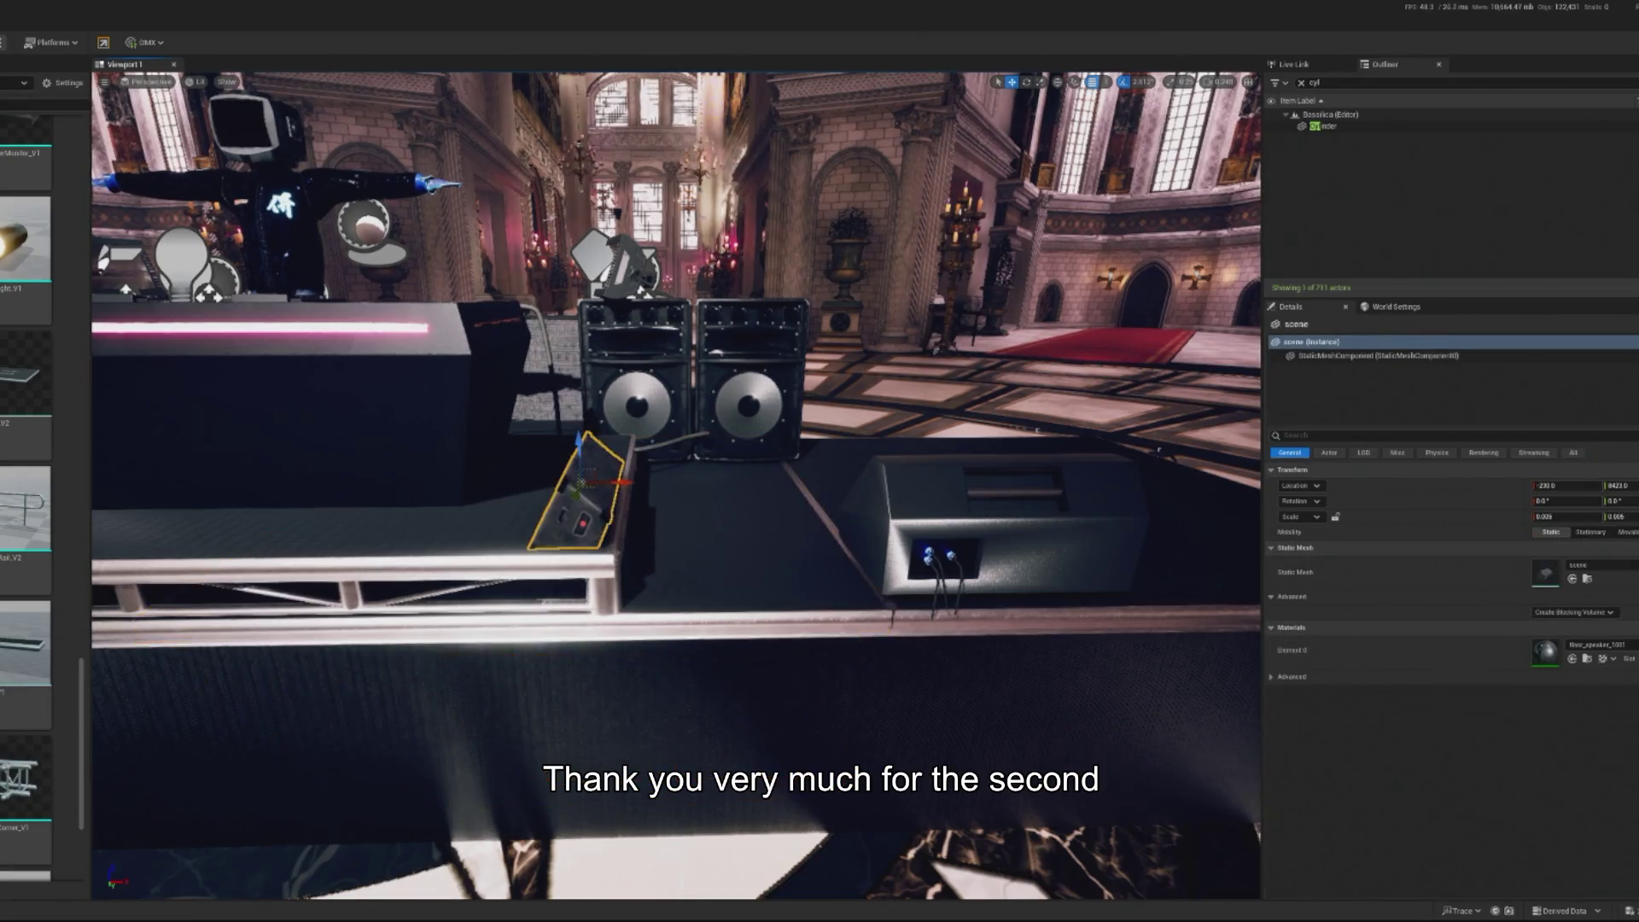
pyautogui.press('f')
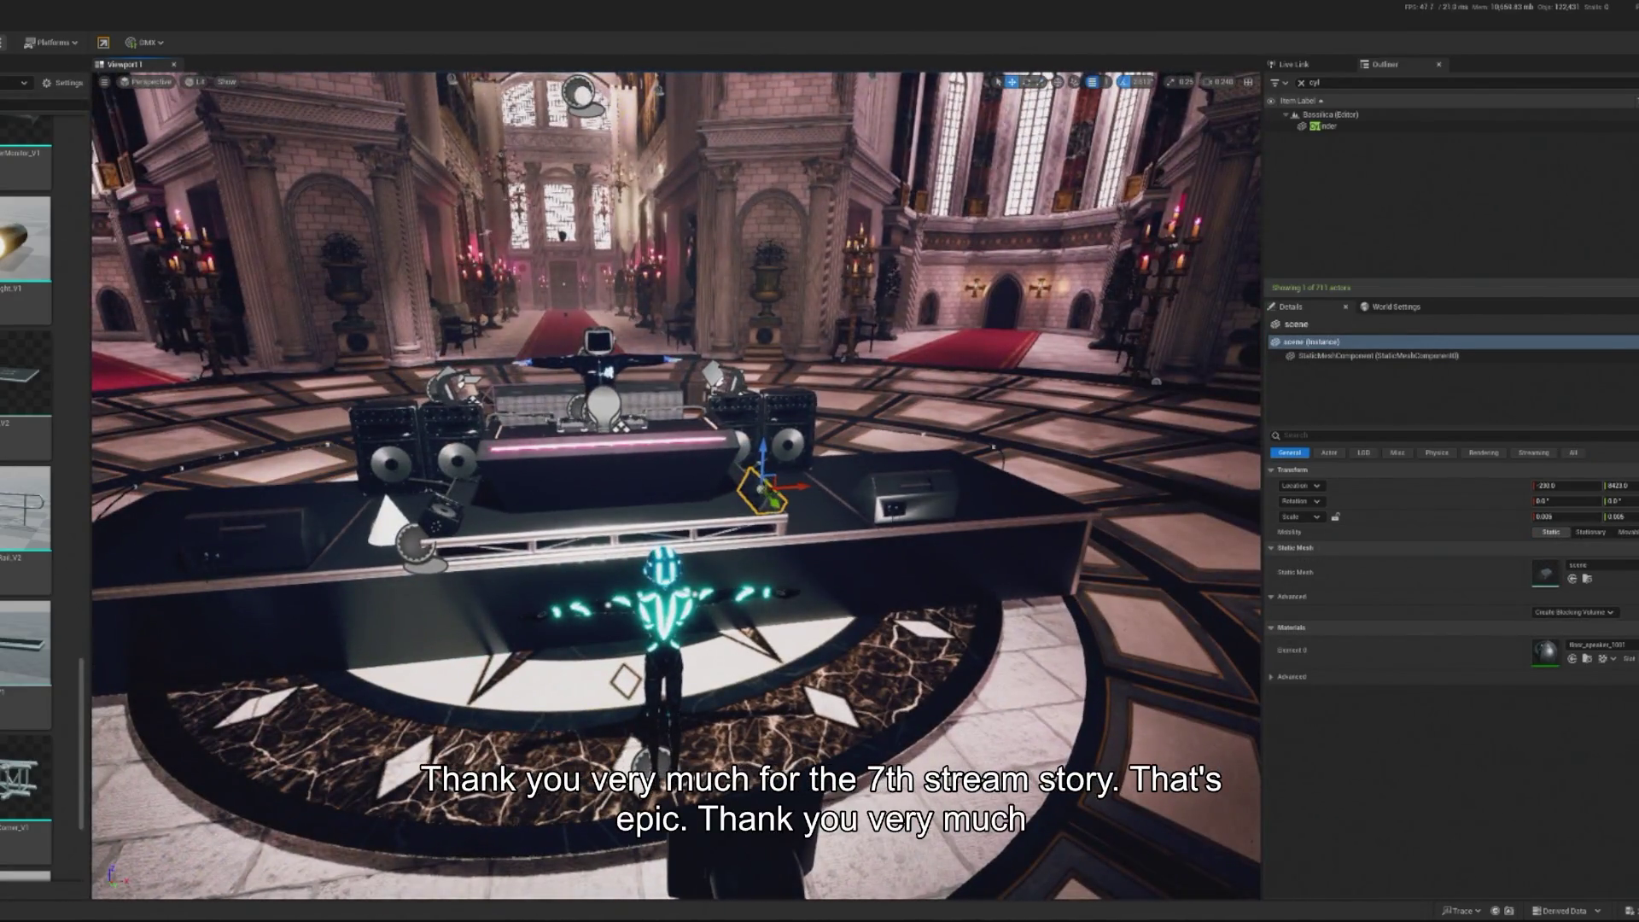
pyautogui.hotkey('alt', 'p')
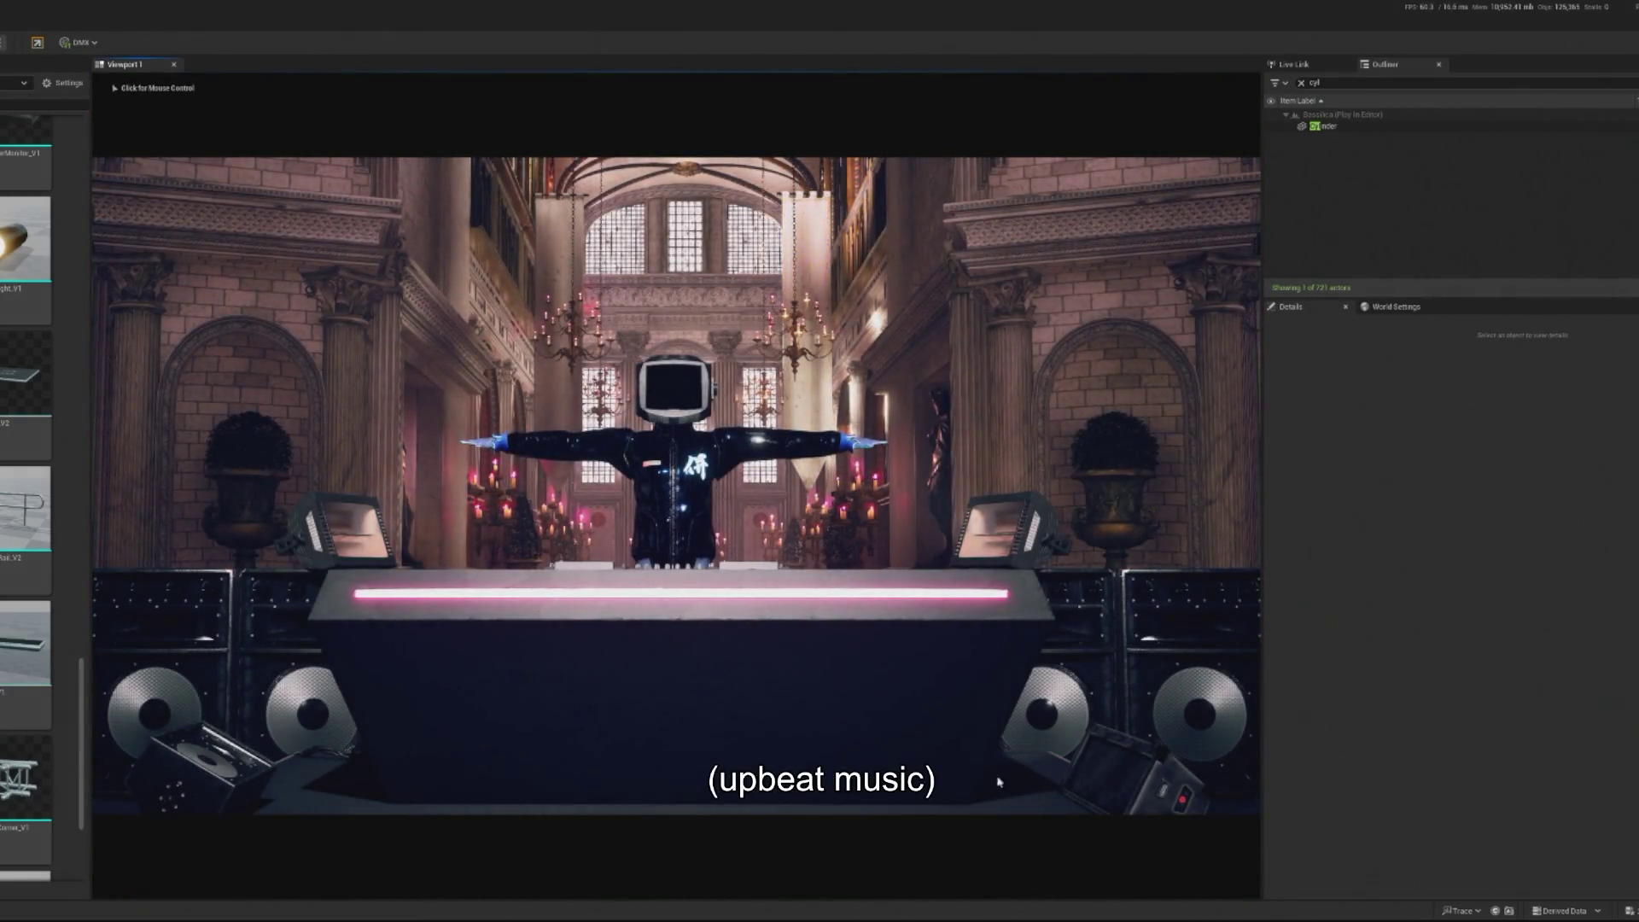
# Stop the preview and delete the small speaker beside the booth
pyautogui.press('Escape')
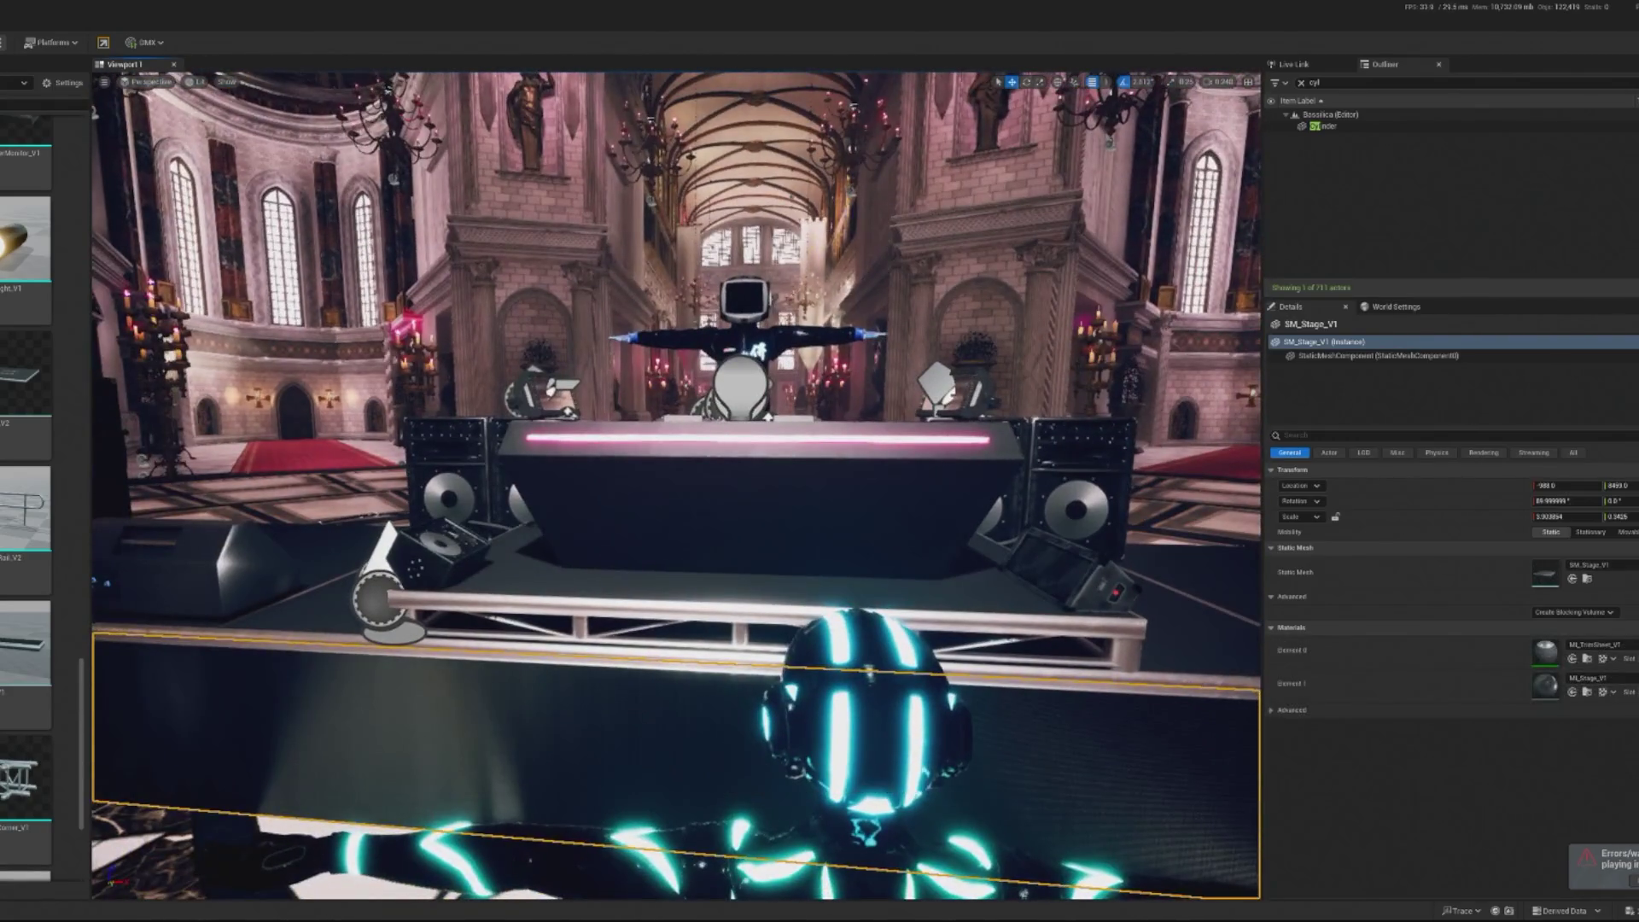
pyautogui.click(219, 566)
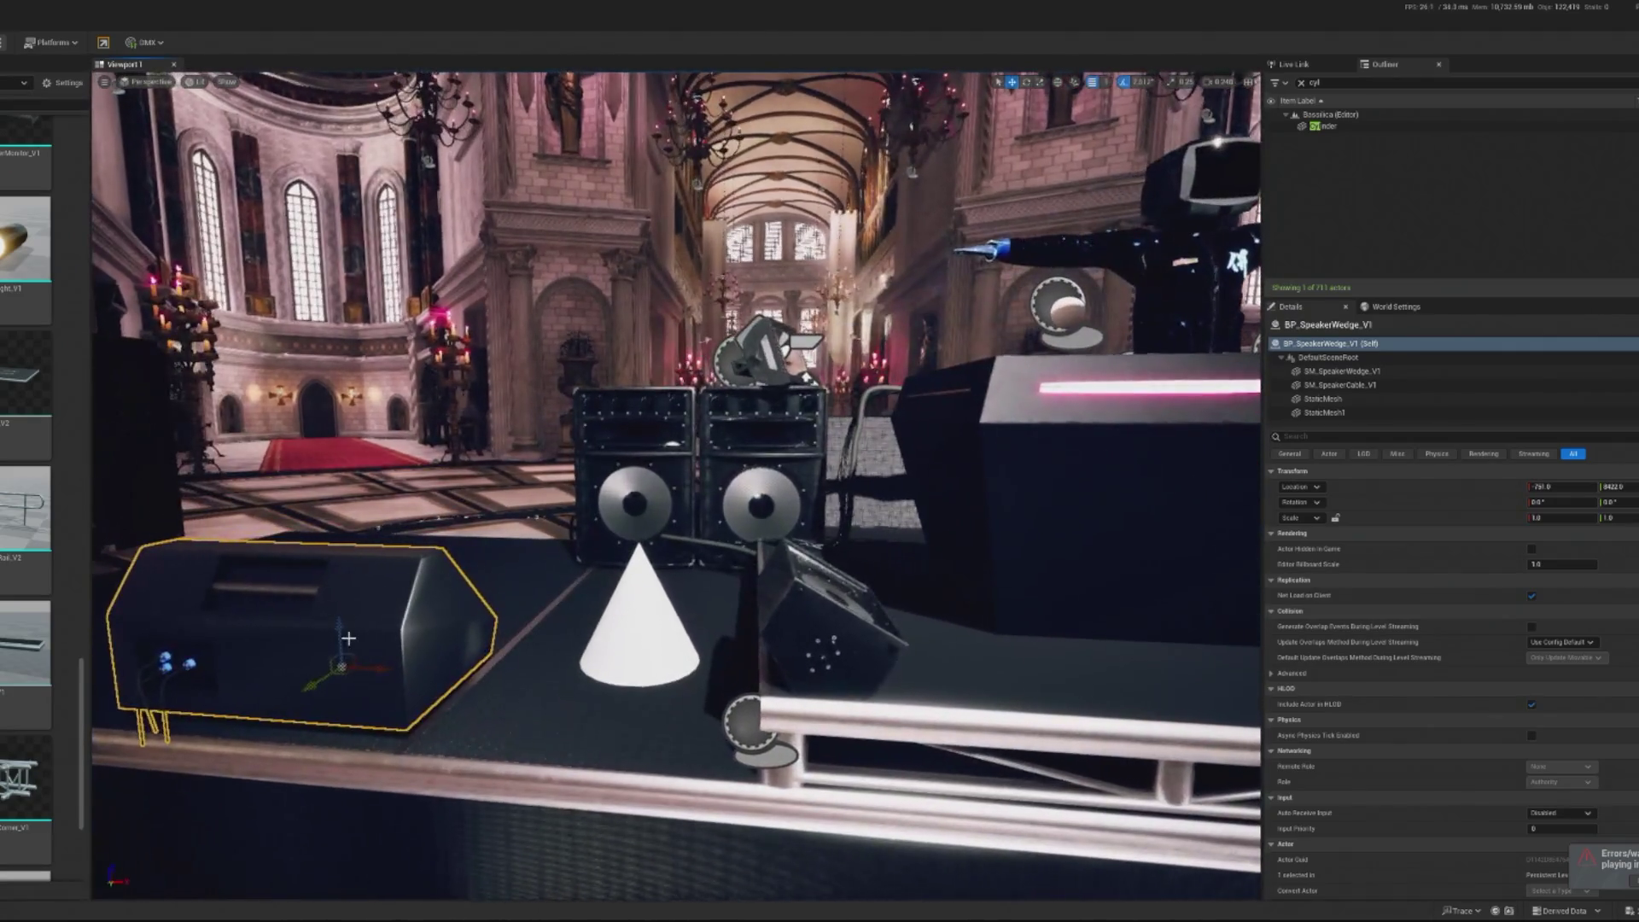
pyautogui.click(848, 617)
pyautogui.press('Delete')
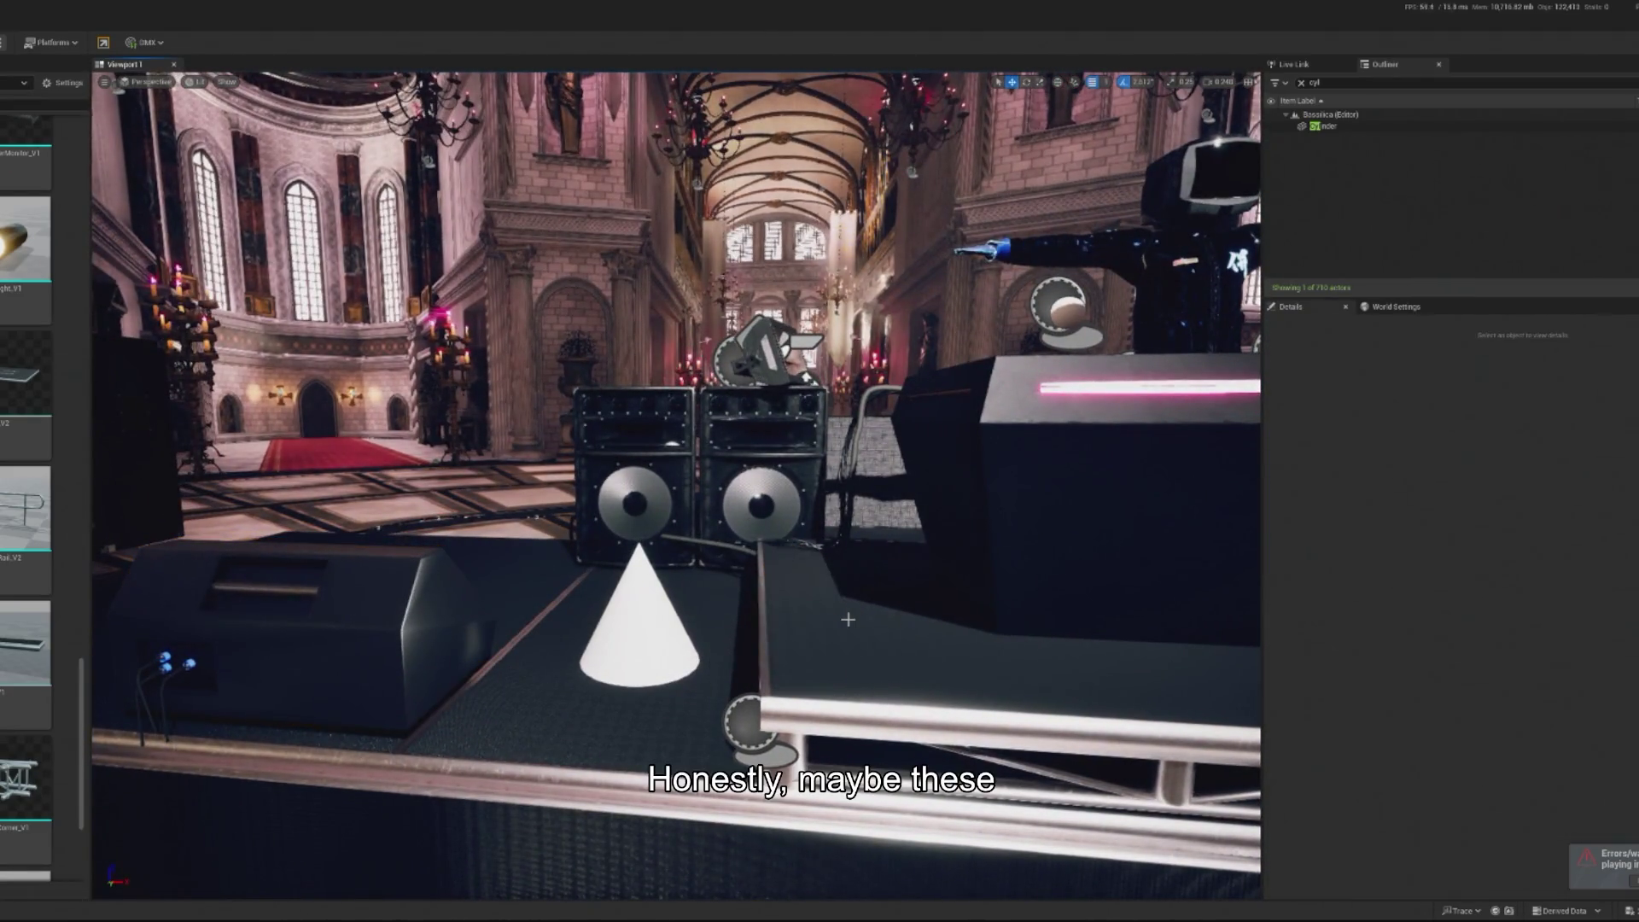
# Duplicate the left wedge monitor to the right and shrink its scale from 1
pyautogui.click(282, 636)
pyautogui.moveTo(345, 679)
pyautogui.keyDown('alt'); pyautogui.mouseDown()
pyautogui.moveTo(974, 751)
pyautogui.moveTo(1000, 722)
pyautogui.mouseUp(); pyautogui.keyUp('alt')
pyautogui.press('e')
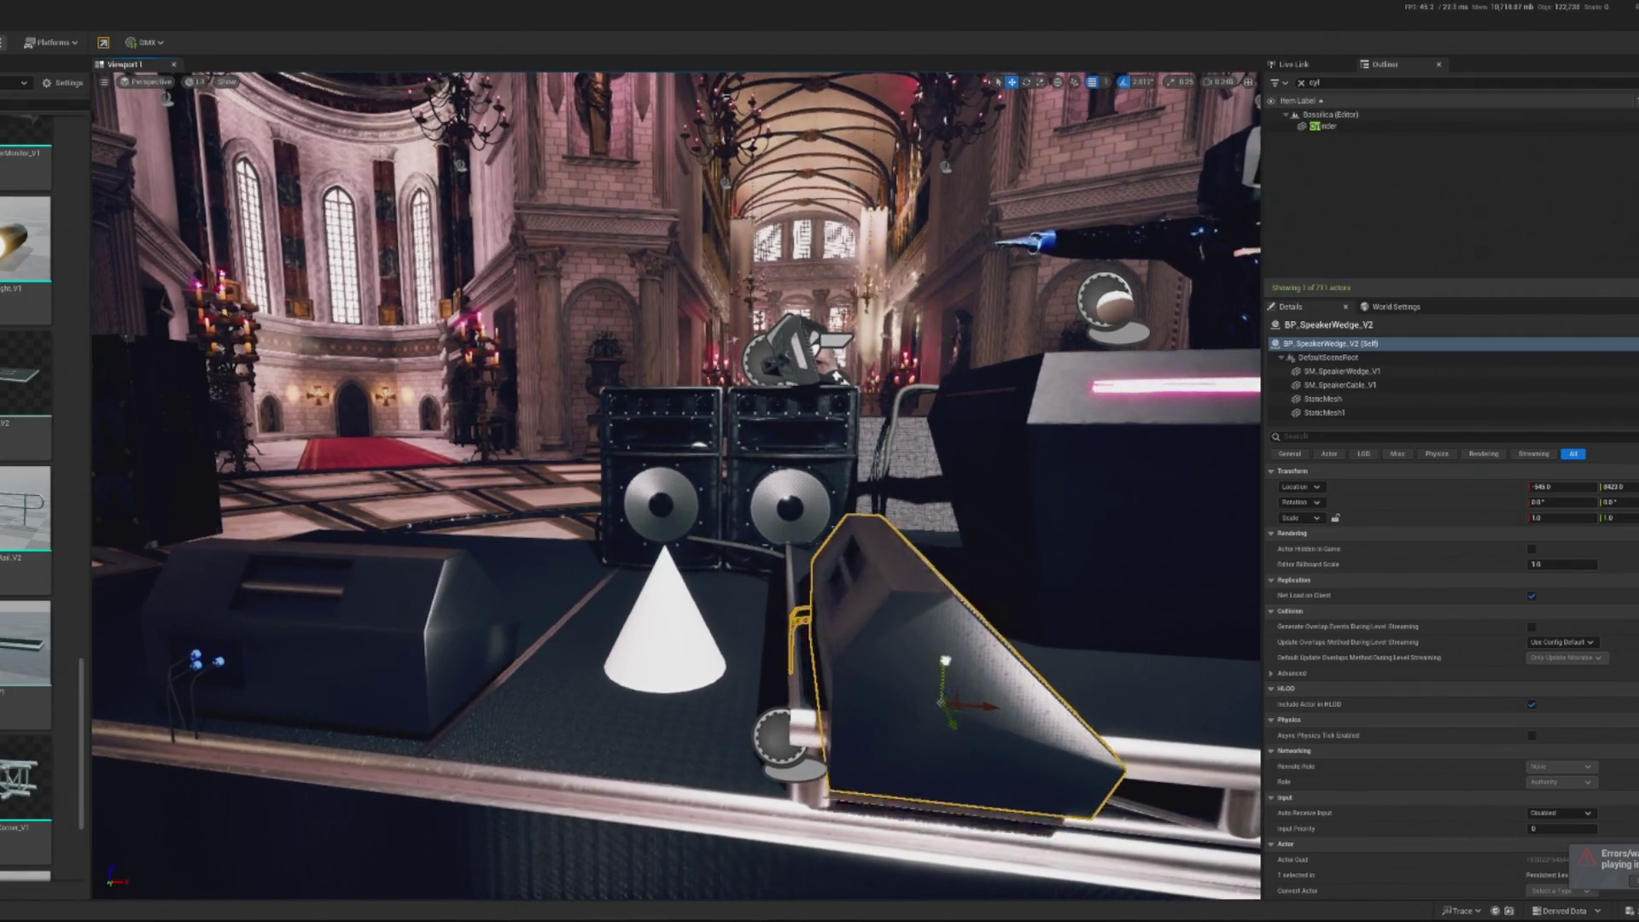
pyautogui.moveTo(957, 673); pyautogui.dragTo(935, 655)
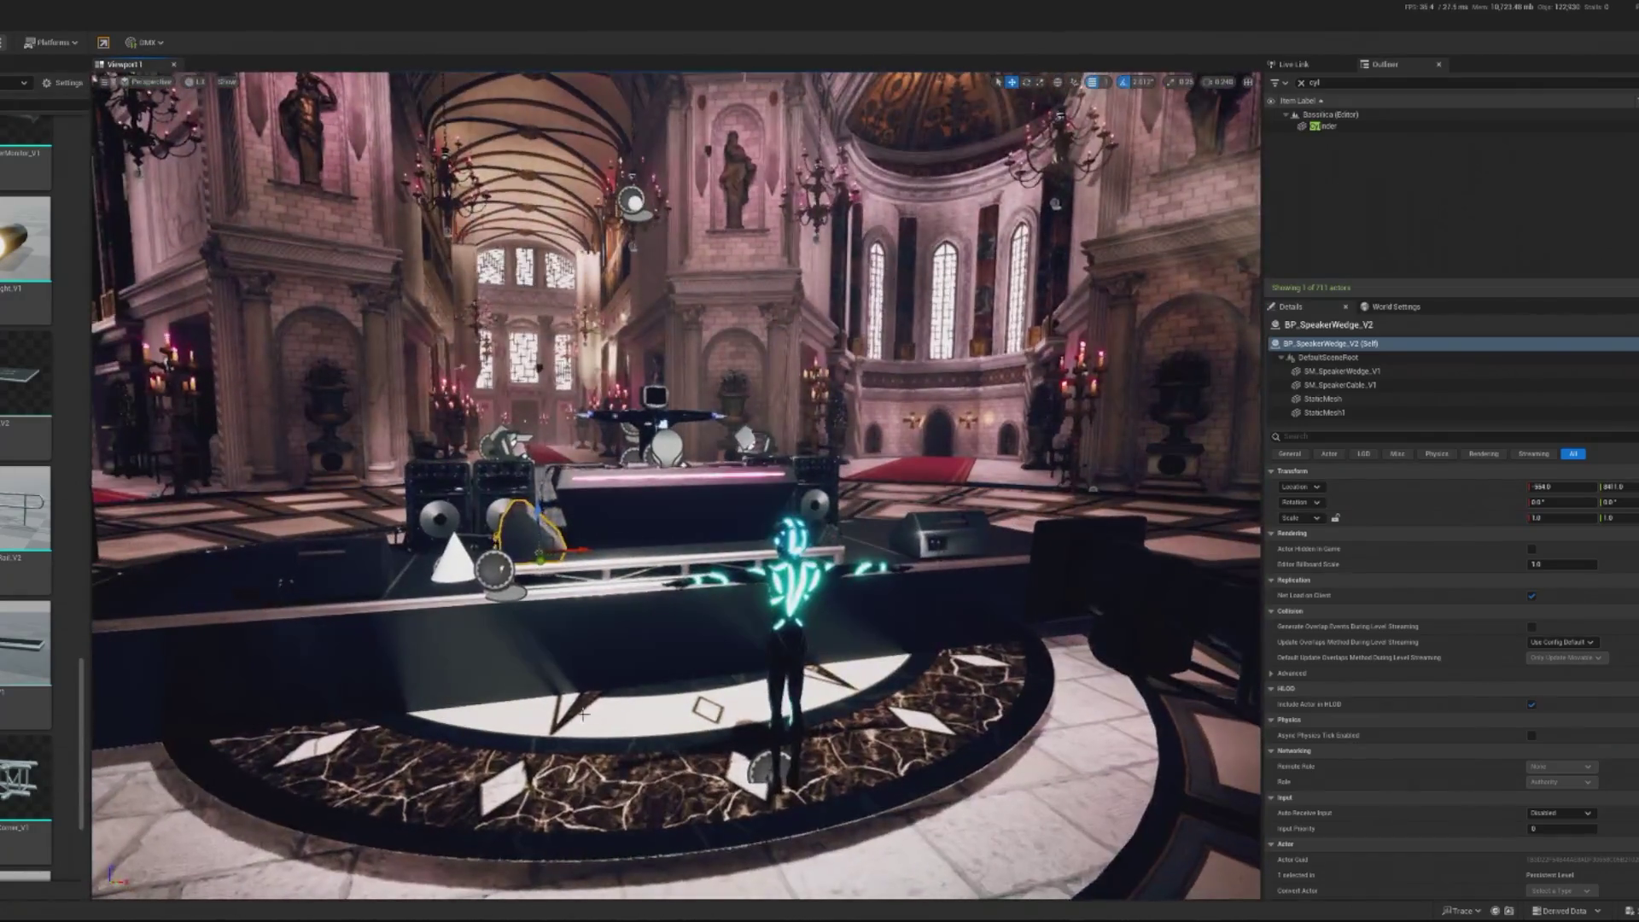
pyautogui.click(598, 683)
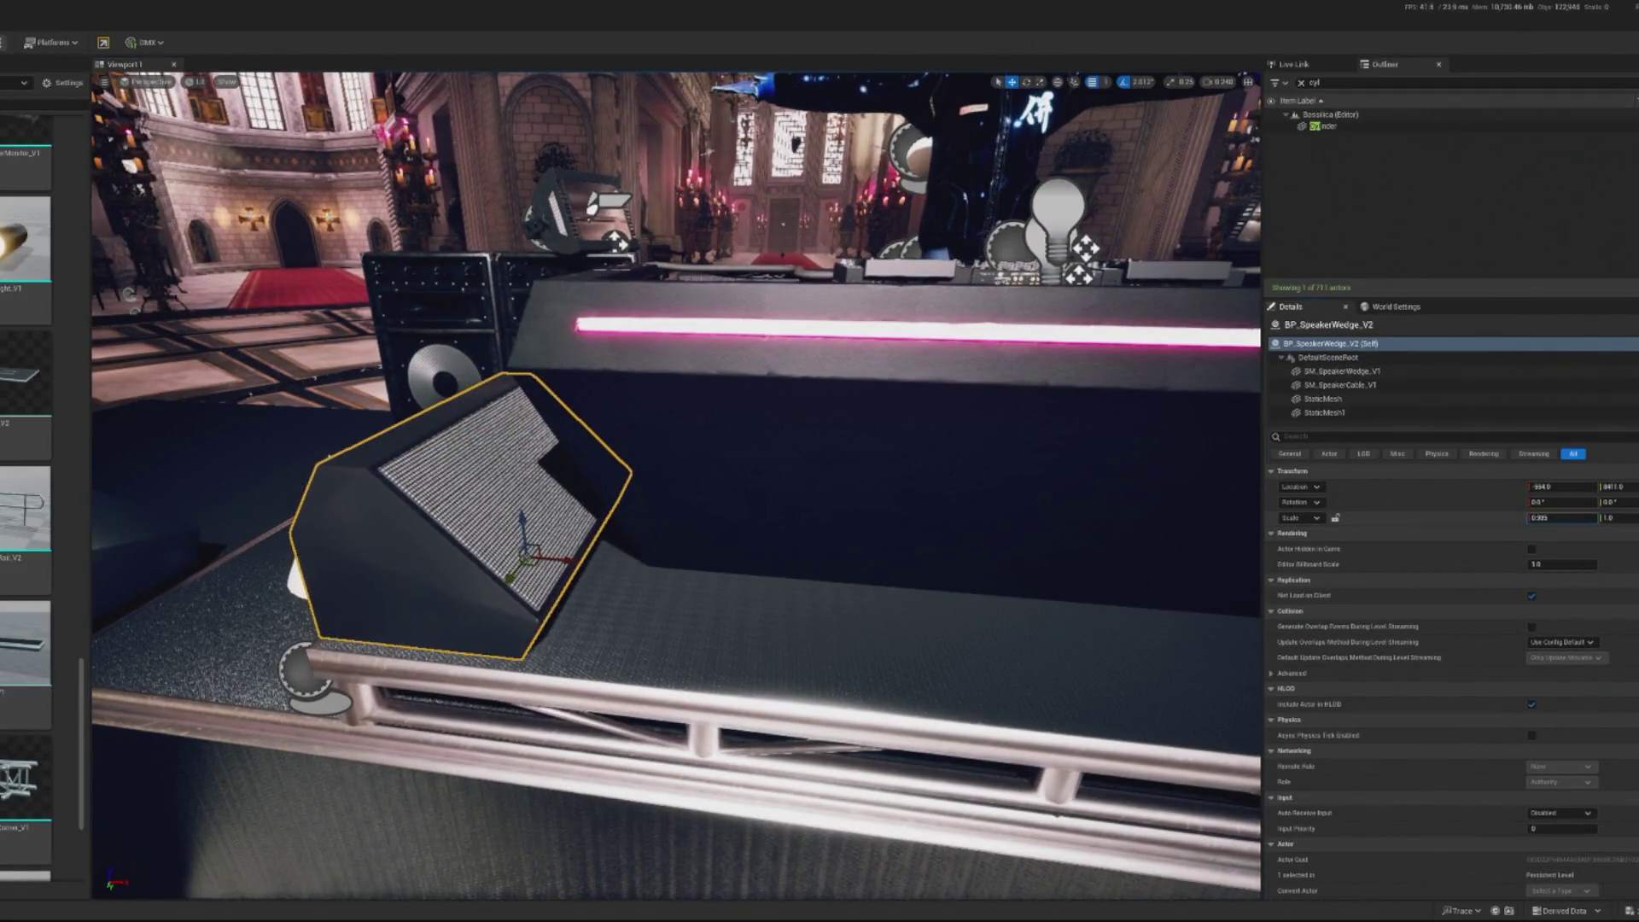
pyautogui.write('1')
pyautogui.press('Return')
pyautogui.moveTo(1561, 518); pyautogui.dragTo(1528, 518)
pyautogui.moveTo(720, 463)
pyautogui.mouseDown()
pyautogui.moveTo(547, 569)
pyautogui.moveTo(602, 582)
pyautogui.mouseUp()
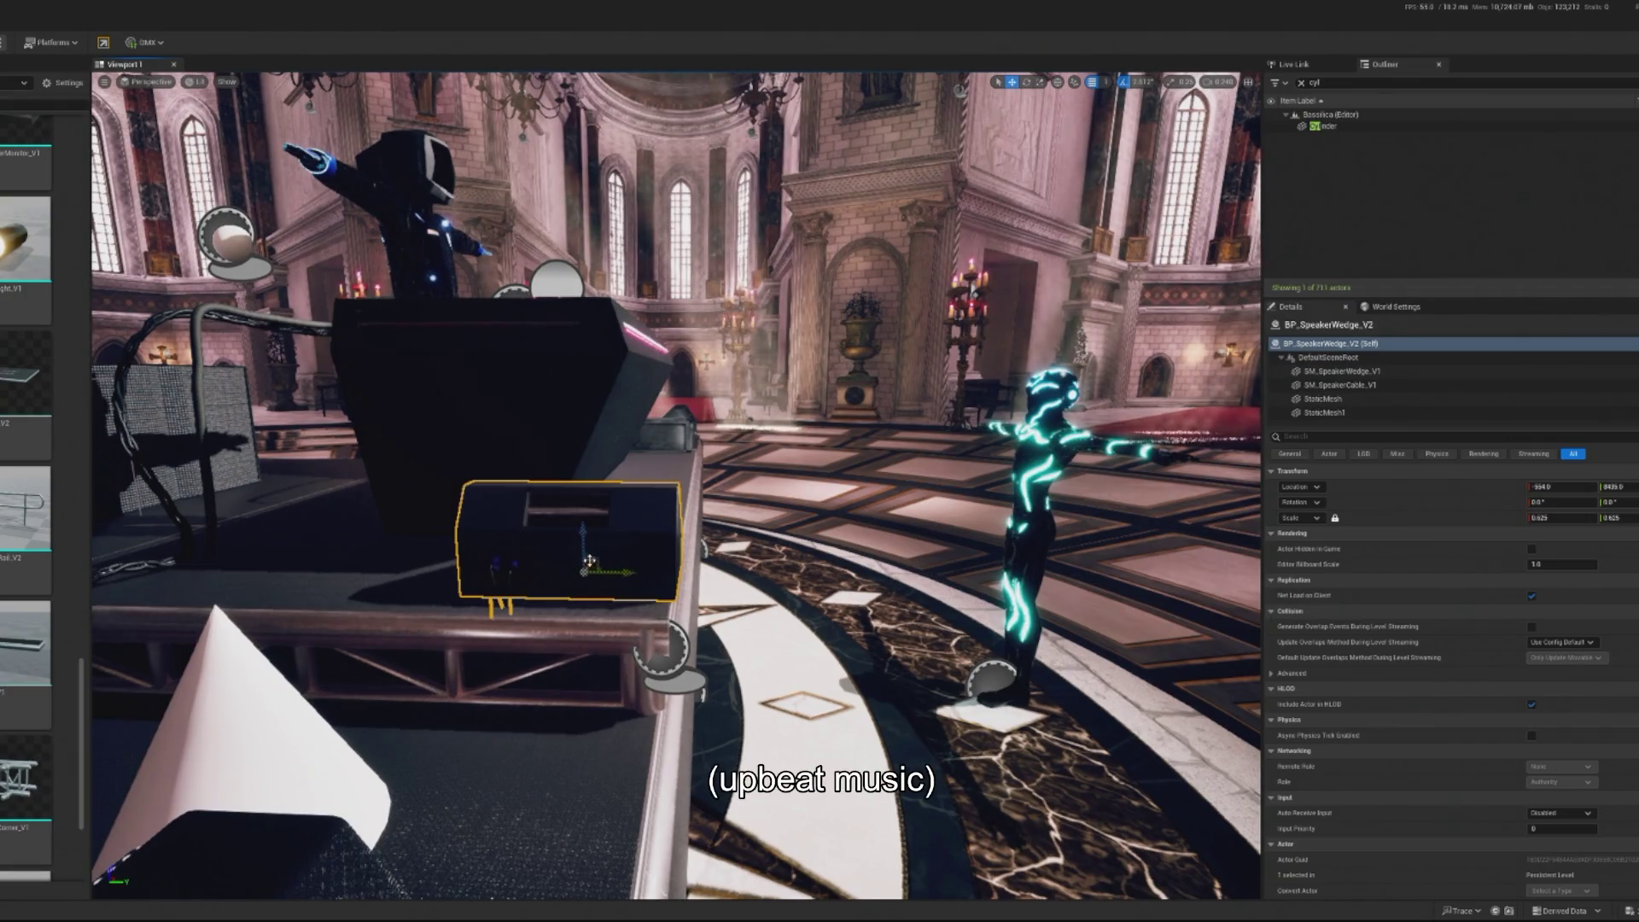
pyautogui.moveTo(572, 570); pyautogui.dragTo(536, 572)
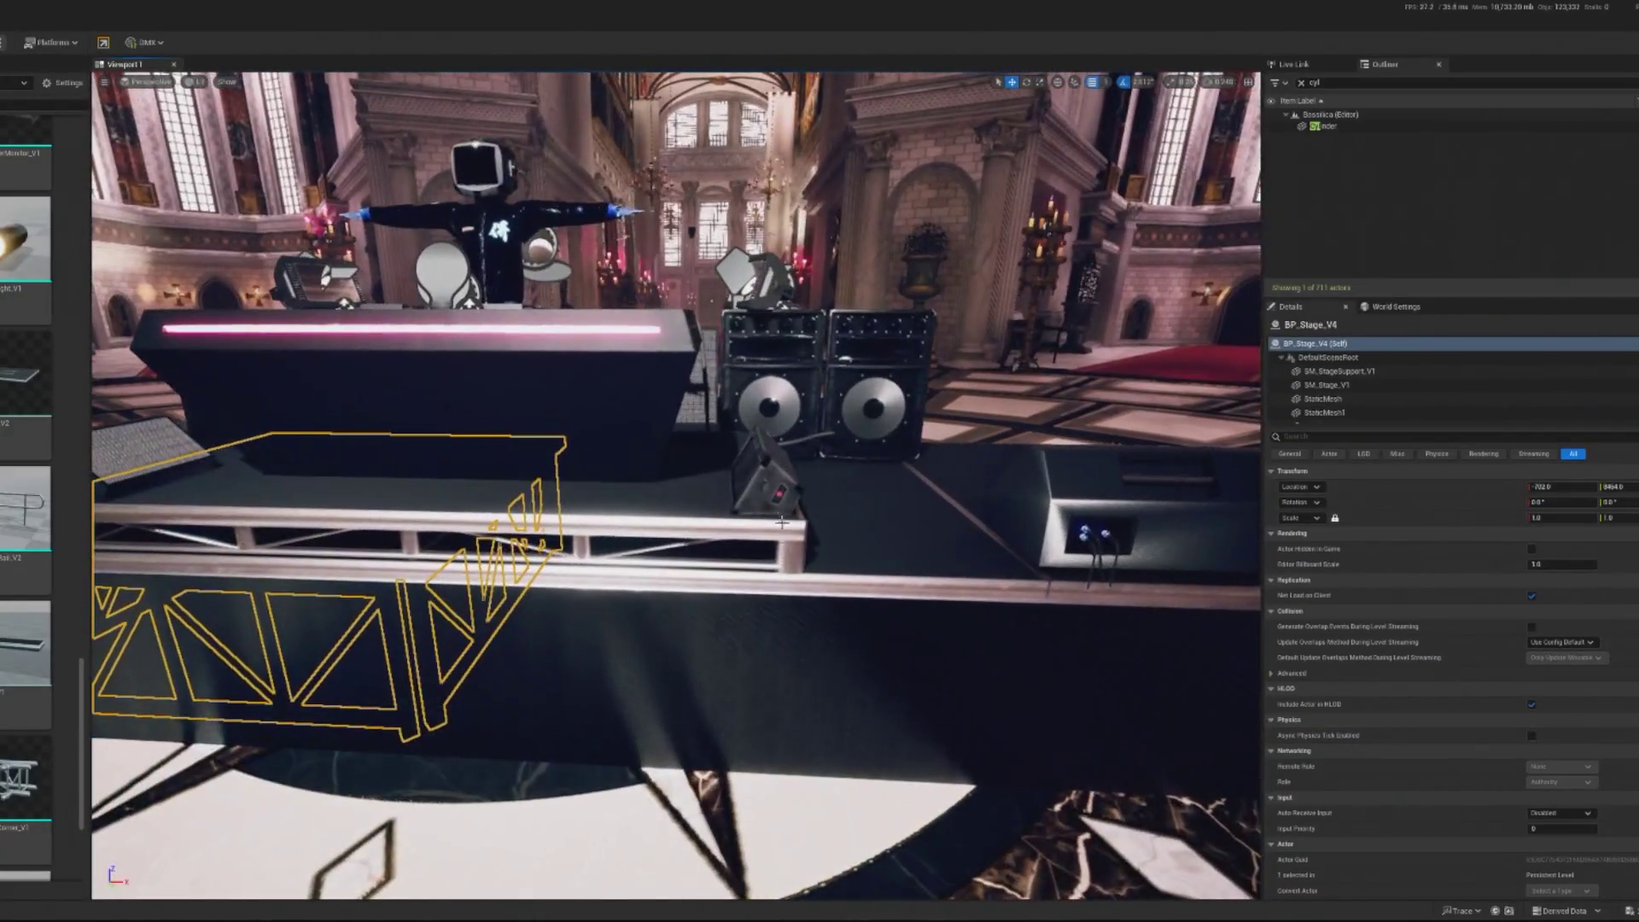
# Move the wedge copy to the booth's right corner, angle it inward, and play-preview
pyautogui.click(792, 464)
pyautogui.press('Escape')
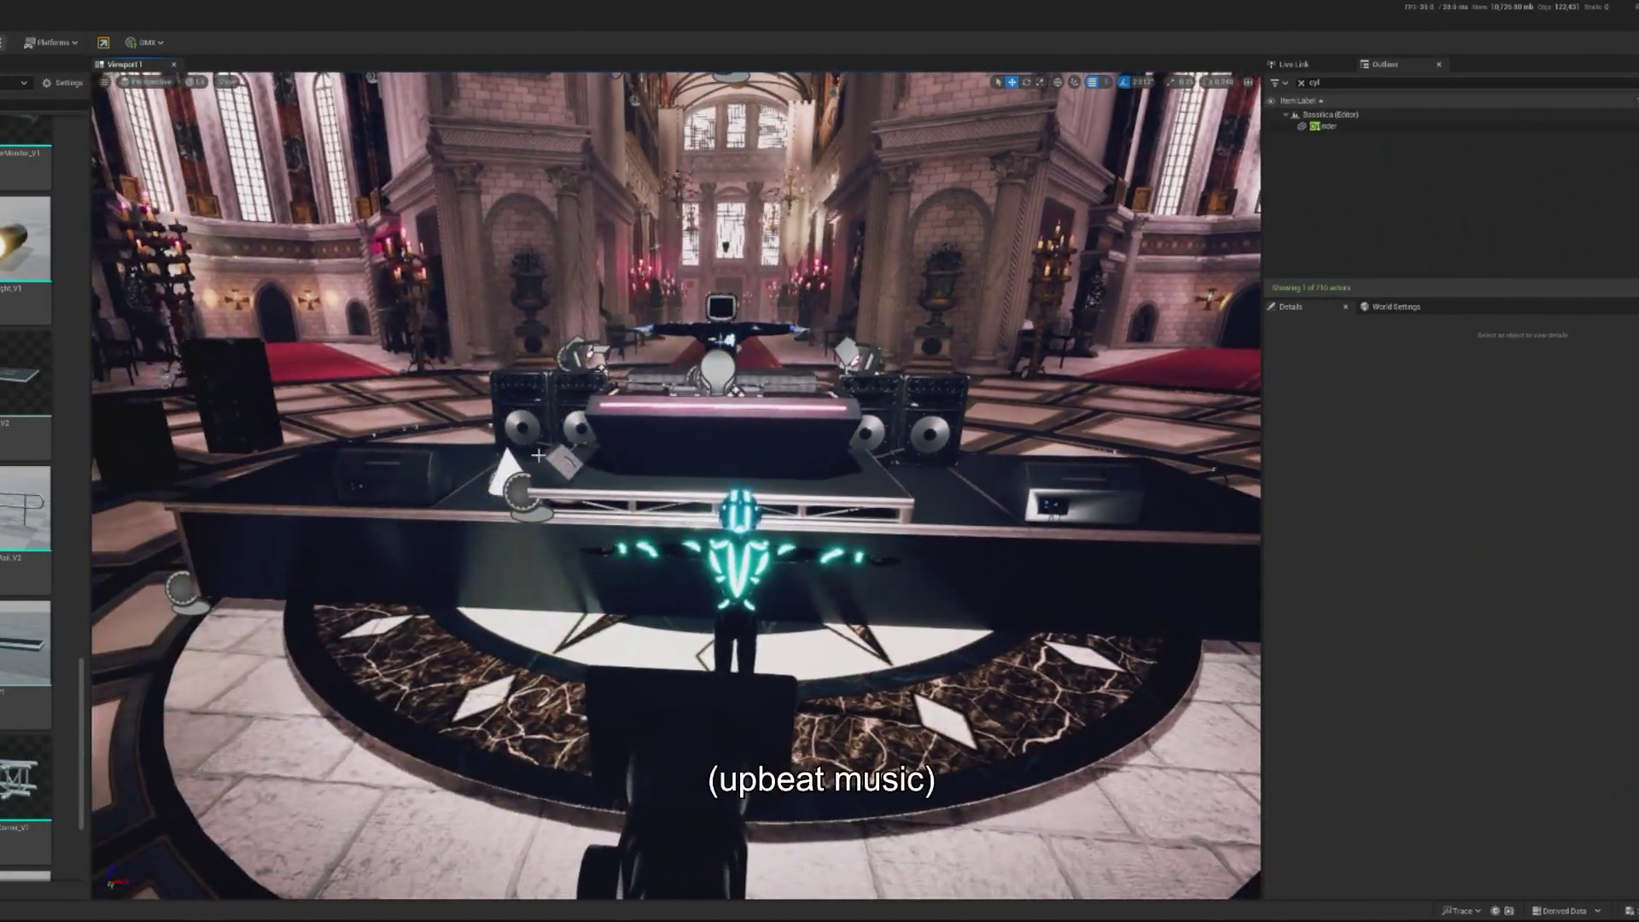
pyautogui.click(562, 476)
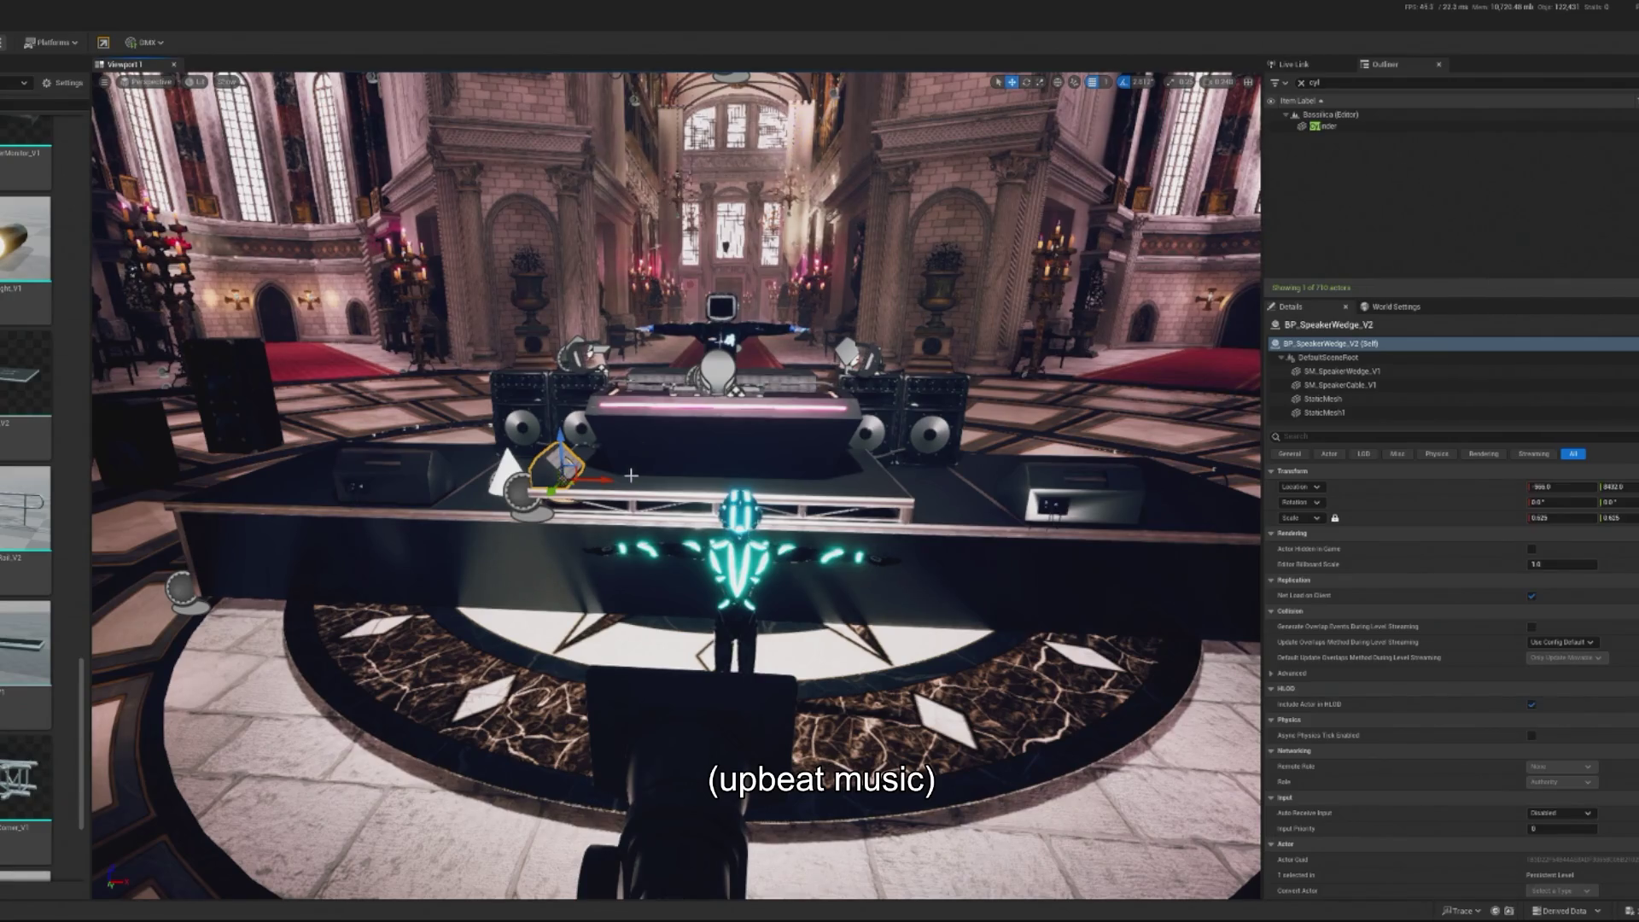
pyautogui.moveTo(781, 484); pyautogui.dragTo(925, 488)
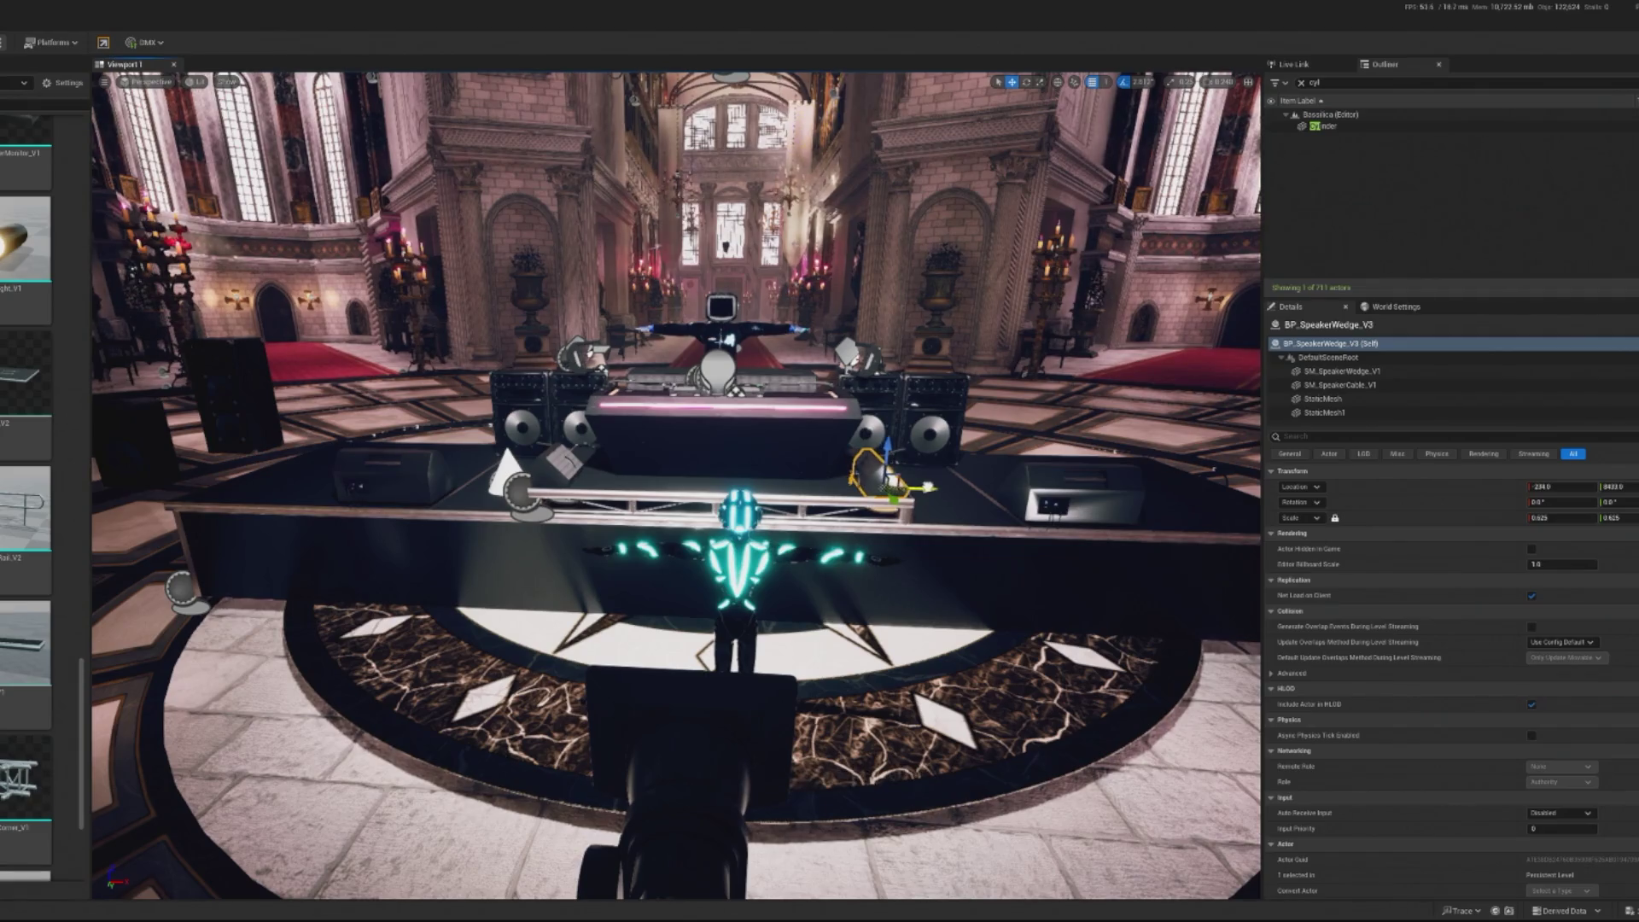
pyautogui.press('e')
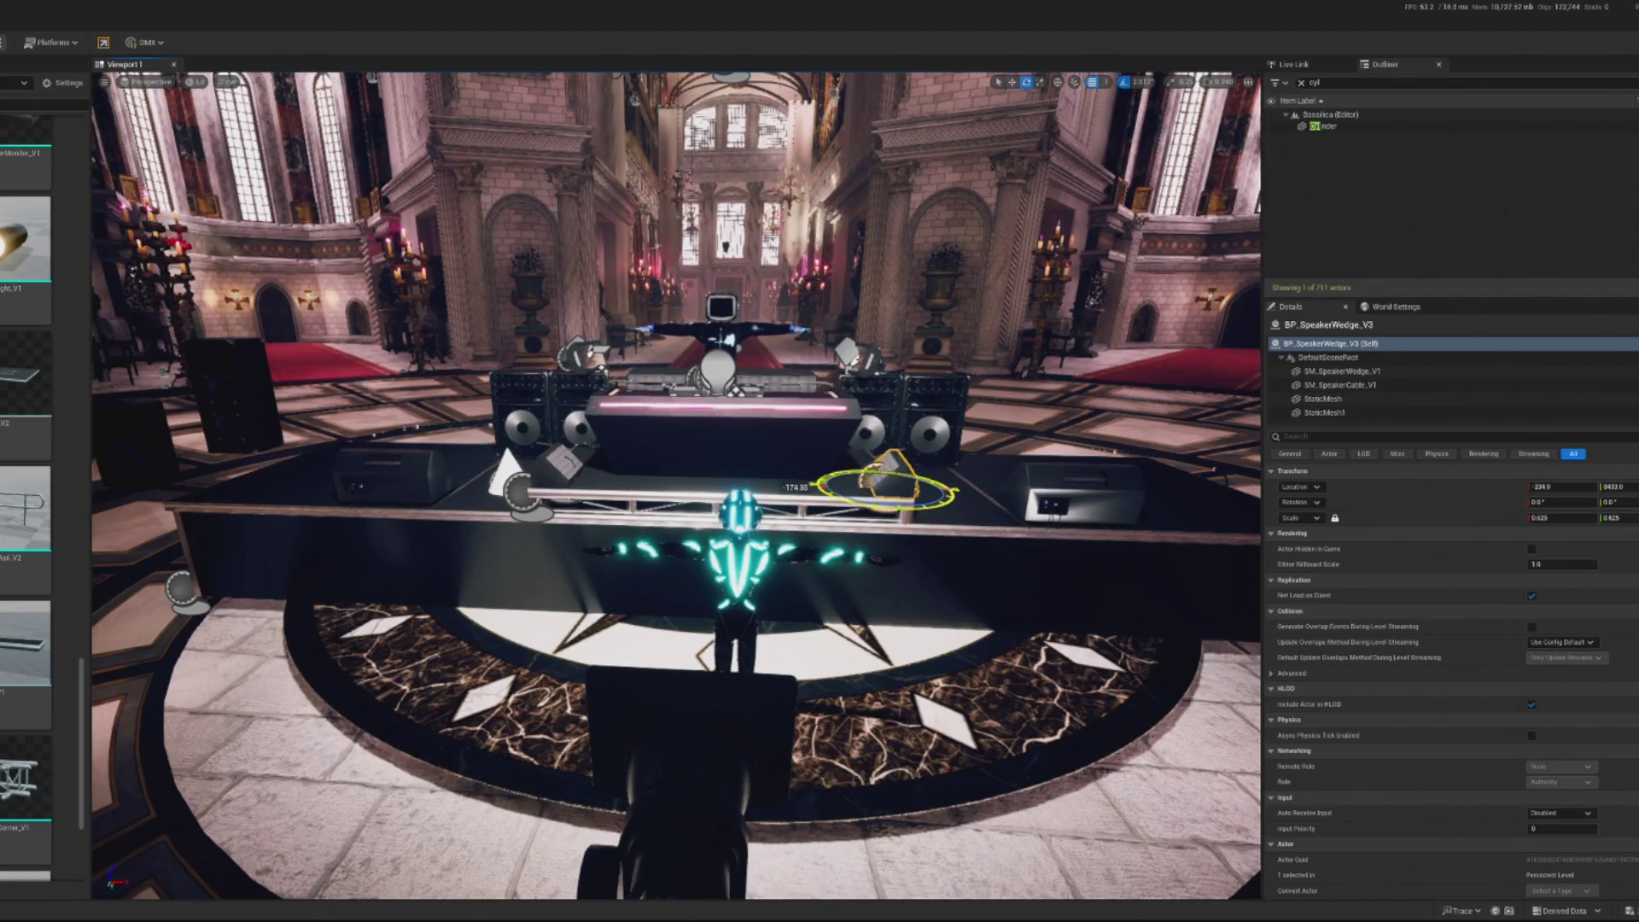
pyautogui.moveTo(899, 510); pyautogui.dragTo(880, 478)
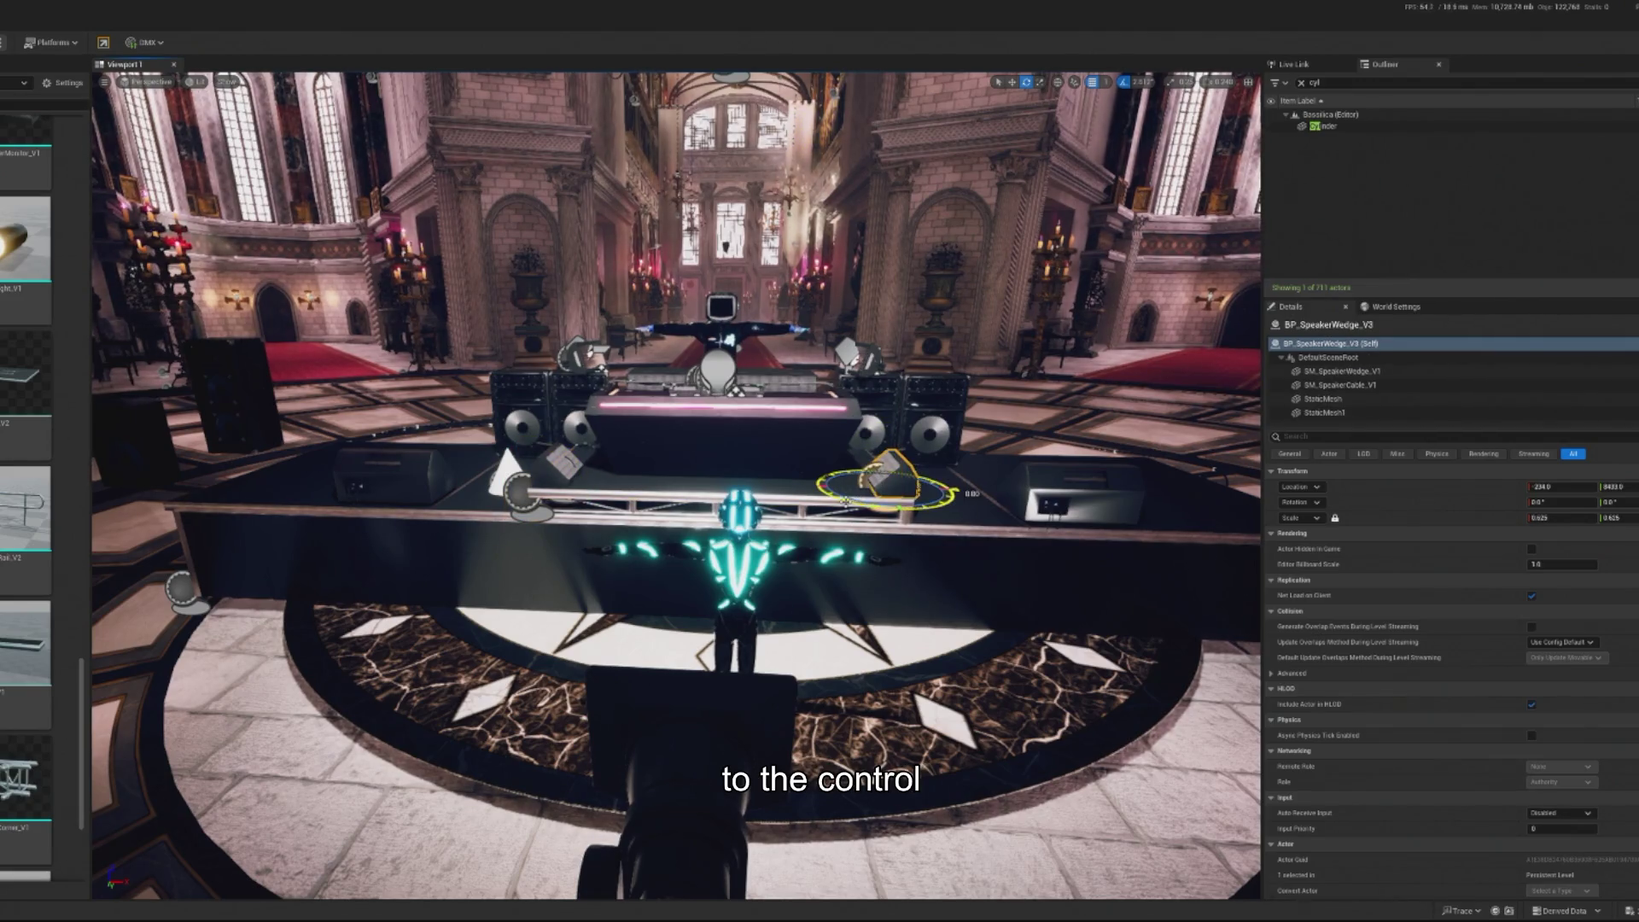
pyautogui.press('f')
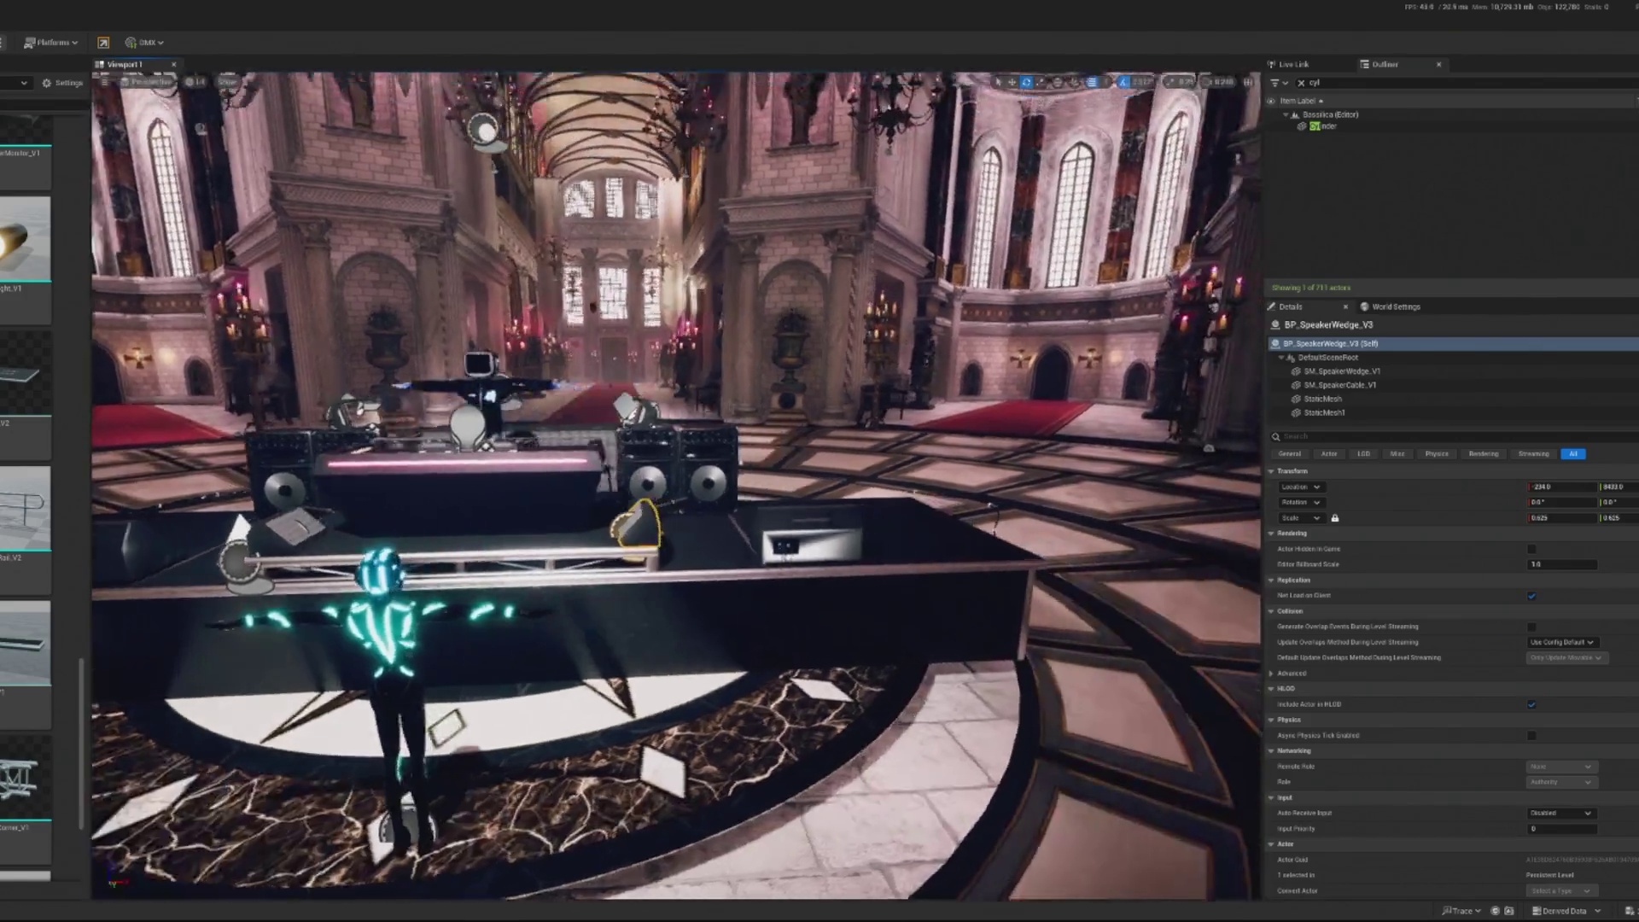
pyautogui.press('w')
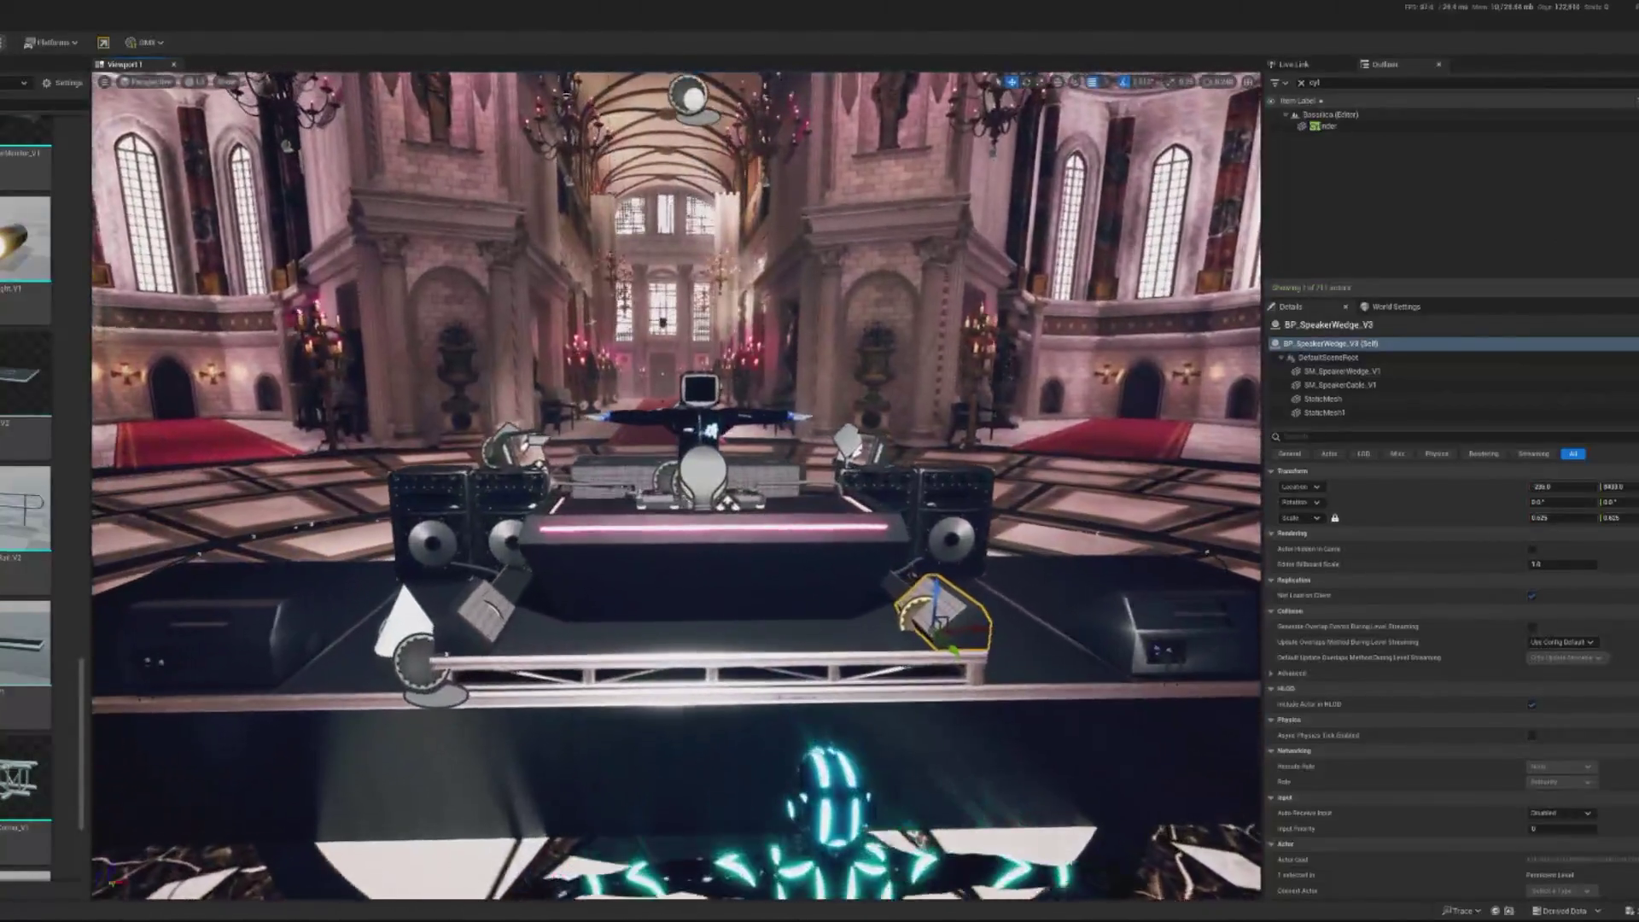
pyautogui.hotkey('alt', 'p')
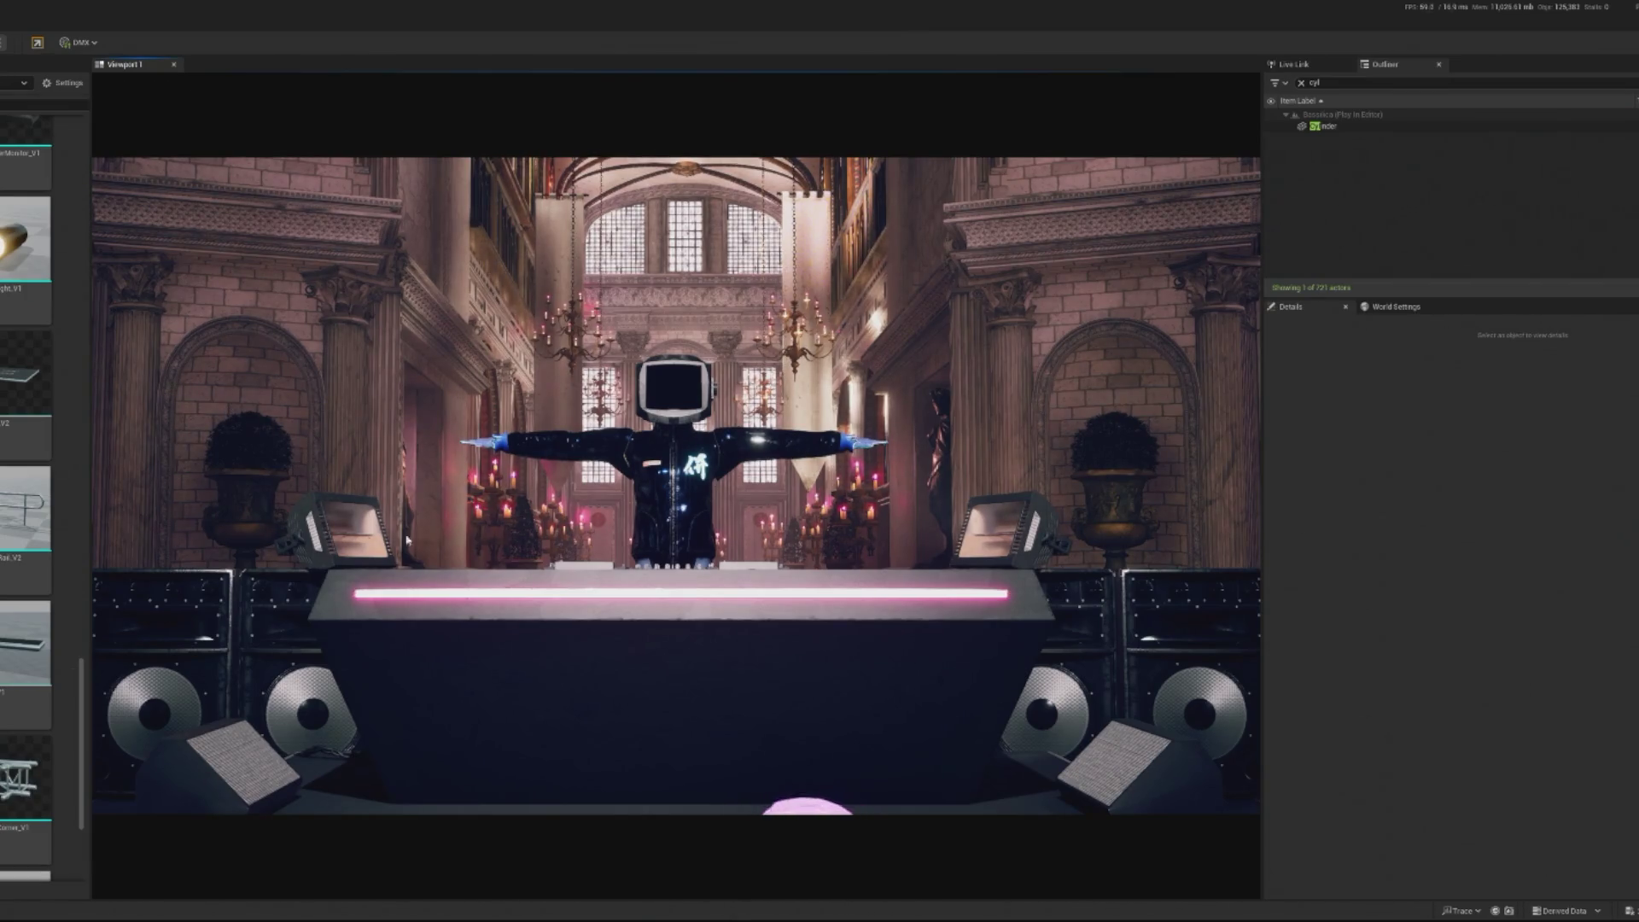
# Rotate the small side speaker about 80 degrees and move it to the right
pyautogui.press('Escape')
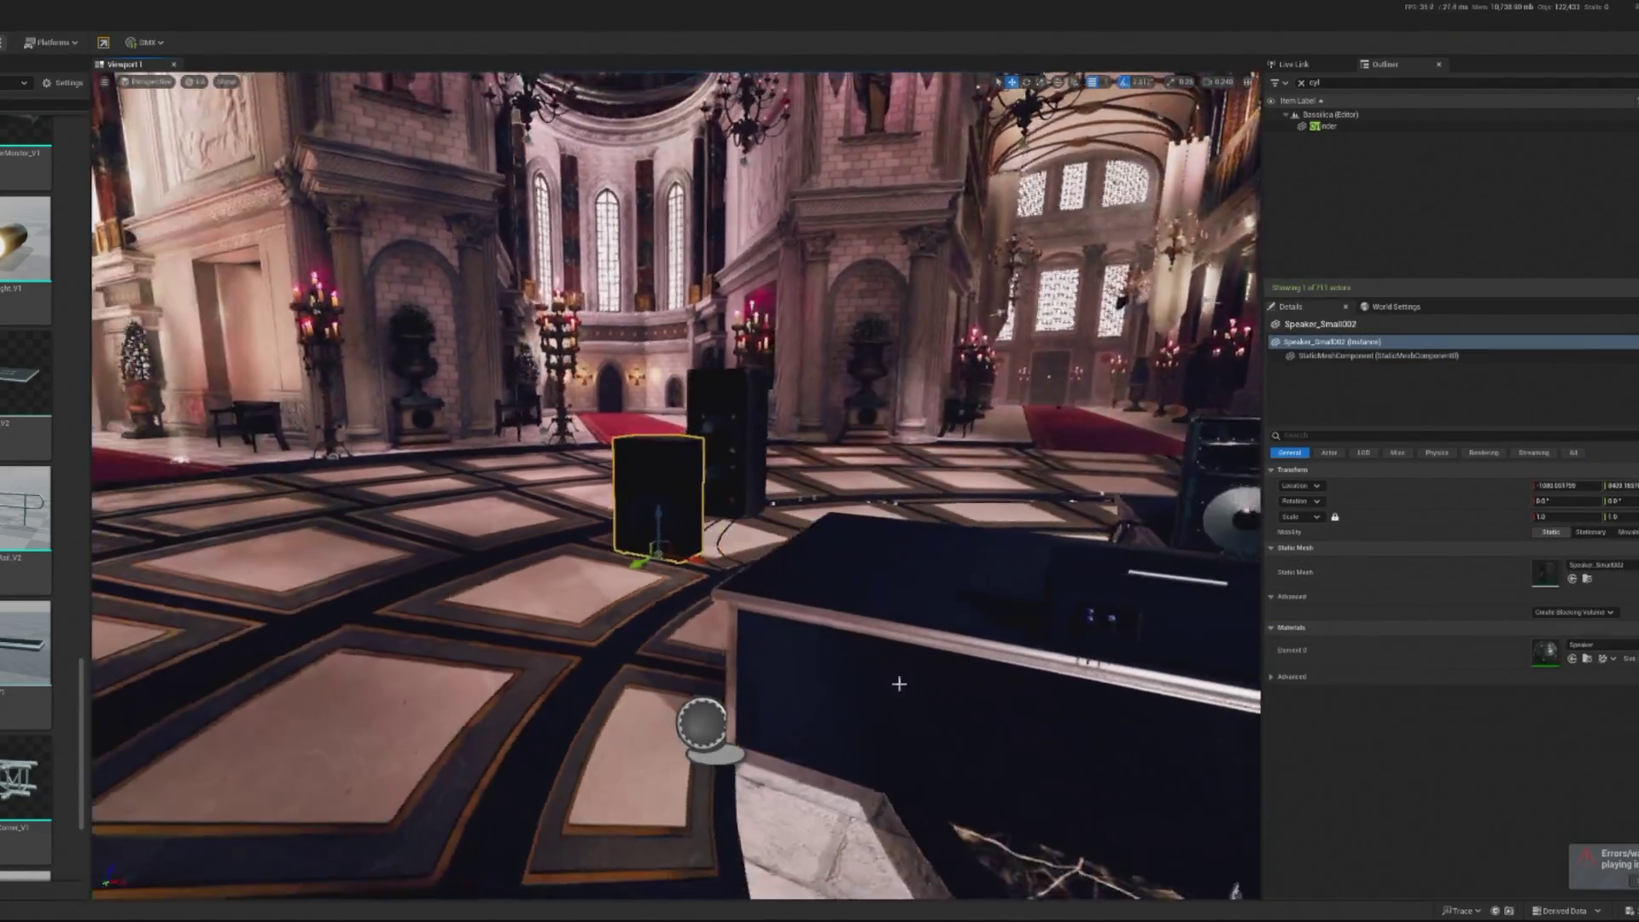
pyautogui.click(649, 484)
pyautogui.press('e')
pyautogui.moveTo(649, 484); pyautogui.dragTo(649, 617)
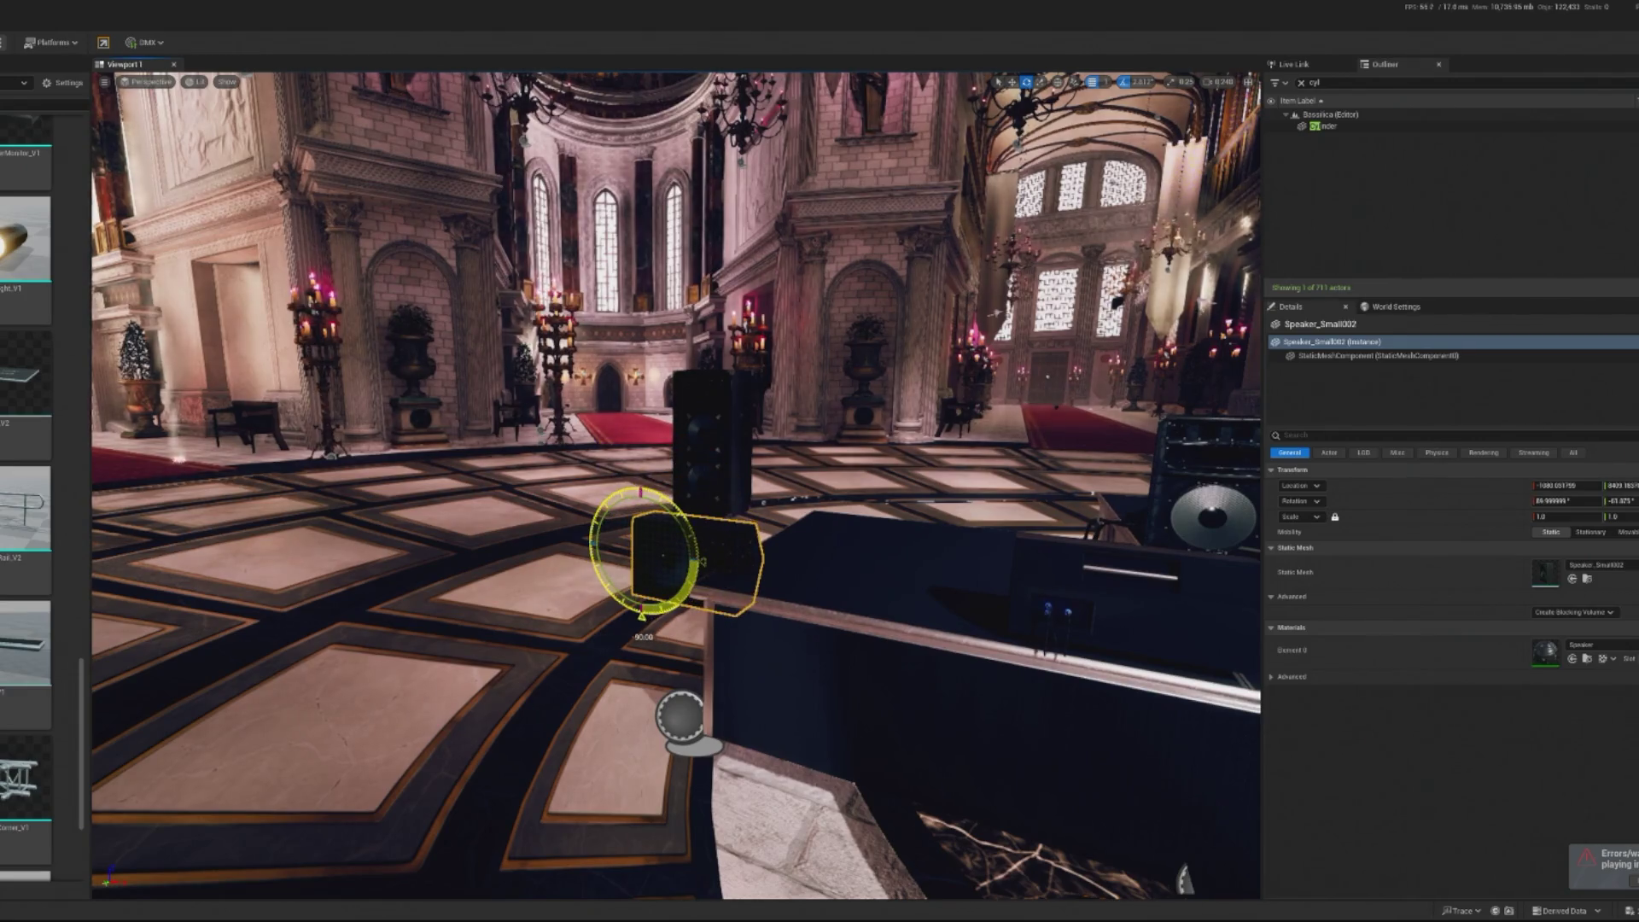
pyautogui.press('w')
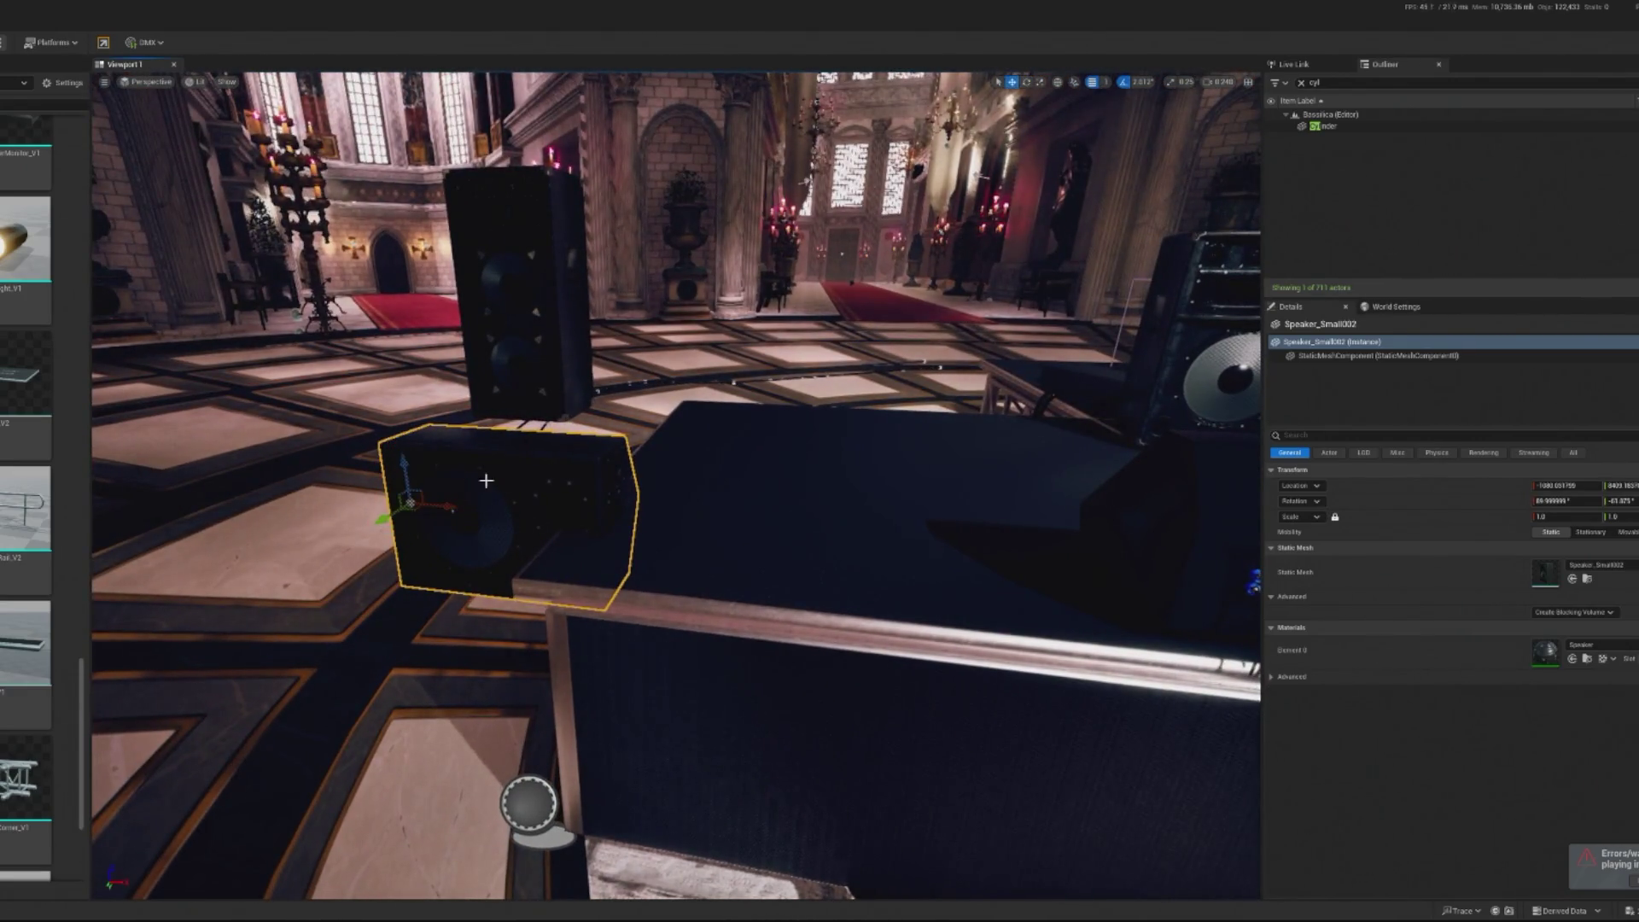
pyautogui.scroll(-5, 486, 481)
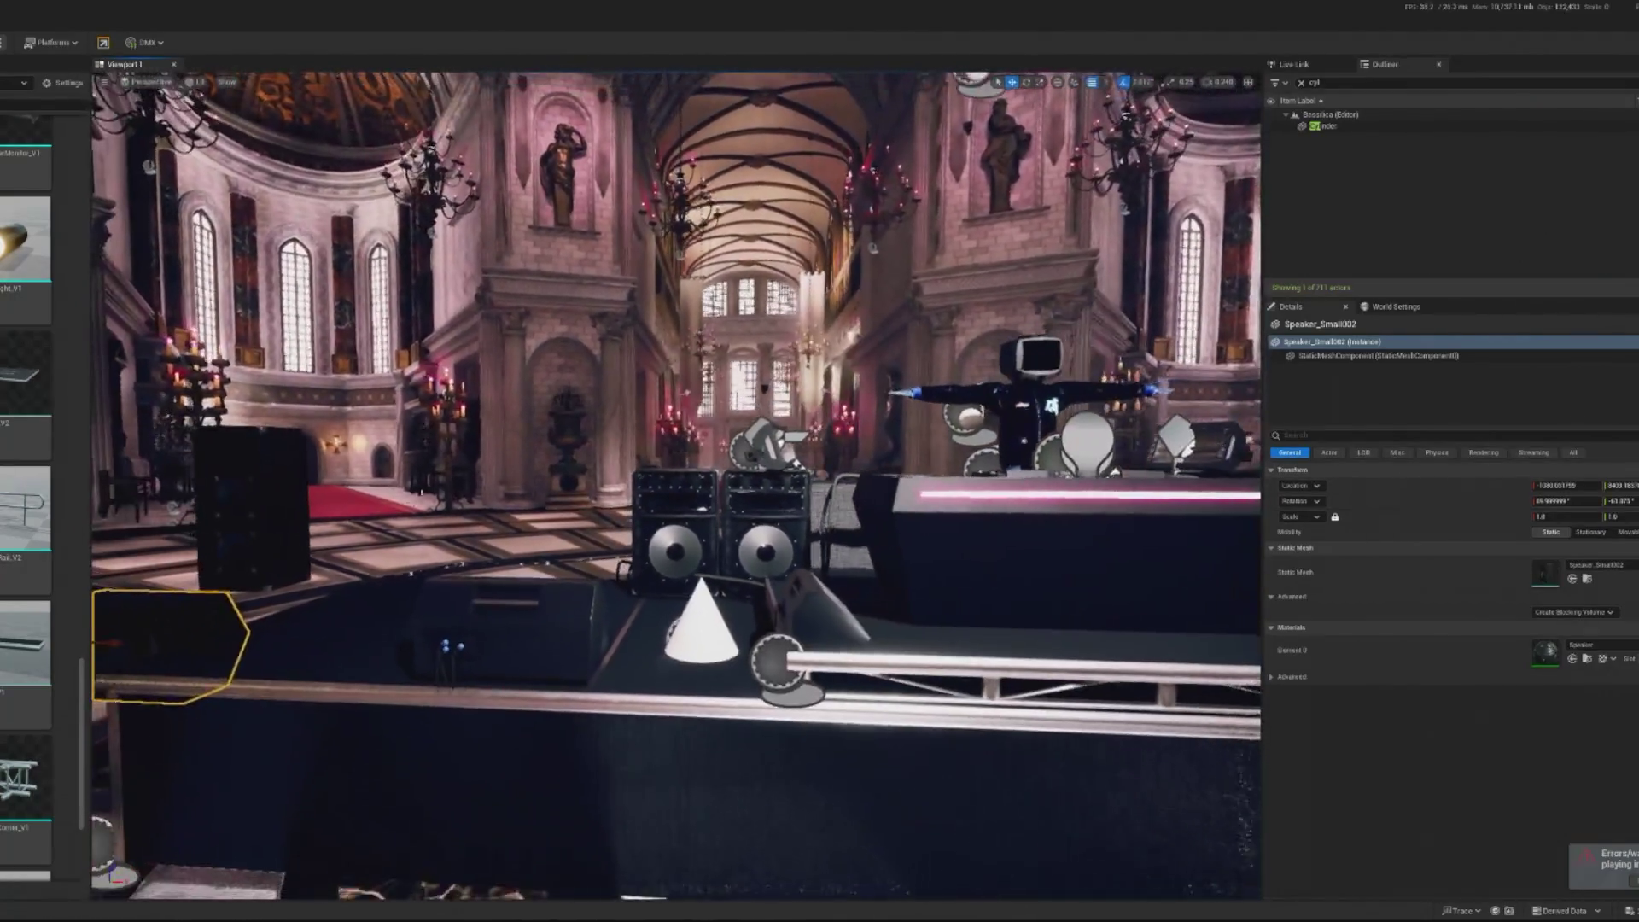
pyautogui.moveTo(485, 480)
pyautogui.mouseDown()
pyautogui.moveTo(547, 557)
pyautogui.moveTo(560, 272)
pyautogui.mouseUp()
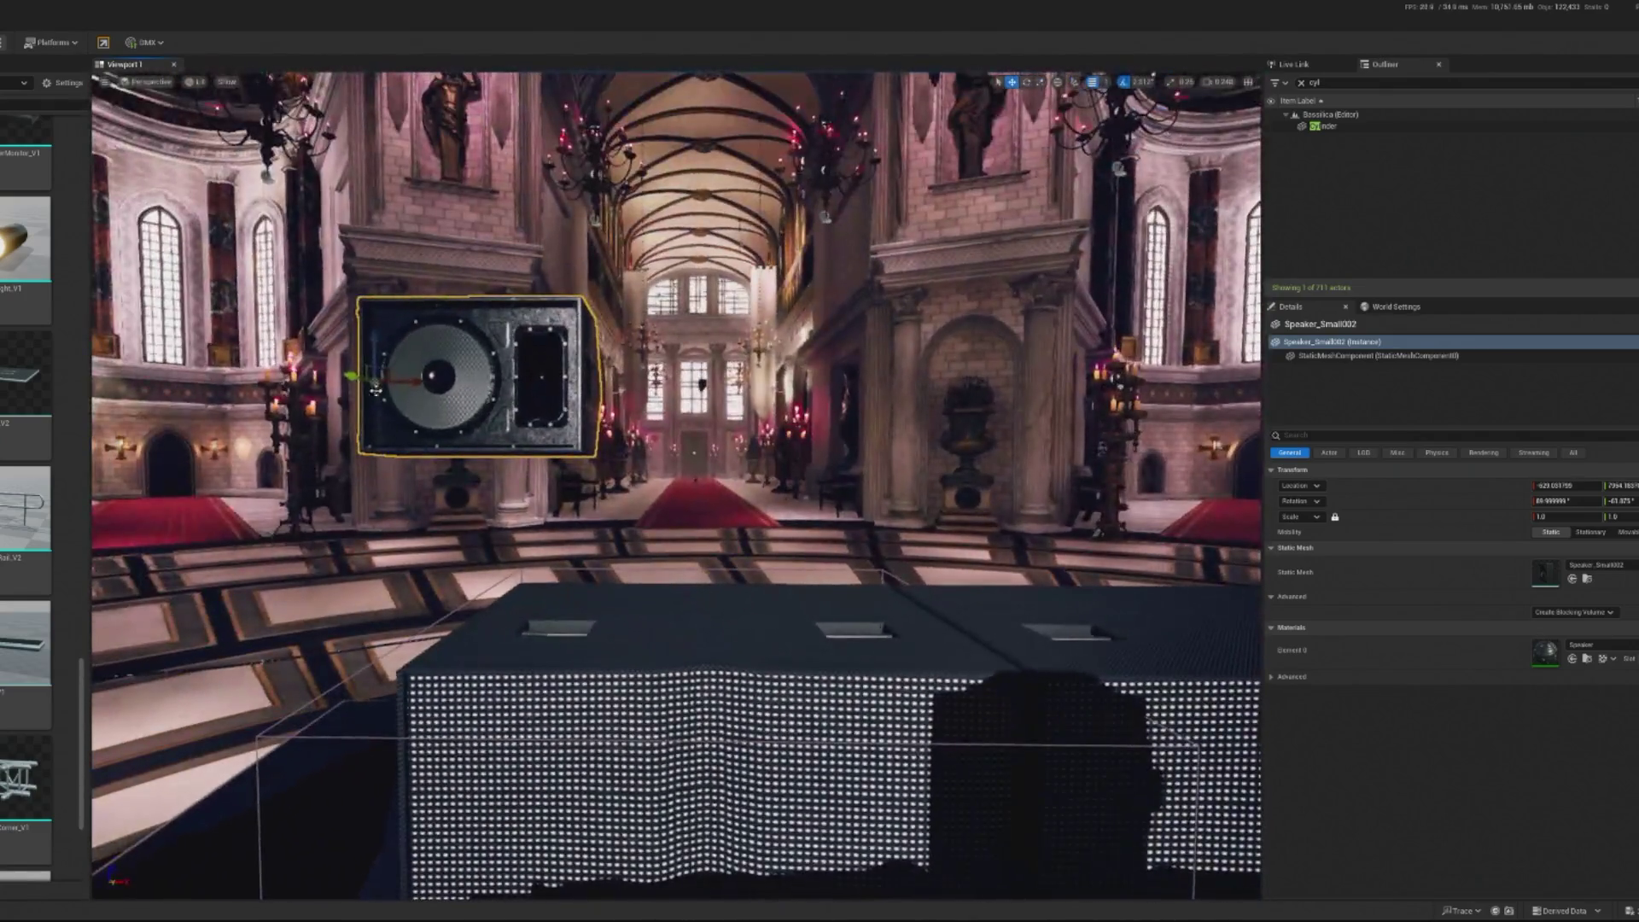
pyautogui.moveTo(376, 389)
pyautogui.mouseDown()
pyautogui.moveTo(519, 389)
pyautogui.moveTo(518, 469)
pyautogui.moveTo(508, 444)
pyautogui.moveTo(386, 670)
pyautogui.moveTo(458, 637)
pyautogui.moveTo(751, 633)
pyautogui.moveTo(750, 647)
pyautogui.moveTo(705, 553)
pyautogui.mouseUp()
# Place a copy of the small speaker beside it, nudge it left along X, and play-preview
pyautogui.press('e')
pyautogui.press('w')
pyautogui.press('e')
pyautogui.press('w')
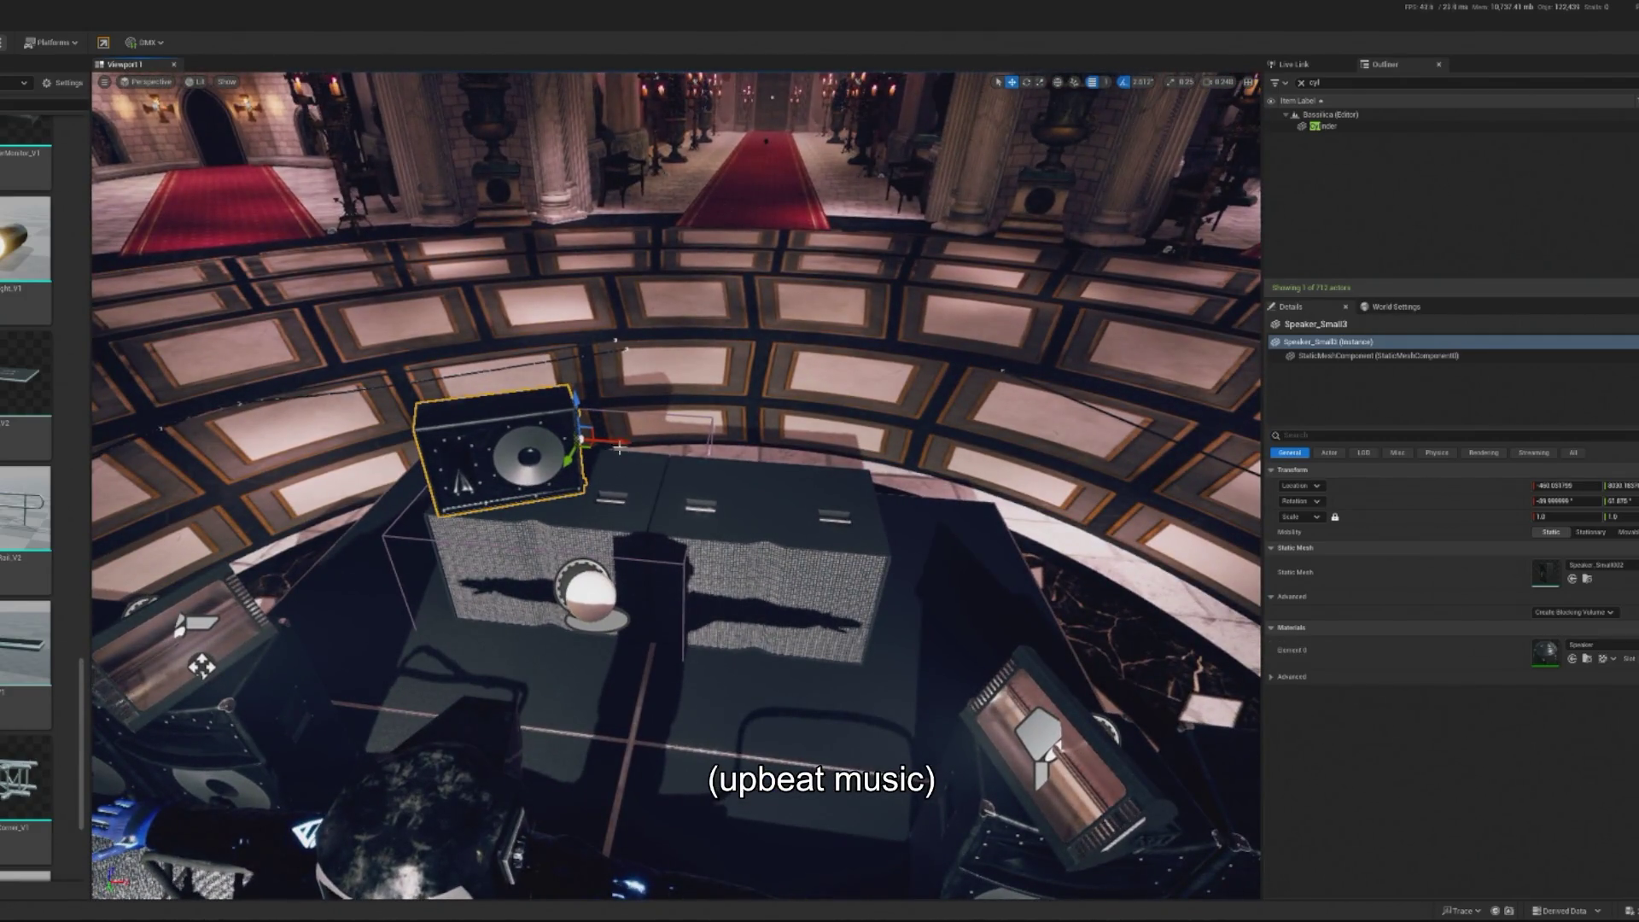
pyautogui.moveTo(589, 457)
pyautogui.mouseDown()
pyautogui.moveTo(794, 451)
pyautogui.moveTo(781, 423)
pyautogui.moveTo(749, 466)
pyautogui.mouseUp()
pyautogui.press('e')
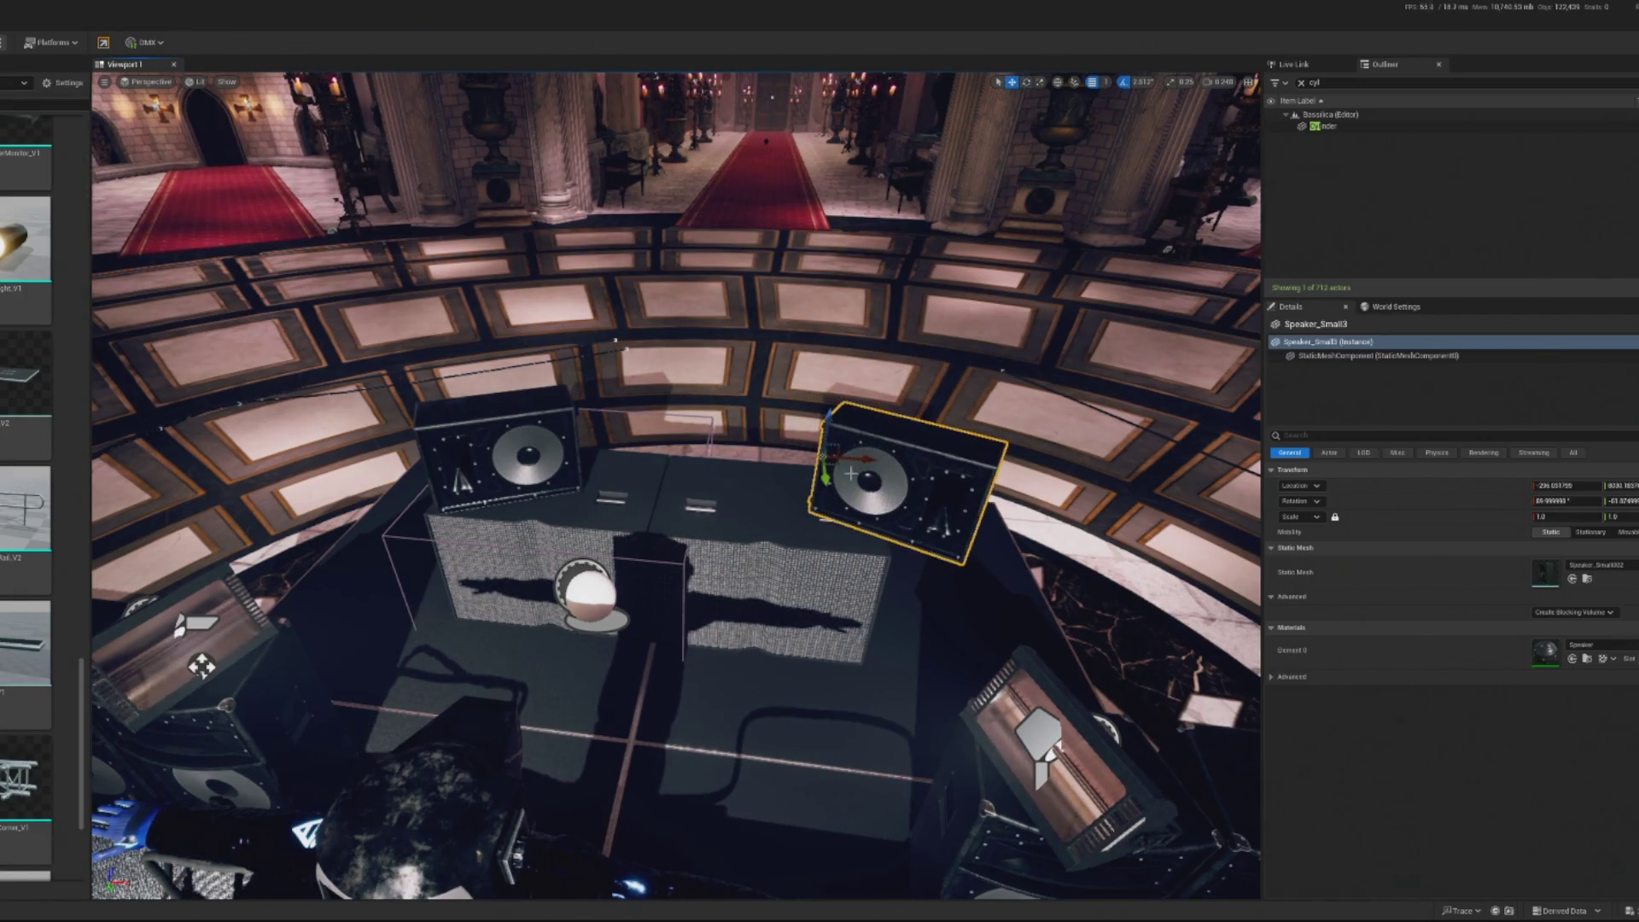
pyautogui.moveTo(874, 461)
pyautogui.mouseDown()
pyautogui.moveTo(795, 459)
pyautogui.moveTo(795, 528)
pyautogui.mouseUp()
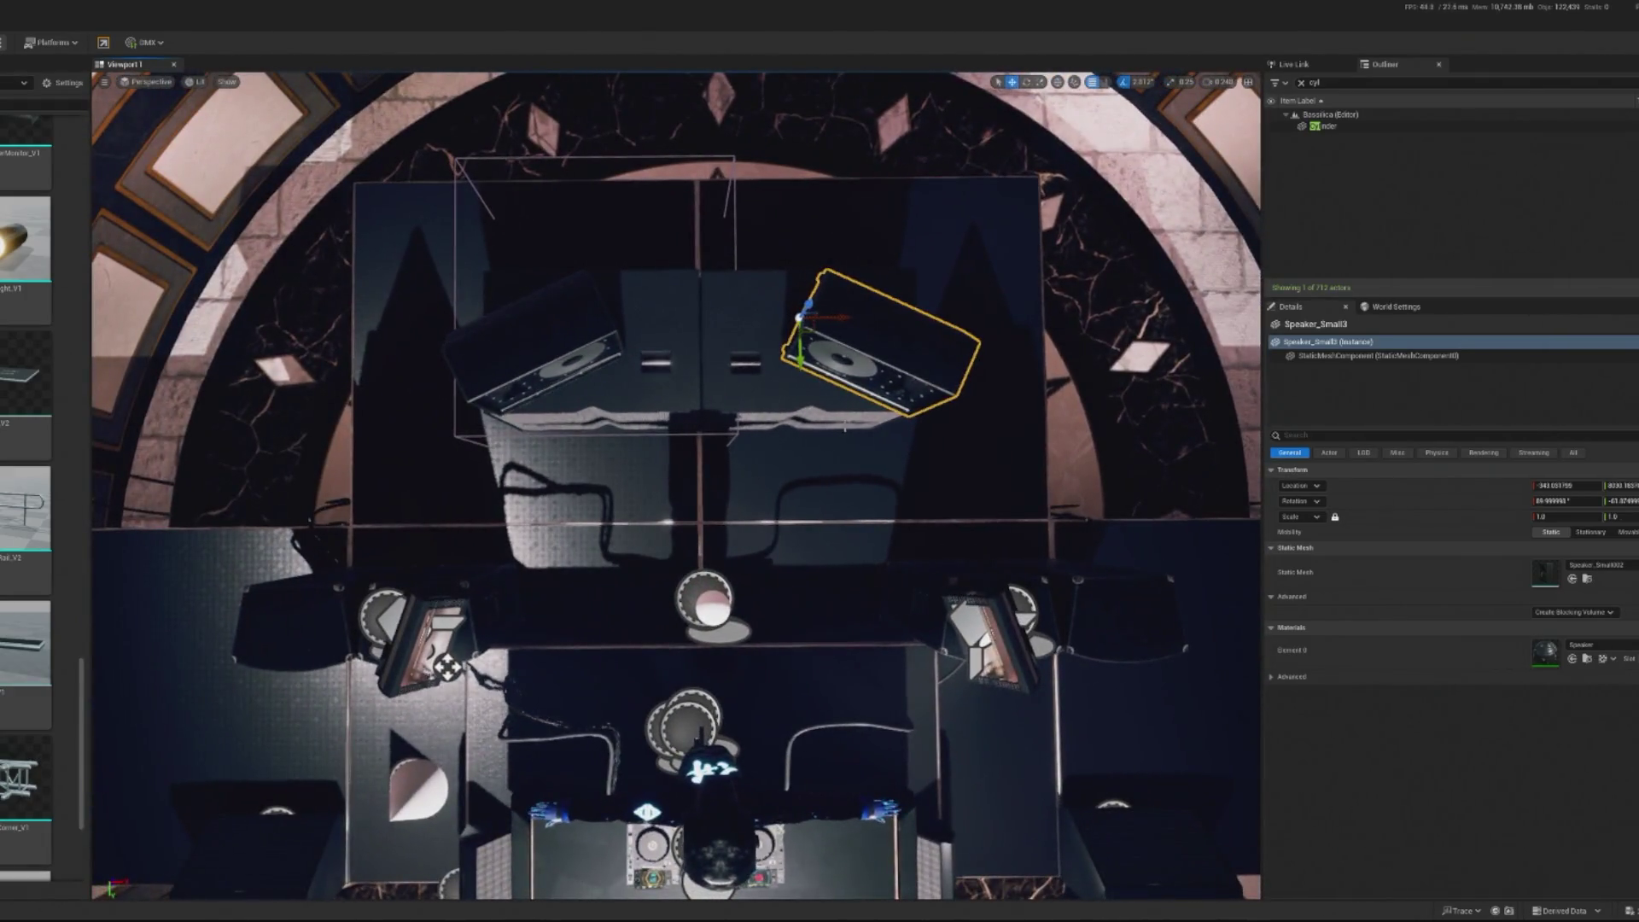
pyautogui.moveTo(840, 315); pyautogui.dragTo(815, 217)
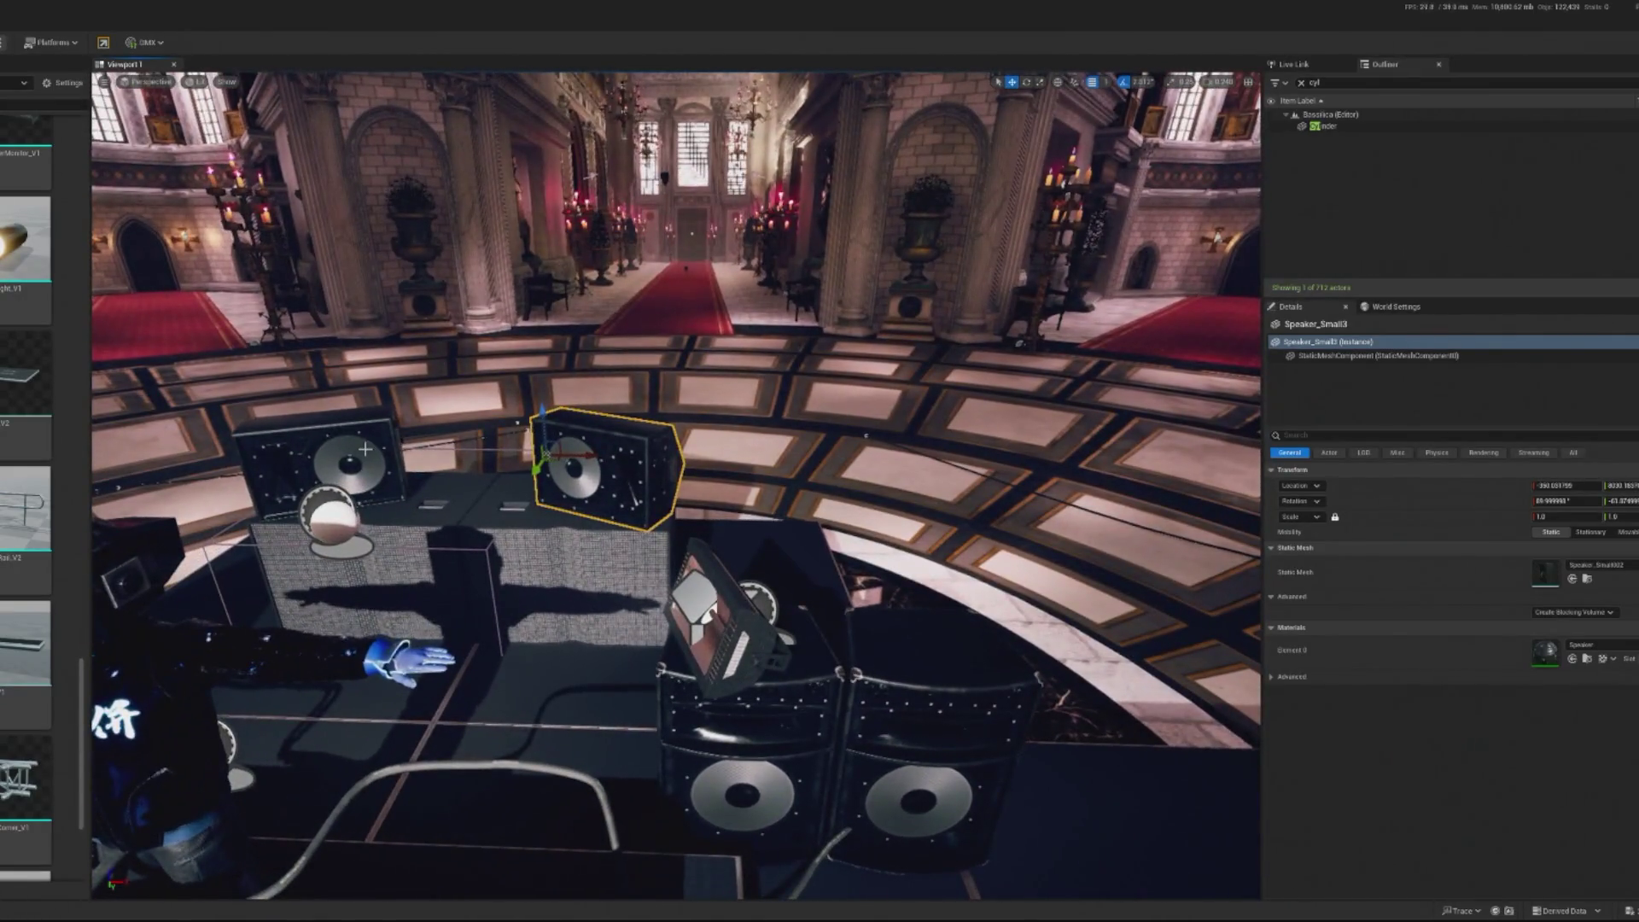
pyautogui.click(364, 450)
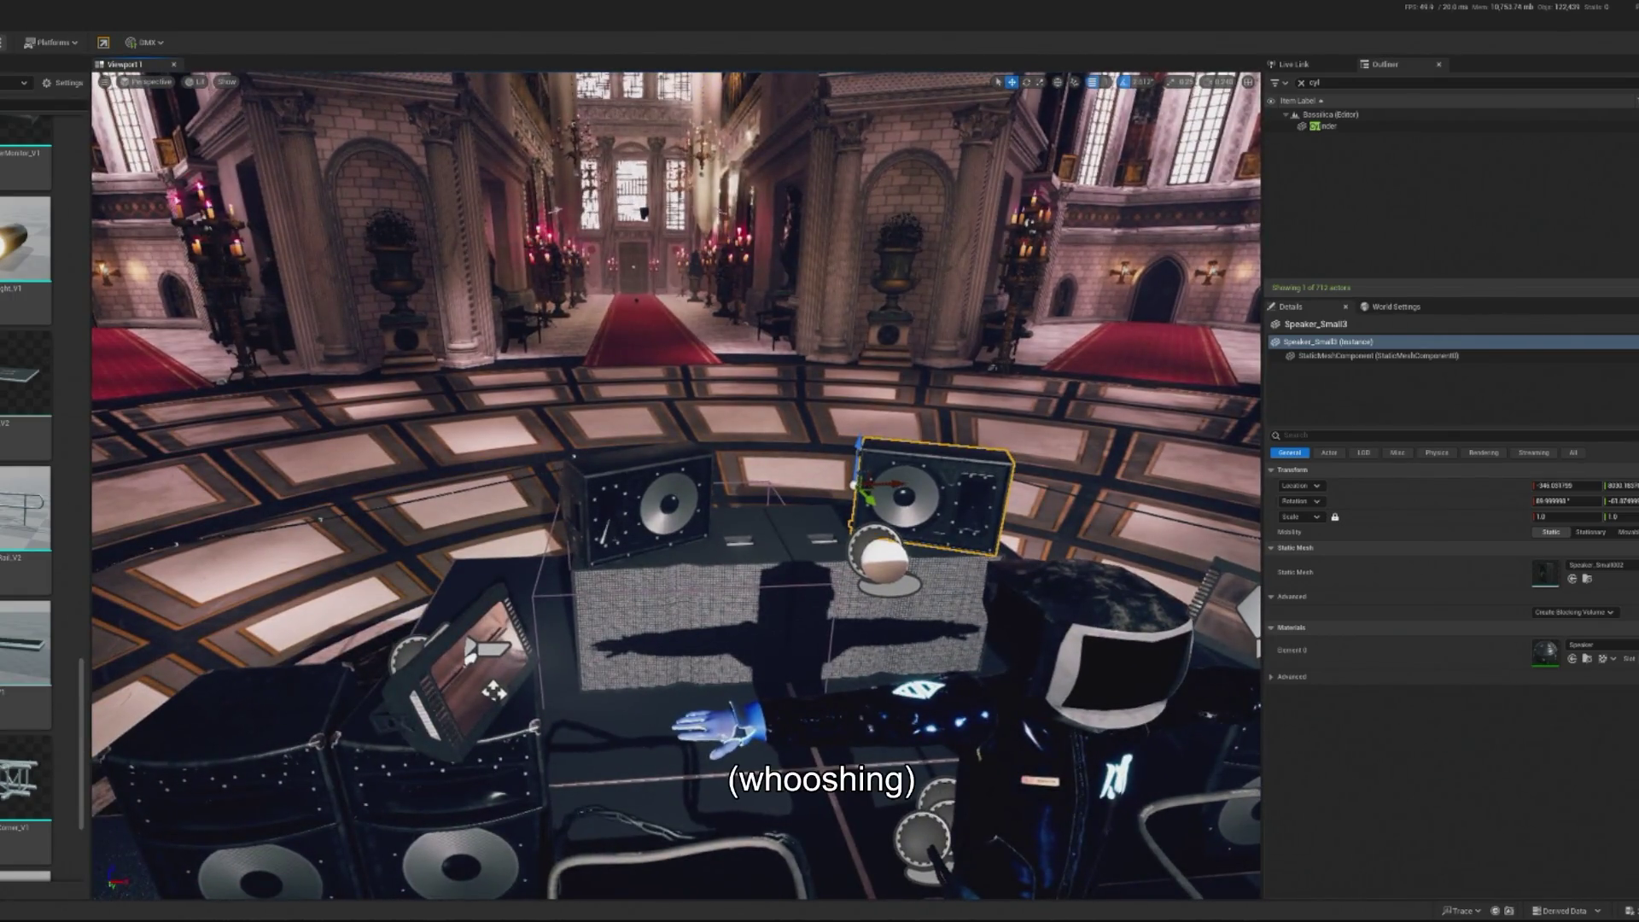
pyautogui.hotkey('alt', 'p')
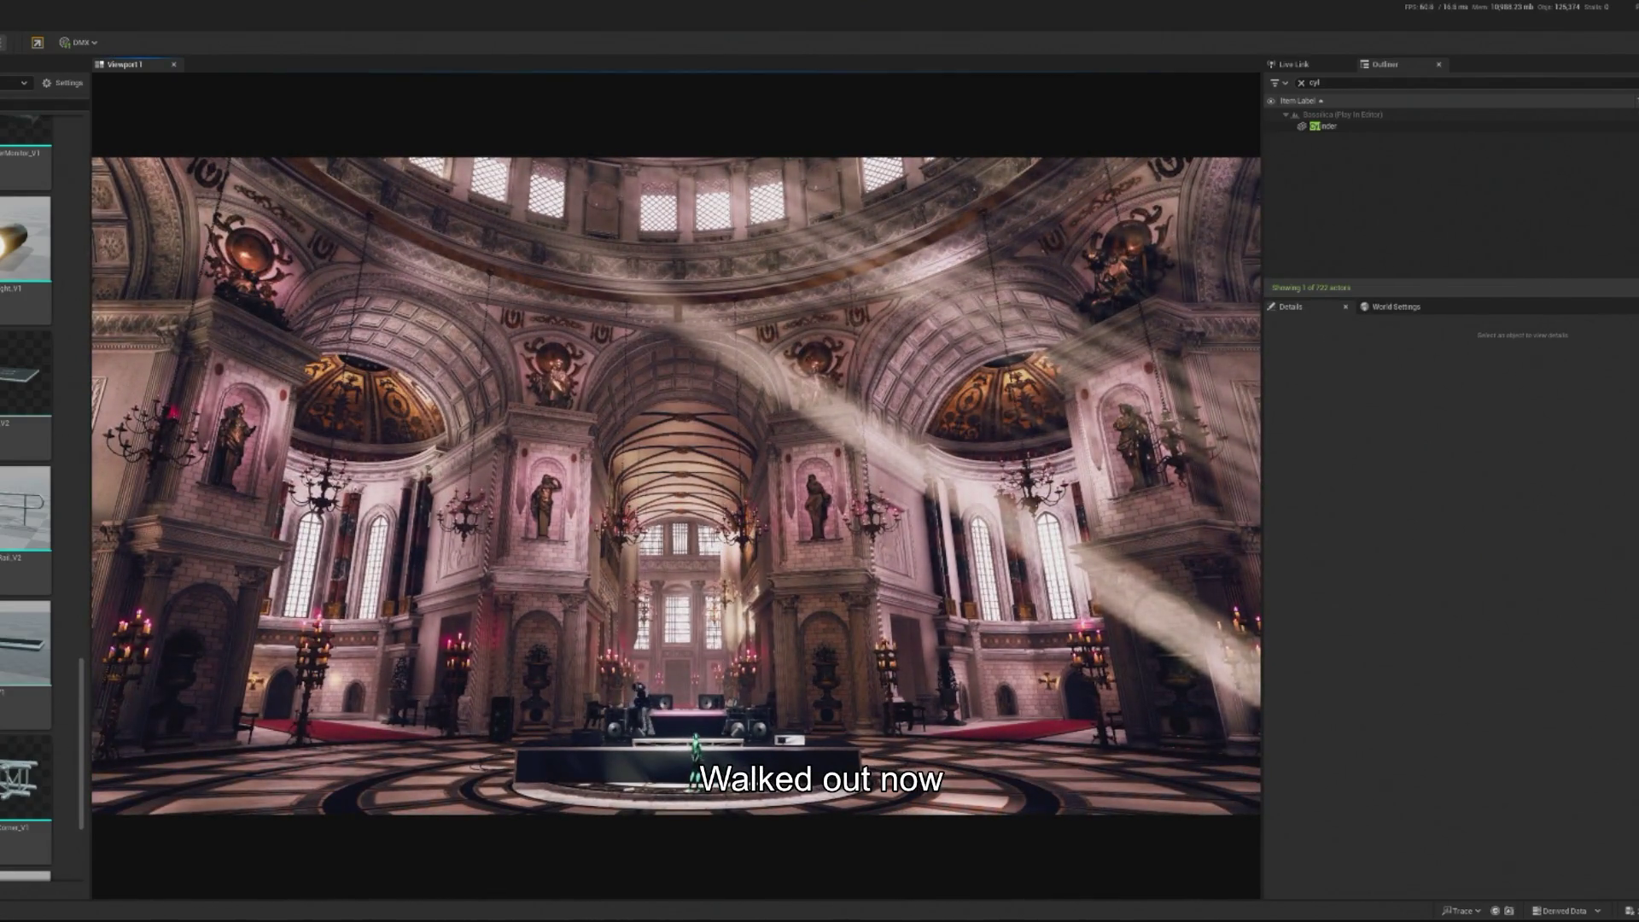
# Raise SpotLight20 higher above the stage along Z and check the lighting in a play preview
pyautogui.press('Escape')
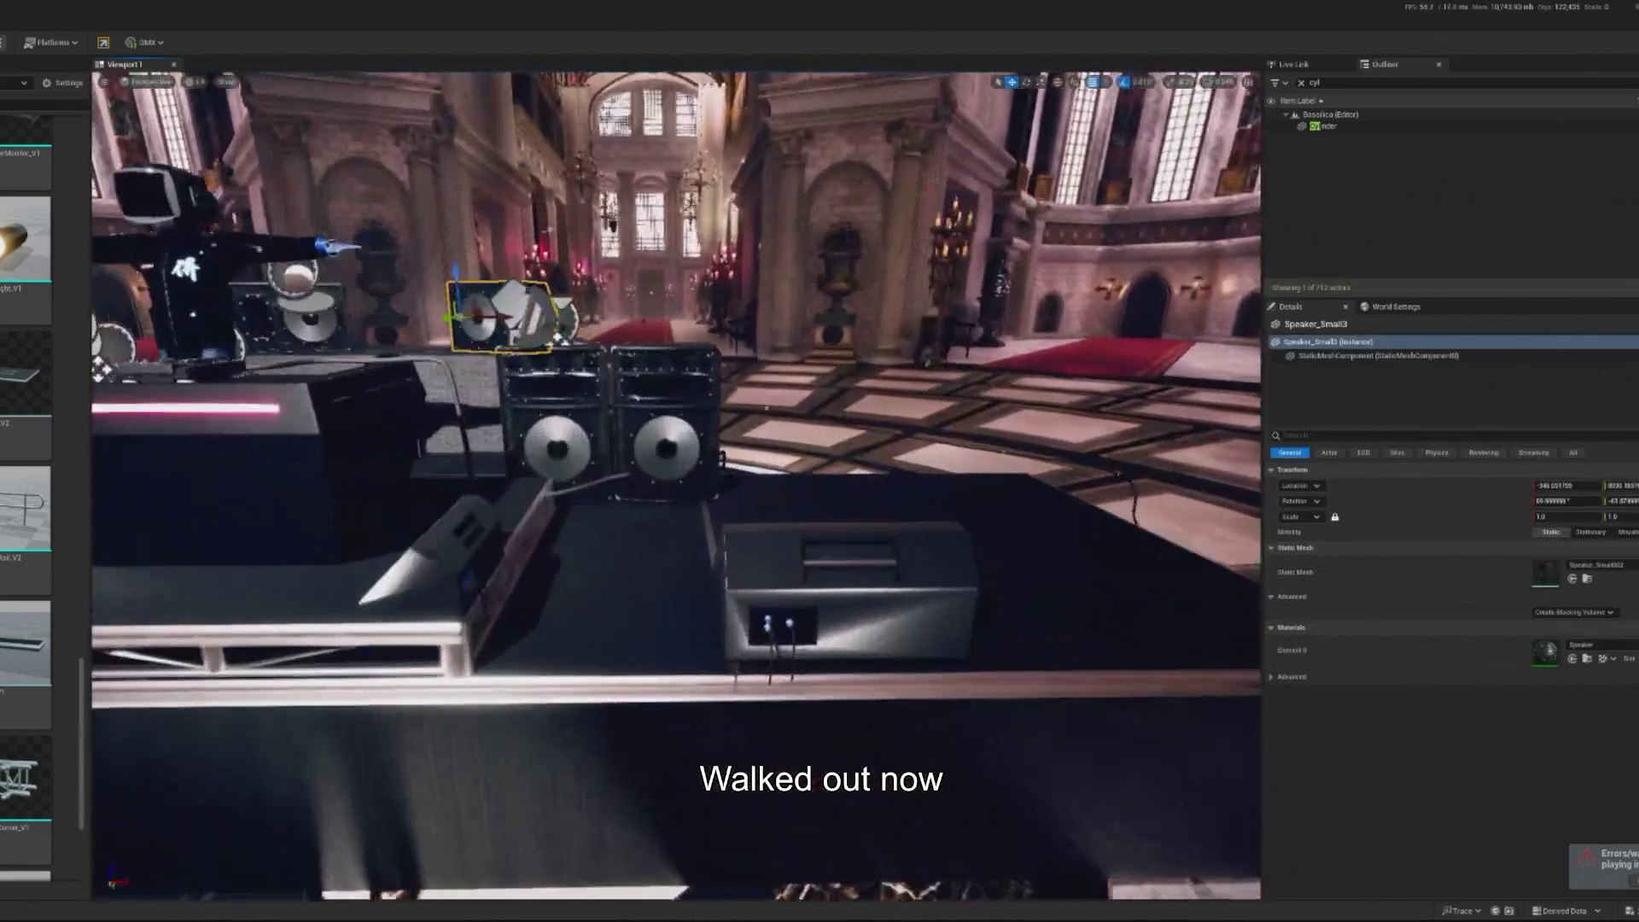
pyautogui.click(850, 598)
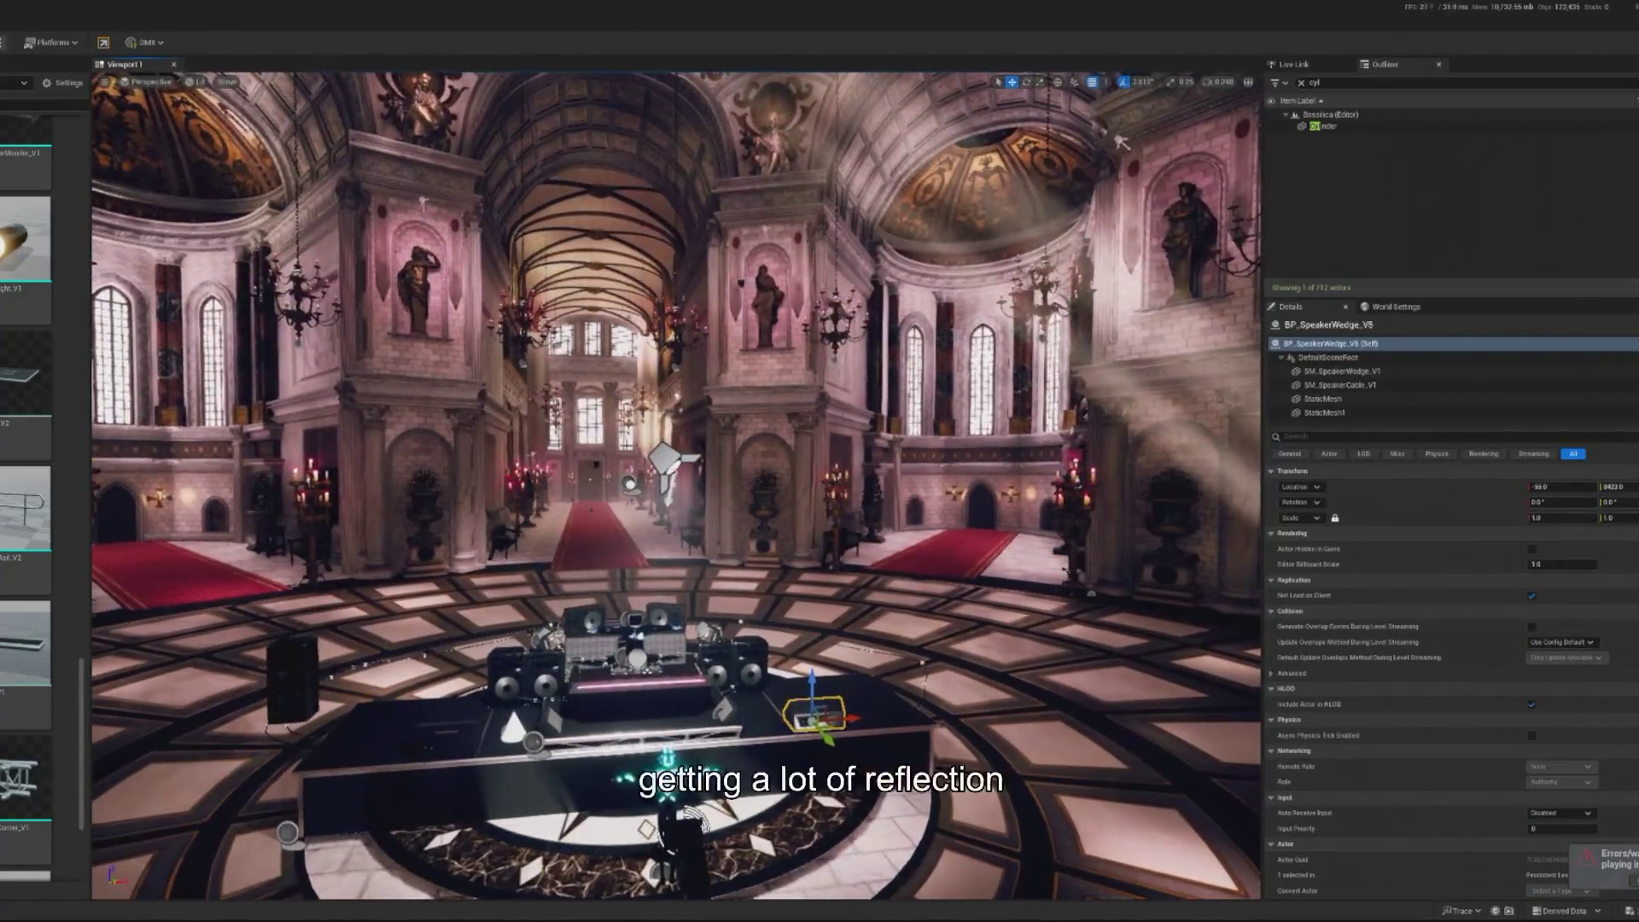
pyautogui.click(667, 465)
pyautogui.moveTo(675, 380); pyautogui.dragTo(677, 107)
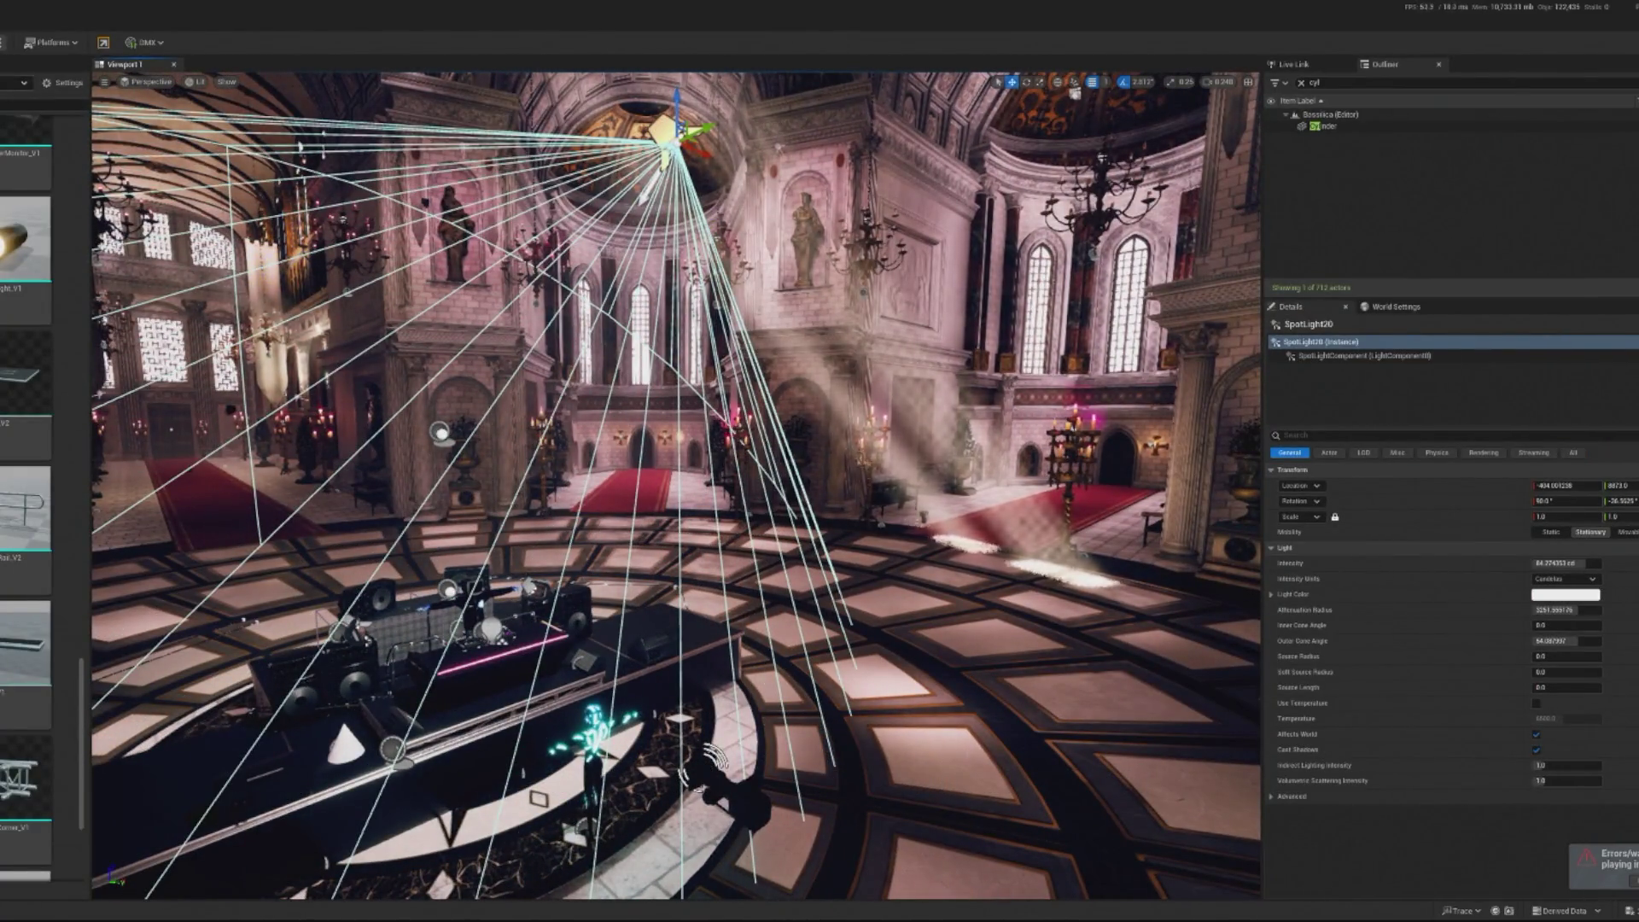
pyautogui.hotkey('alt', 'p')
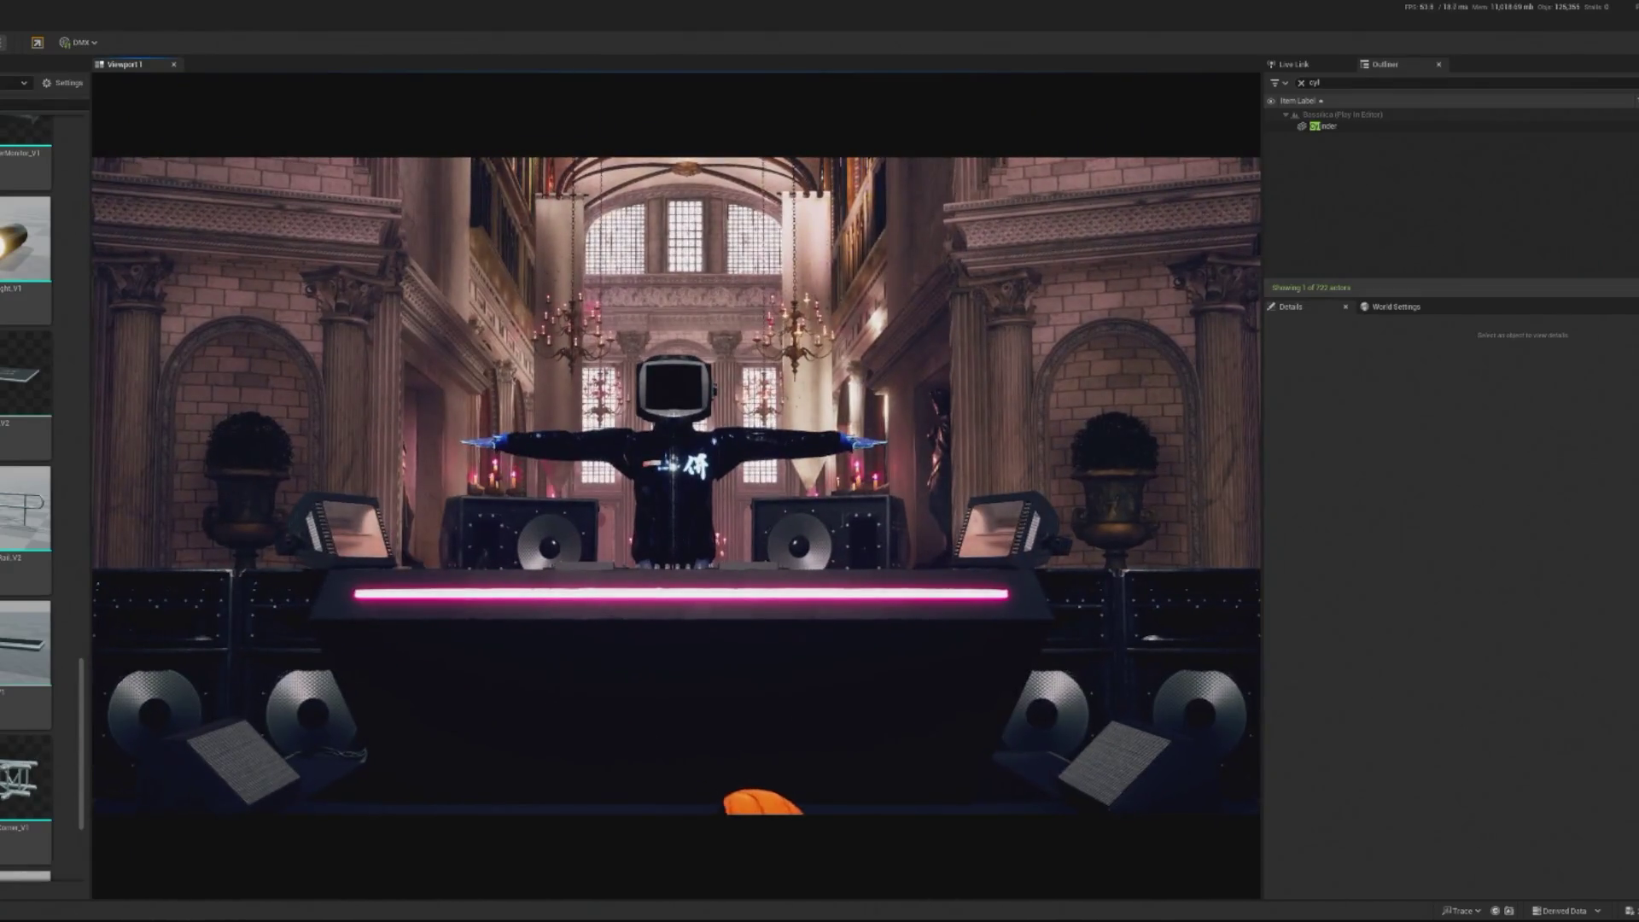
pyautogui.press('Escape')
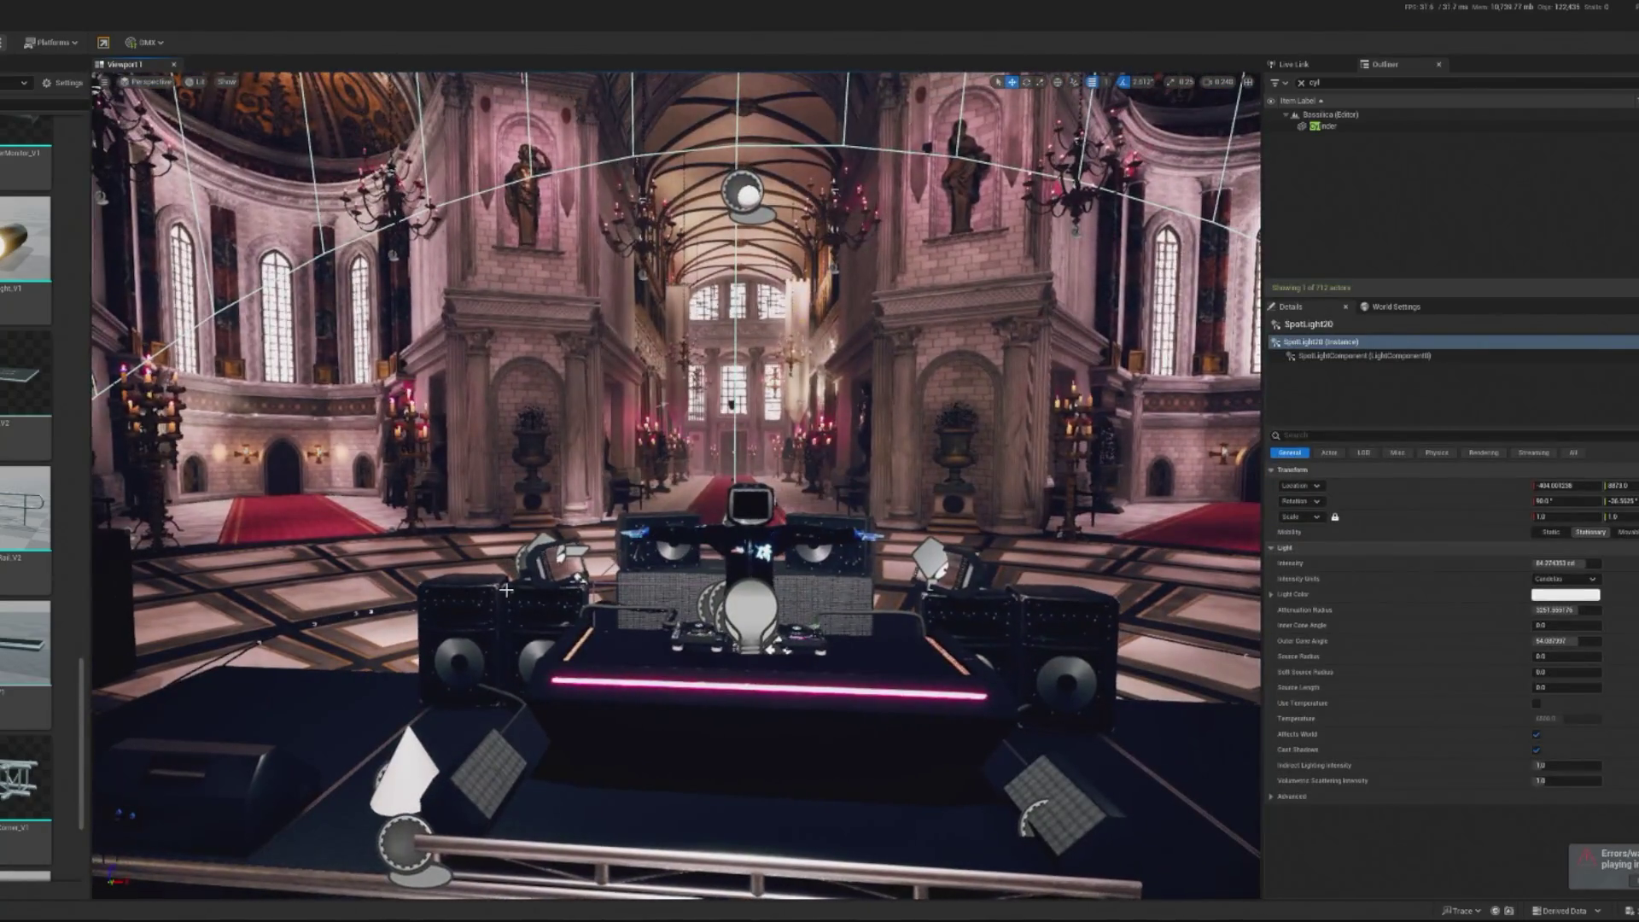
# Duplicate BP_SpeakerWedge_V1 and place the copy to its left on the desk front
pyautogui.click(536, 567)
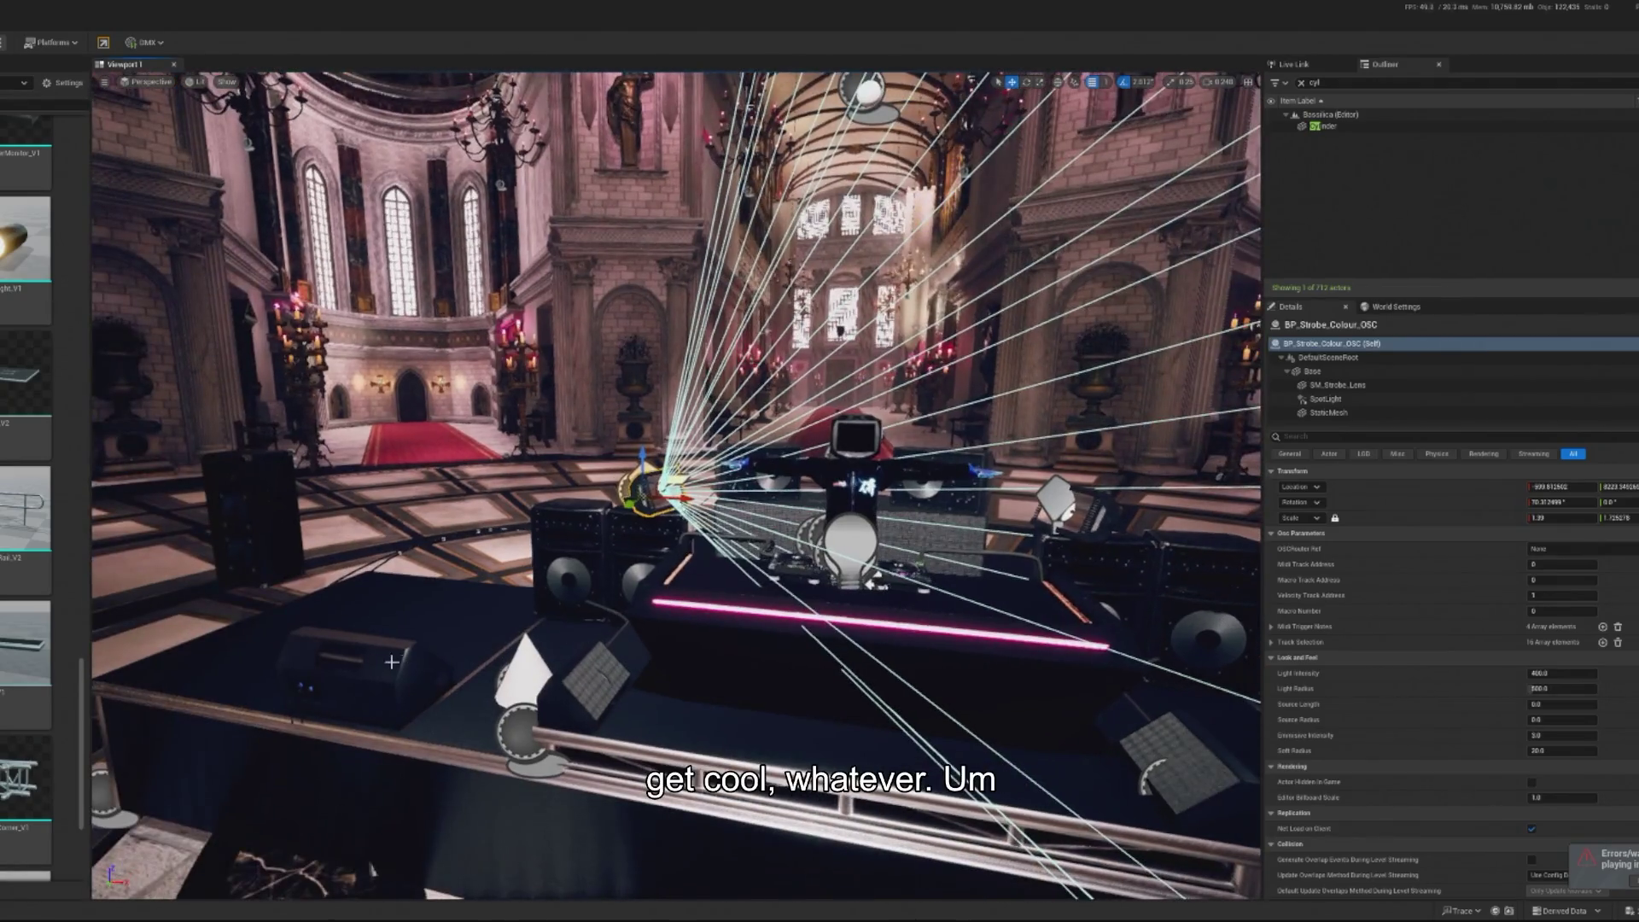
pyautogui.click(367, 674)
pyautogui.moveTo(512, 683); pyautogui.dragTo(567, 717)
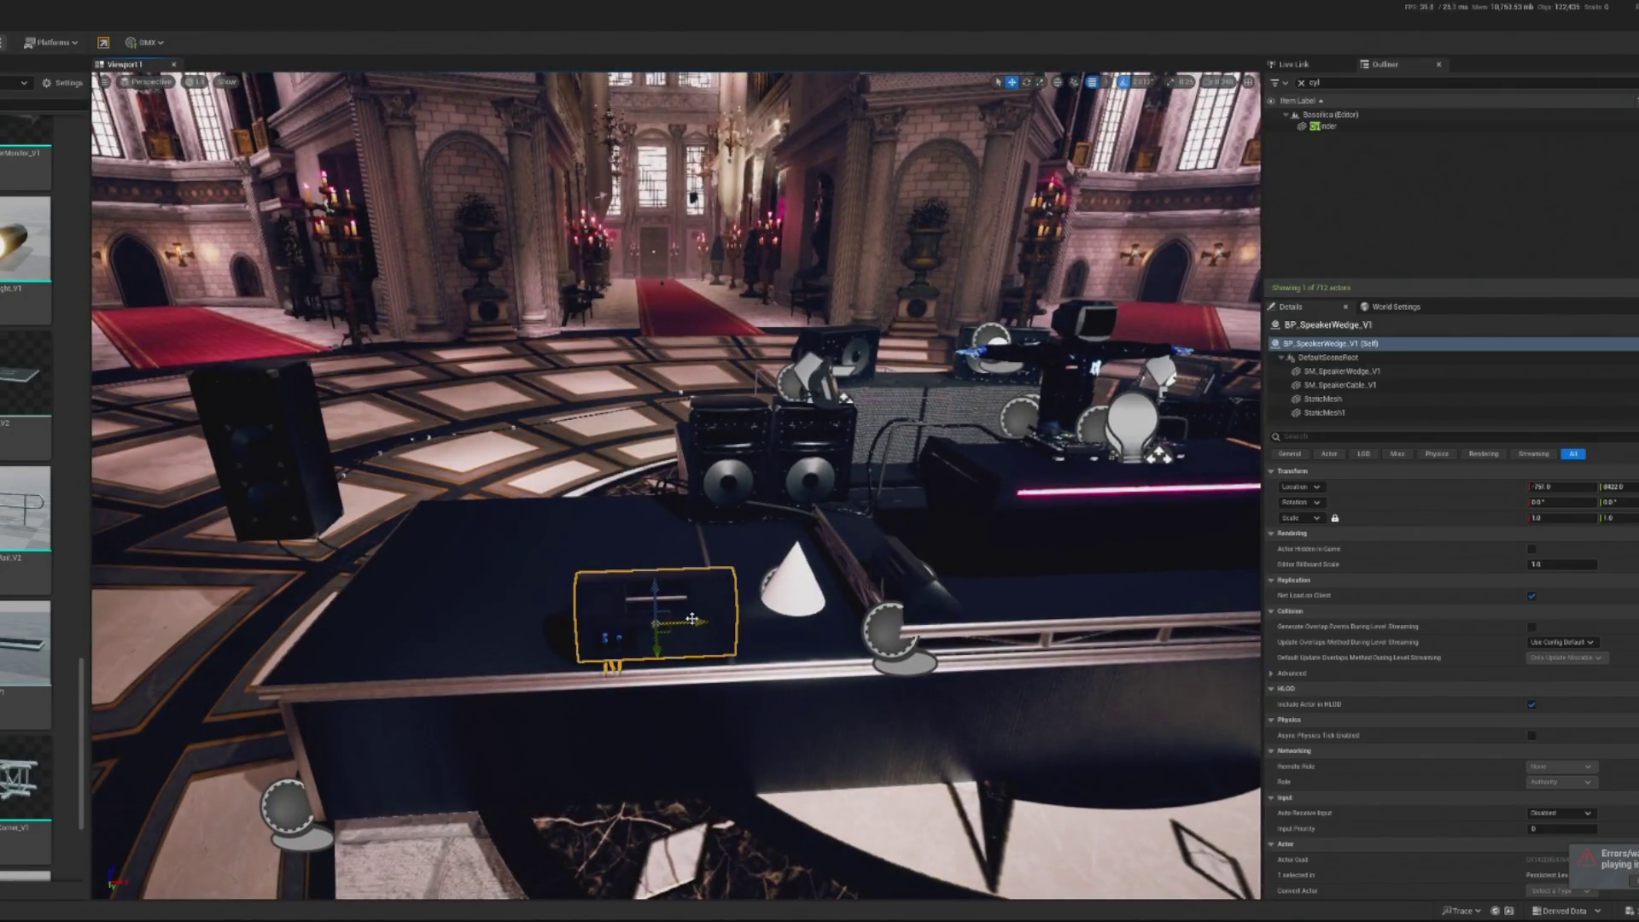
pyautogui.moveTo(680, 628)
pyautogui.mouseDown()
pyautogui.moveTo(482, 620)
pyautogui.moveTo(533, 617)
pyautogui.moveTo(513, 619)
pyautogui.mouseUp()
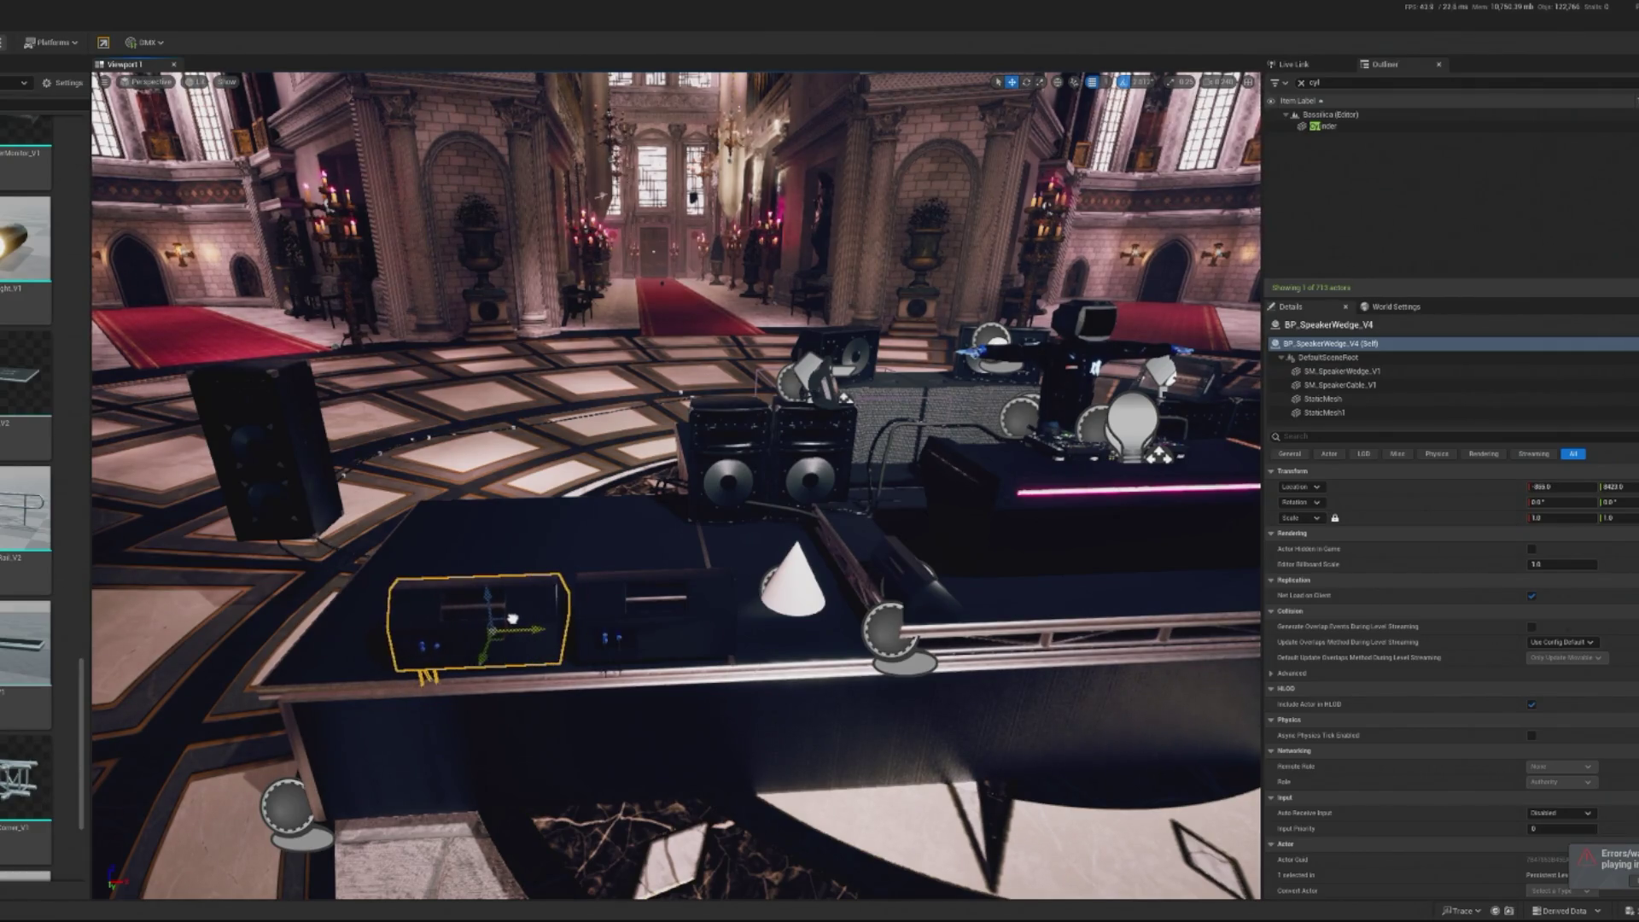
pyautogui.scroll(-6, 525, 616)
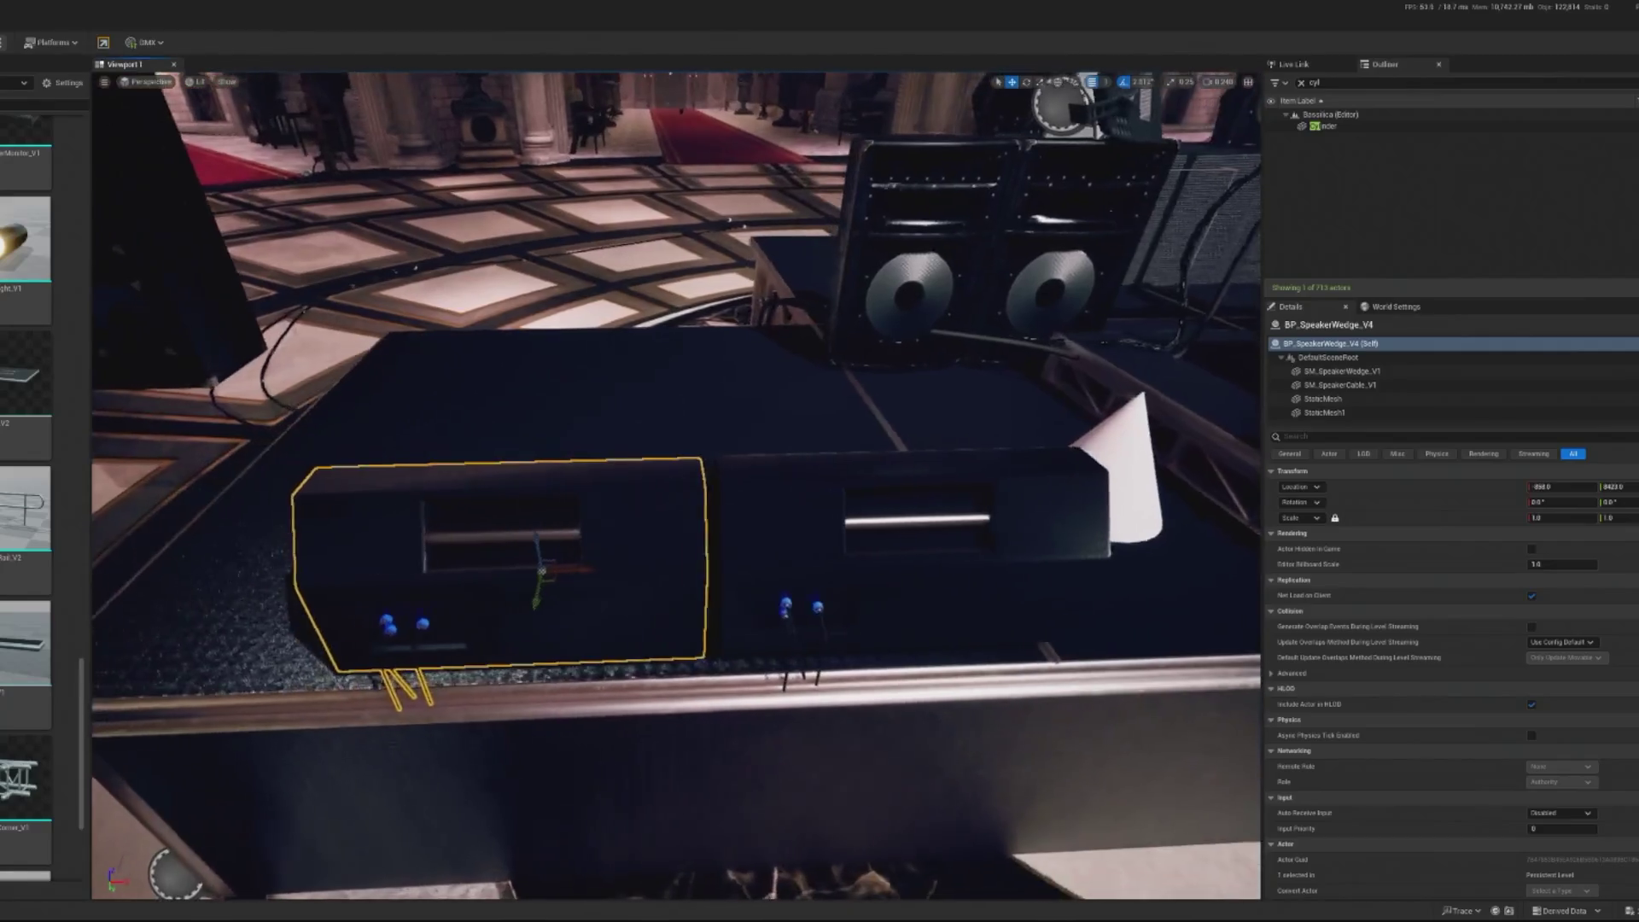
pyautogui.moveTo(635, 562); pyautogui.dragTo(616, 559)
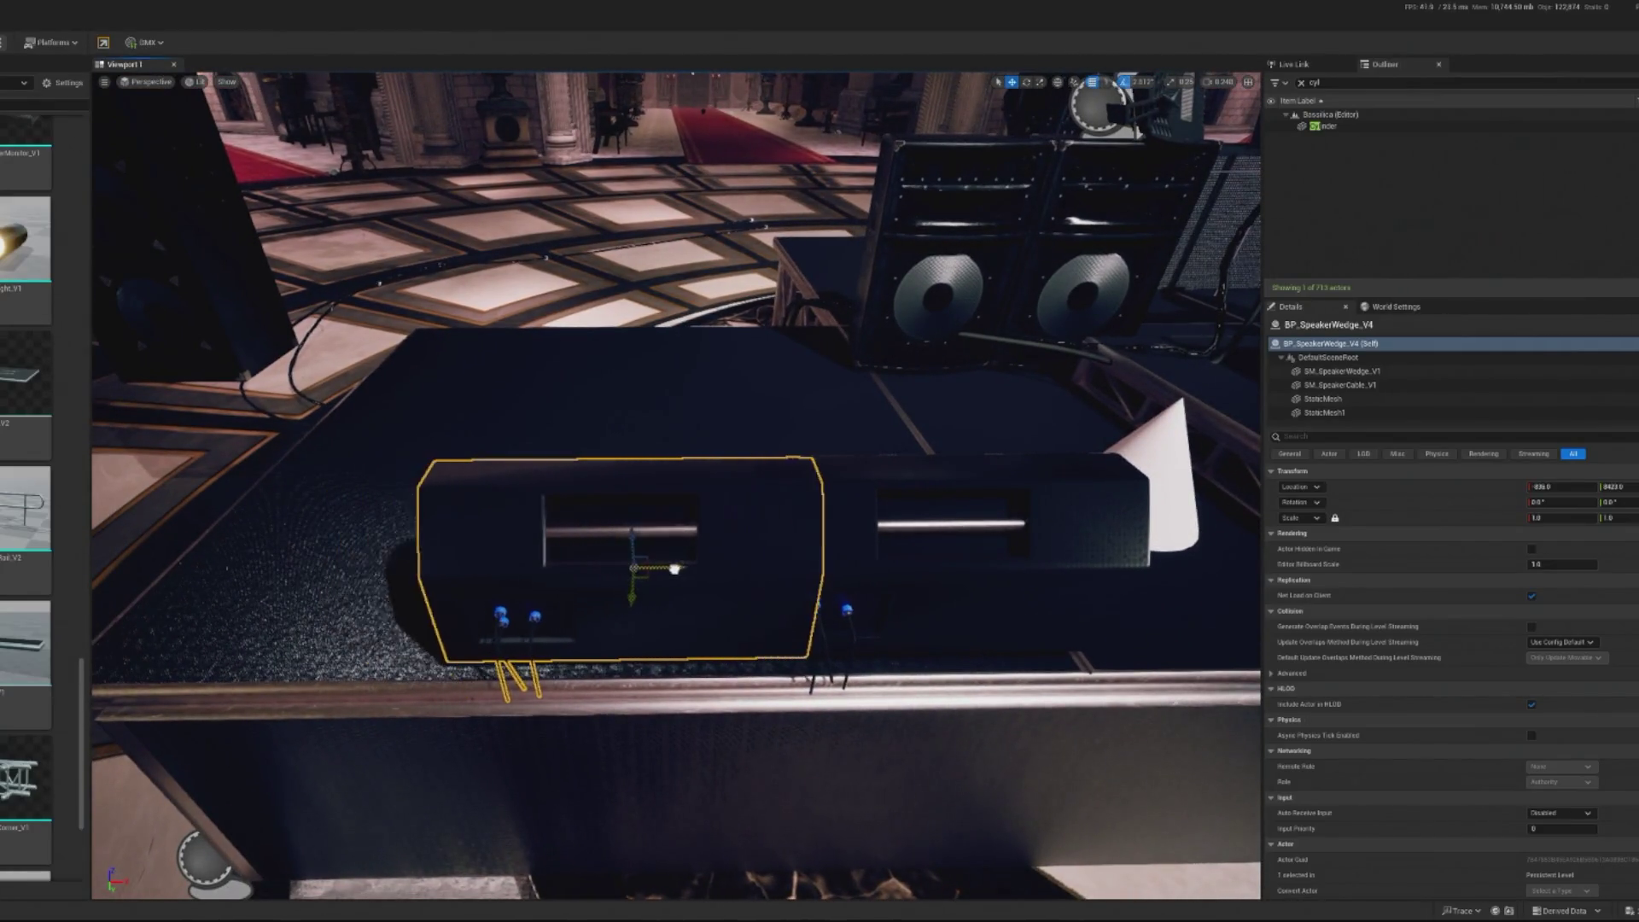
# Switch the viewport to Unlit shading and back to Lit
pyautogui.click(195, 82)
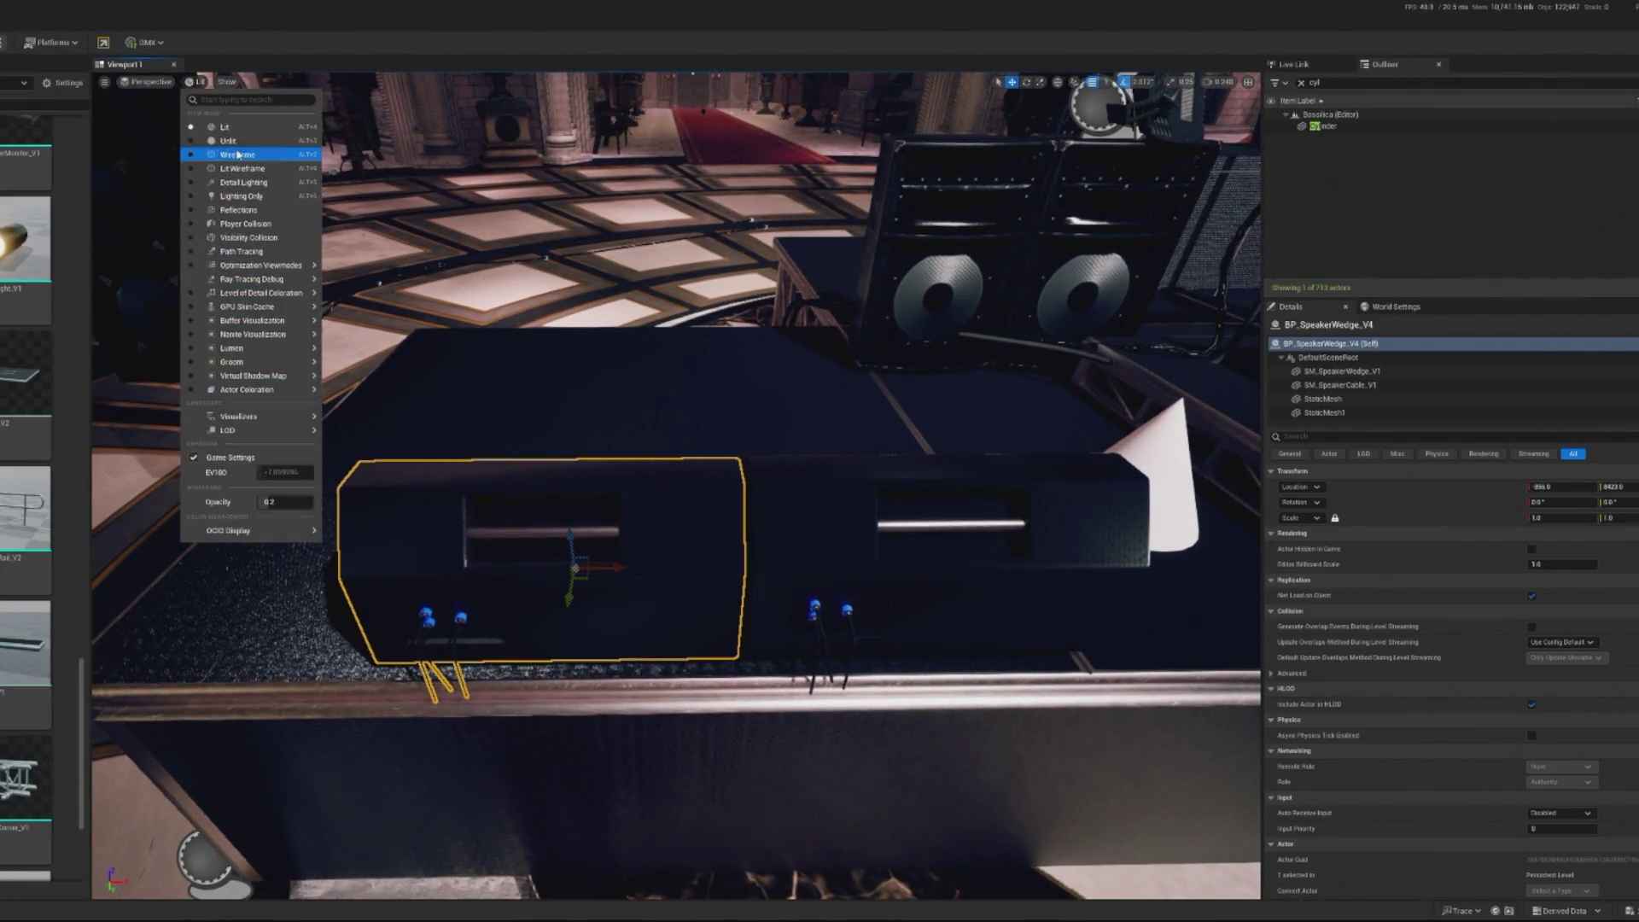
pyautogui.click(236, 144)
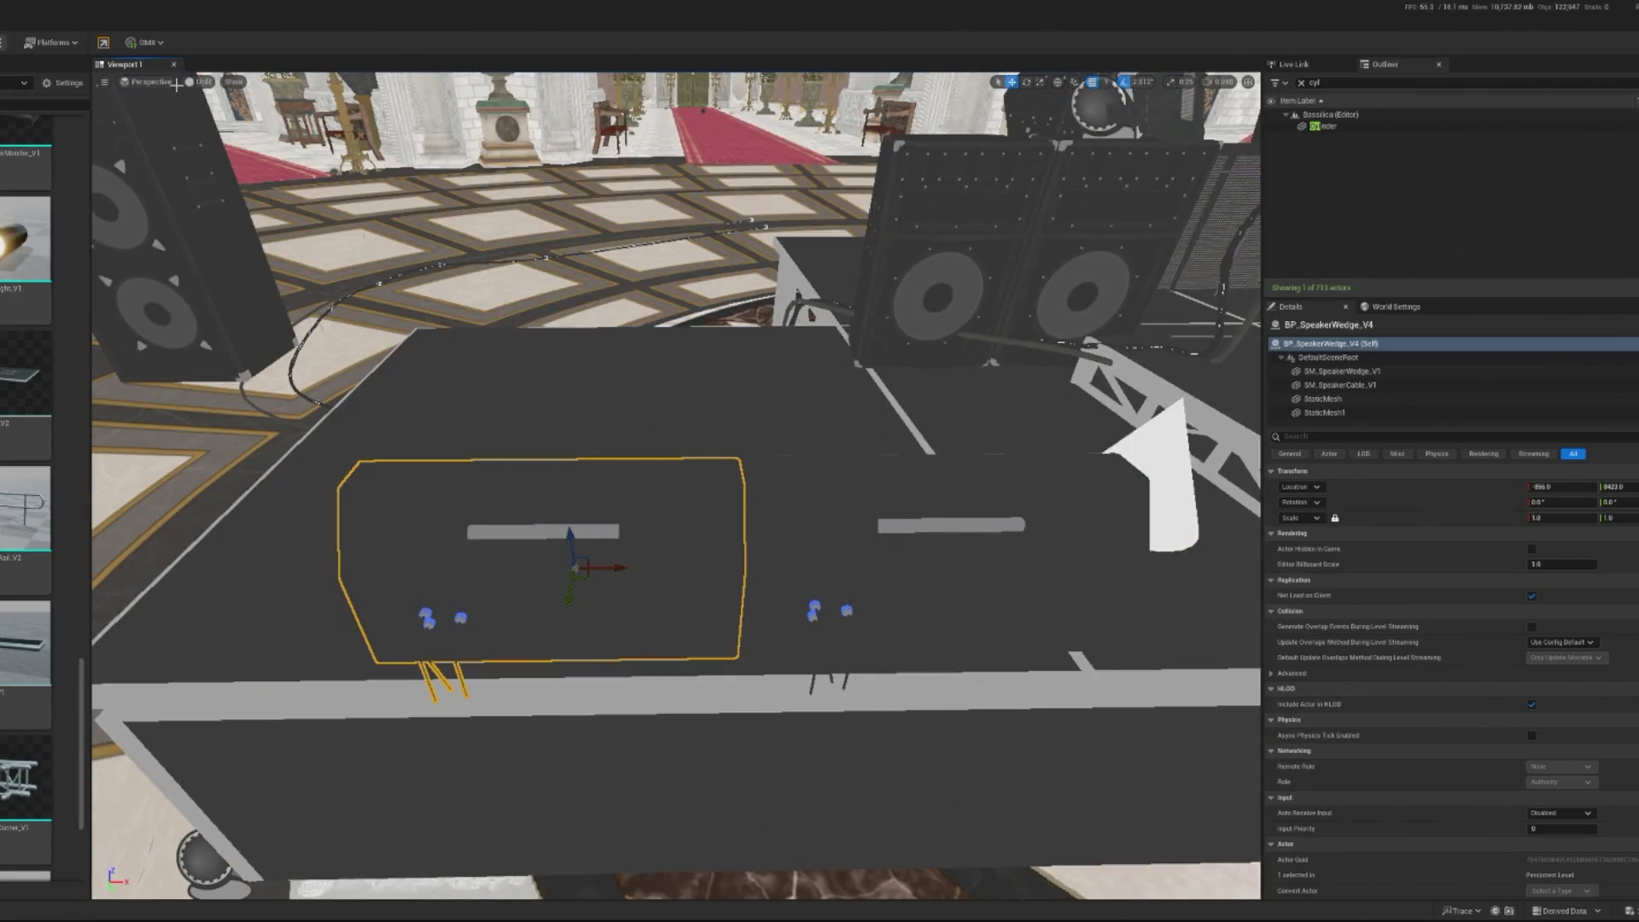
pyautogui.click(226, 126)
pyautogui.scroll(-10, 674, 487)
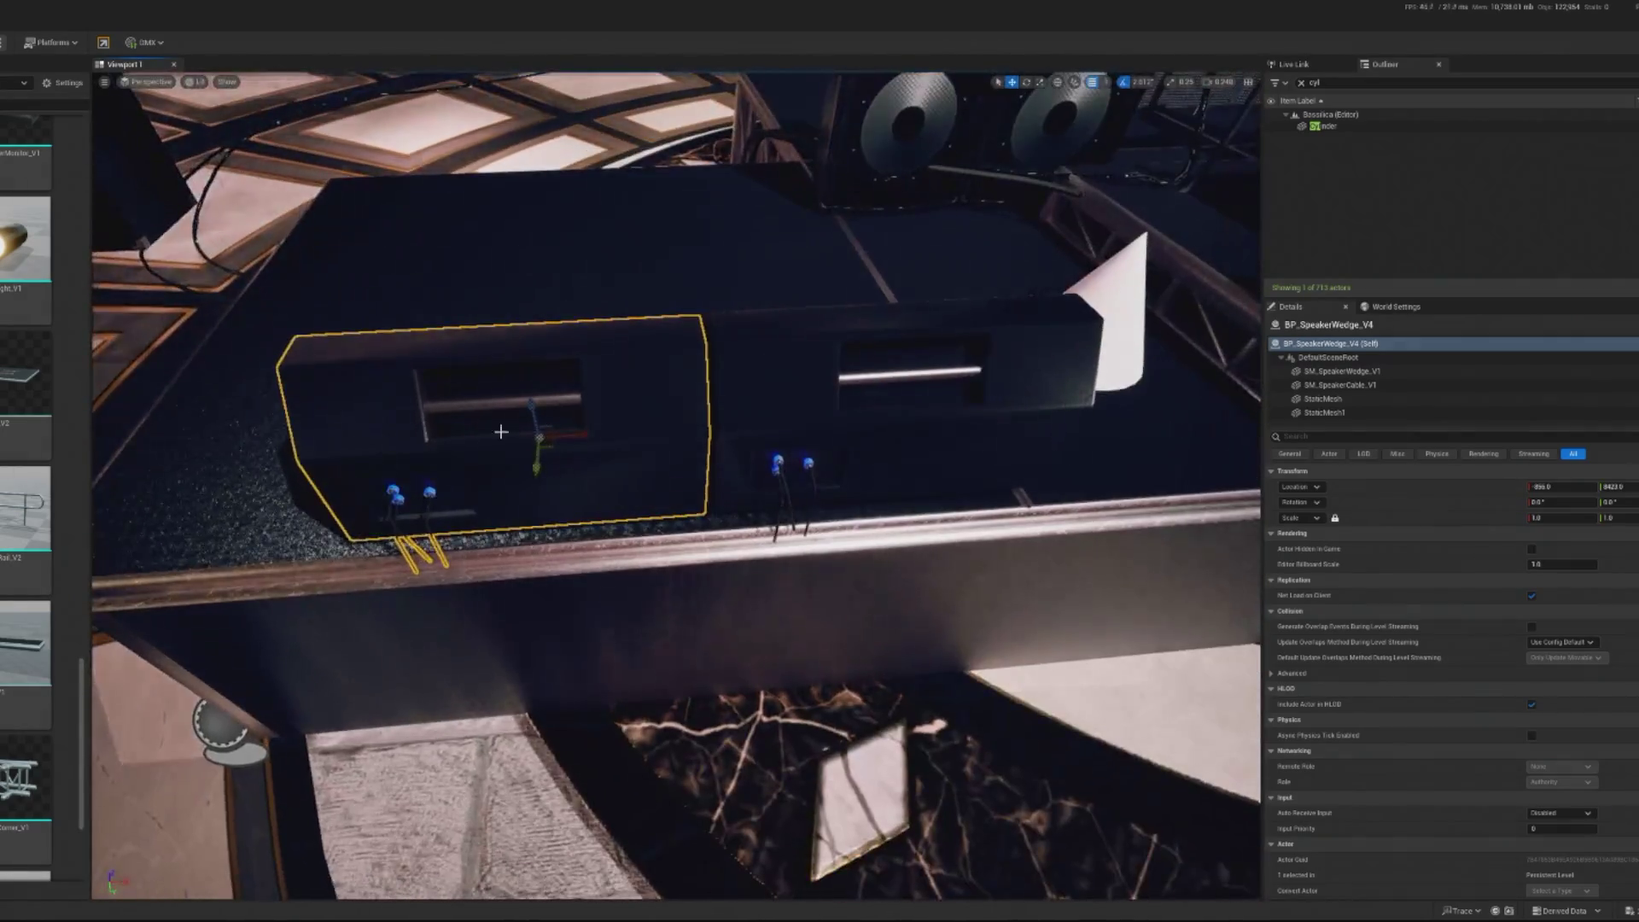
pyautogui.scroll(8, 674, 487)
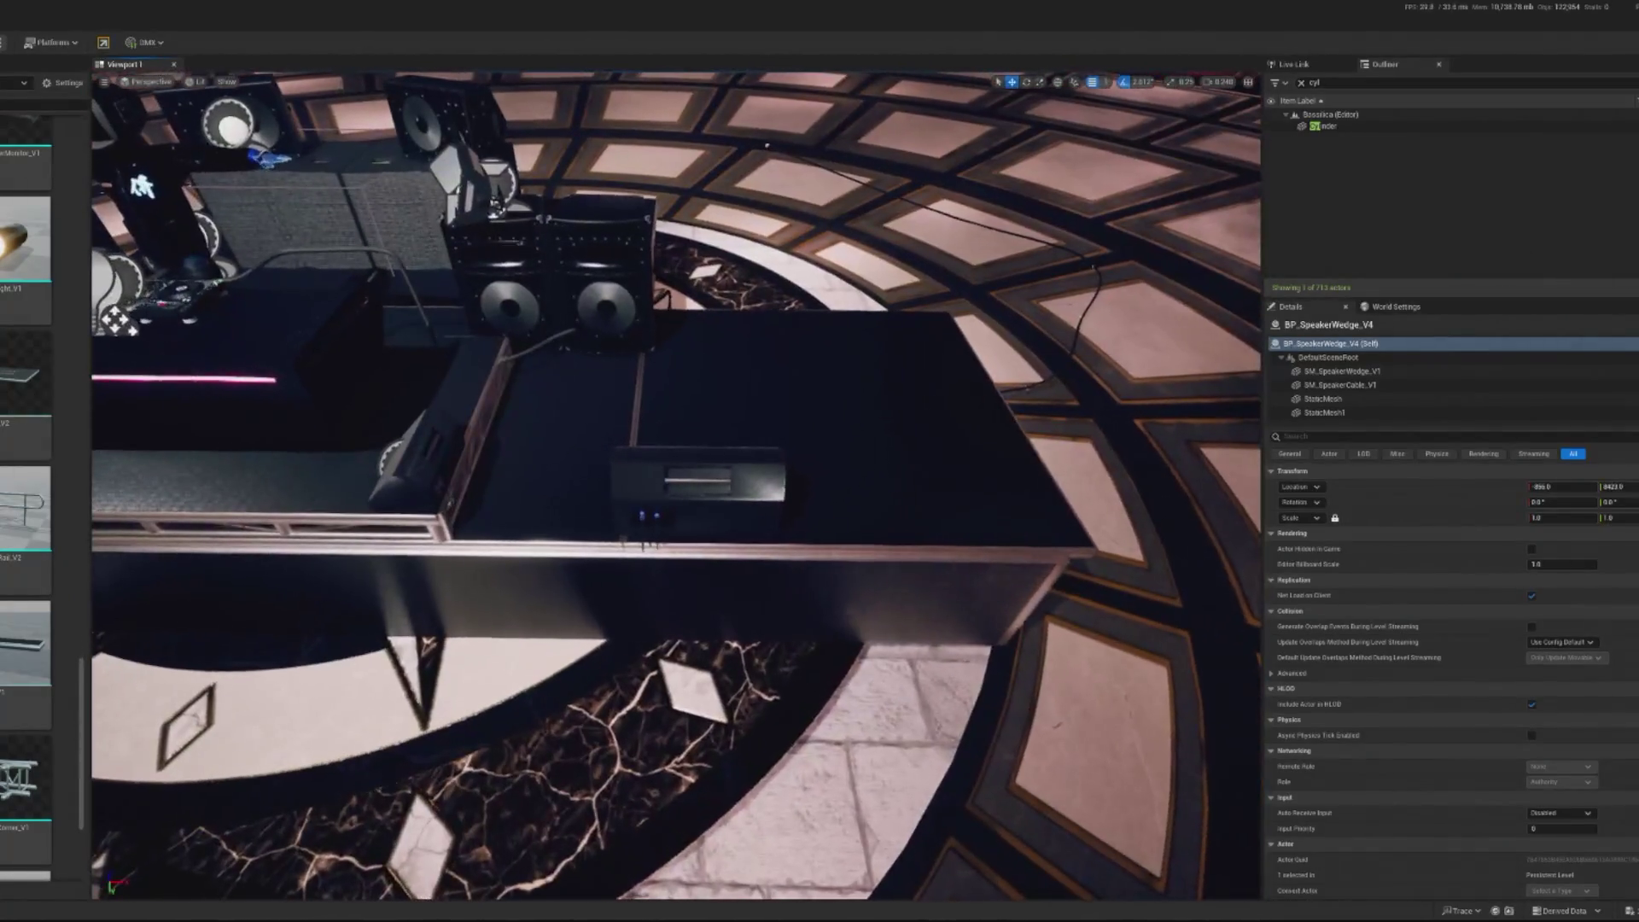
# Frame the round disc floor and delete the stray speaker left of the stage
pyautogui.click(854, 393)
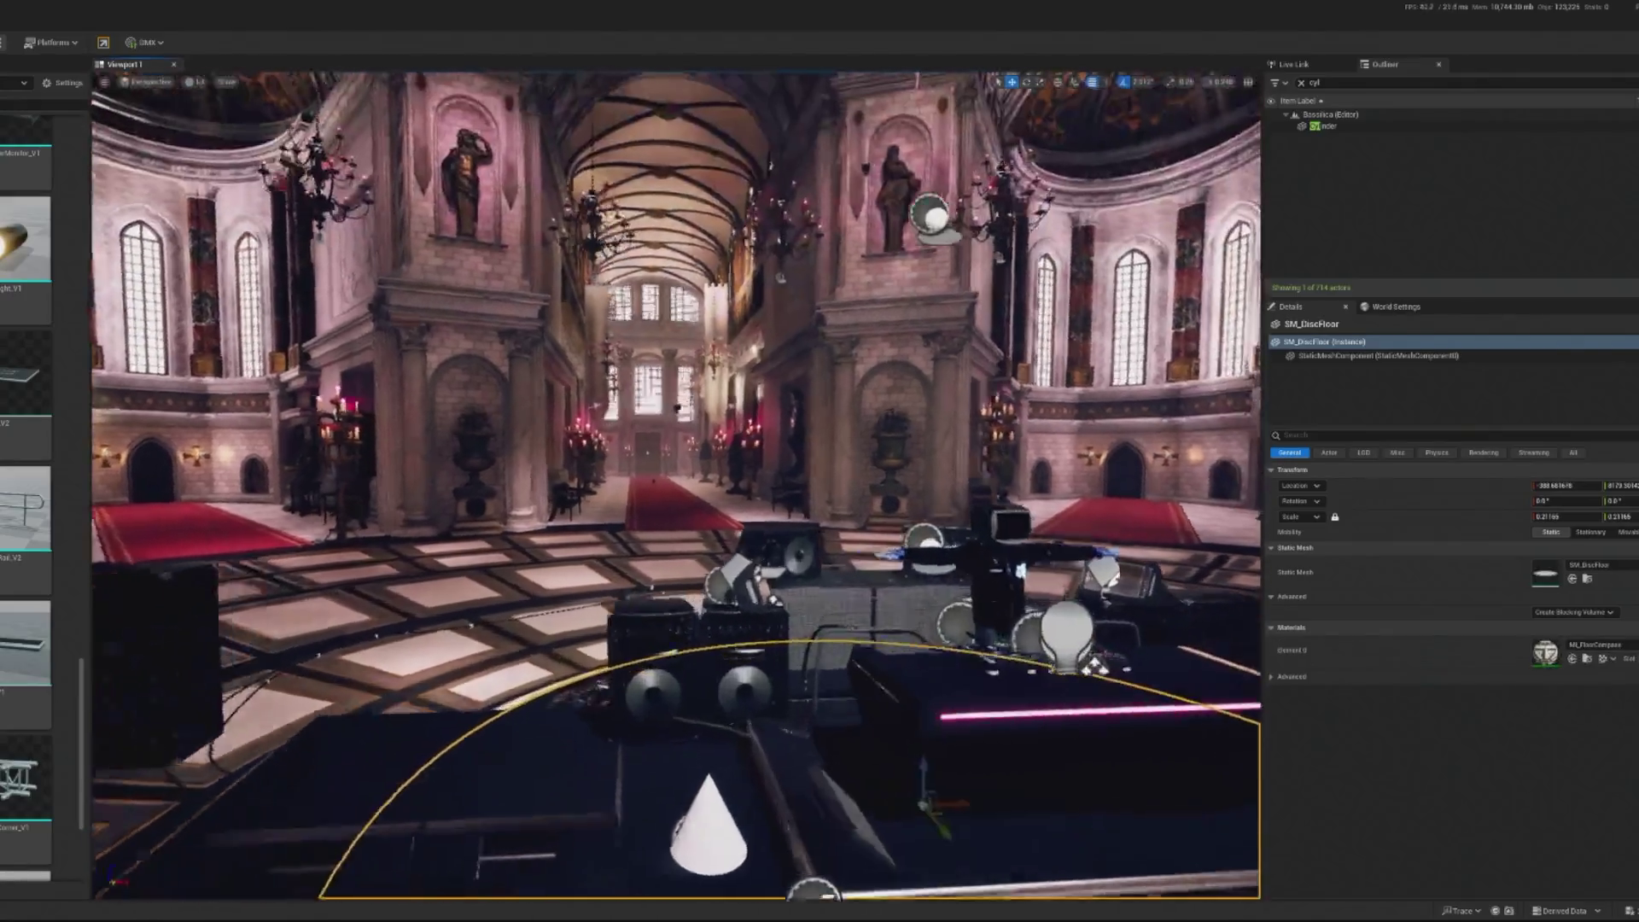
pyautogui.press('f')
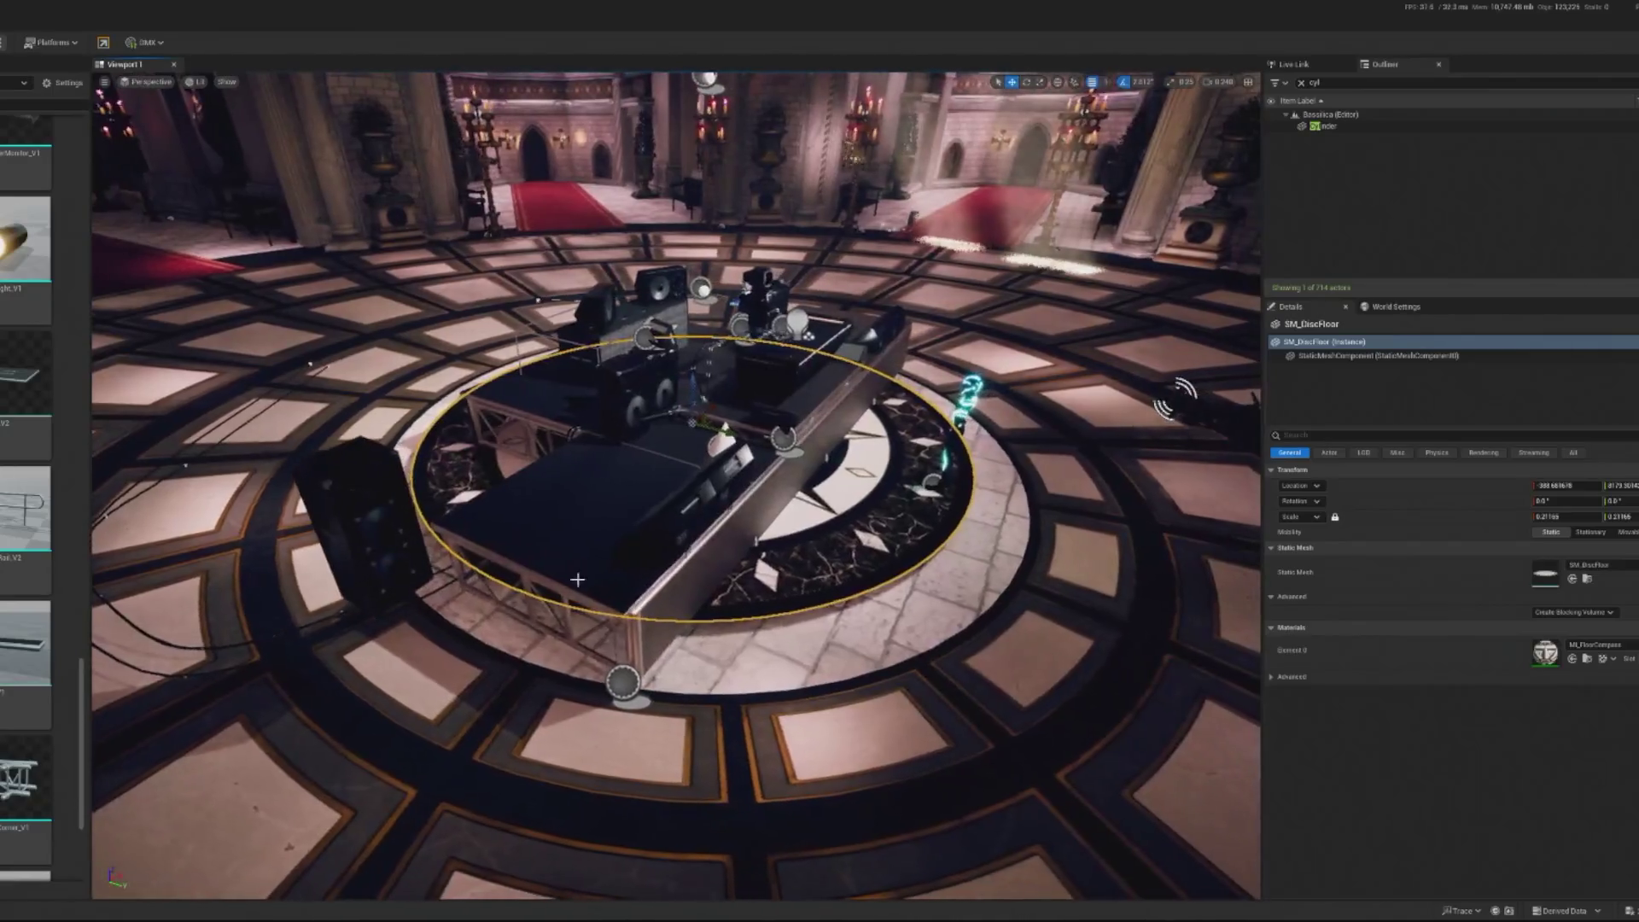
pyautogui.click(355, 549)
pyautogui.press('Delete')
pyautogui.moveTo(589, 356)
pyautogui.mouseDown()
pyautogui.moveTo(628, 326)
pyautogui.moveTo(627, 389)
pyautogui.moveTo(627, 342)
pyautogui.mouseUp()
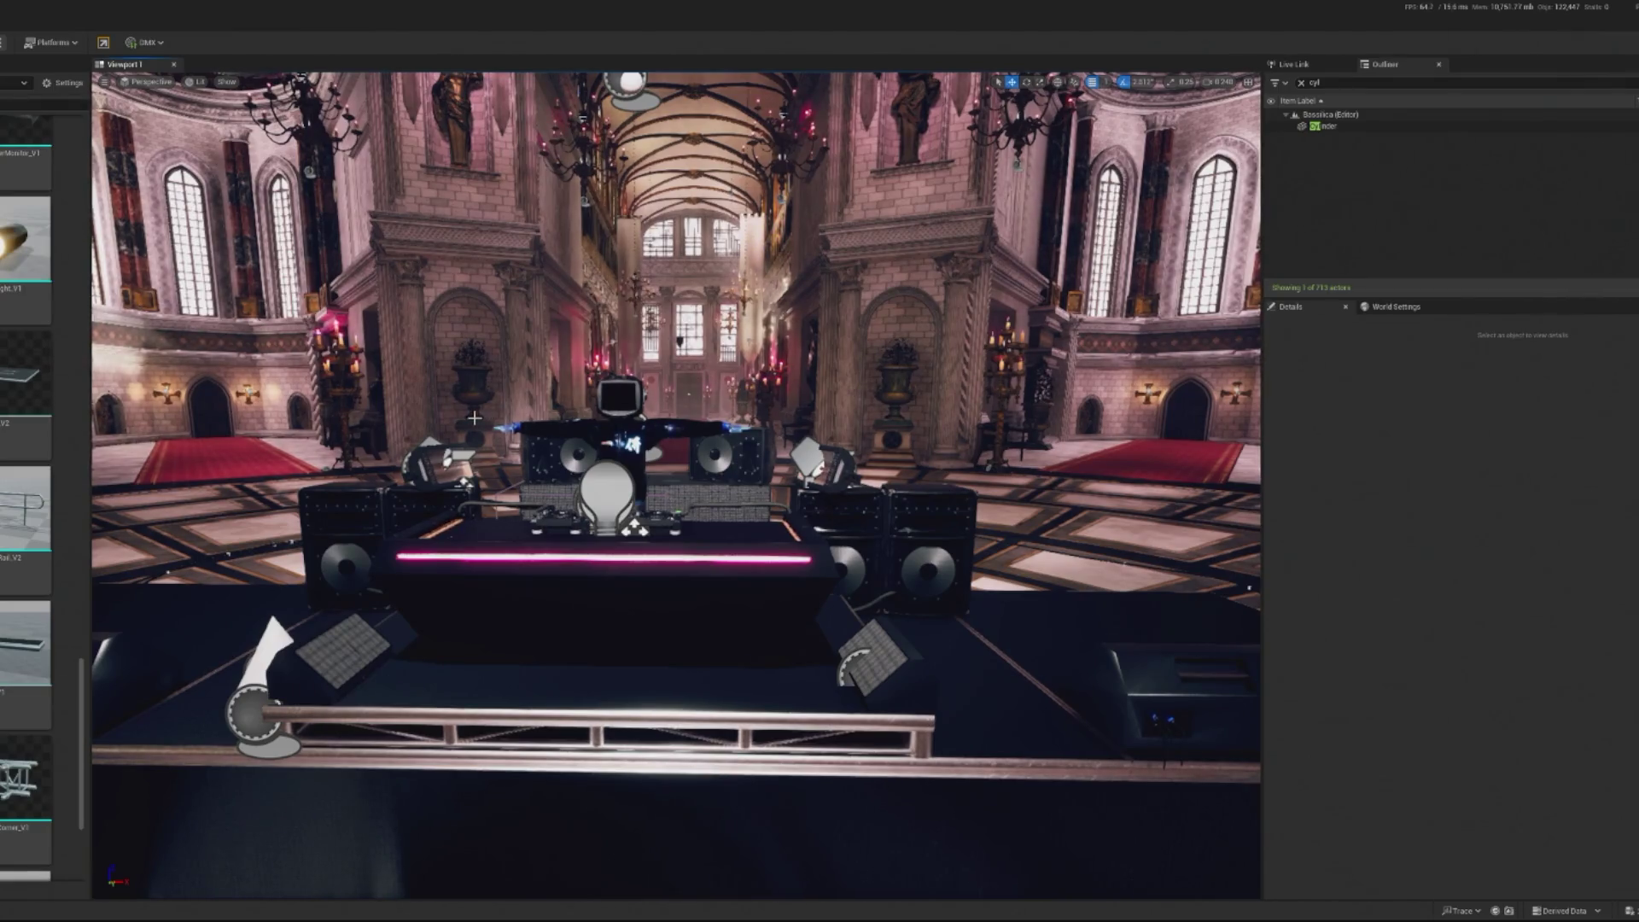
# Select the MainEntrance doorway mesh and scroll Details to its Materials elements
pyautogui.moveTo(628, 342); pyautogui.dragTo(627, 389)
pyautogui.click(710, 322)
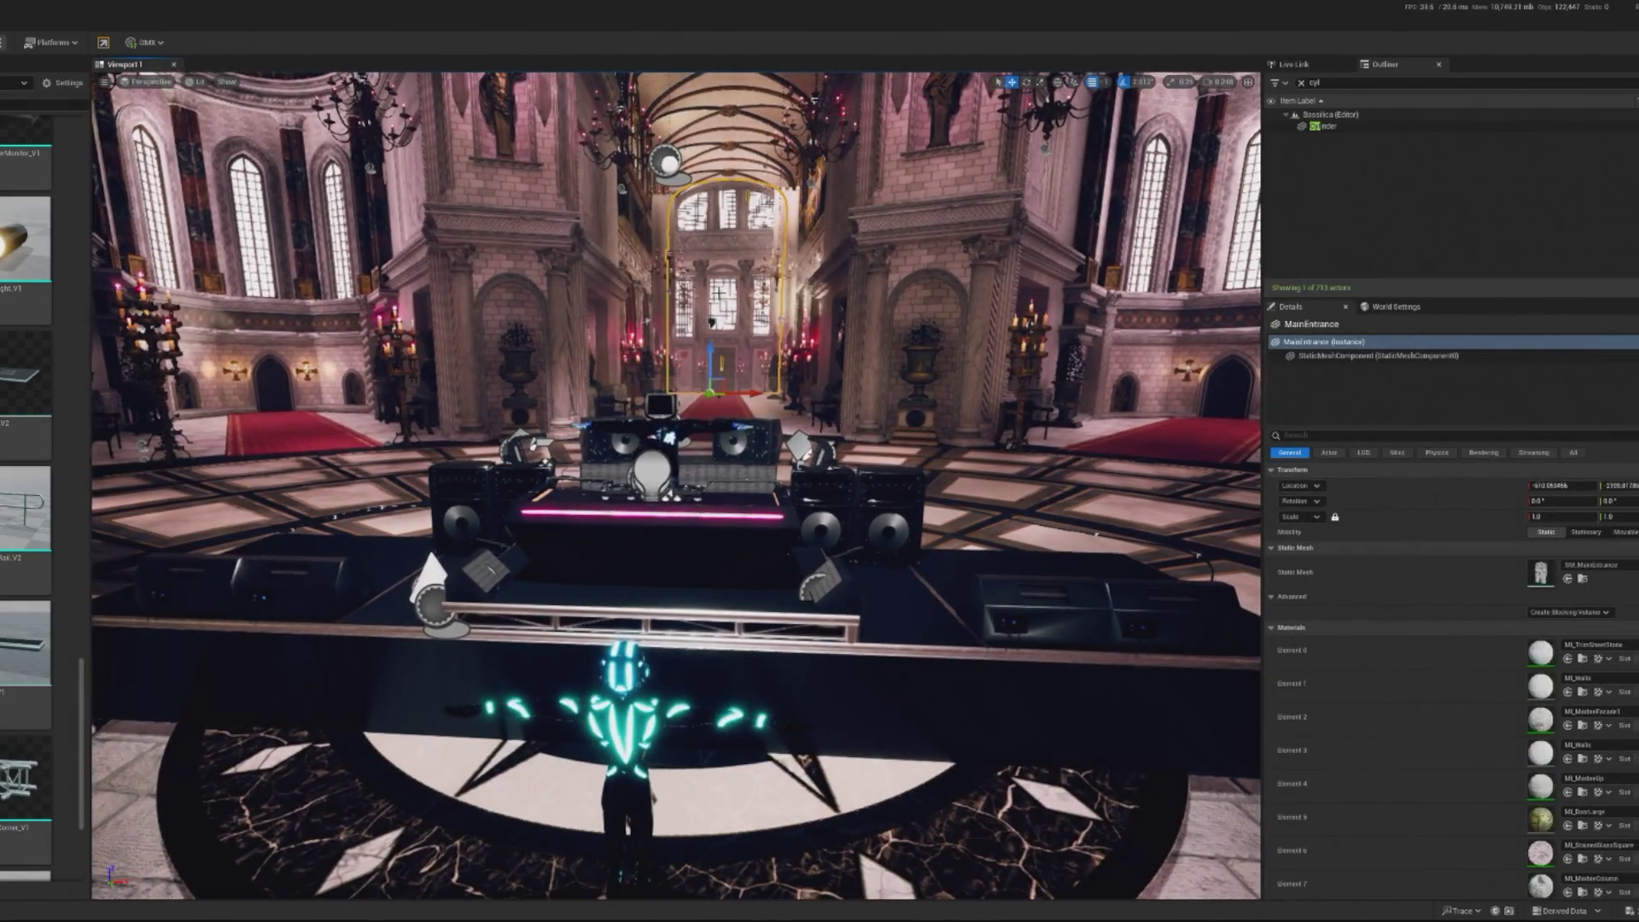
pyautogui.rightClick(710, 322)
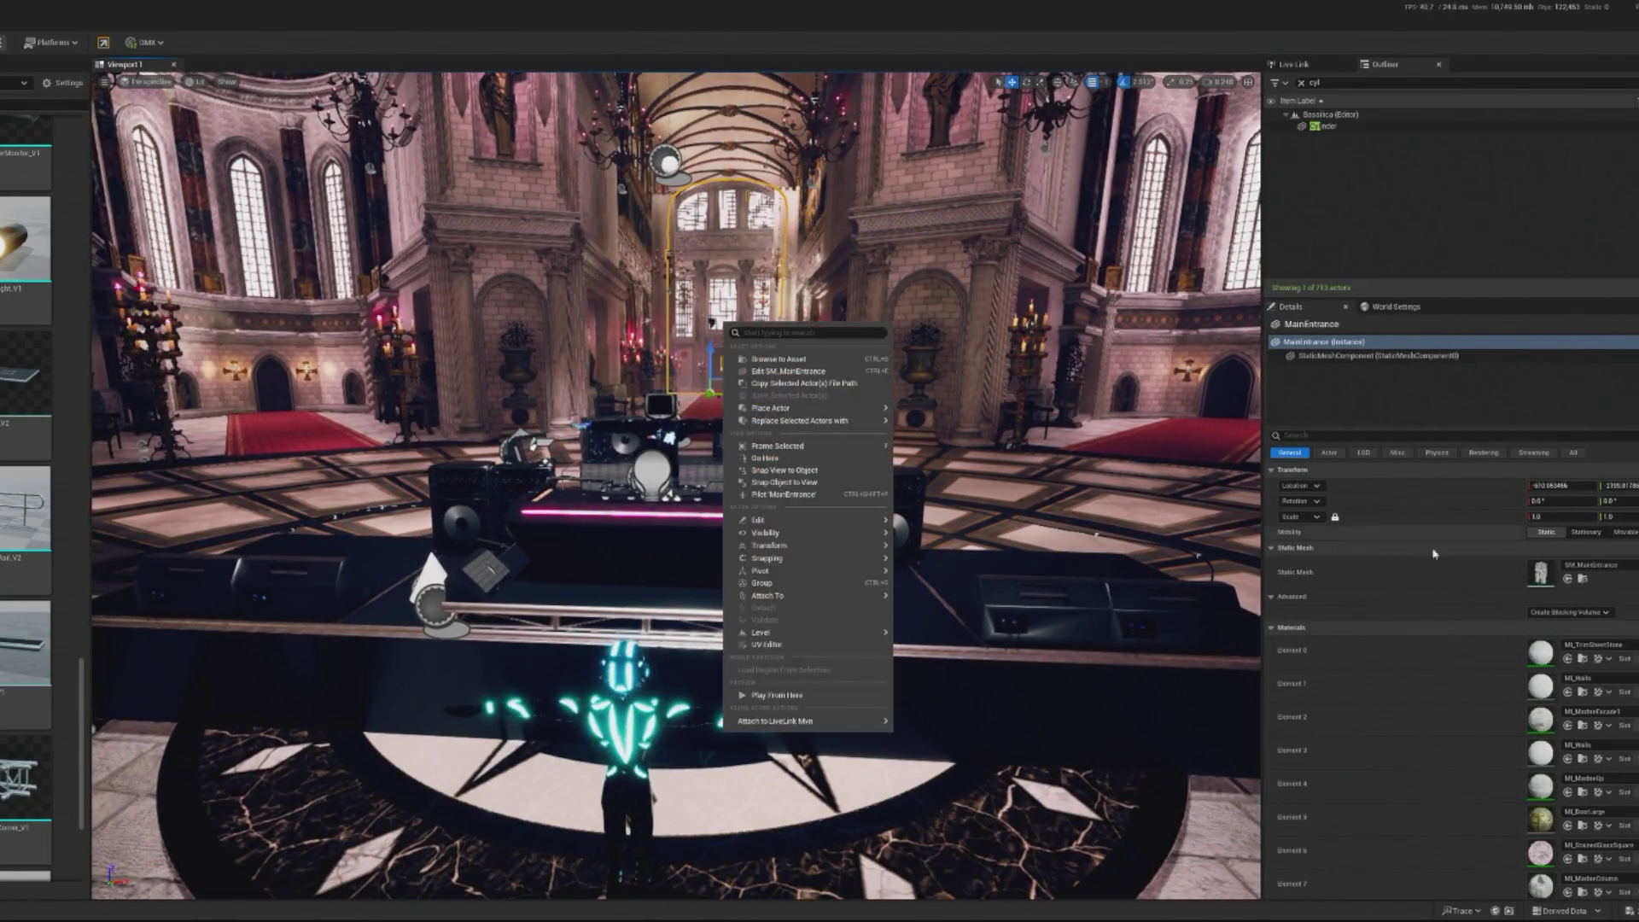
pyautogui.click(783, 311)
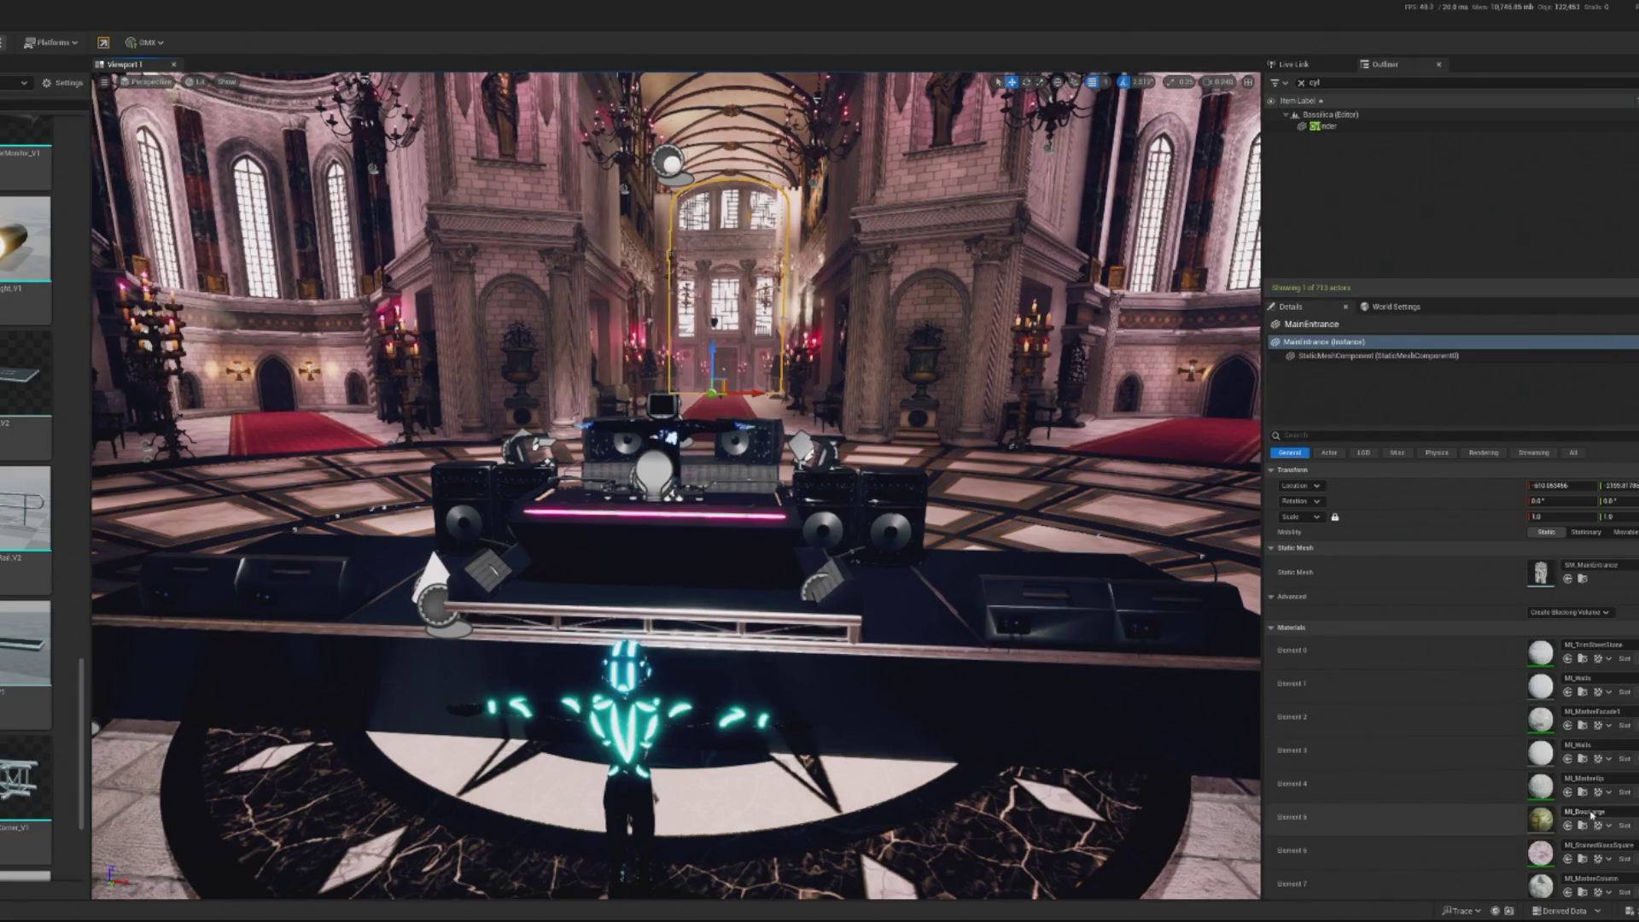
pyautogui.scroll(-2, 1565, 839)
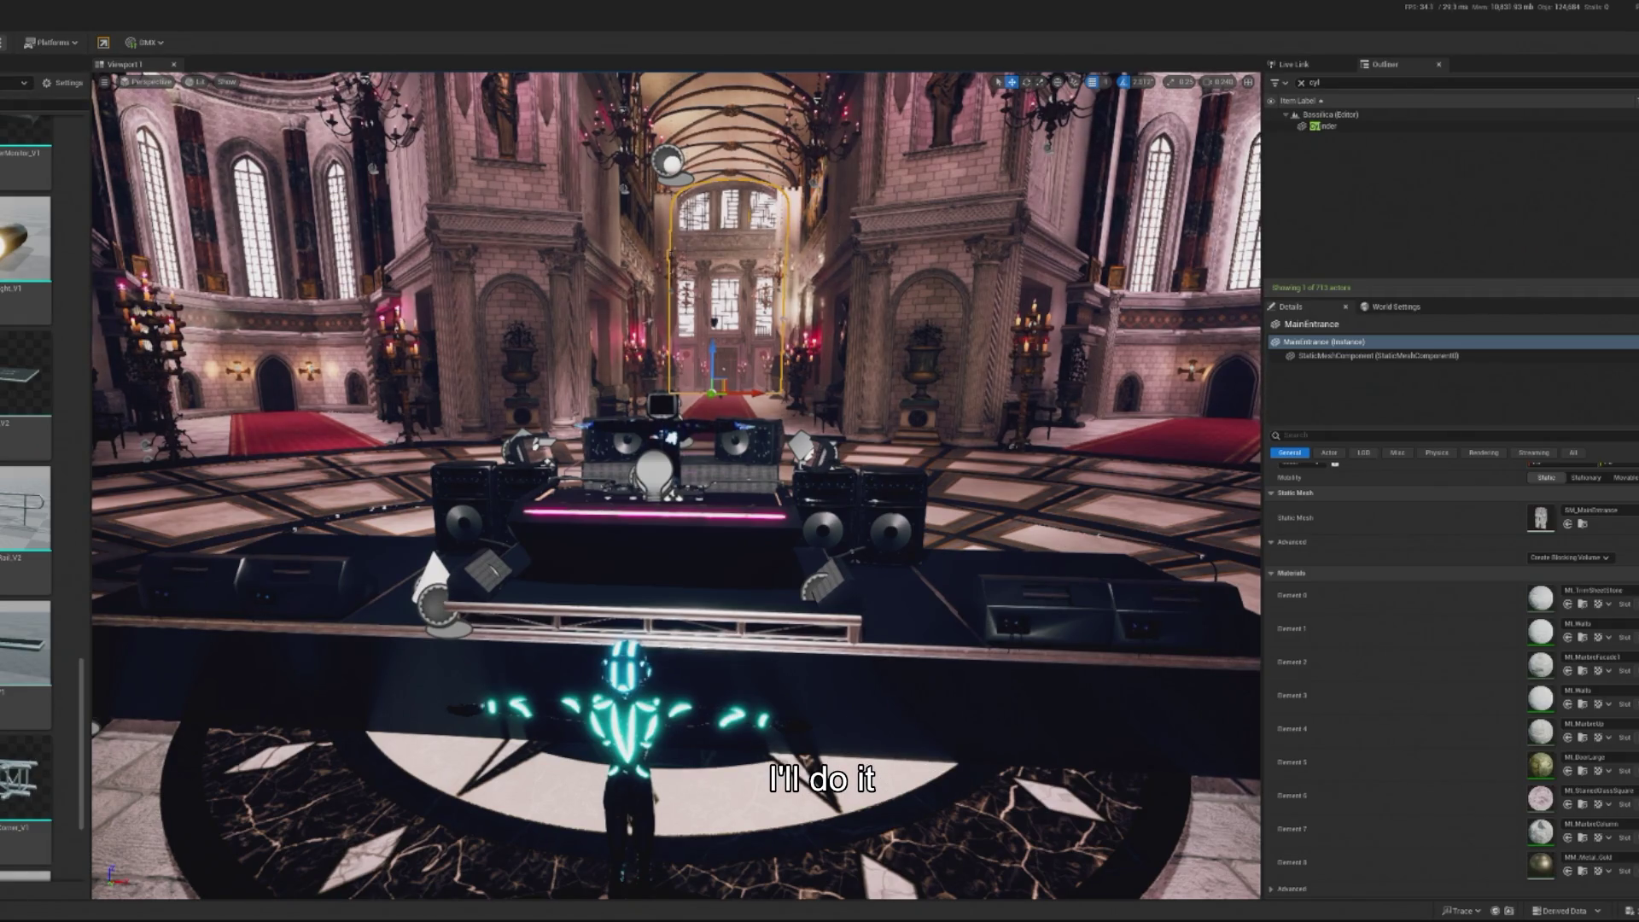
pyautogui.hotkey('alt', 'Tab')
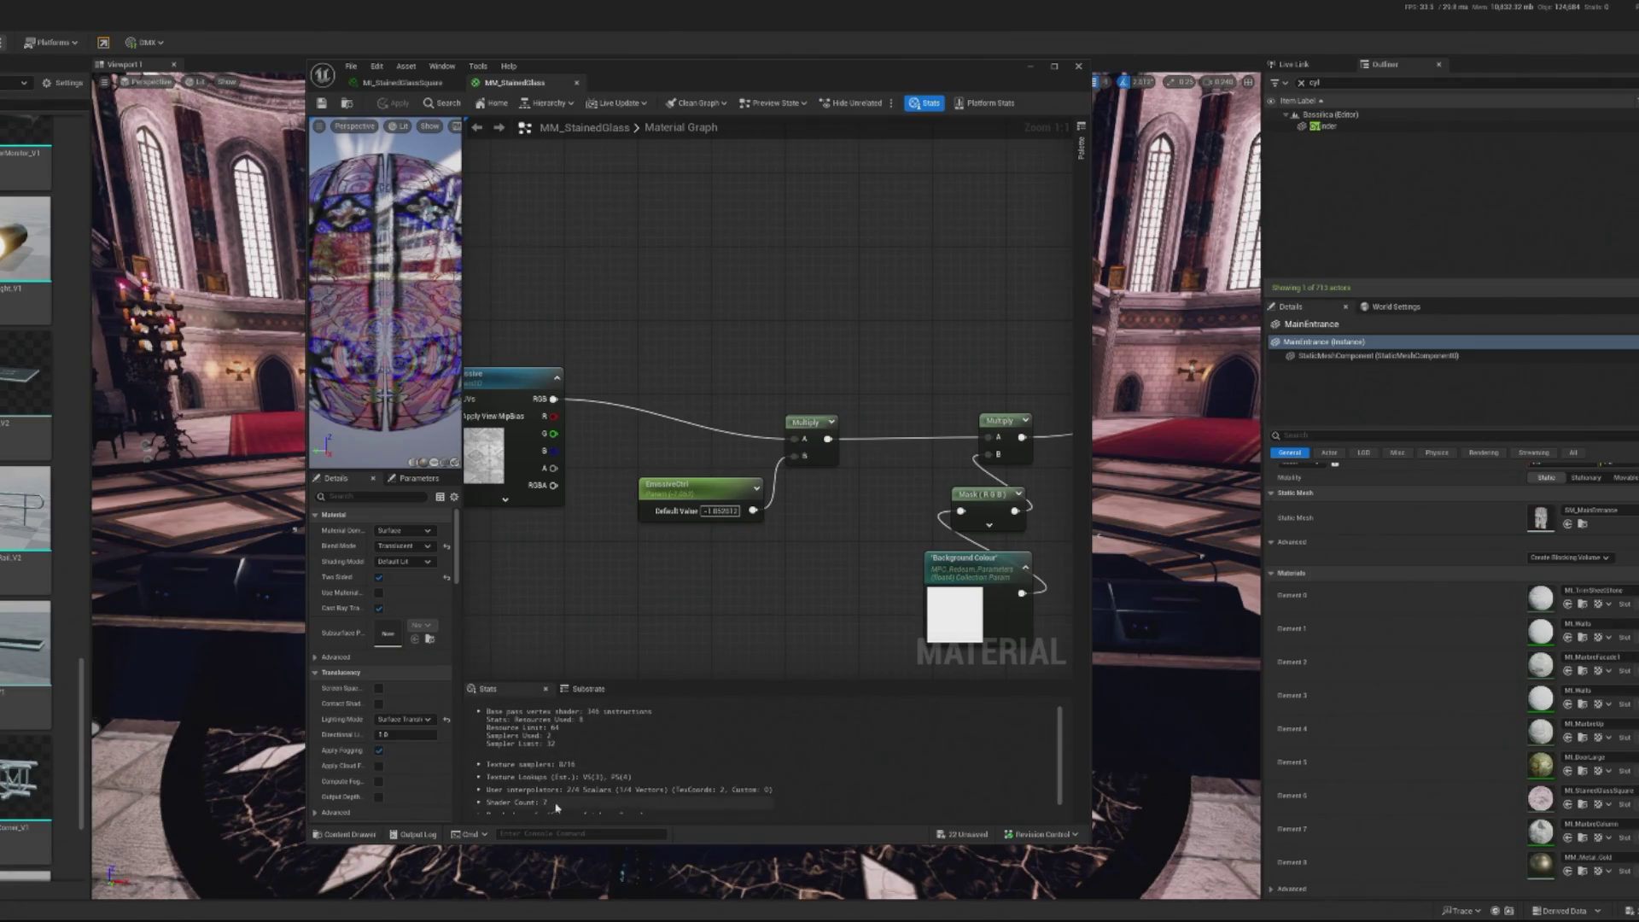
# Add a Collection Parameter node to the MM_StainedGlass graph, leaving its collection unassigned
pyautogui.rightClick(692, 568)
pyautogui.write('collection pa')
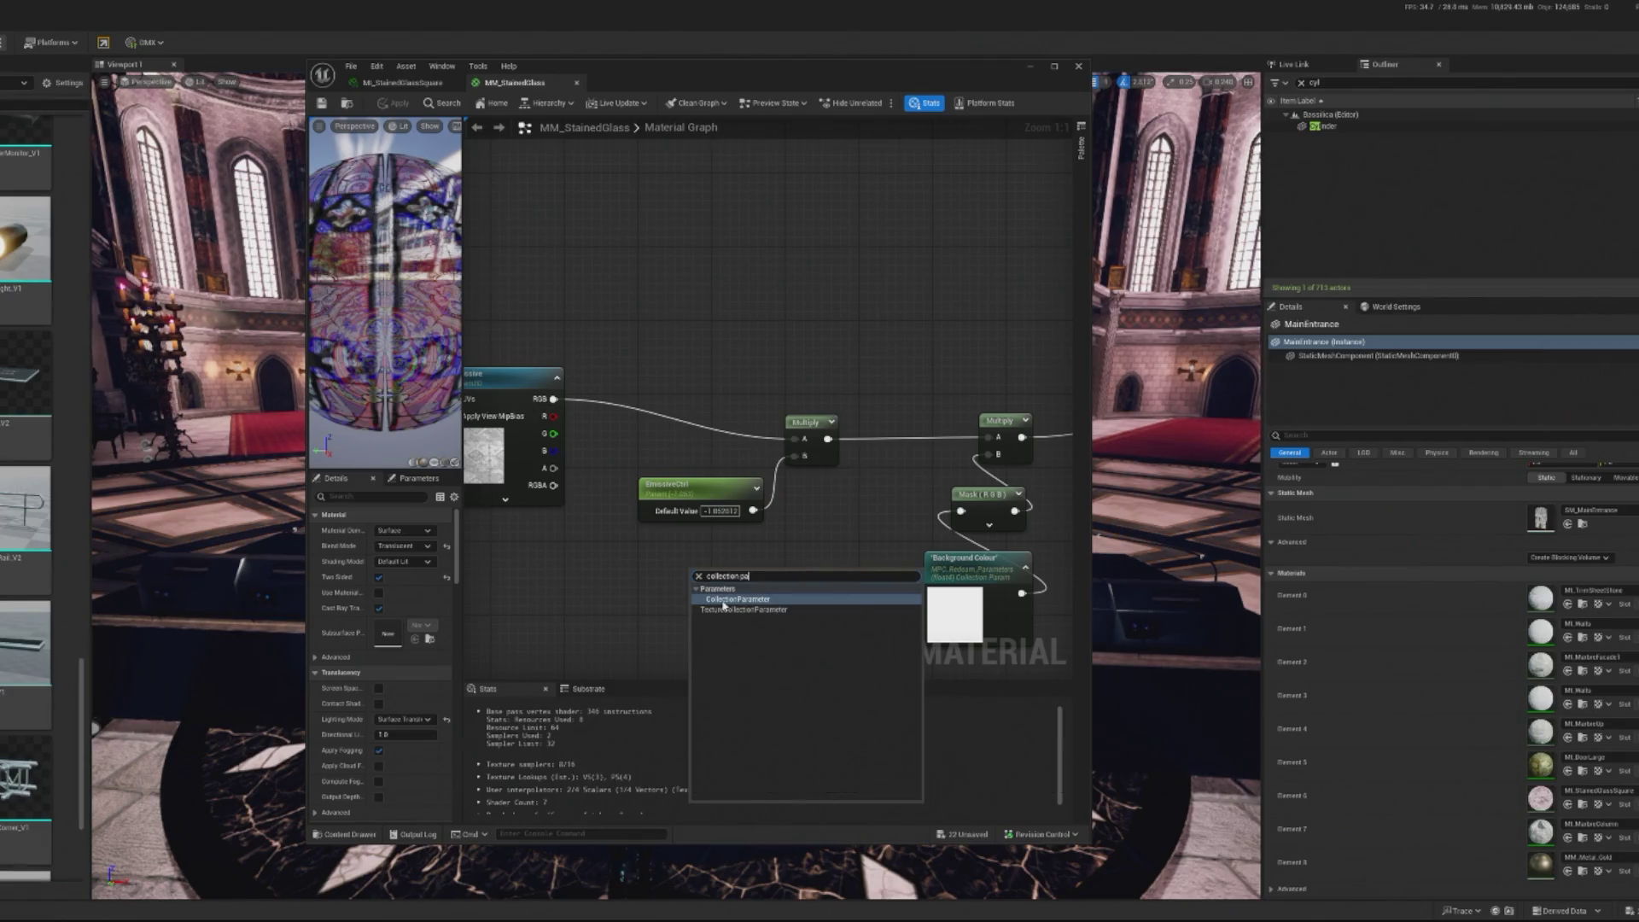
pyautogui.click(742, 599)
pyautogui.moveTo(742, 599); pyautogui.dragTo(665, 595)
pyautogui.click(427, 532)
pyautogui.write('bass')
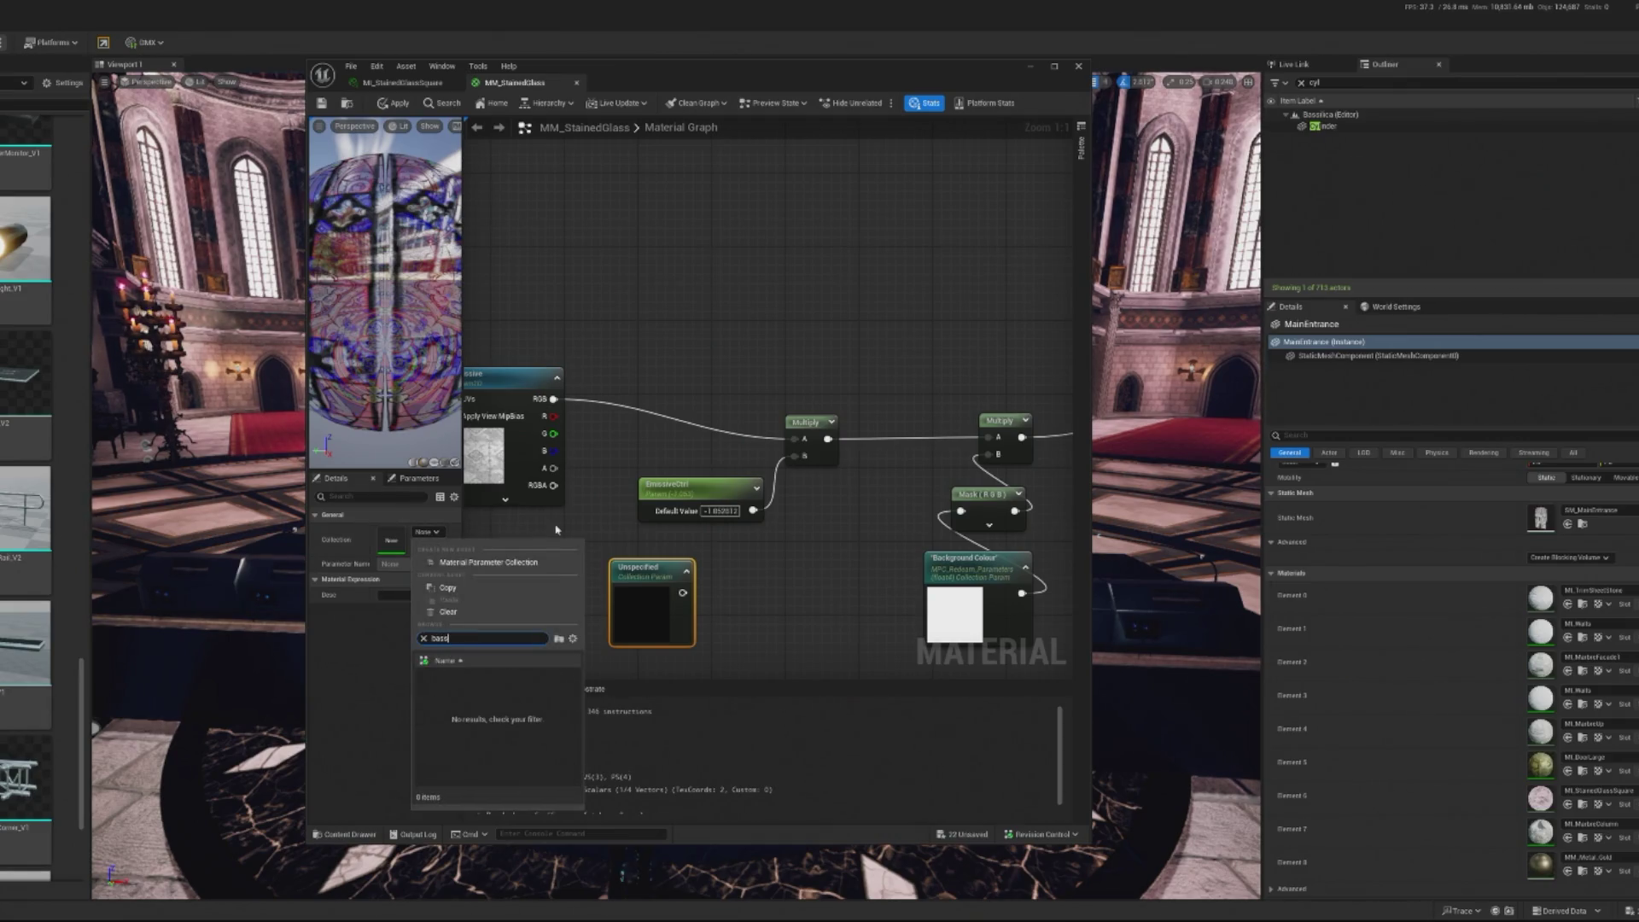
pyautogui.click(782, 613)
pyautogui.click(680, 589)
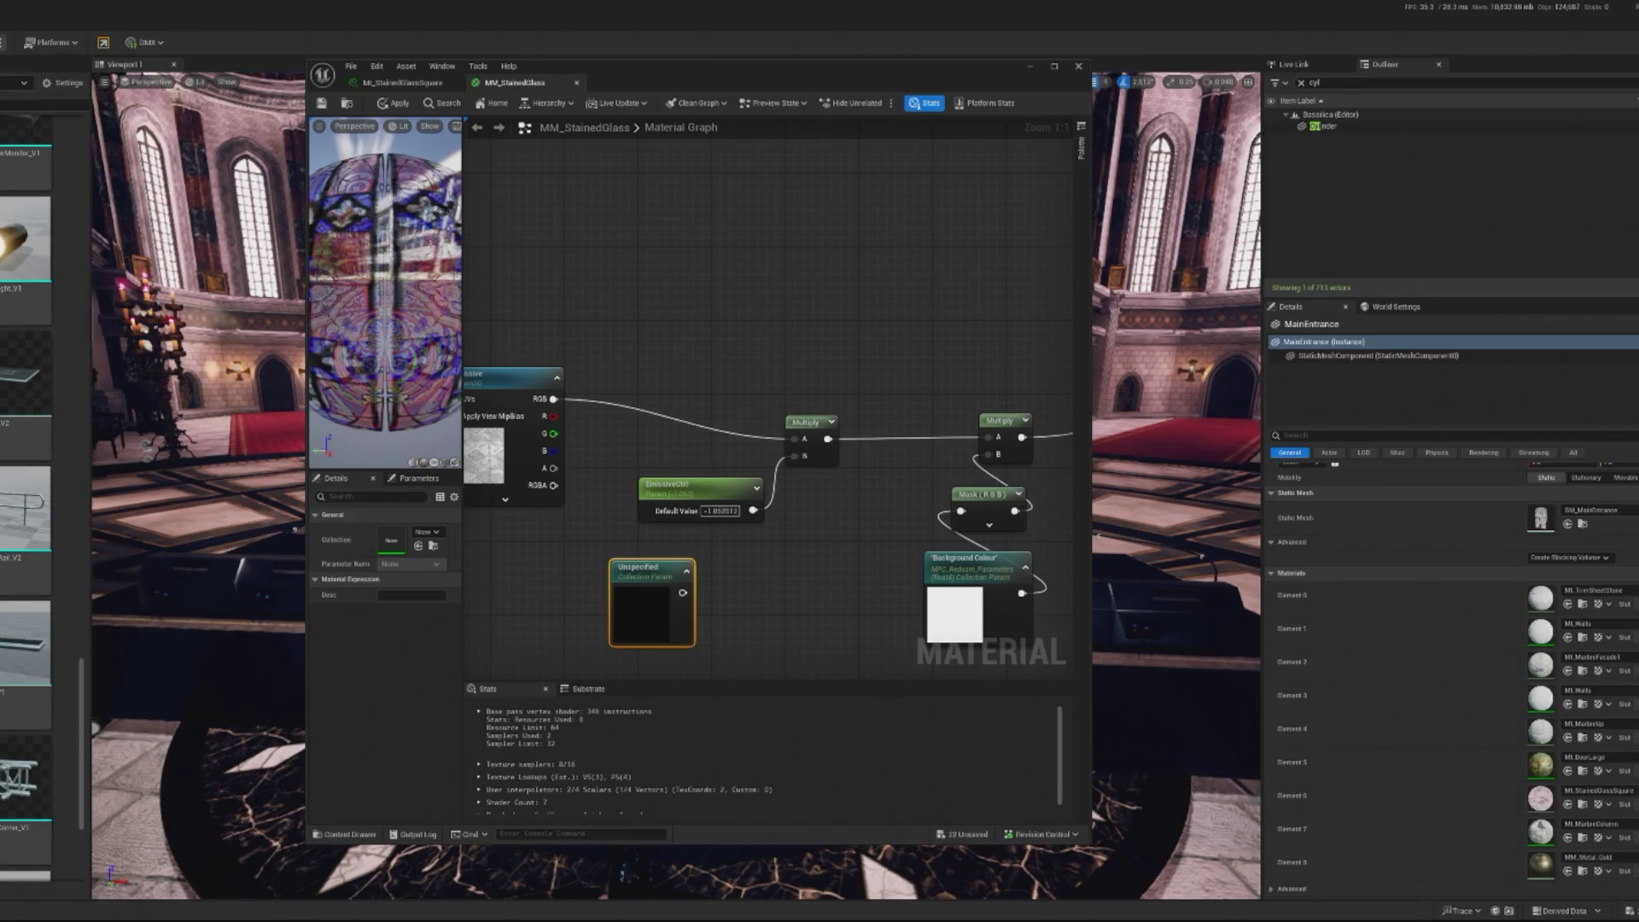
# Move the material editor window aside and back, then bring up the Content Browser's new-asset menu
pyautogui.moveTo(972, 66)
pyautogui.mouseDown()
pyautogui.moveTo(442, 58)
pyautogui.moveTo(492, 58)
pyautogui.mouseUp()
pyautogui.click(909, 213)
pyautogui.rightClick(910, 218)
pyautogui.press('Escape')
pyautogui.moveTo(341, 58); pyautogui.dragTo(753, 62)
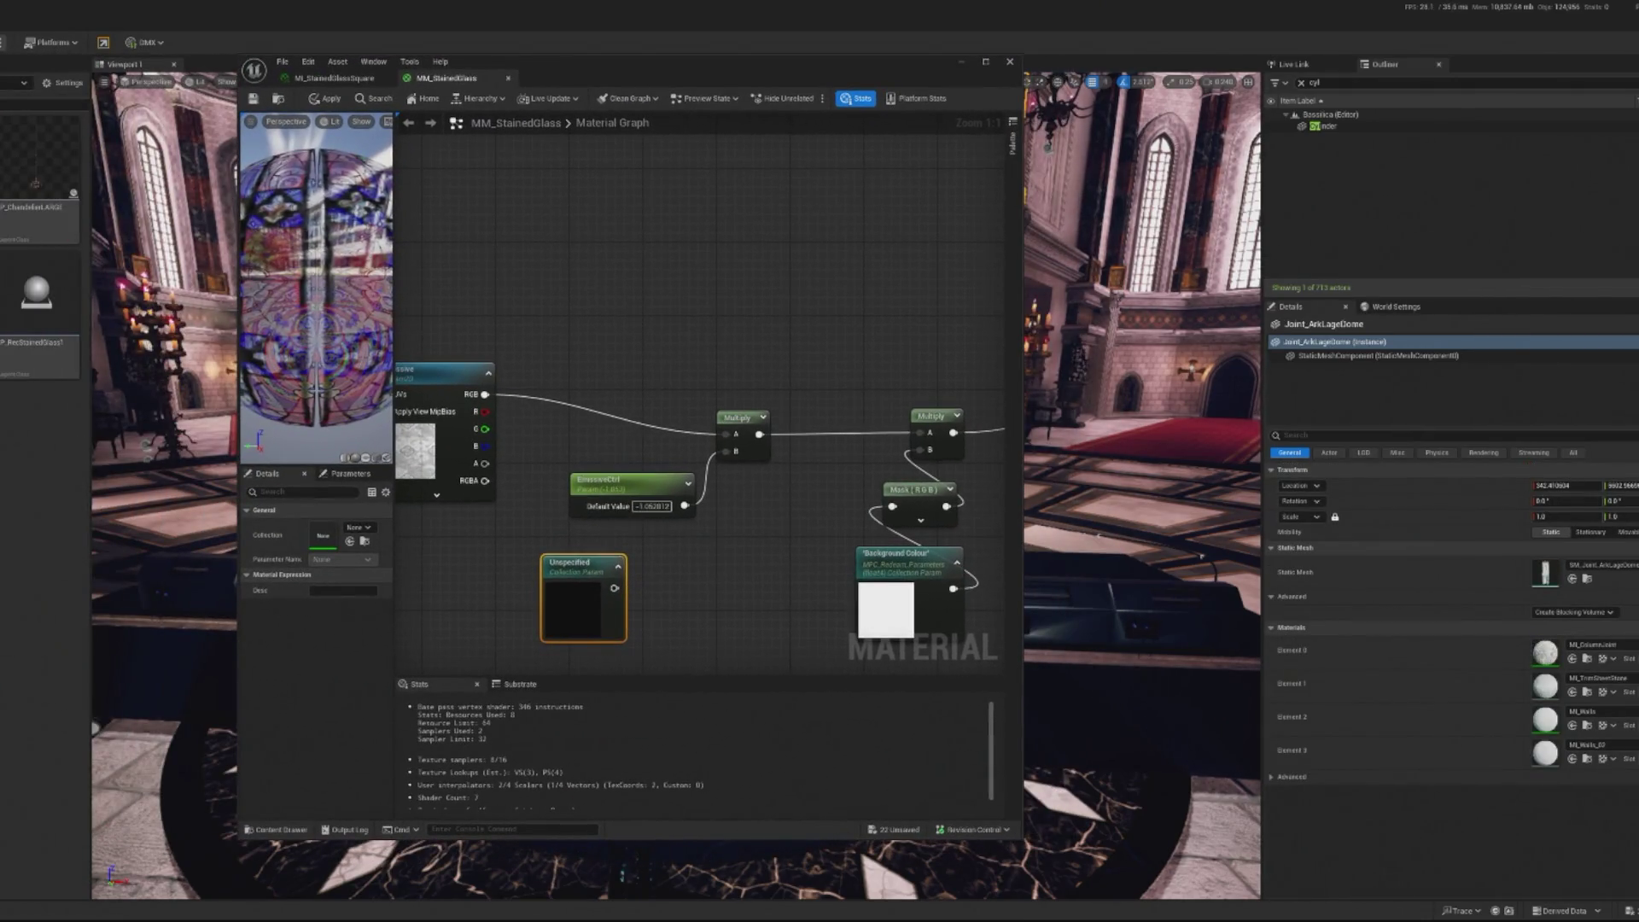
pyautogui.rightClick(40, 431)
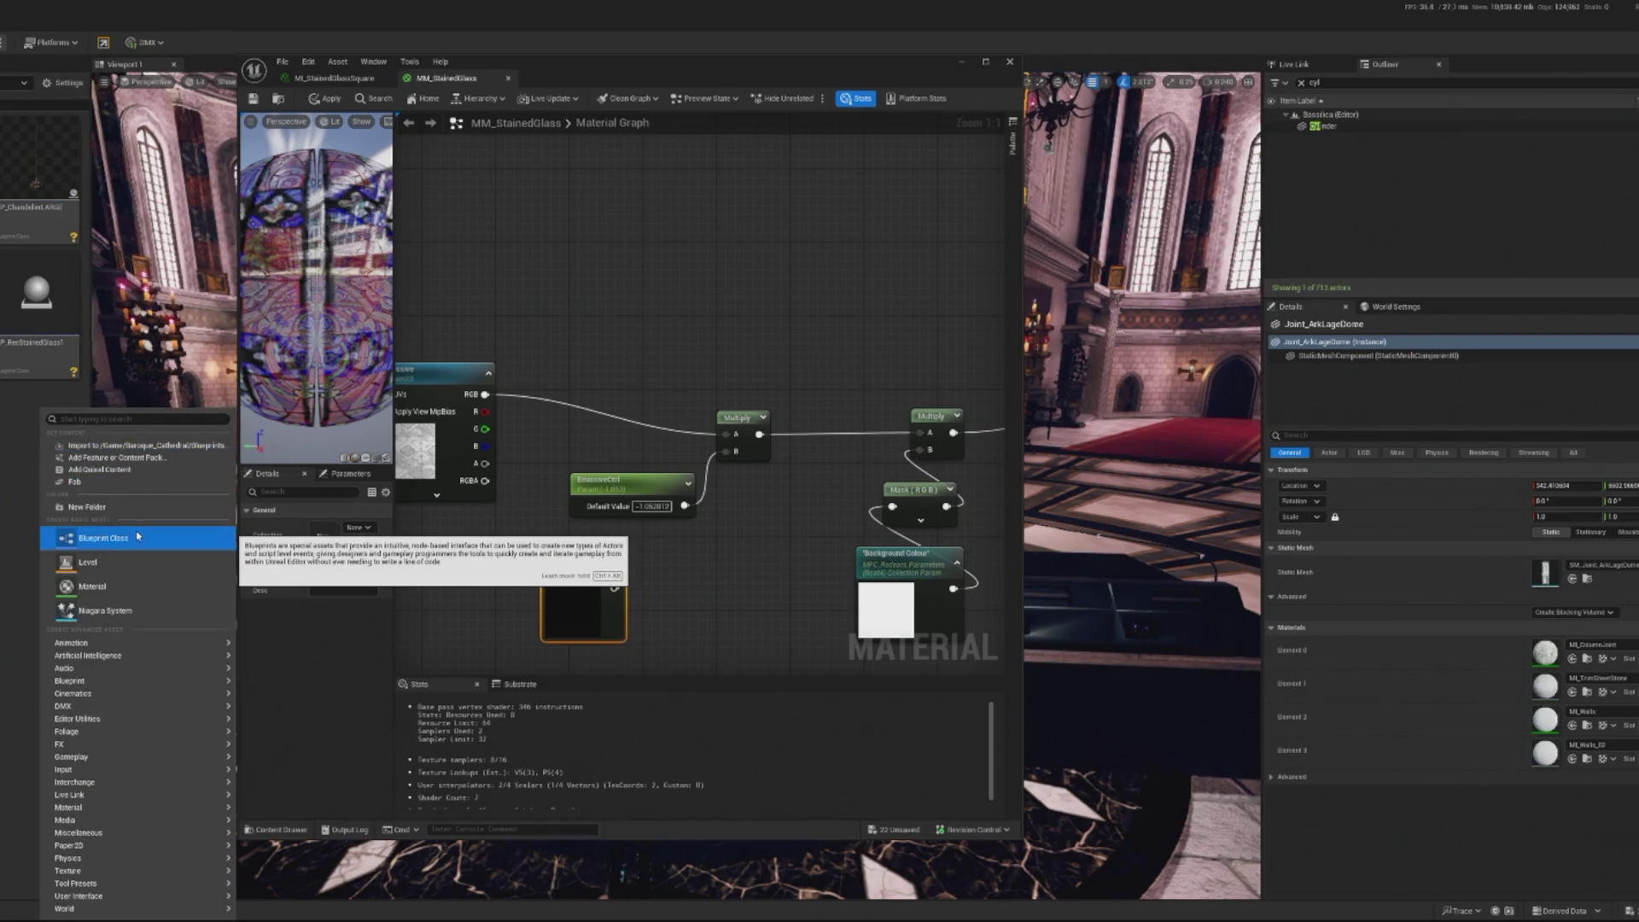
# Create the MPC_Bassilica parameter collection and add a scalar parameter to it
pyautogui.write('param')
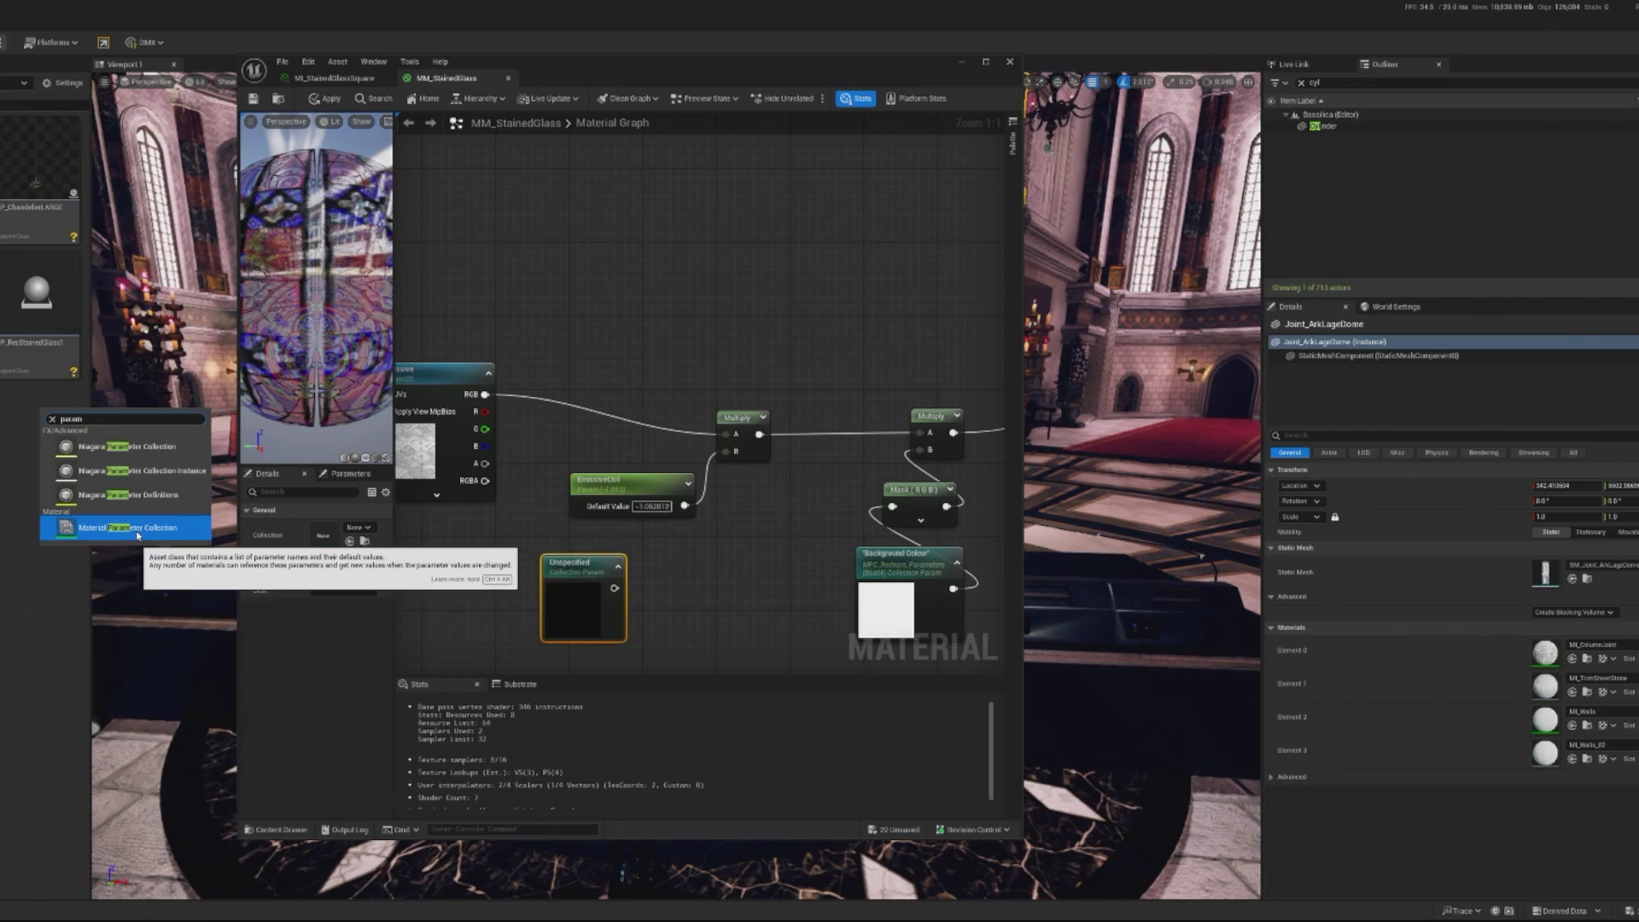
pyautogui.click(134, 547)
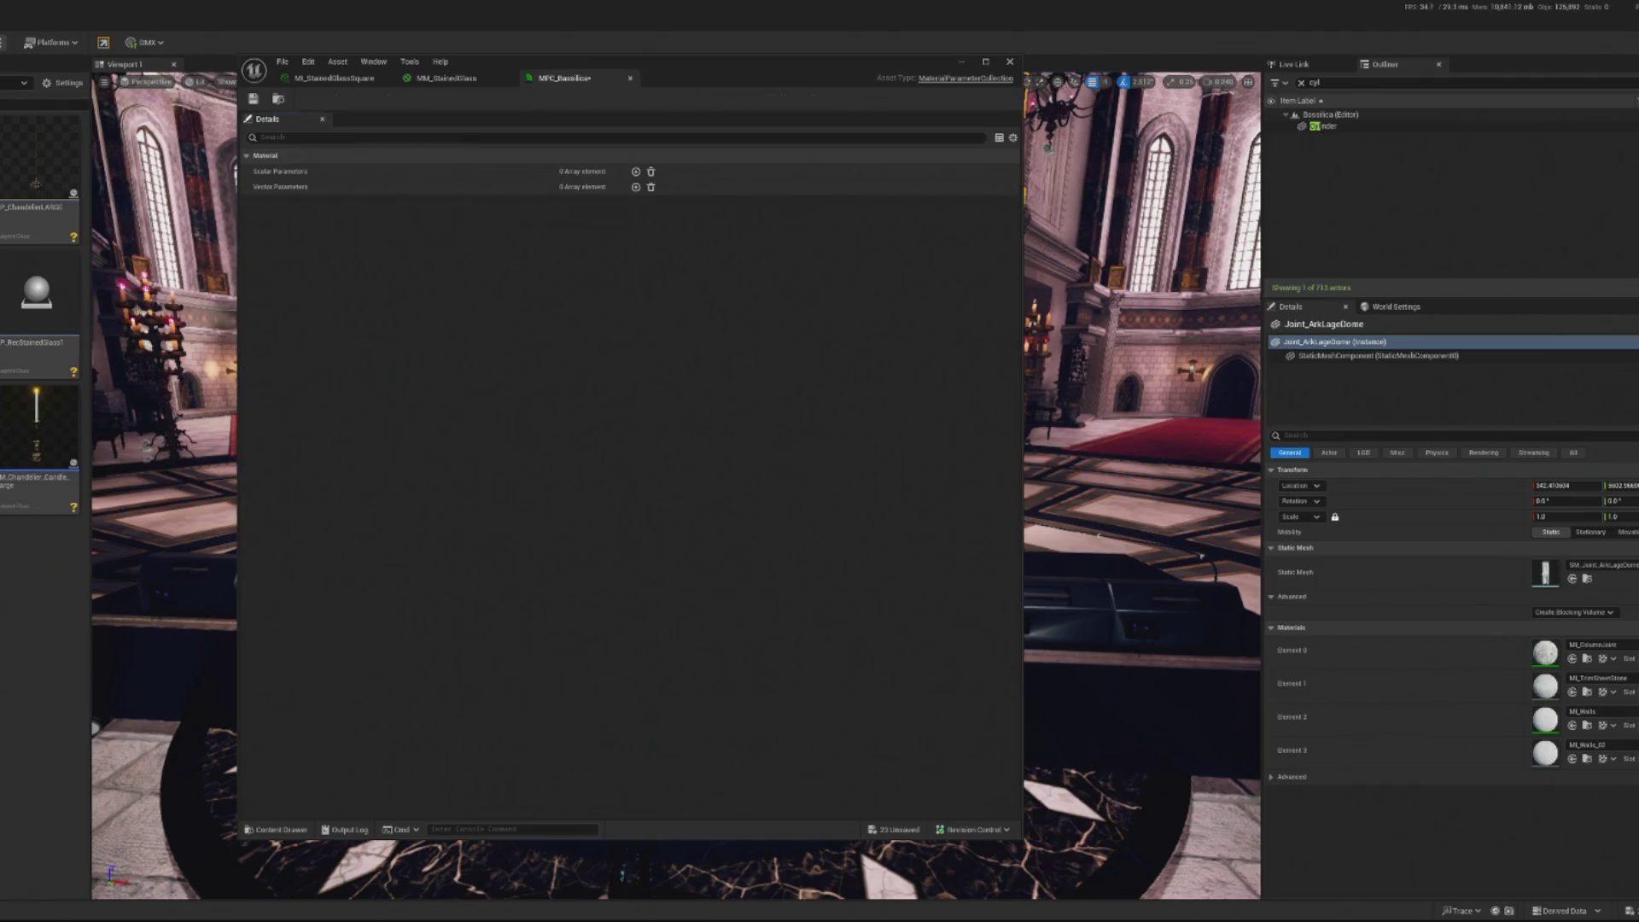
pyautogui.click(634, 171)
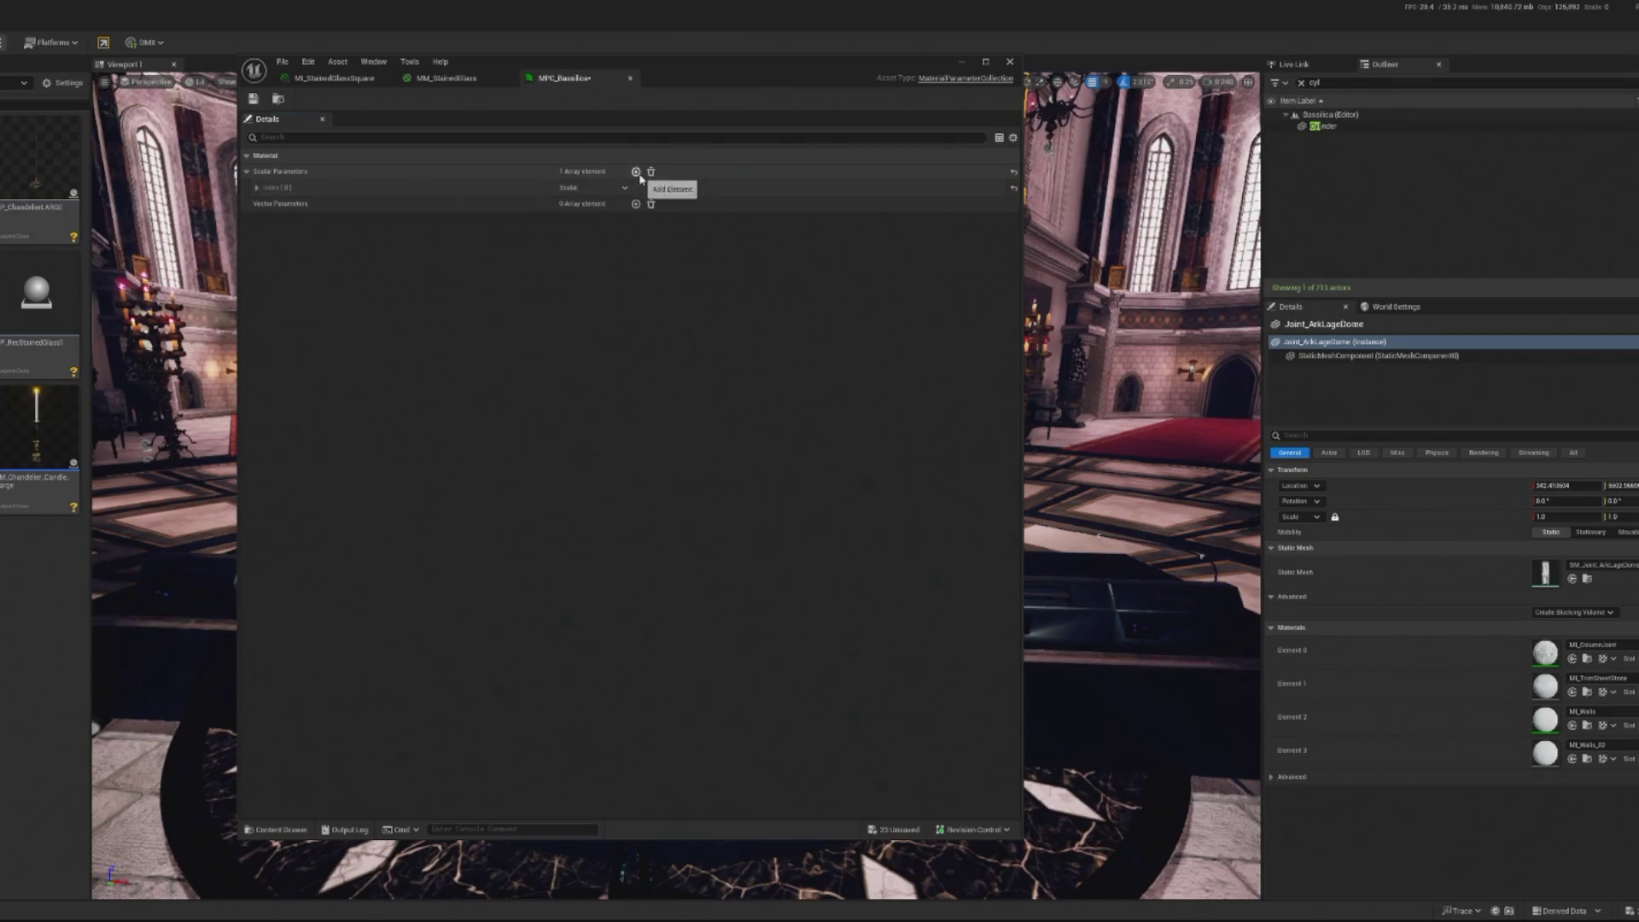
pyautogui.click(580, 188)
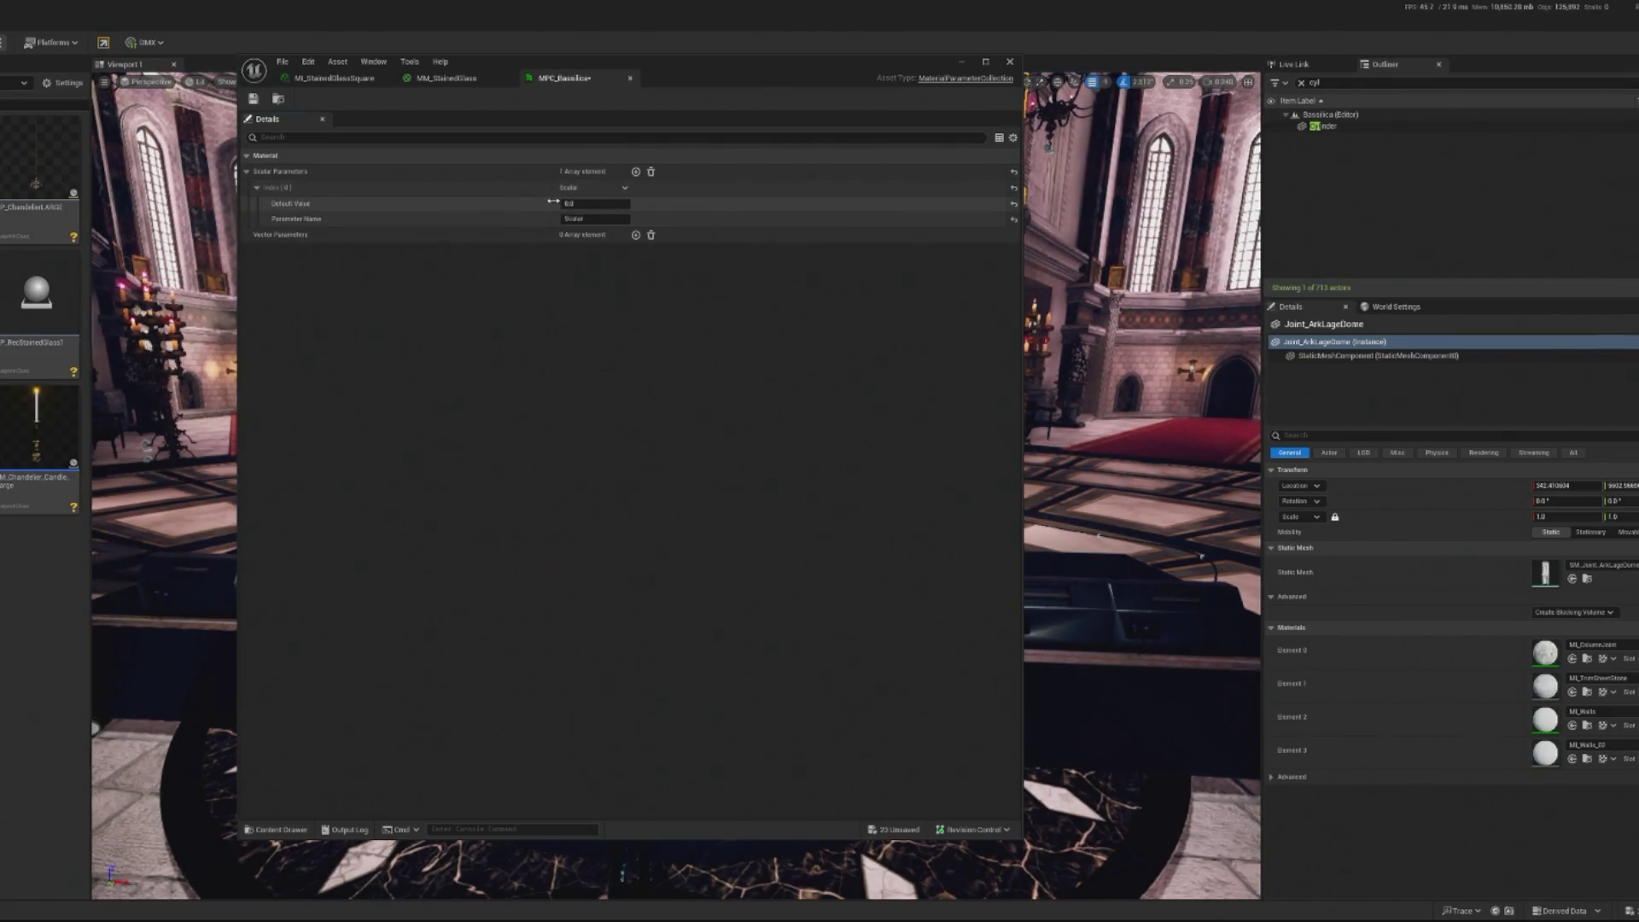
# Rename the scalar parameter 'Window Emissive Brightness' and edit its default value
pyautogui.click(598, 219)
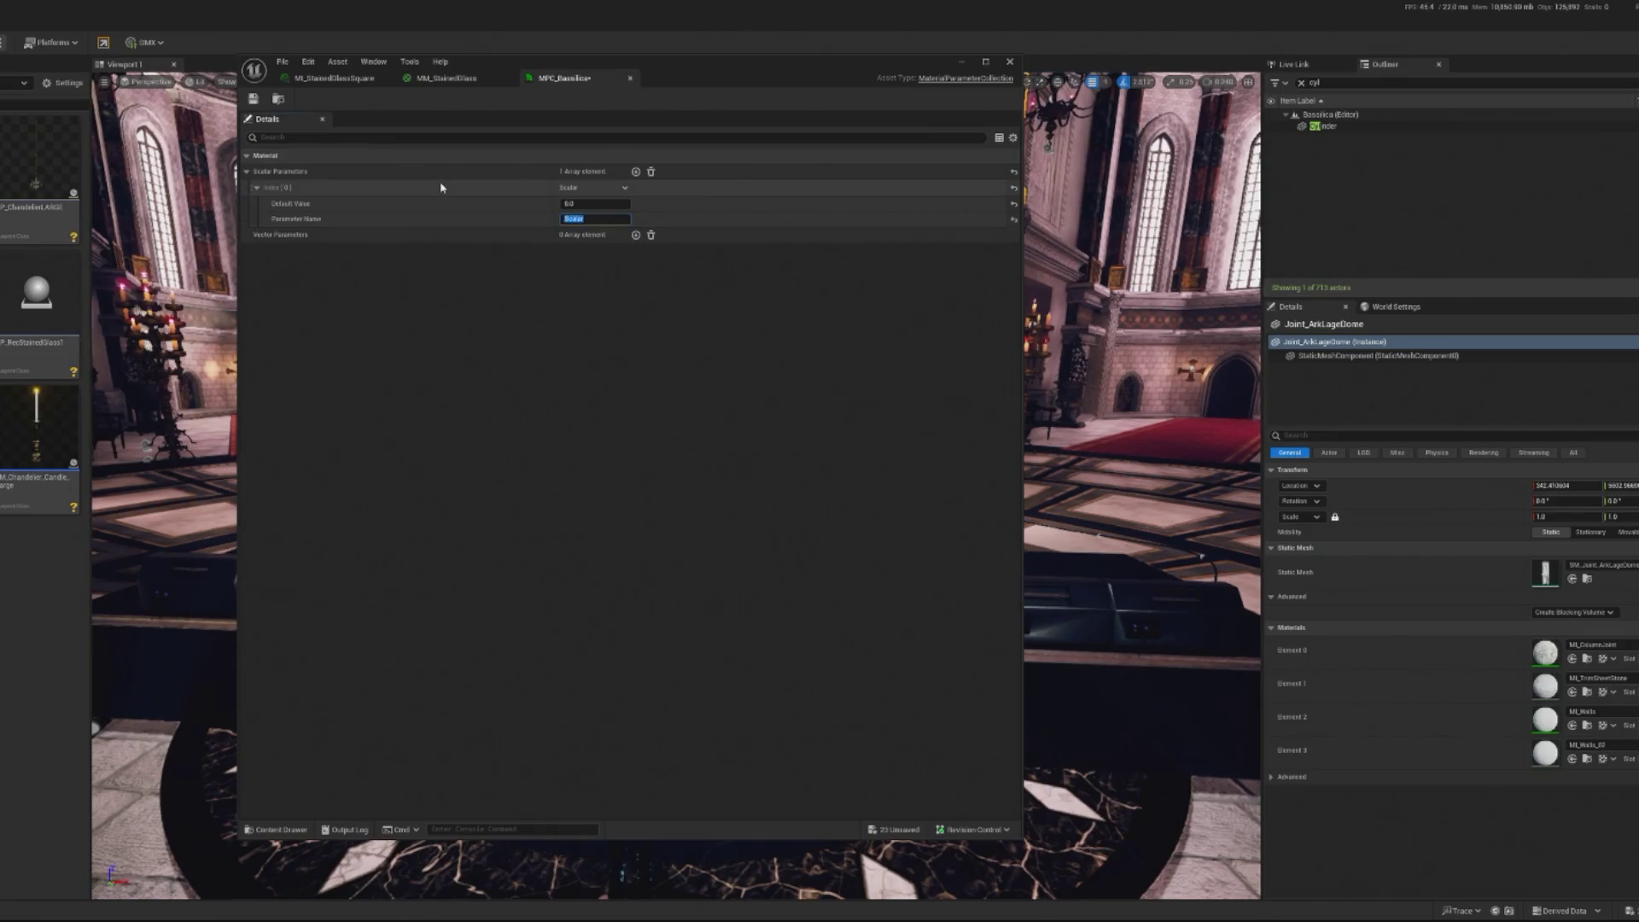
pyautogui.write('indow Emissive Brightness')
pyautogui.press('Return')
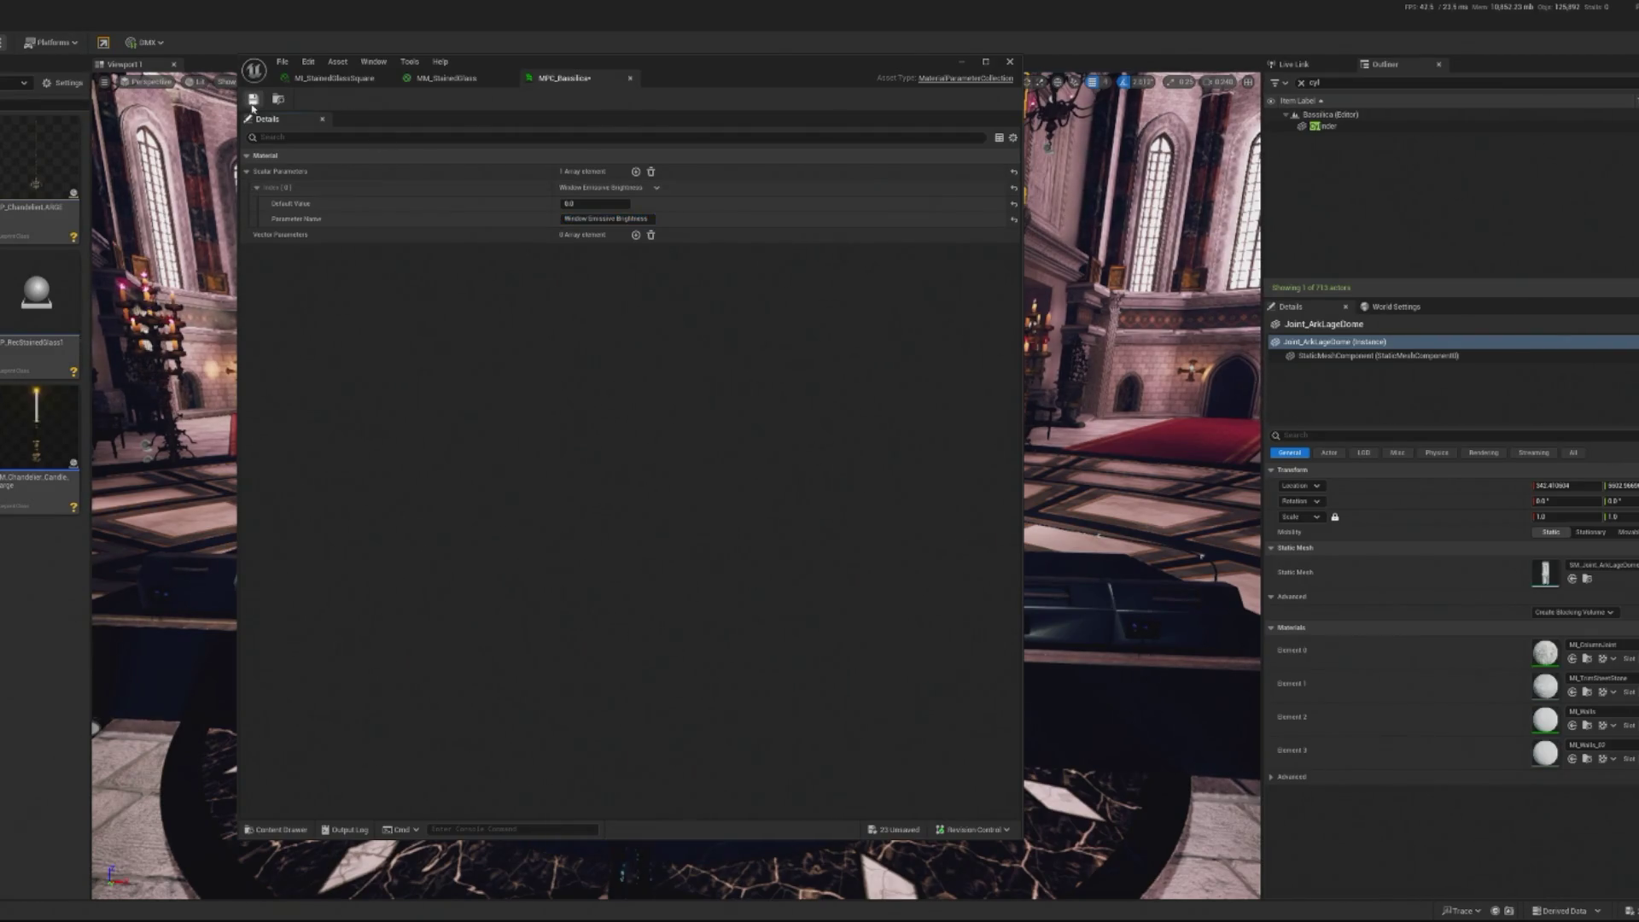
pyautogui.click(593, 203)
pyautogui.click(365, 83)
# In MM_StainedGlass, point the collection parameter node at MPC_Bassilica's Window Emissive Brightness
pyautogui.click(445, 78)
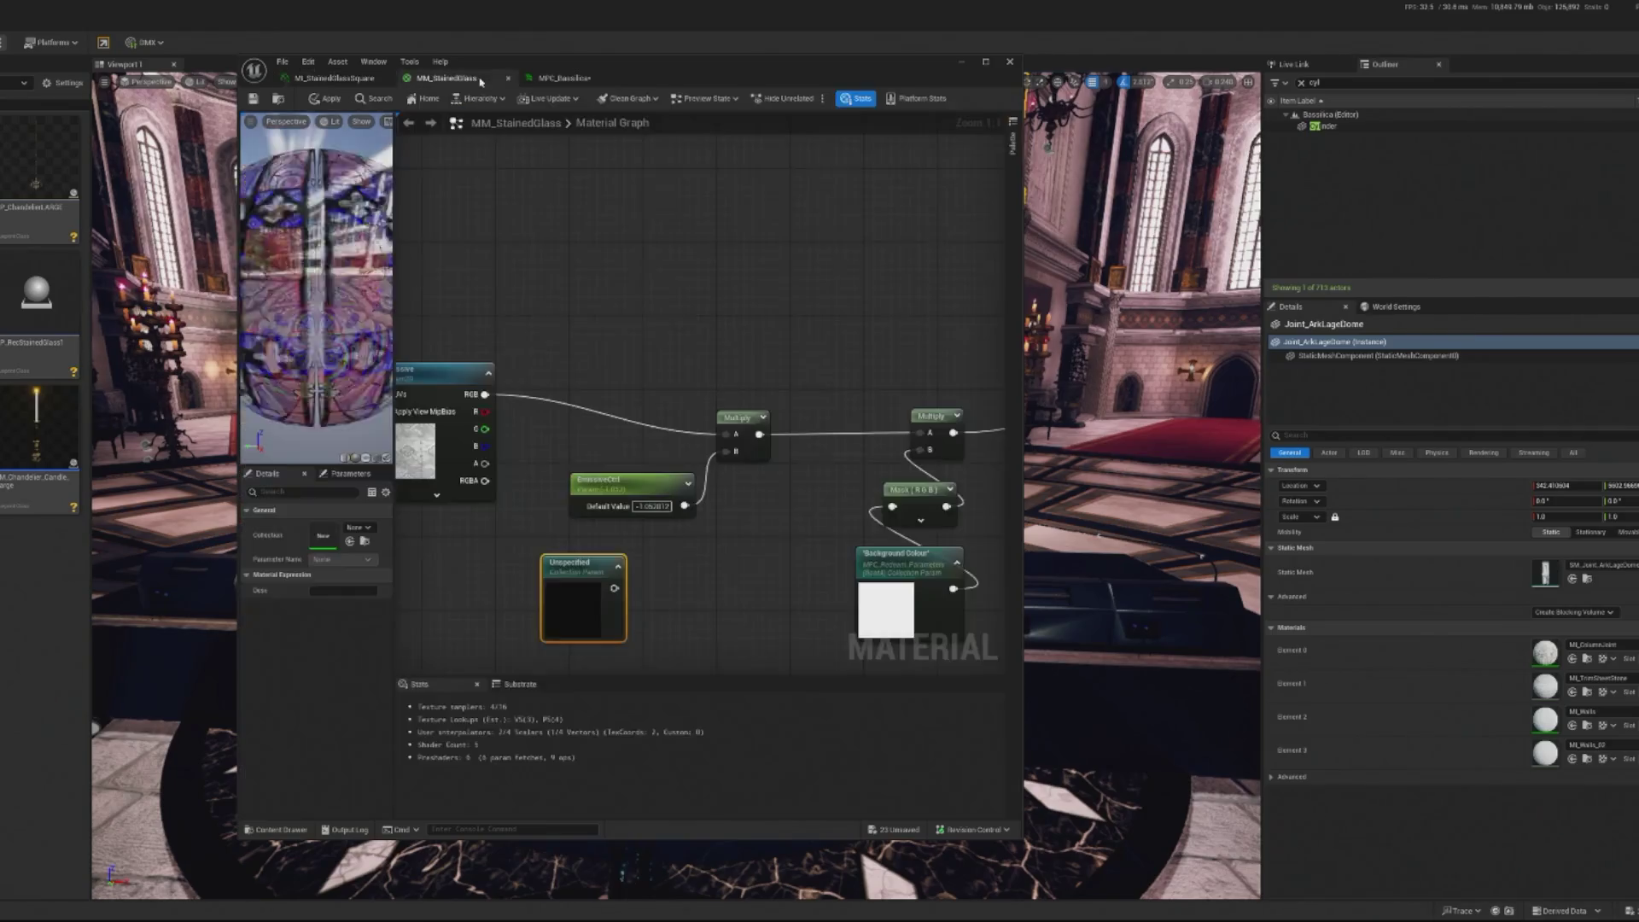
pyautogui.click(369, 530)
pyautogui.write('basi')
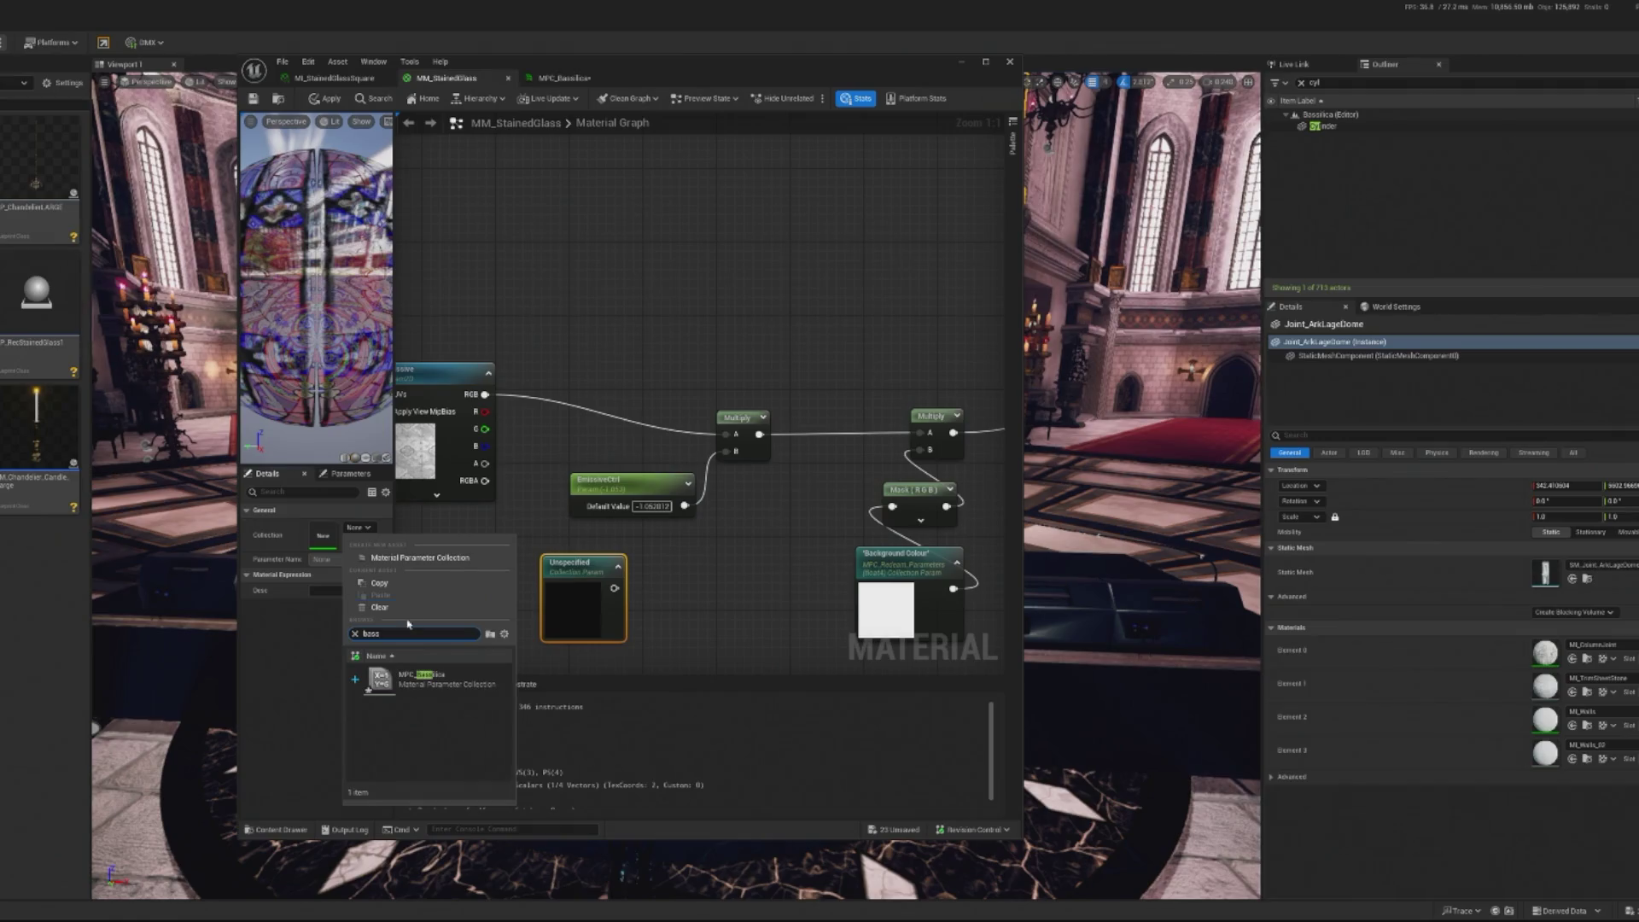
pyautogui.click(410, 680)
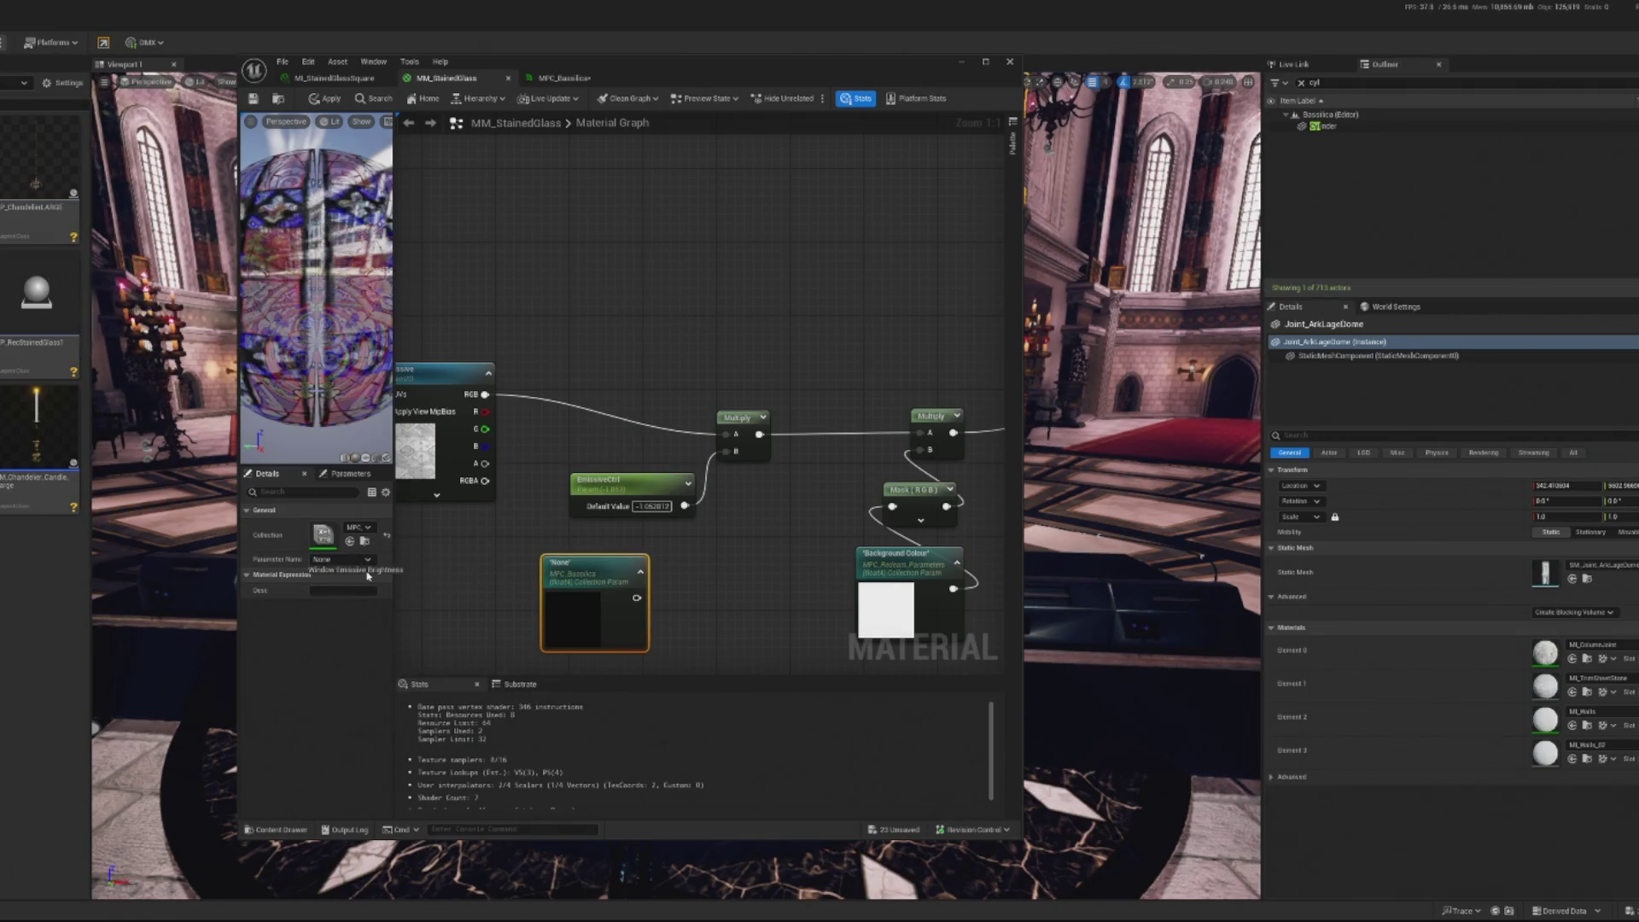
pyautogui.click(368, 572)
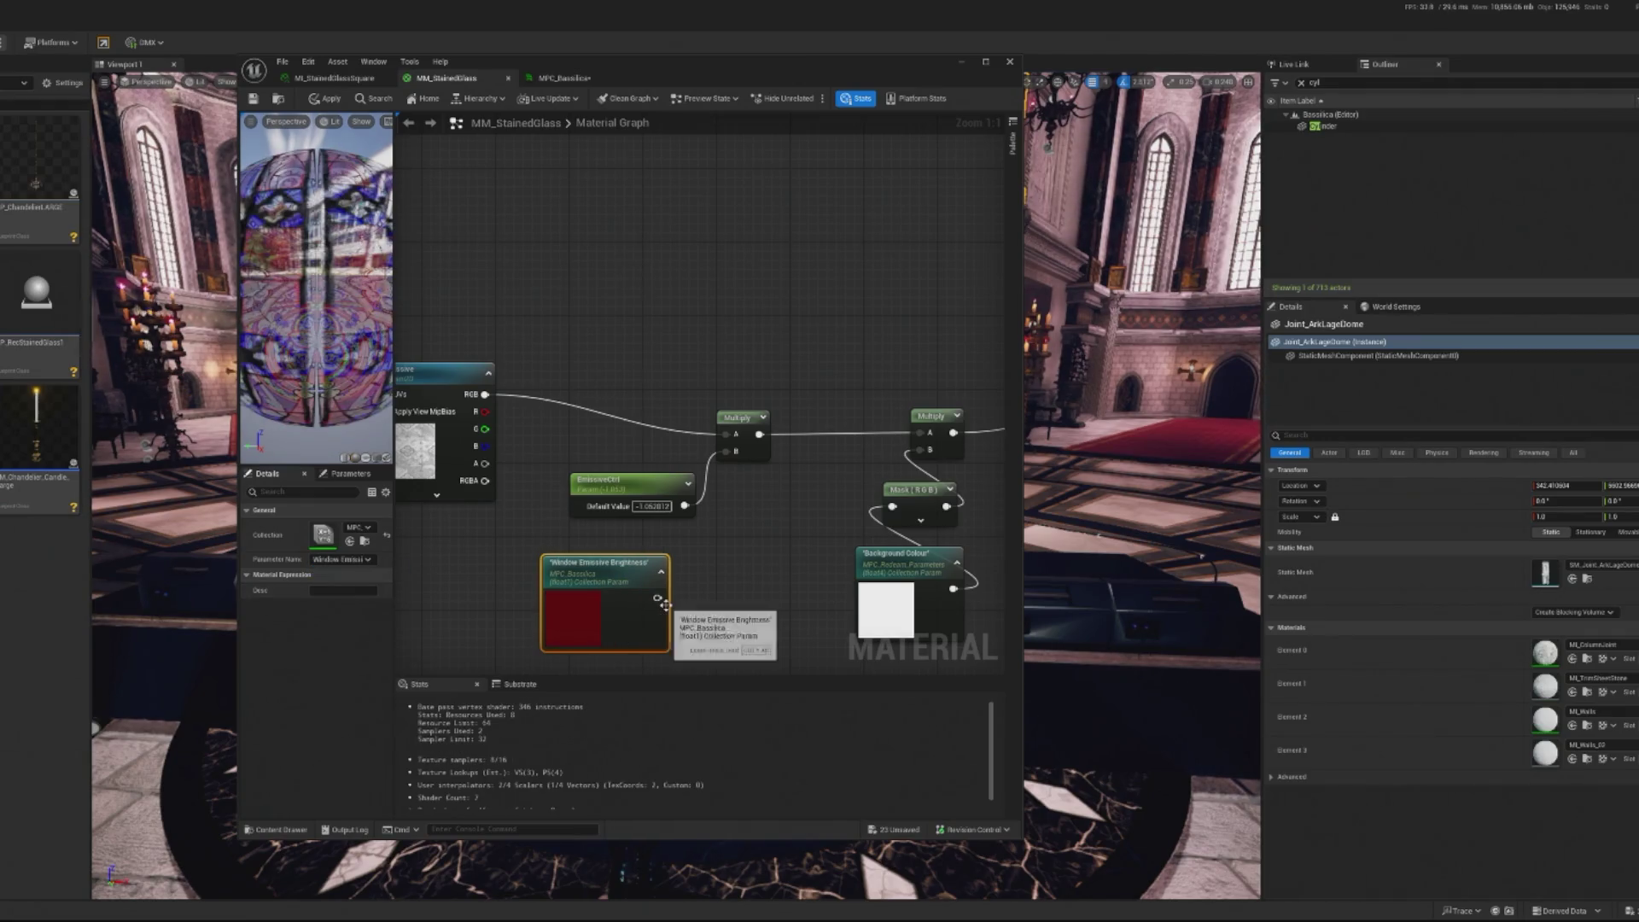
# Wire the brightness into Multiply's B input, delete EmissiveCtrl, and apply the material
pyautogui.moveTo(658, 598); pyautogui.dragTo(736, 451)
pyautogui.moveTo(598, 564); pyautogui.dragTo(626, 546)
pyautogui.click(632, 481)
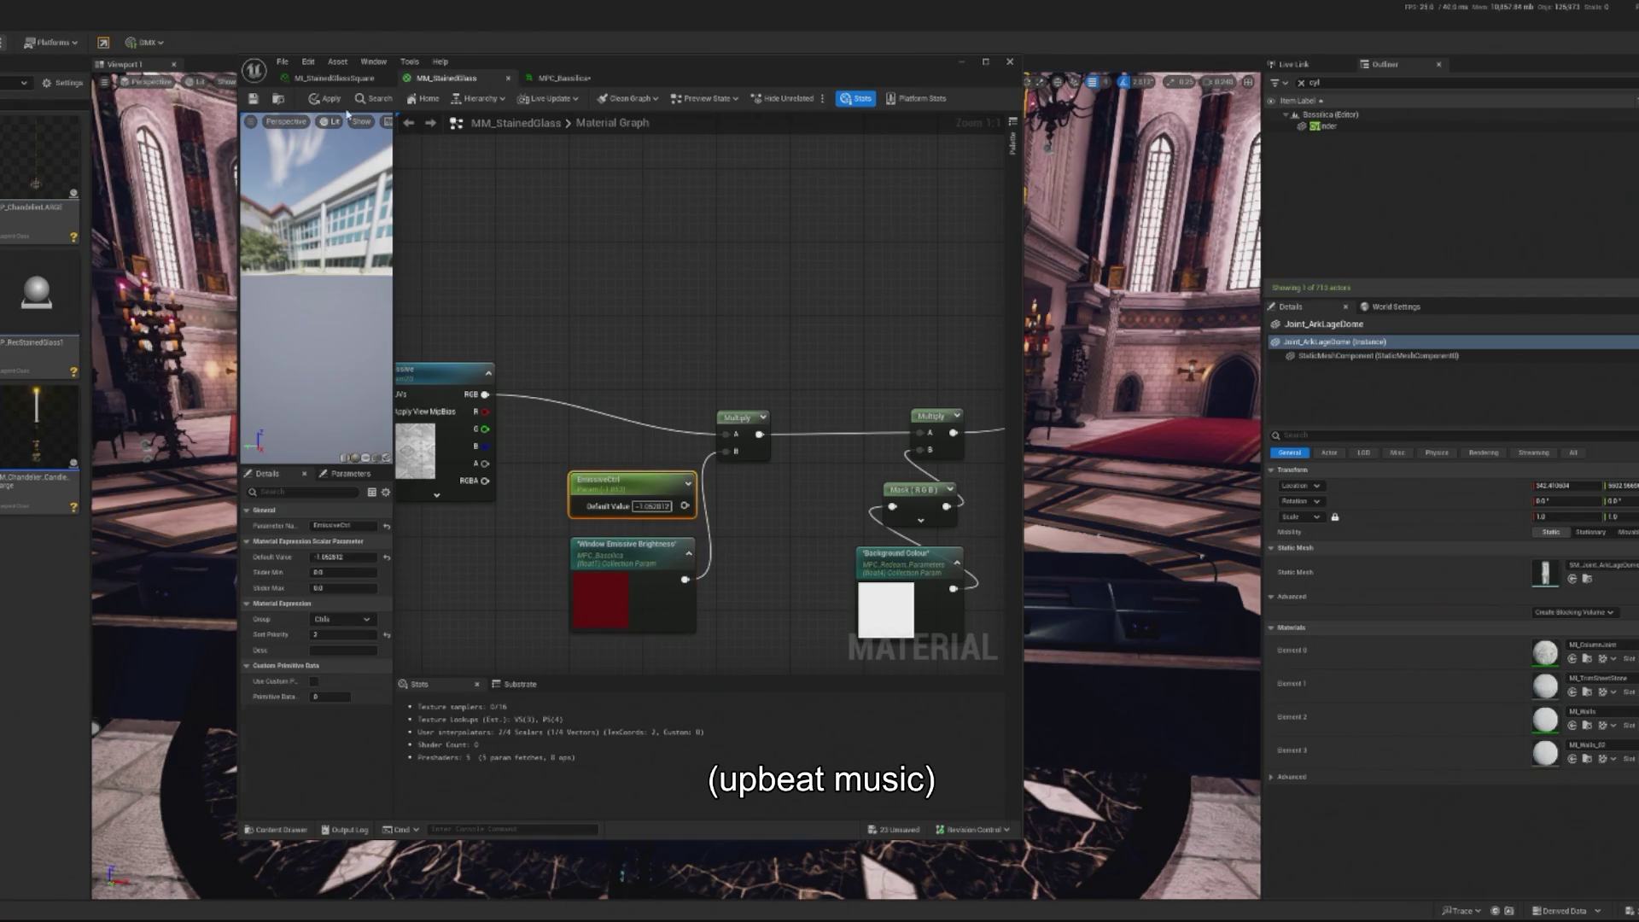
pyautogui.press('Delete')
pyautogui.click(324, 100)
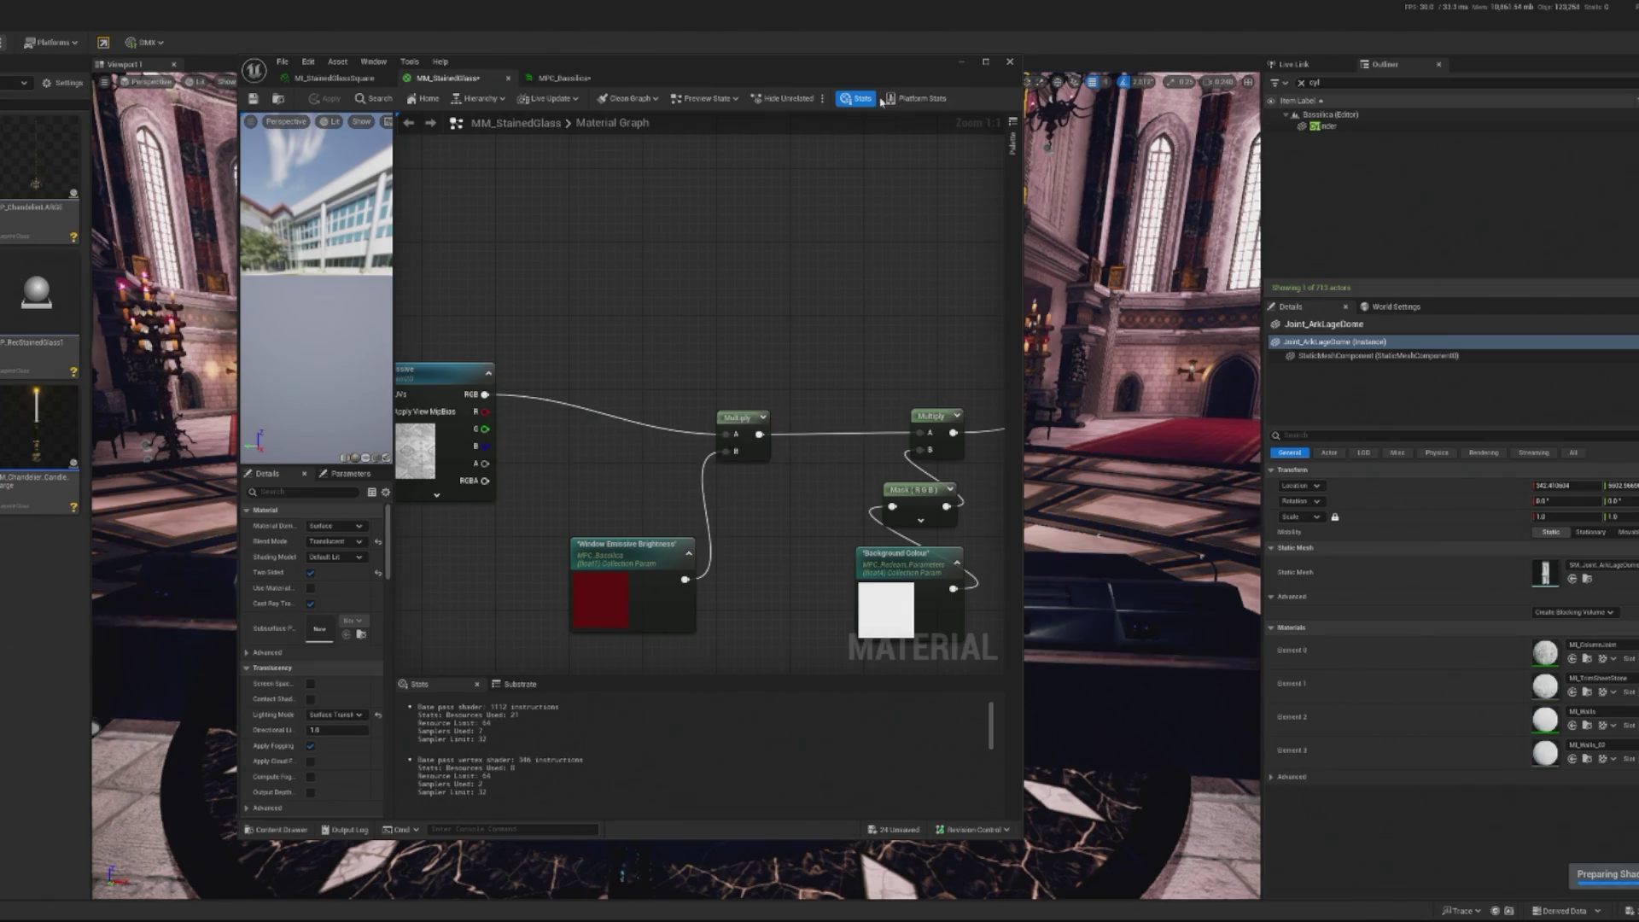
pyautogui.moveTo(854, 77); pyautogui.dragTo(0, 68)
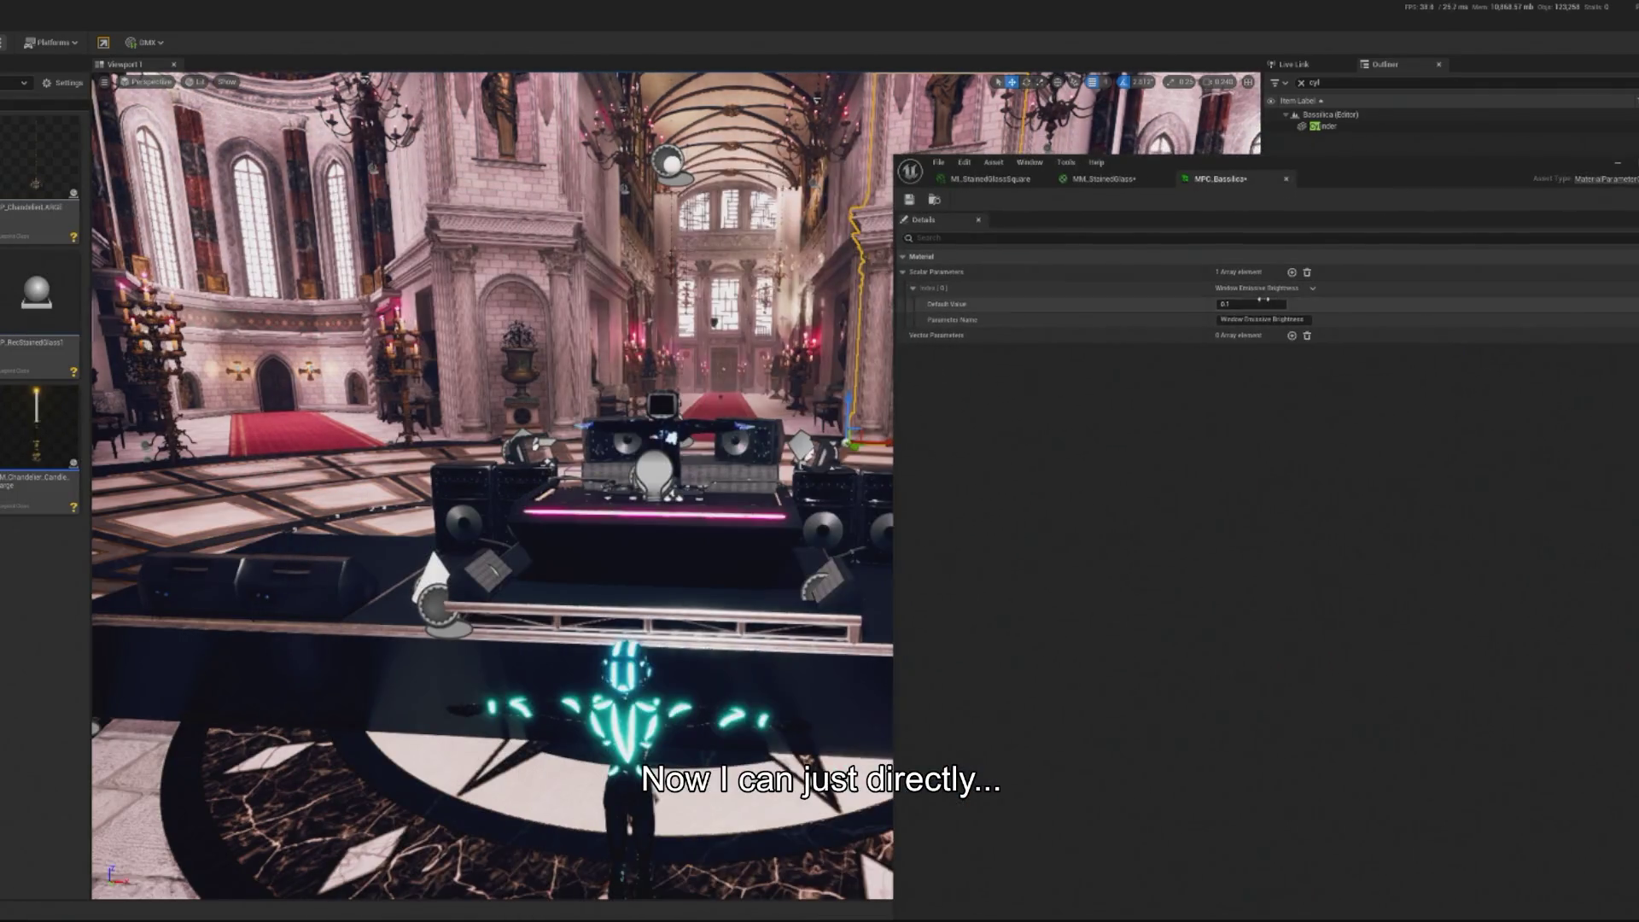
# Set Window Emissive Brightness's default value to 0 in MPC_Bassilica
pyautogui.moveTo(586, 331); pyautogui.dragTo(898, 330)
pyautogui.write('0')
pyautogui.press('Return')
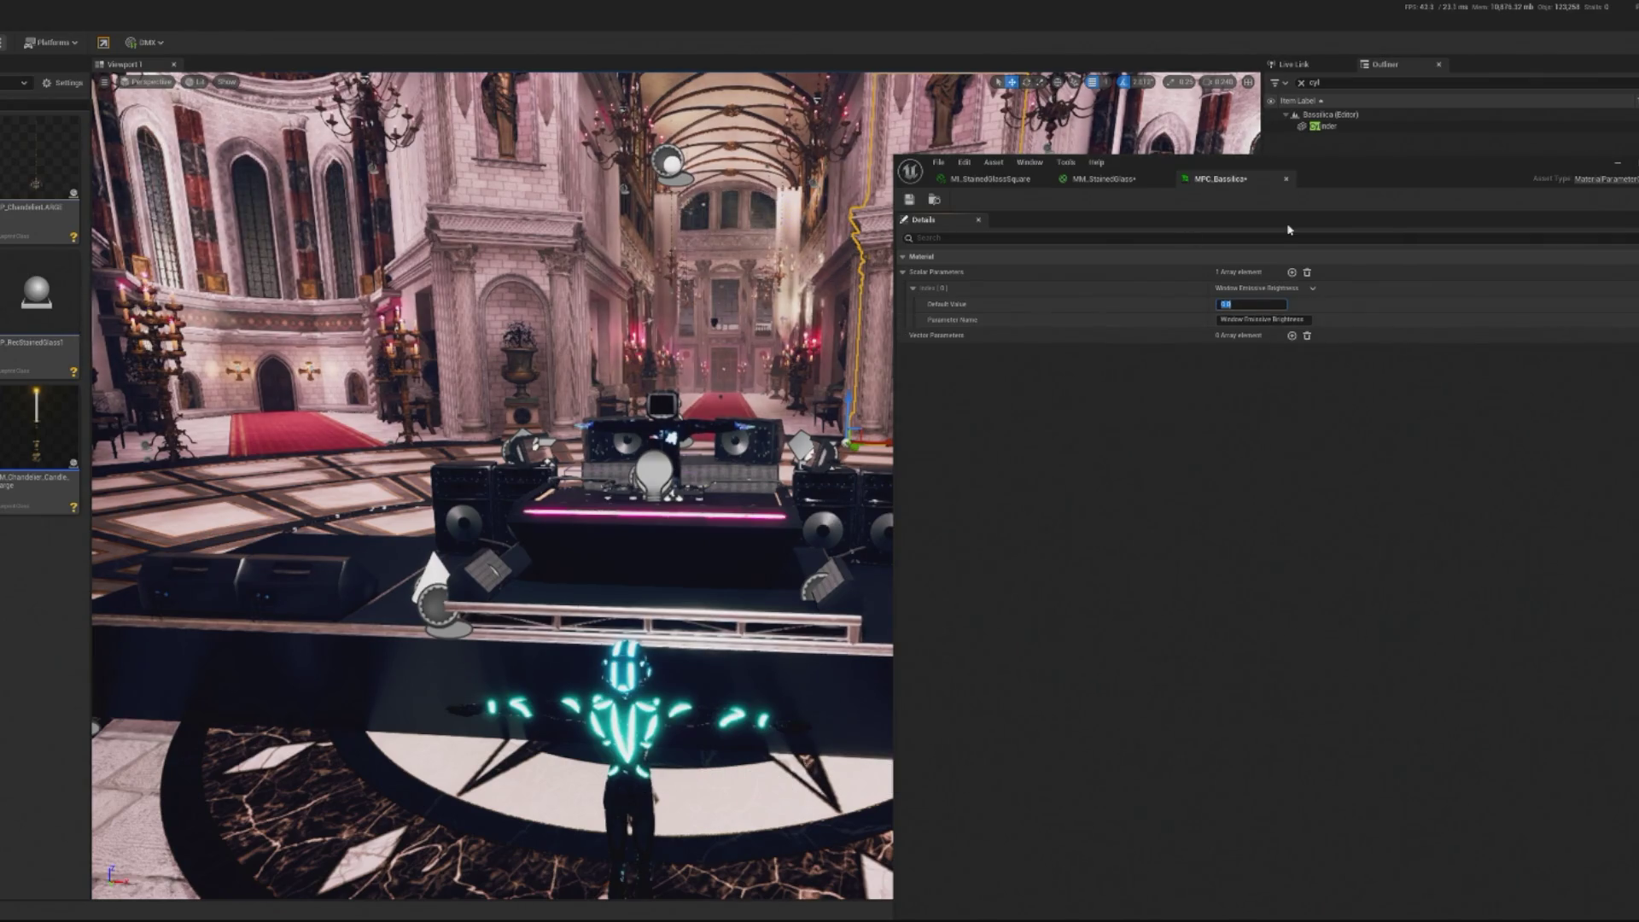
pyautogui.click(1618, 163)
# Fly the camera into the nave and run a quick play preview
pyautogui.click(602, 410)
pyautogui.press('w')
pyautogui.press('a')
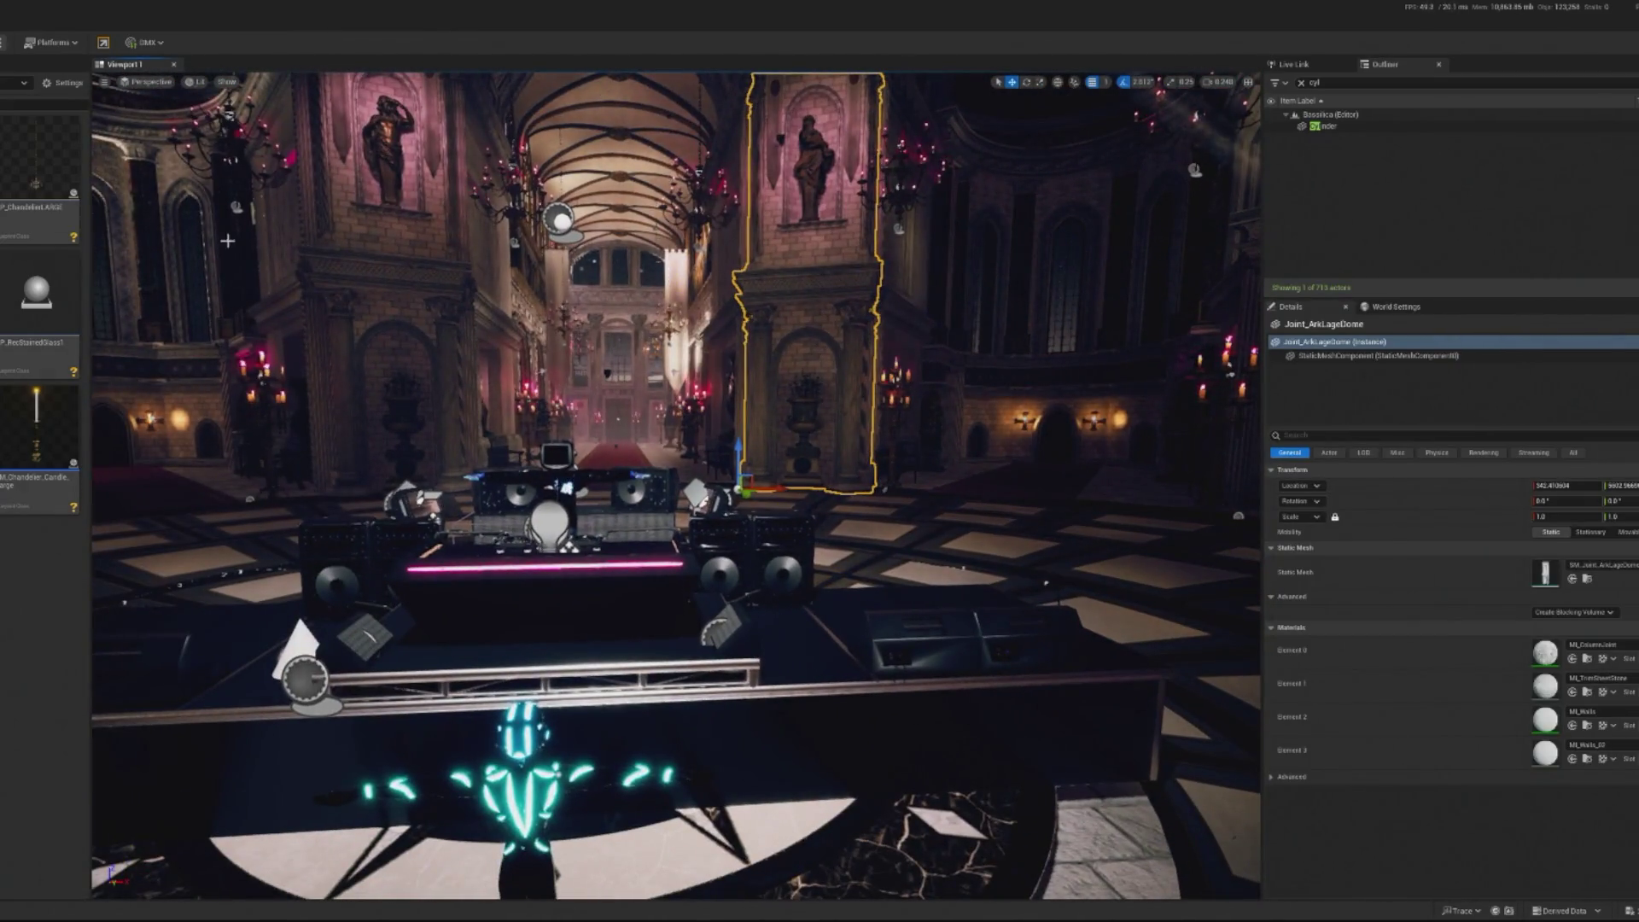
pyautogui.press('w')
pyautogui.hotkey('alt', 'p')
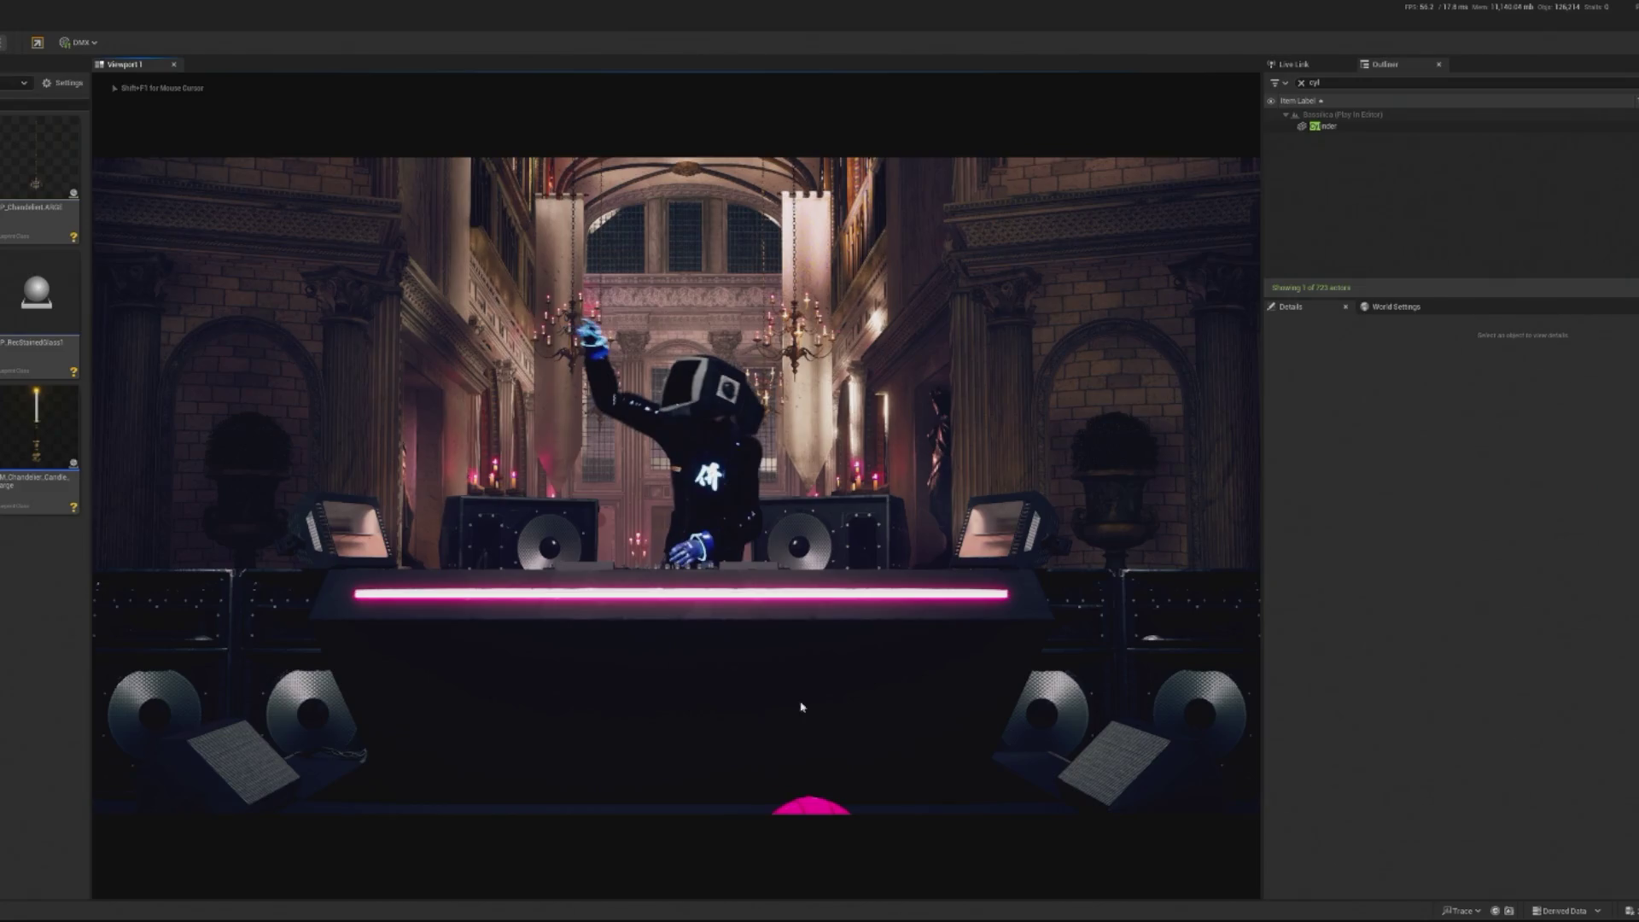
pyautogui.press('Escape')
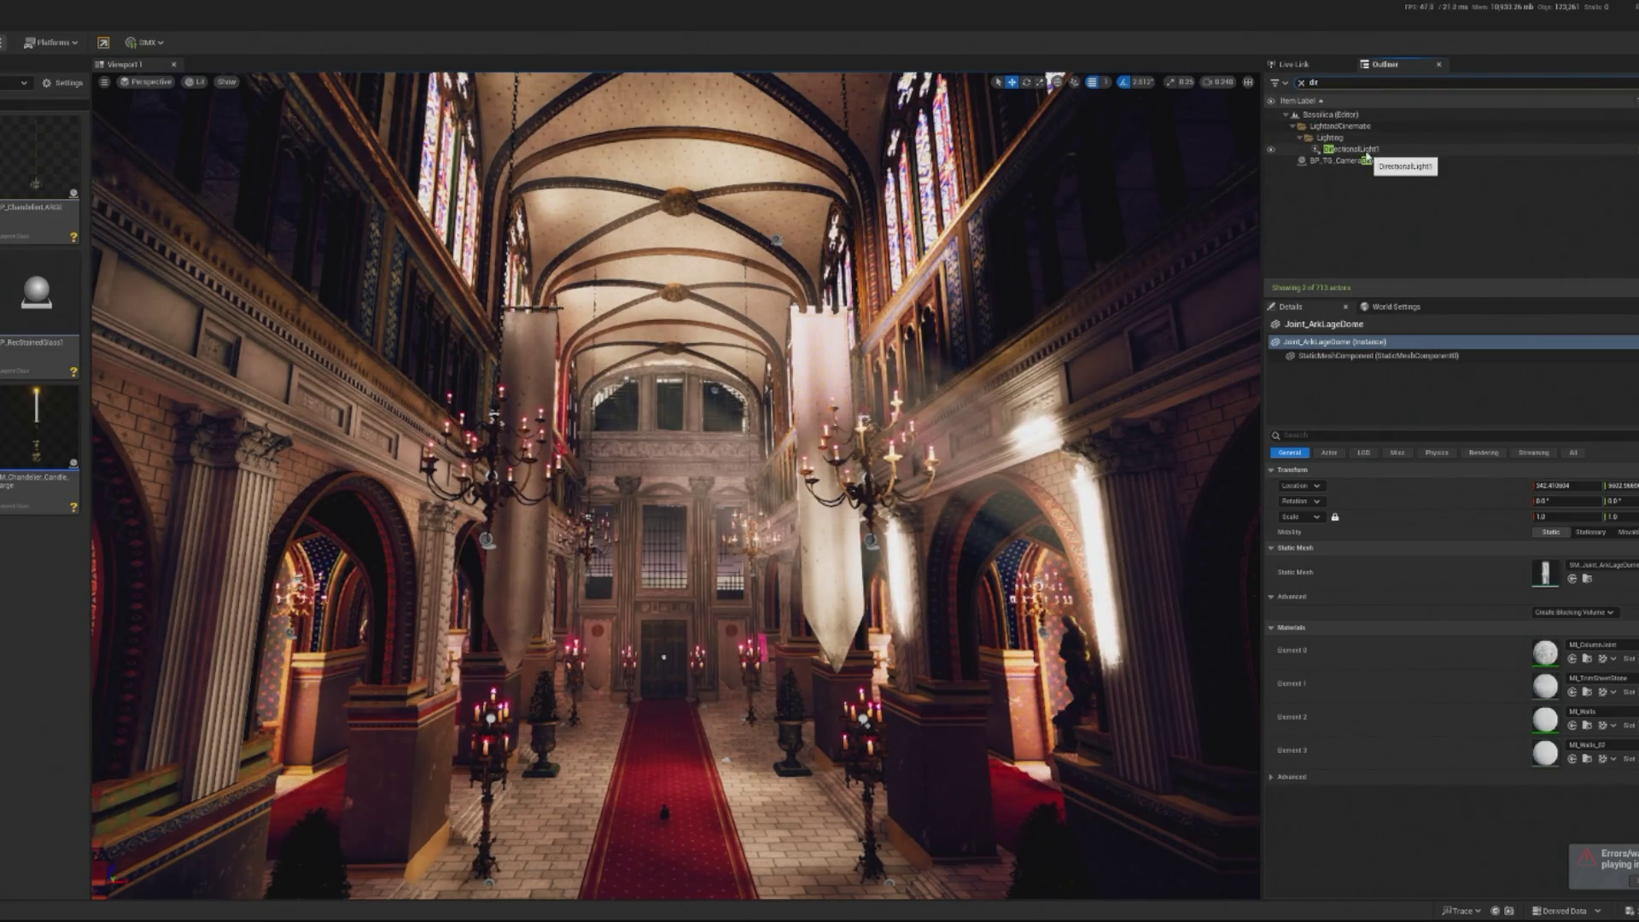
# Set the directional light's intensity to 0 lux
pyautogui.click(1353, 148)
pyautogui.click(1541, 562)
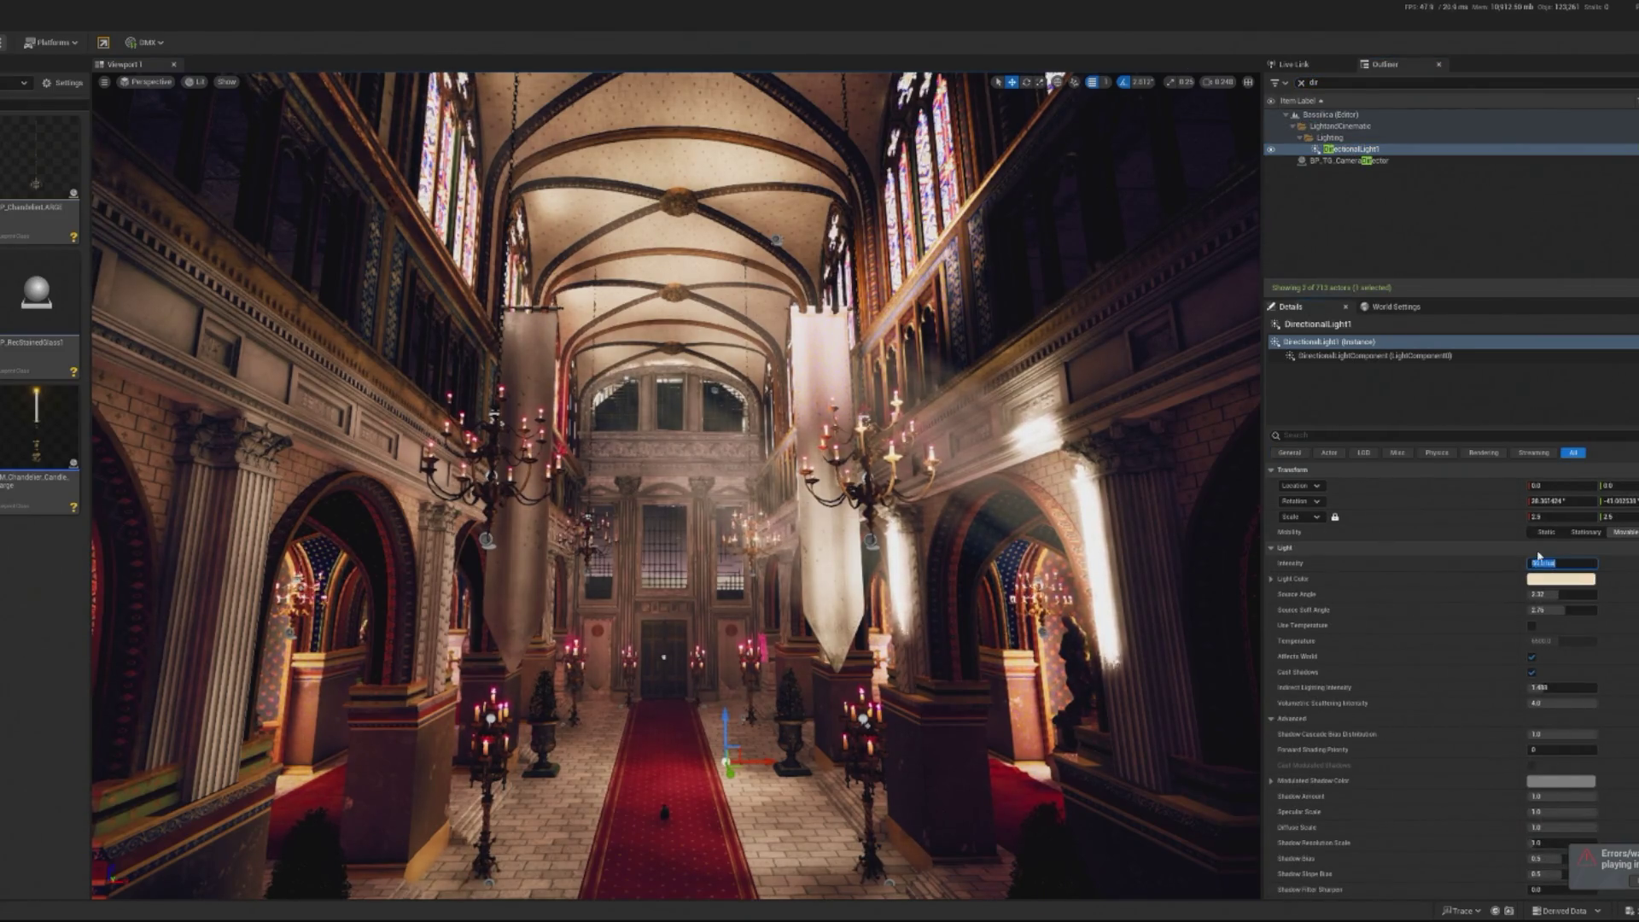
pyautogui.press('Return')
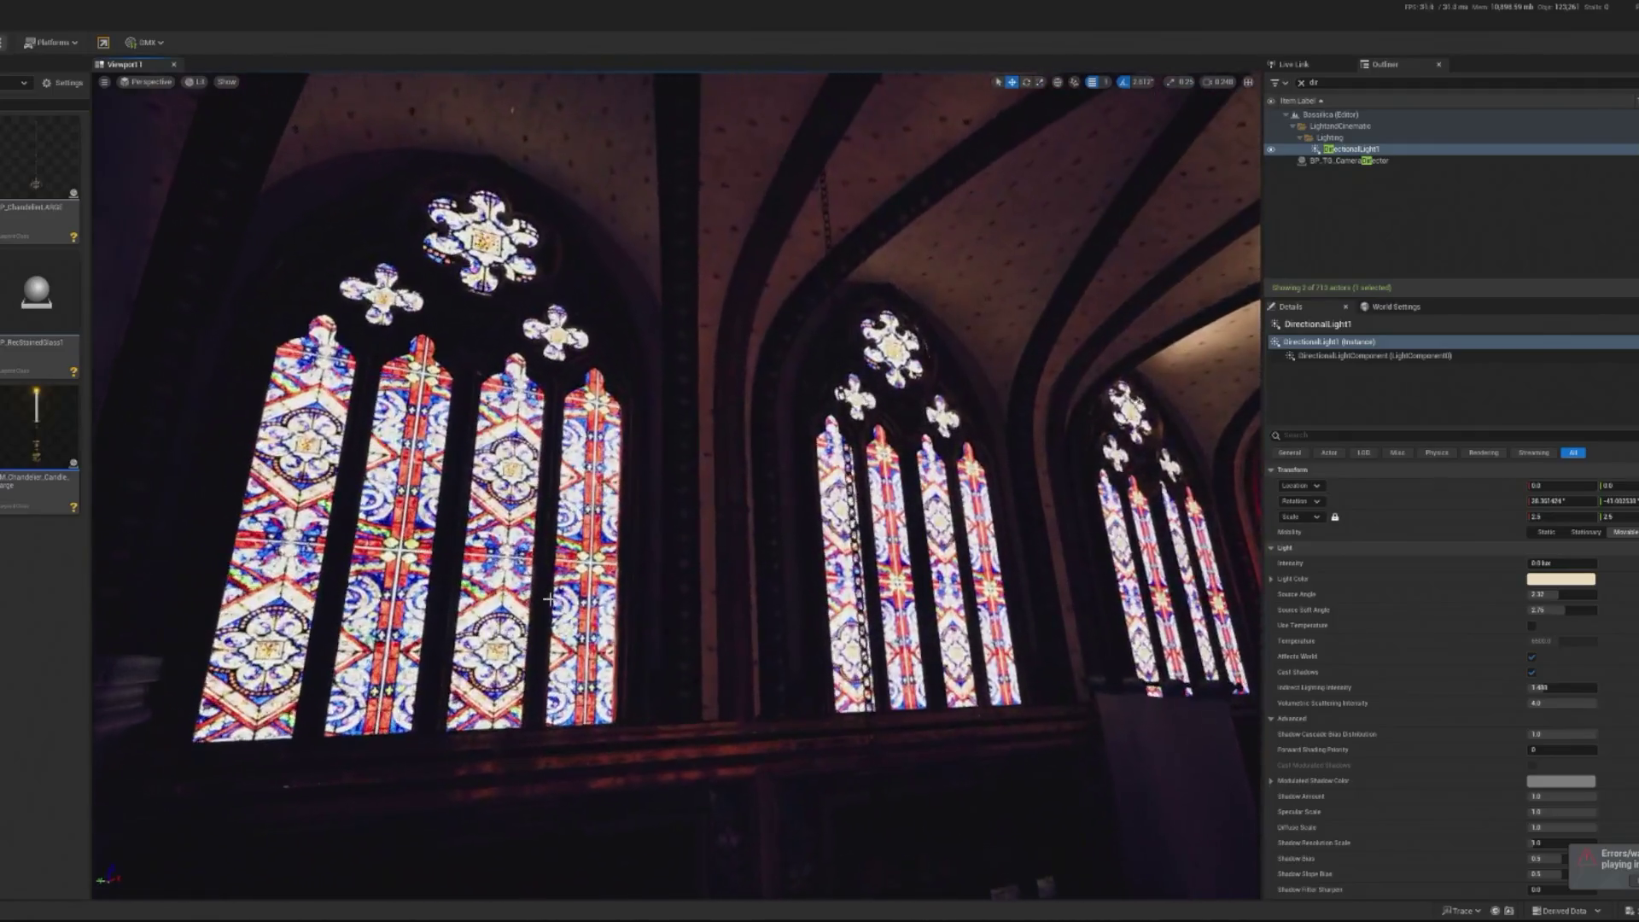
# Set EmissiveIntensity to 0 in the Gothic window's MI_StainedGlassTest material instance
pyautogui.click(548, 599)
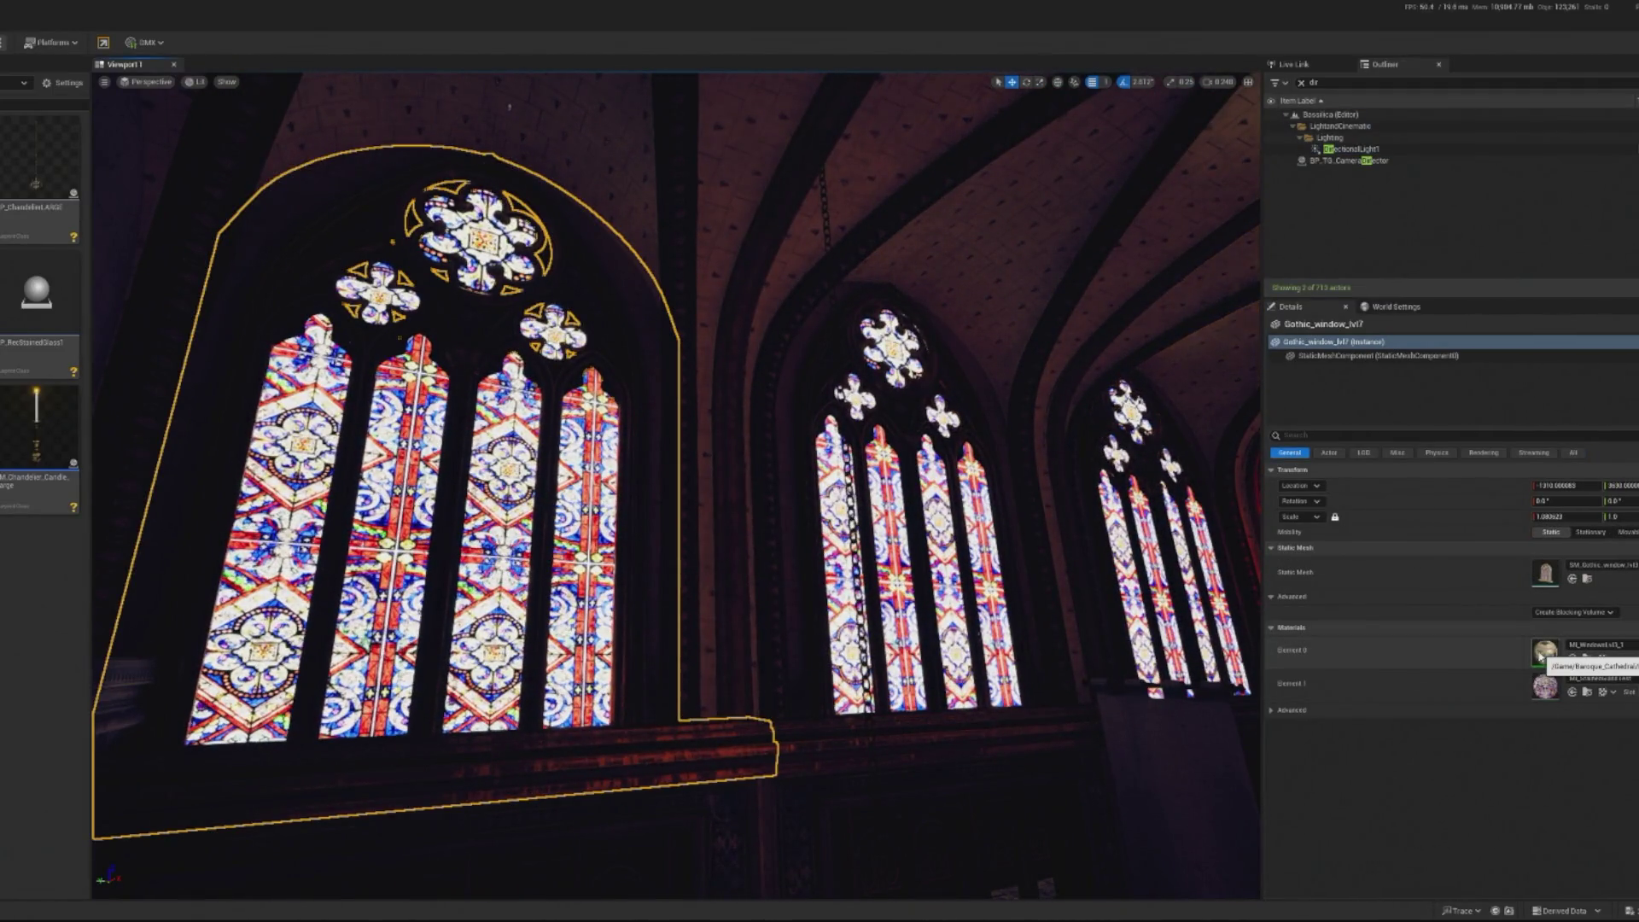
pyautogui.doubleClick(1552, 689)
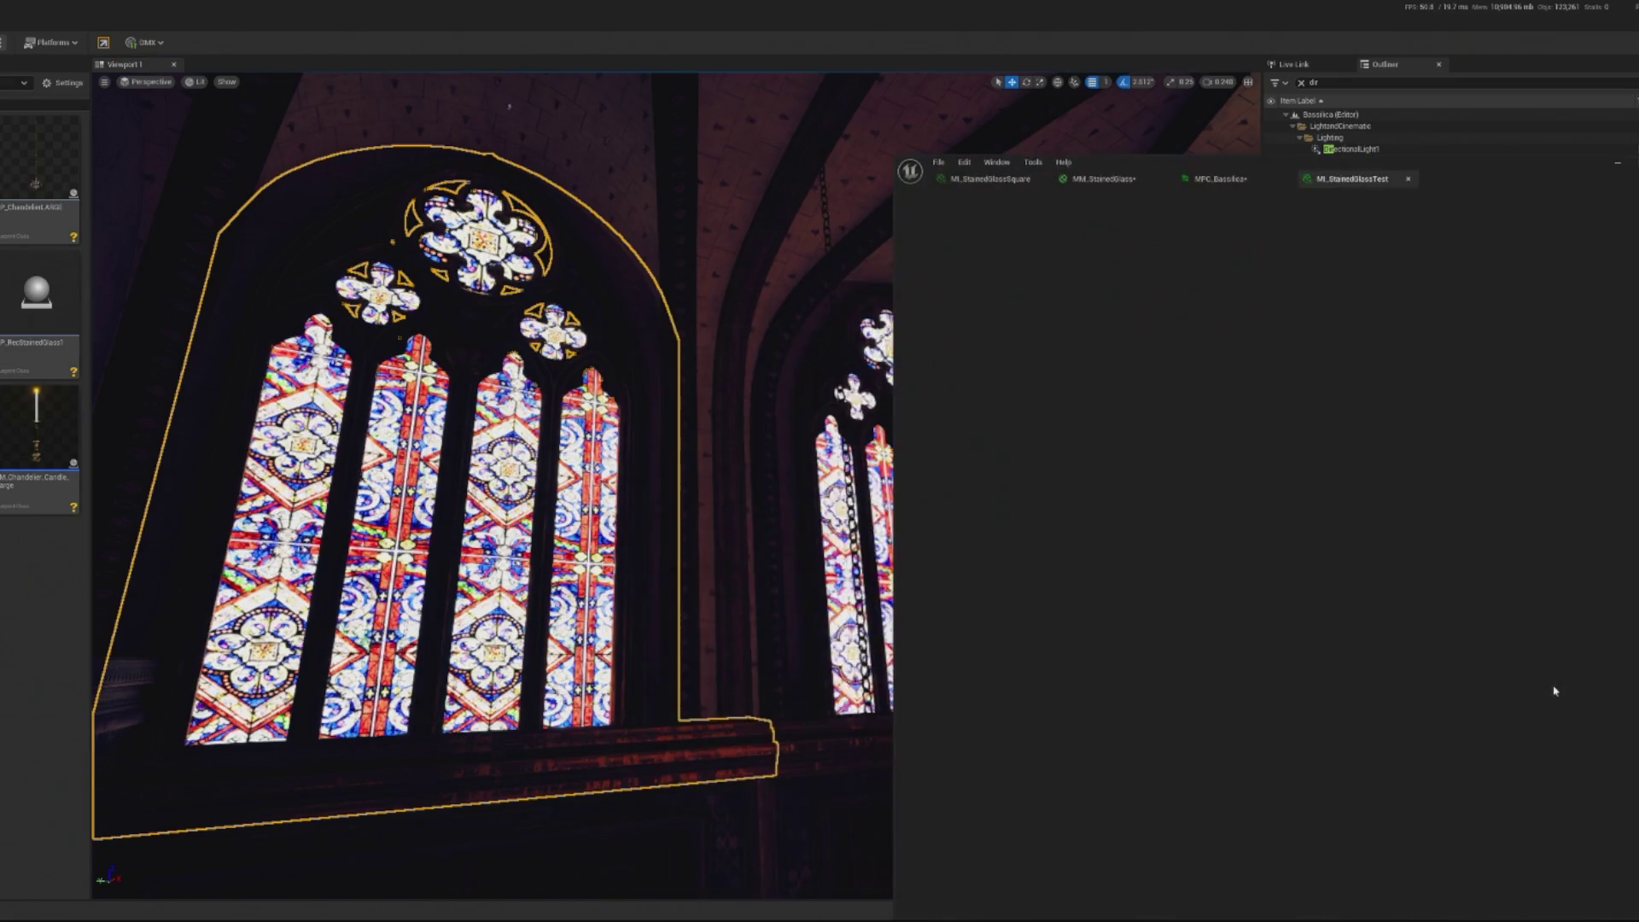
pyautogui.press('Return')
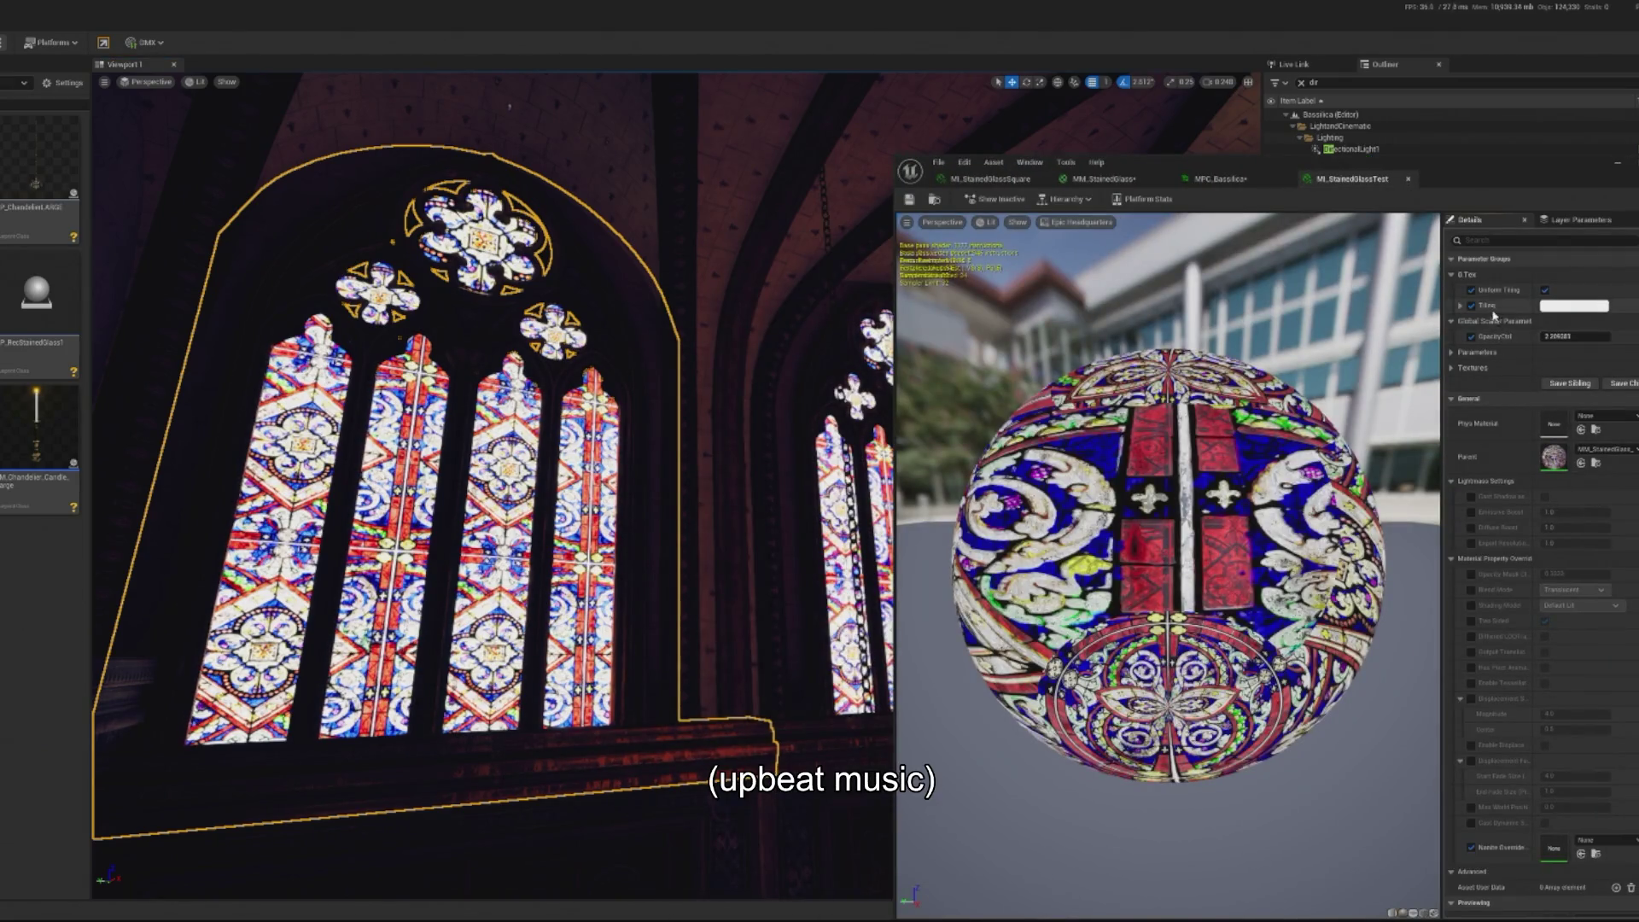
pyautogui.click(1452, 353)
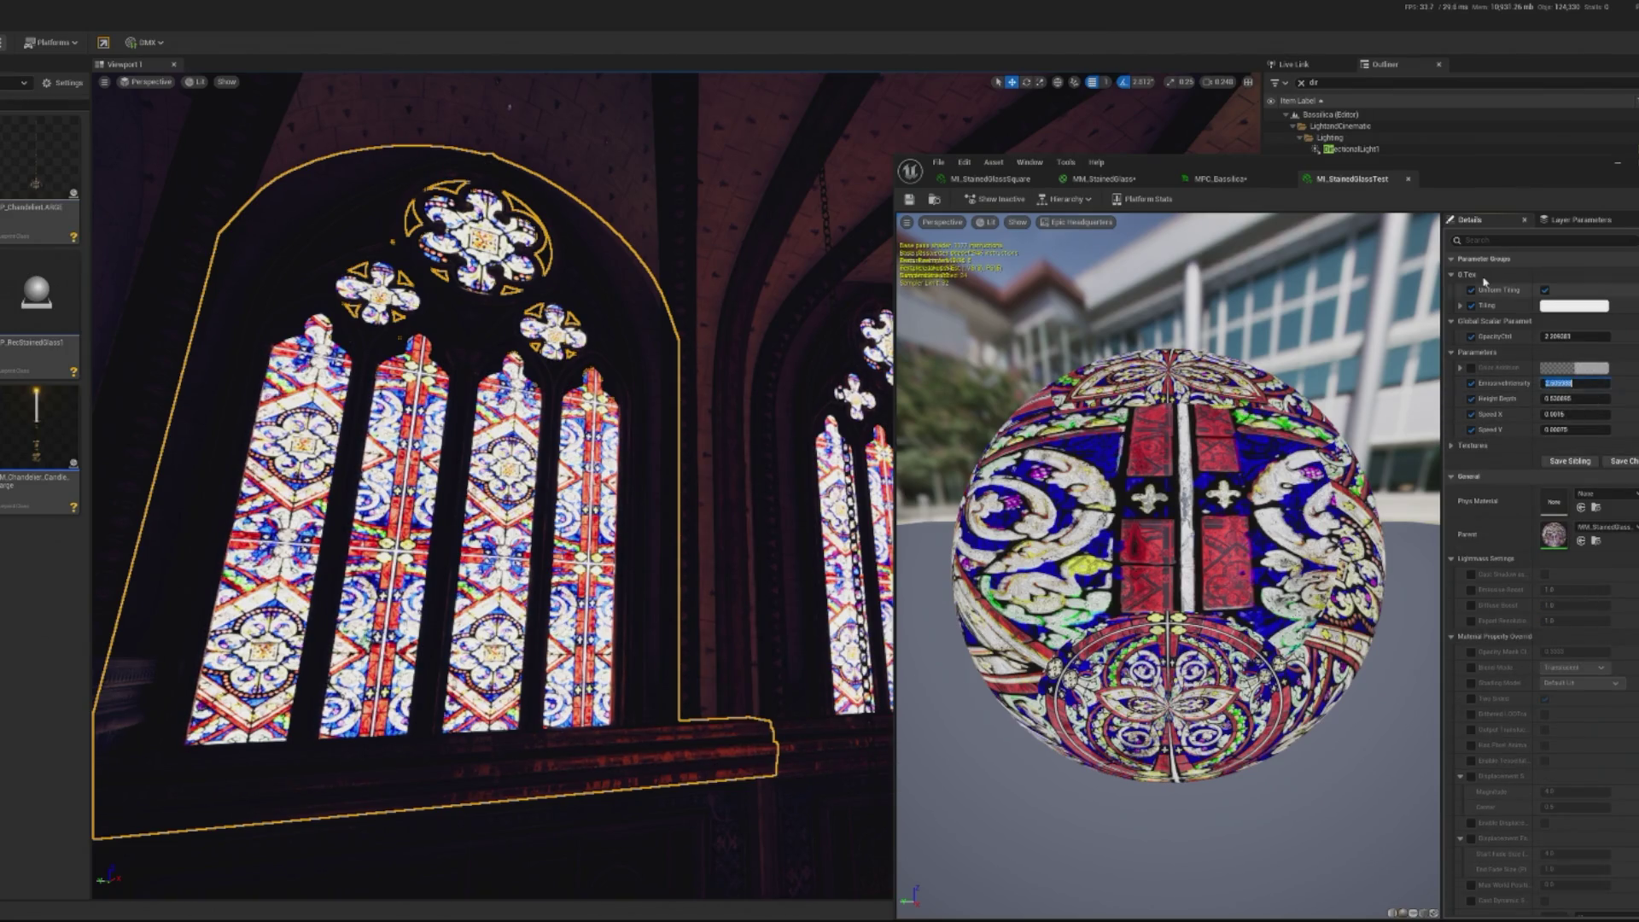
pyautogui.write('0')
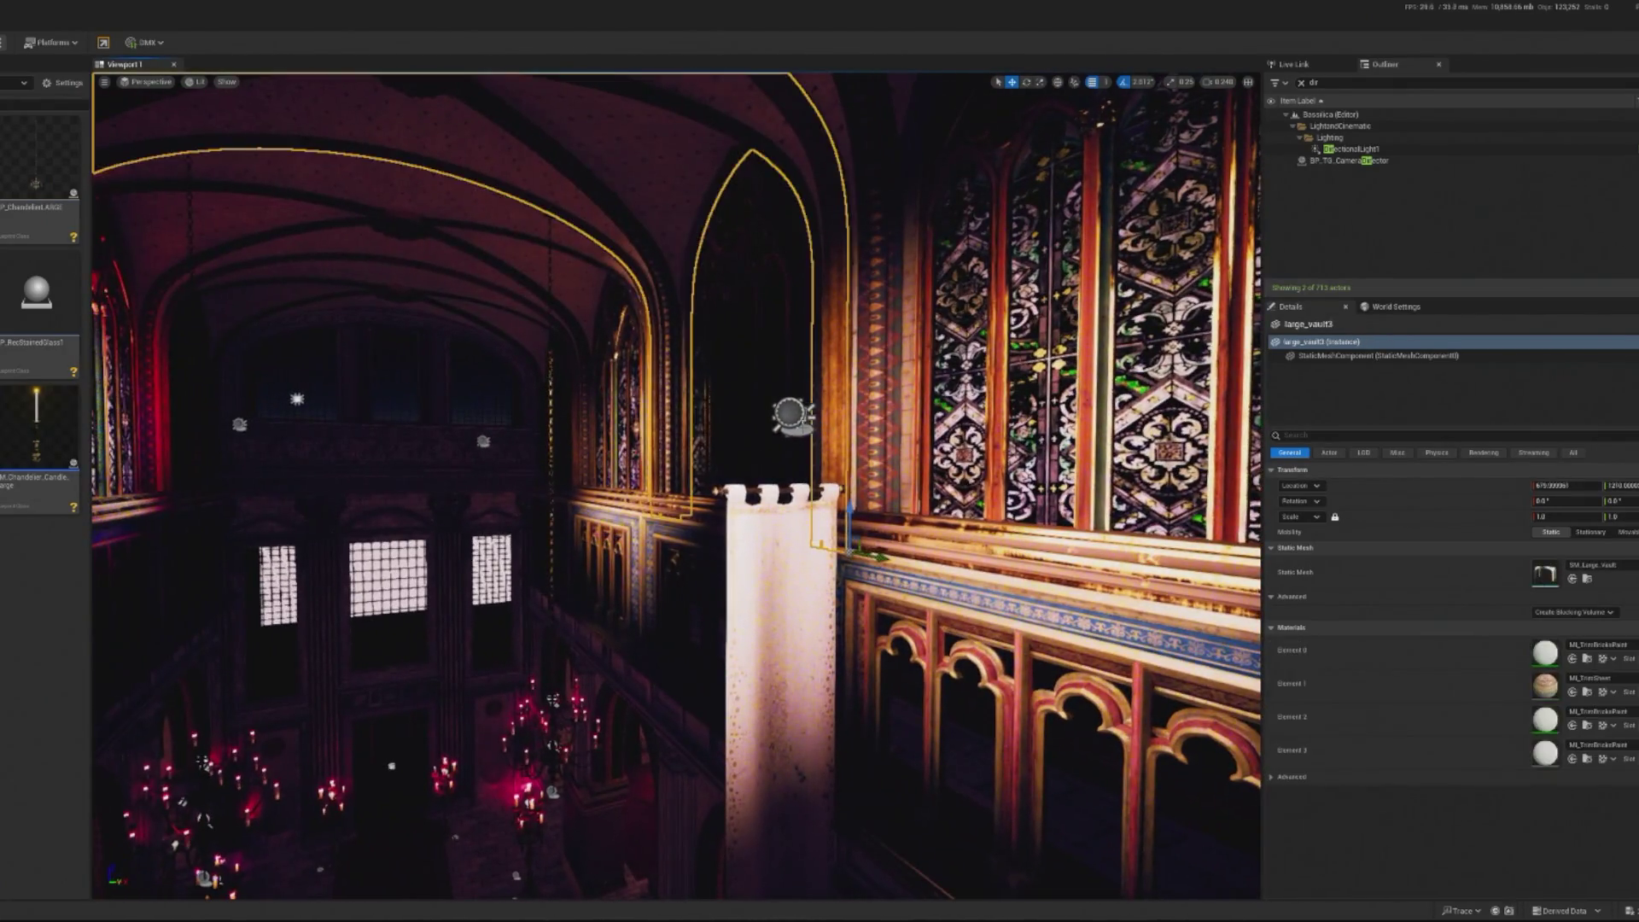
pyautogui.click(786, 415)
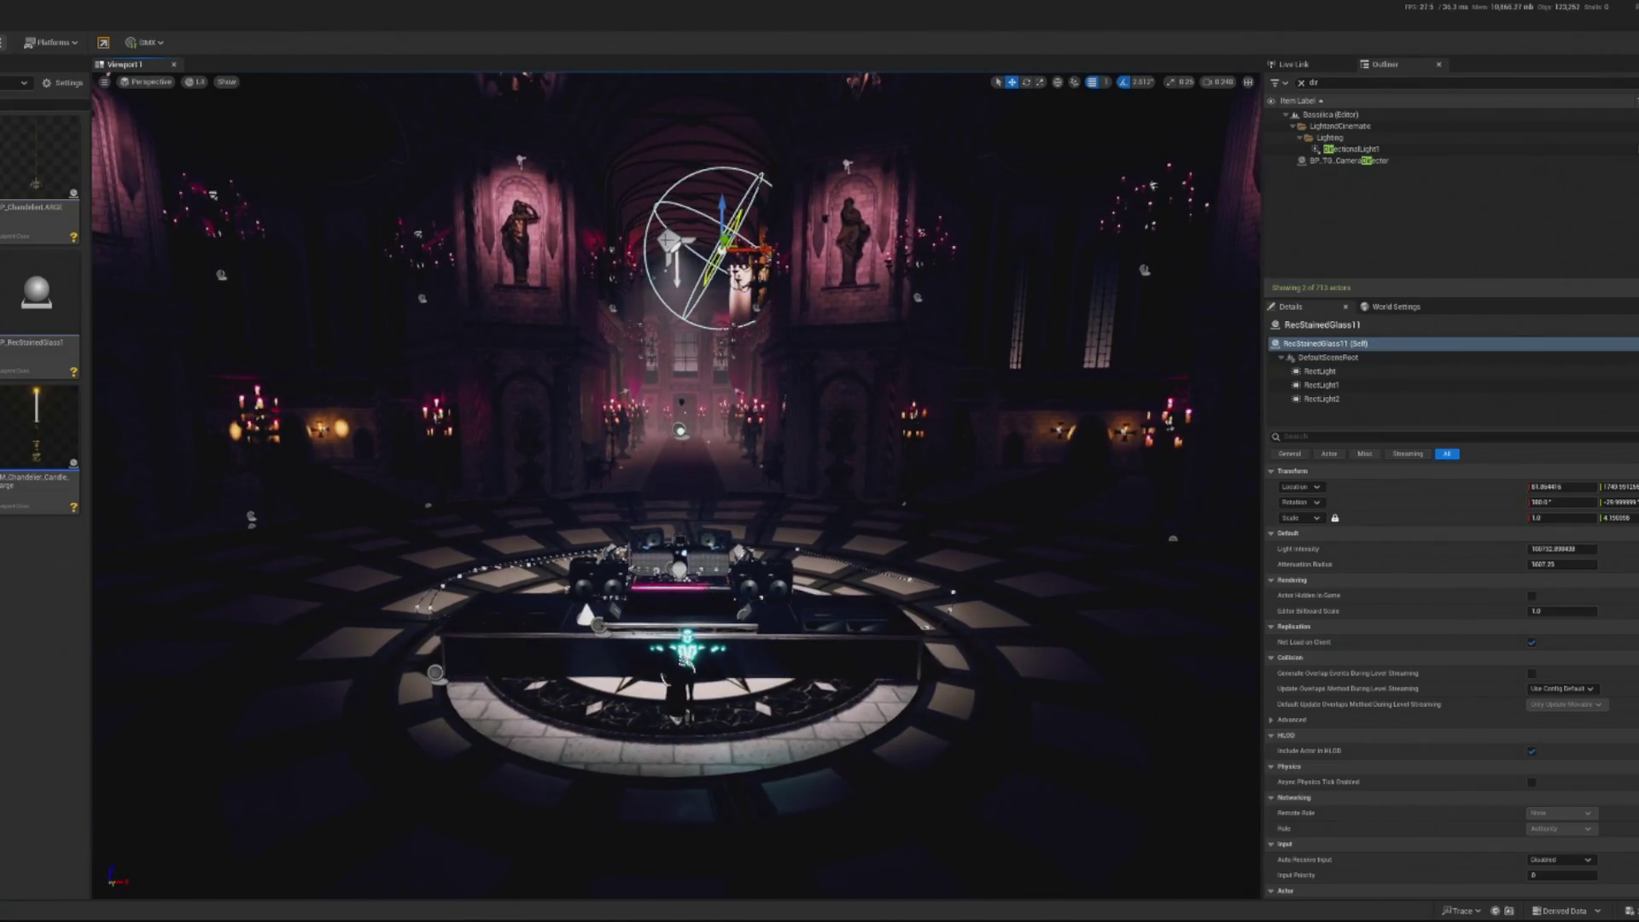
# Dim the RecStainedGlass11 light to about 1.285 cd and play-test the scene
pyautogui.moveTo(1566, 563); pyautogui.dragTo(1464, 563)
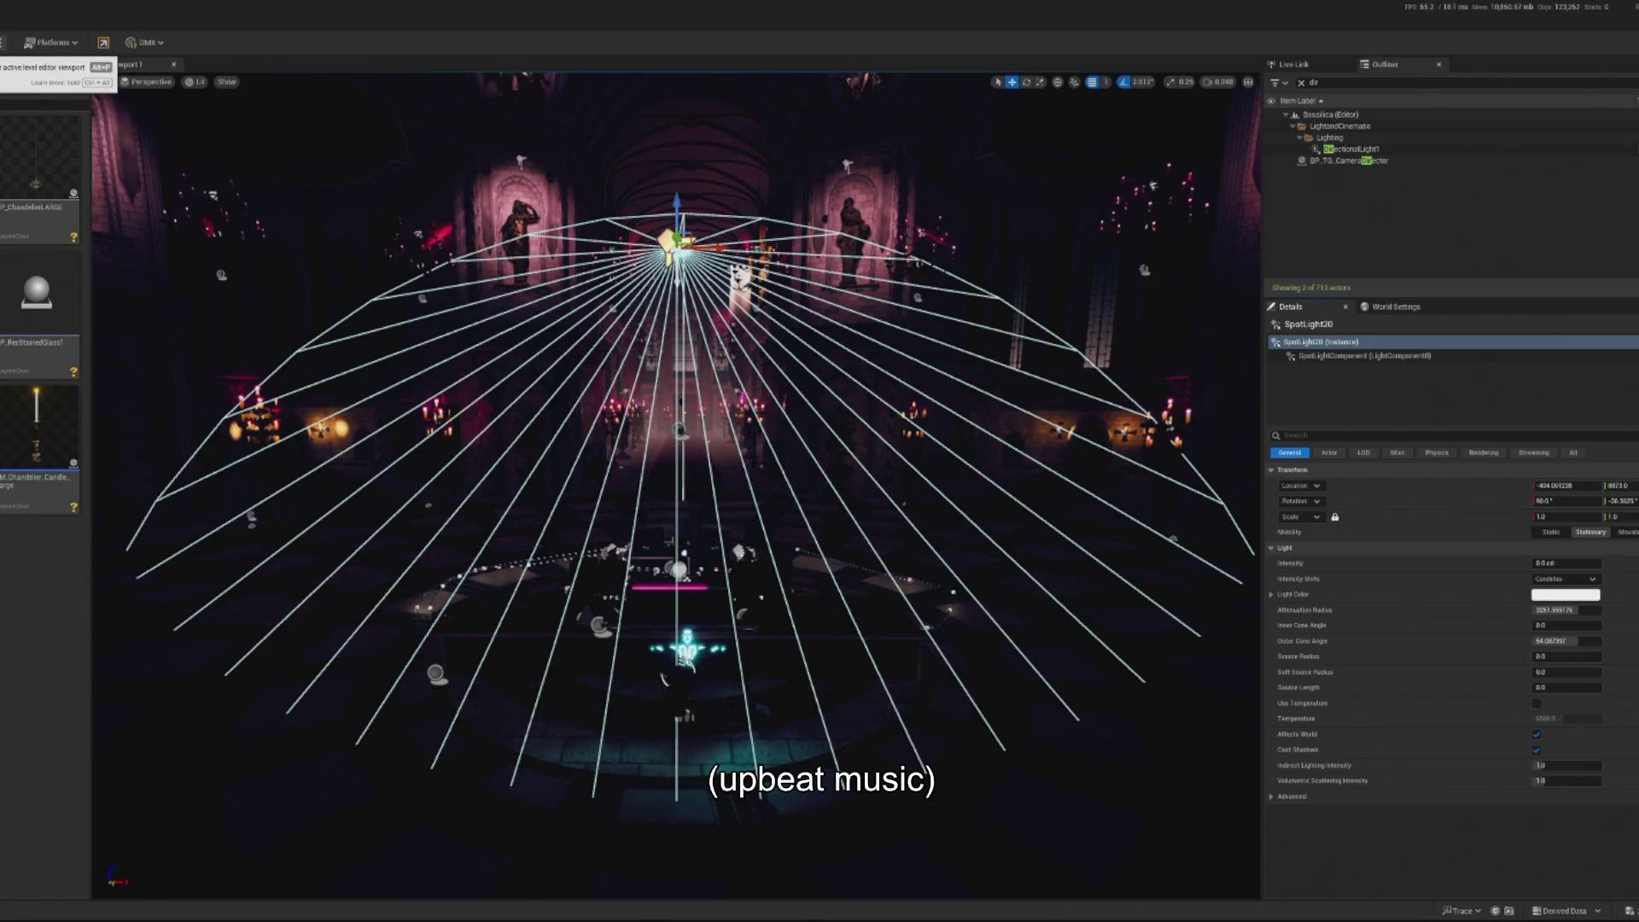
pyautogui.hotkey('alt', 'p')
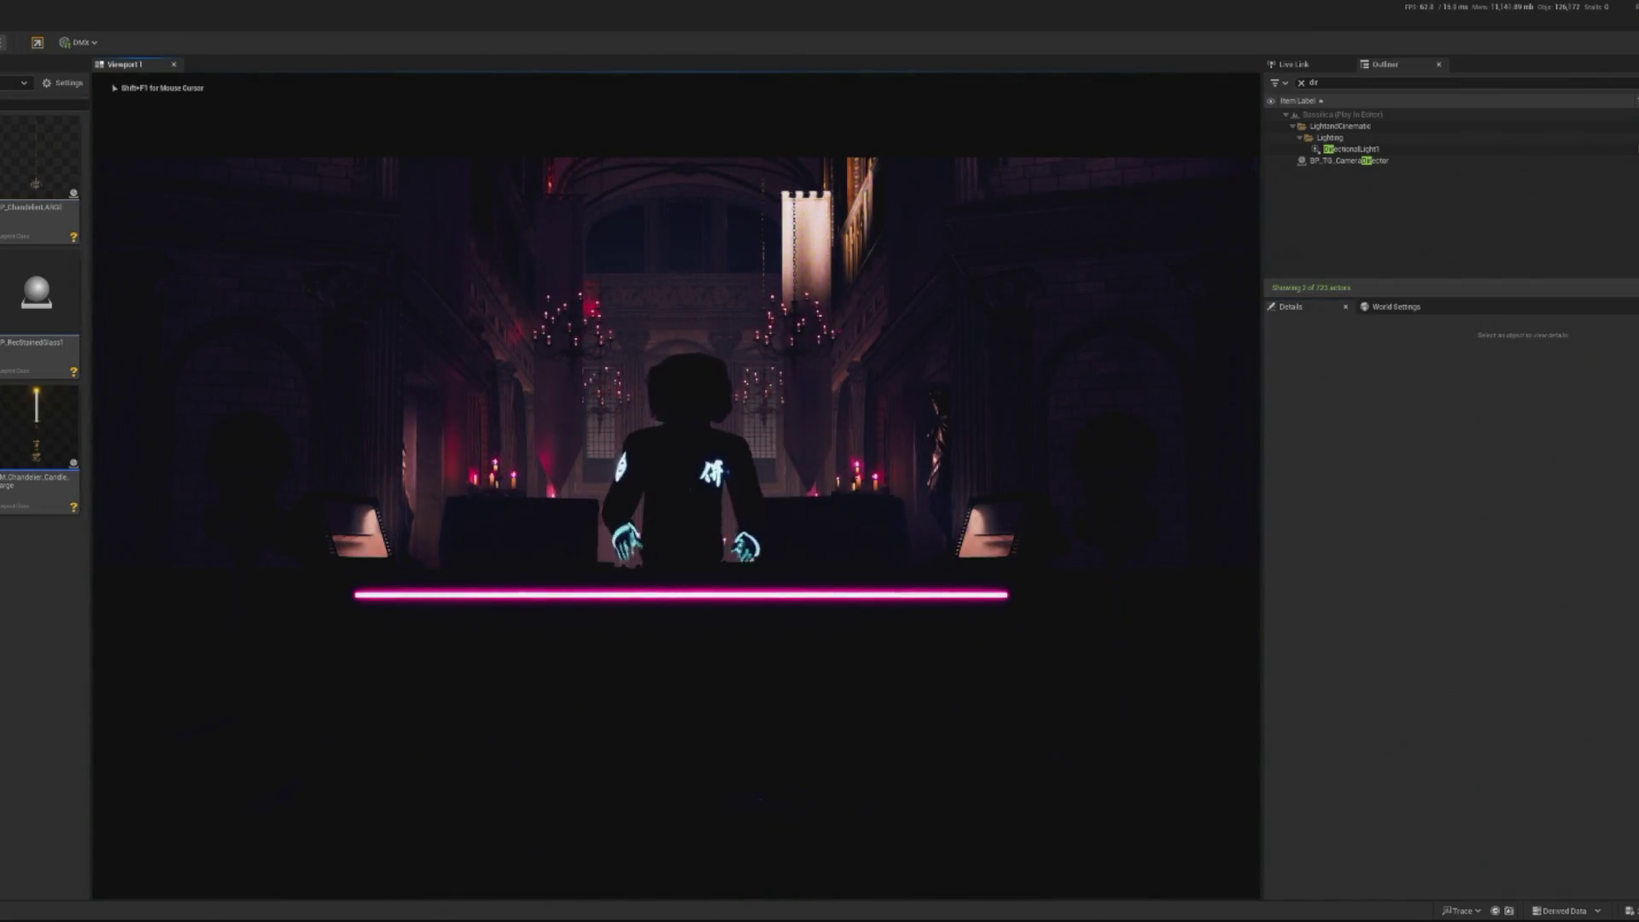
pyautogui.press('Escape')
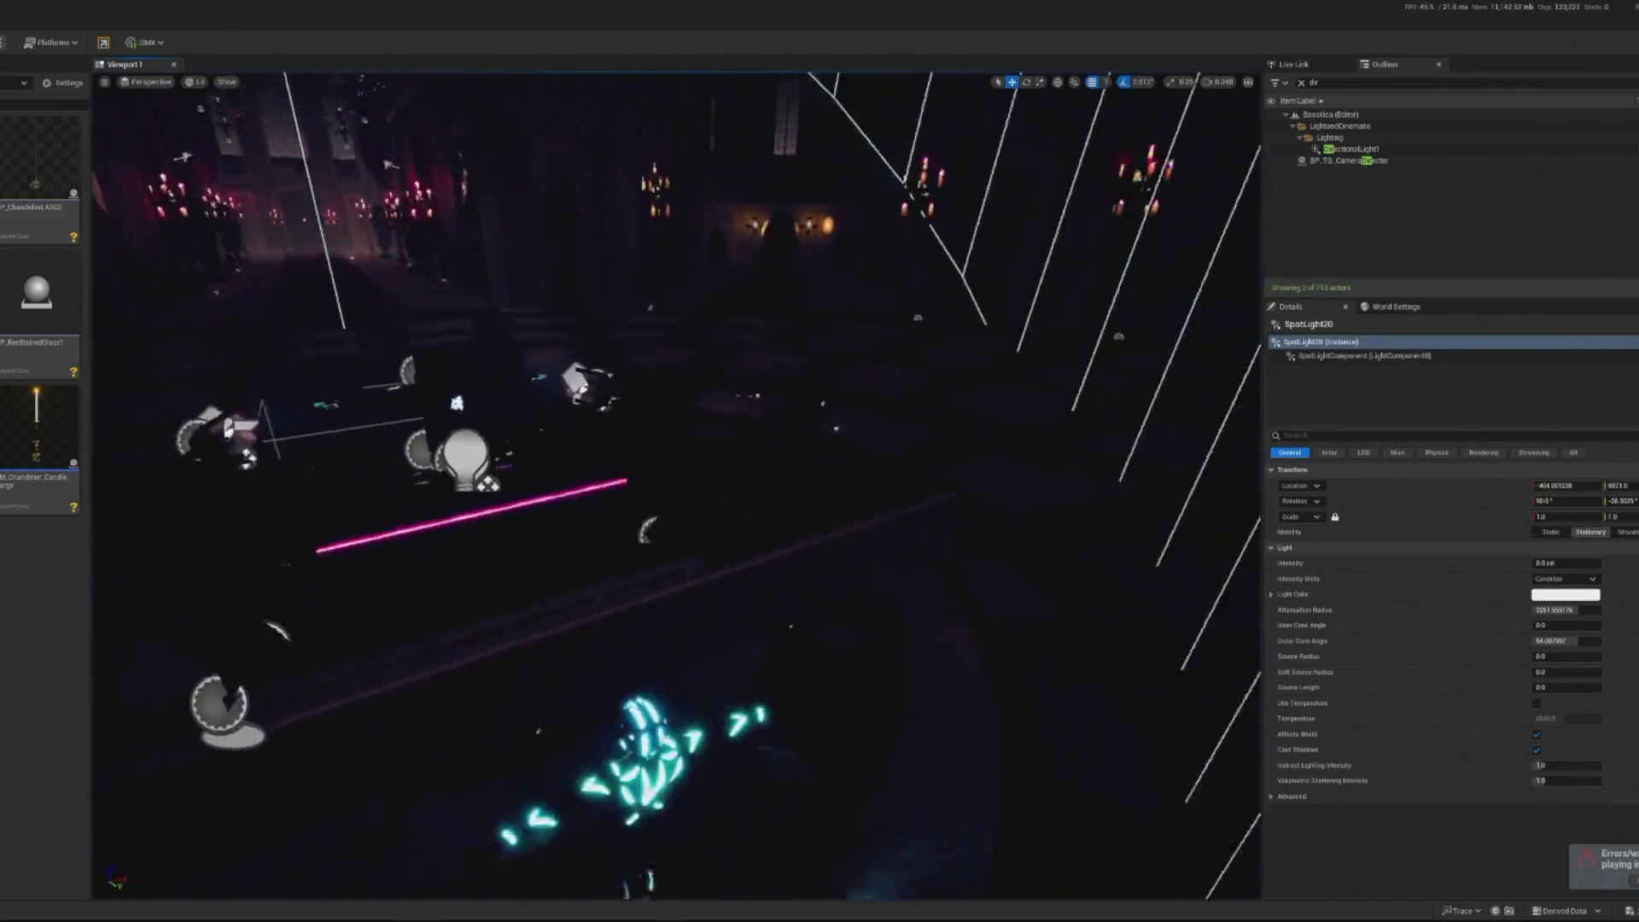
# Frame SpotLight20, adjust its outer cone and attenuation radius, and preview the lighting
pyautogui.press('f')
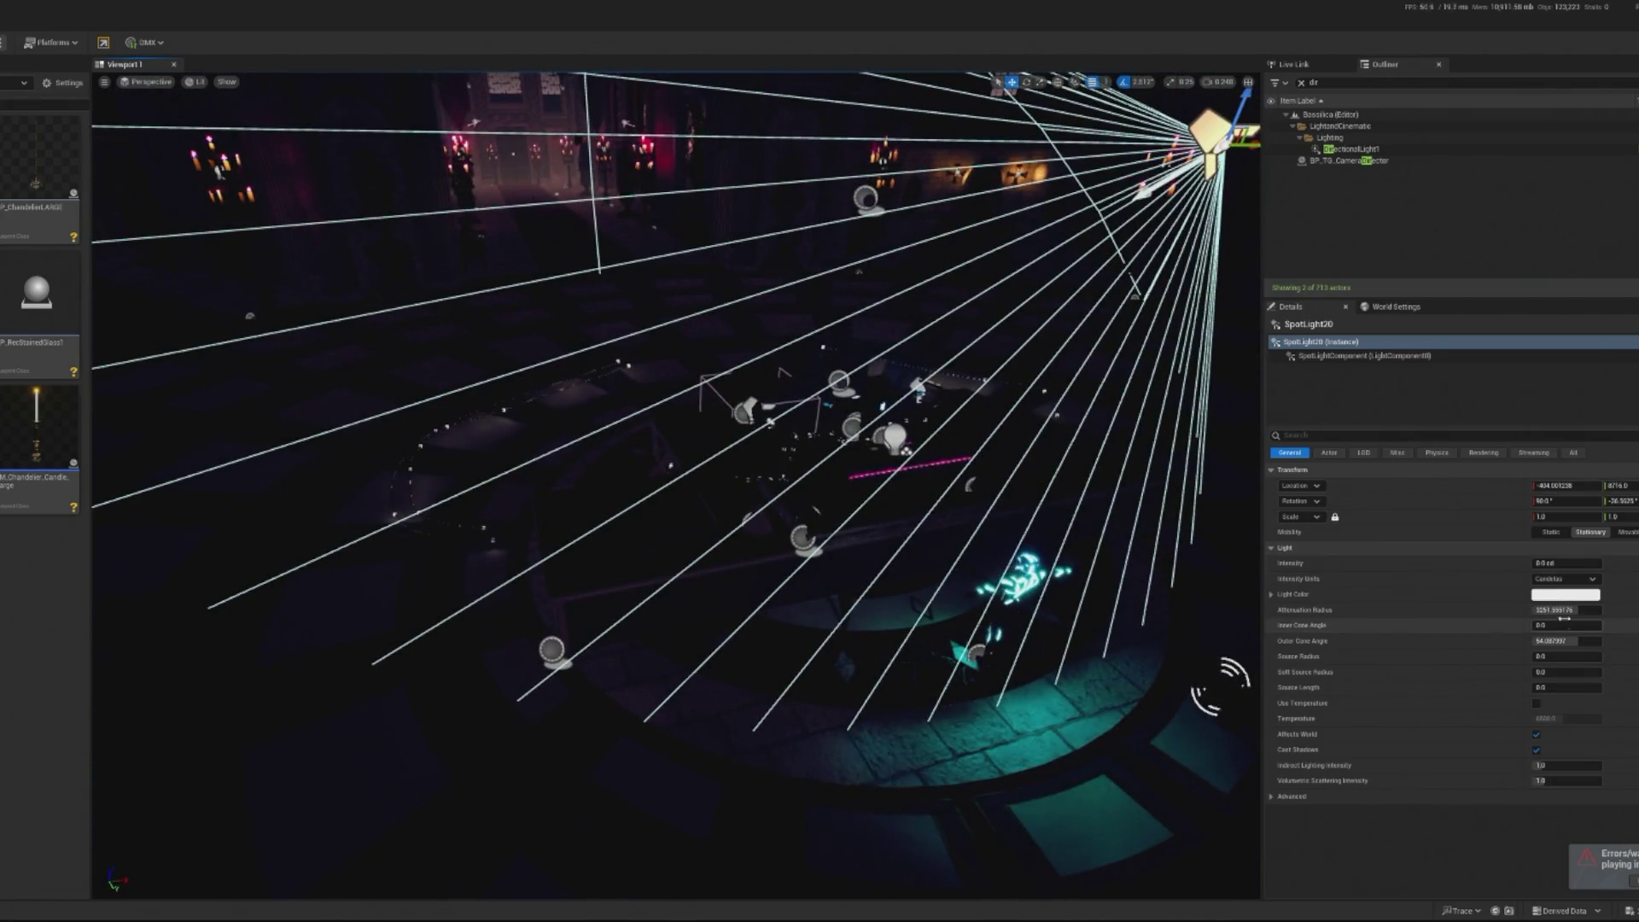
pyautogui.moveTo(1580, 641)
pyautogui.mouseDown()
pyautogui.moveTo(1609, 641)
pyautogui.moveTo(1565, 641)
pyautogui.mouseUp()
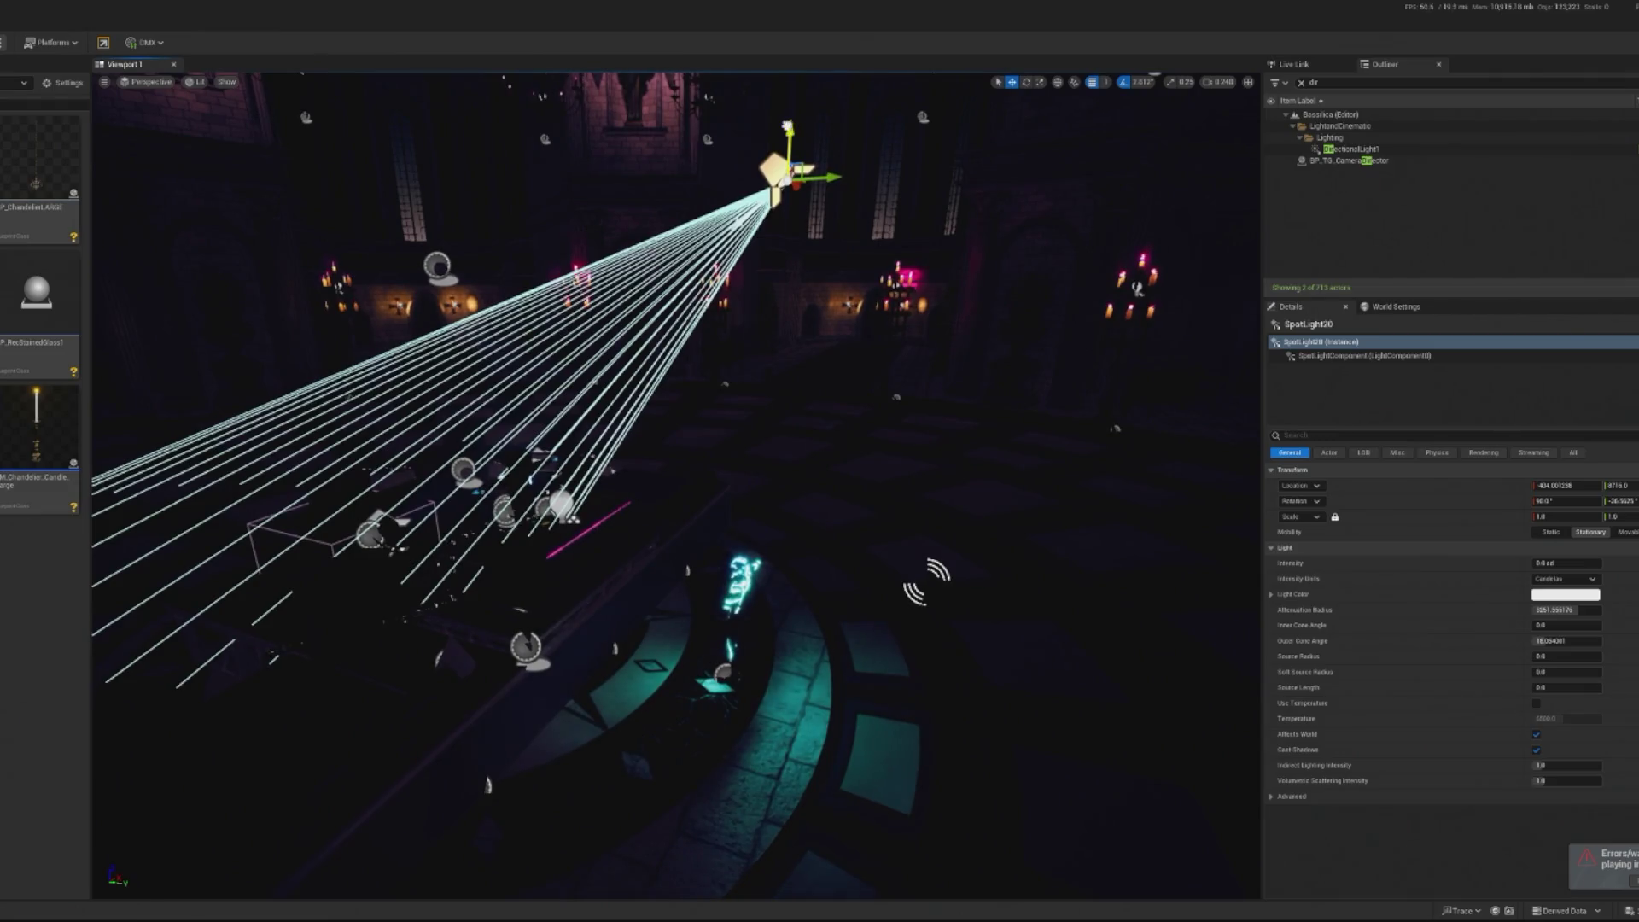
pyautogui.moveTo(1577, 609)
pyautogui.mouseDown()
pyautogui.moveTo(1547, 609)
pyautogui.moveTo(1563, 563)
pyautogui.moveTo(1584, 563)
pyautogui.mouseUp()
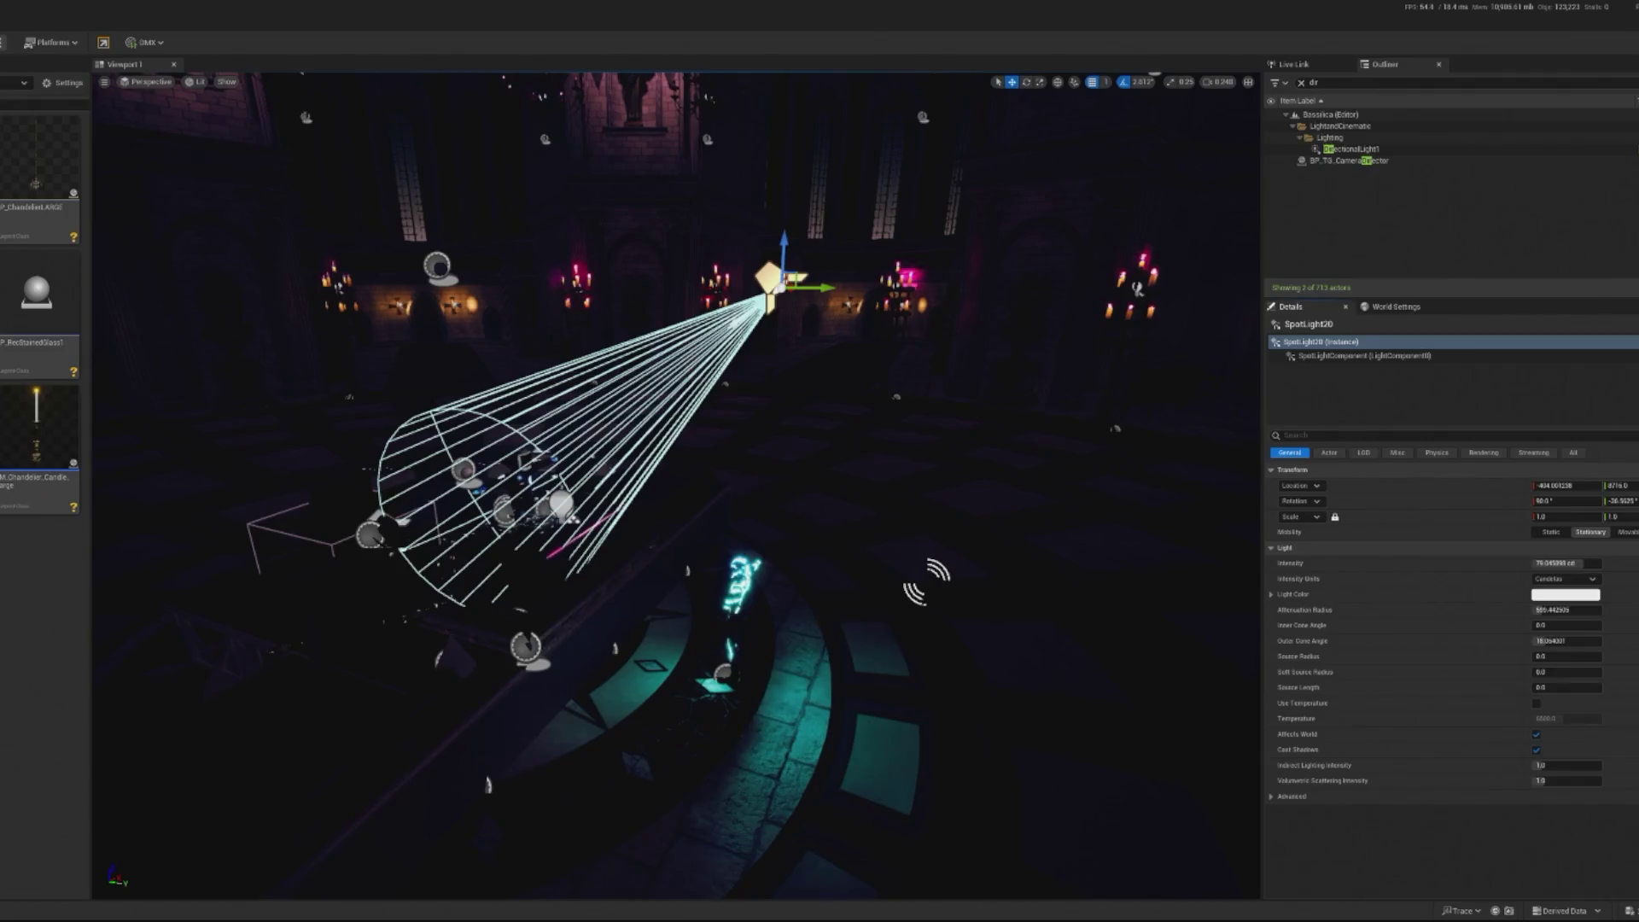
pyautogui.hotkey('alt', 'p')
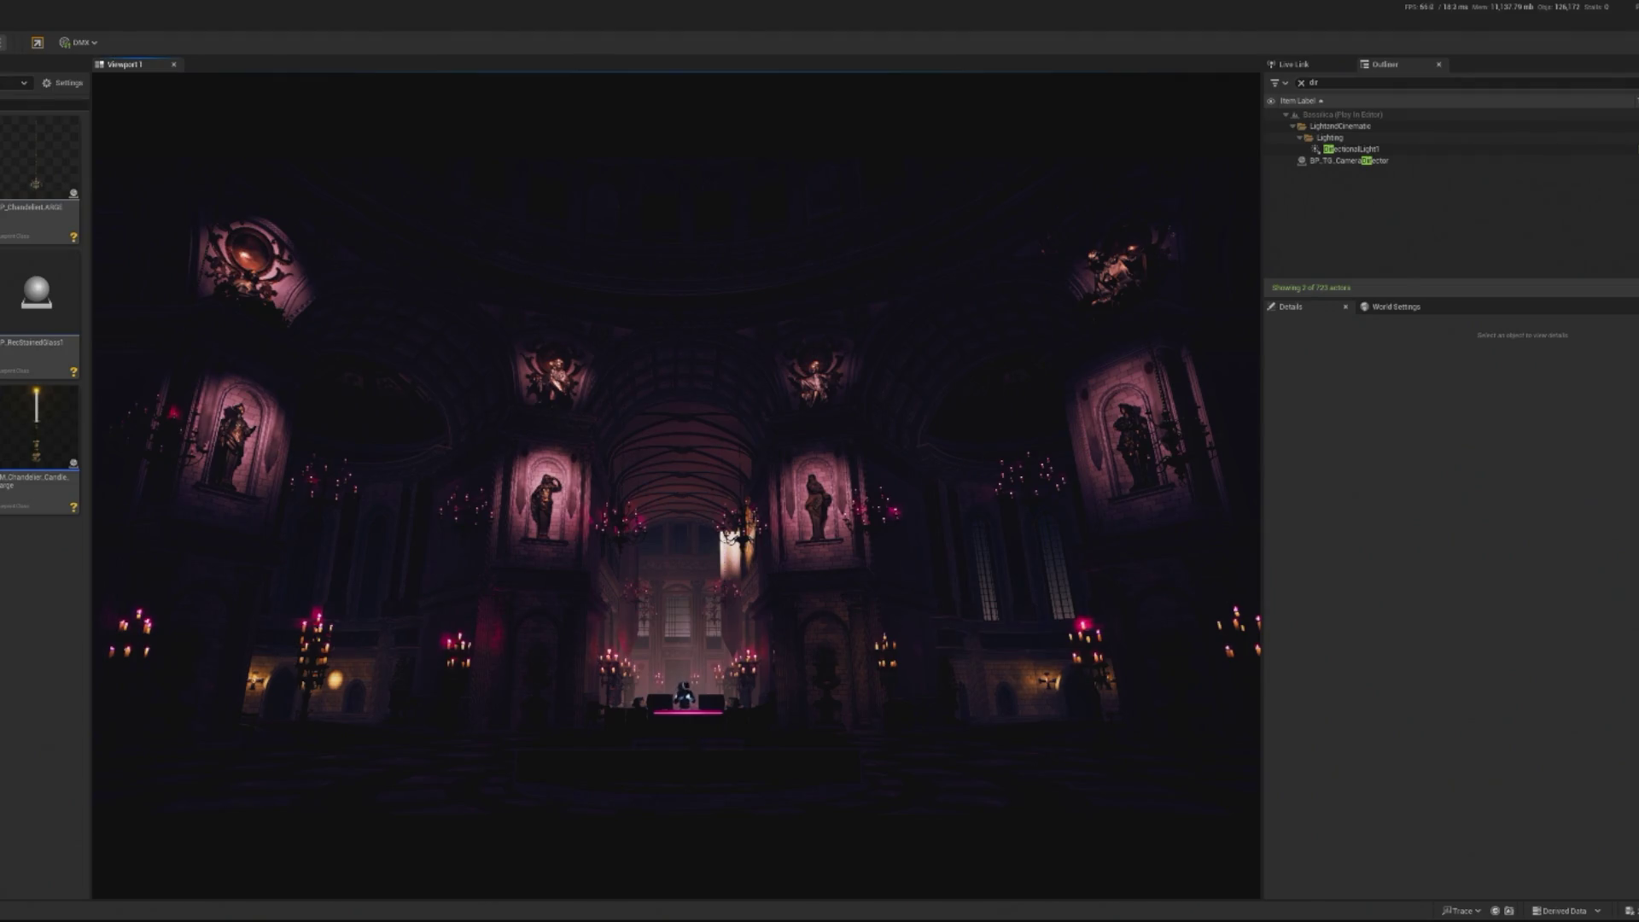
pyautogui.press('Escape')
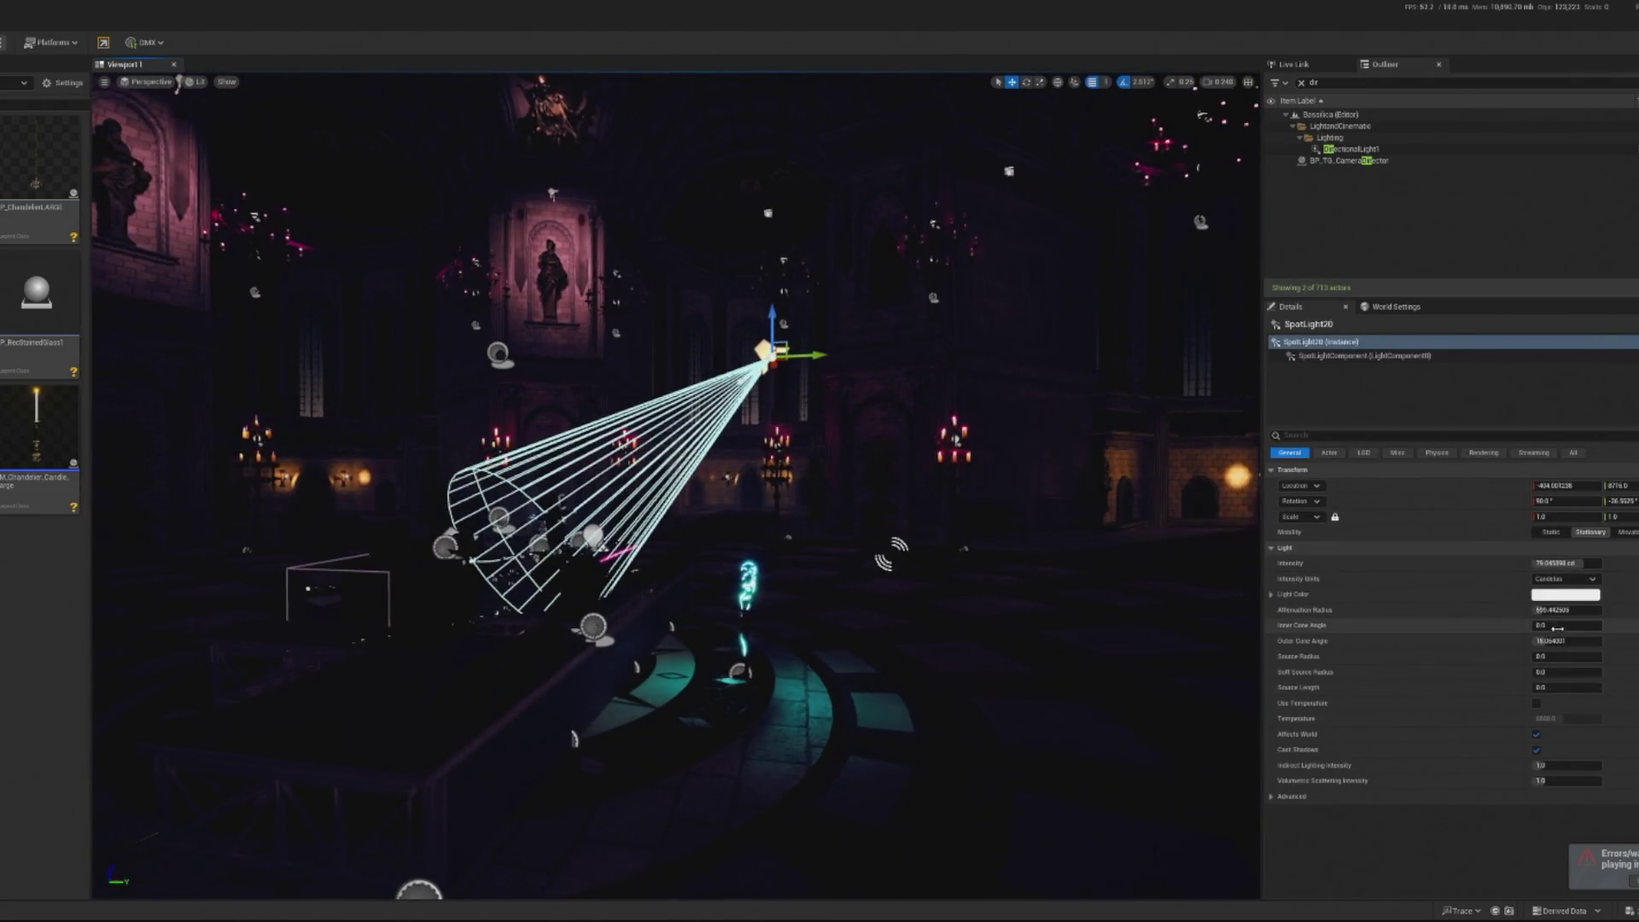
# Set SpotLight20's outer cone angle to 26.313338 and view the whole cone
pyautogui.press('Tab')
pyautogui.press('Tab')
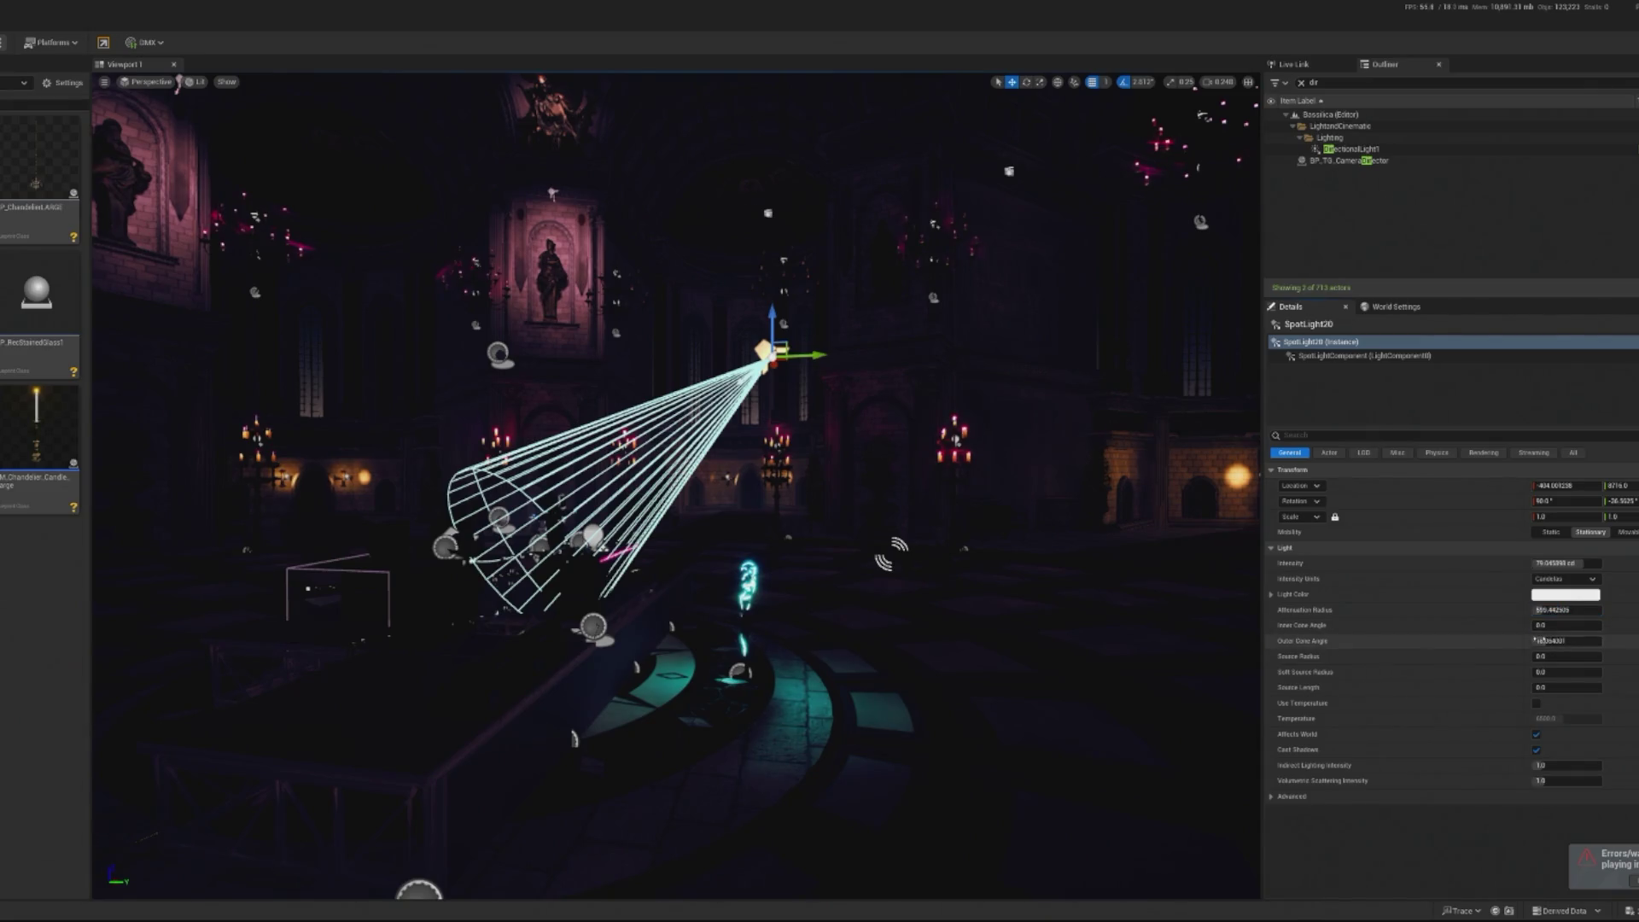
pyautogui.write('26.313338')
pyautogui.press('Return')
pyautogui.hotkey('shift', 'Tab')
pyautogui.hotkey('shift', 'Tab')
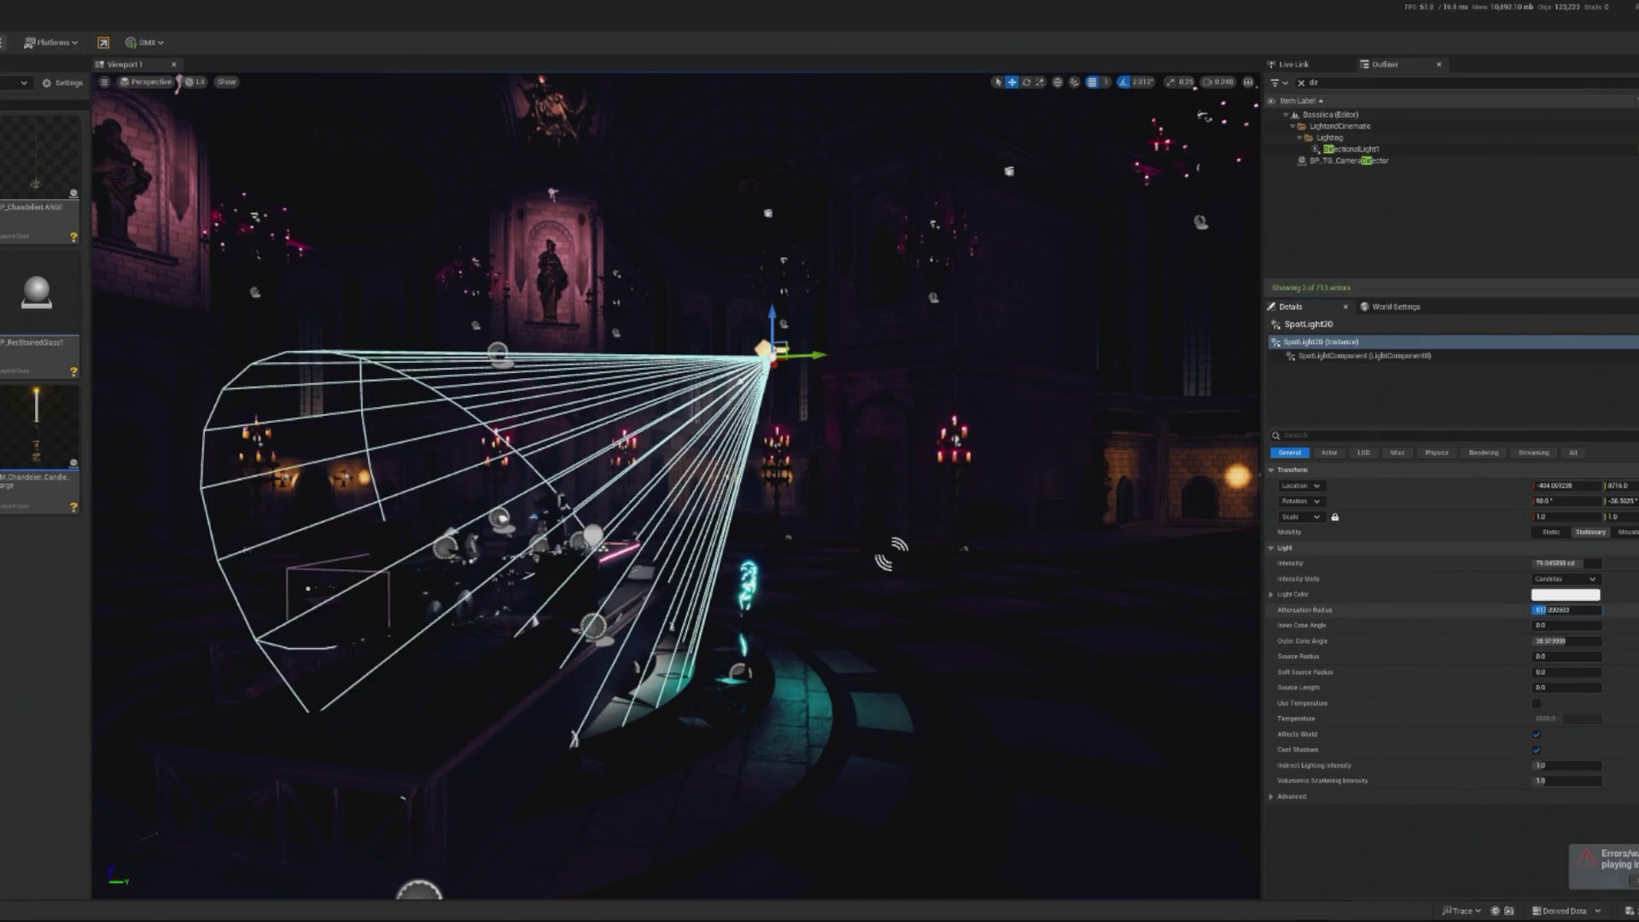
pyautogui.scroll(10, 676, 485)
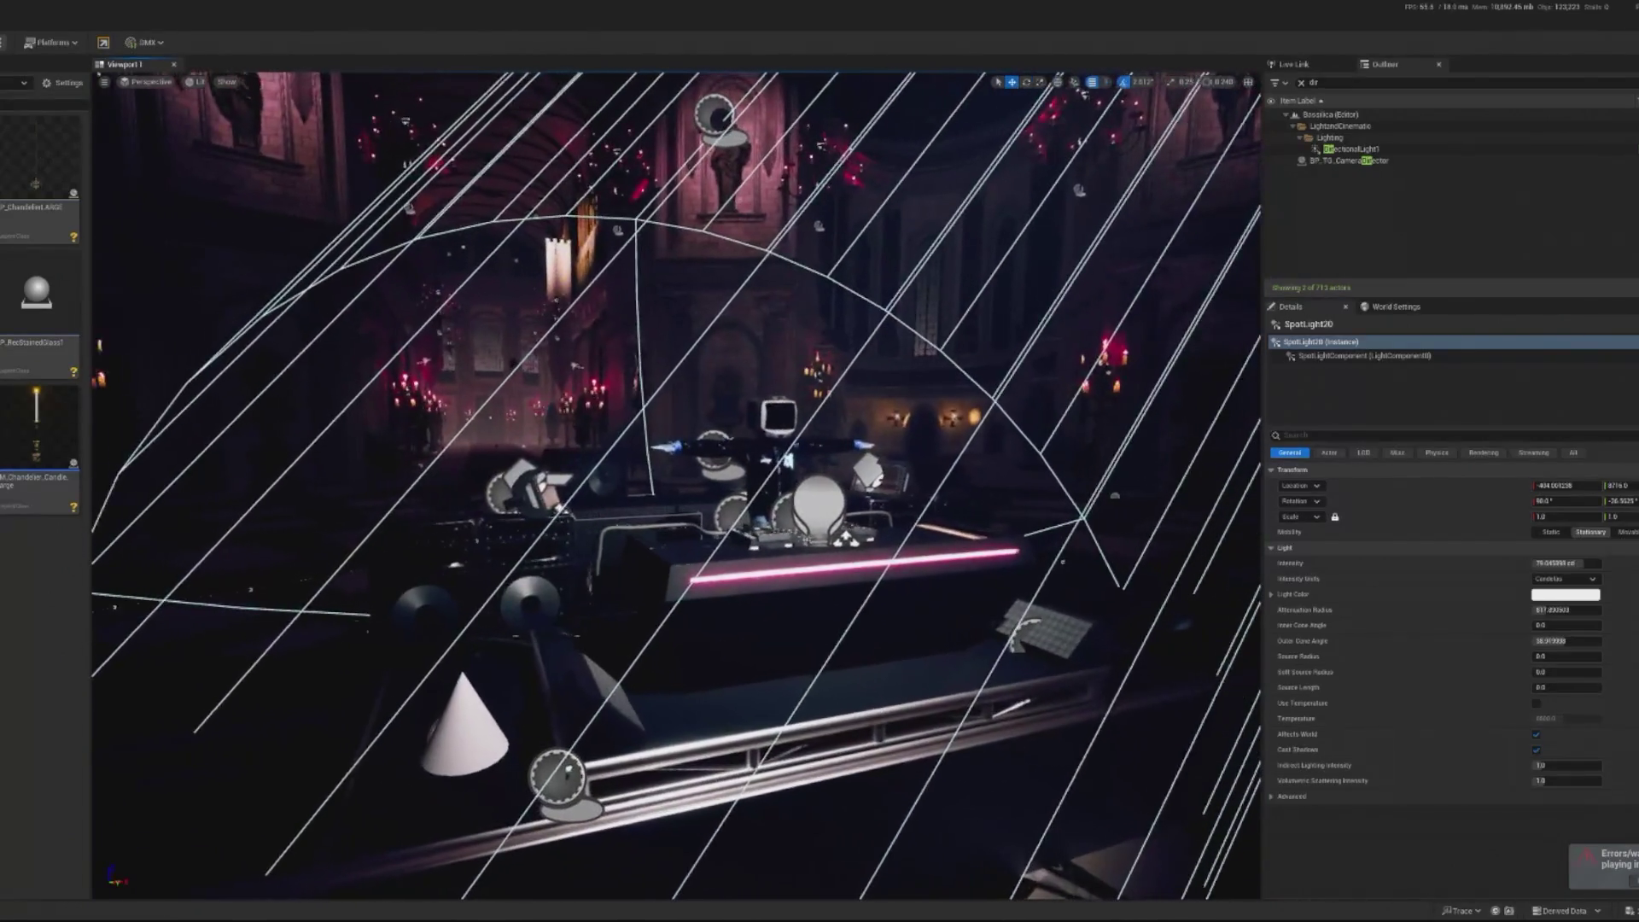
pyautogui.scroll(-8, 677, 485)
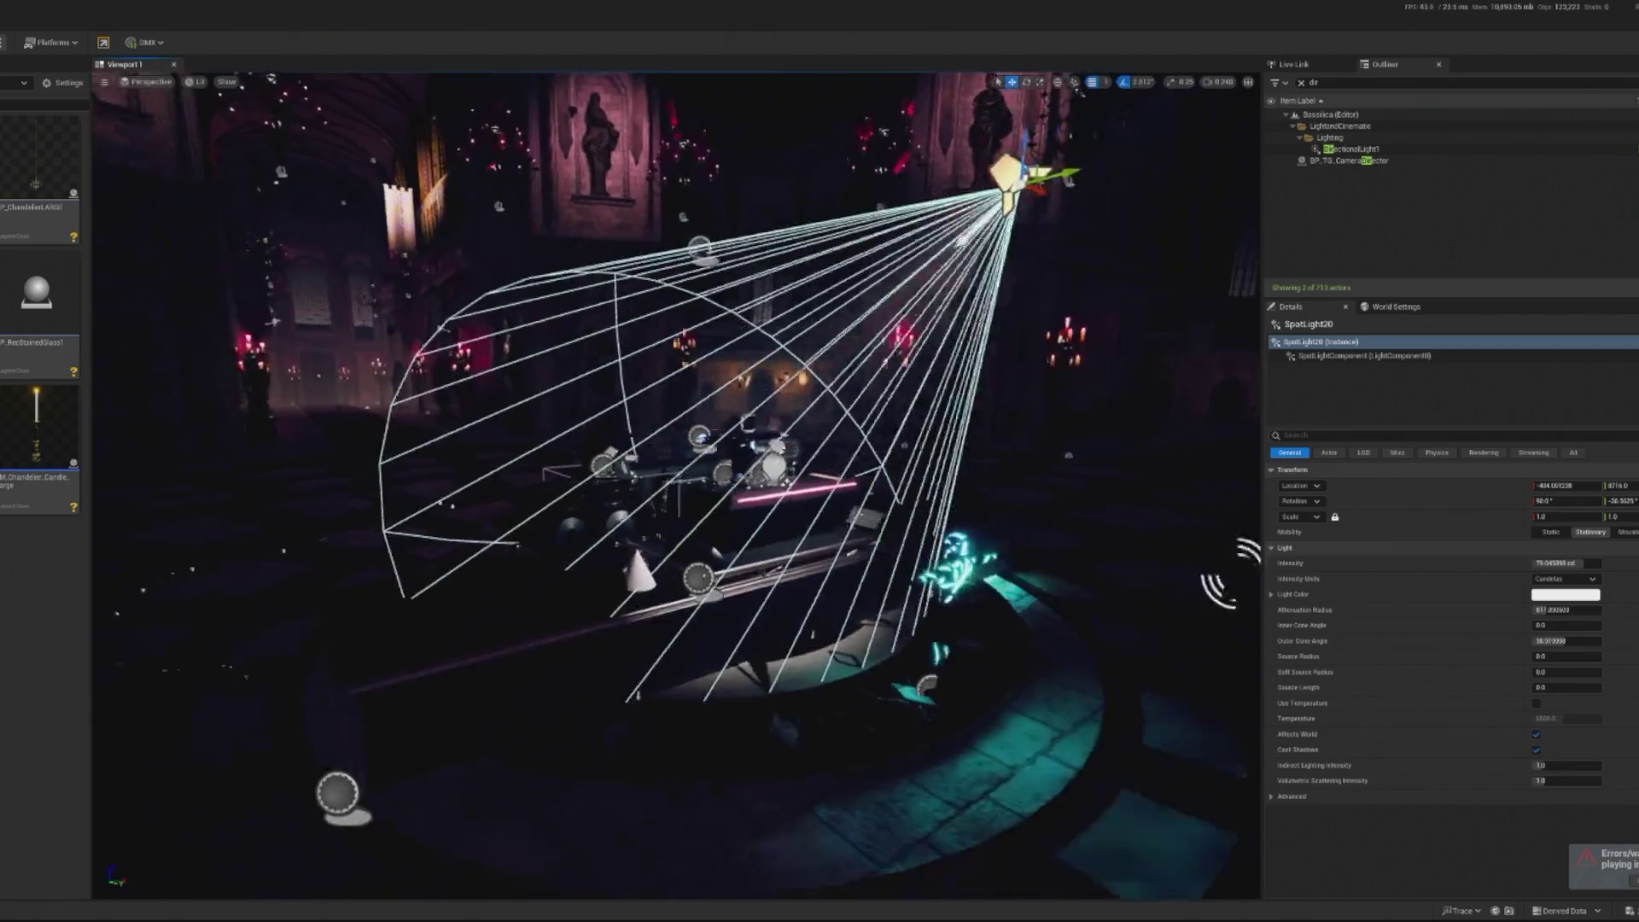
pyautogui.scroll(-6, 676, 485)
pyautogui.moveTo(545, 461); pyautogui.dragTo(606, 521)
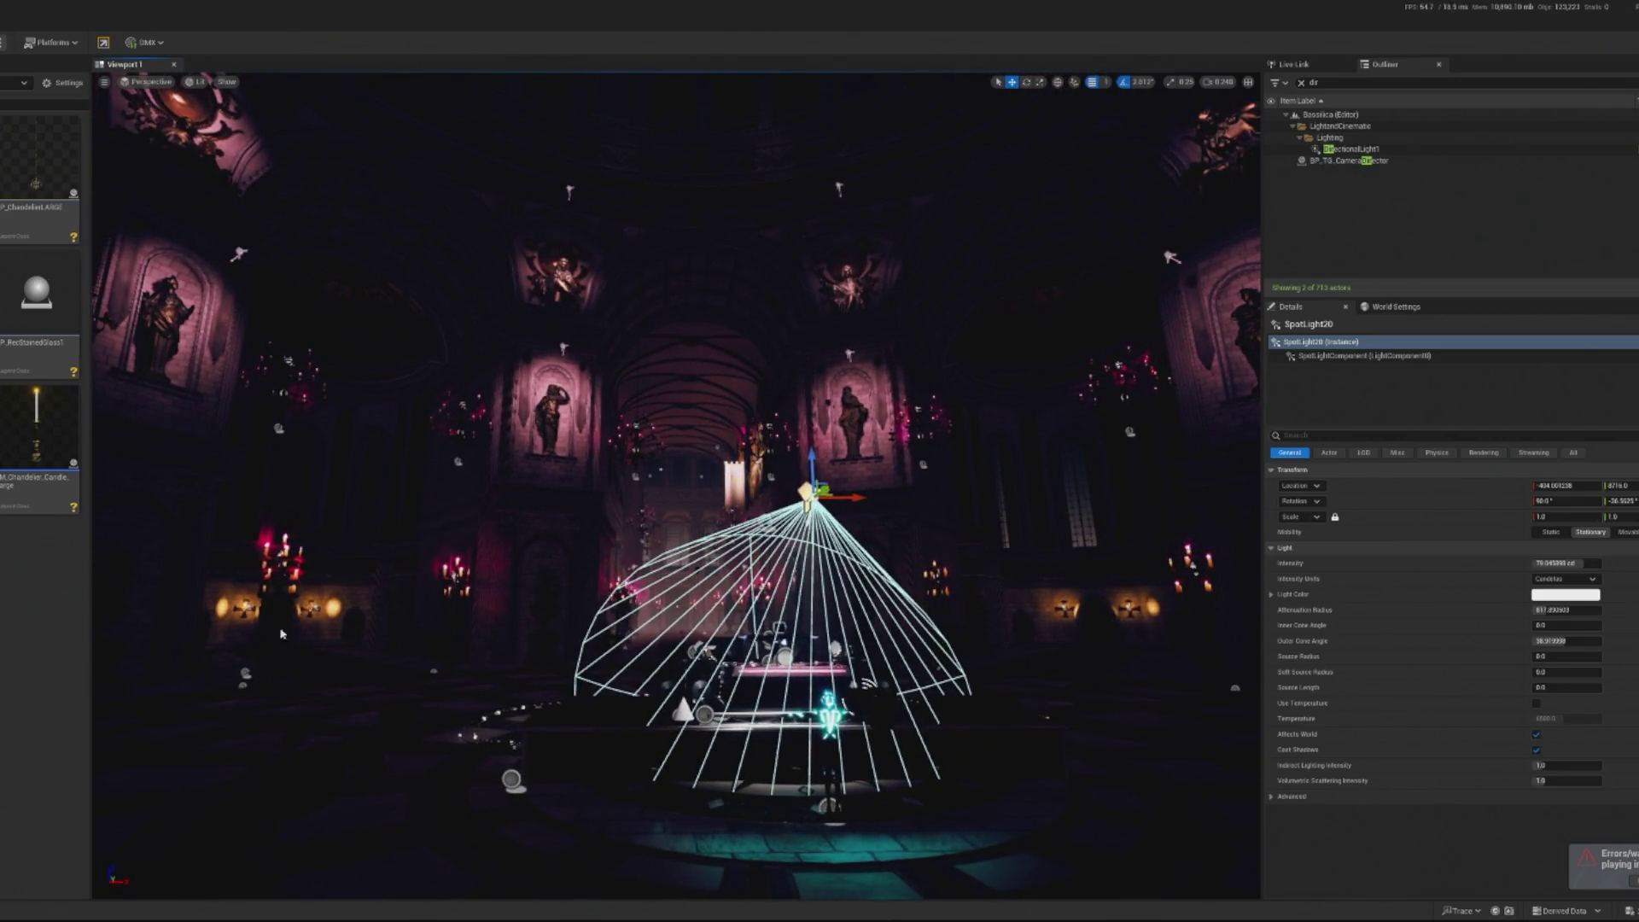
pyautogui.scroll(10, 282, 633)
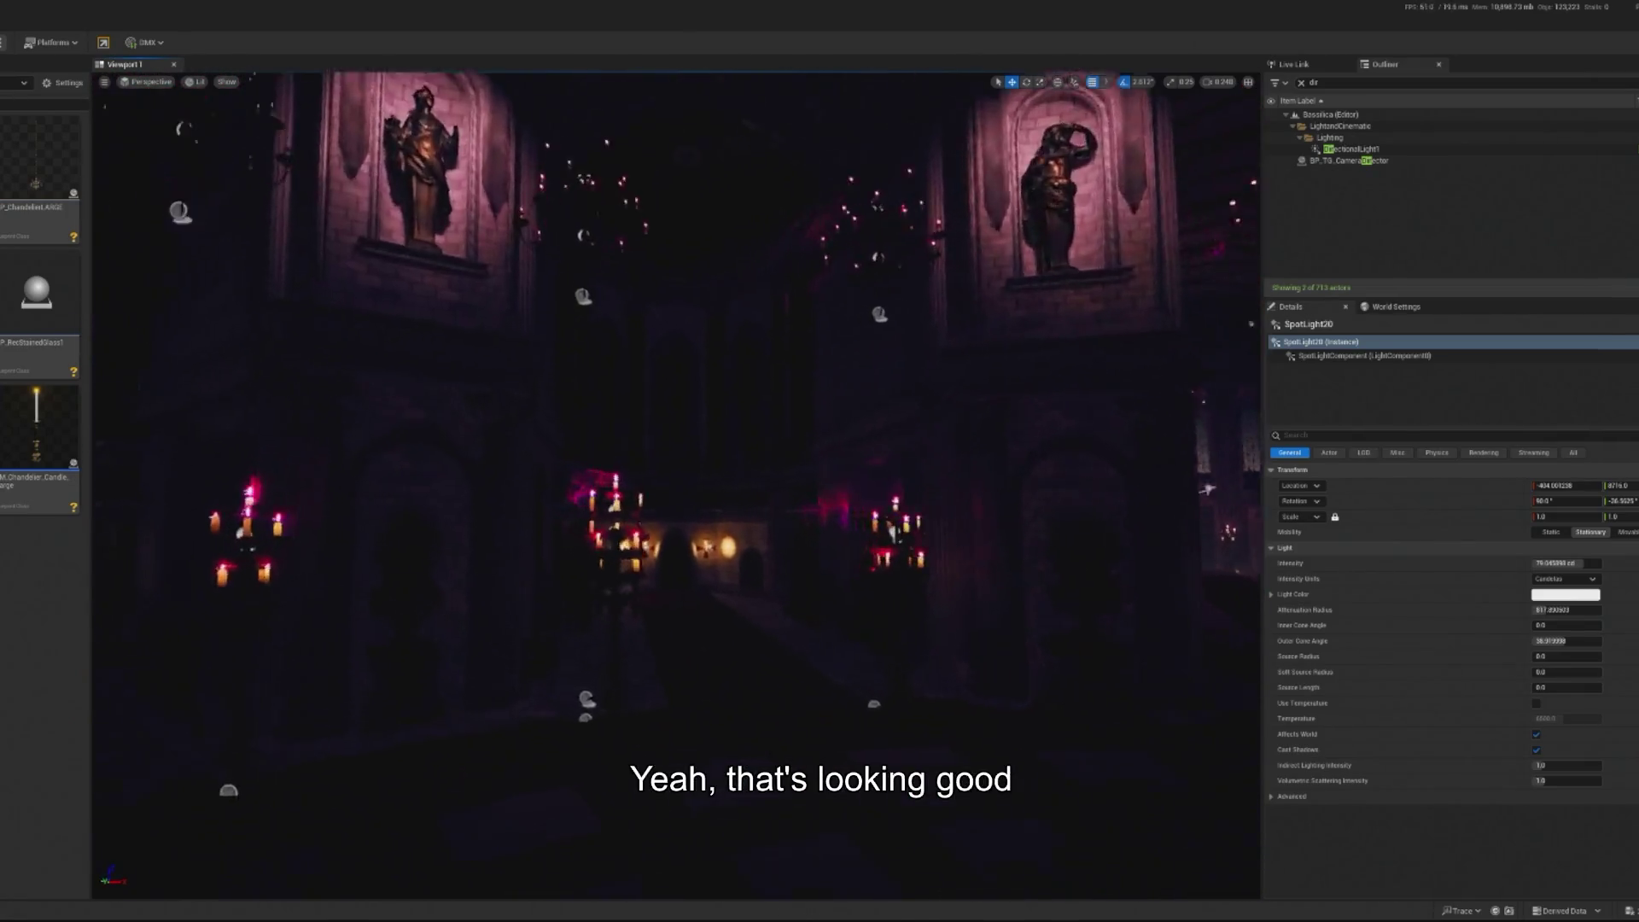
pyautogui.scroll(15, 676, 485)
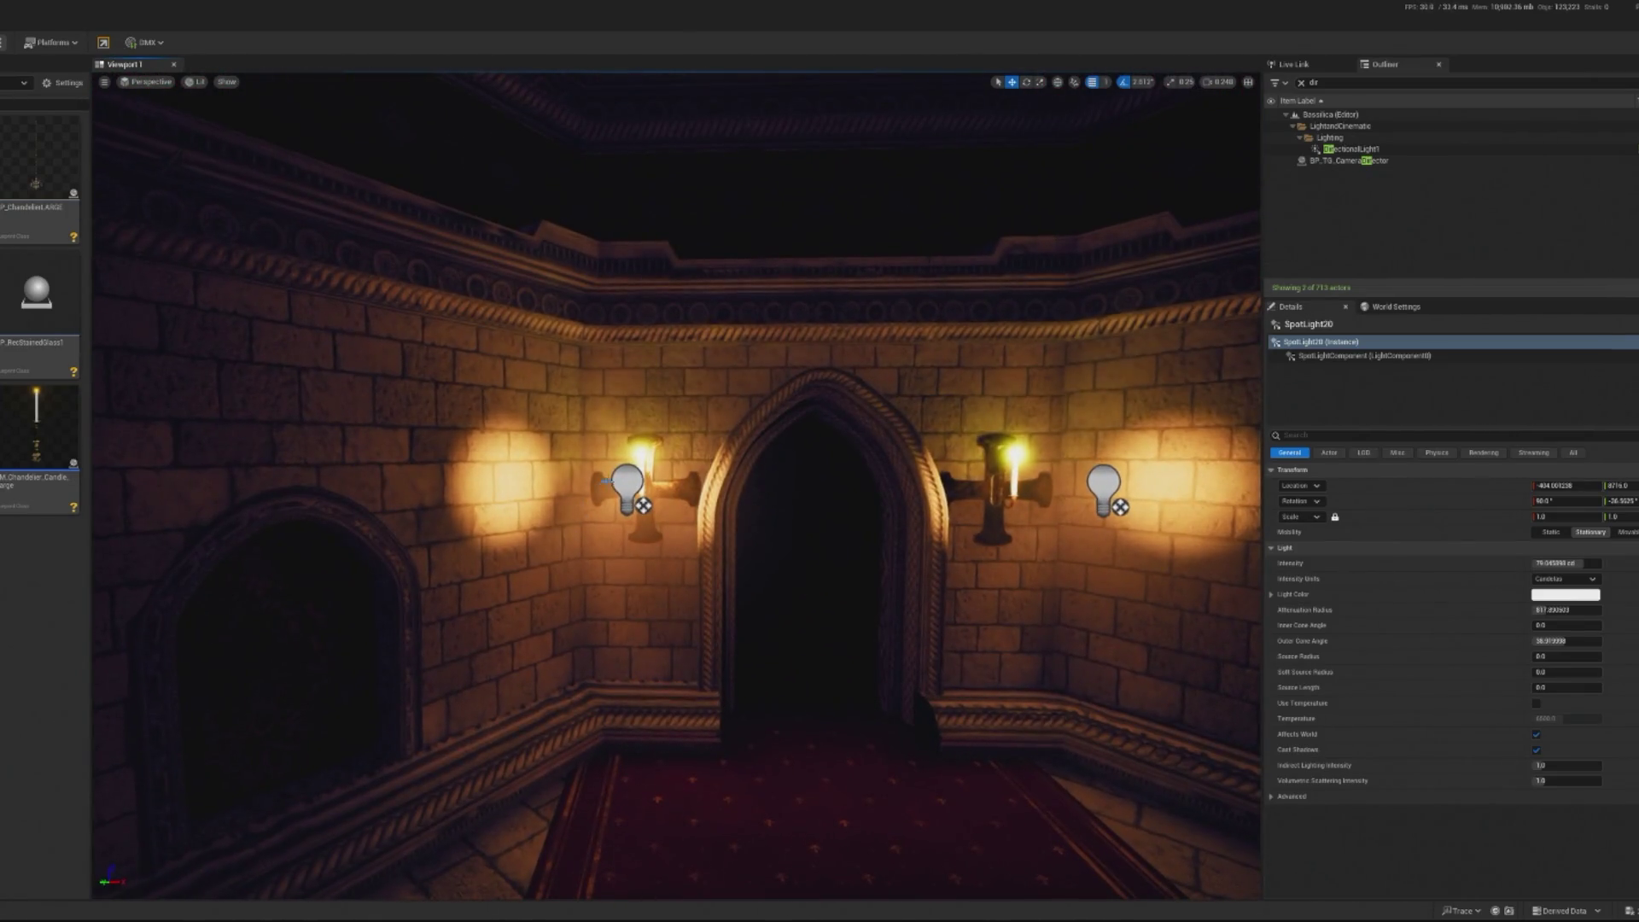
# Select a BP_Chandelier_Wall sconce, clearing the Outliner filter, and open its Blueprint with Ctrl+E
pyautogui.click(645, 491)
pyautogui.click(1571, 453)
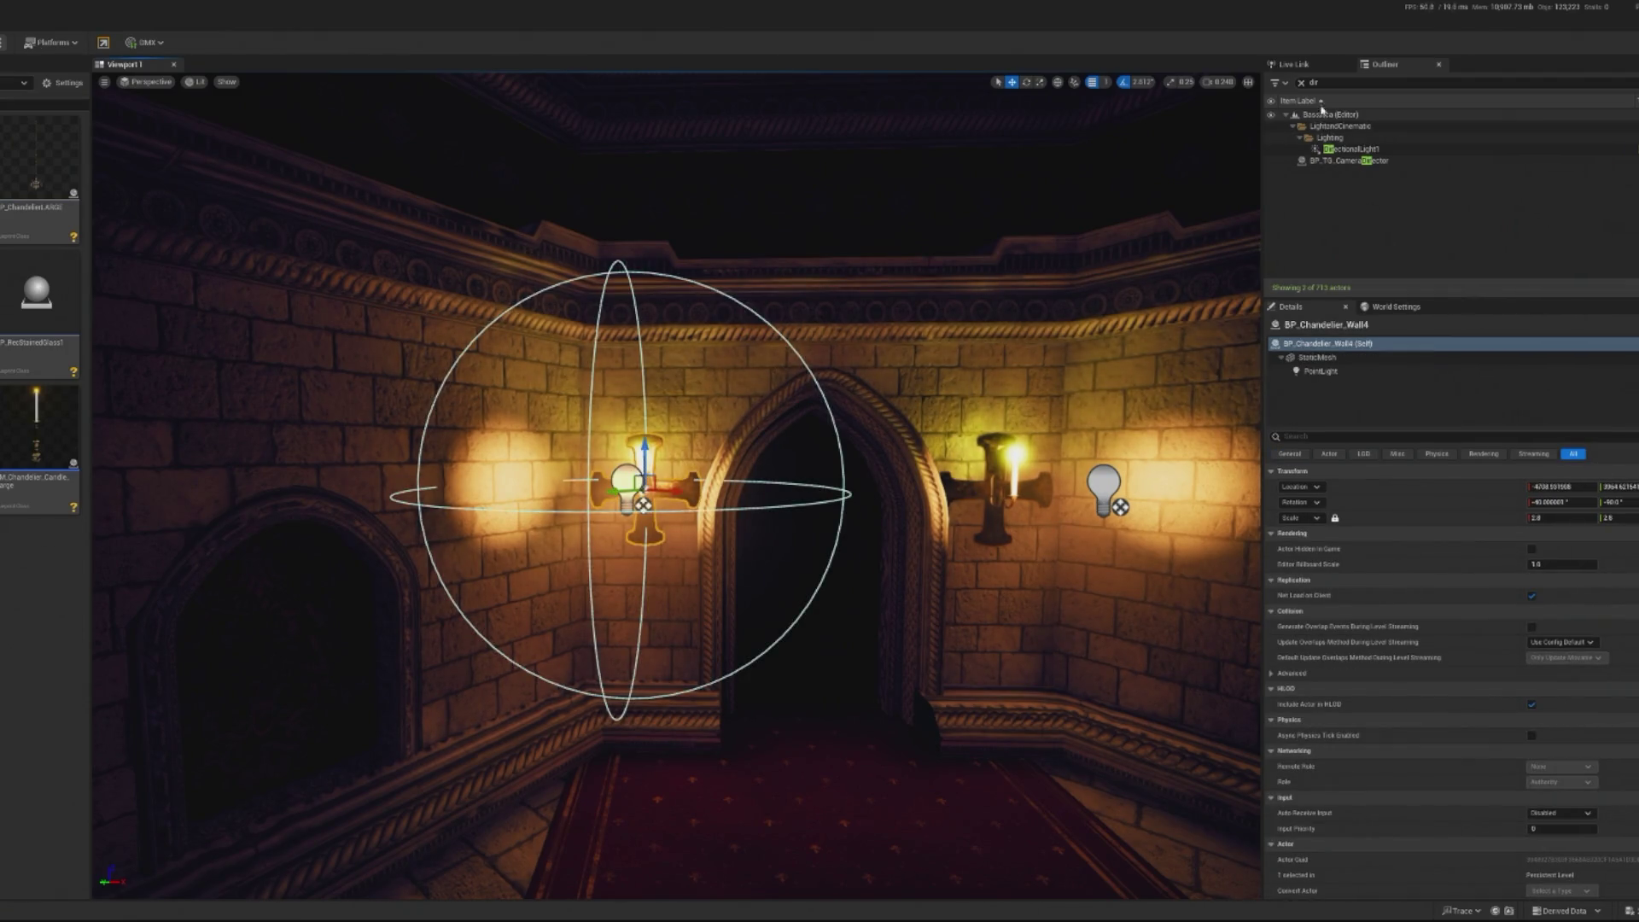
pyautogui.click(1301, 81)
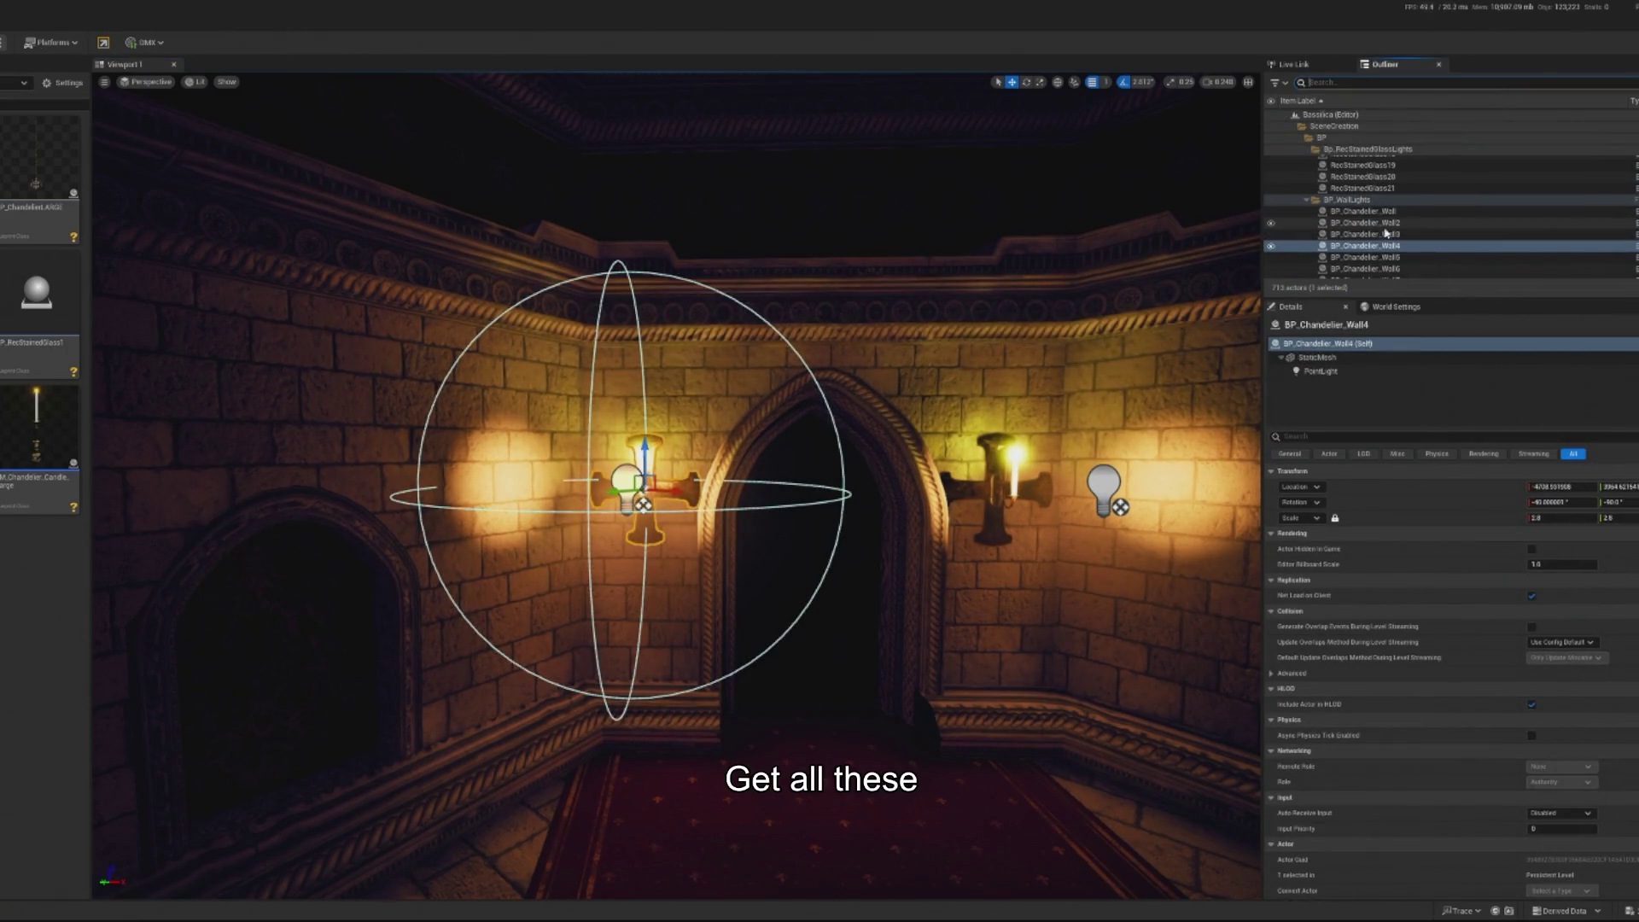
pyautogui.click(1366, 210)
pyautogui.scroll(-5, 1422, 183)
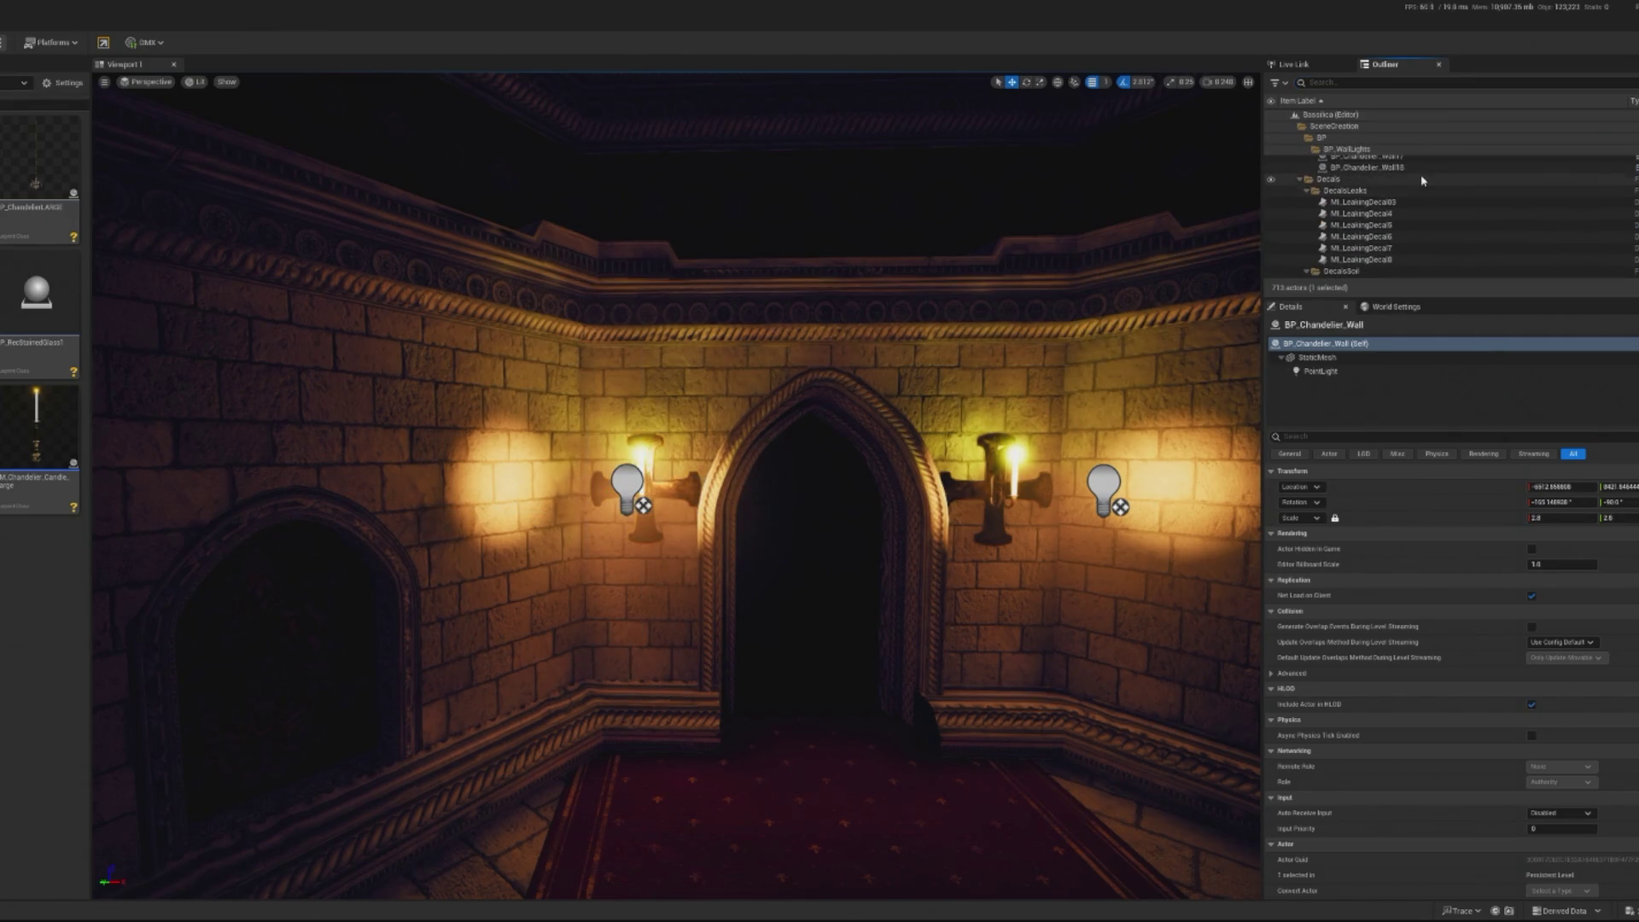
pyautogui.keyDown('shift'); pyautogui.click(1417, 168); pyautogui.keyUp('shift')
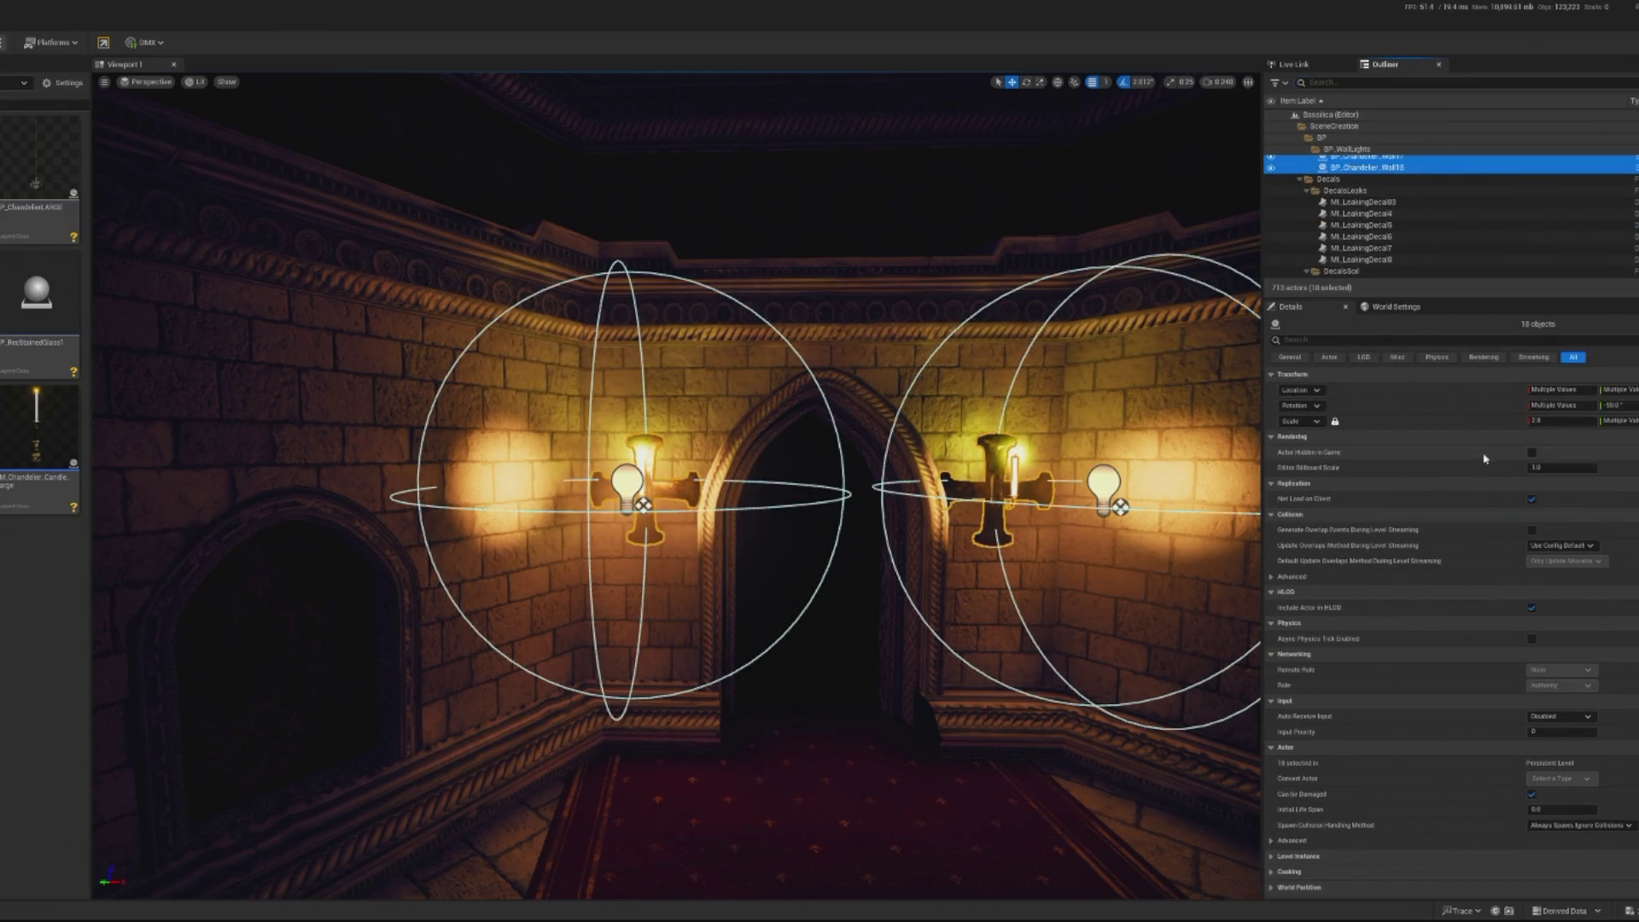
pyautogui.click(1366, 167)
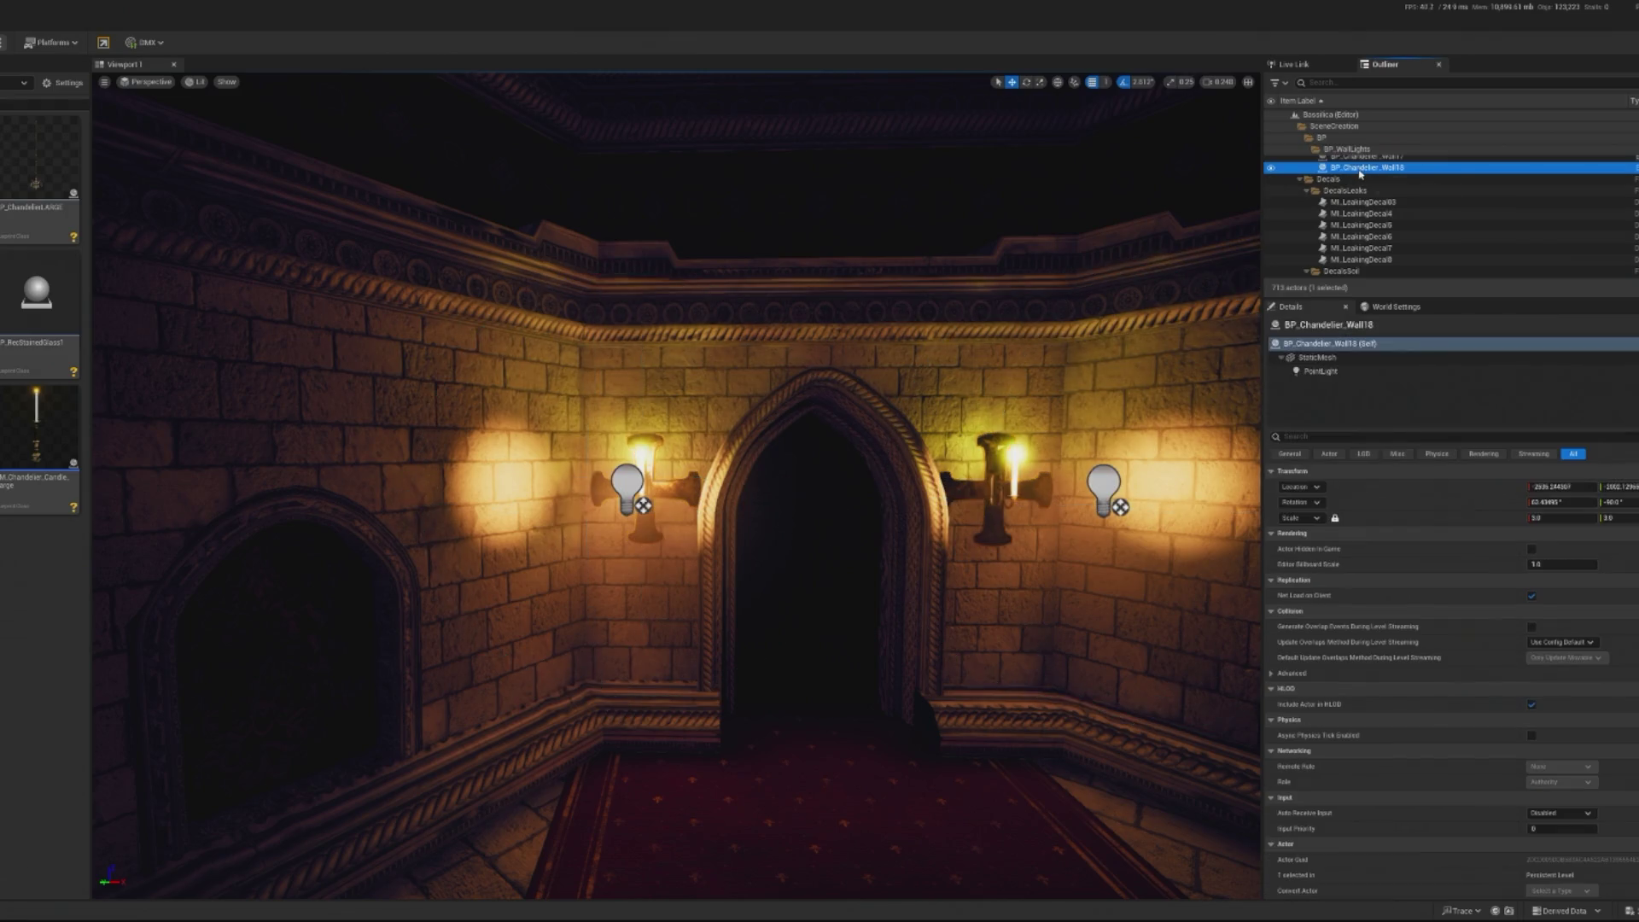
pyautogui.click(608, 468)
pyautogui.click(621, 478)
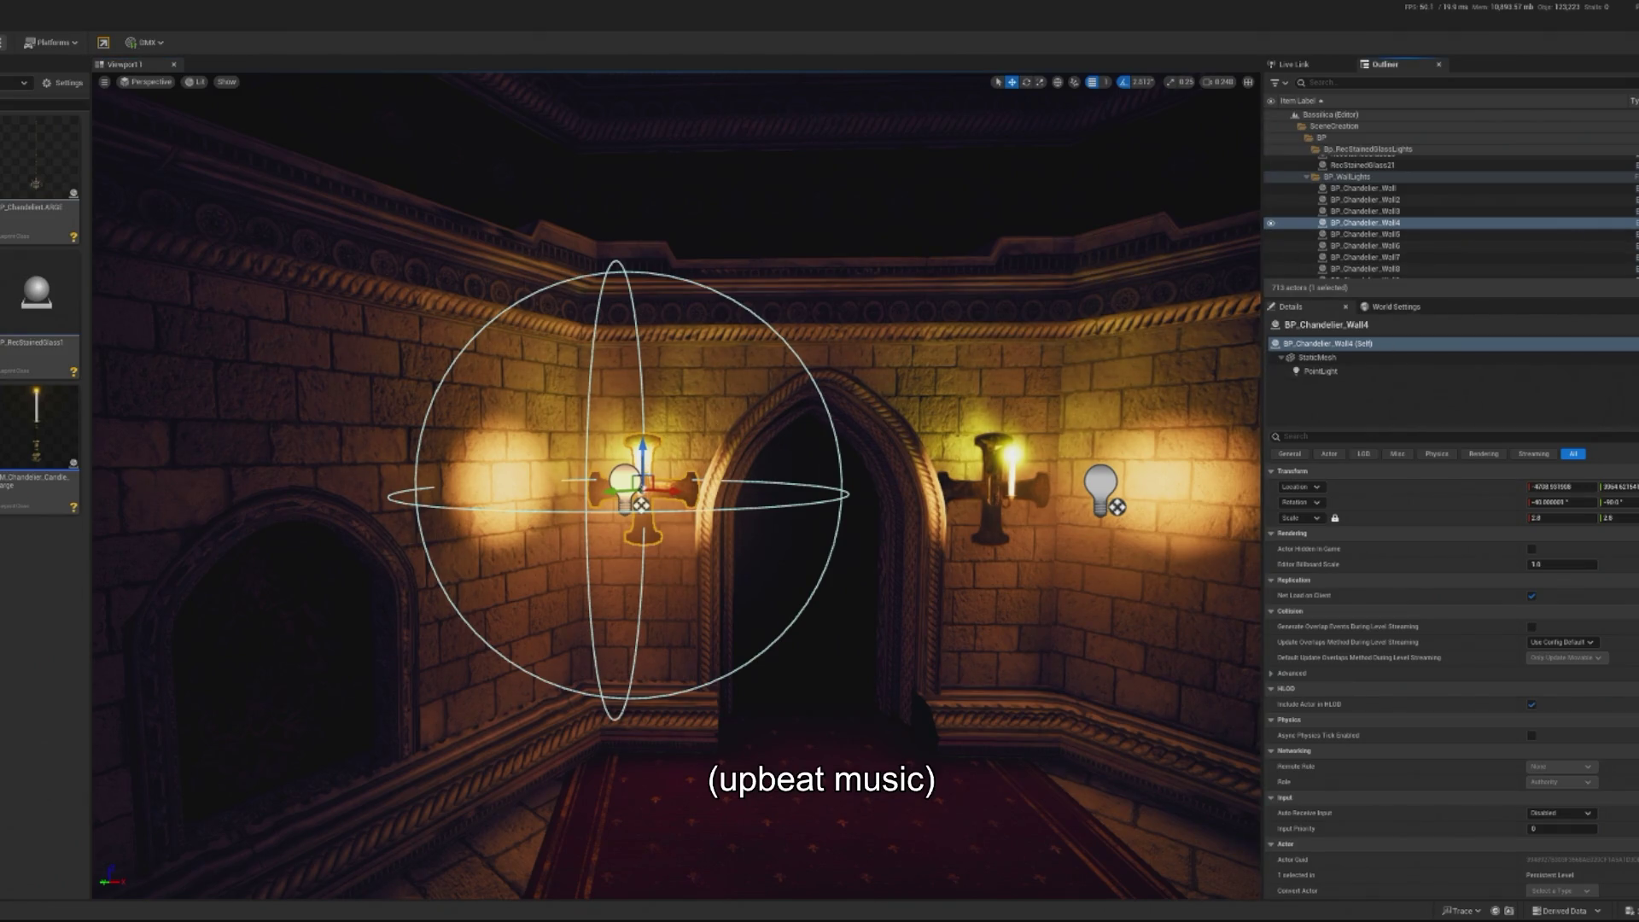
pyautogui.hotkey('ctrl', 'e')
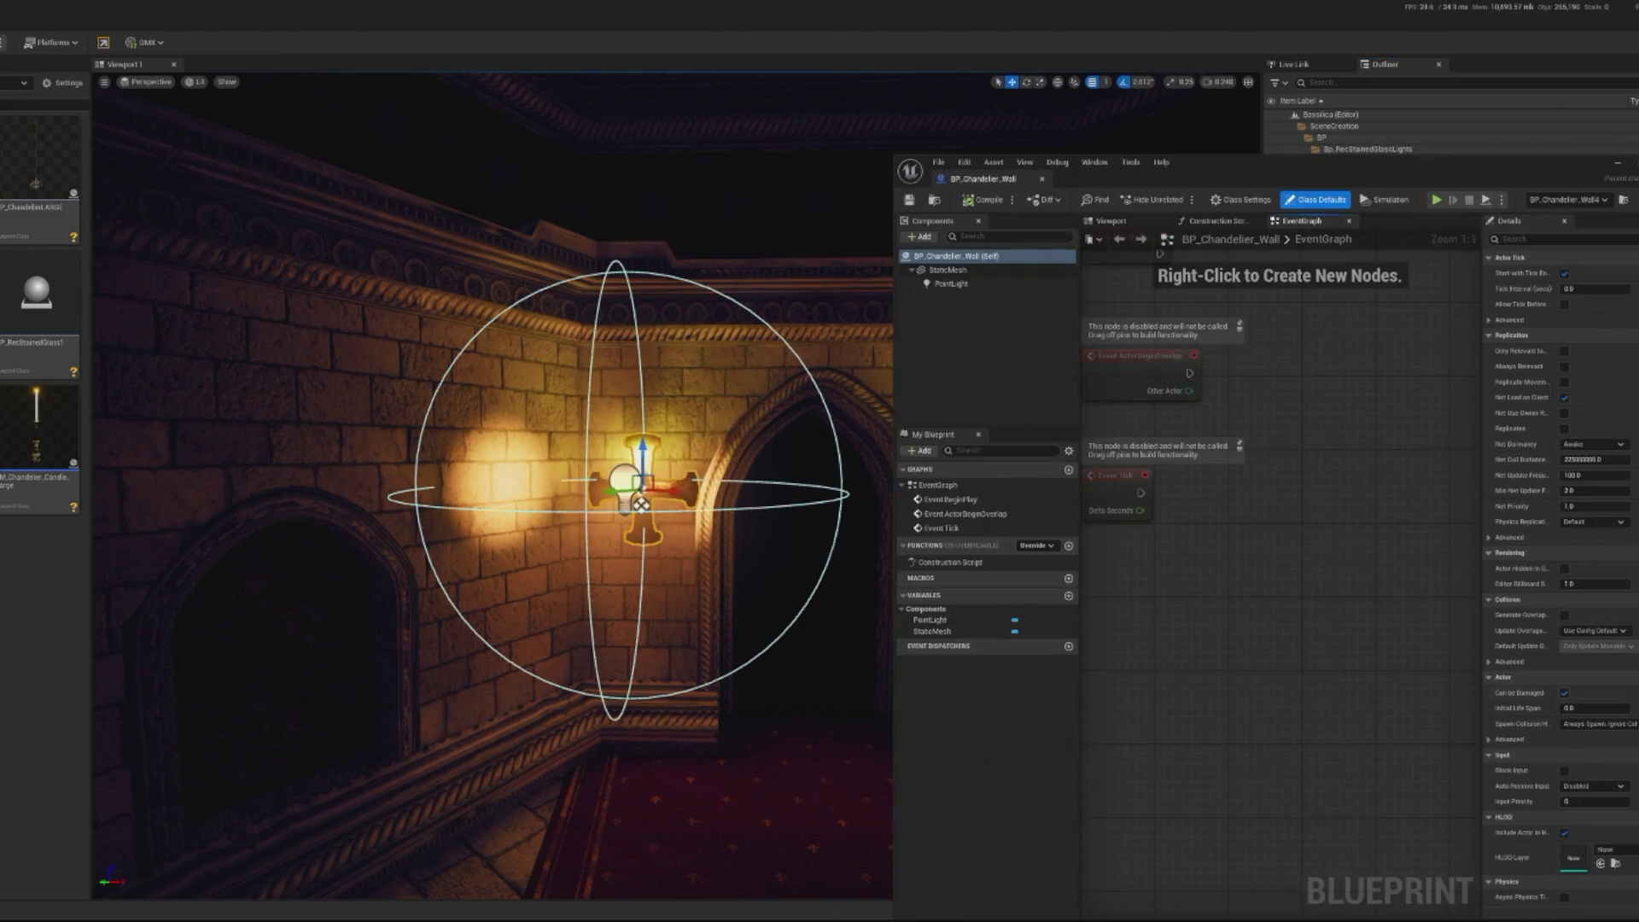
# Set the sconce PointLight's colour to a darker pink and close the Blueprint editor
pyautogui.click(952, 284)
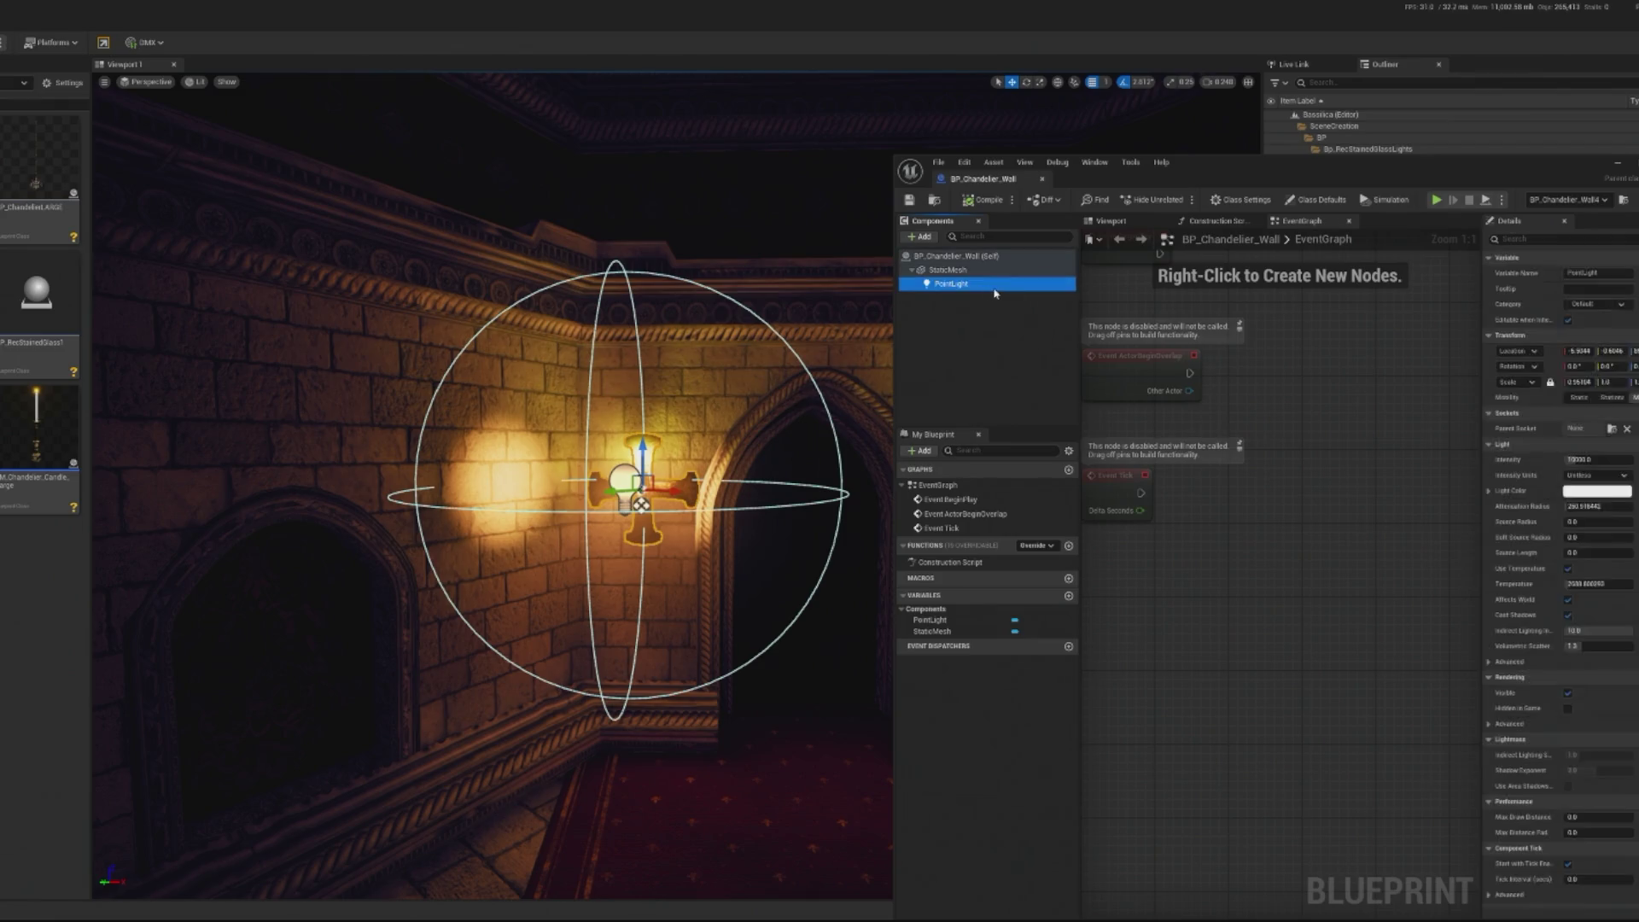
pyautogui.click(1593, 491)
pyautogui.moveTo(1481, 642); pyautogui.dragTo(1481, 536)
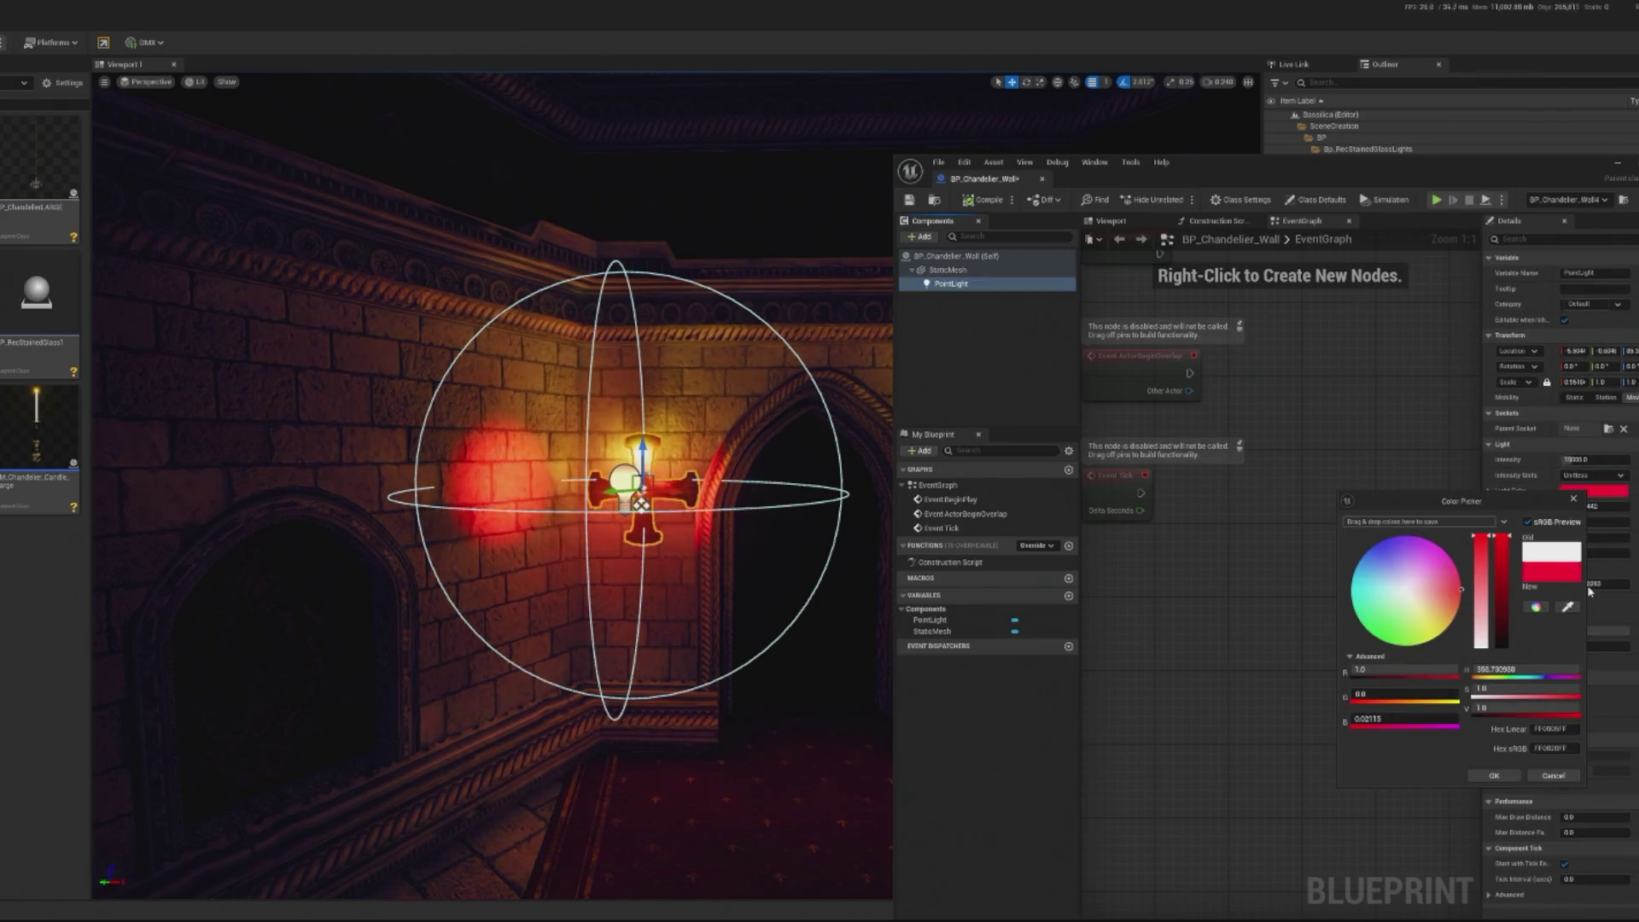
pyautogui.moveTo(1463, 595); pyautogui.dragTo(1457, 577)
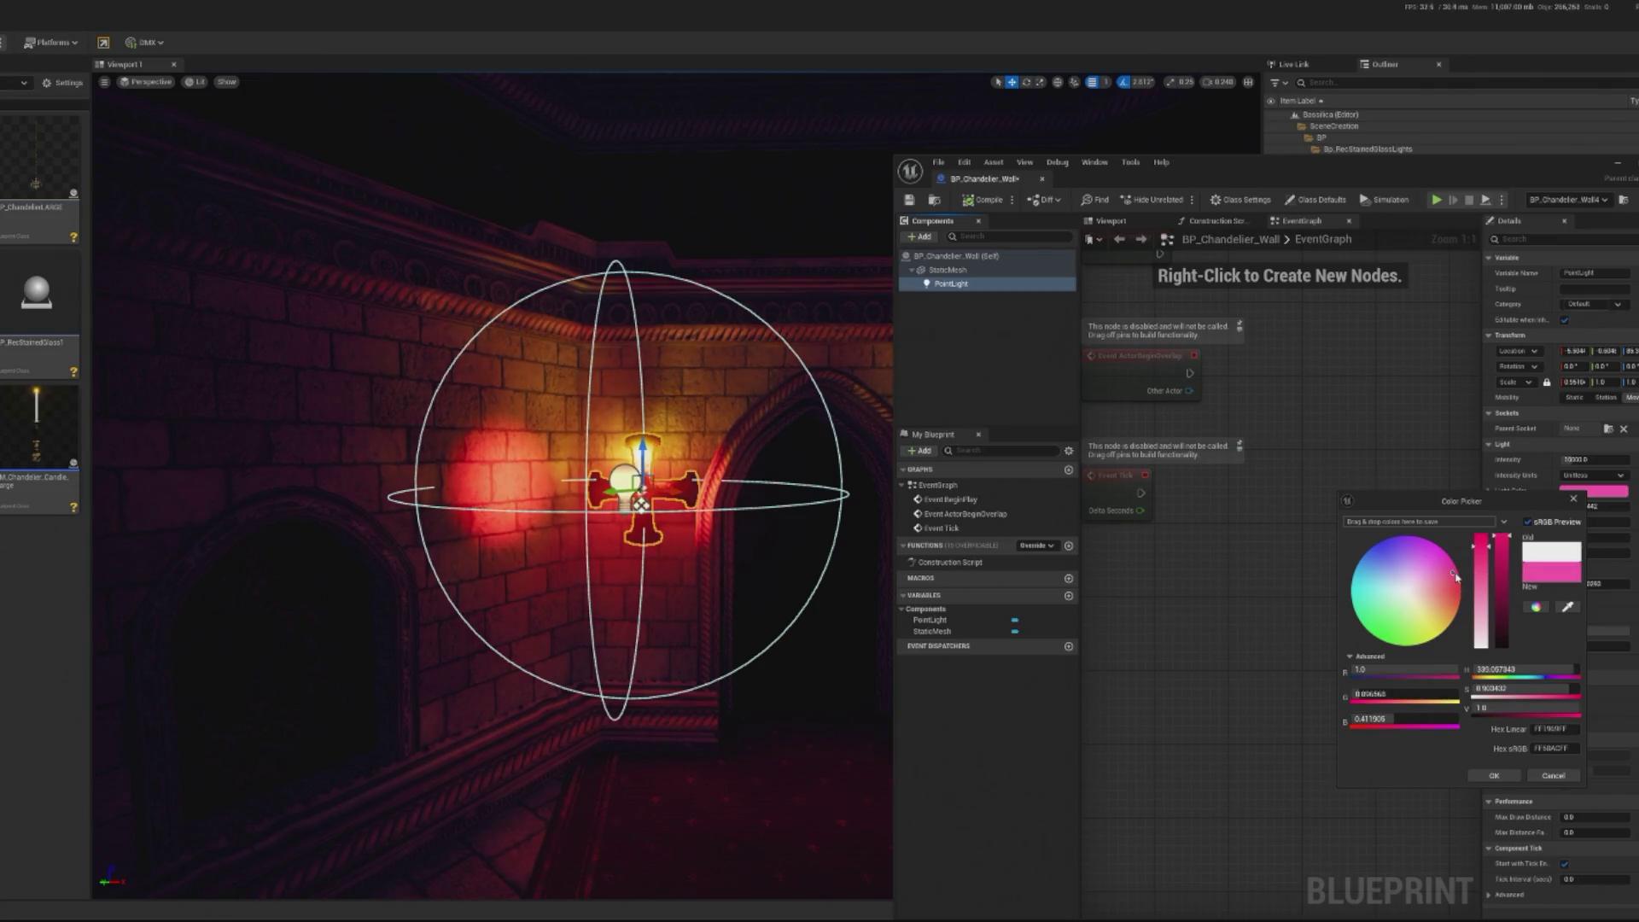
pyautogui.click(1506, 566)
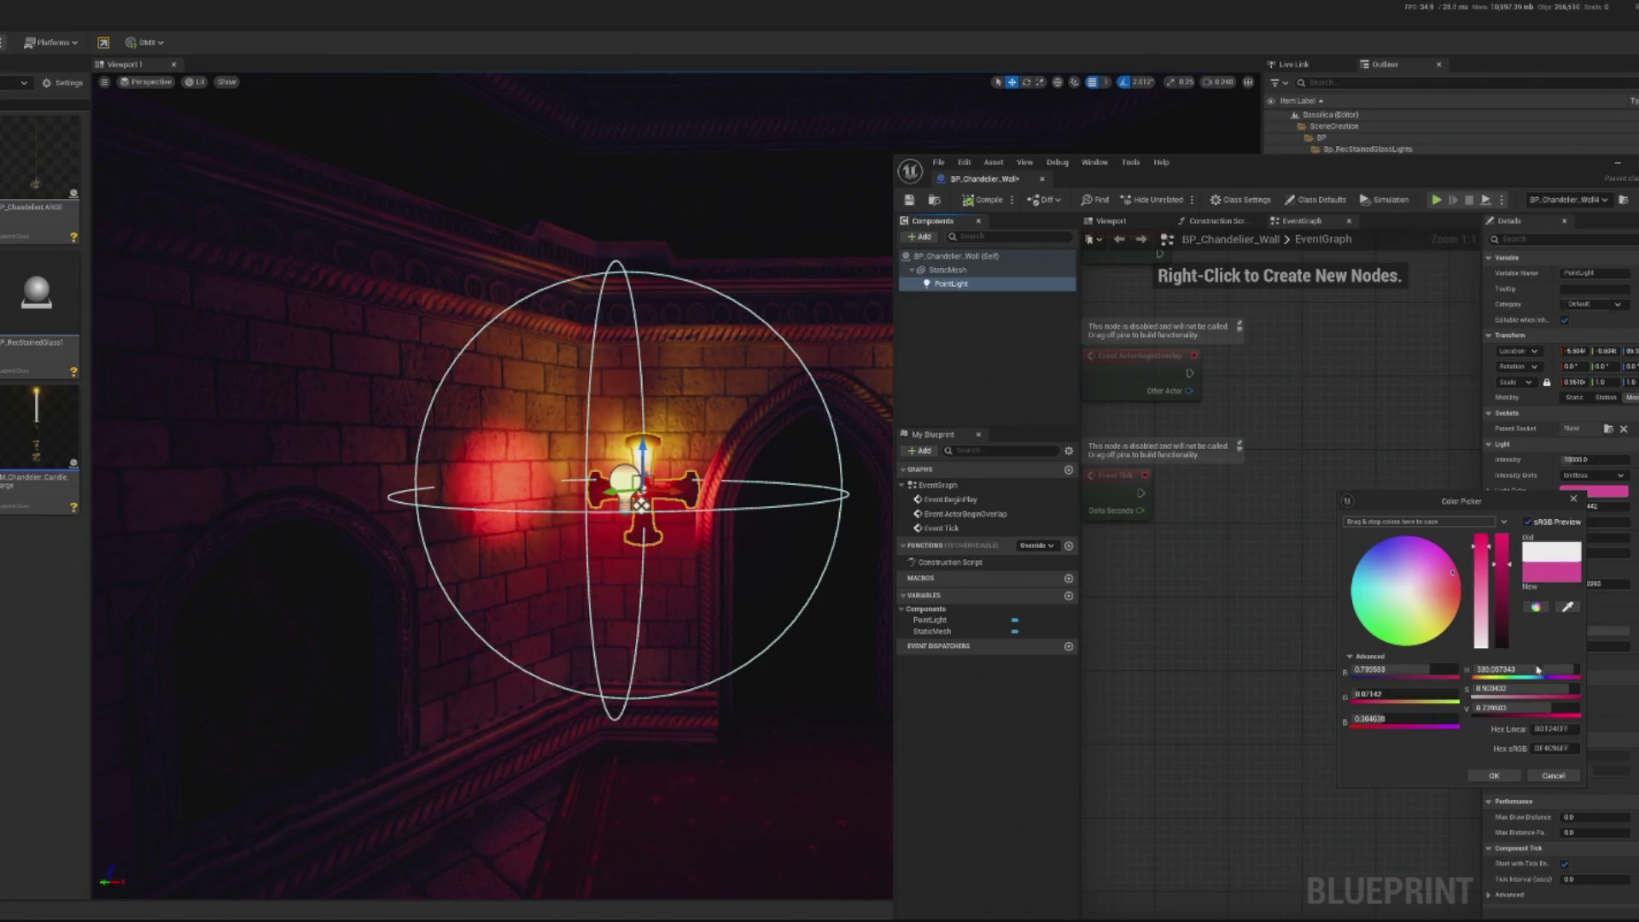
pyautogui.click(1496, 777)
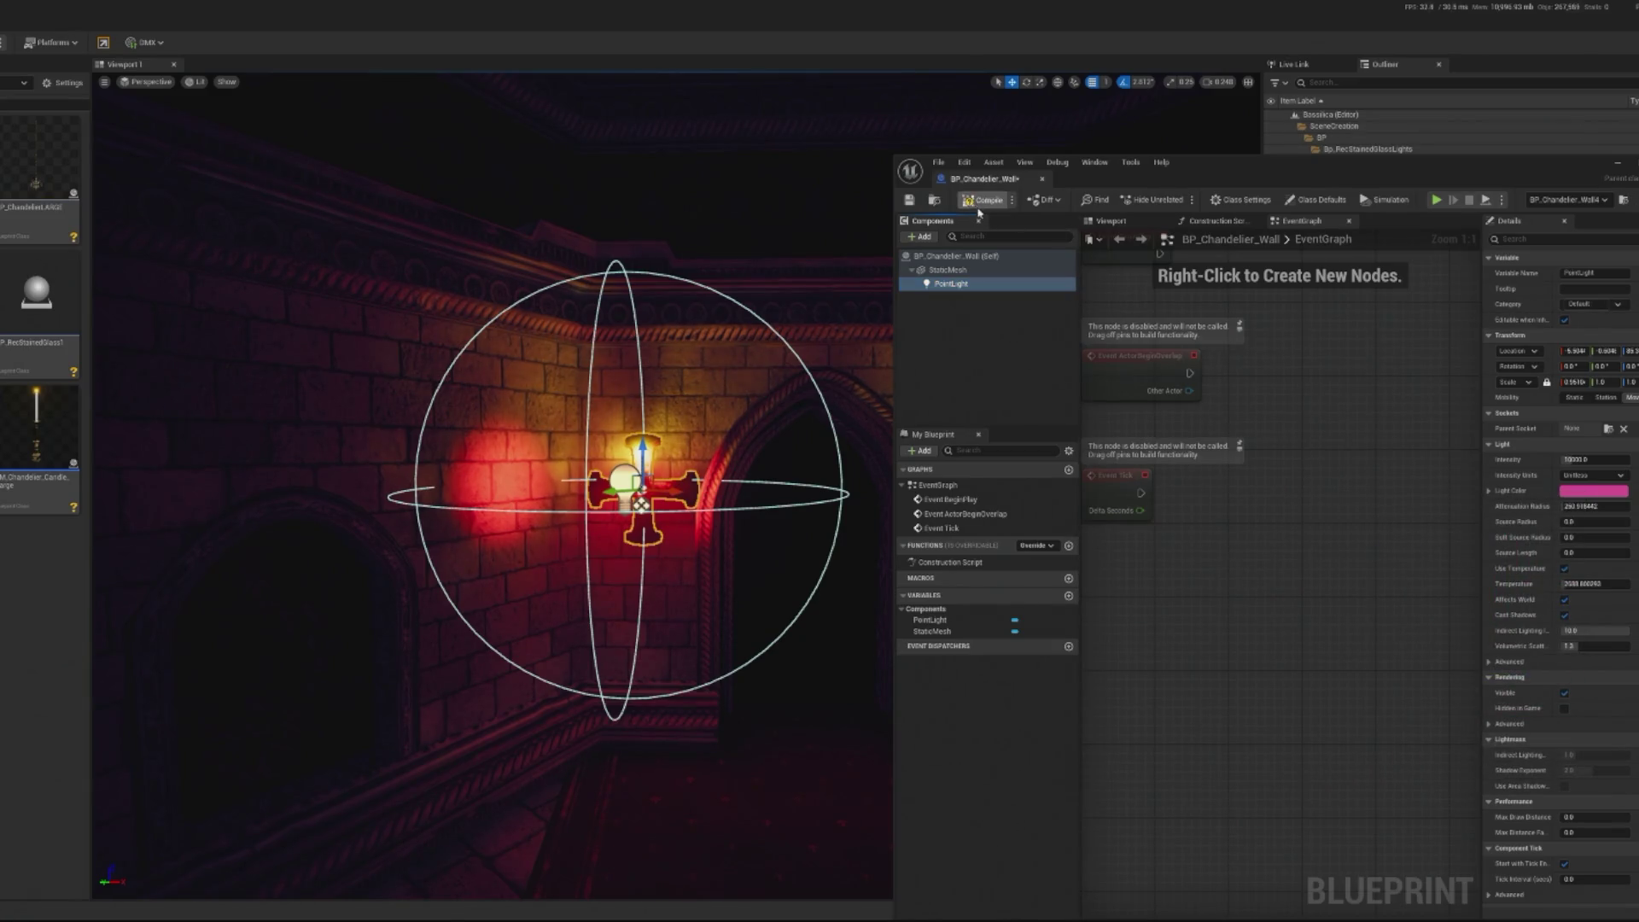
pyautogui.click(1617, 162)
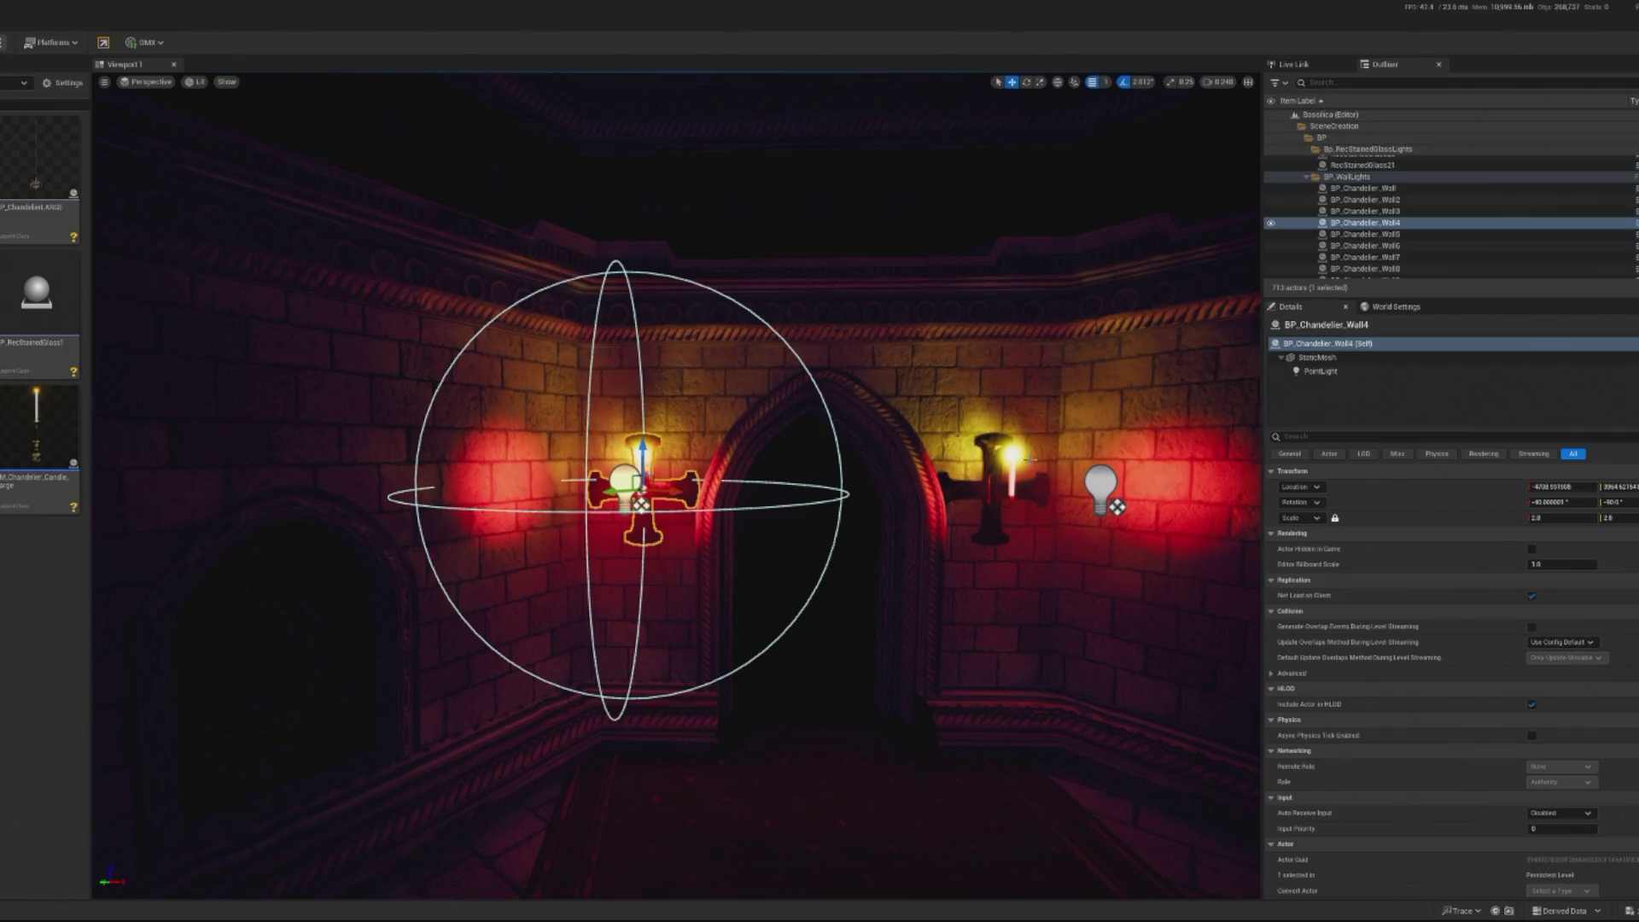
# Select the right-hand sconce's lamp mesh and open its MM_Emmitter material
pyautogui.click(1069, 479)
pyautogui.click(1012, 465)
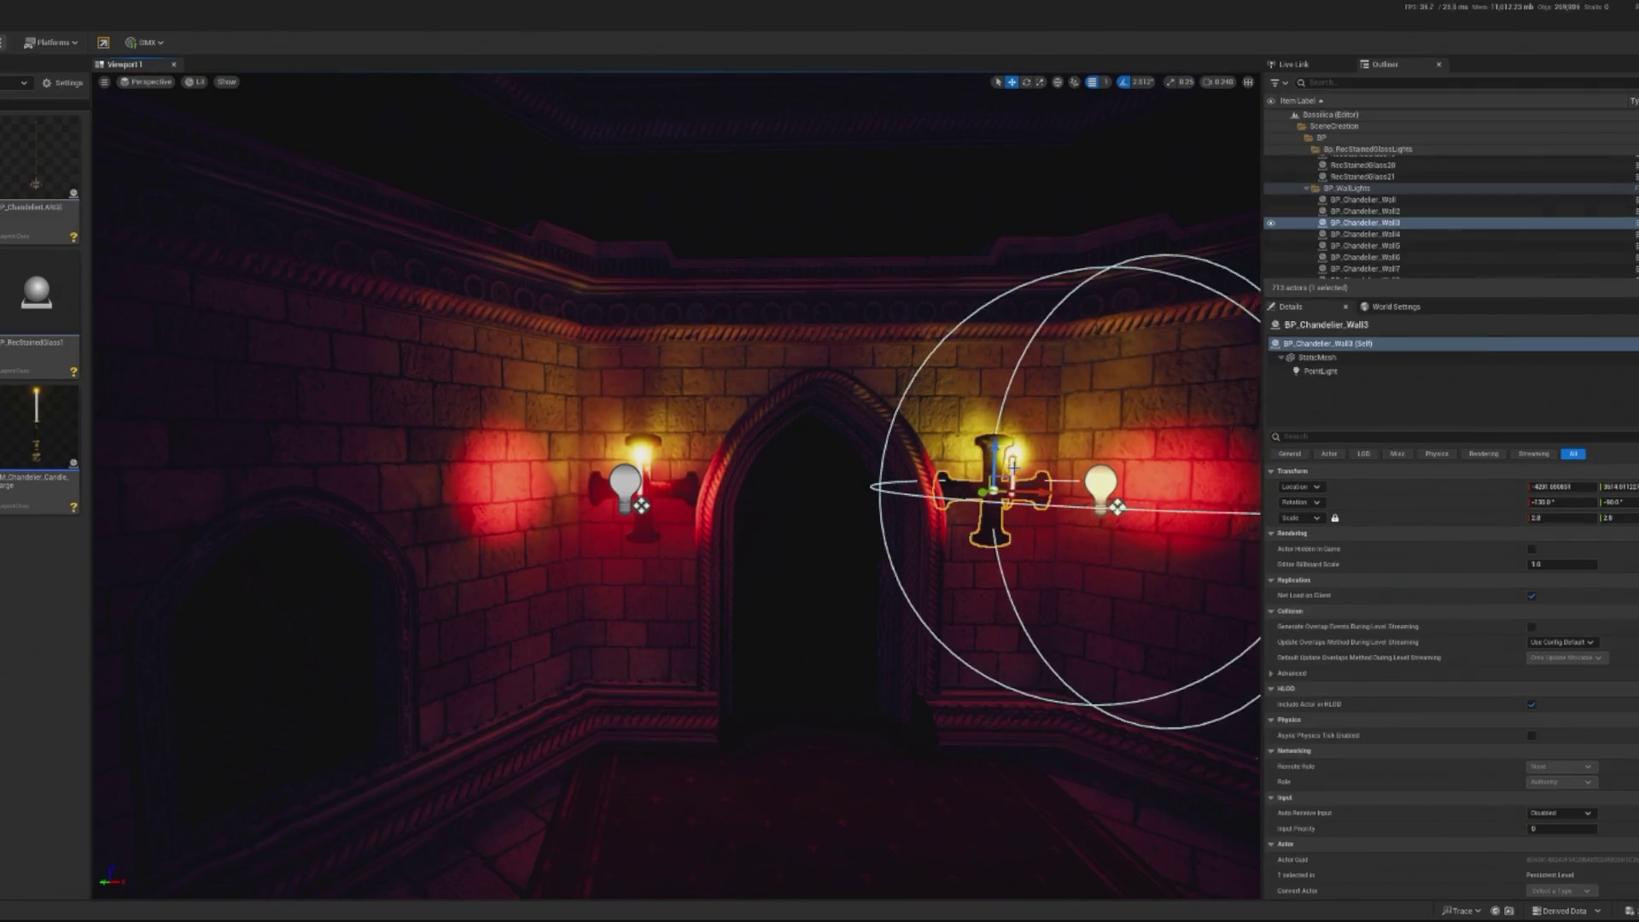
pyautogui.click(967, 520)
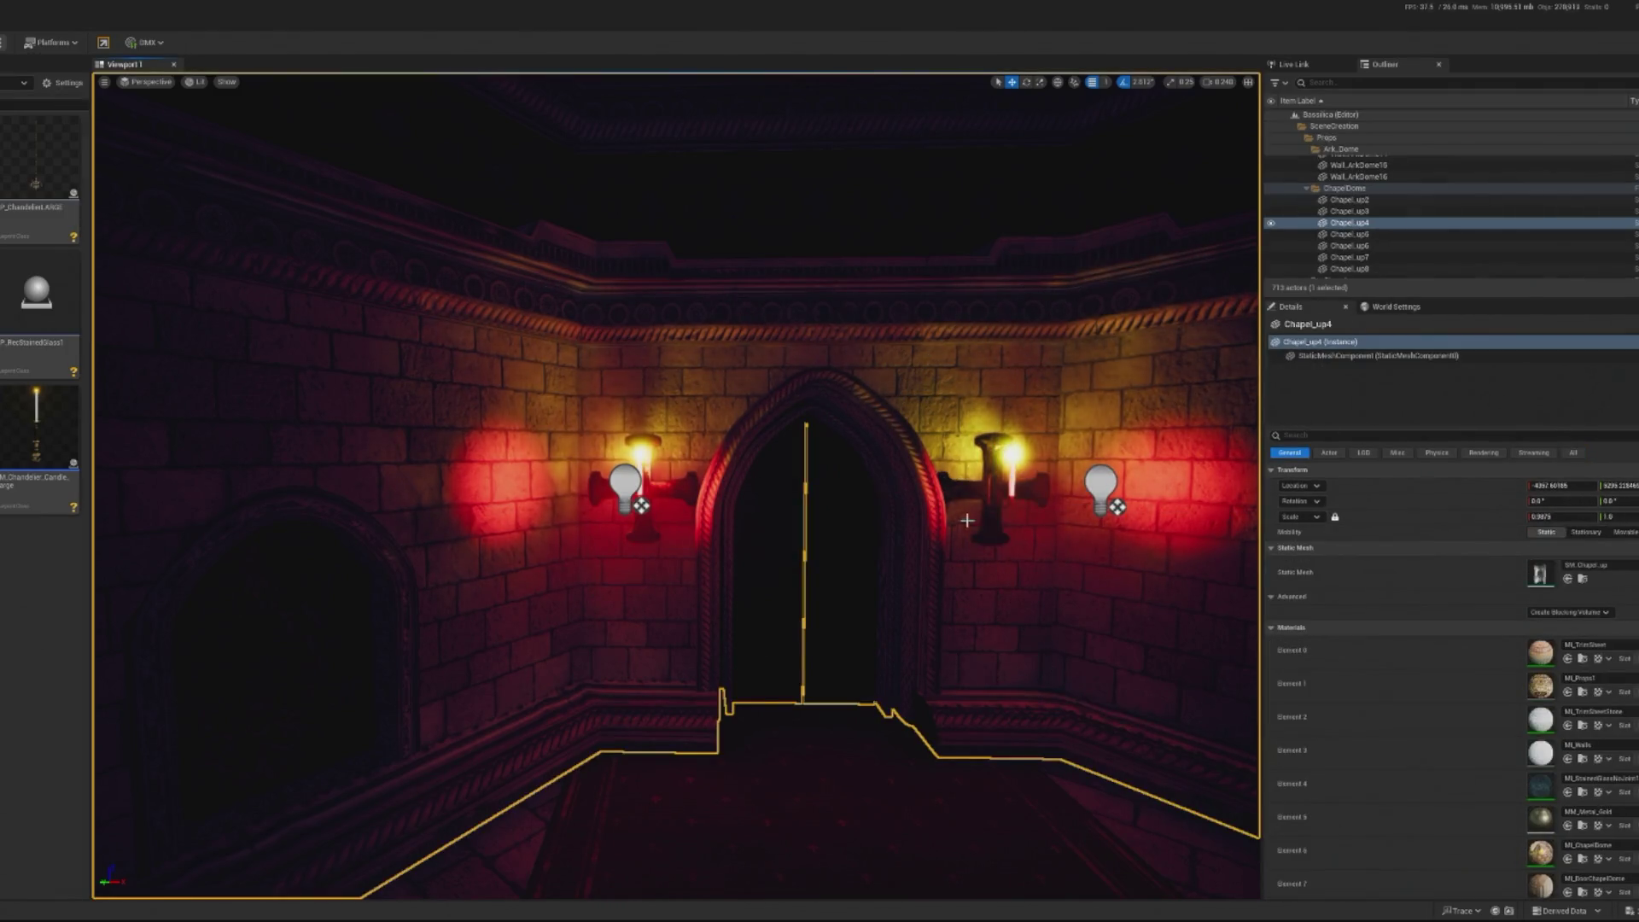
pyautogui.click(1013, 483)
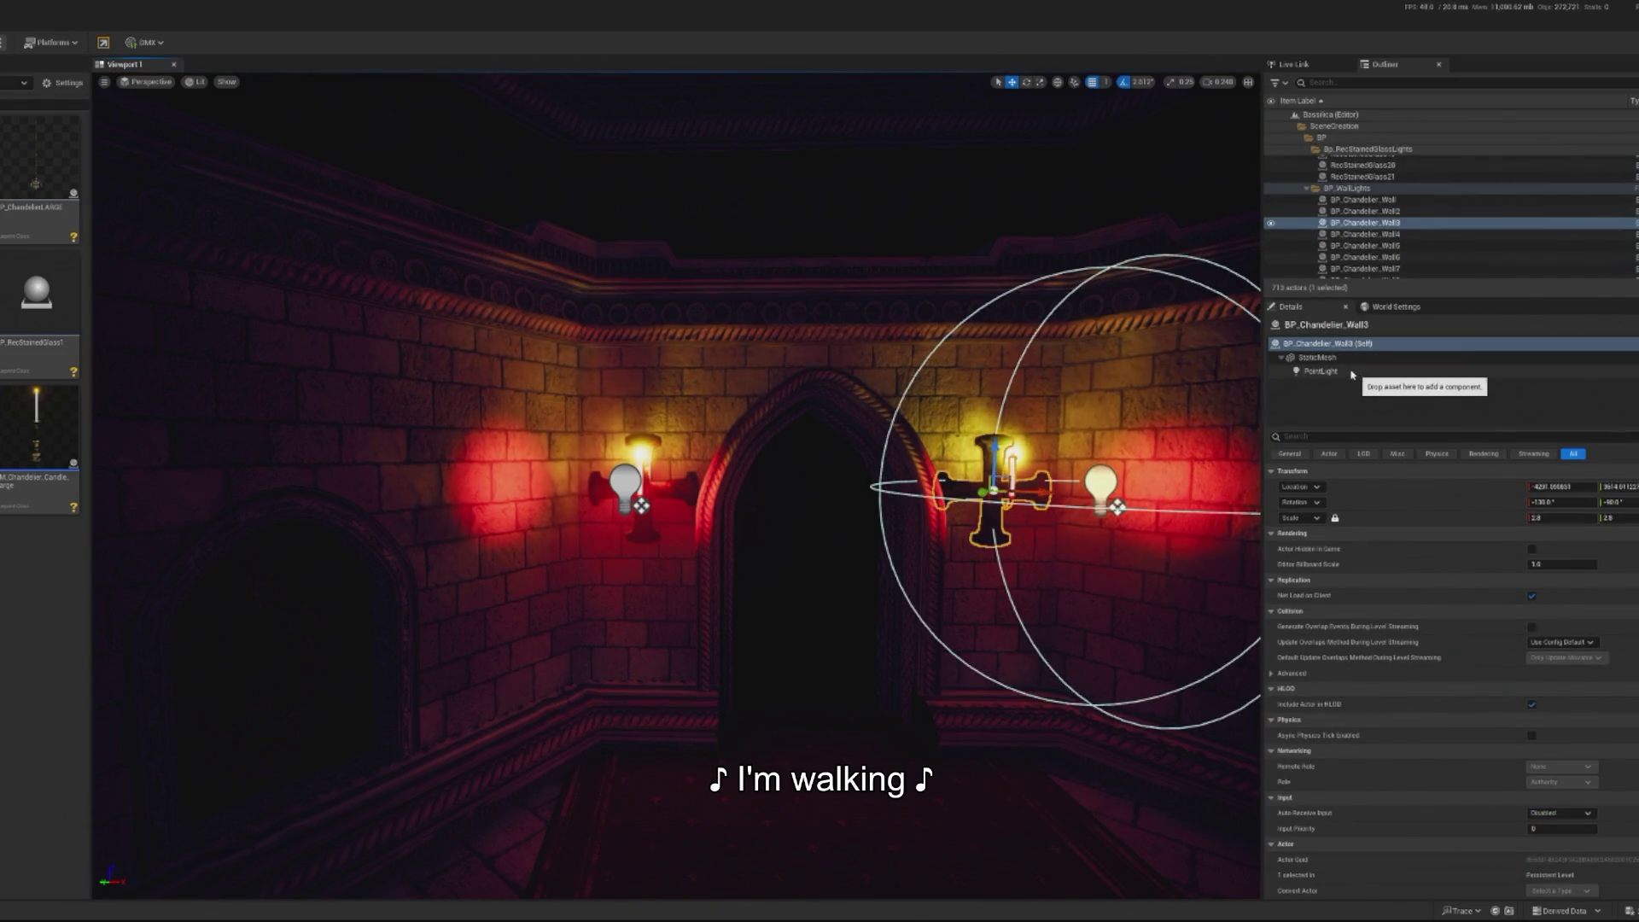
pyautogui.click(1322, 357)
pyautogui.doubleClick(1541, 660)
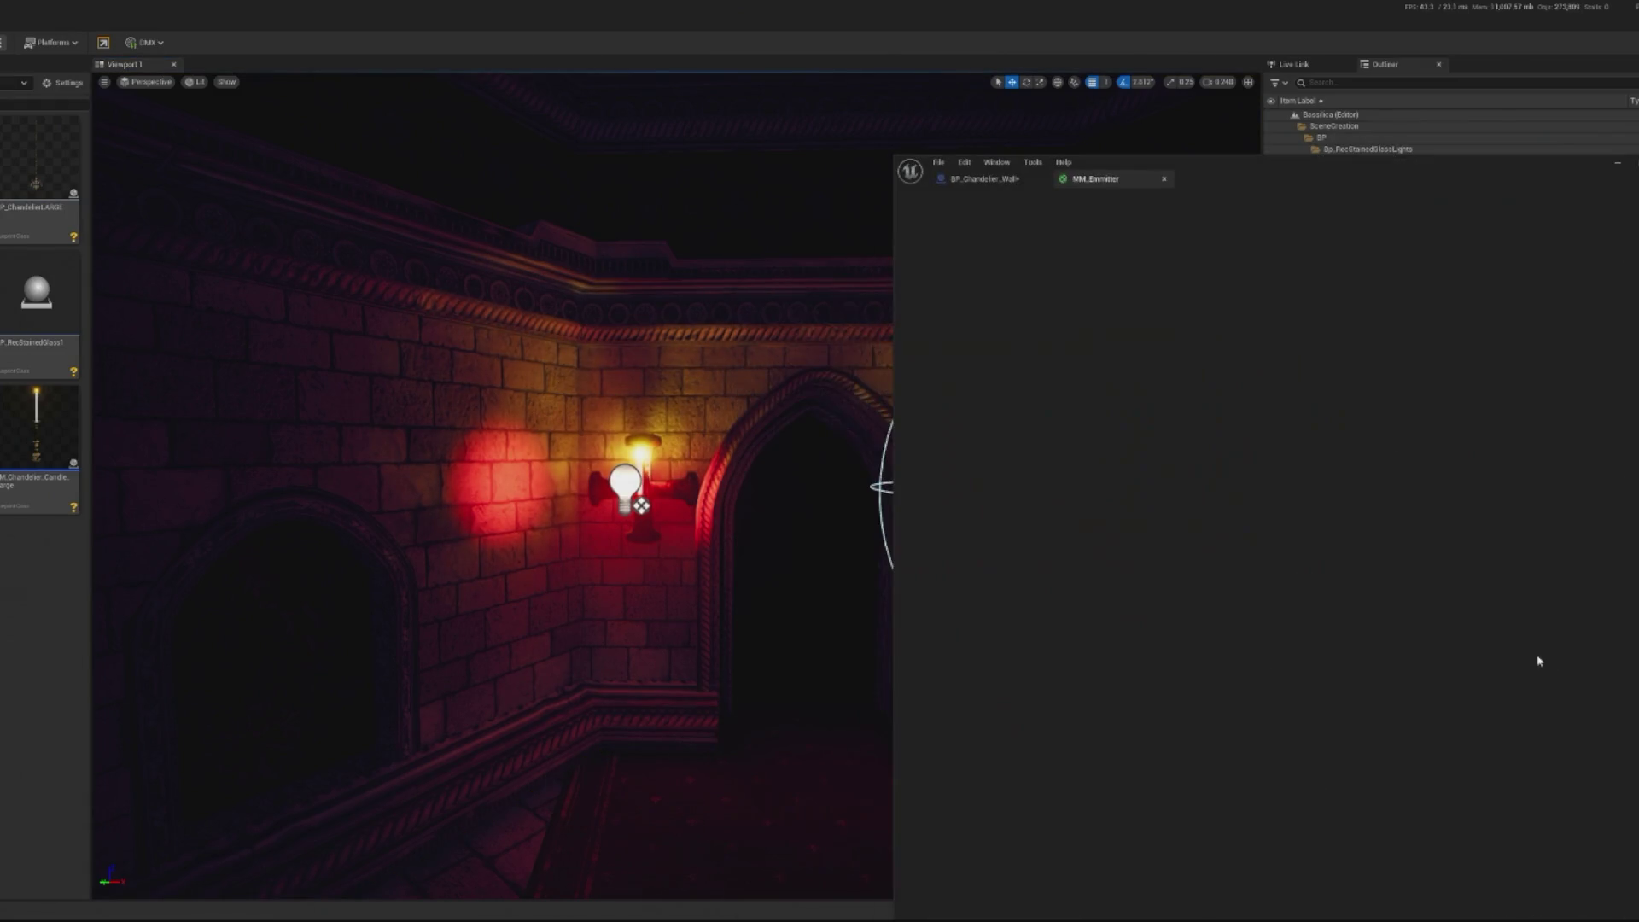
# Change MM_Emmitter's colour parameter to a darker, redder magenta and confirm it
pyautogui.click(1162, 356)
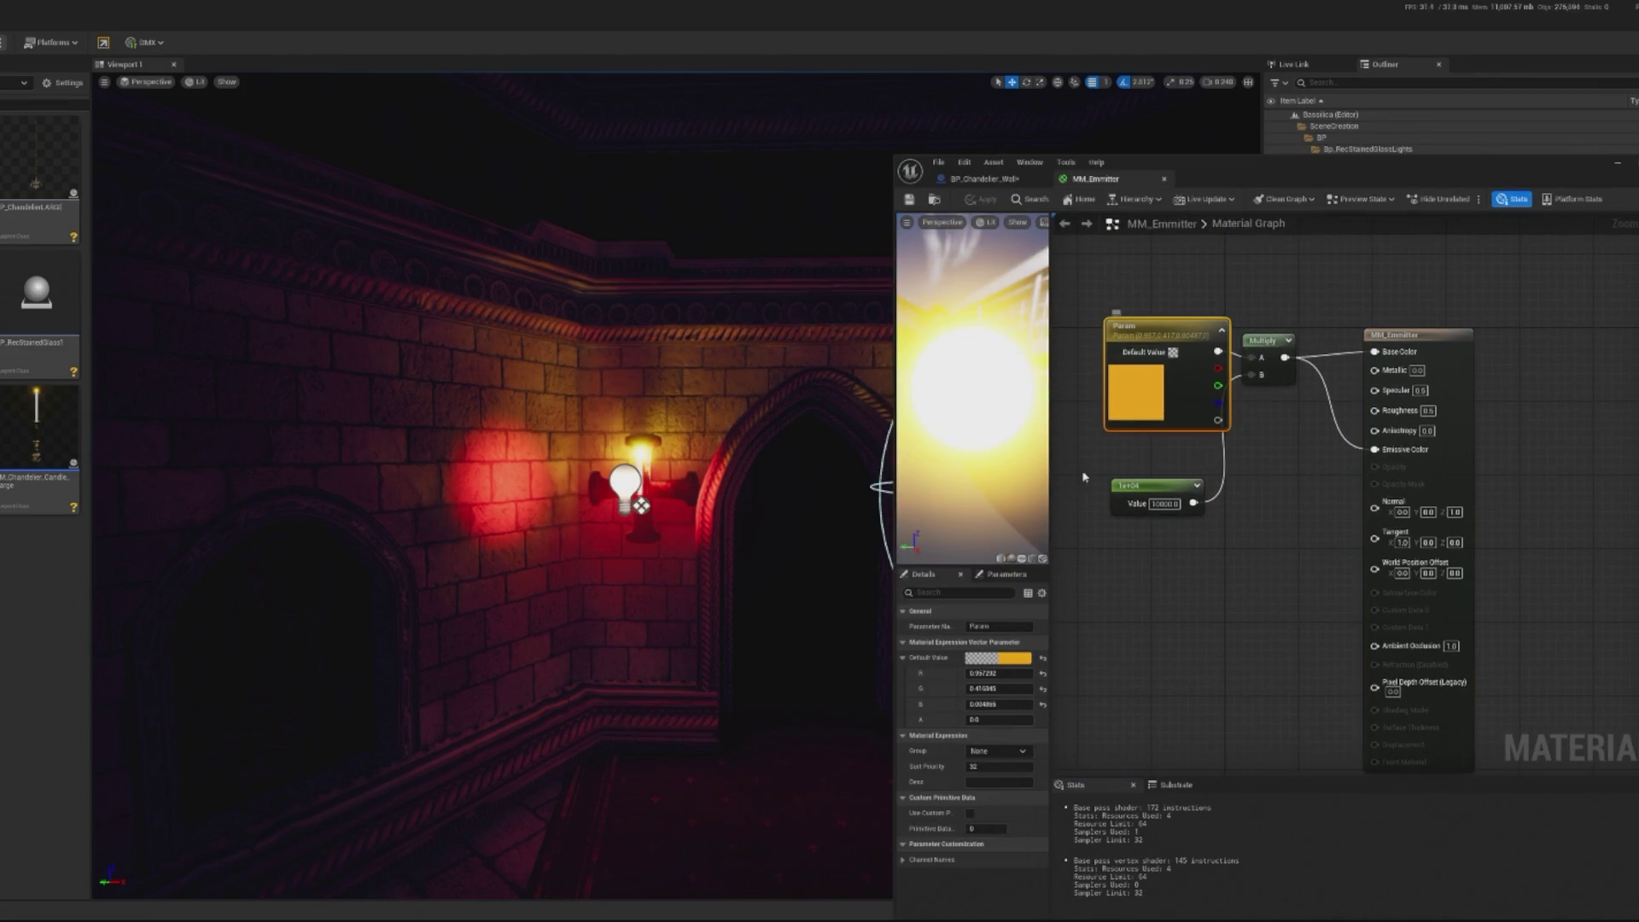
pyautogui.click(997, 658)
pyautogui.click(1120, 689)
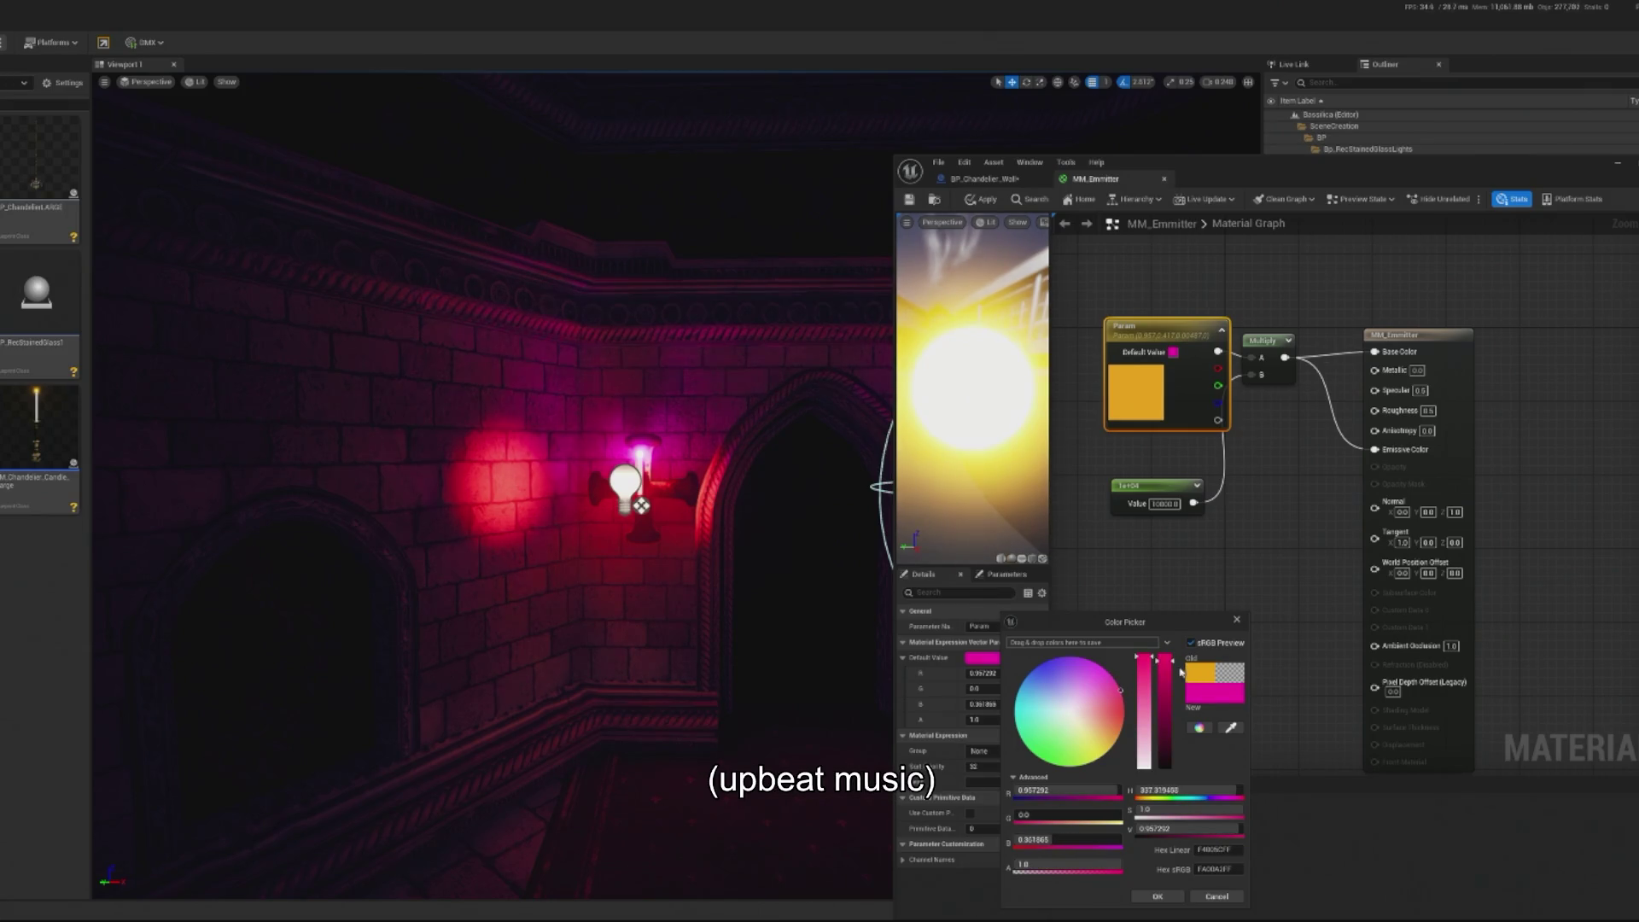
pyautogui.moveTo(1140, 789); pyautogui.dragTo(1134, 786)
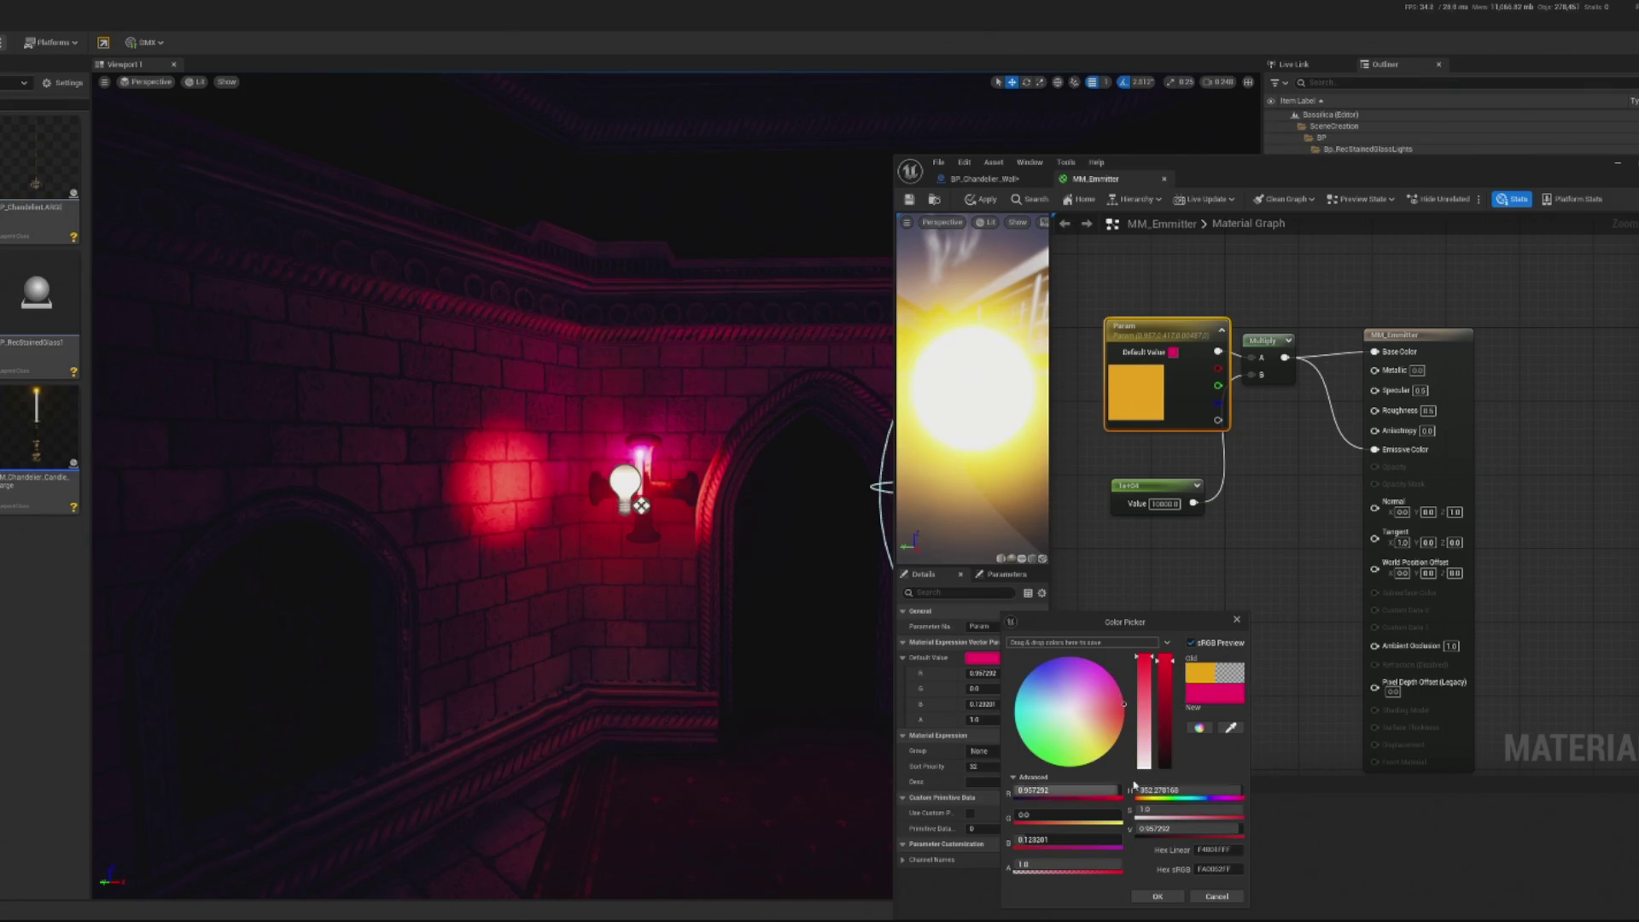
pyautogui.click(1156, 896)
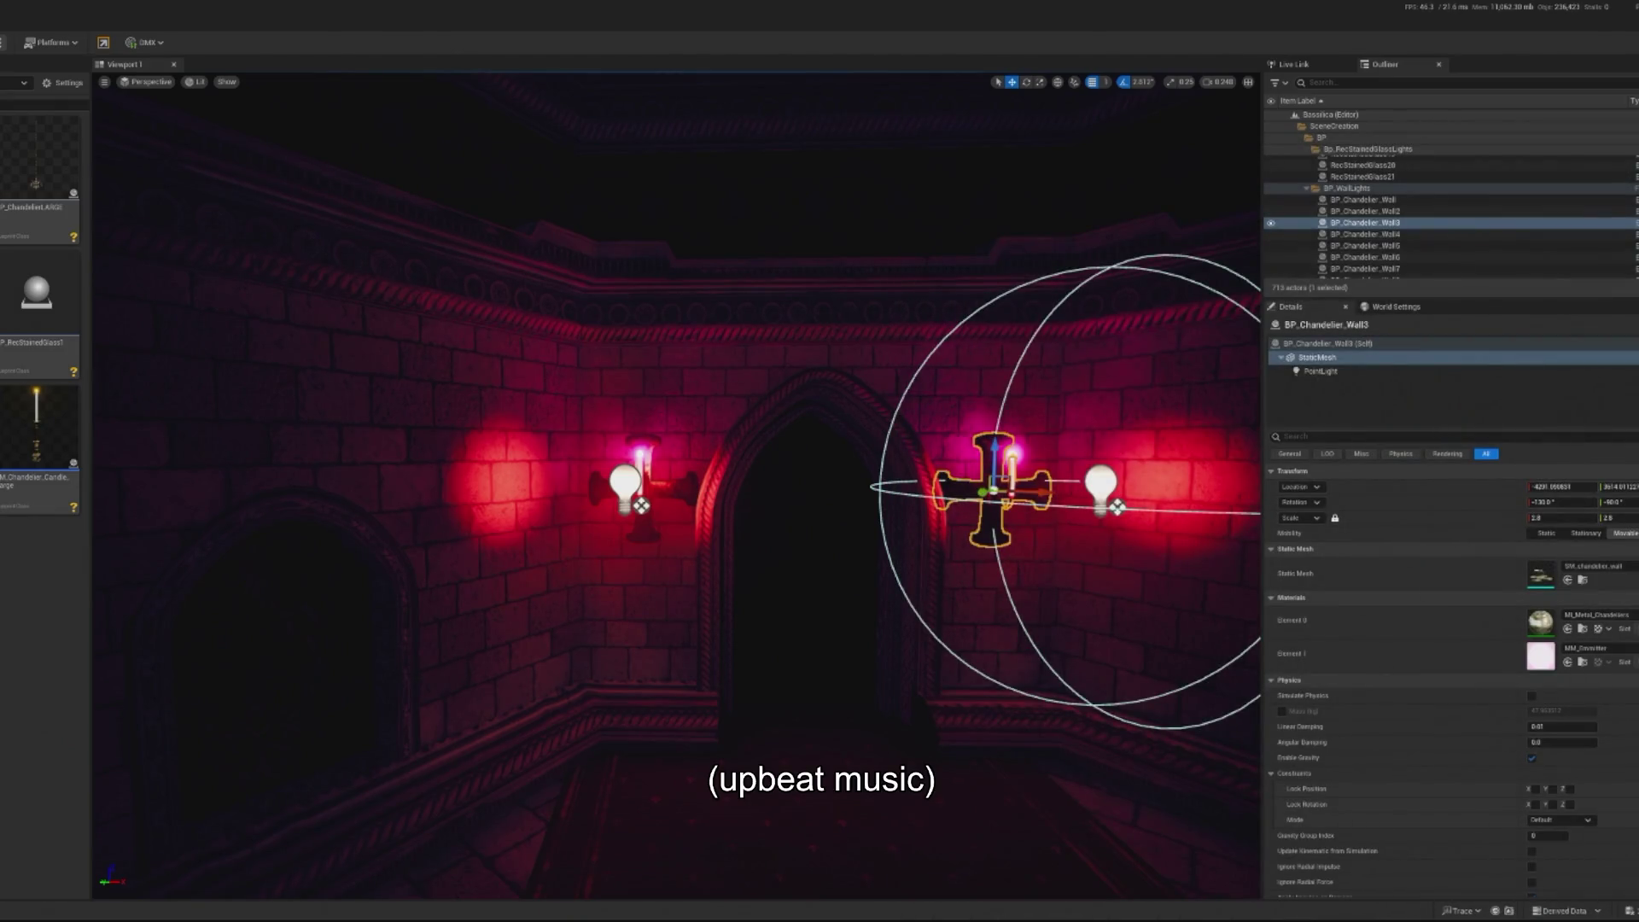
# Play-test the scene, then delete the stained-glass light above the banner
pyautogui.hotkey('alt', 'p')
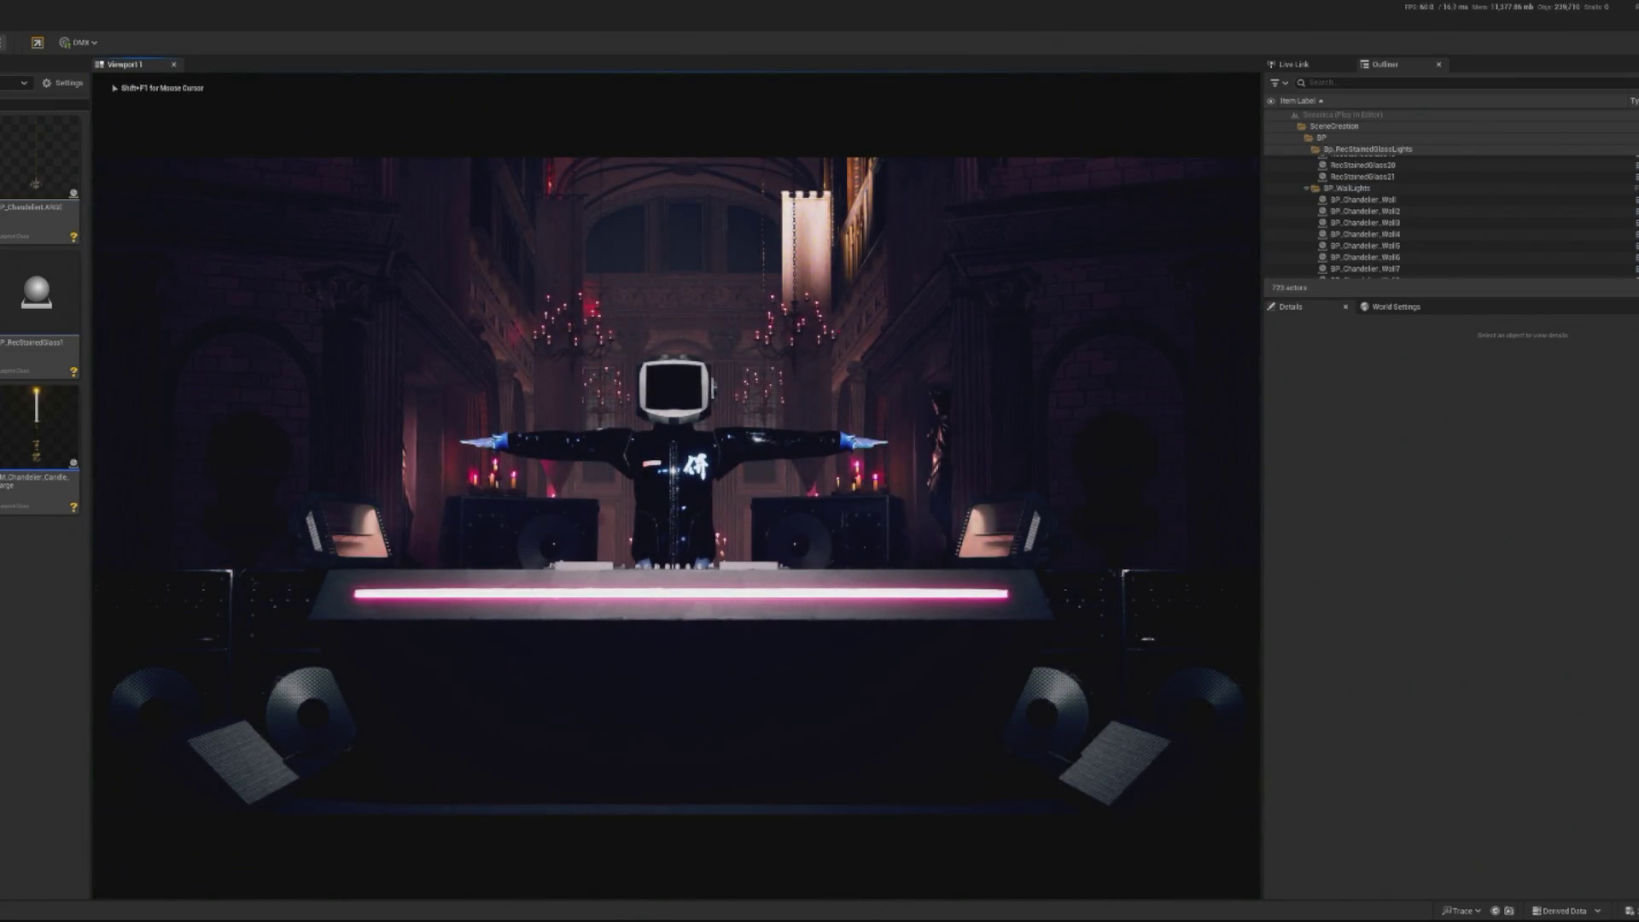
pyautogui.press('Escape')
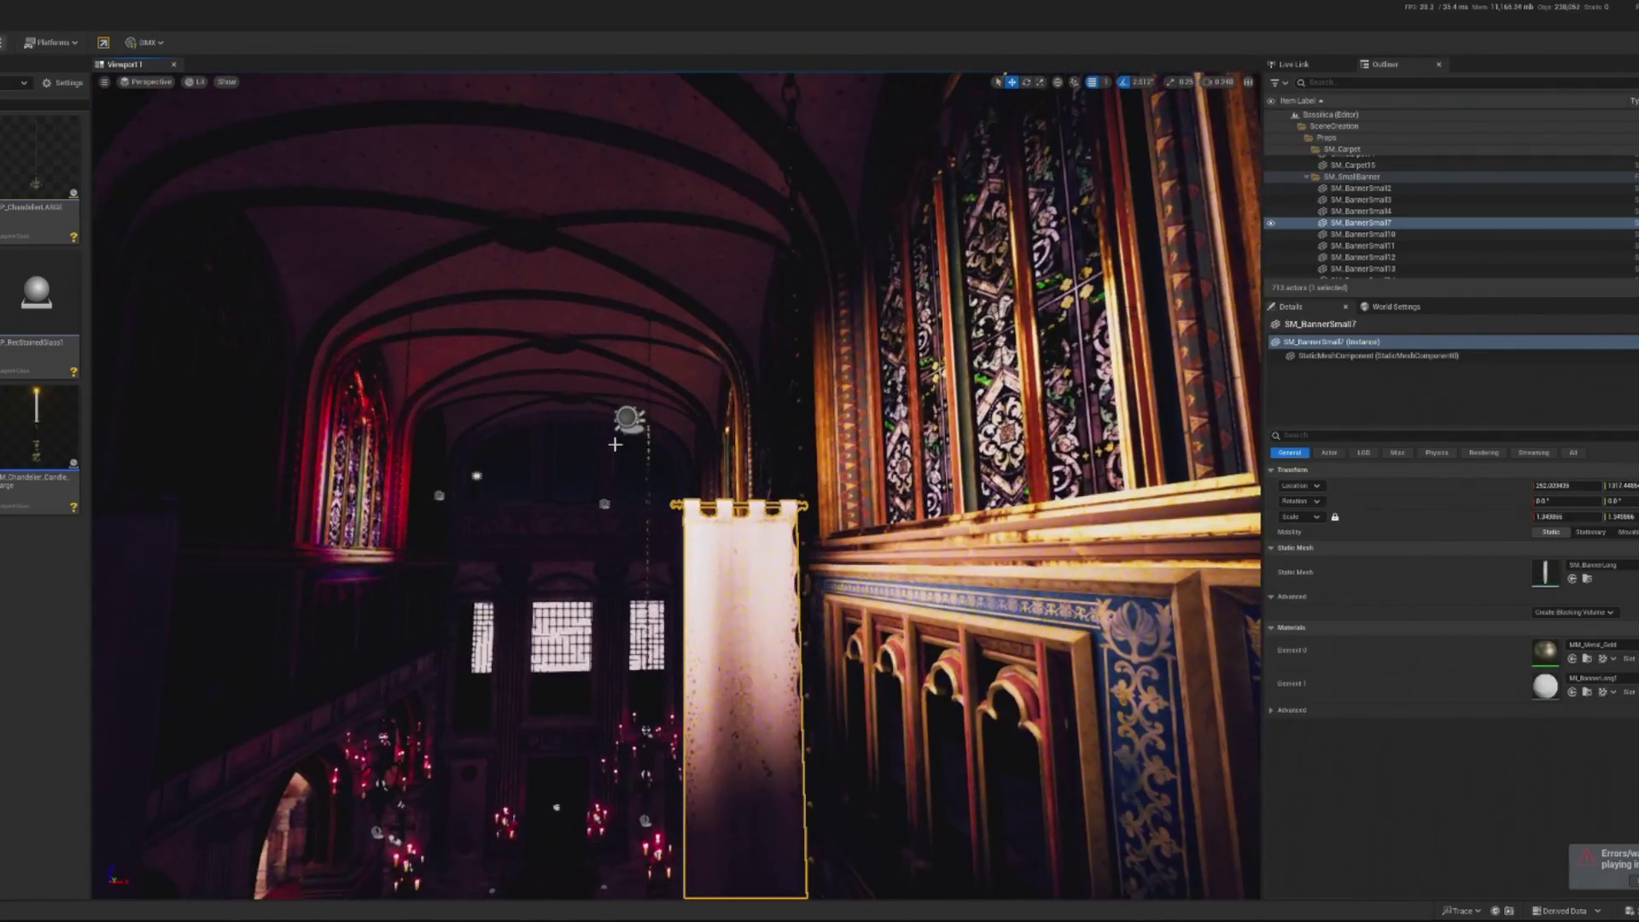
pyautogui.click(629, 416)
pyautogui.click(629, 416)
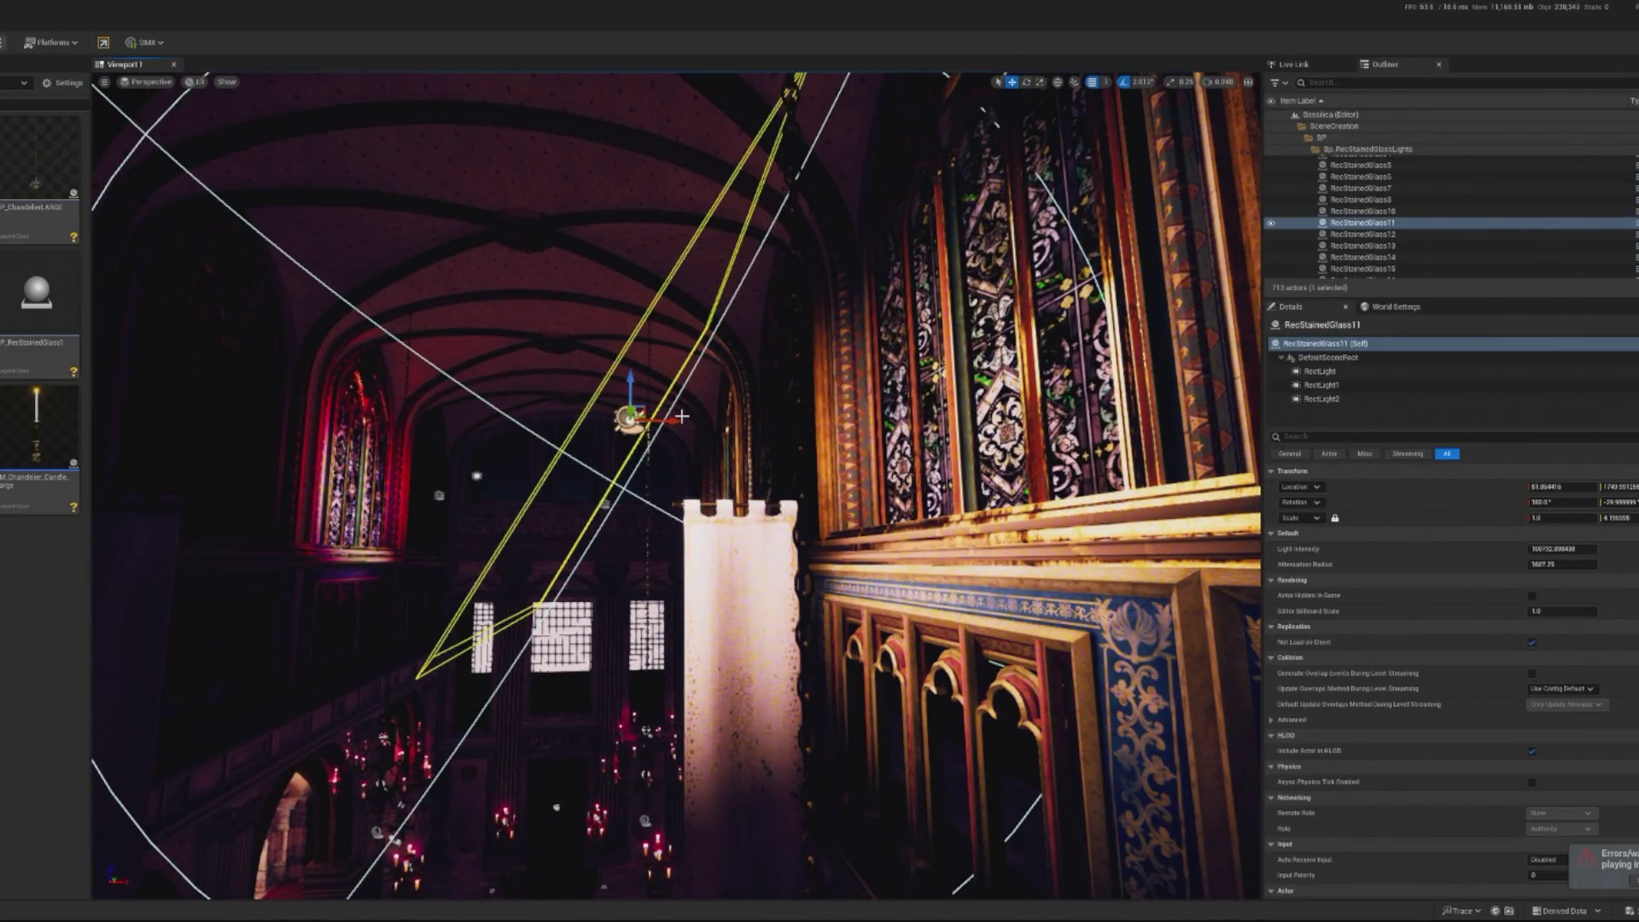
pyautogui.press('Delete')
# Delete RecStainedGlass1 through RecStainedGlass21 from the Outliner and preview in play mode
pyautogui.click(1361, 199)
pyautogui.click(1417, 246)
pyautogui.scroll(-1, 1451, 247)
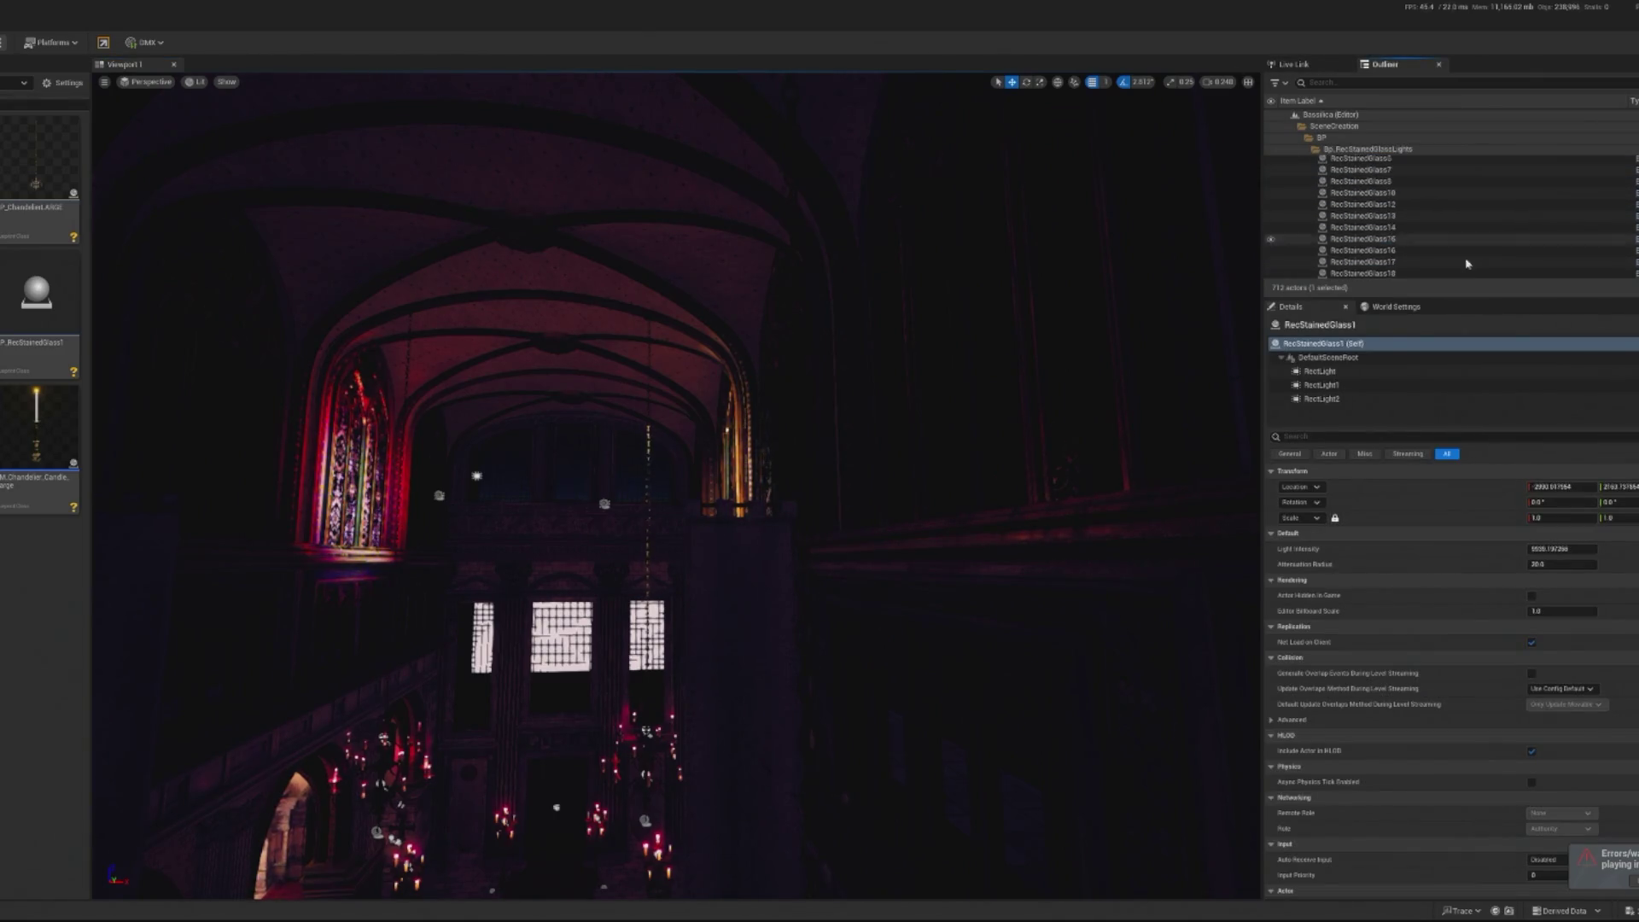
pyautogui.scroll(-2, 1466, 263)
pyautogui.keyDown('shift'); pyautogui.click(1366, 253); pyautogui.keyUp('shift')
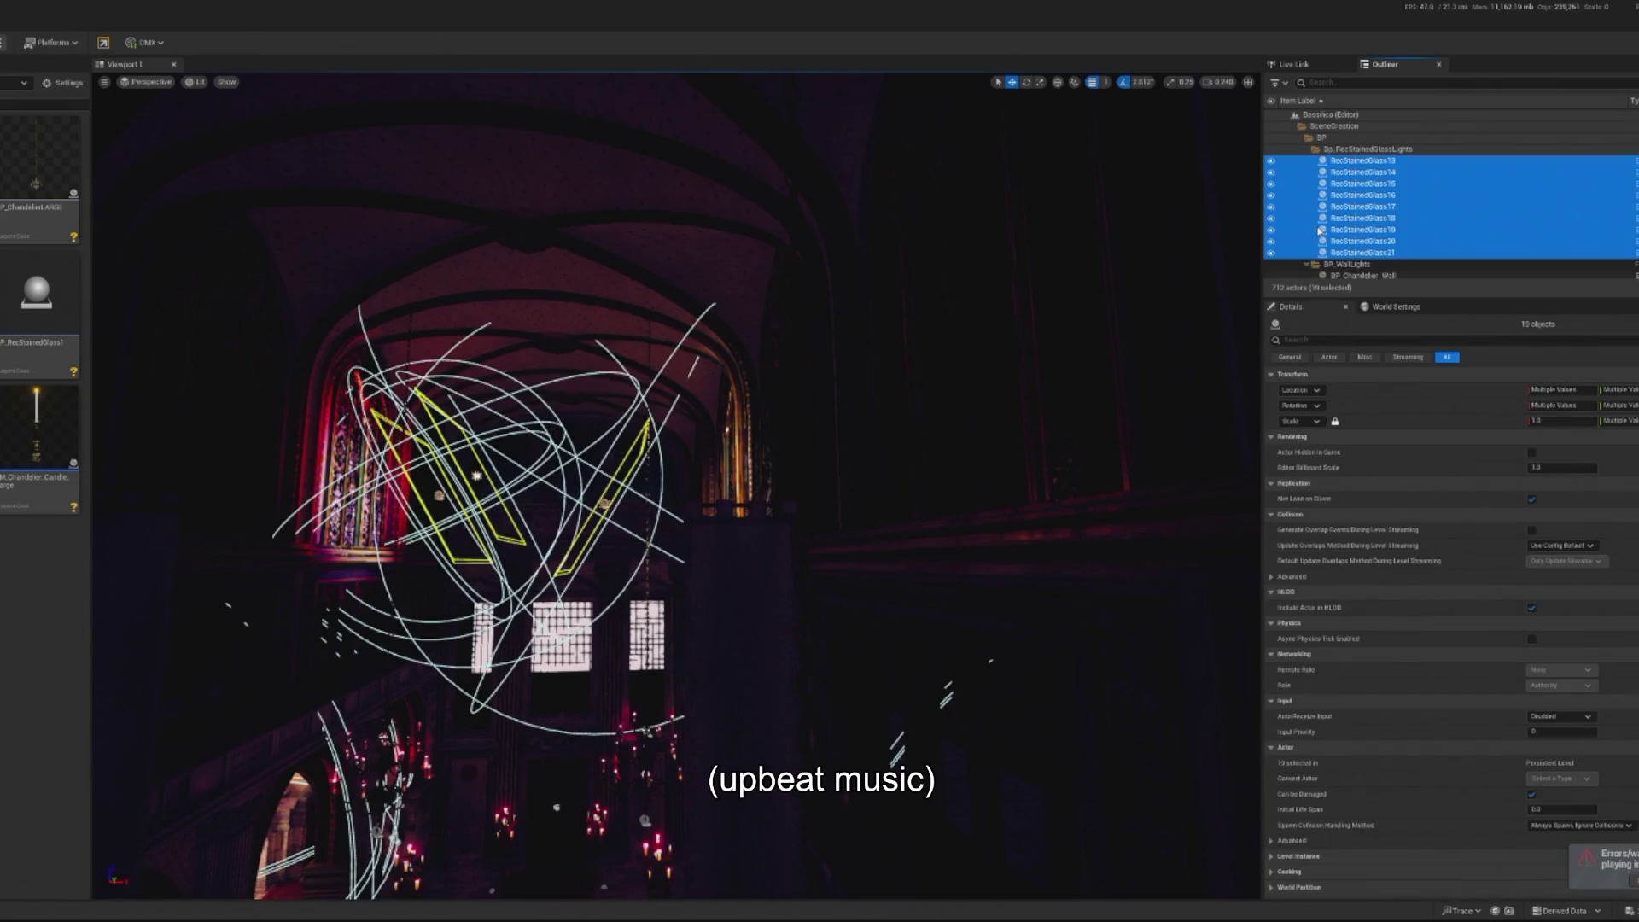
pyautogui.press('Delete')
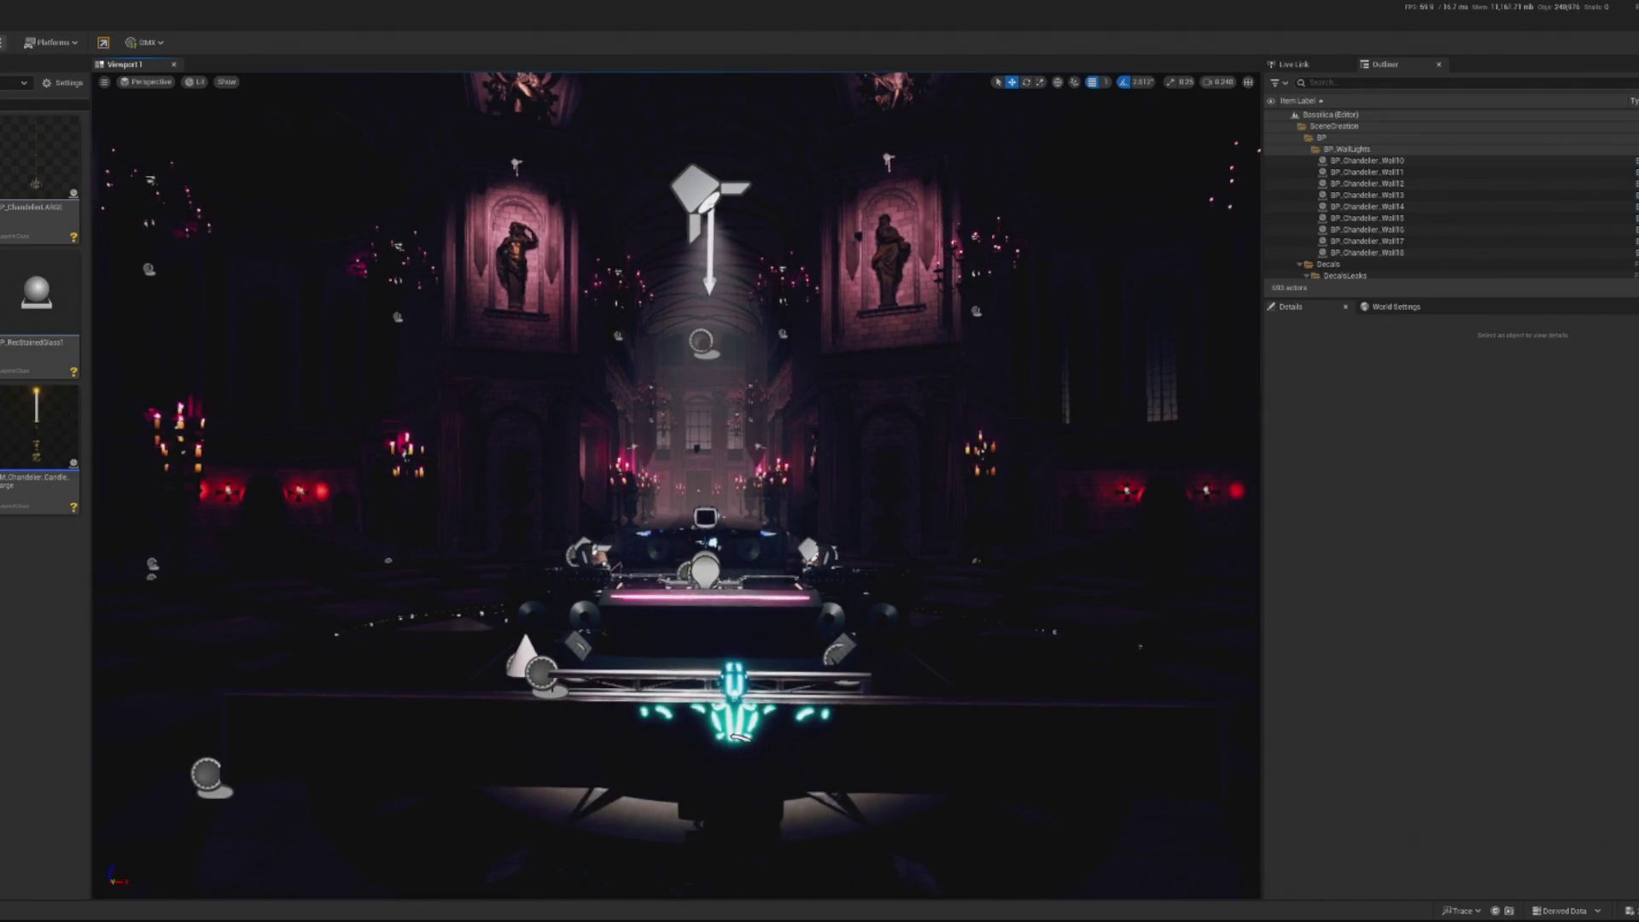
pyautogui.hotkey('alt', 'p')
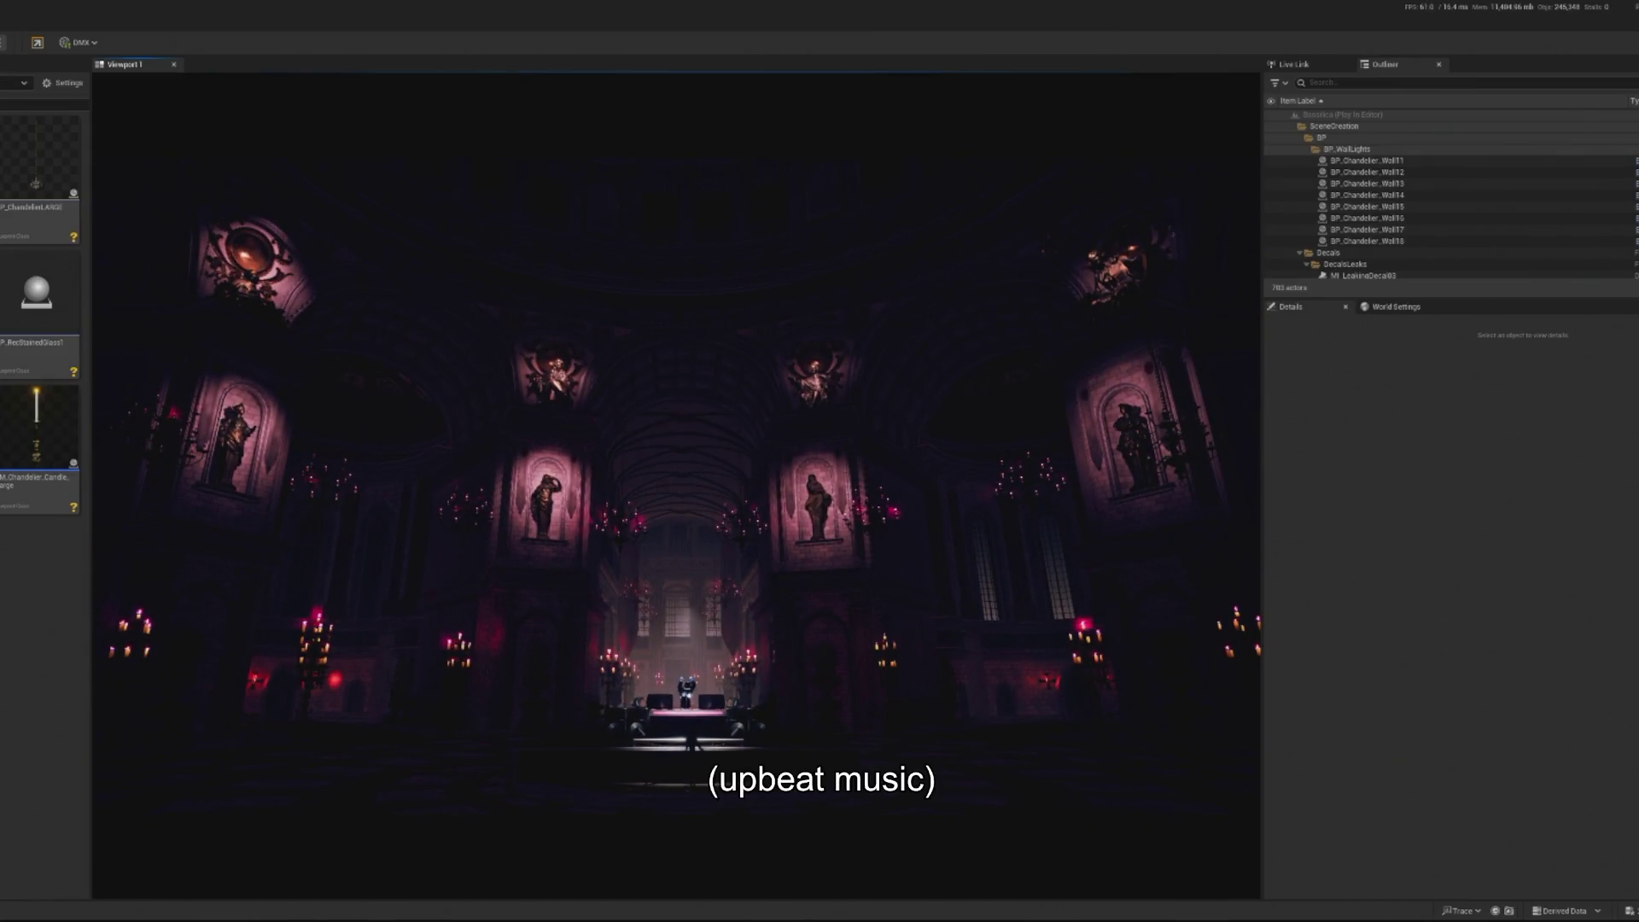
# Raise SpotLight20 higher above the stage
pyautogui.press('Escape')
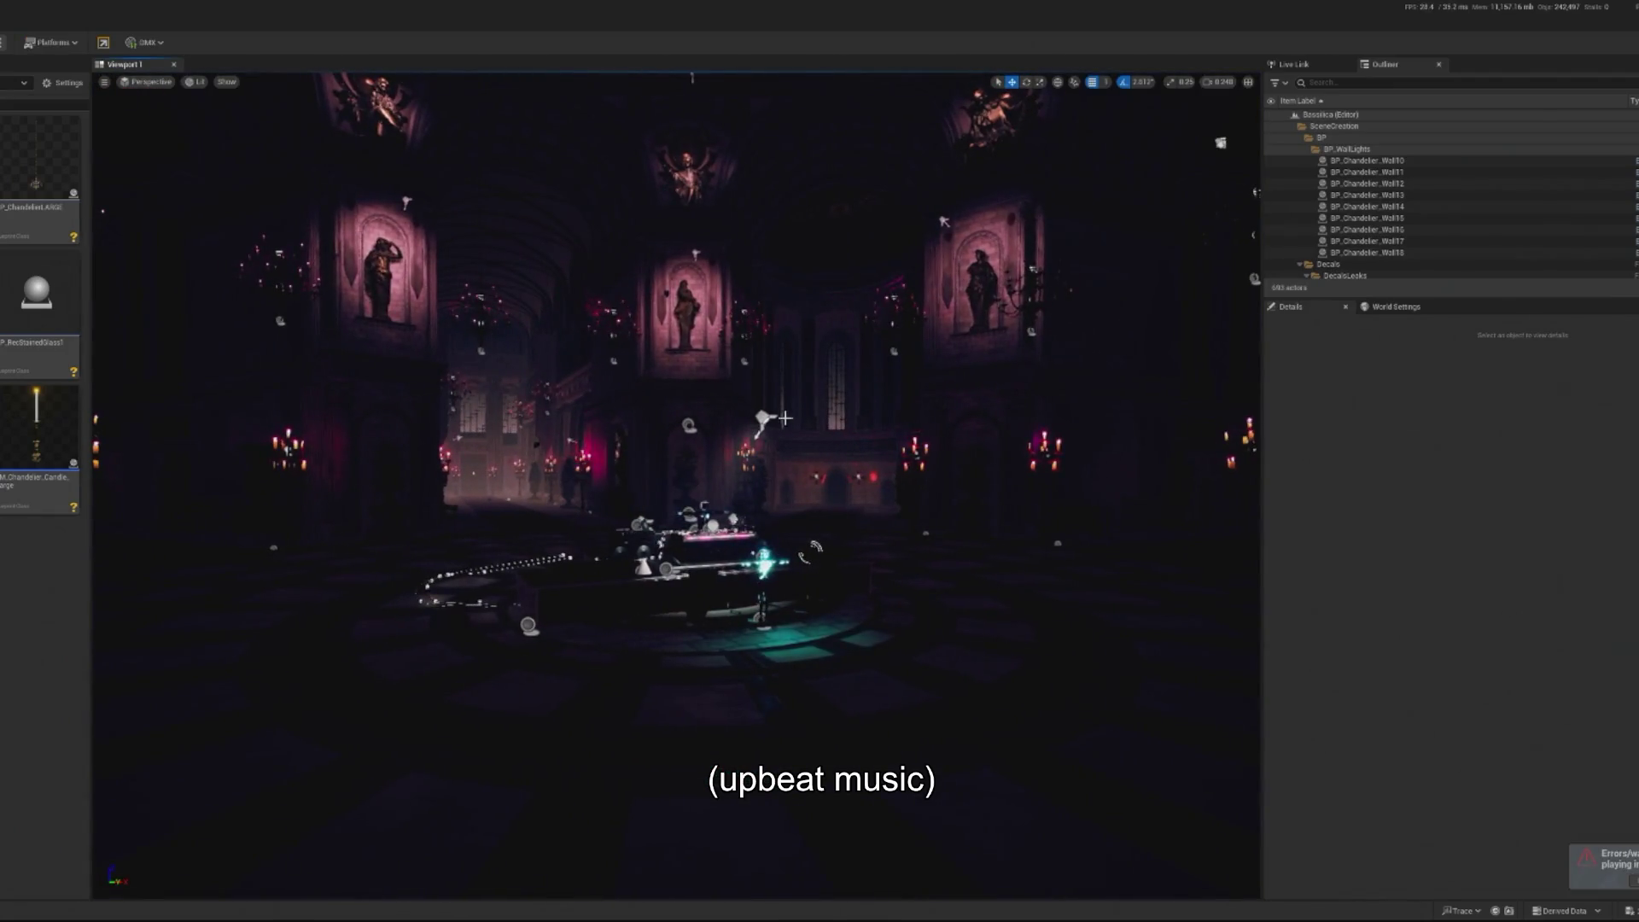
pyautogui.click(883, 419)
pyautogui.click(766, 419)
pyautogui.moveTo(768, 386); pyautogui.dragTo(773, 257)
pyautogui.moveTo(875, 278)
pyautogui.mouseDown()
pyautogui.moveTo(853, 247)
pyautogui.moveTo(875, 278)
pyautogui.mouseUp()
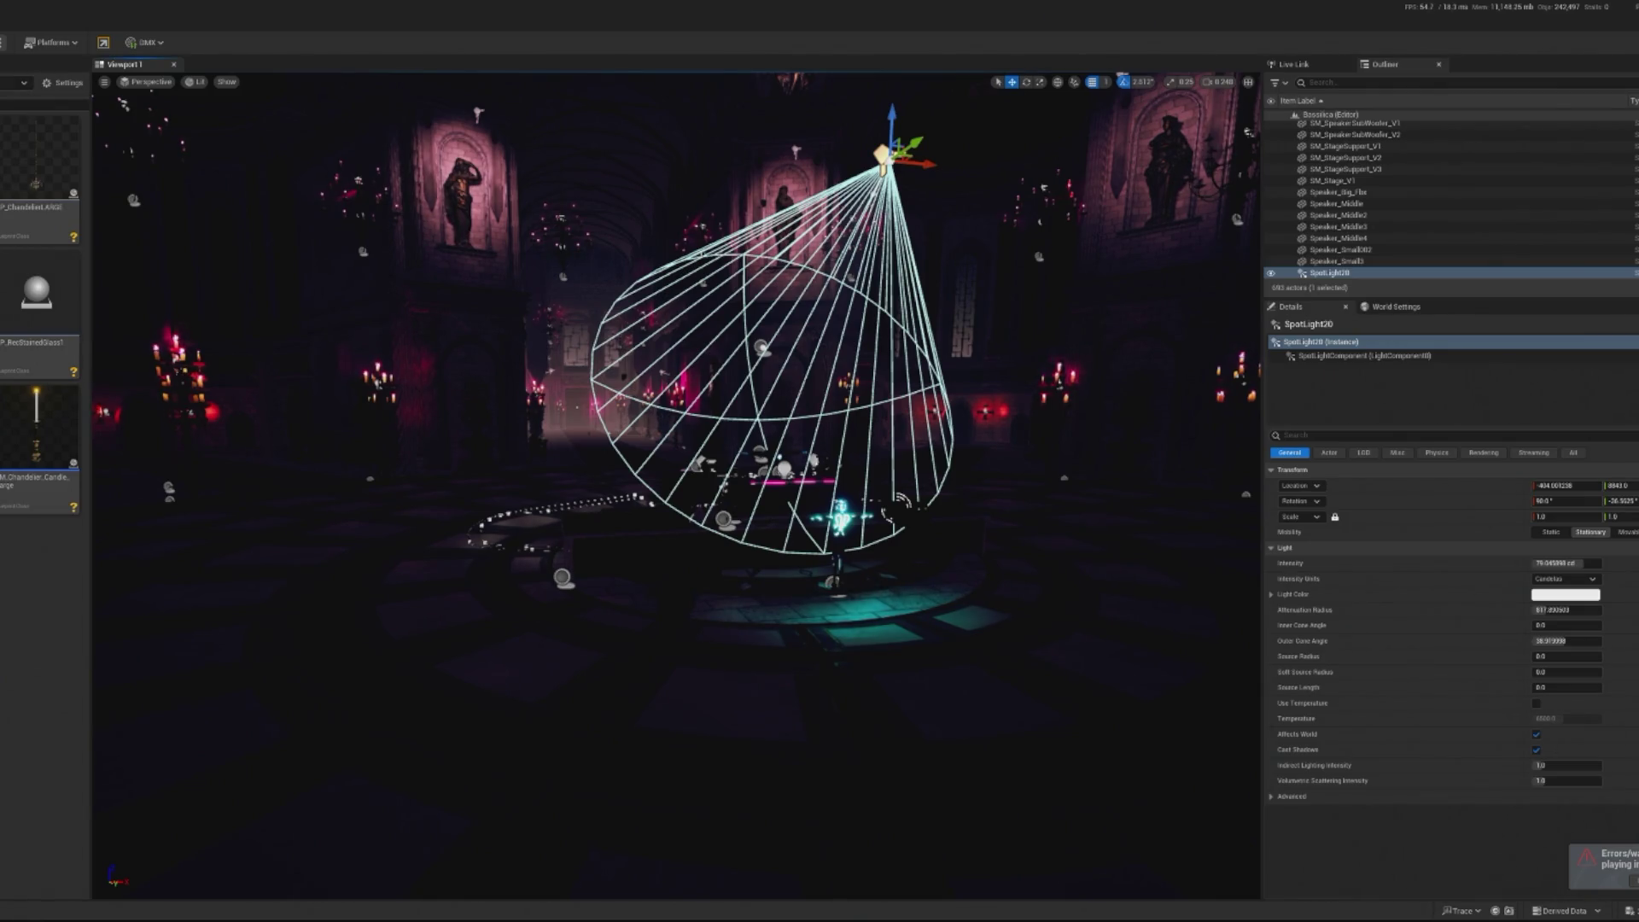
# Widen SpotLight20's attenuation radius to about 1642 and preview in play mode
pyautogui.moveTo(1178, 402); pyautogui.dragTo(1178, 367)
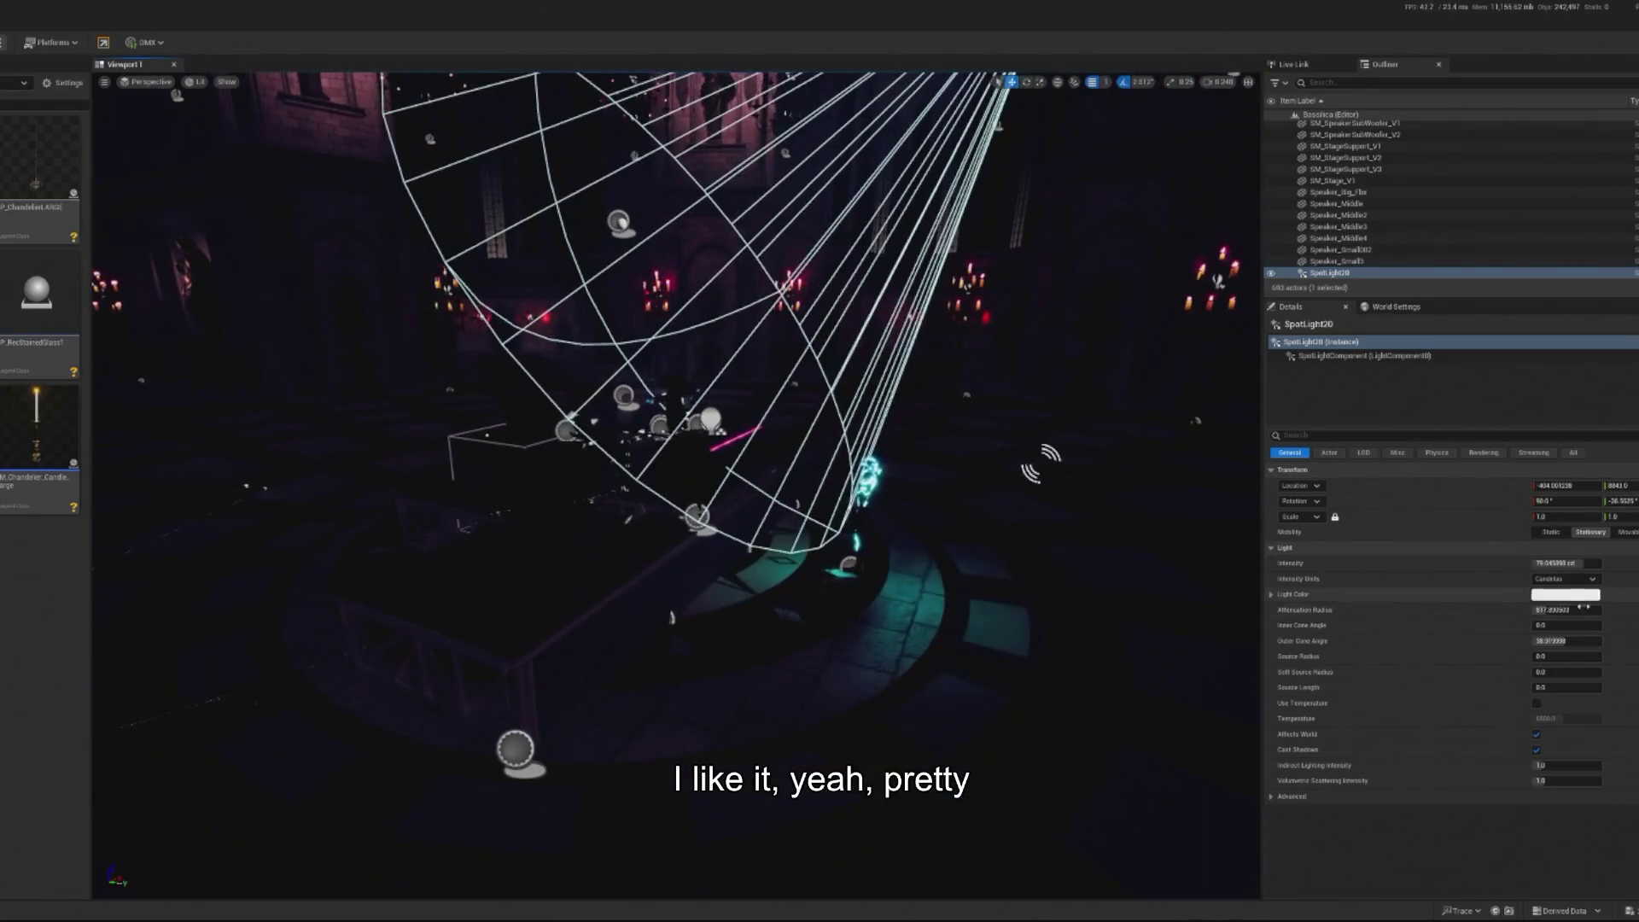
pyautogui.moveTo(1567, 610); pyautogui.dragTo(1598, 610)
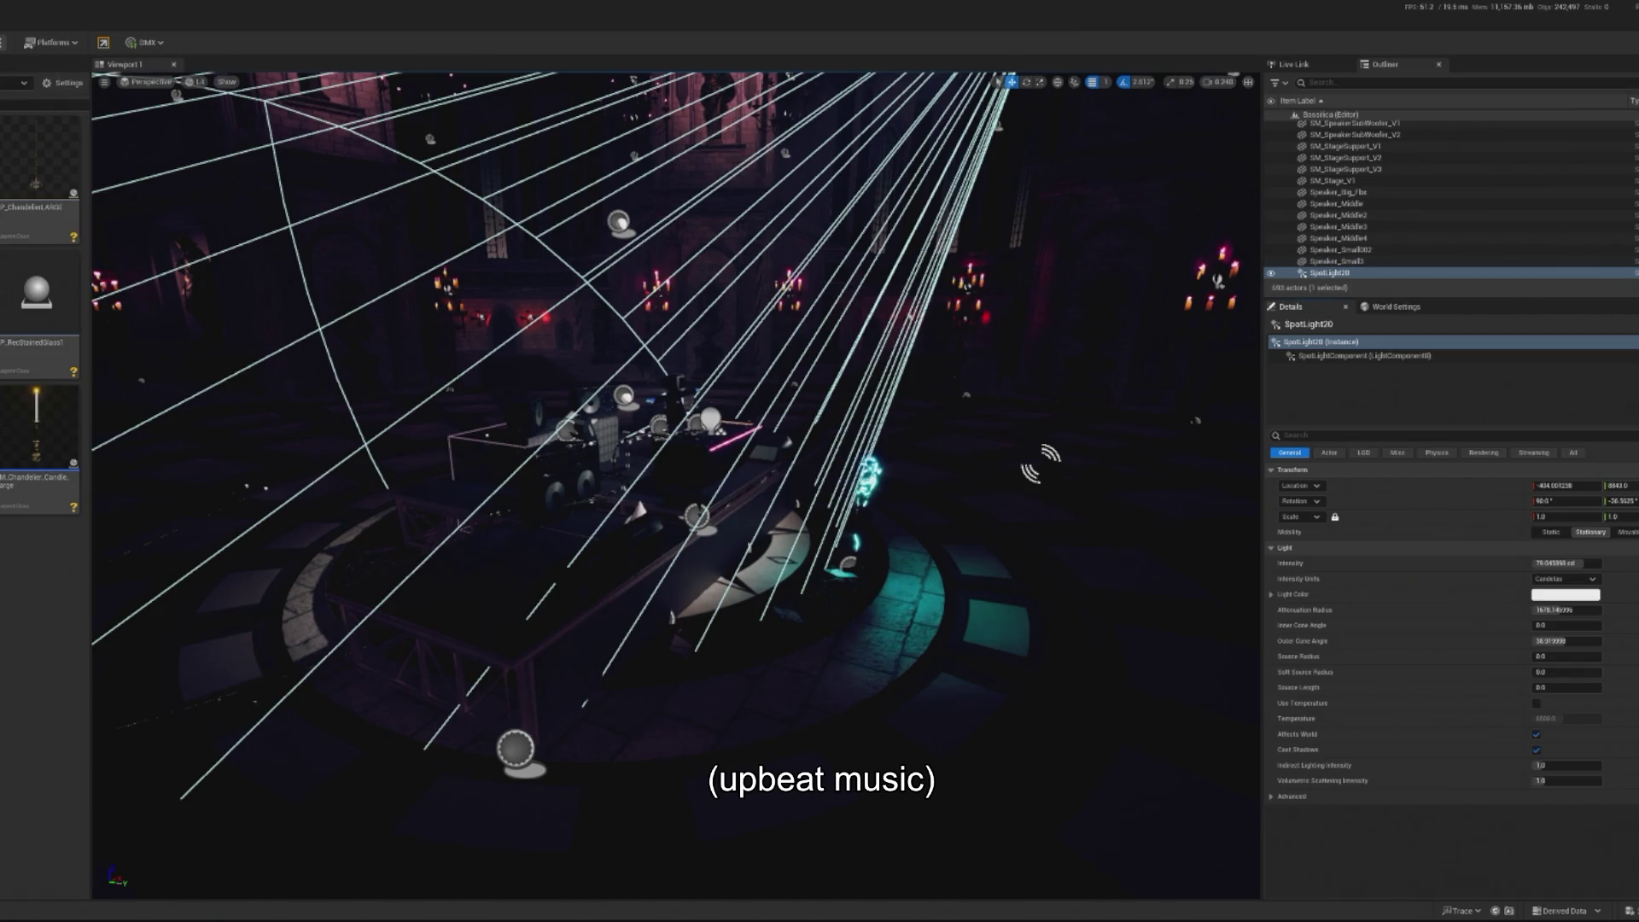
pyautogui.hotkey('alt', 'p')
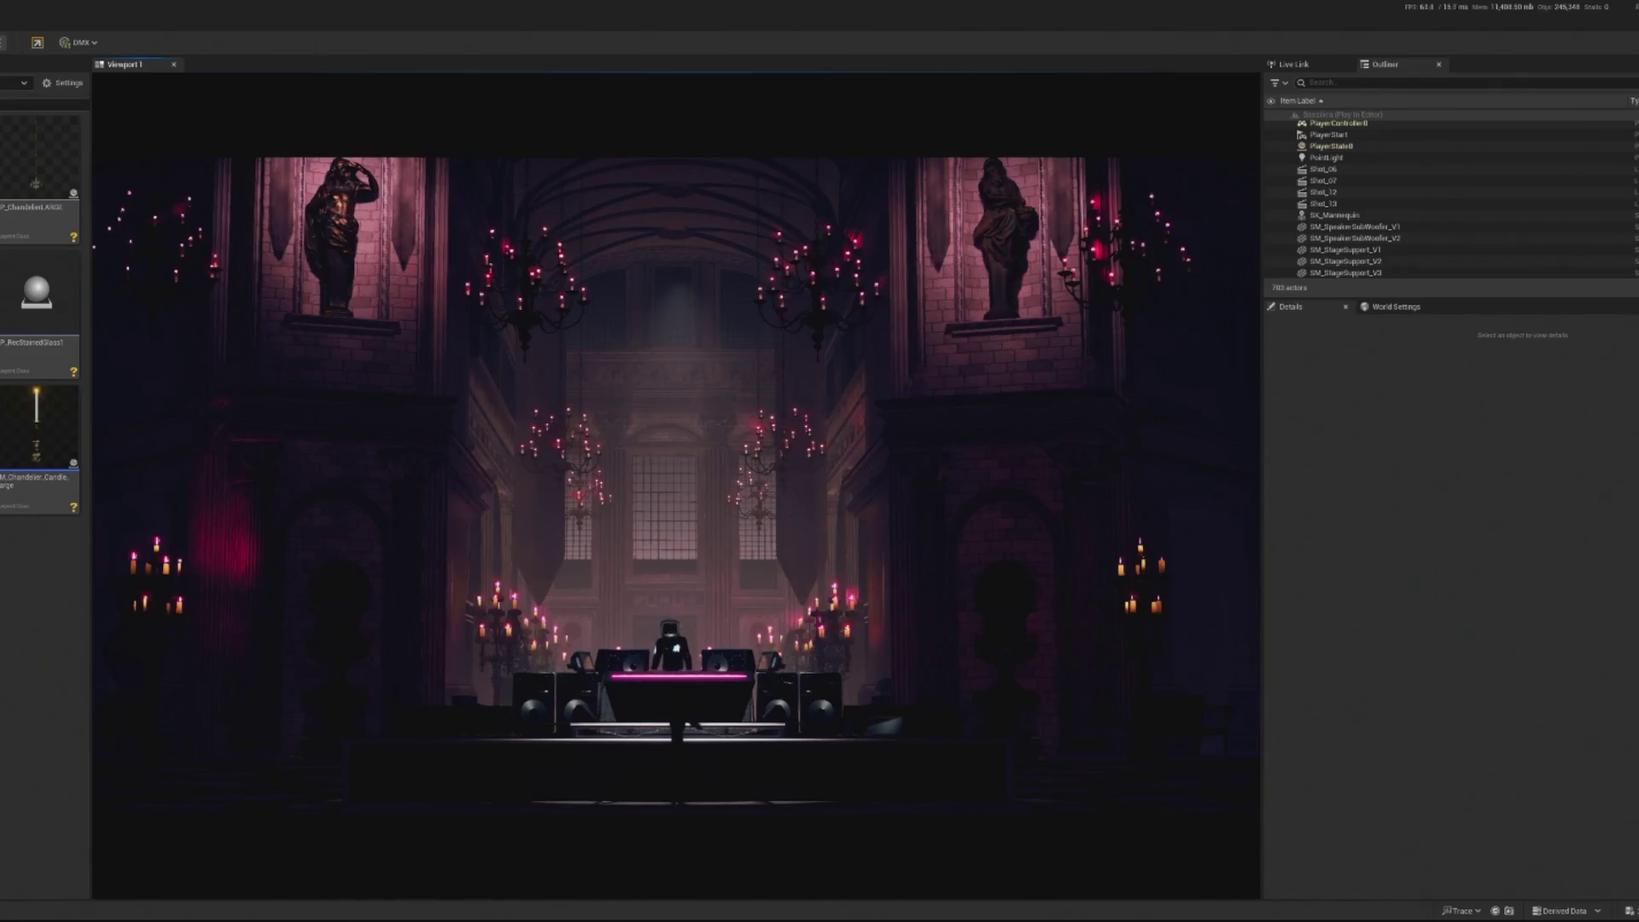
pyautogui.press('Escape')
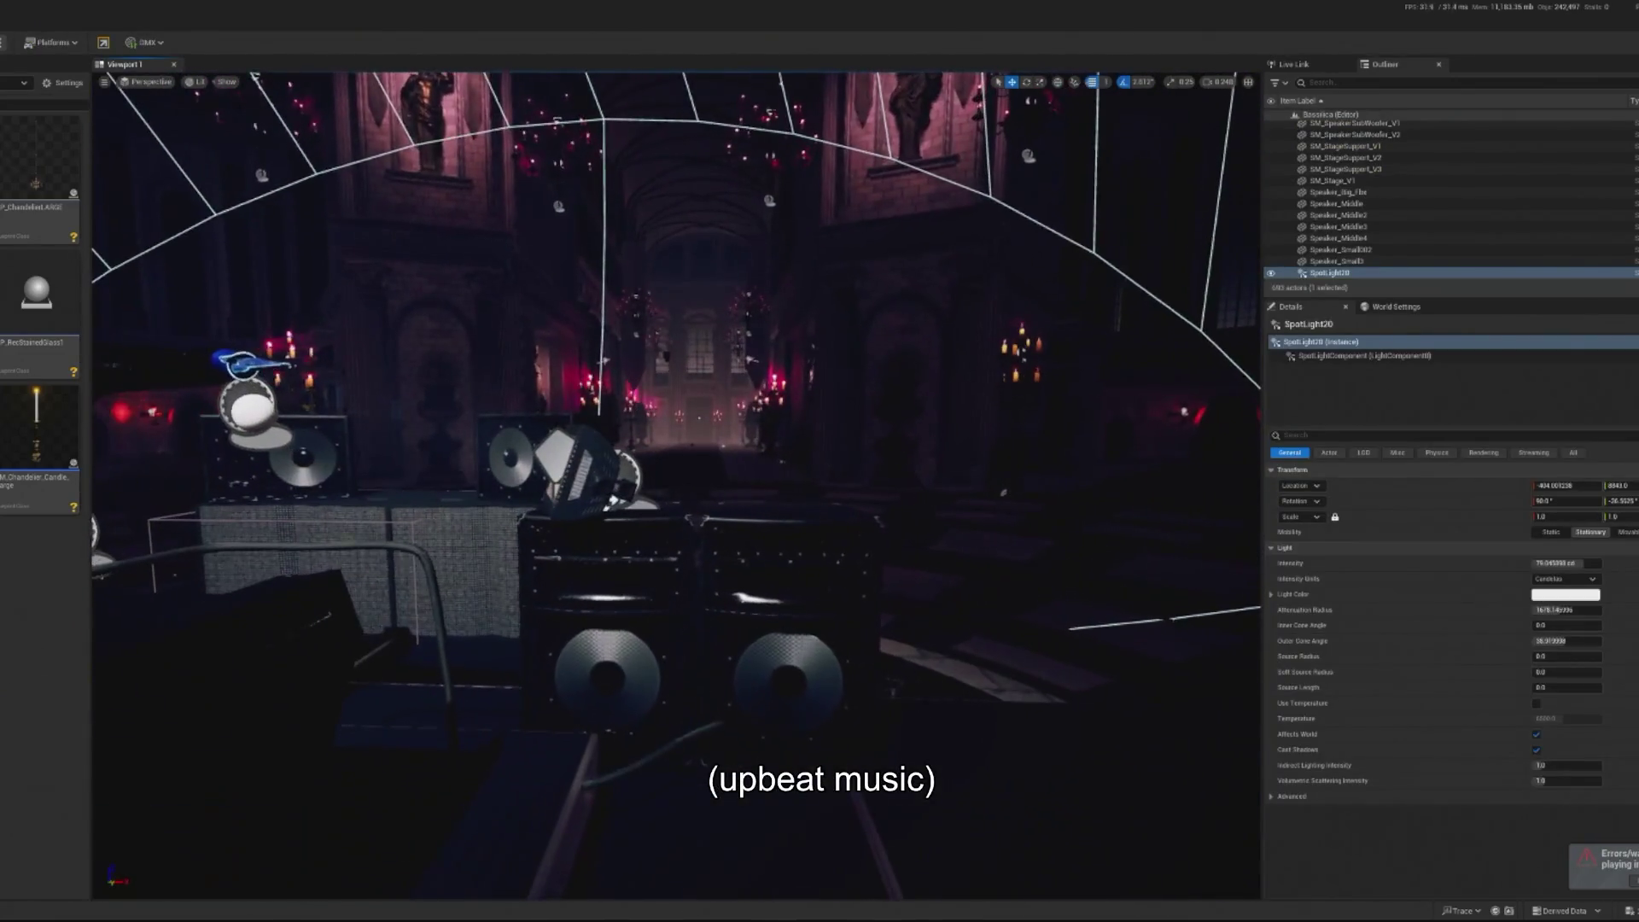
# Nudge Speaker_Middle3 left and Speaker_Middle2 sideways, then frame the stage and preview in play mode
pyautogui.click(606, 666)
pyautogui.click(820, 743)
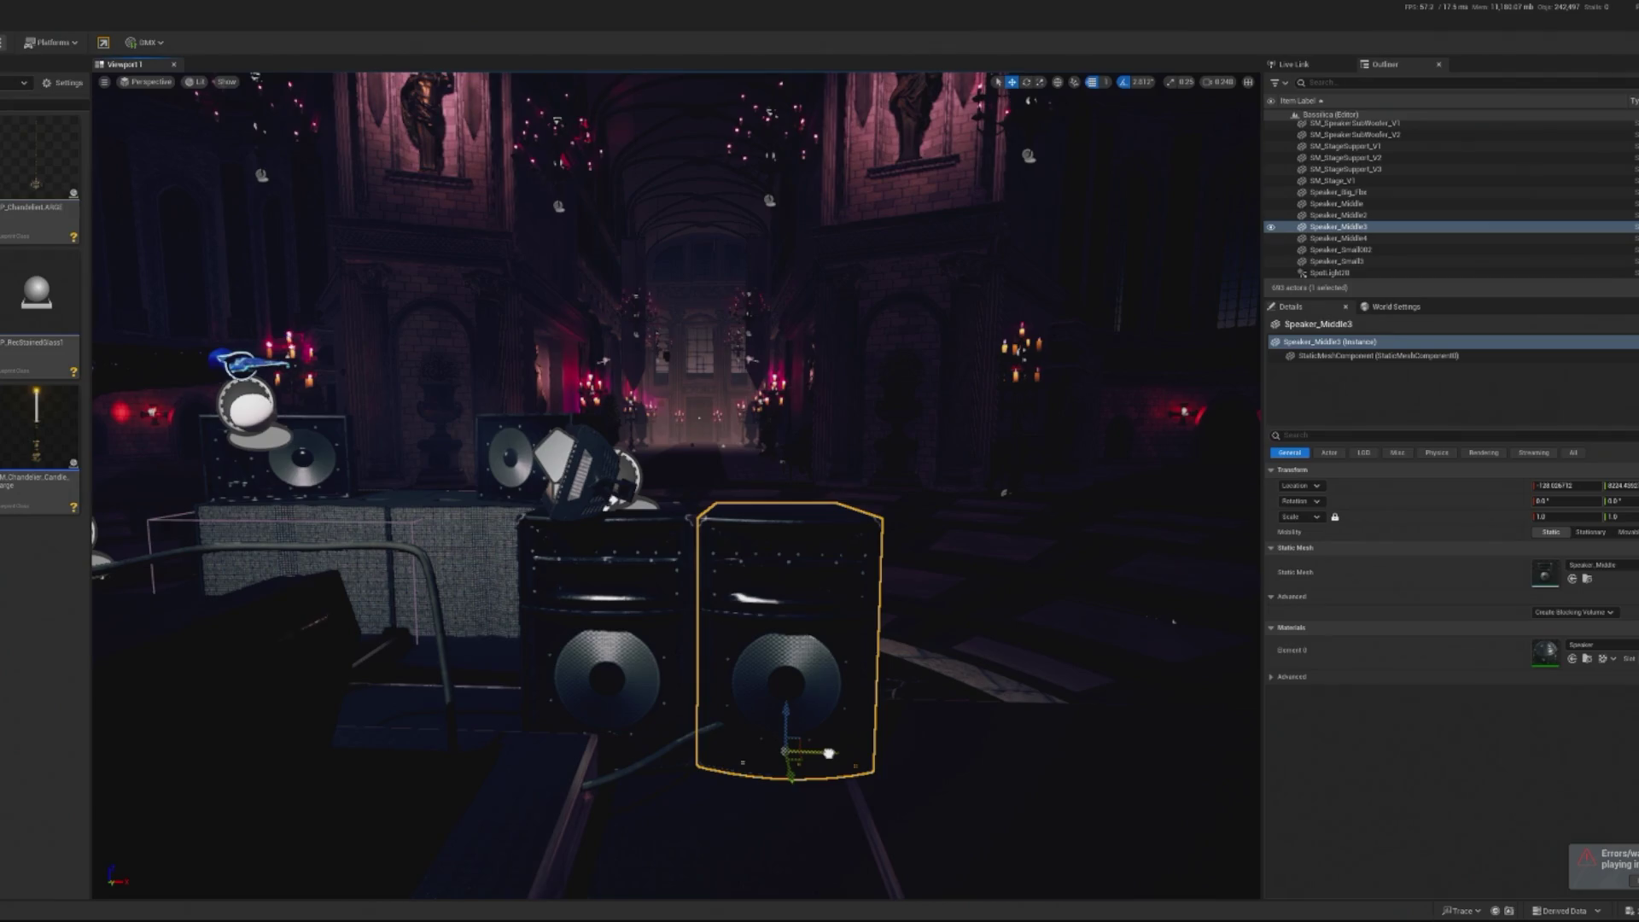
pyautogui.moveTo(828, 753)
pyautogui.mouseDown()
pyautogui.moveTo(794, 798)
pyautogui.moveTo(752, 760)
pyautogui.moveTo(747, 718)
pyautogui.moveTo(726, 760)
pyautogui.mouseUp()
pyautogui.click(463, 807)
pyautogui.moveTo(474, 815); pyautogui.dragTo(484, 815)
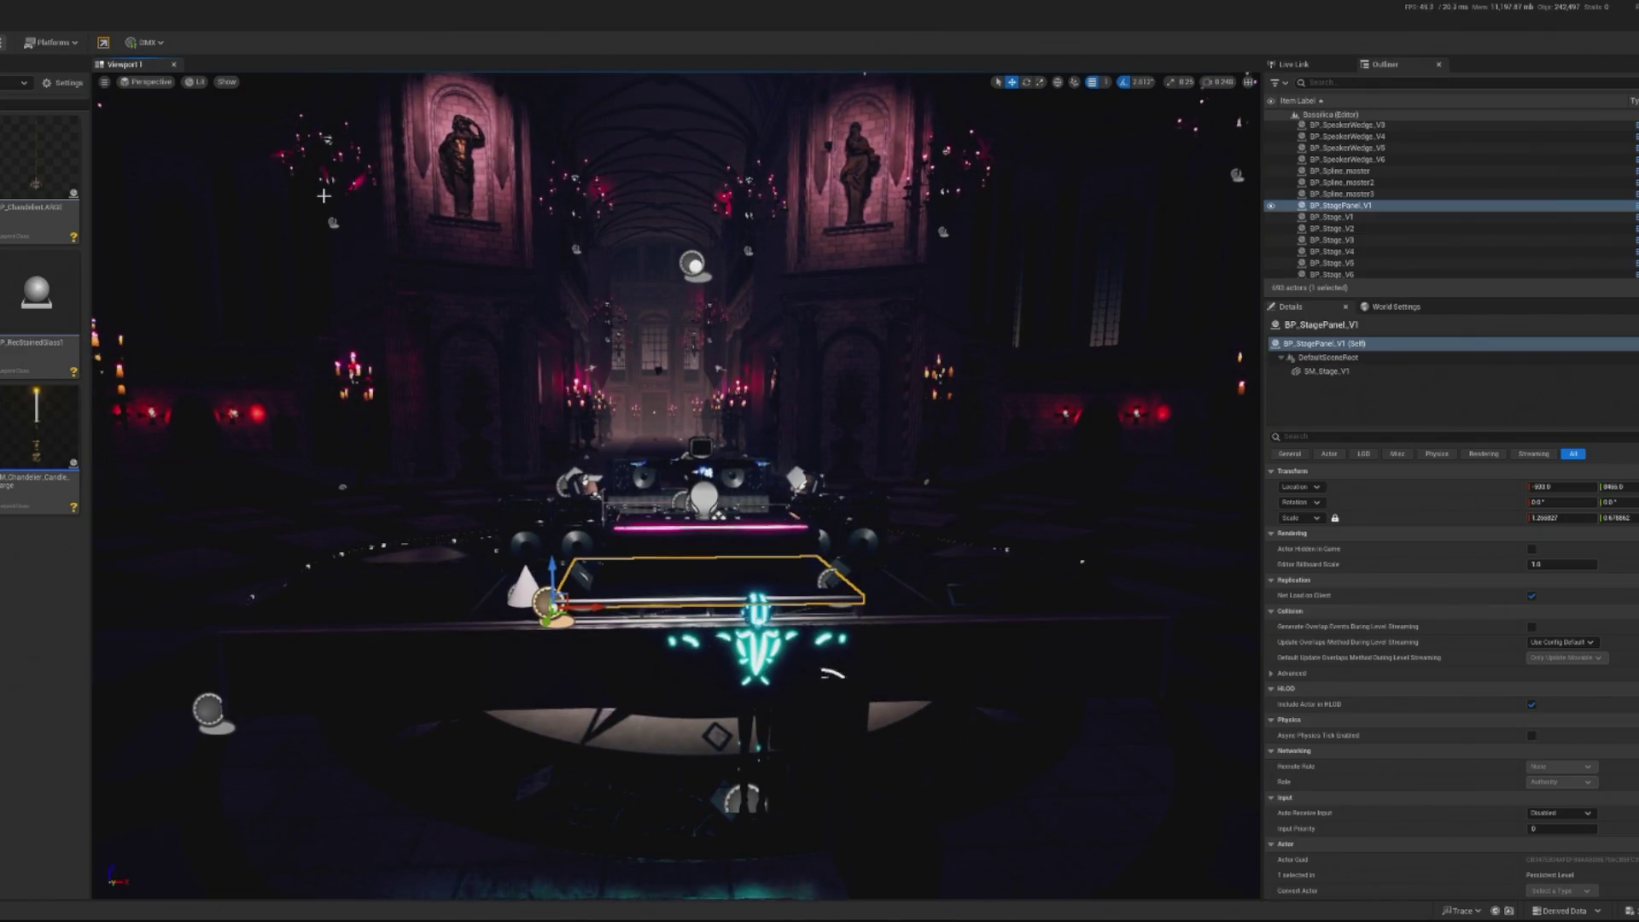
pyautogui.press('f')
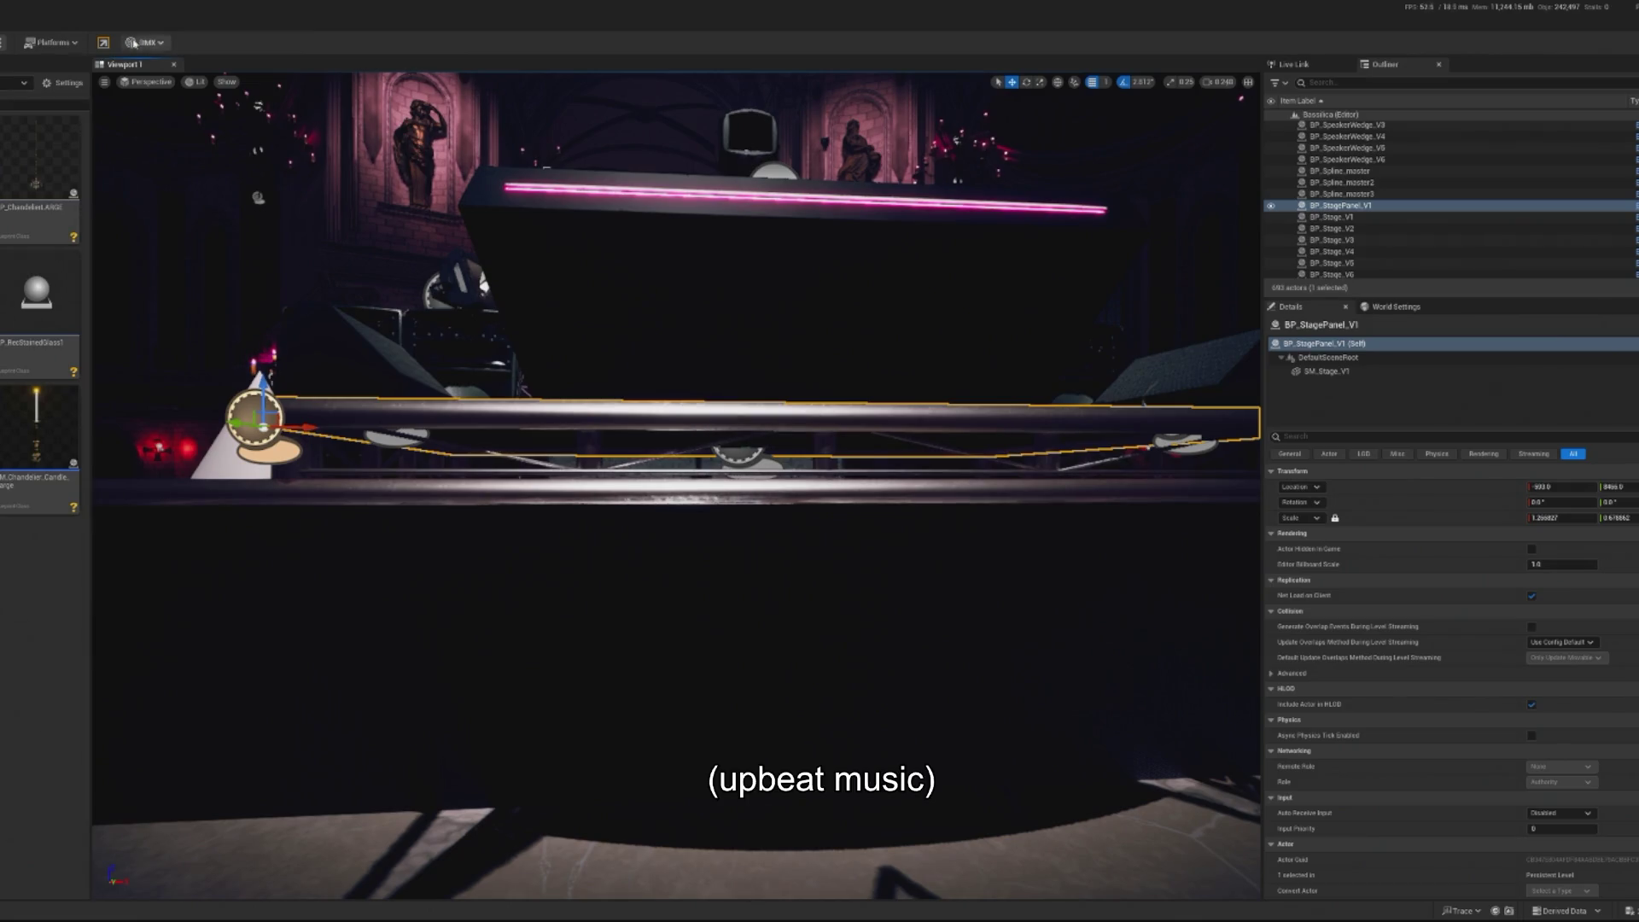
pyautogui.hotkey('alt', 'p')
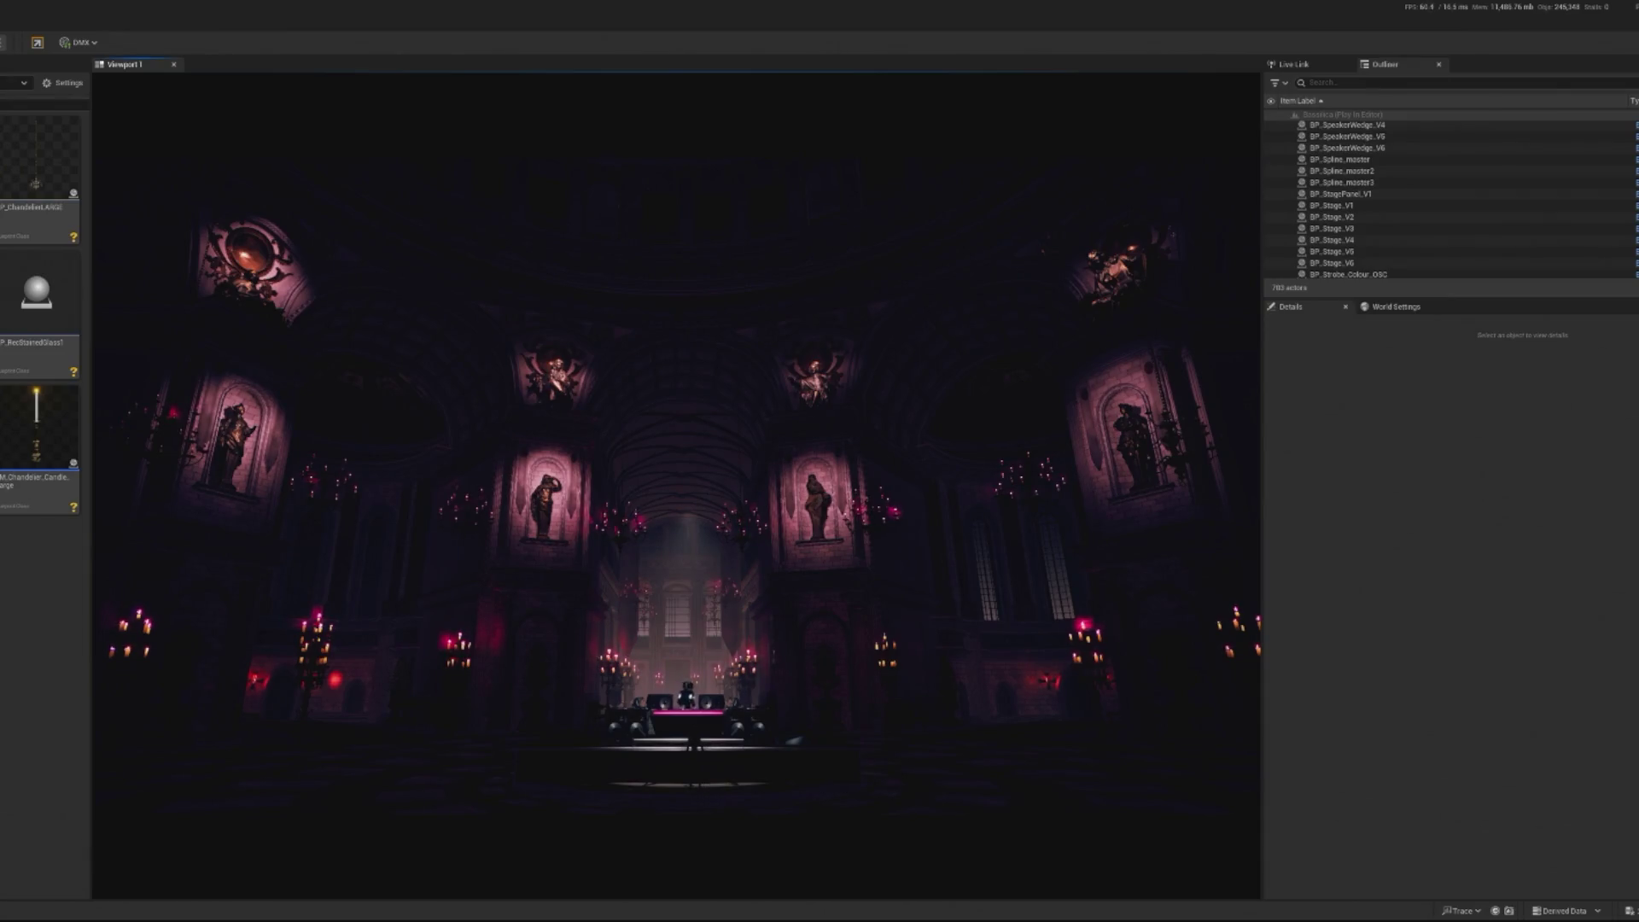
# Set SpotLight20's indirect lighting and volumetric scattering intensities to 0 and test it in play mode
pyautogui.press('Escape')
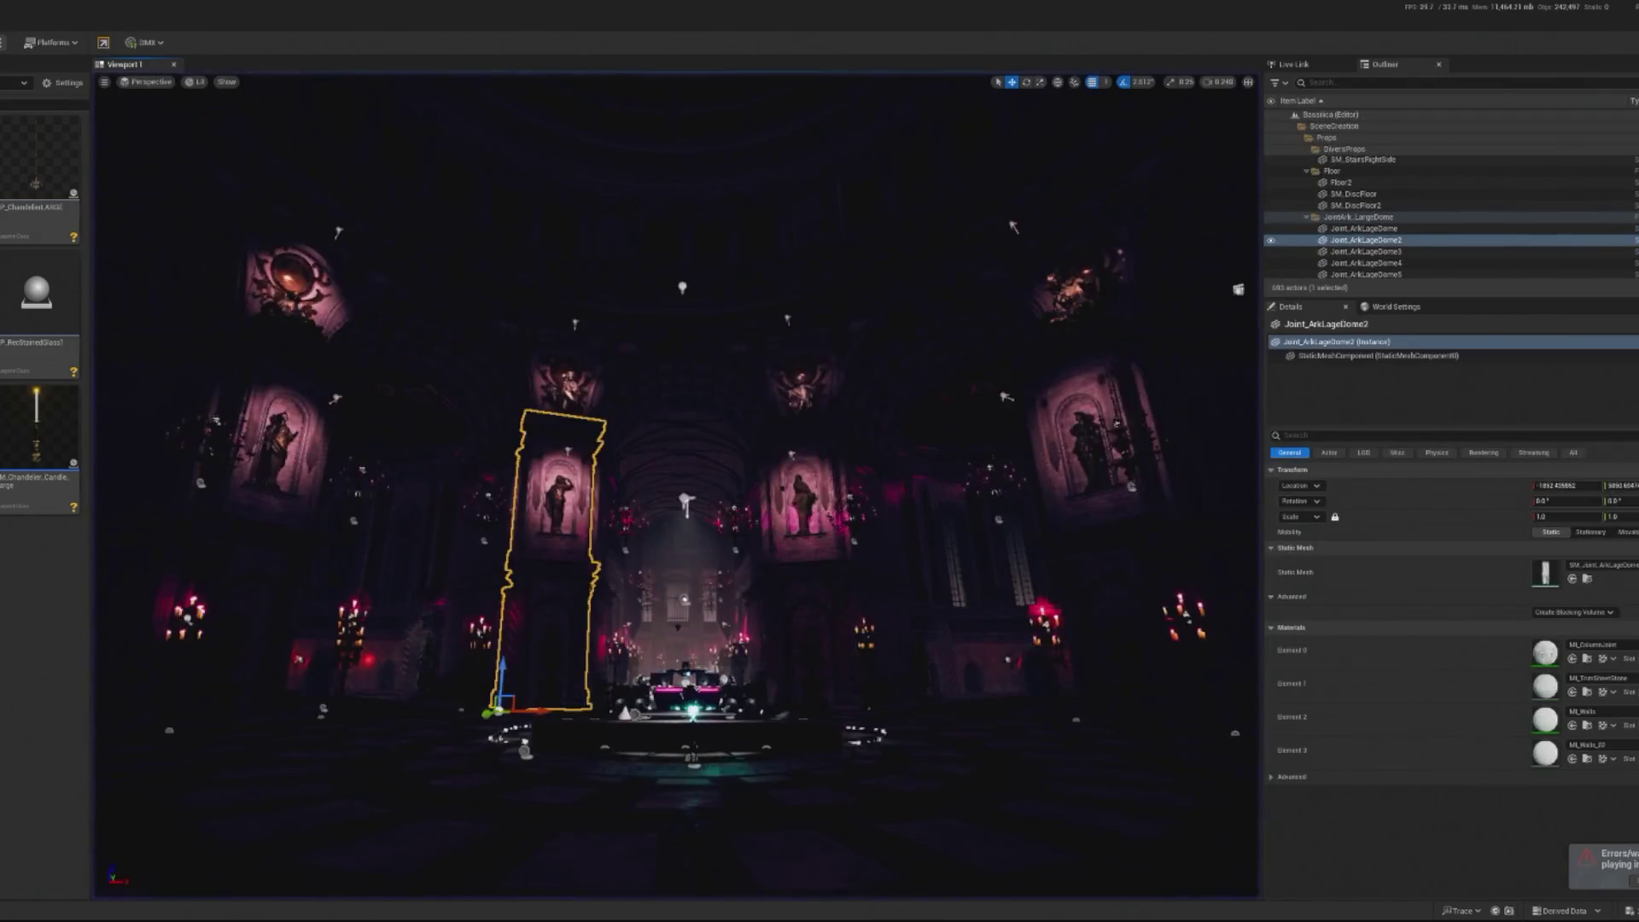
pyautogui.scroll(10, 675, 487)
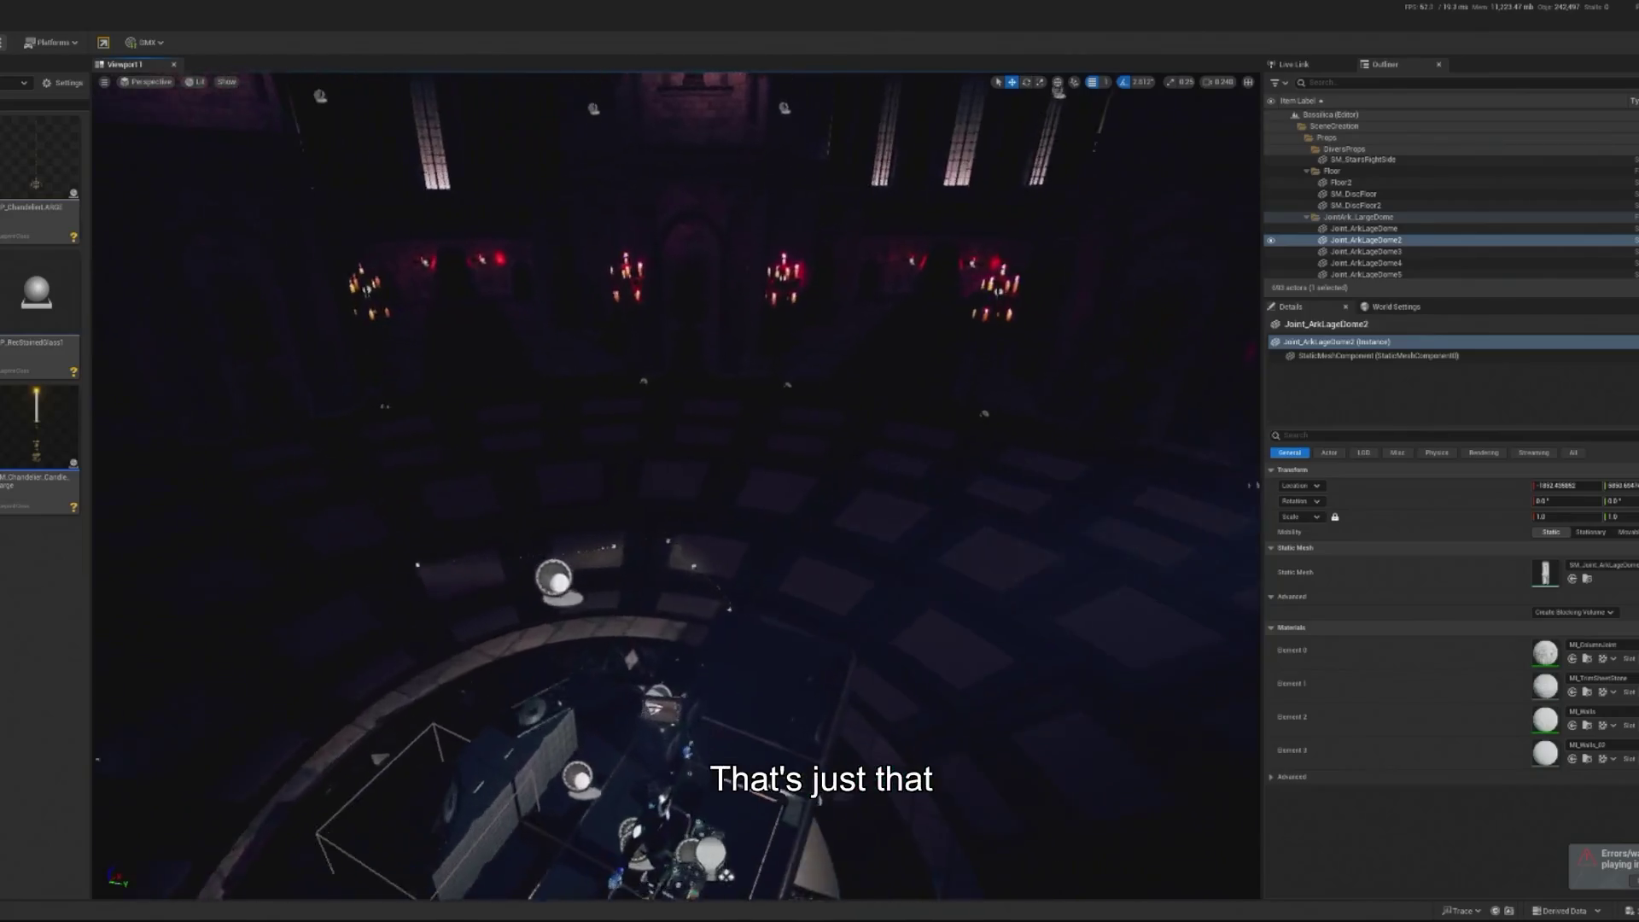
pyautogui.click(611, 455)
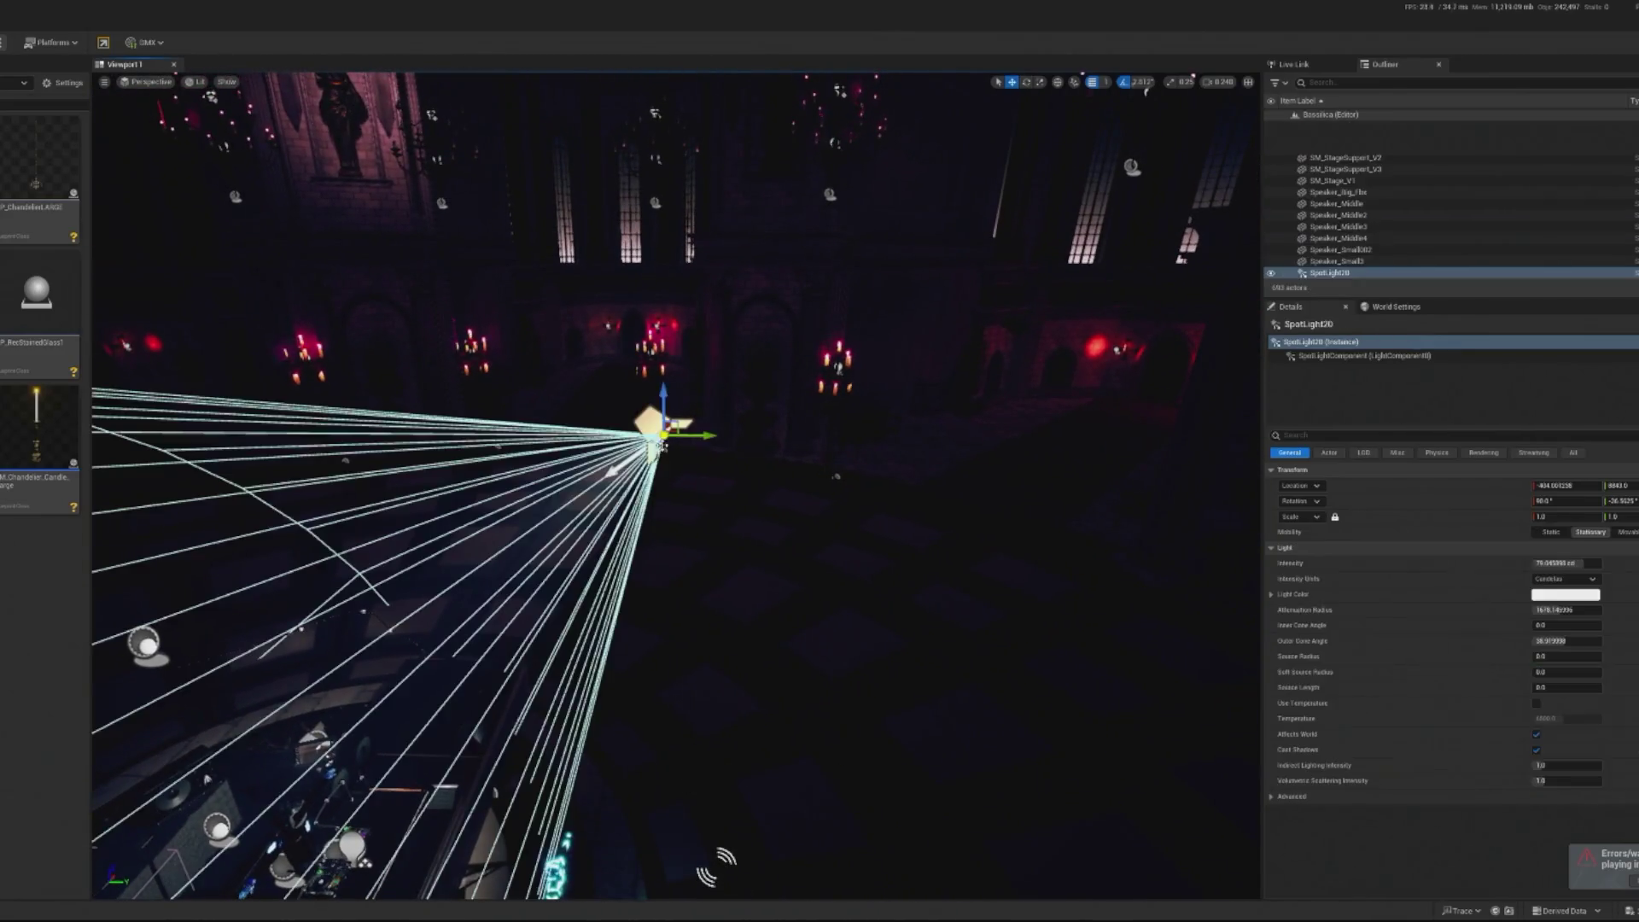
pyautogui.click(1562, 781)
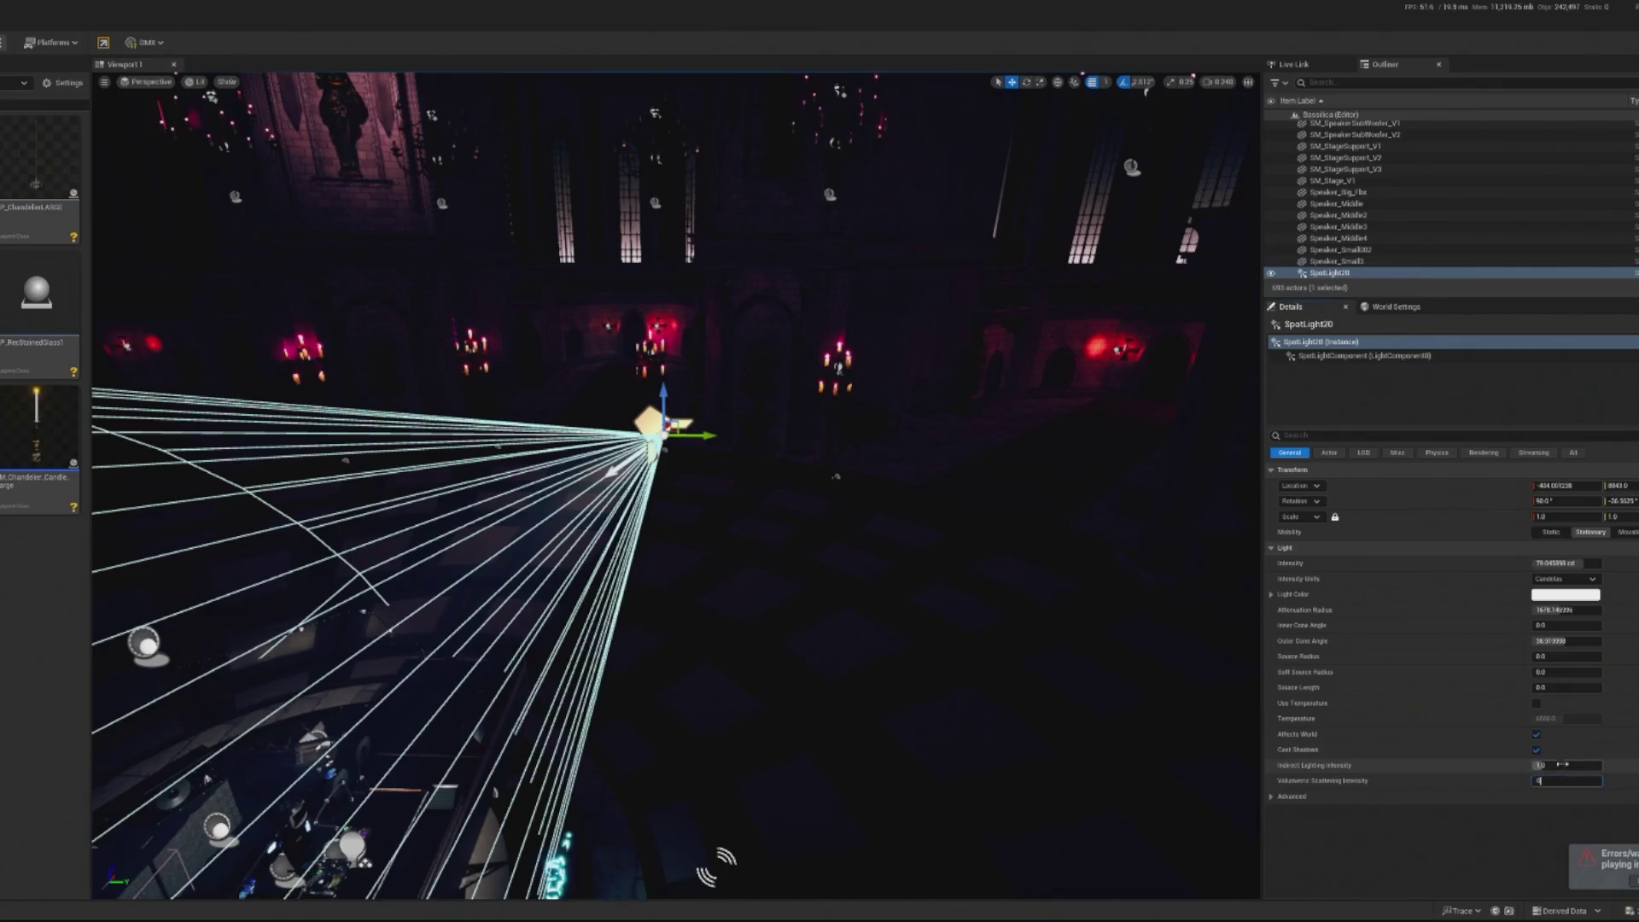
pyautogui.click(1553, 765)
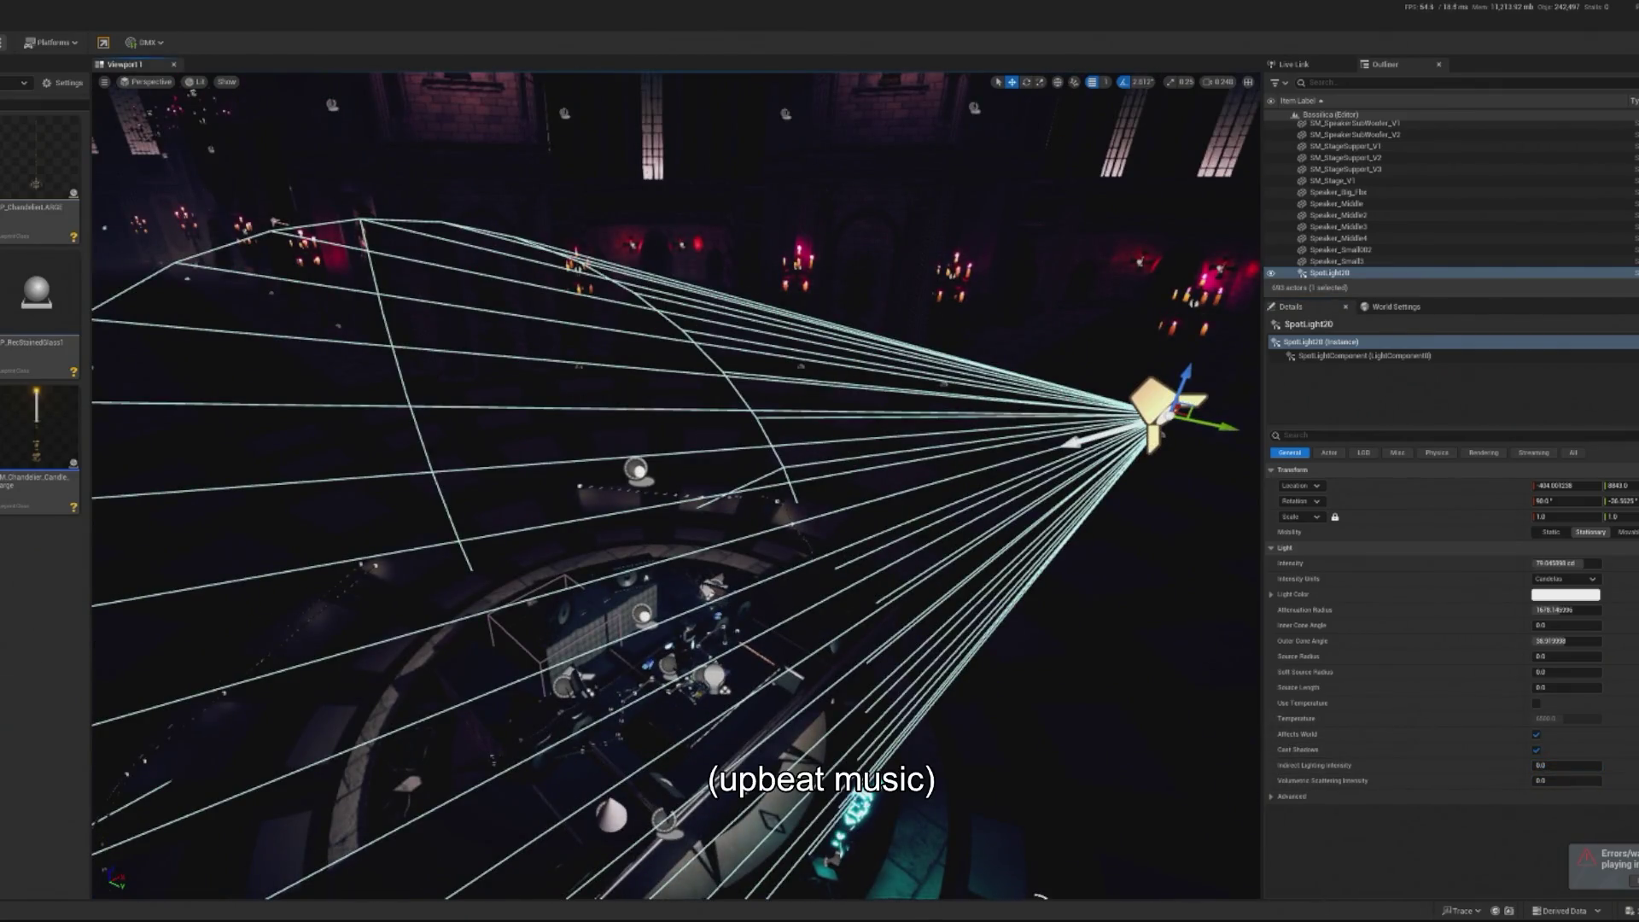
pyautogui.hotkey('alt', 'p')
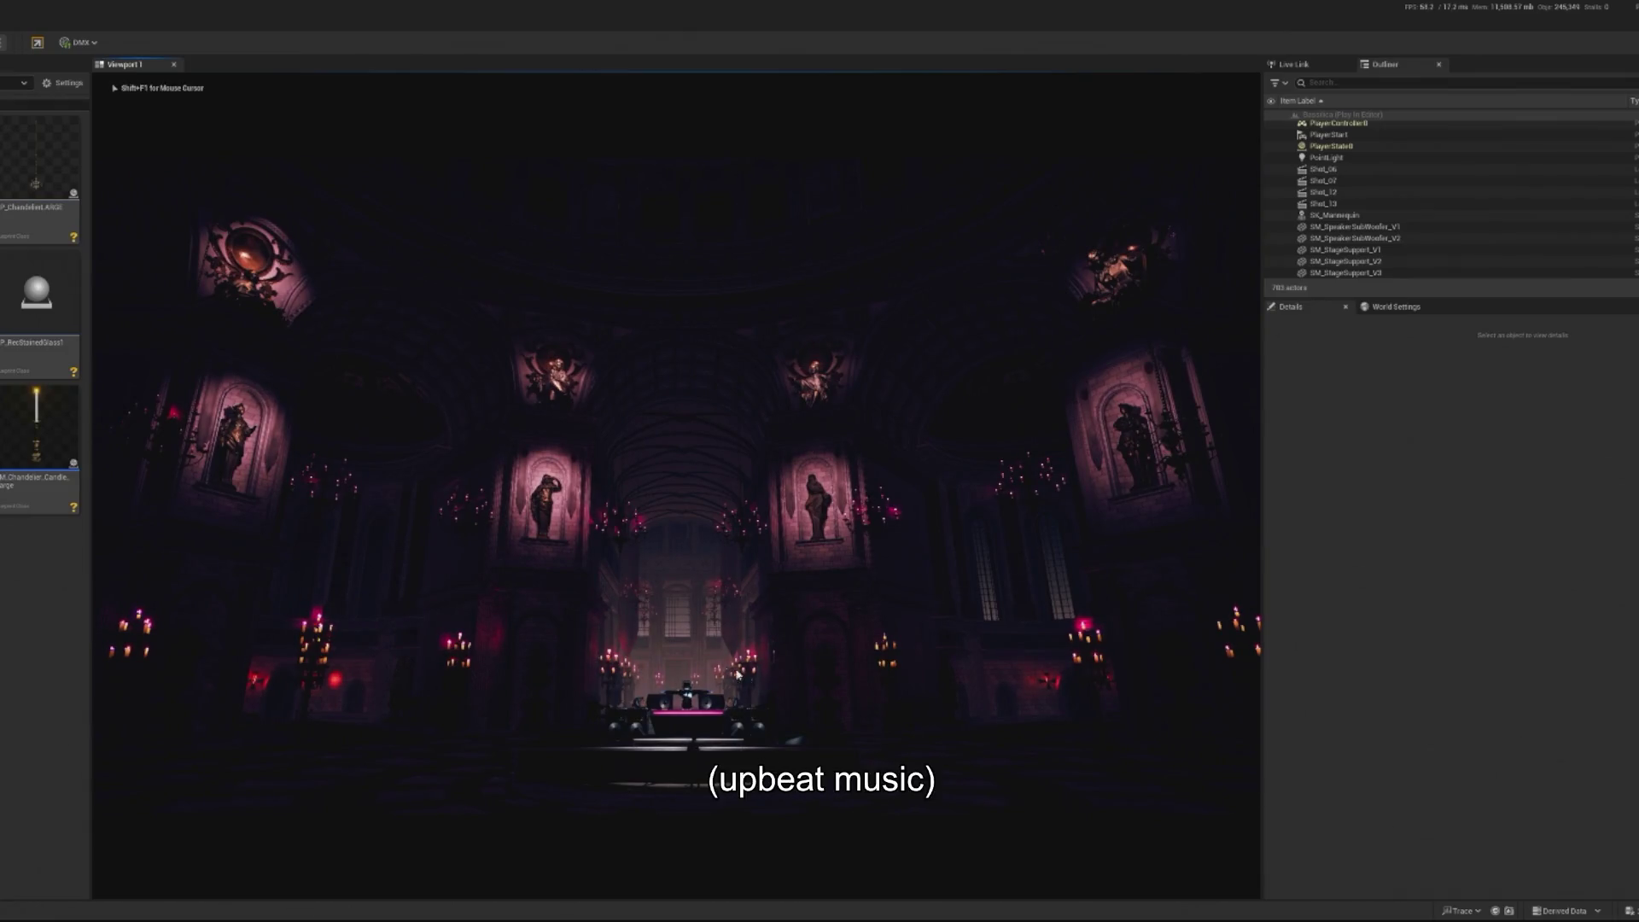
pyautogui.press('Escape')
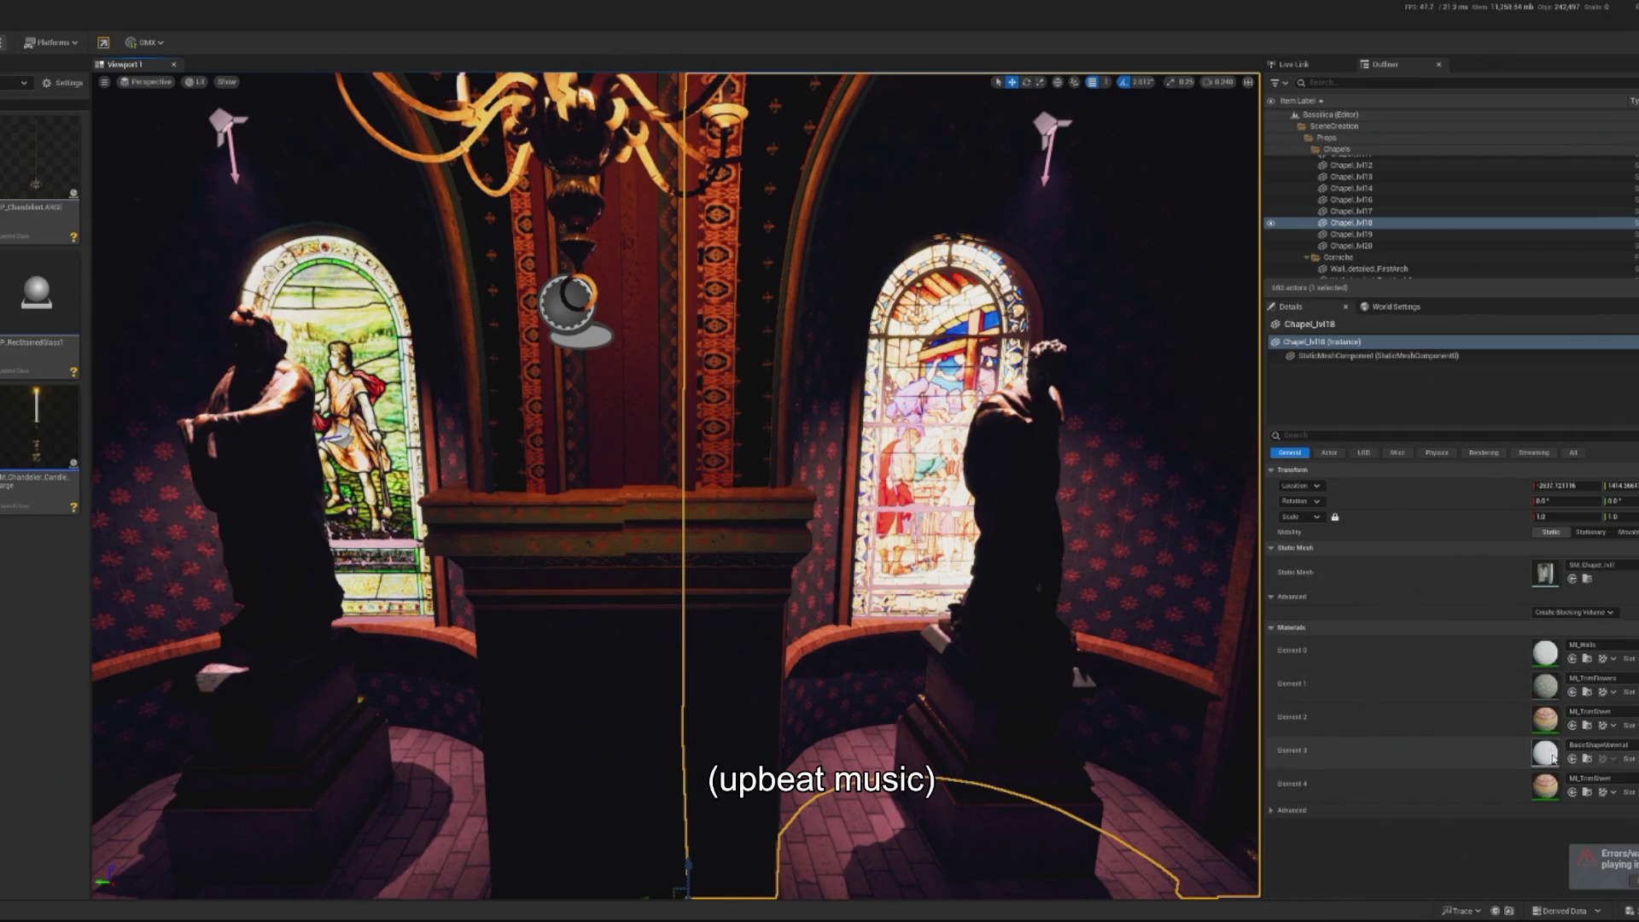
# Inspect the BasicShapeMaterial, MI_Walls, MI_TrimFlowers and MI_TrimSheet materials
pyautogui.doubleClick(1552, 758)
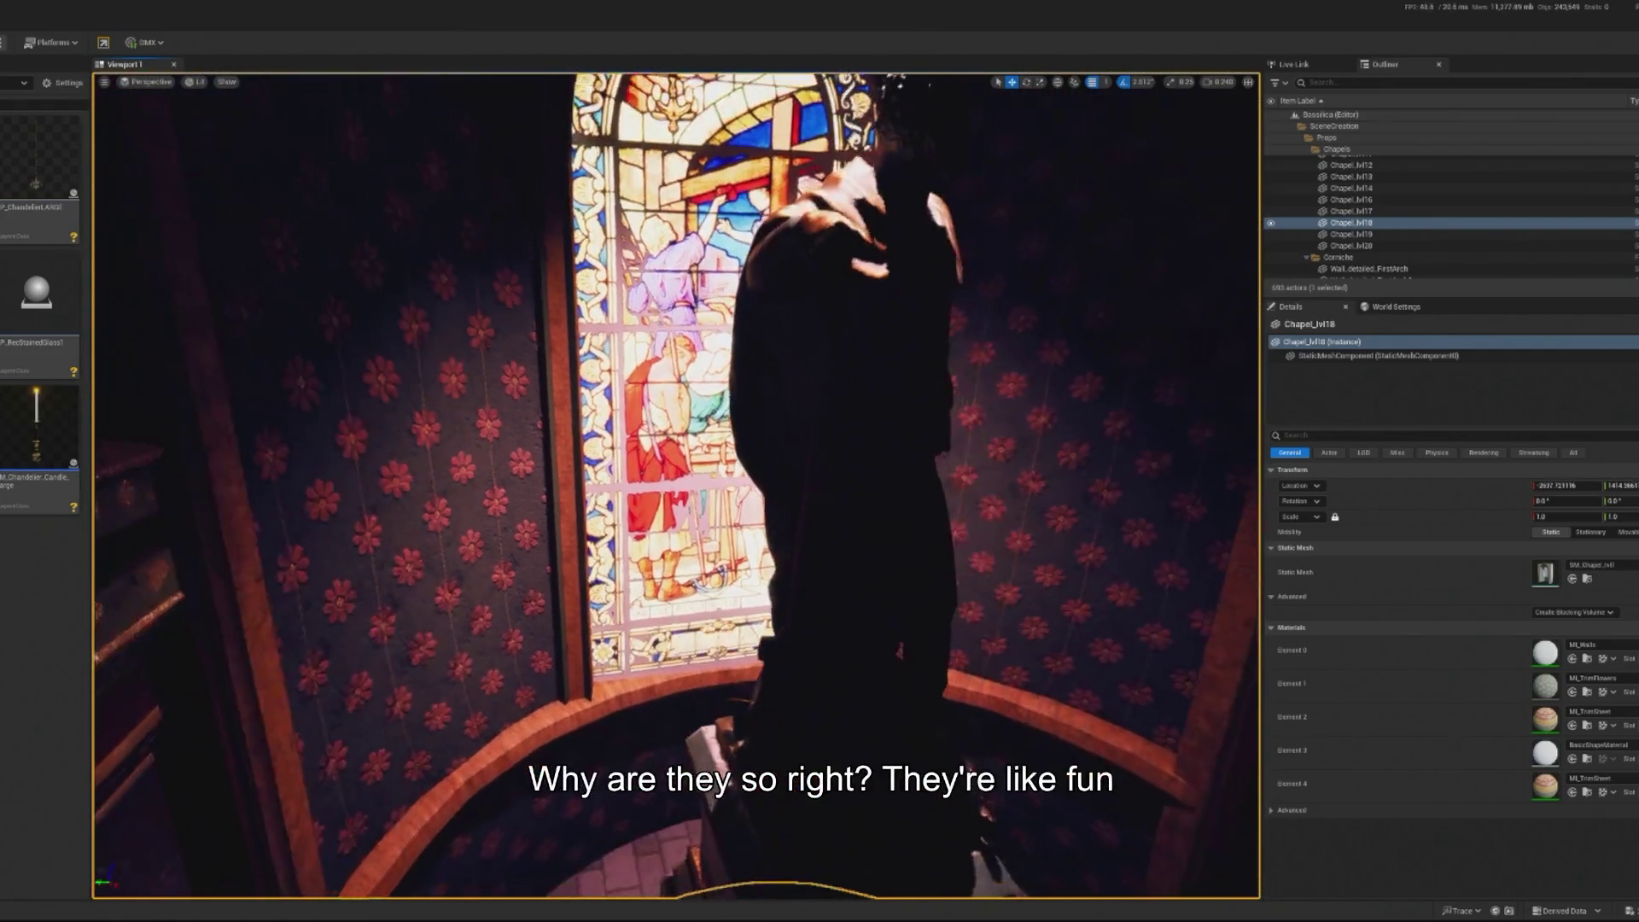
pyautogui.doubleClick(1554, 654)
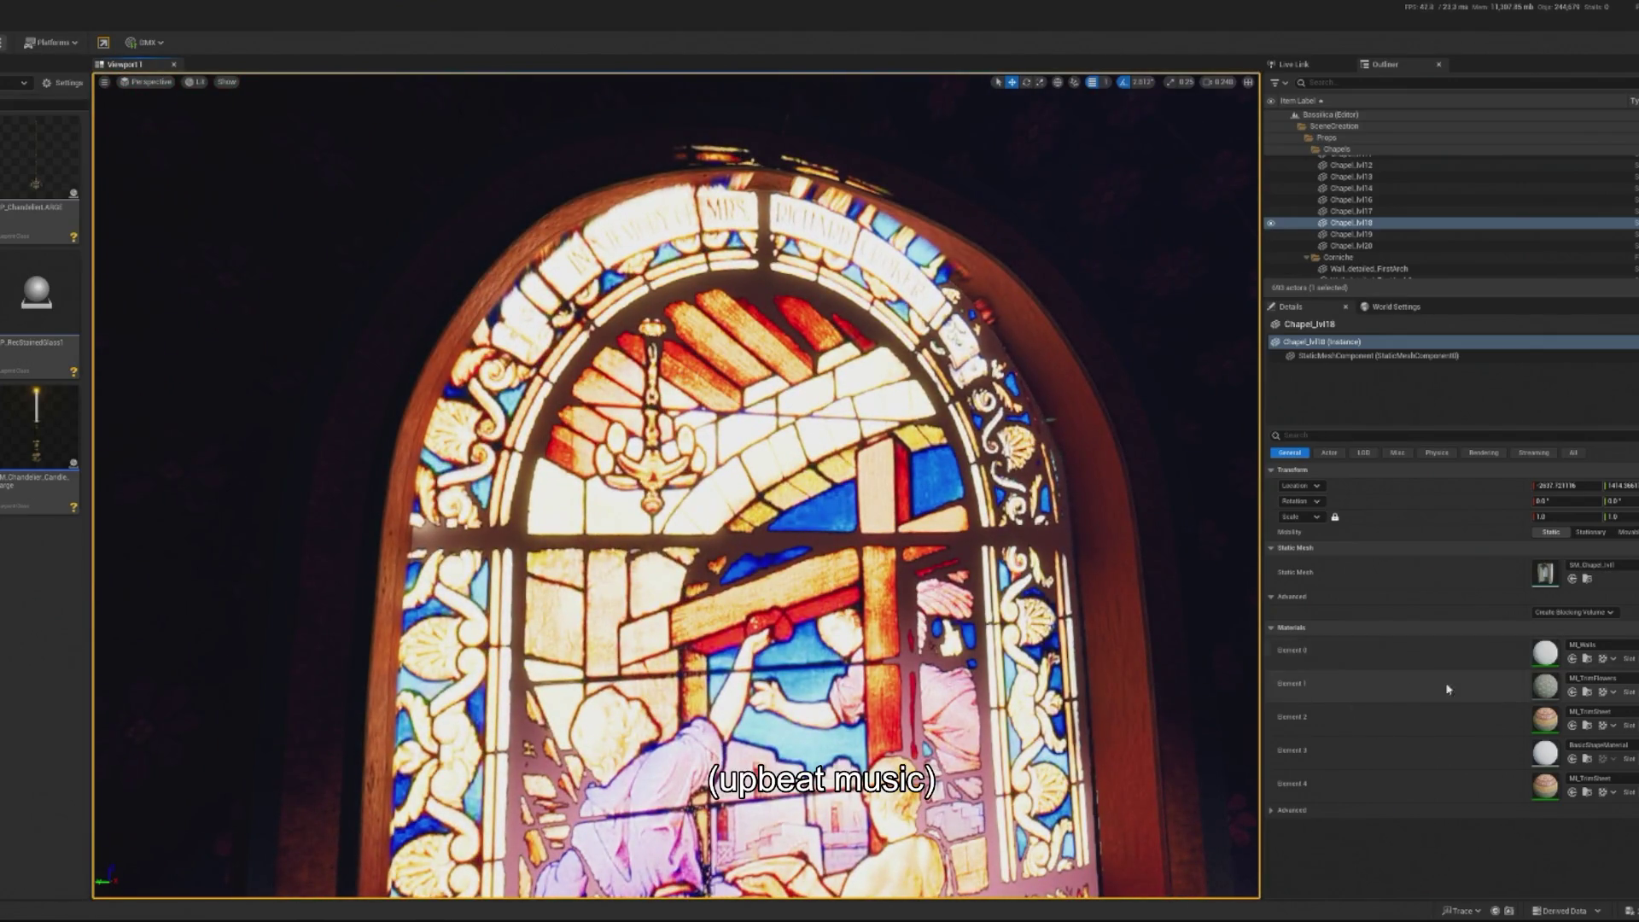
pyautogui.doubleClick(1545, 688)
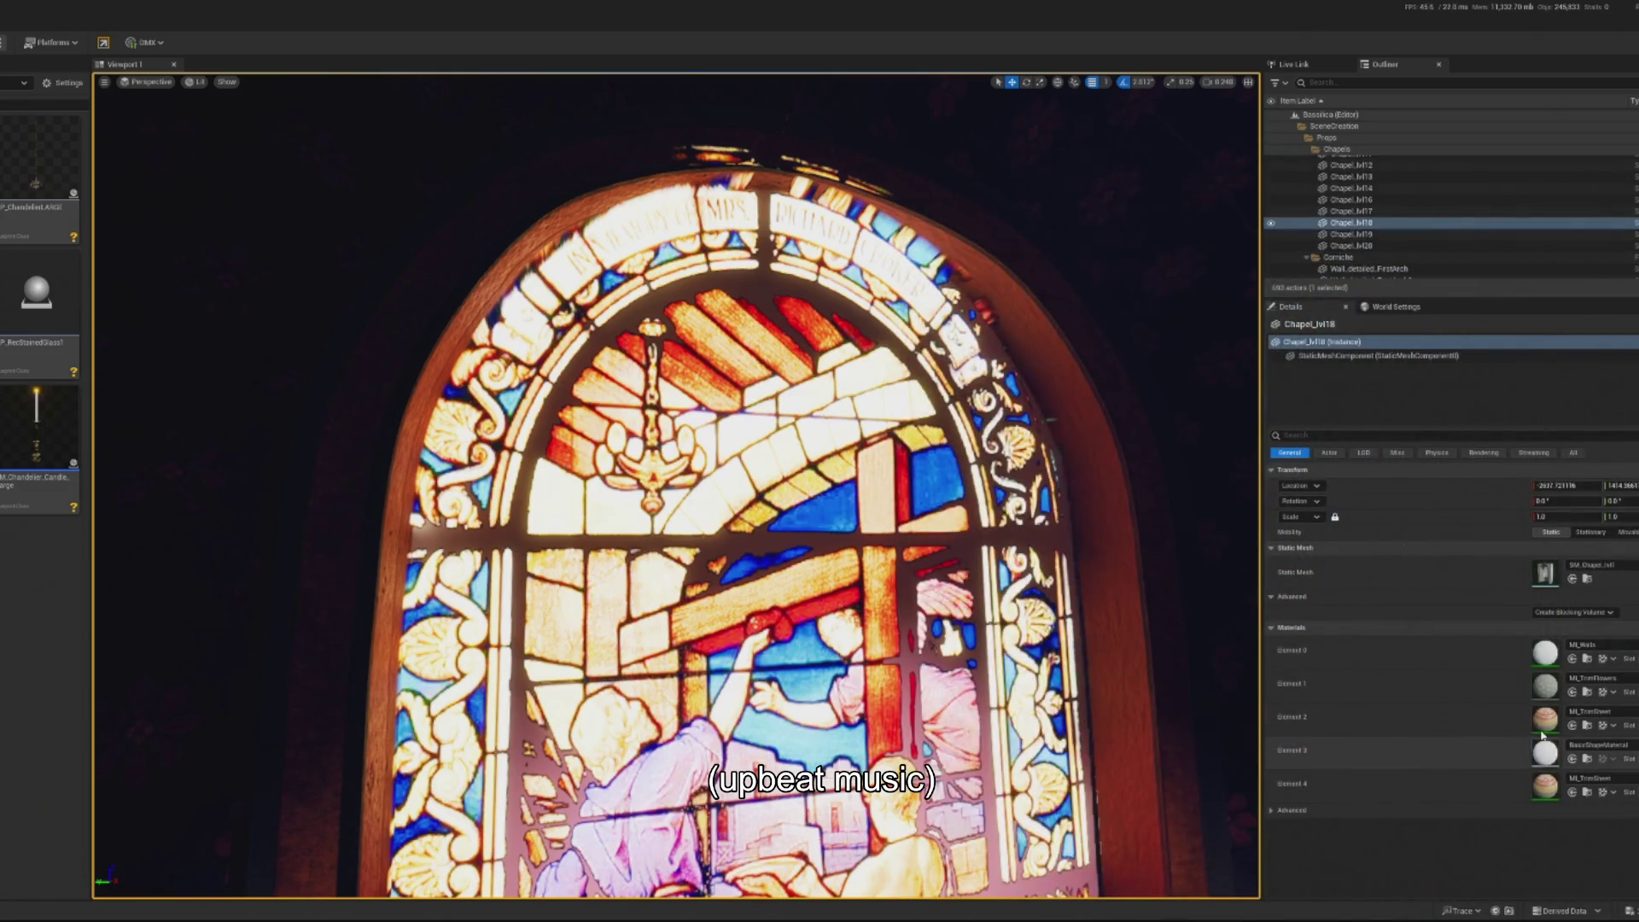
pyautogui.doubleClick(1545, 722)
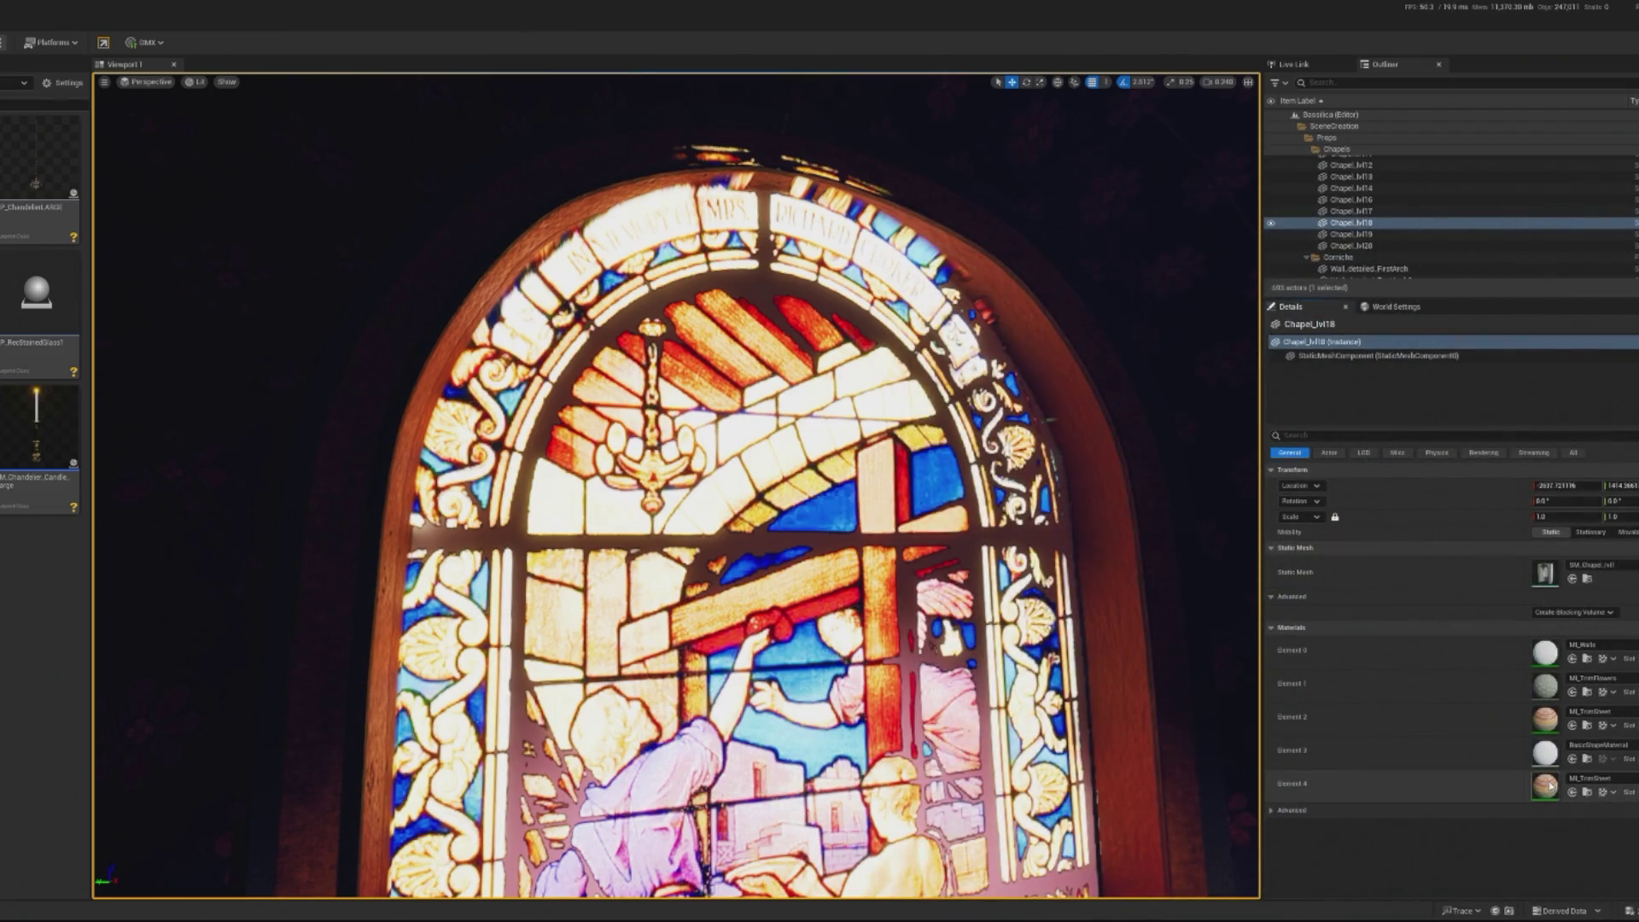
pyautogui.doubleClick(1548, 784)
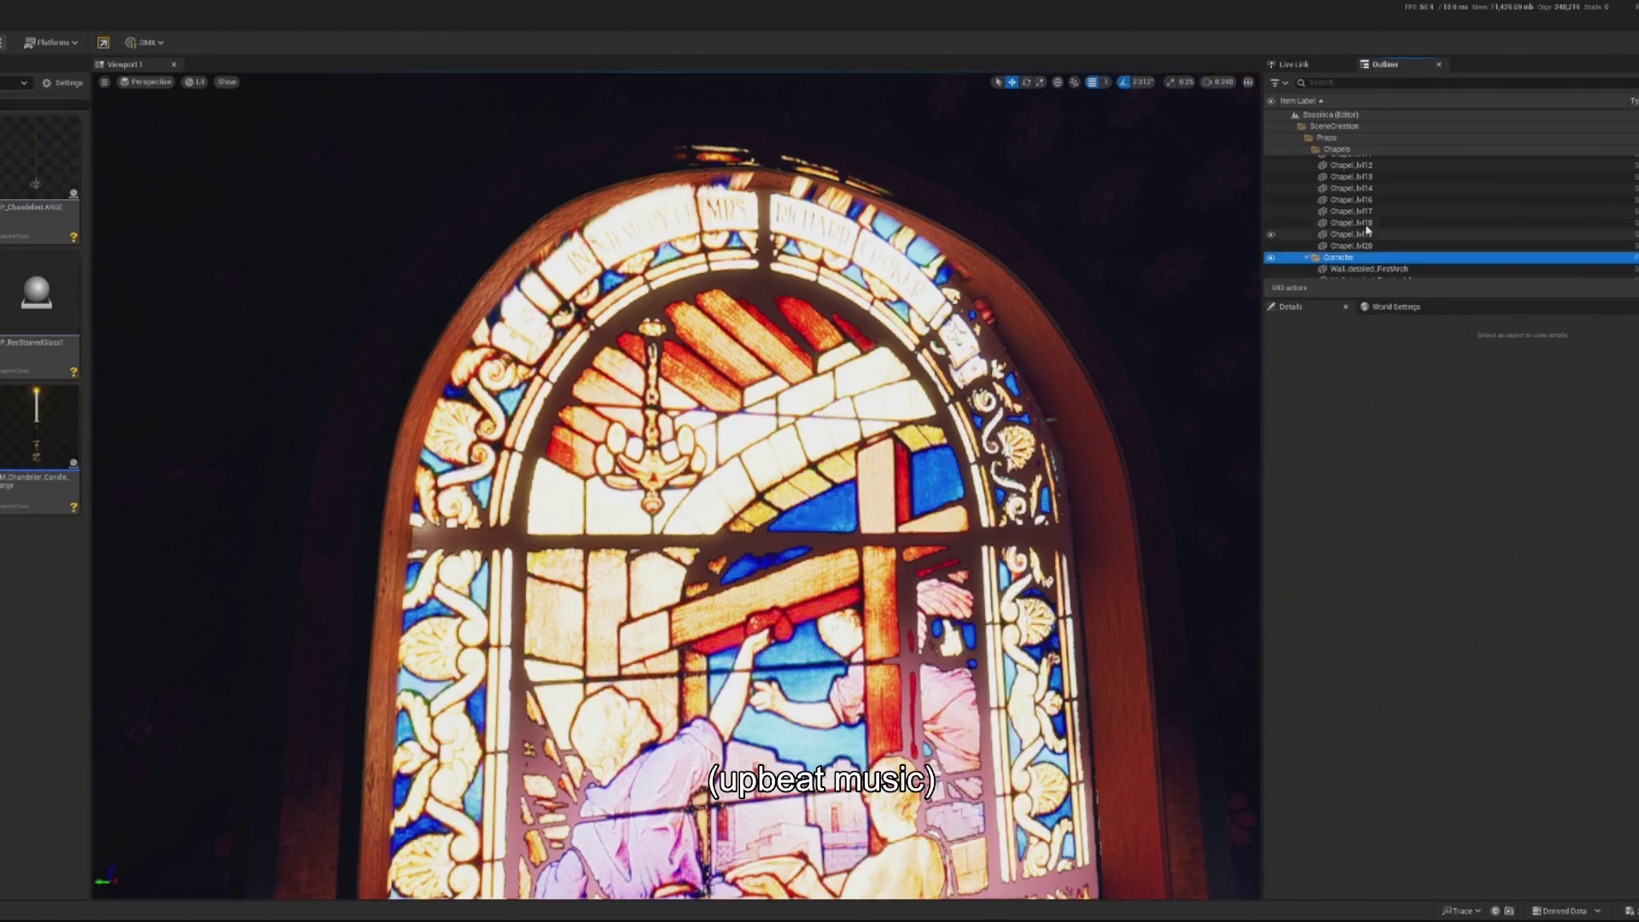
# Browse to Chapel_lvl18's mesh asset and open SM_Chapel_lvl1 in the Static Mesh Editor
pyautogui.rightClick(1374, 235)
pyautogui.click(1421, 263)
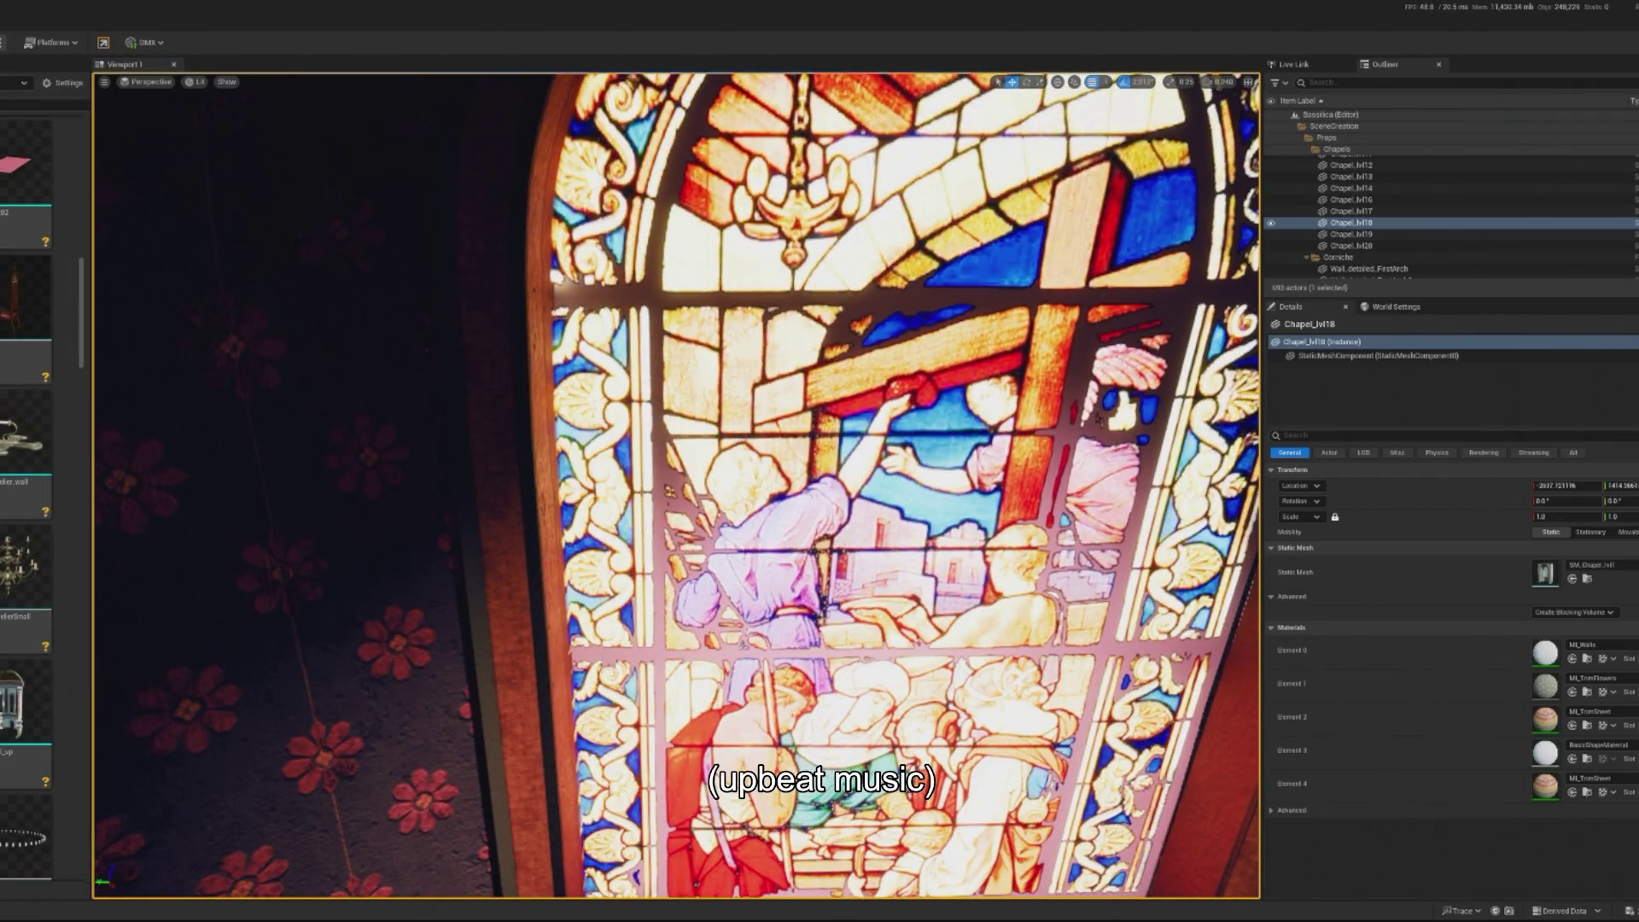
pyautogui.hotkey('ctrl', 'e')
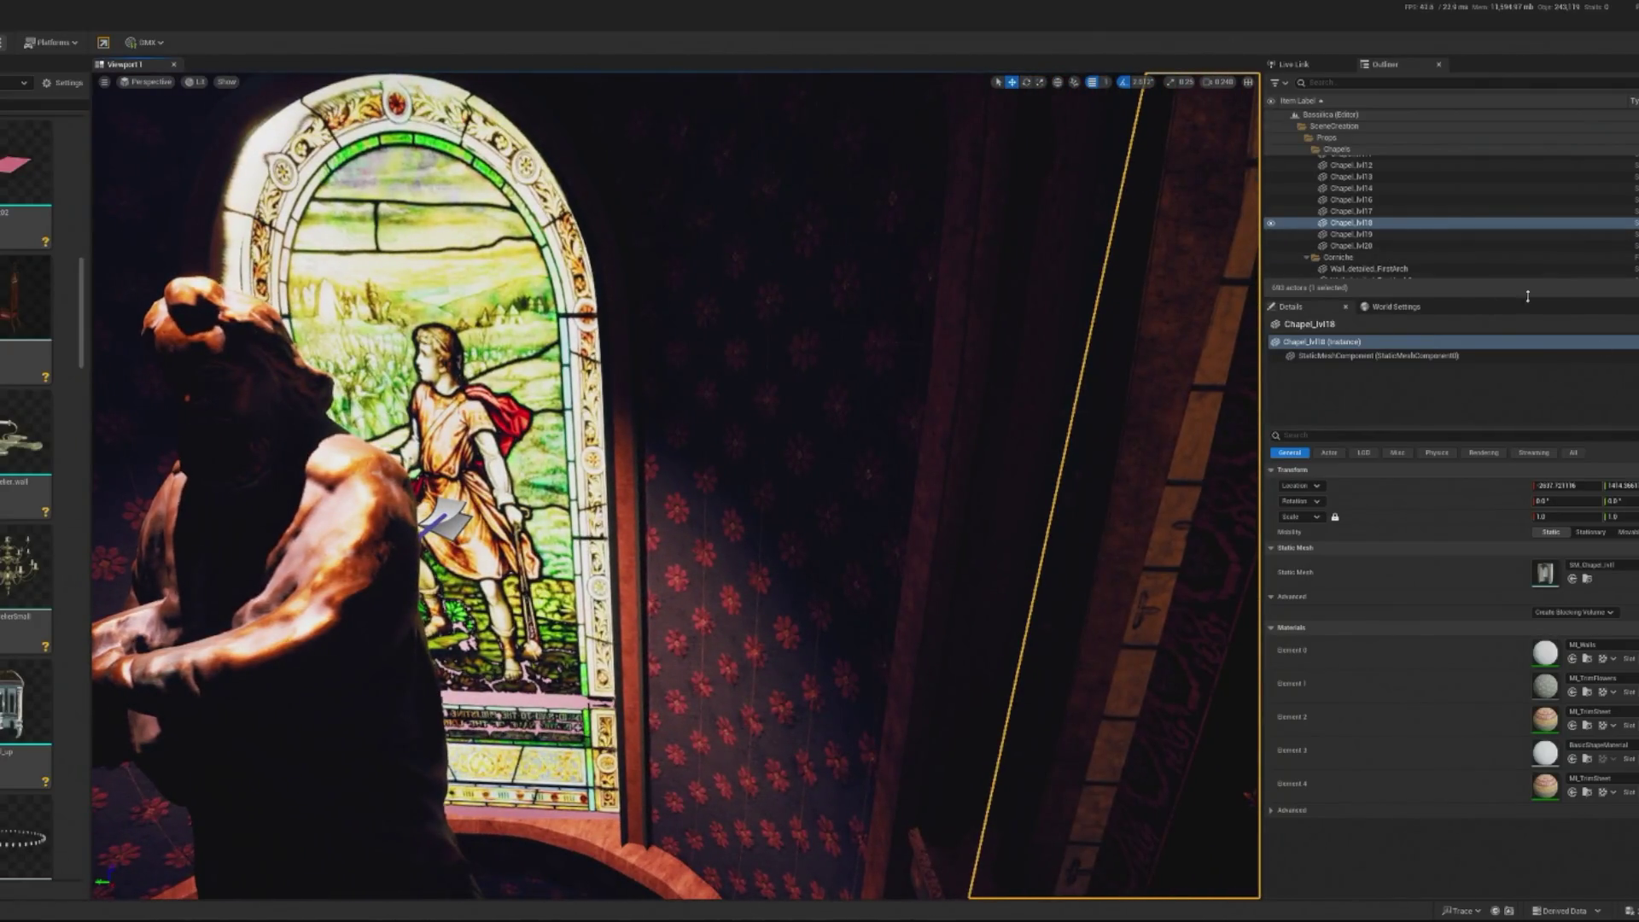
pyautogui.click(728, 308)
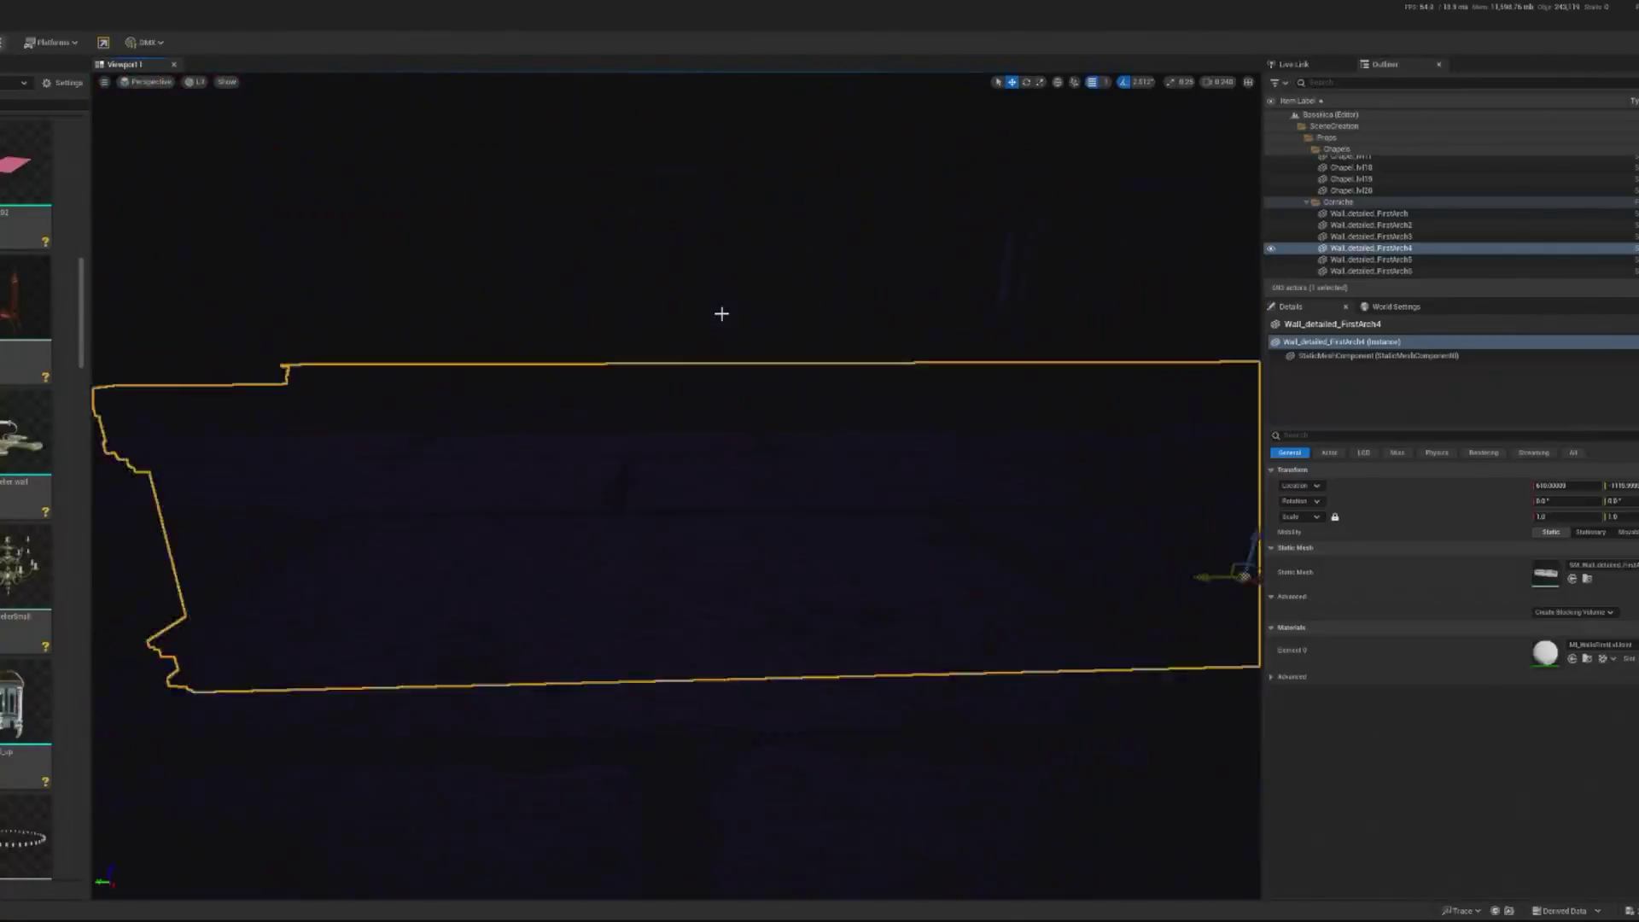
pyautogui.scroll(-5, 1417, 208)
pyautogui.click(1417, 208)
pyautogui.scroll(2, 1404, 215)
pyautogui.scroll(3, 1402, 215)
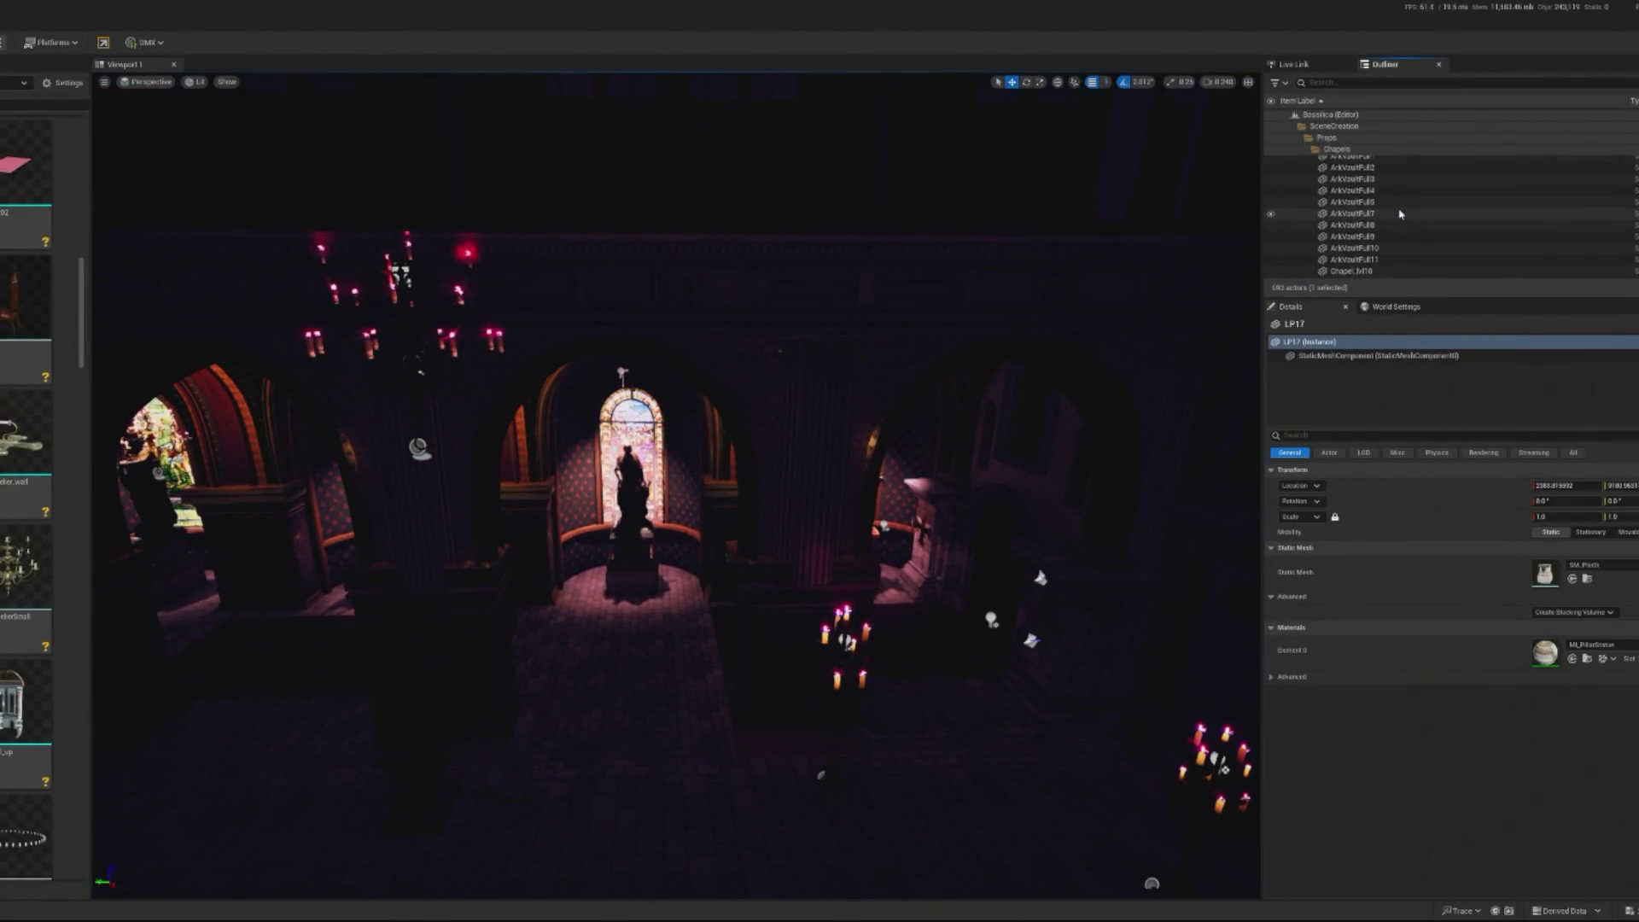
pyautogui.scroll(6, 1400, 213)
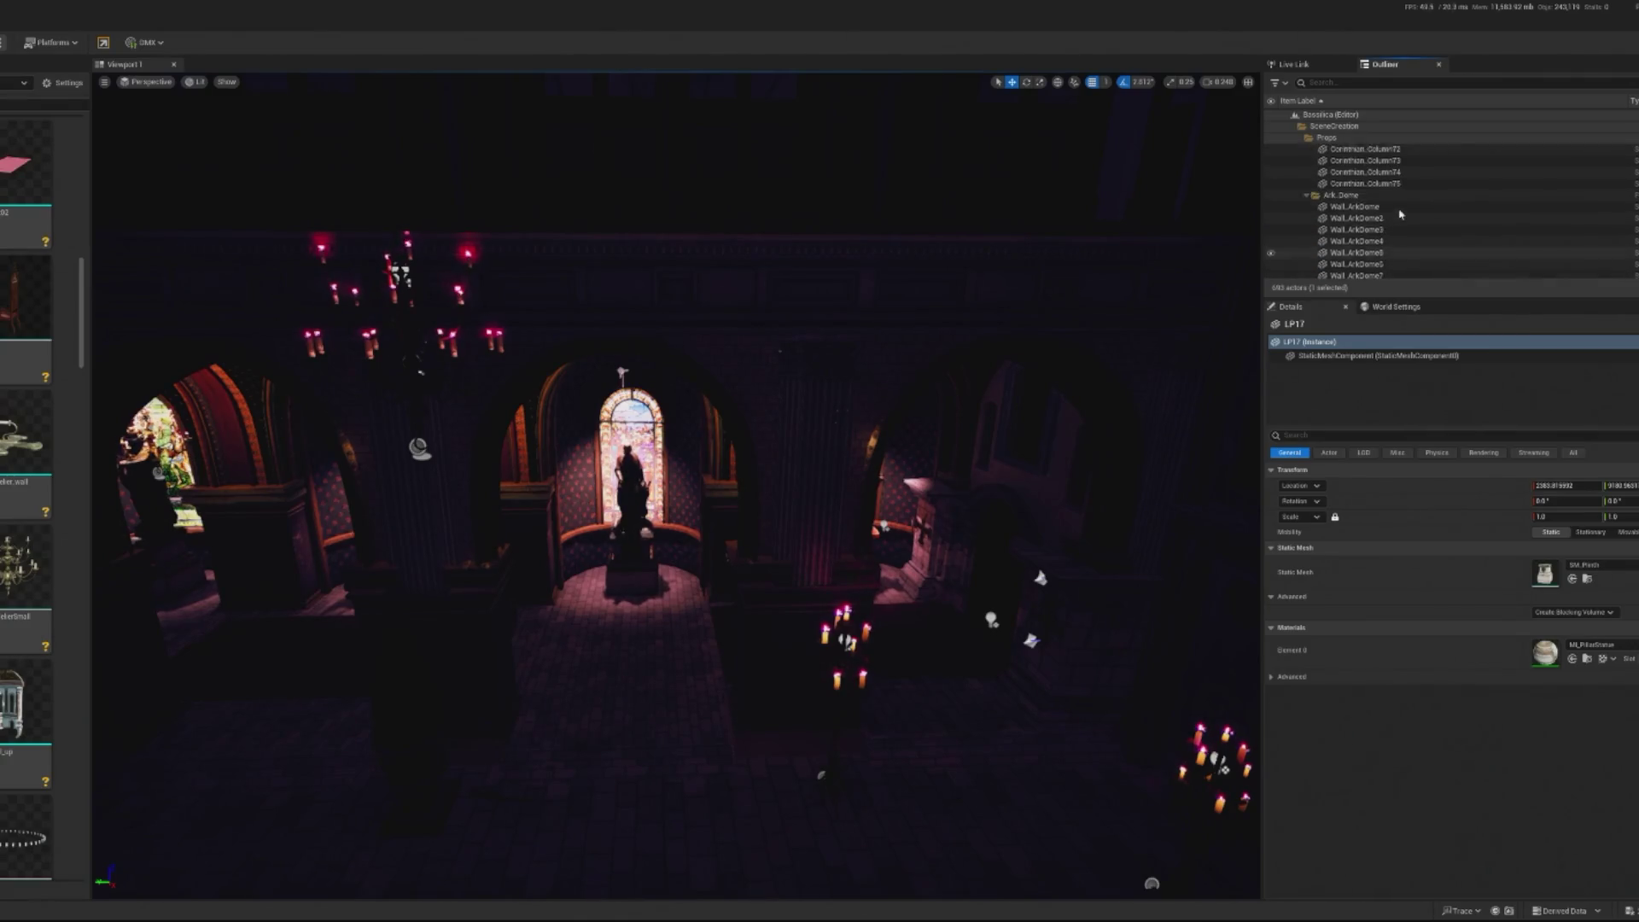
pyautogui.scroll(1, 1401, 213)
pyautogui.click(1400, 212)
pyautogui.scroll(6, 1400, 213)
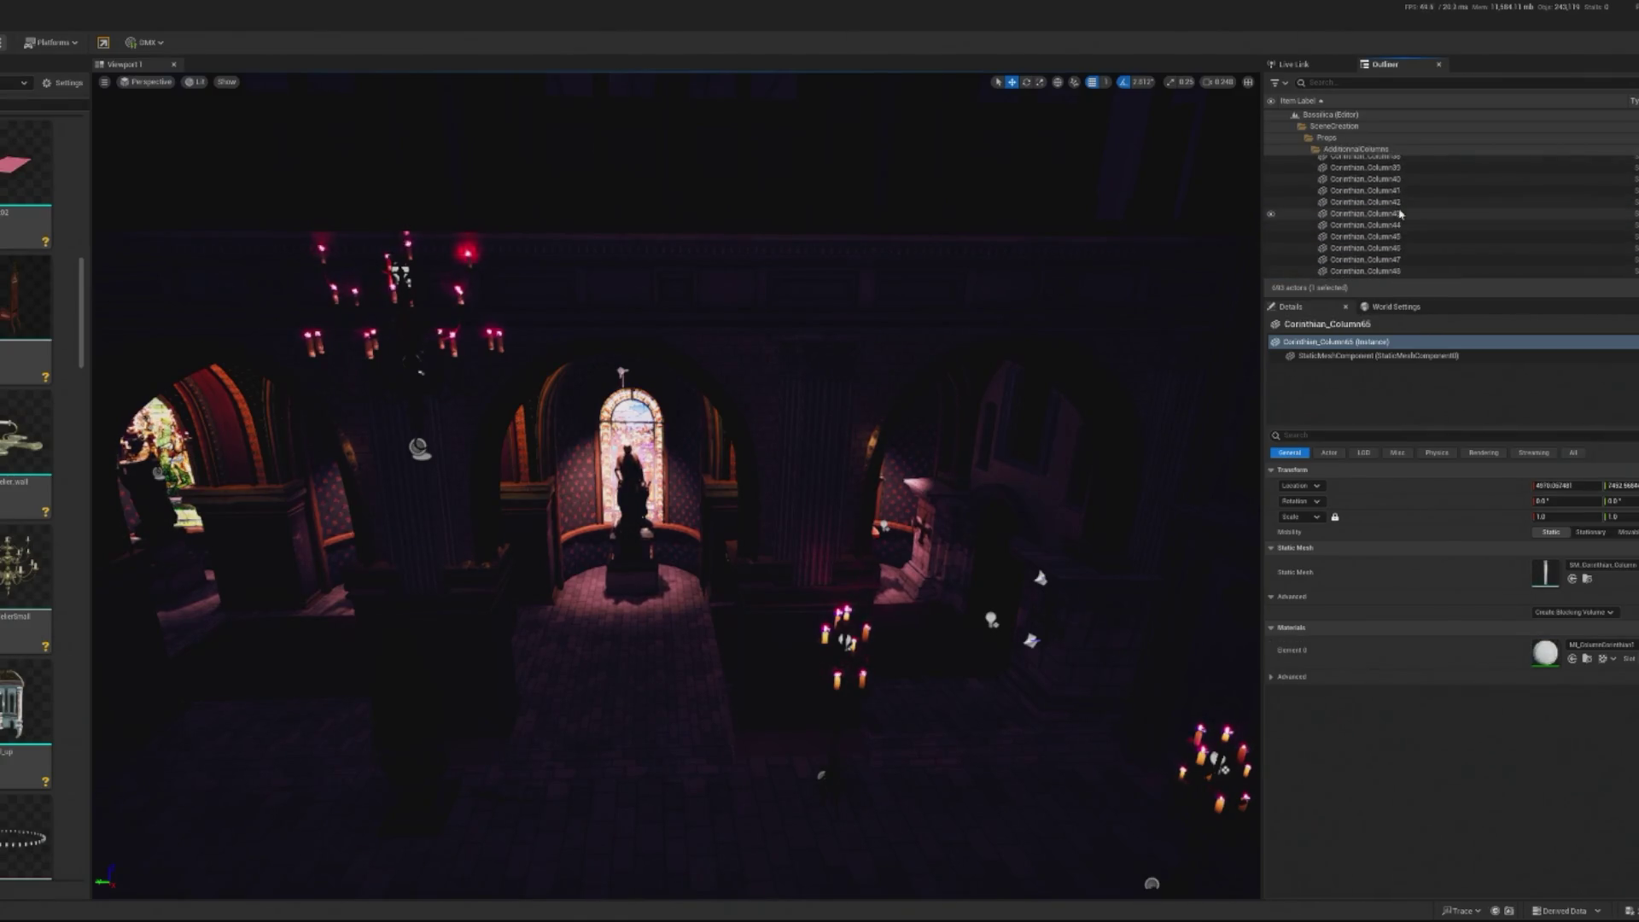
pyautogui.scroll(3, 1400, 213)
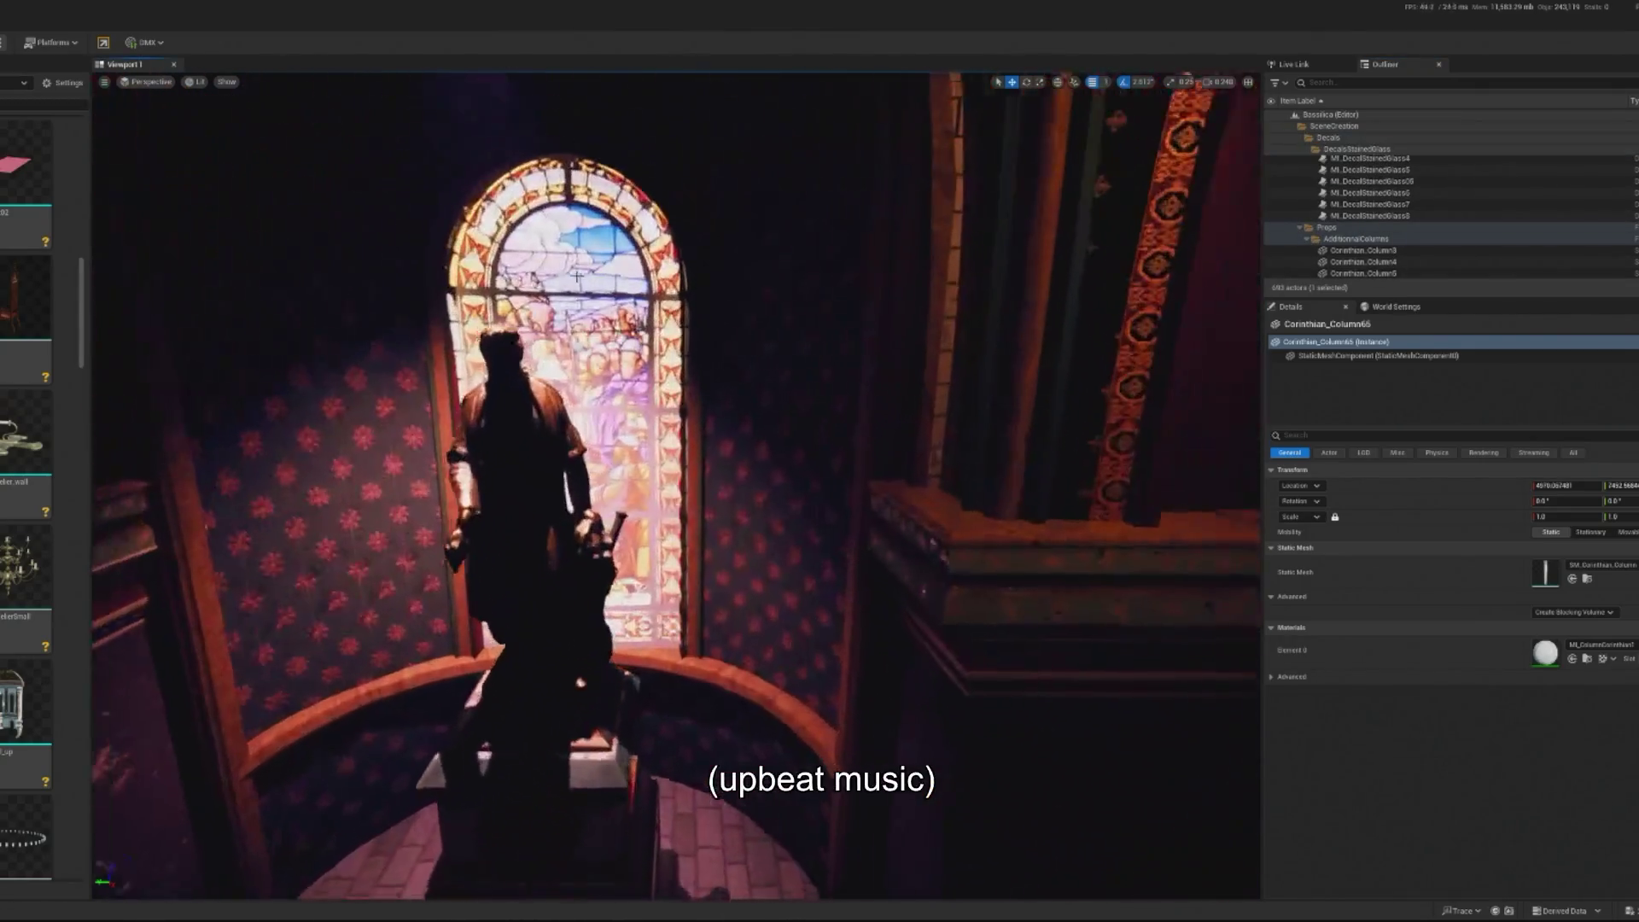
pyautogui.click(1352, 222)
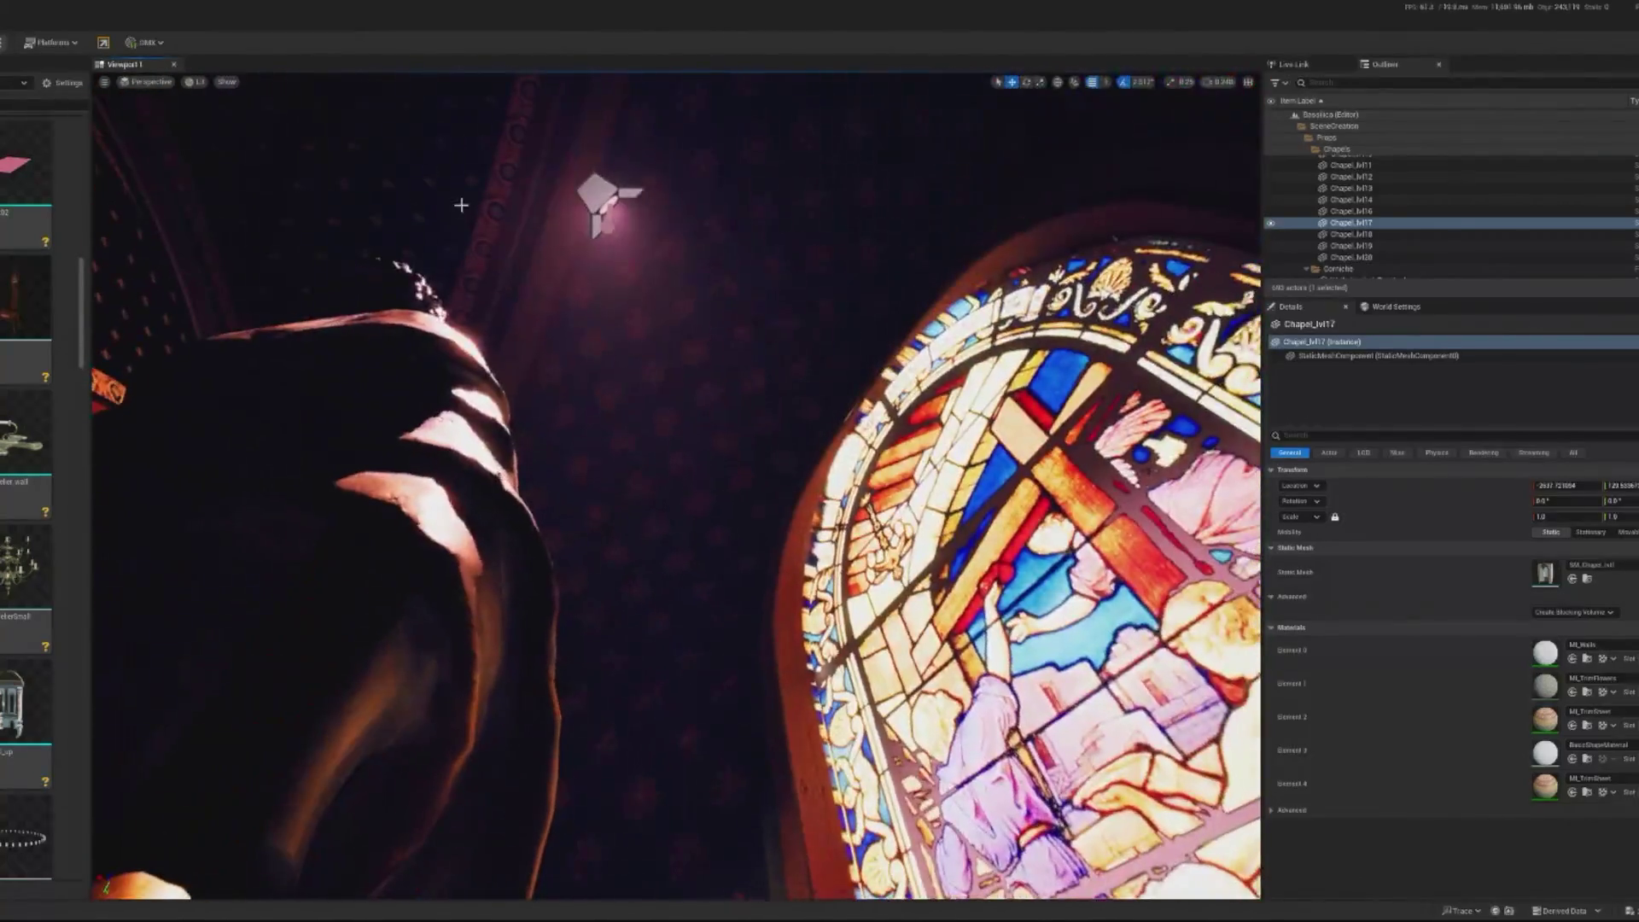
pyautogui.click(608, 203)
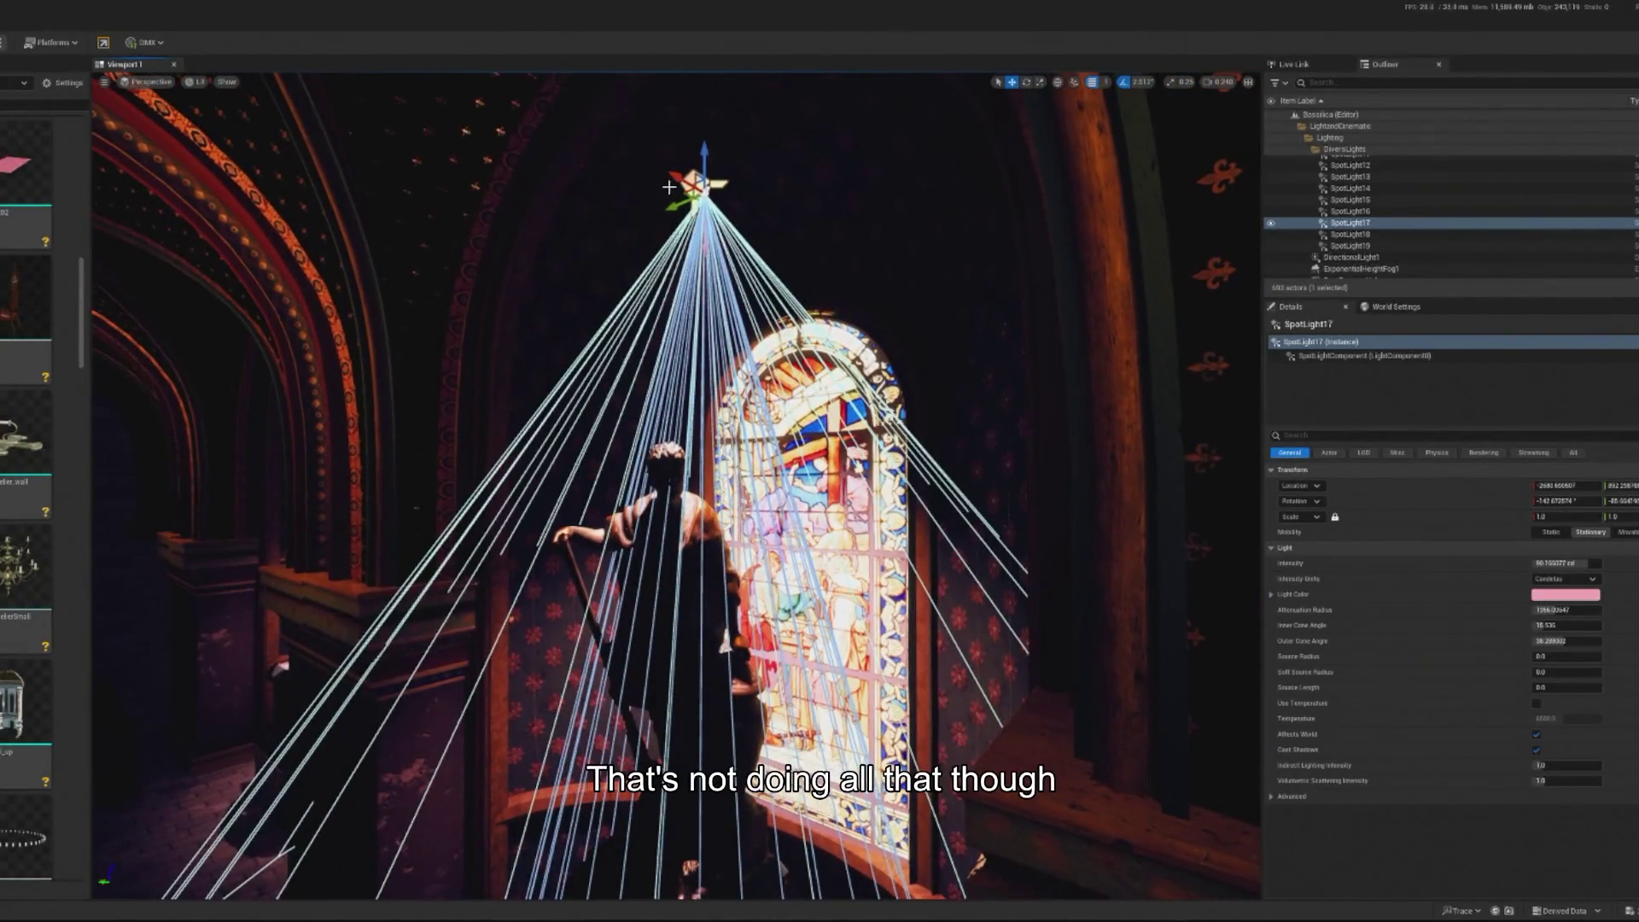
pyautogui.moveTo(595, 183); pyautogui.dragTo(341, 94)
pyautogui.hotkey('ctrl', 'z')
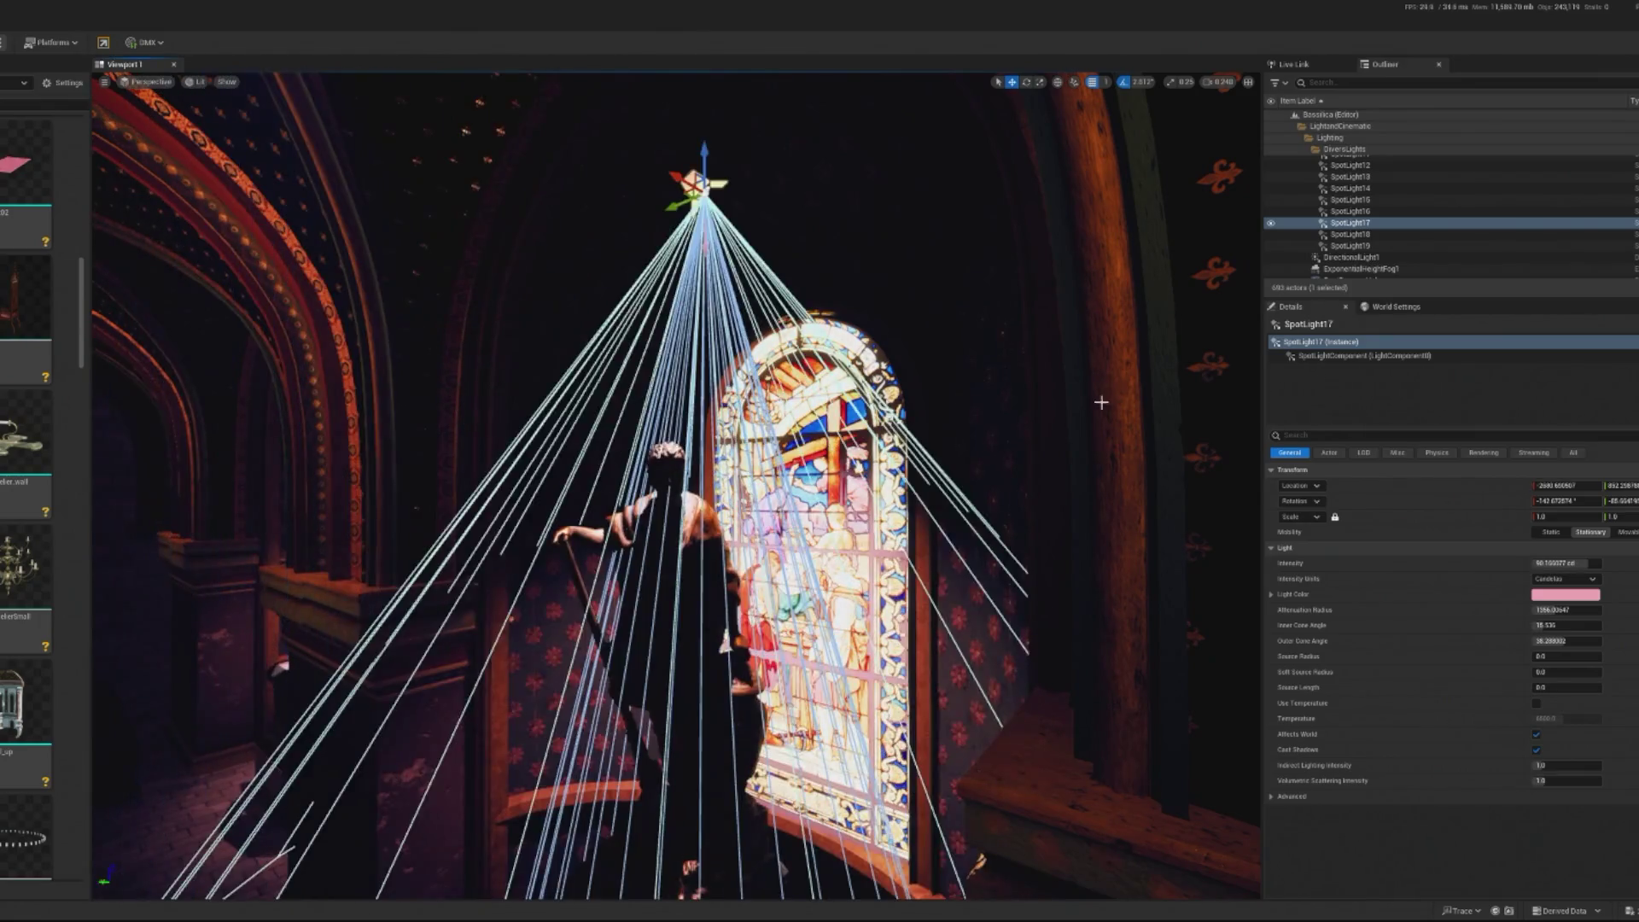
pyautogui.click(1098, 395)
pyautogui.press('f')
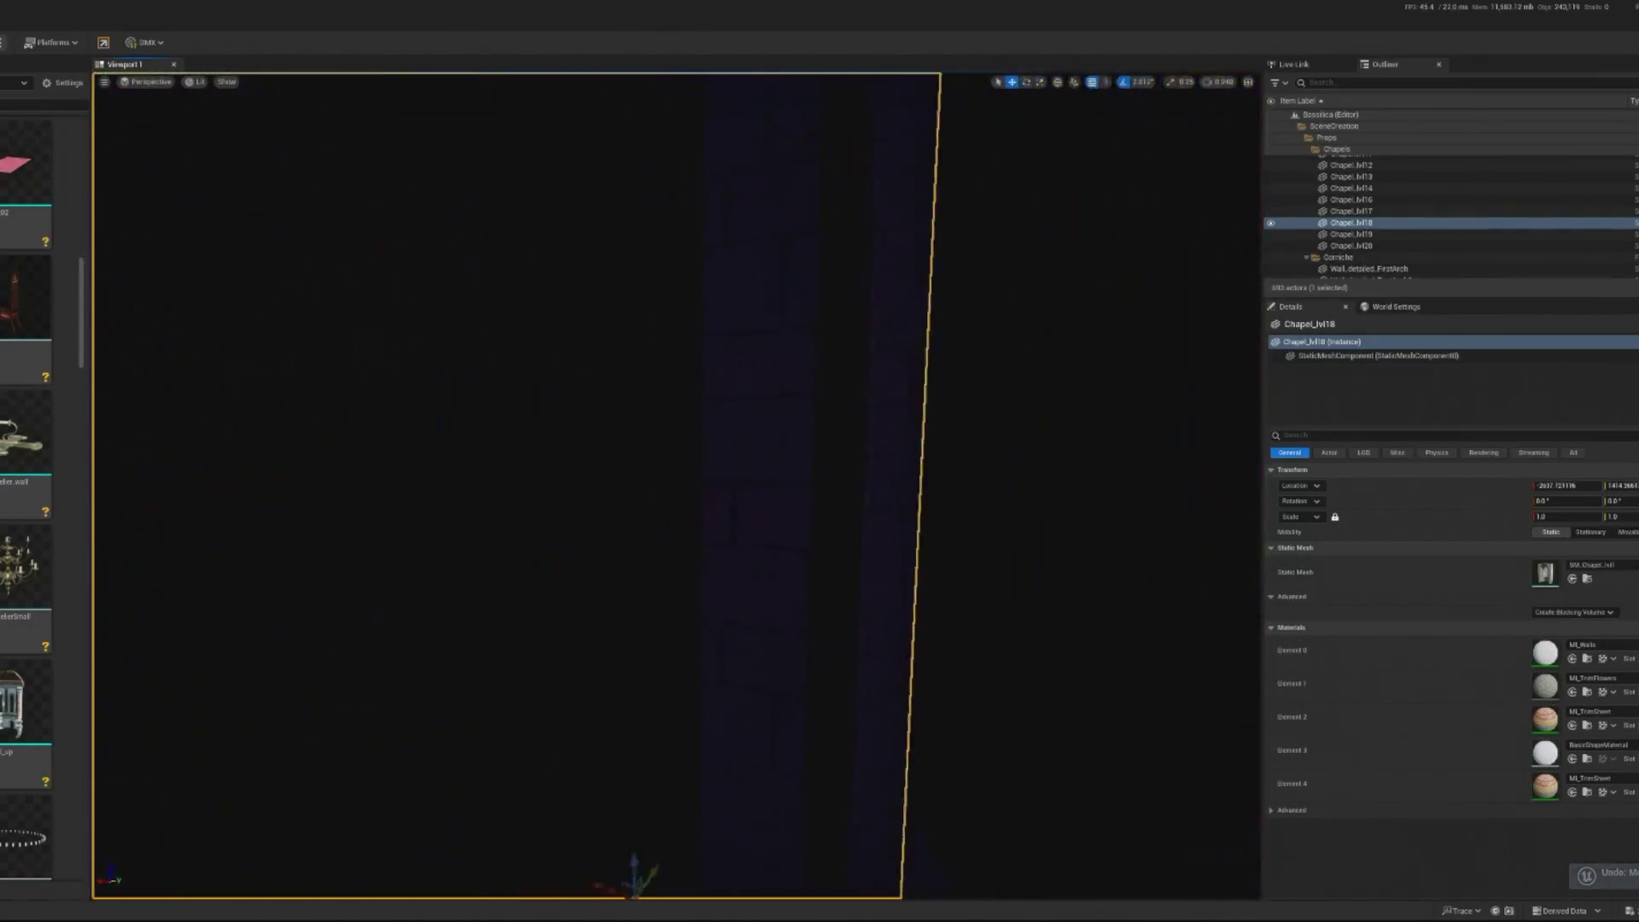
pyautogui.click(640, 558)
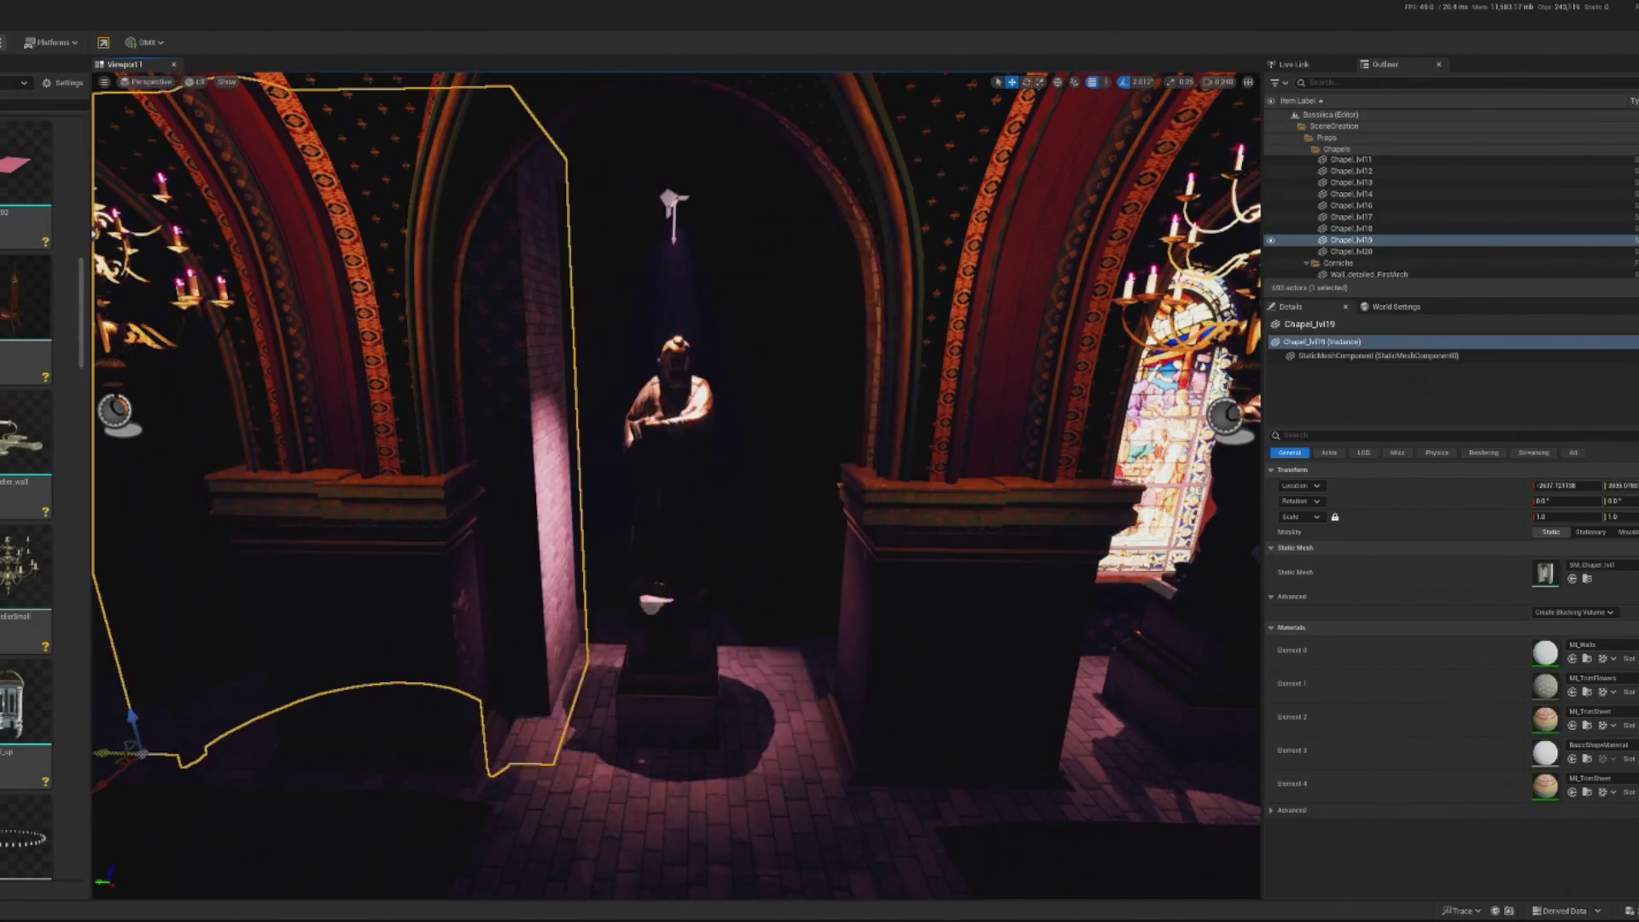
pyautogui.moveTo(392, 717)
pyautogui.mouseDown()
pyautogui.moveTo(603, 684)
pyautogui.moveTo(816, 684)
pyautogui.moveTo(534, 622)
pyautogui.moveTo(429, 630)
pyautogui.mouseUp()
pyautogui.hotkey('ctrl', 'z')
pyautogui.scroll(10, 1442, 151)
pyautogui.scroll(5, 1442, 151)
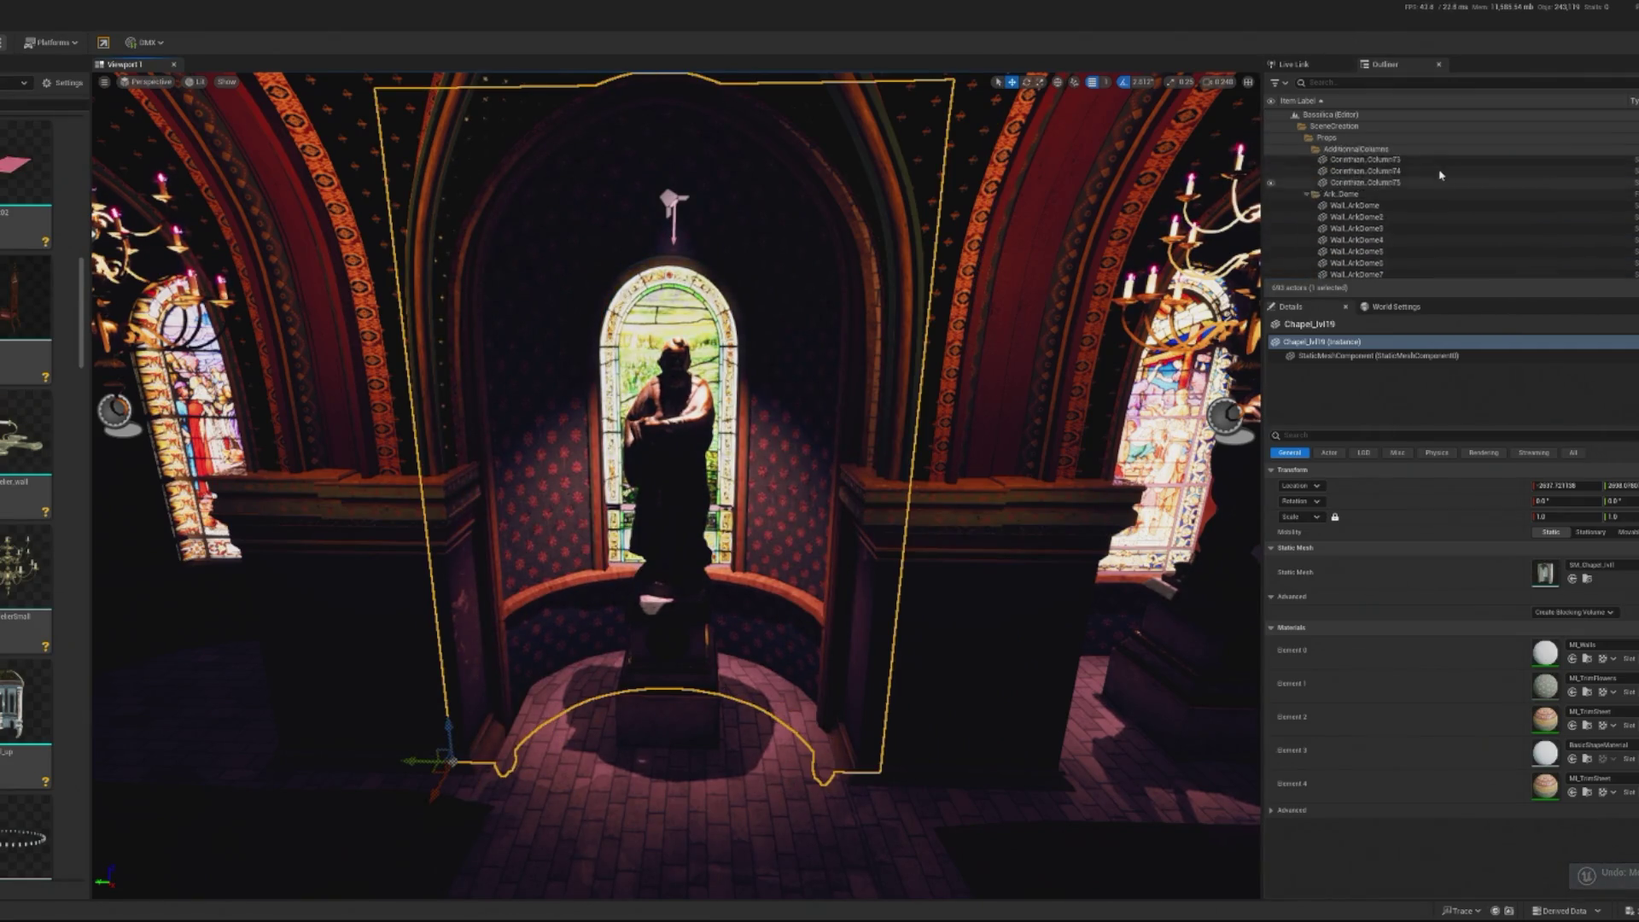
pyautogui.scroll(10, 1552, 175)
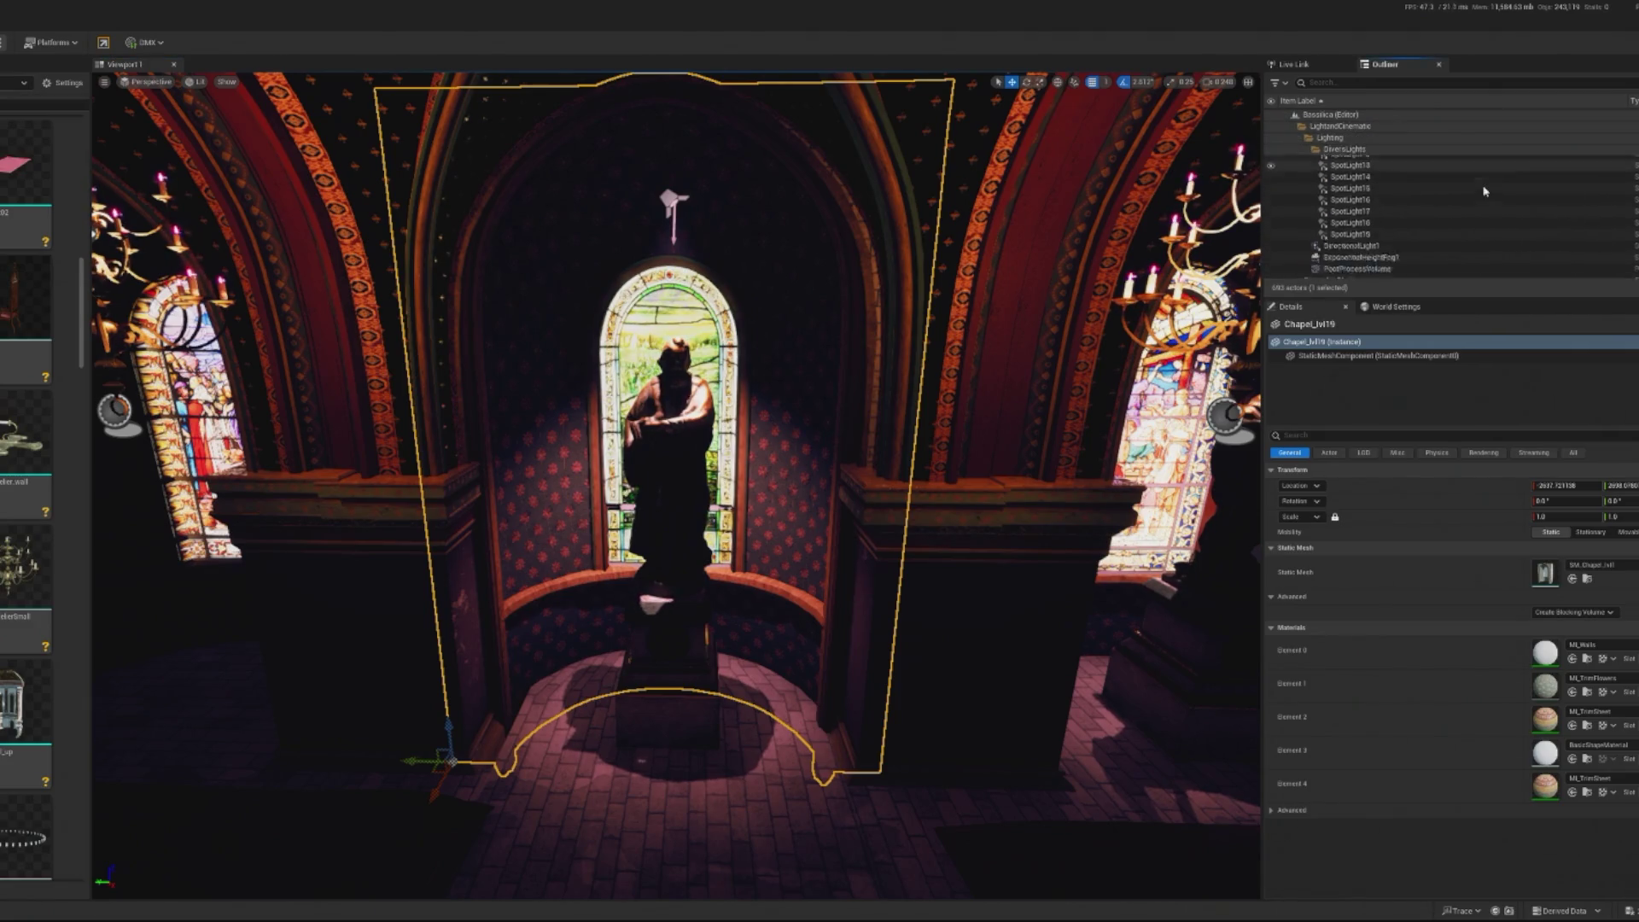
pyautogui.scroll(5, 1445, 209)
pyautogui.click(1442, 209)
pyautogui.scroll(-3, 1442, 209)
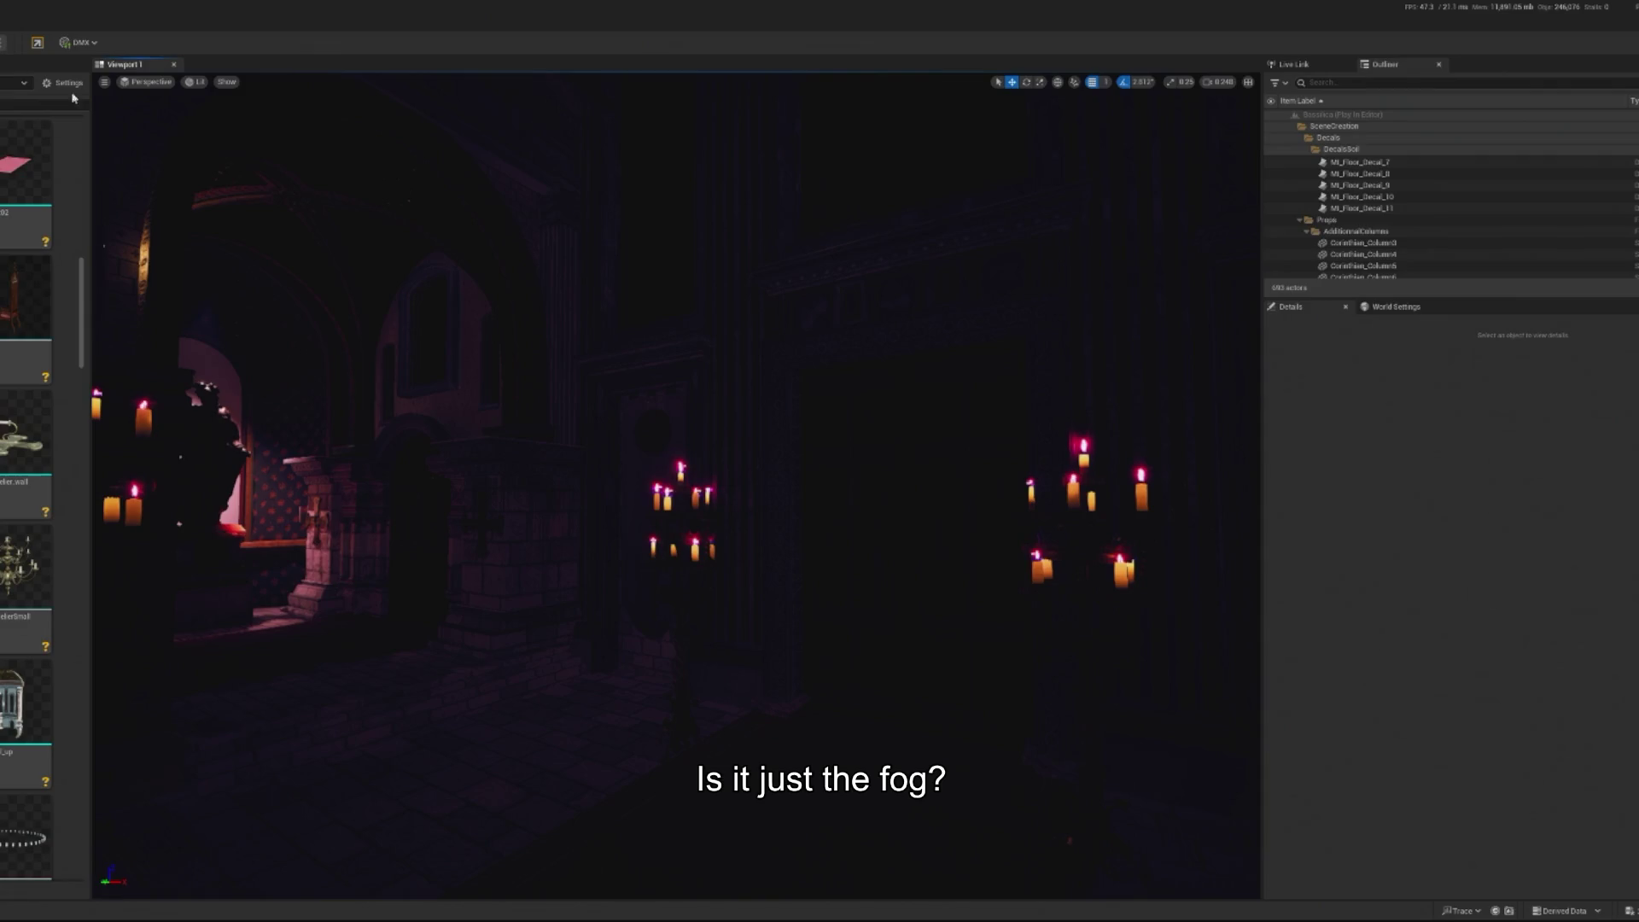
pyautogui.press('Escape')
pyautogui.hotkey('alt', 'p')
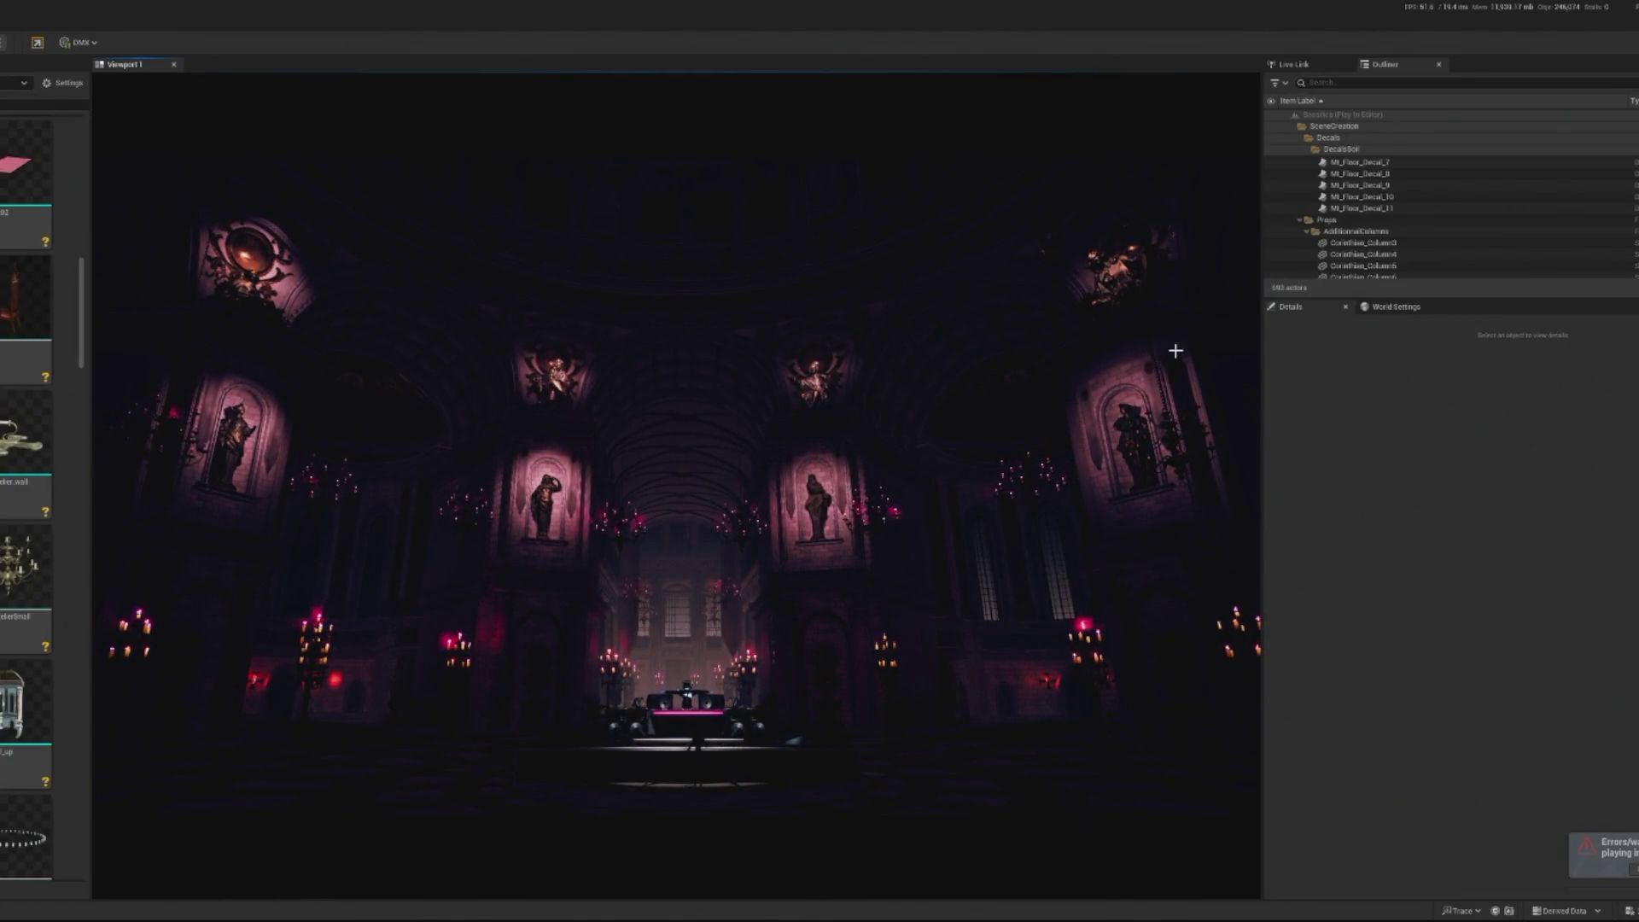
pyautogui.press('Escape')
pyautogui.scroll(10, 554, 522)
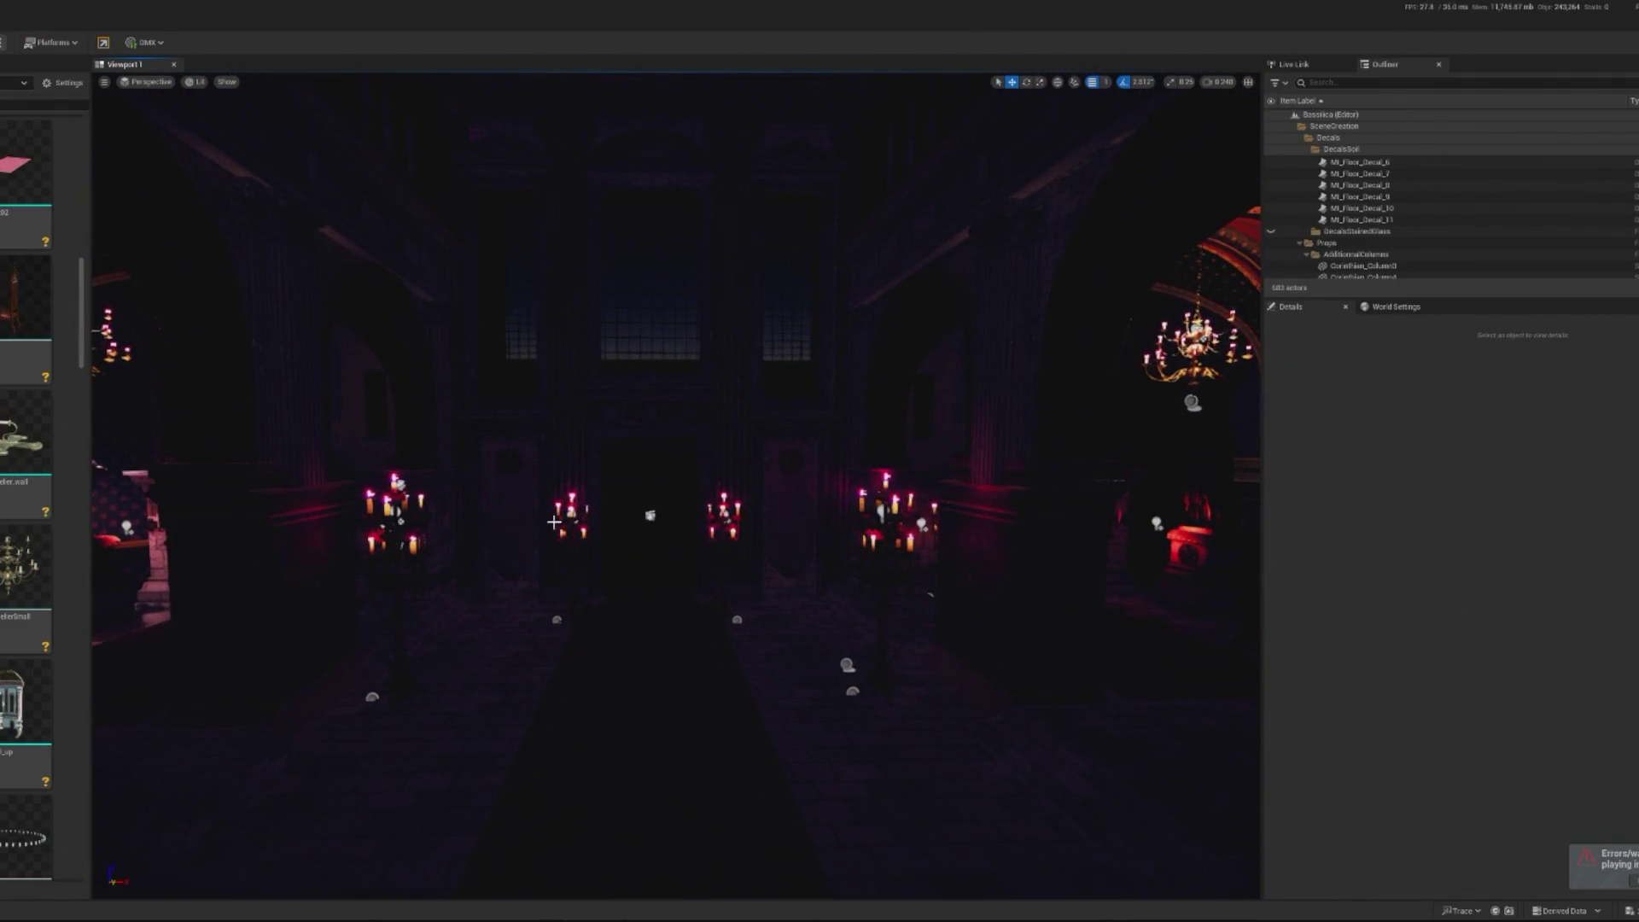
# Delete candlestick BP_Candlestick12 and both altar candelabras
pyautogui.click(554, 522)
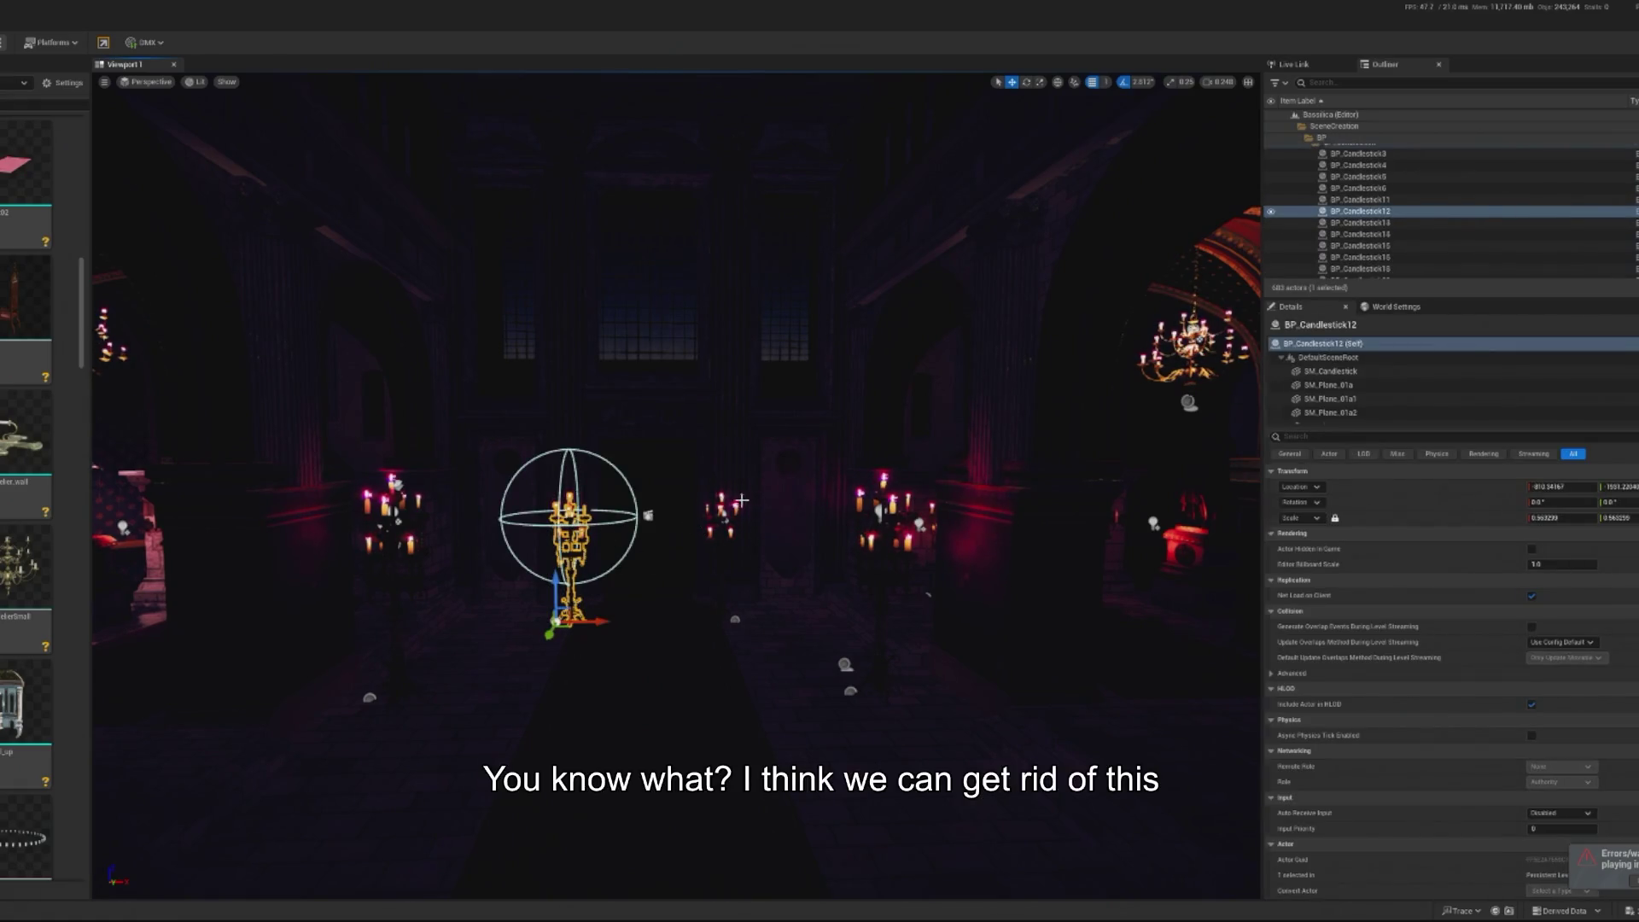
pyautogui.press('Delete')
pyautogui.click(384, 511)
pyautogui.press('Delete')
pyautogui.click(884, 512)
pyautogui.press('Delete')
# Delete the alcove spotlight, SpotLight15, the alcove statue and the hanging chandelier
pyautogui.moveTo(675, 513)
pyautogui.mouseDown()
pyautogui.moveTo(572, 375)
pyautogui.moveTo(478, 316)
pyautogui.mouseUp()
pyautogui.click(578, 229)
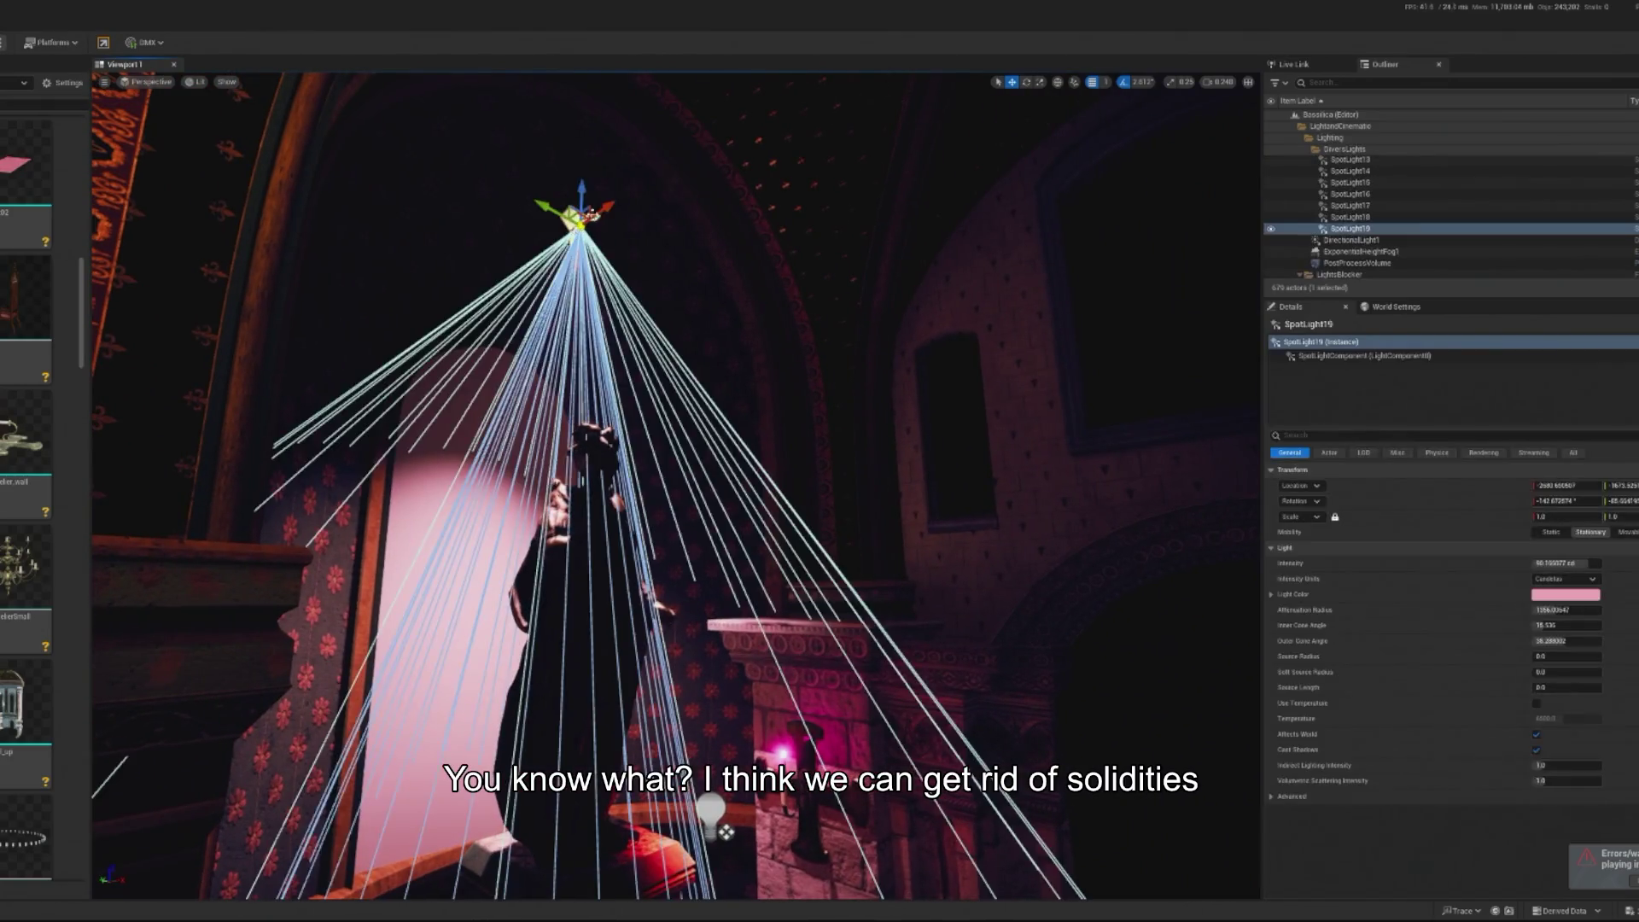
pyautogui.press('Delete')
pyautogui.moveTo(578, 228); pyautogui.dragTo(547, 256)
pyautogui.moveTo(819, 478)
pyautogui.mouseDown()
pyautogui.moveTo(717, 444)
pyautogui.moveTo(854, 462)
pyautogui.mouseUp()
pyautogui.click(1059, 361)
pyautogui.press('Delete')
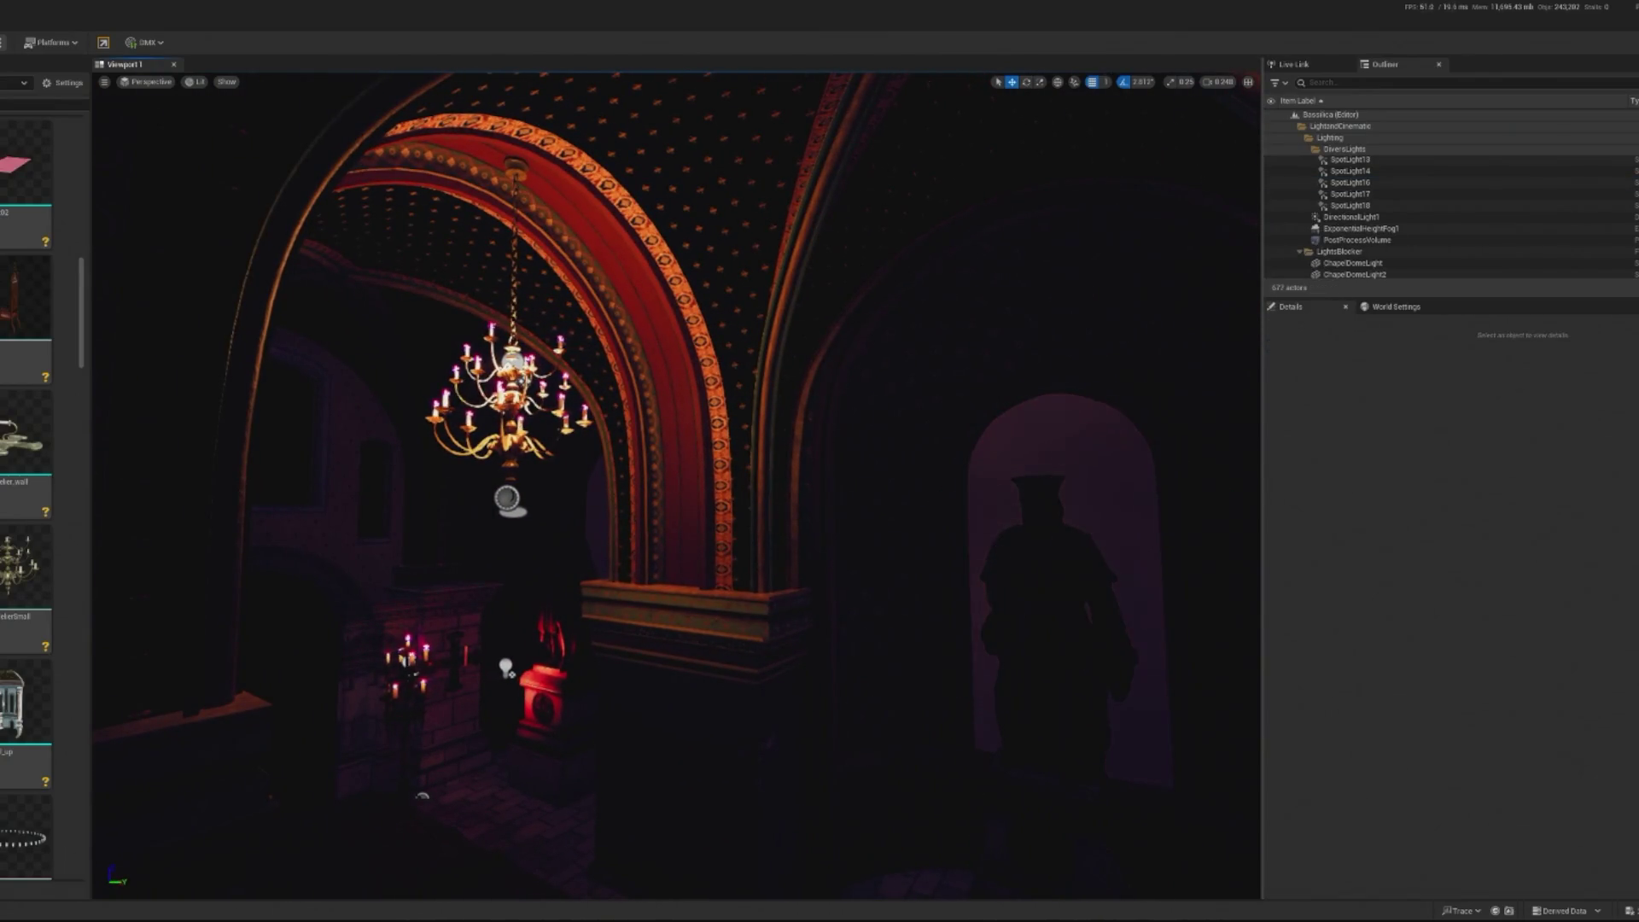
pyautogui.click(1059, 597)
pyautogui.press('Delete')
pyautogui.click(508, 384)
pyautogui.press('Delete')
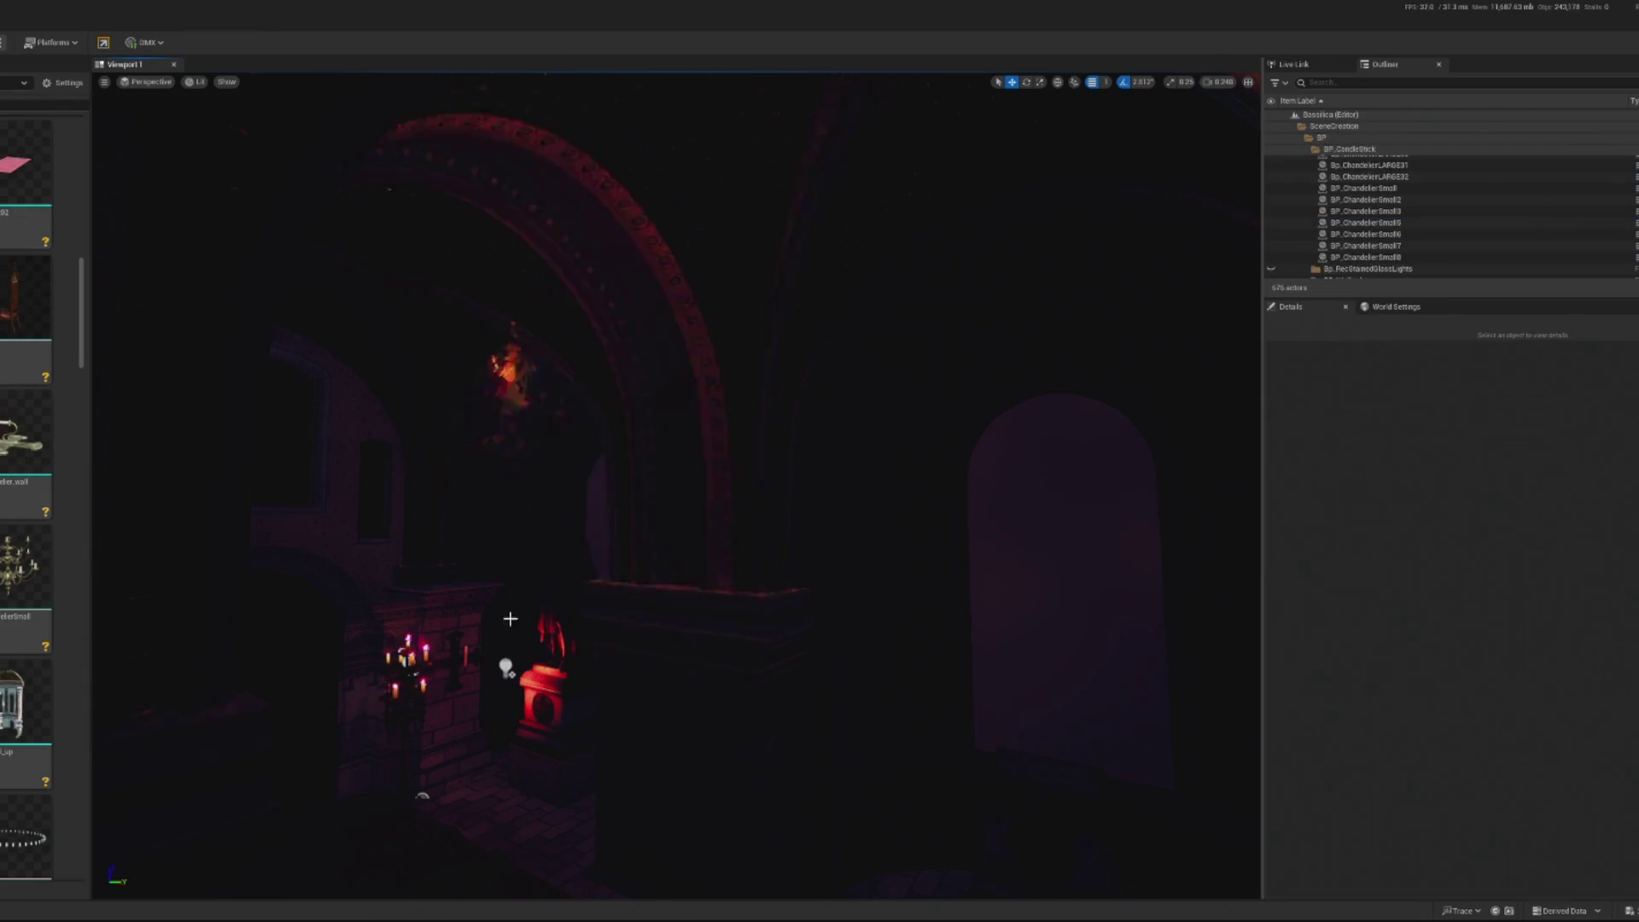
# Delete candlestick BP_Candlestick13 and the nearby wall sconce
pyautogui.click(406, 675)
pyautogui.press('f')
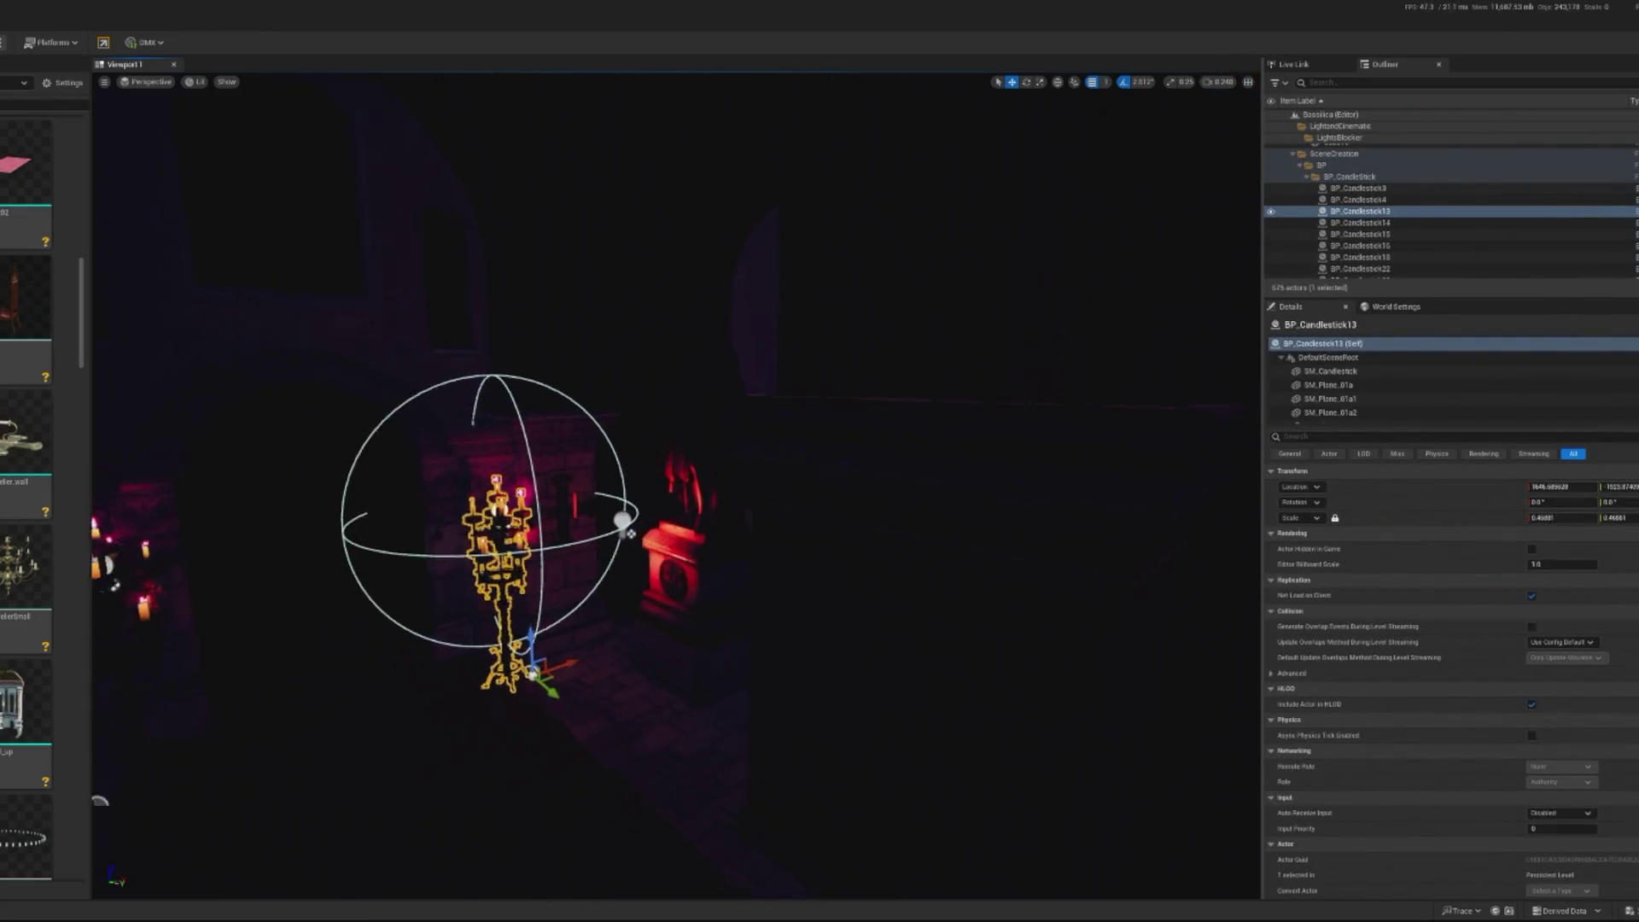
pyautogui.press('Delete')
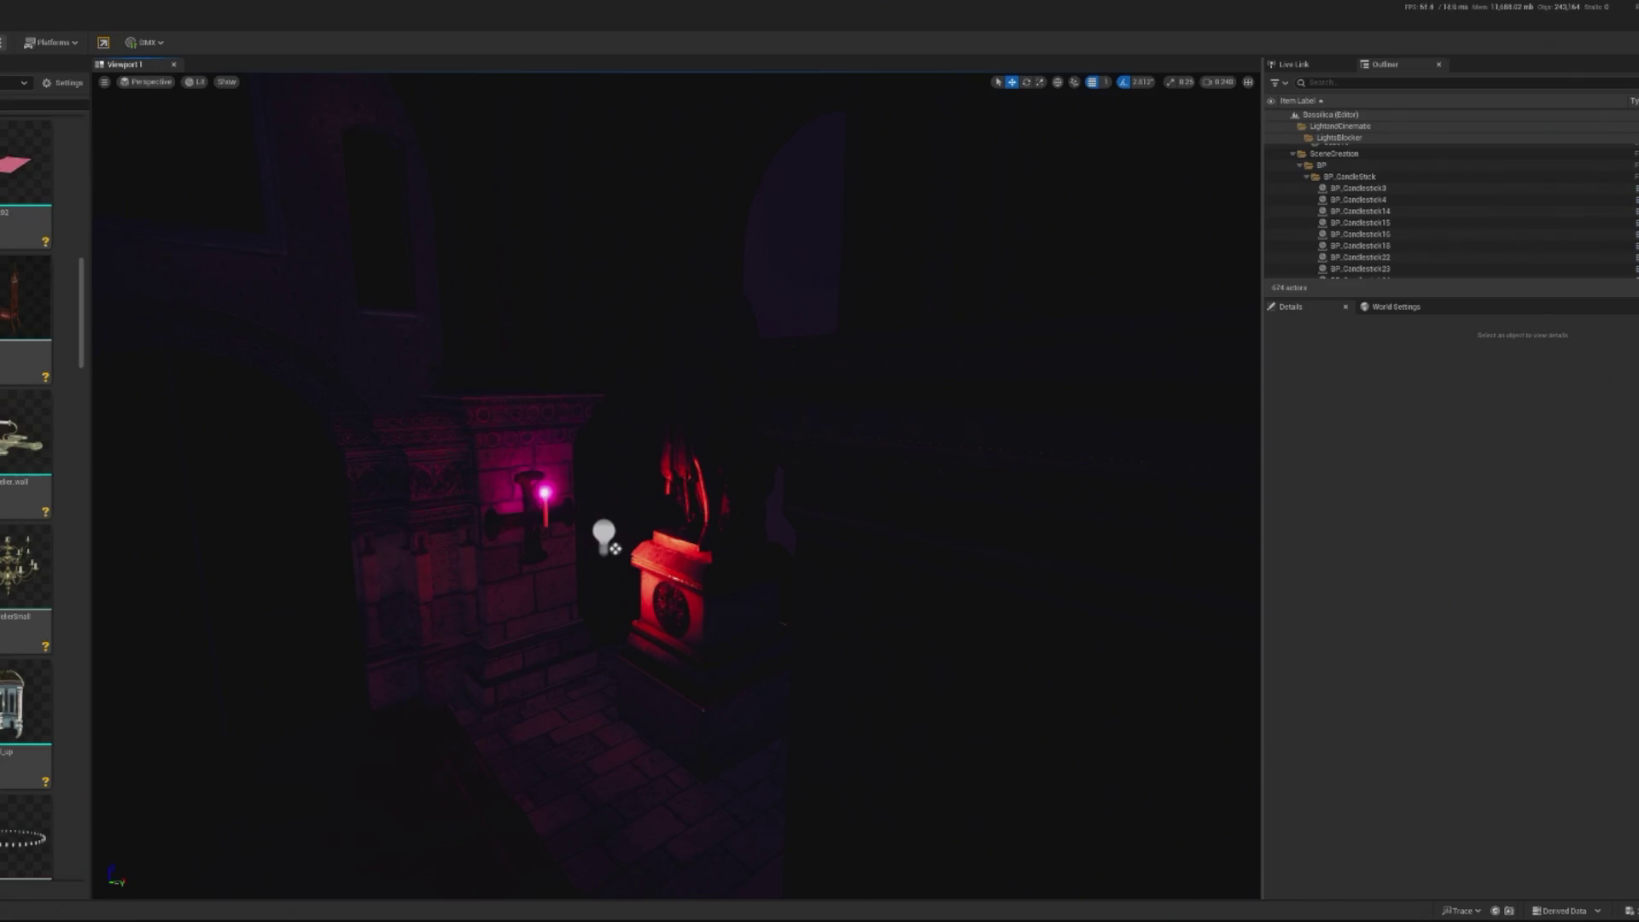
pyautogui.click(530, 500)
pyautogui.press('Delete')
# Delete the wall chandelier and the cross-shaped sconce
pyautogui.moveTo(546, 512)
pyautogui.mouseDown()
pyautogui.moveTo(538, 695)
pyautogui.moveTo(559, 699)
pyautogui.mouseUp()
pyautogui.moveTo(648, 513)
pyautogui.mouseDown()
pyautogui.moveTo(598, 504)
pyautogui.moveTo(686, 498)
pyautogui.mouseUp()
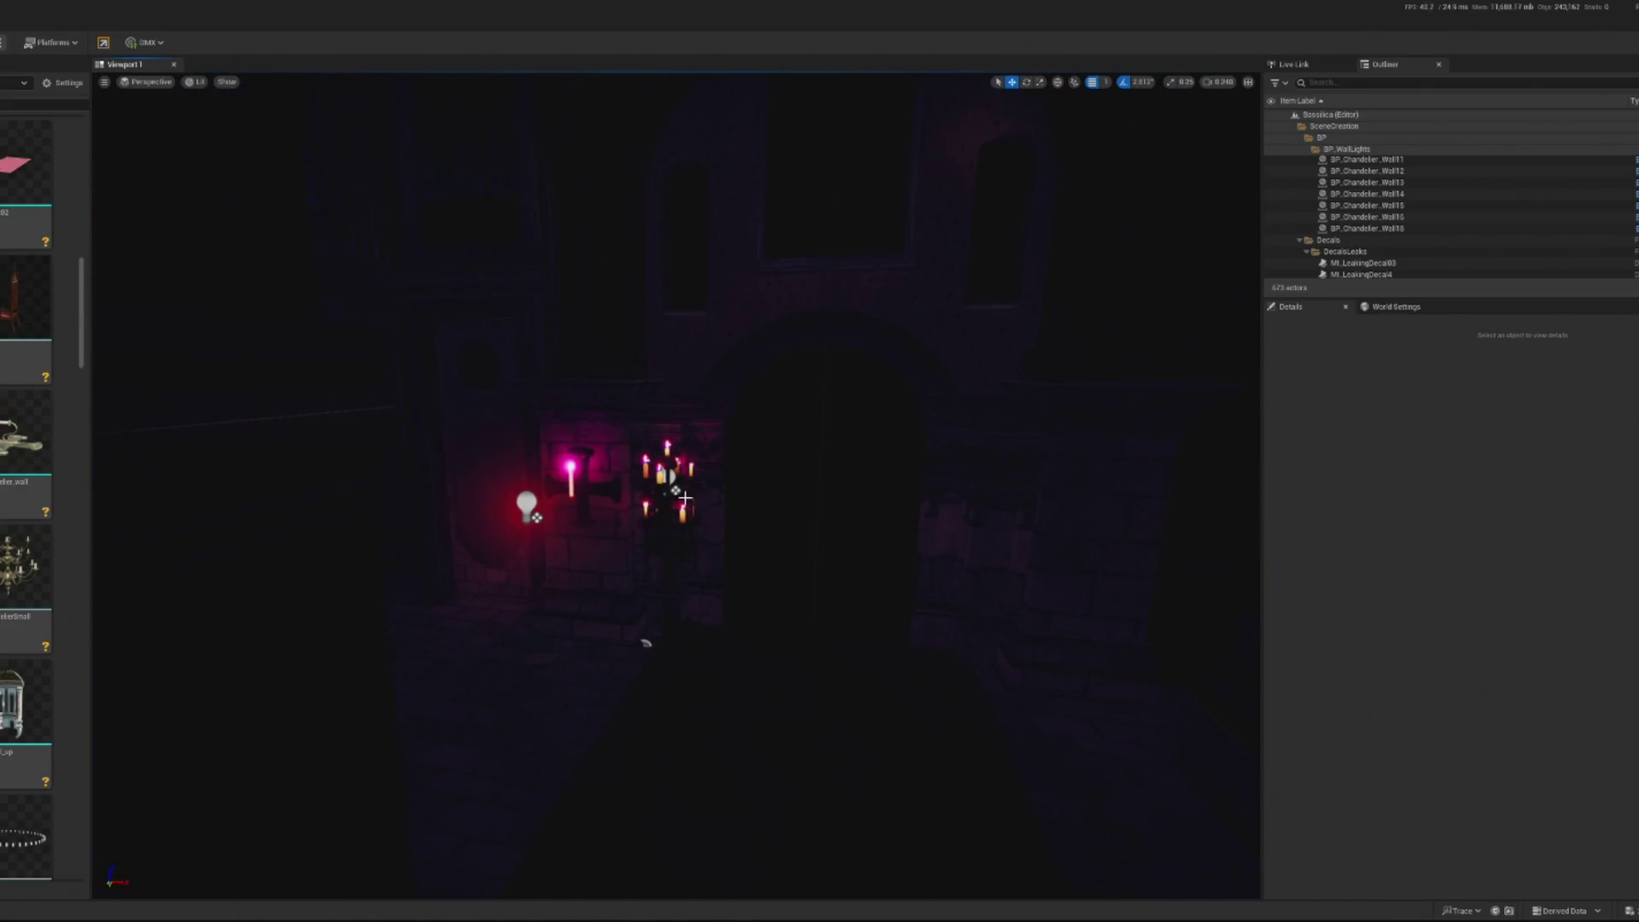
pyautogui.click(670, 487)
pyautogui.press('Delete')
pyautogui.click(555, 492)
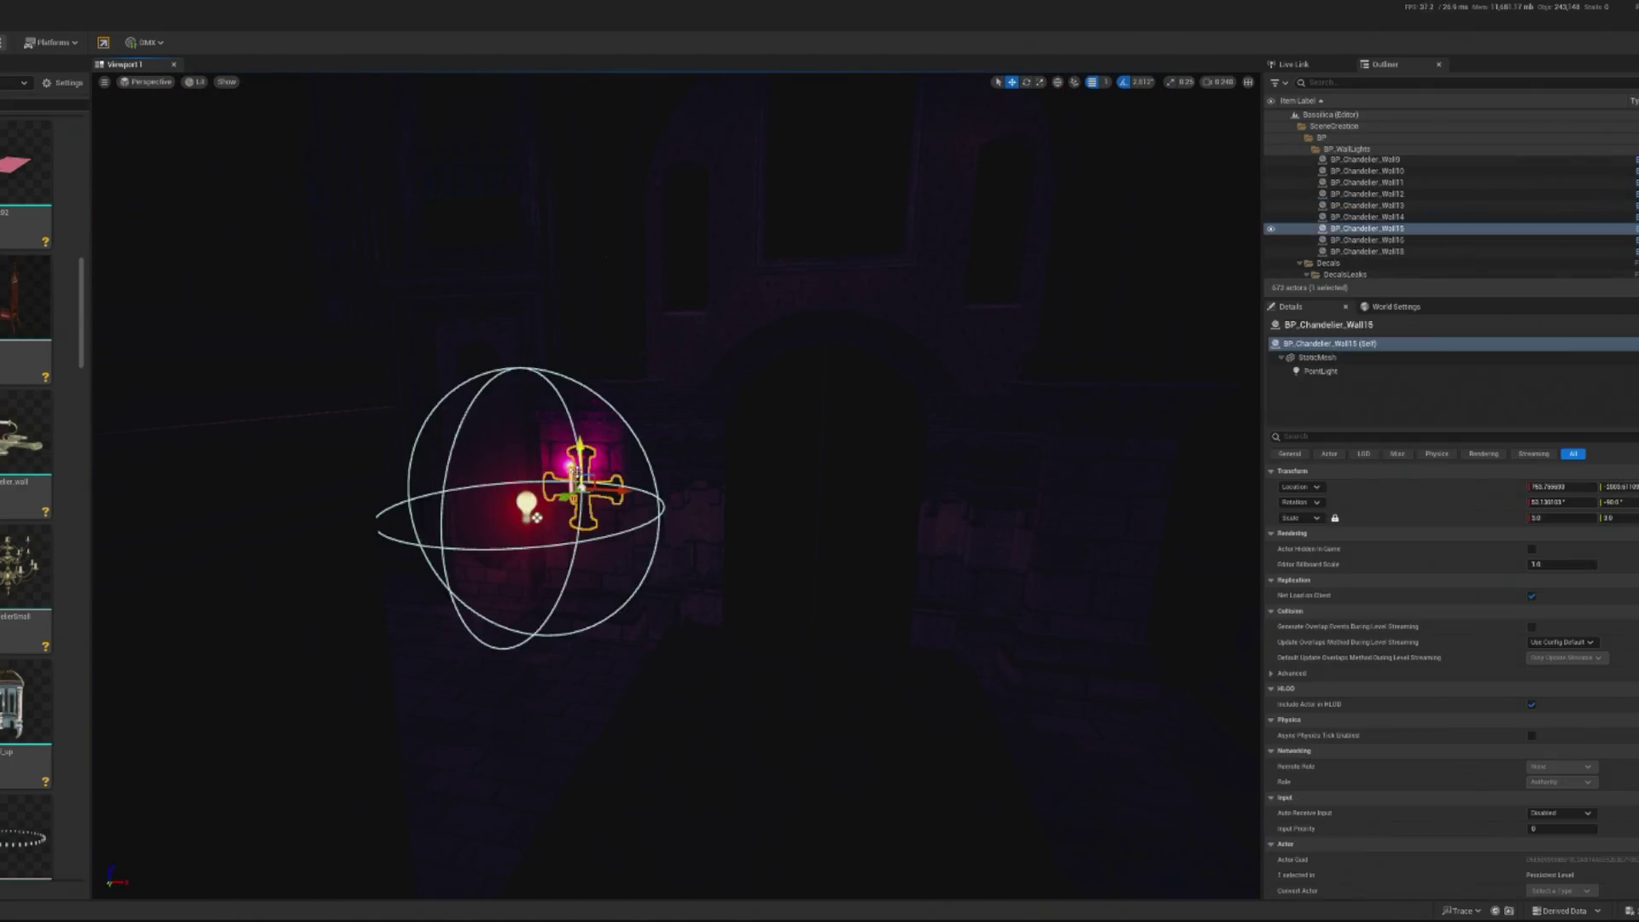
pyautogui.press('Delete')
# Delete the sconces BP_Chandelier_Wall18 and BP_Chandelier_Wall16 along the wall
pyautogui.moveTo(553, 494)
pyautogui.mouseDown()
pyautogui.moveTo(547, 512)
pyautogui.moveTo(589, 503)
pyautogui.moveTo(555, 505)
pyautogui.mouseUp()
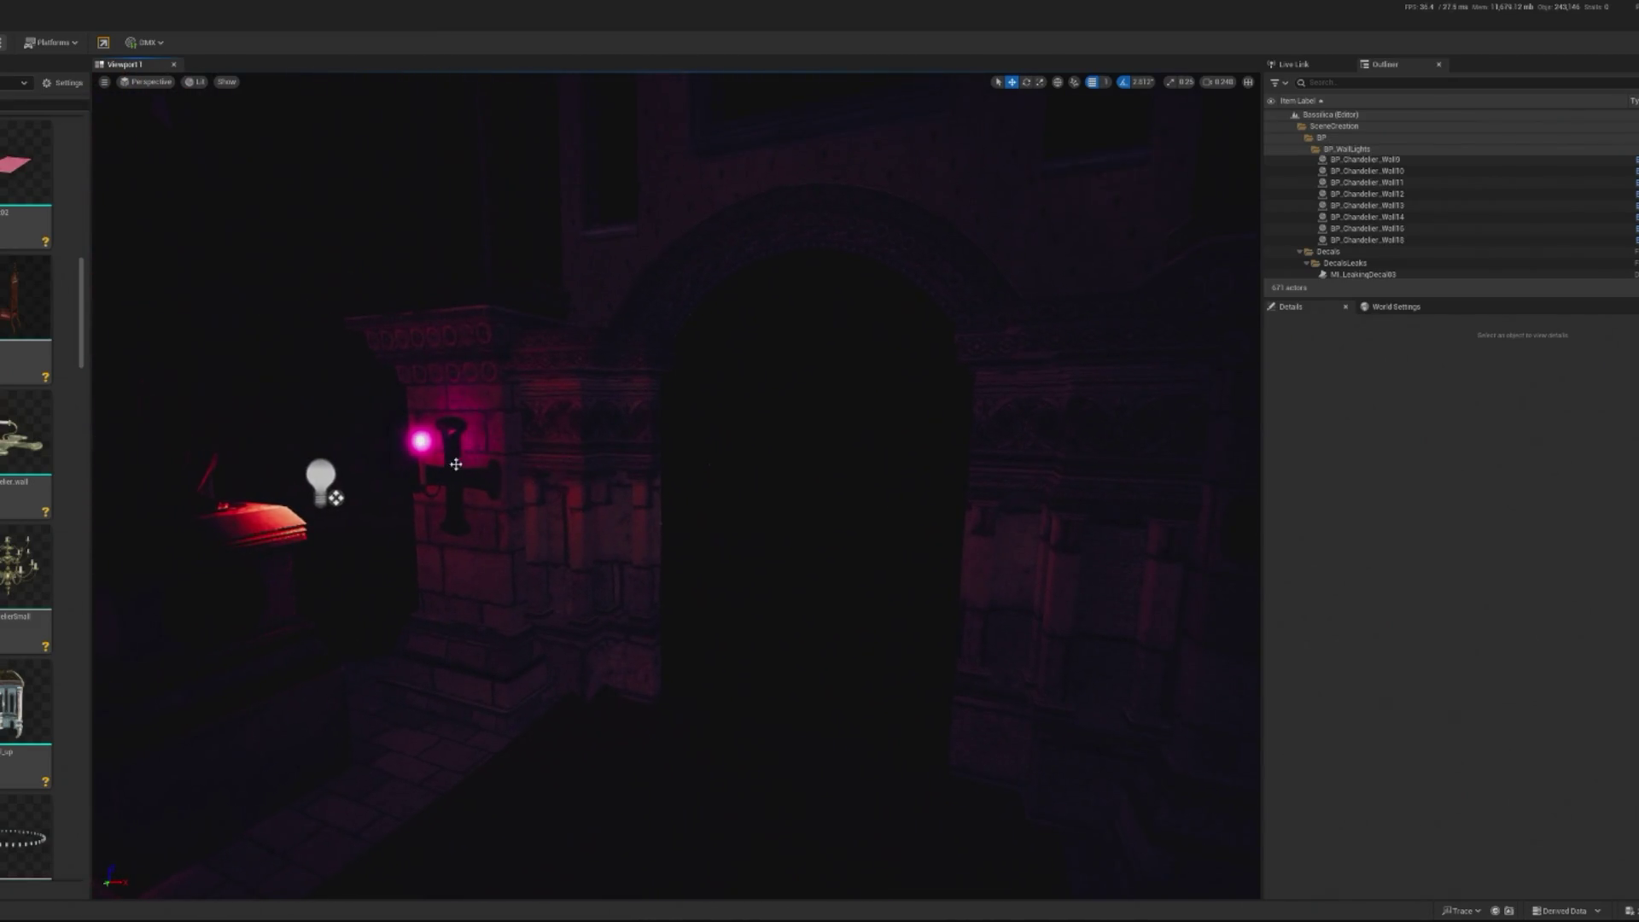
pyautogui.click(456, 464)
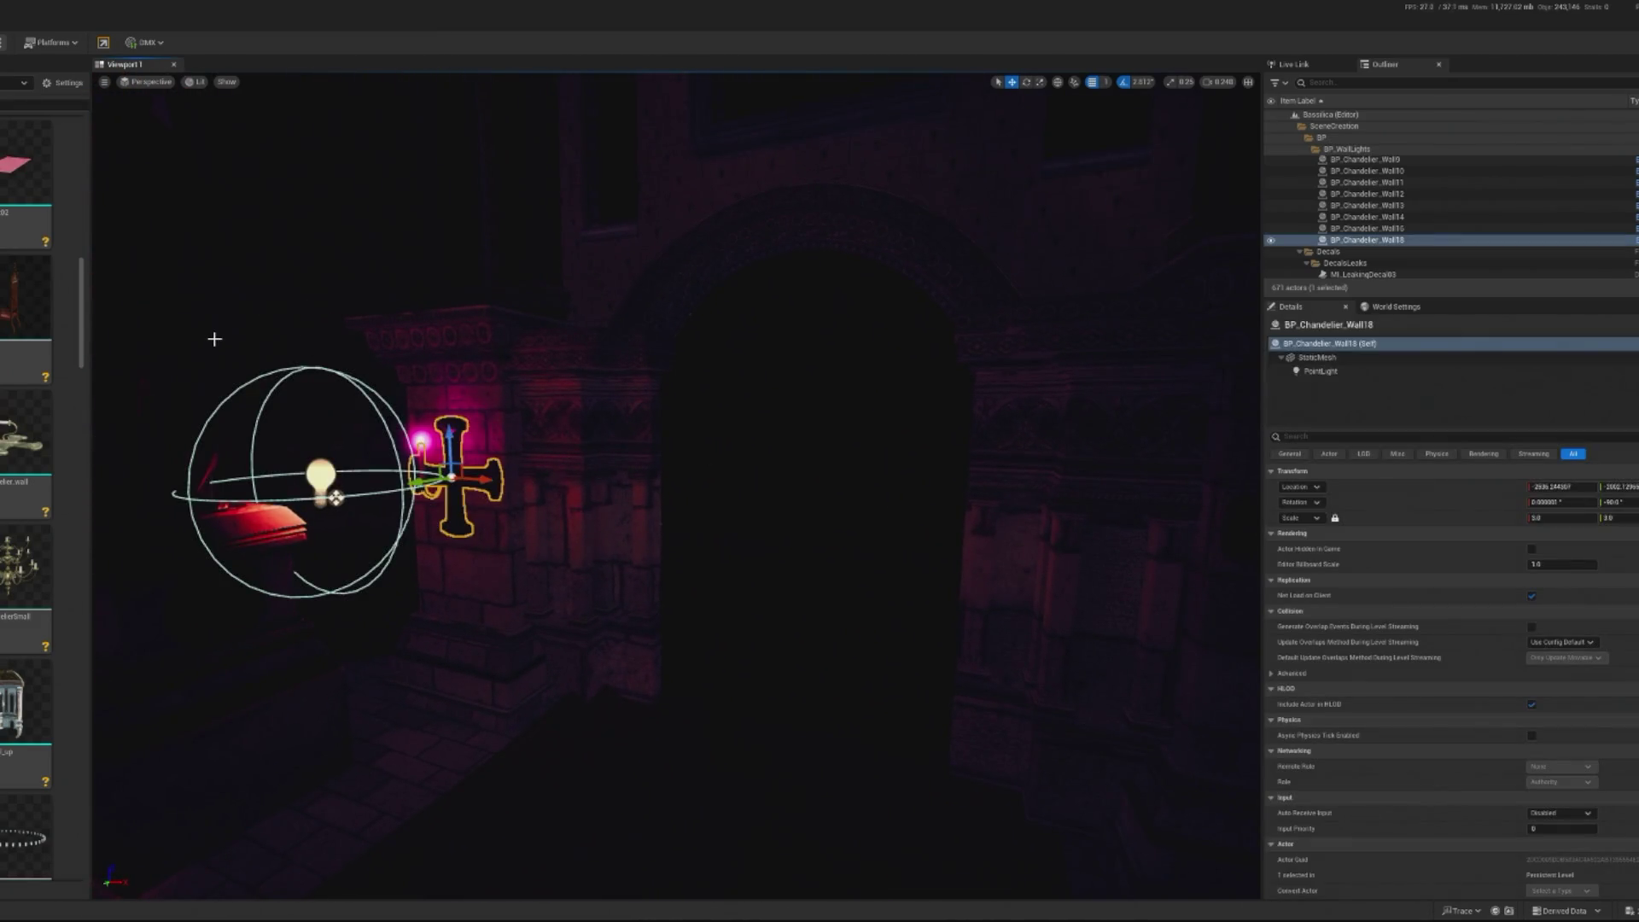
pyautogui.press('Delete')
pyautogui.moveTo(212, 337); pyautogui.dragTo(755, 520)
pyautogui.click(755, 520)
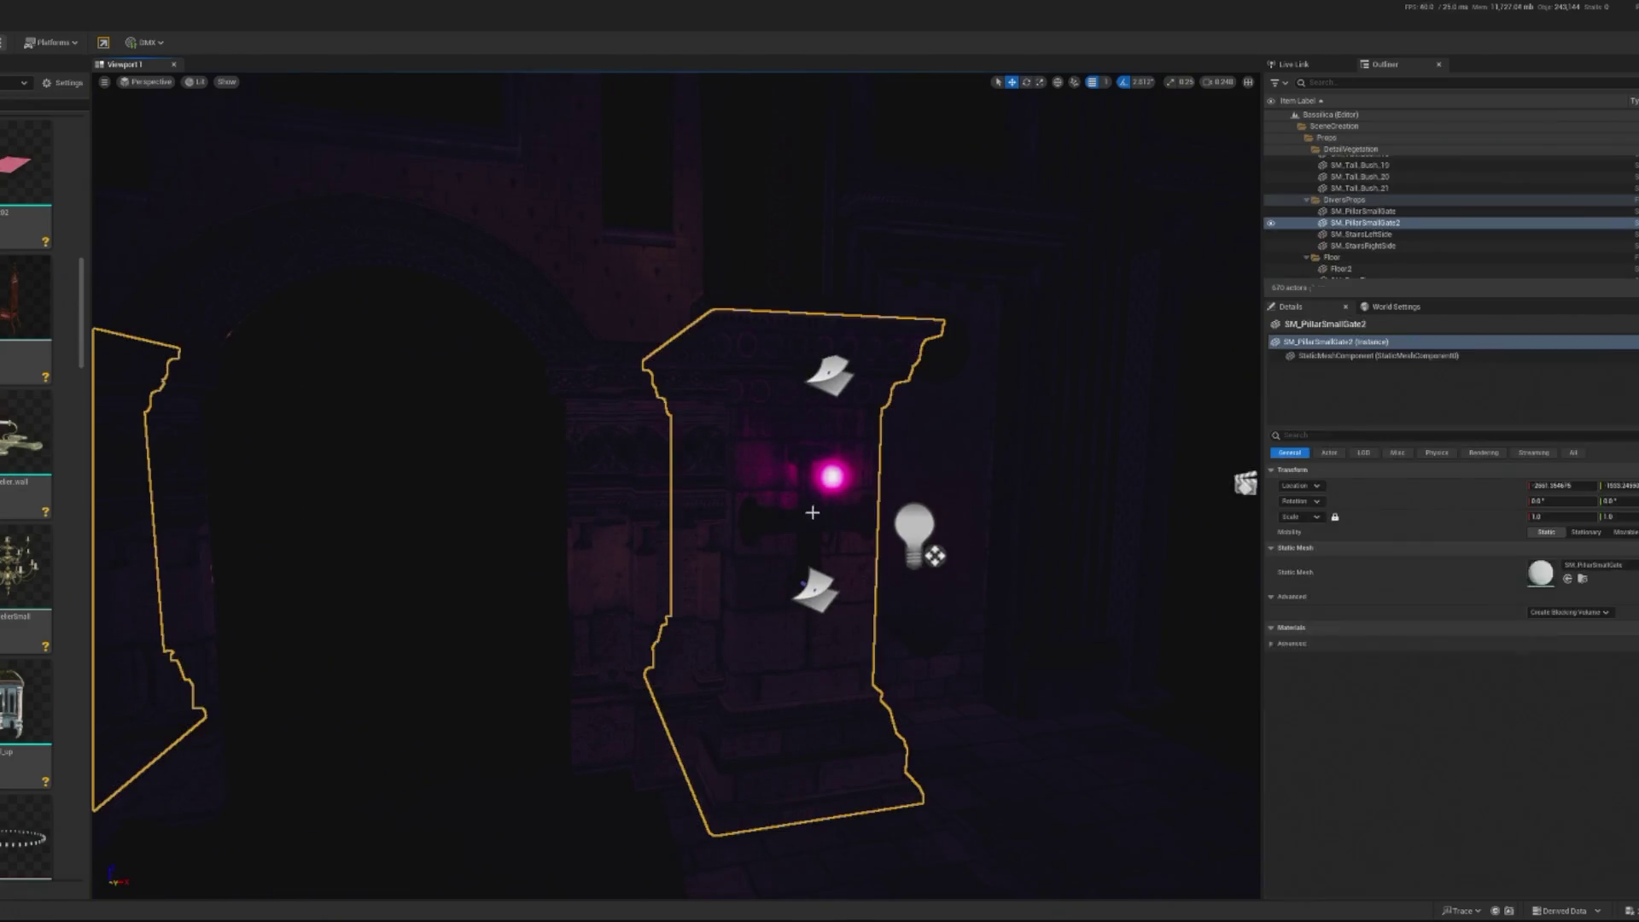
pyautogui.click(751, 522)
pyautogui.press('Delete')
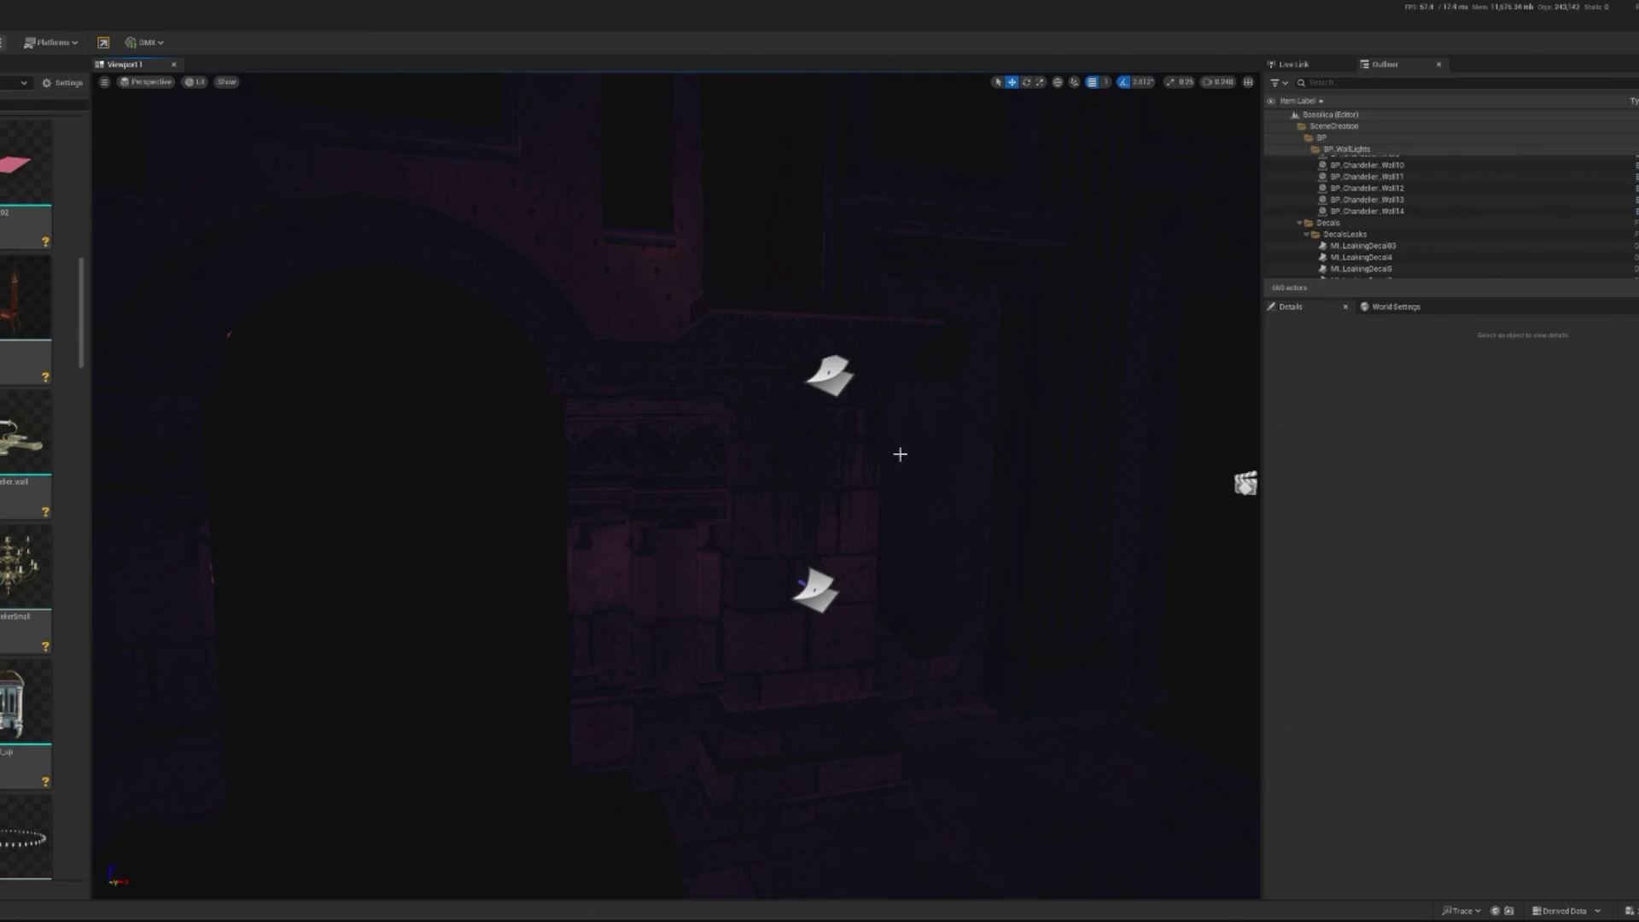
# Delete the decal ML_LeakingDecal03 beside SM_PillarSmallGate2, then restore it with undo
pyautogui.moveTo(1039, 624); pyautogui.dragTo(683, 511)
pyautogui.click(337, 468)
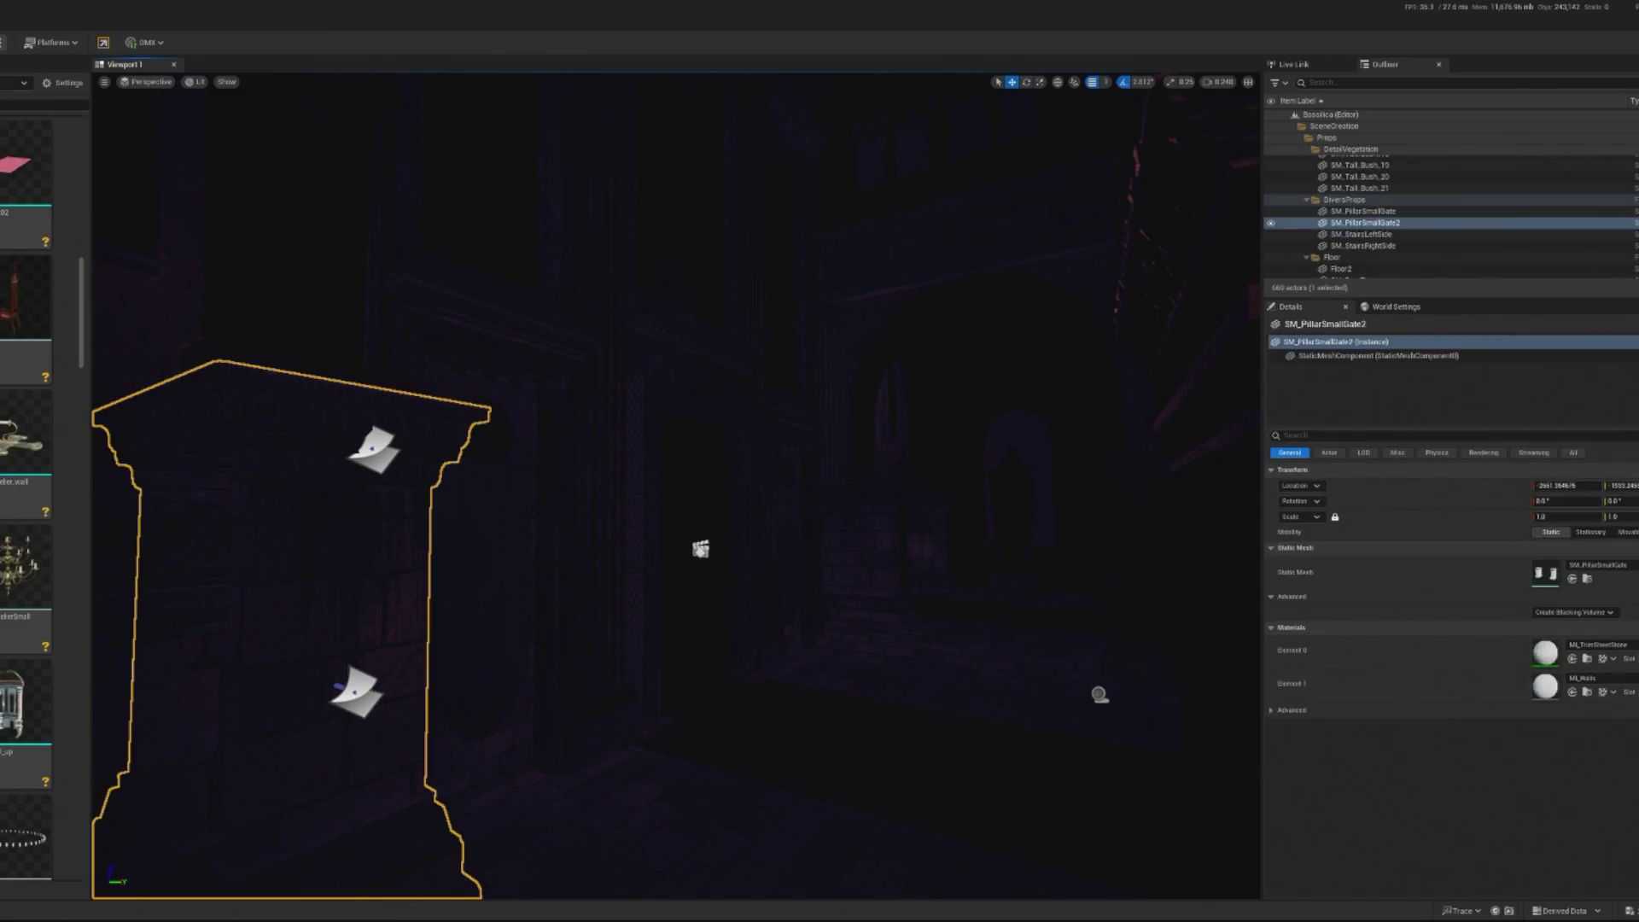
pyautogui.click(374, 446)
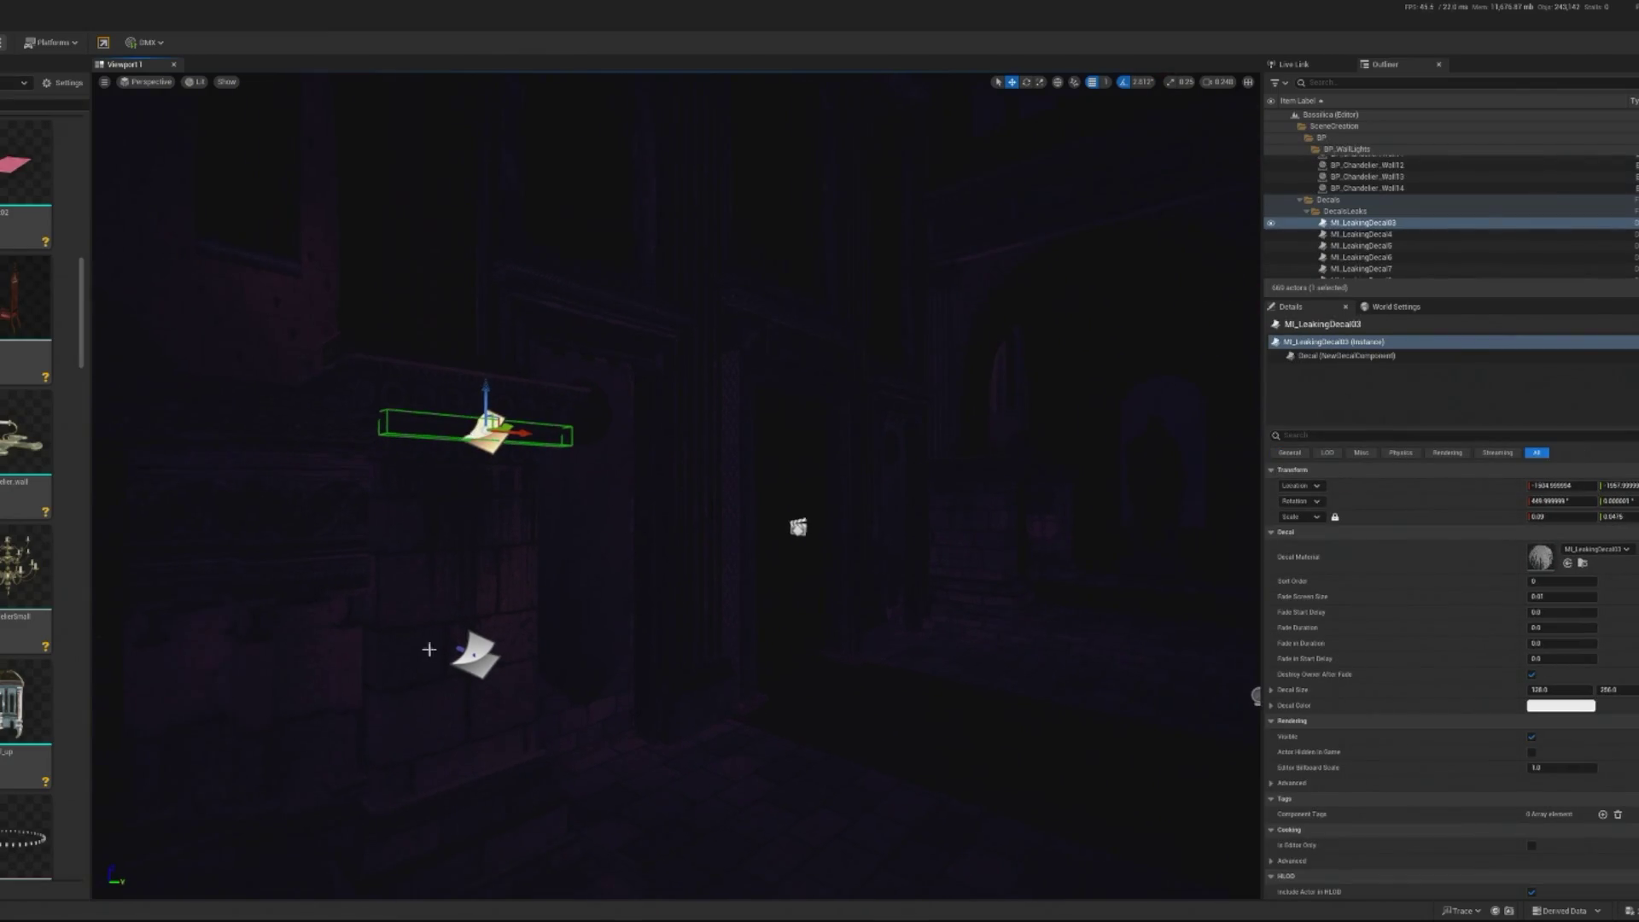
pyautogui.press('Delete')
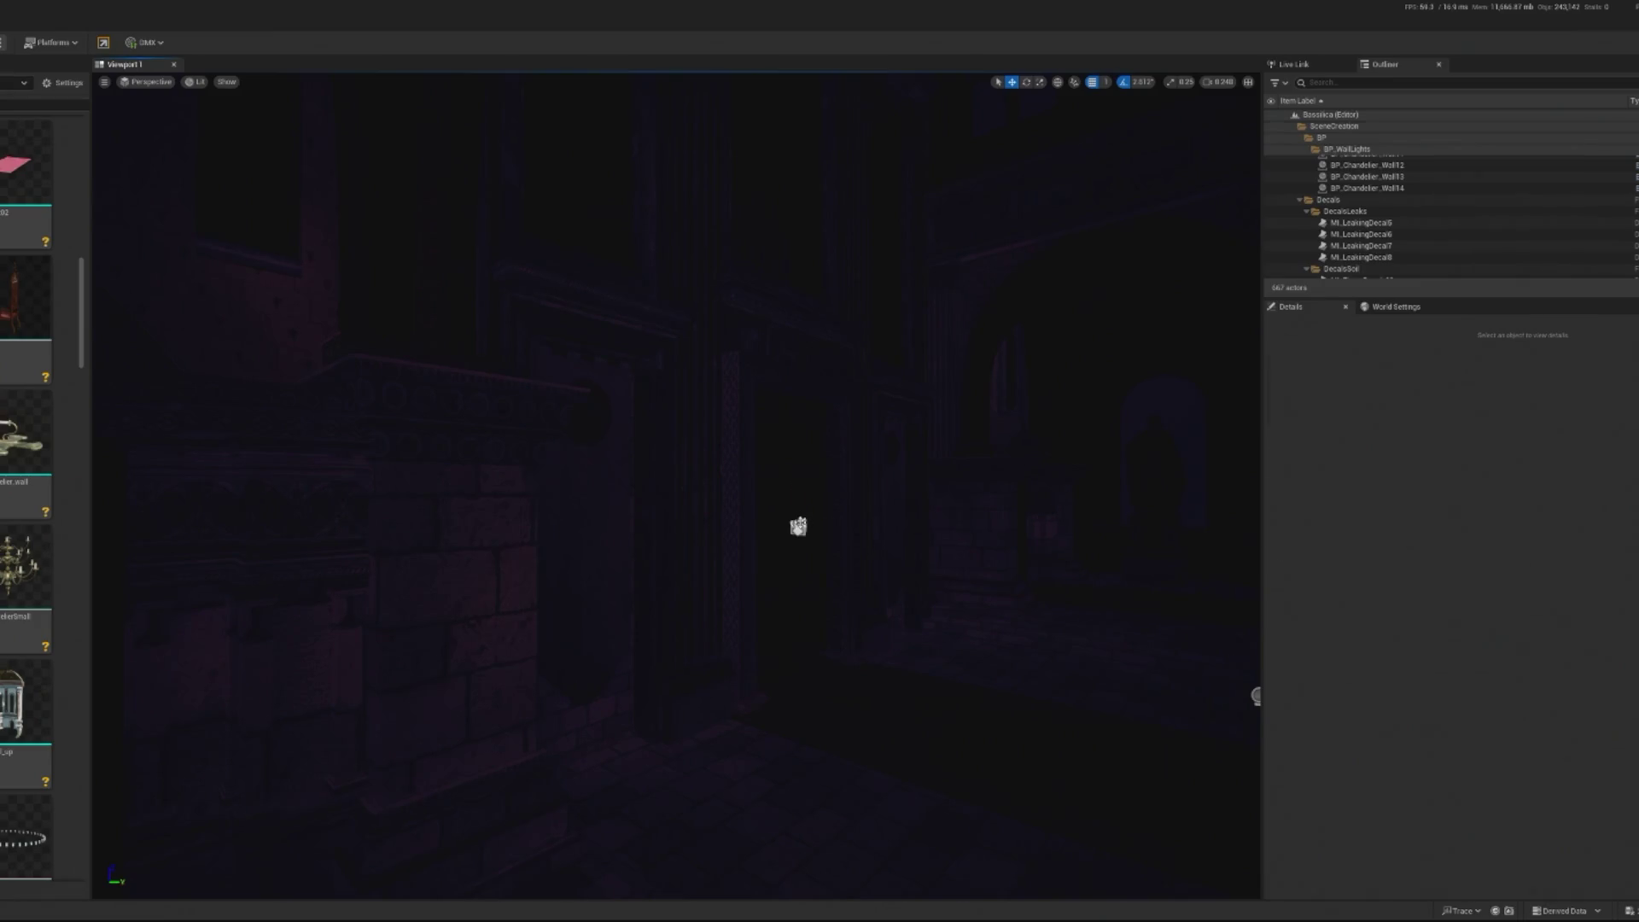
pyautogui.hotkey('ctrl', 'z')
pyautogui.press('Escape')
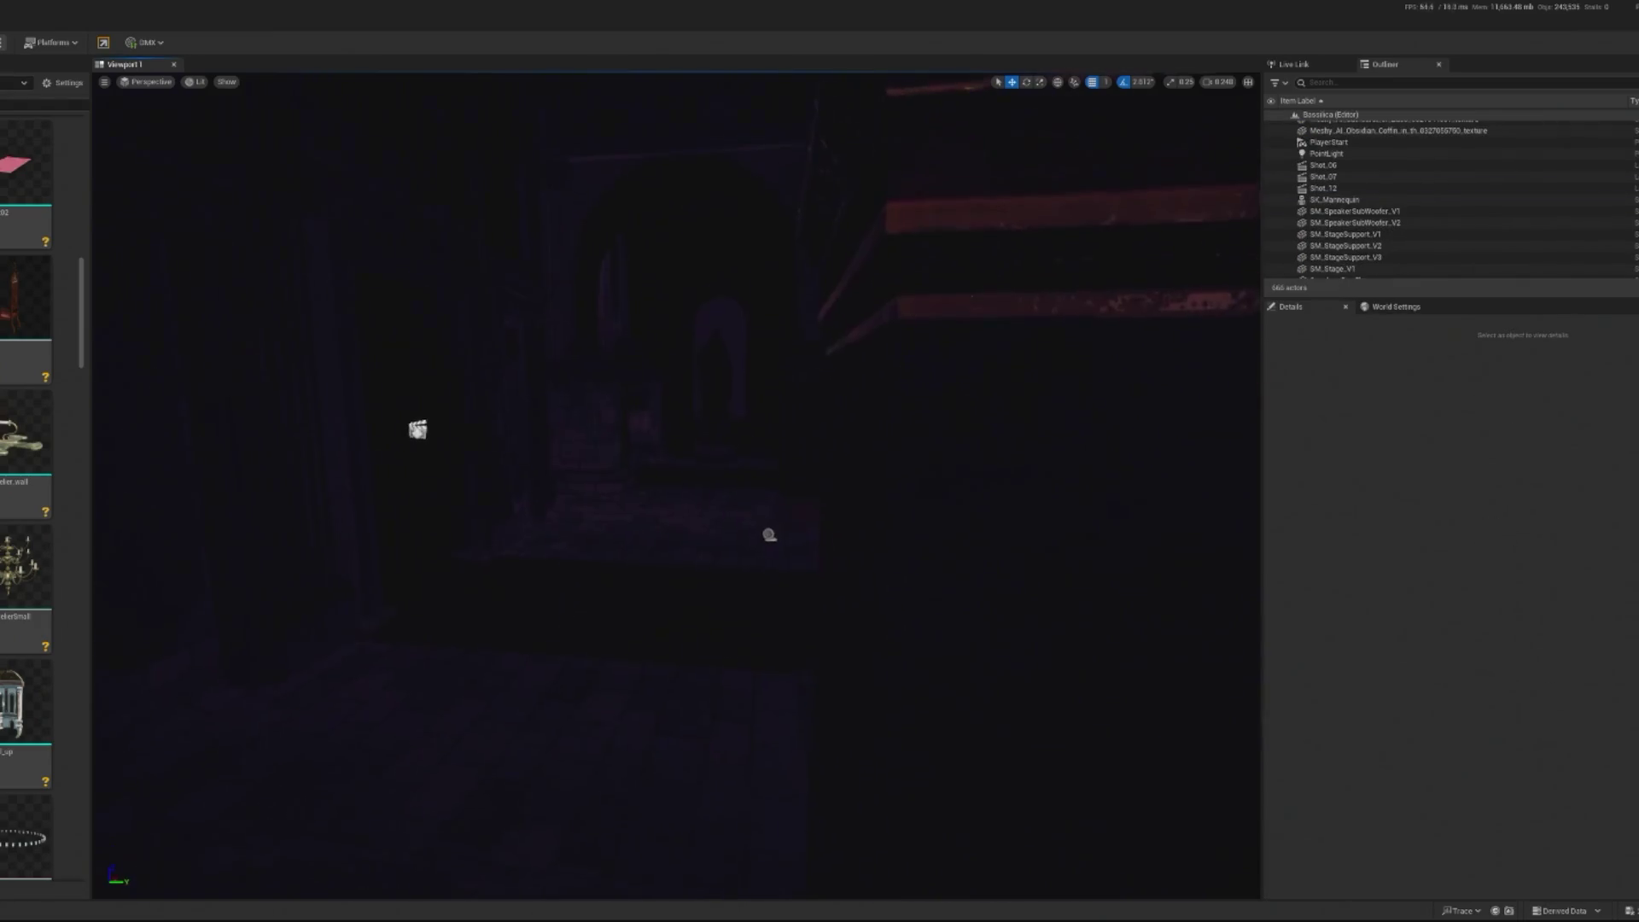
# Delete the small chandelier under the red arch in the corridor
pyautogui.click(595, 534)
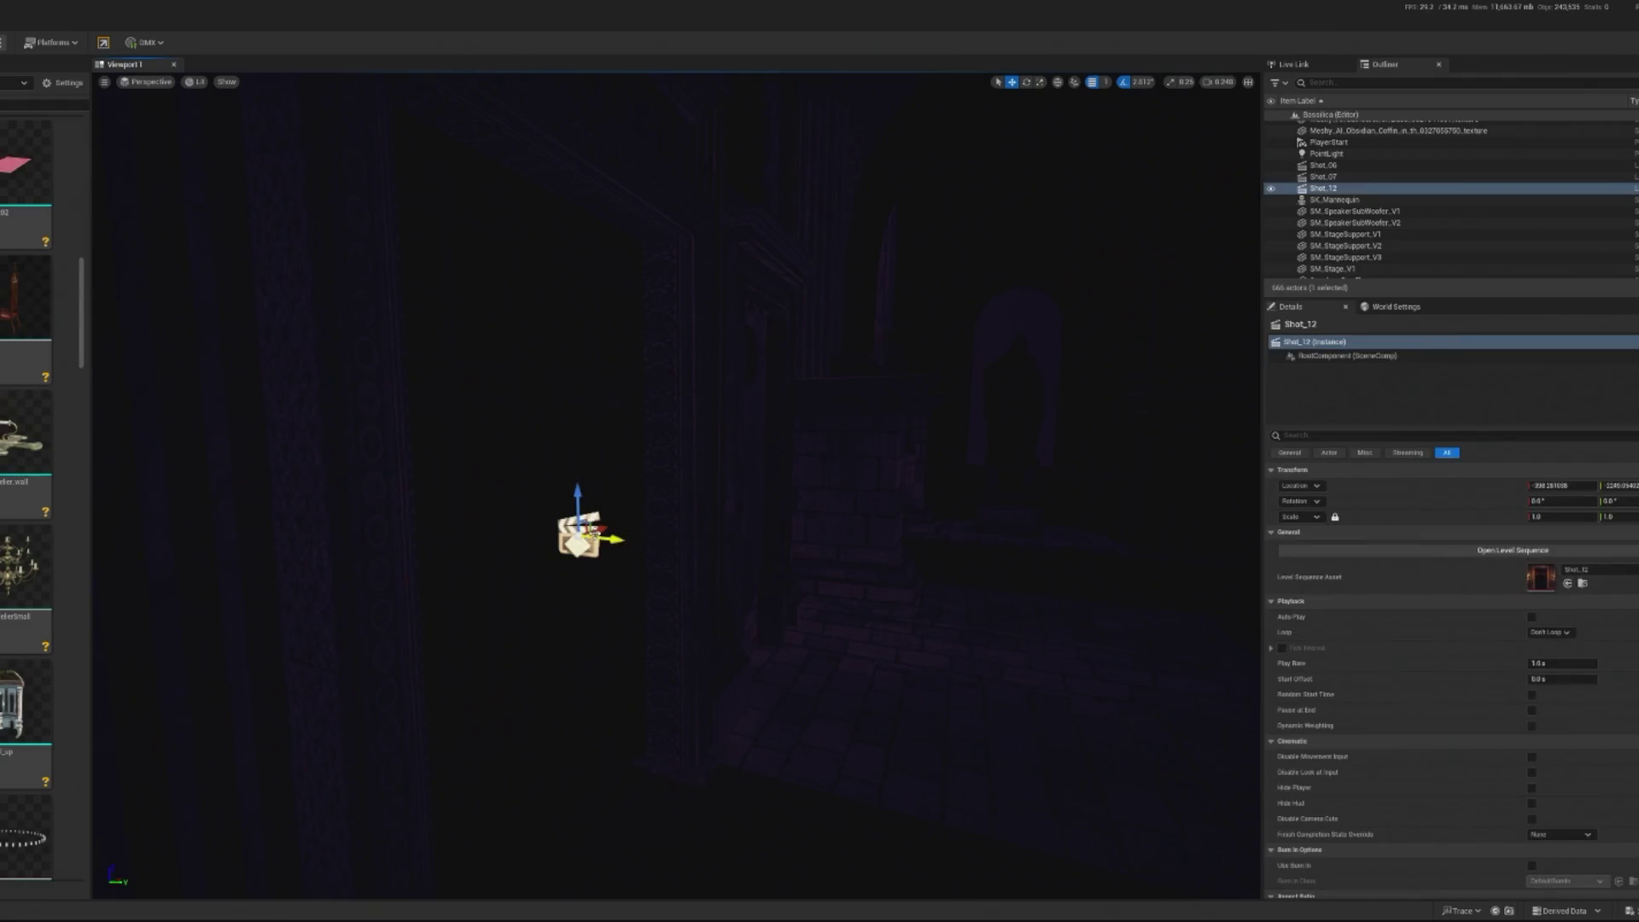
pyautogui.click(586, 579)
pyautogui.click(721, 585)
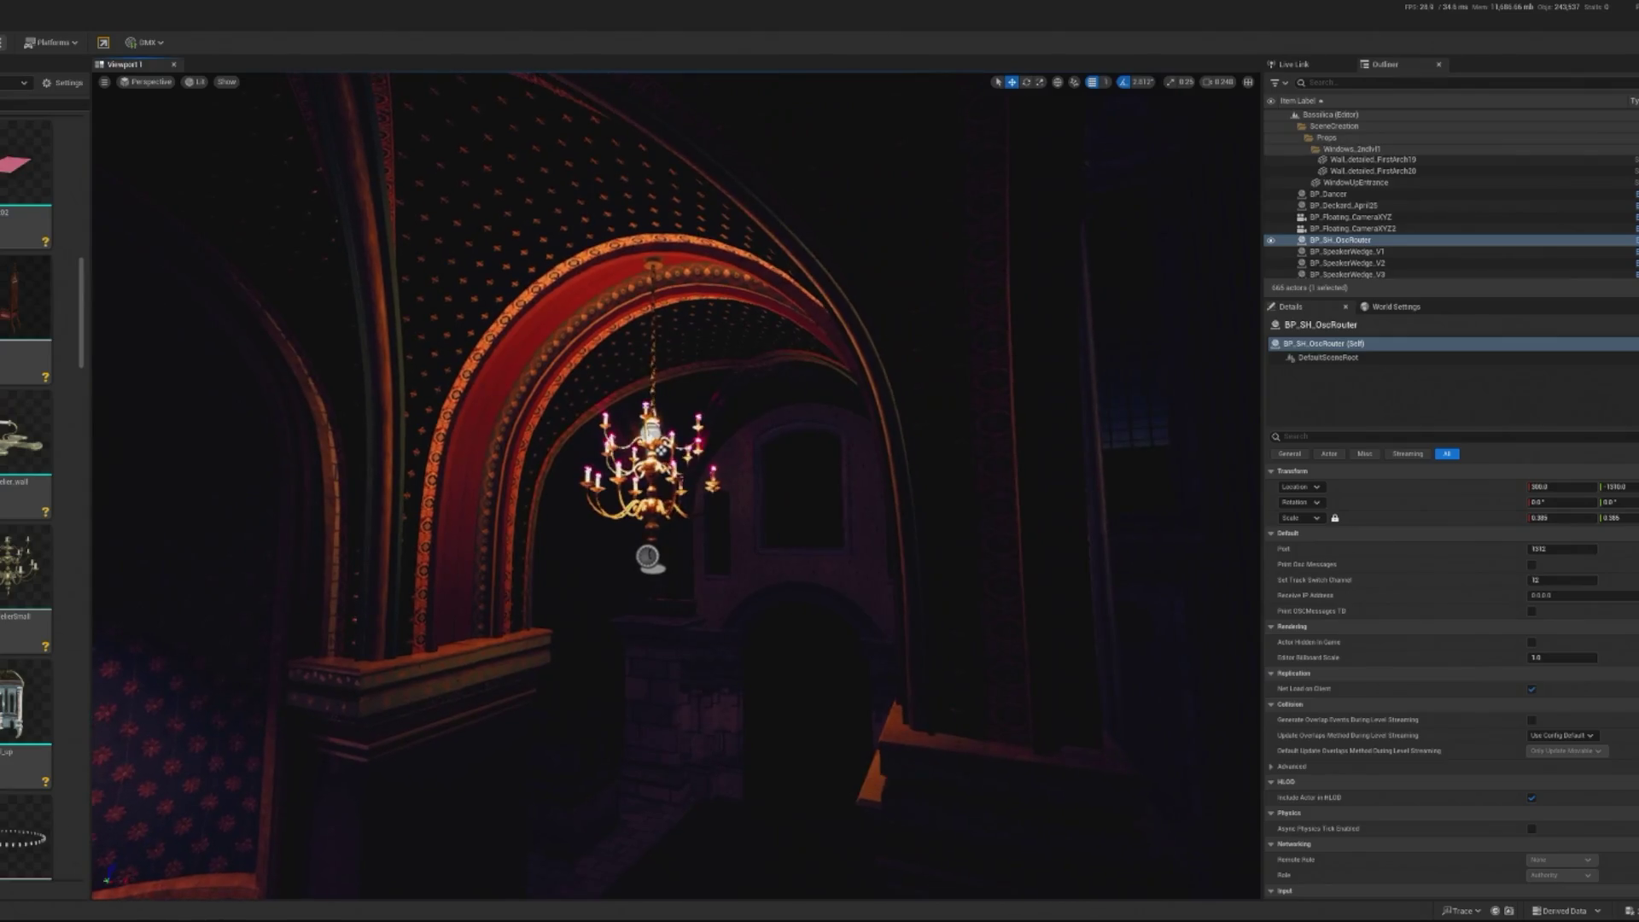
pyautogui.click(653, 465)
pyautogui.press('Delete')
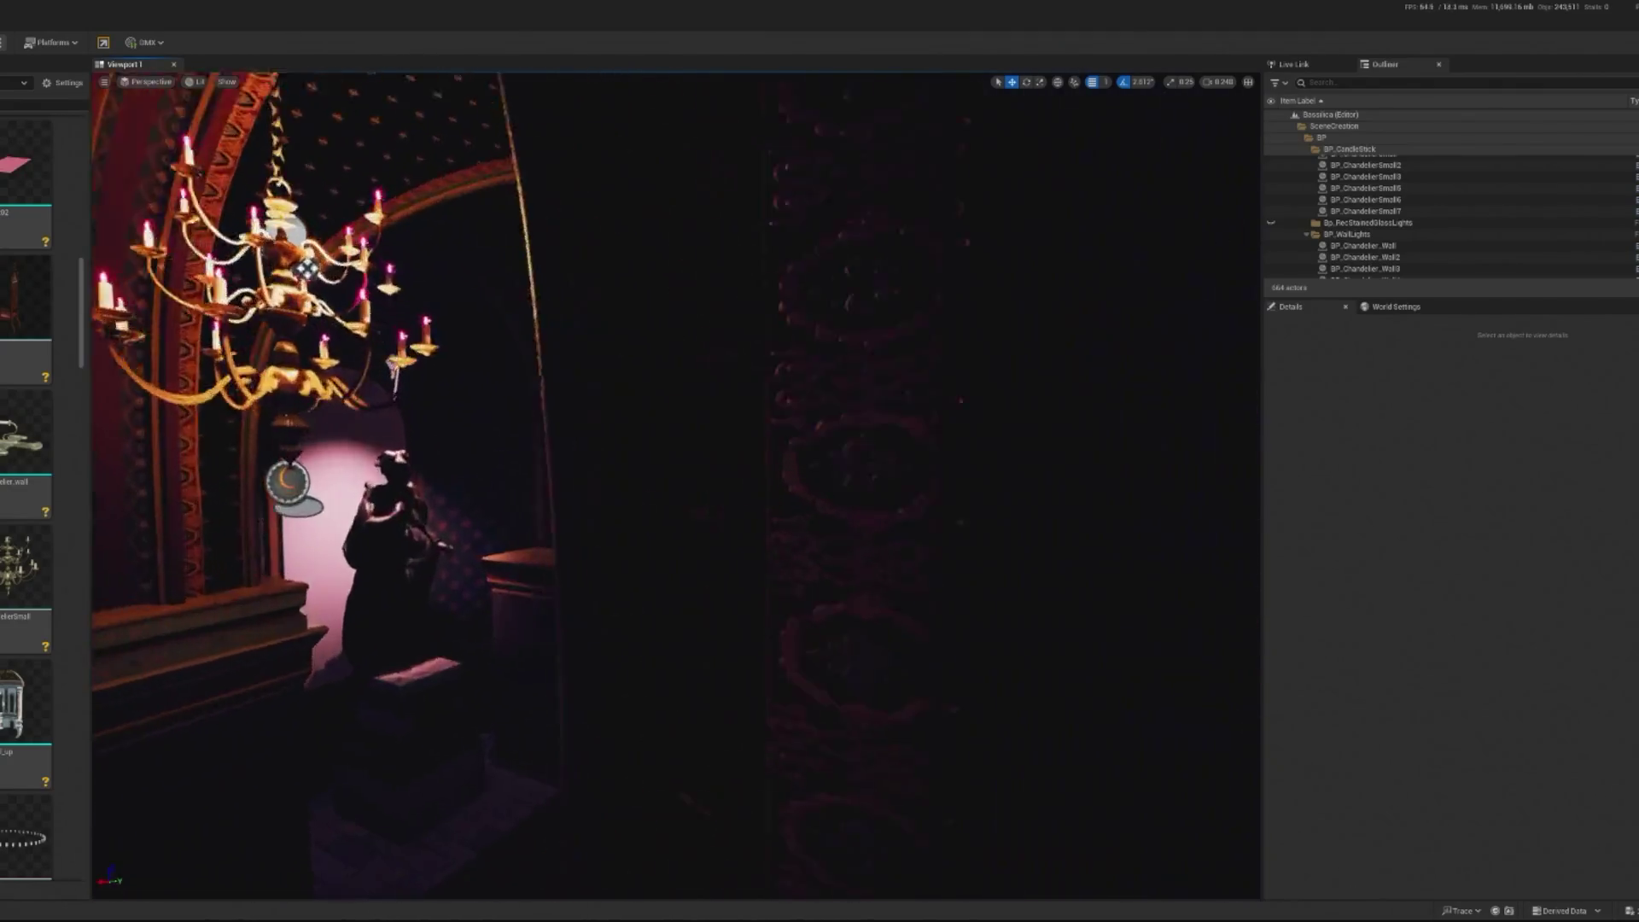
# Check the niche statues and chapel mesh, then undo the mistaken deletions to restore the lighting
pyautogui.click(374, 279)
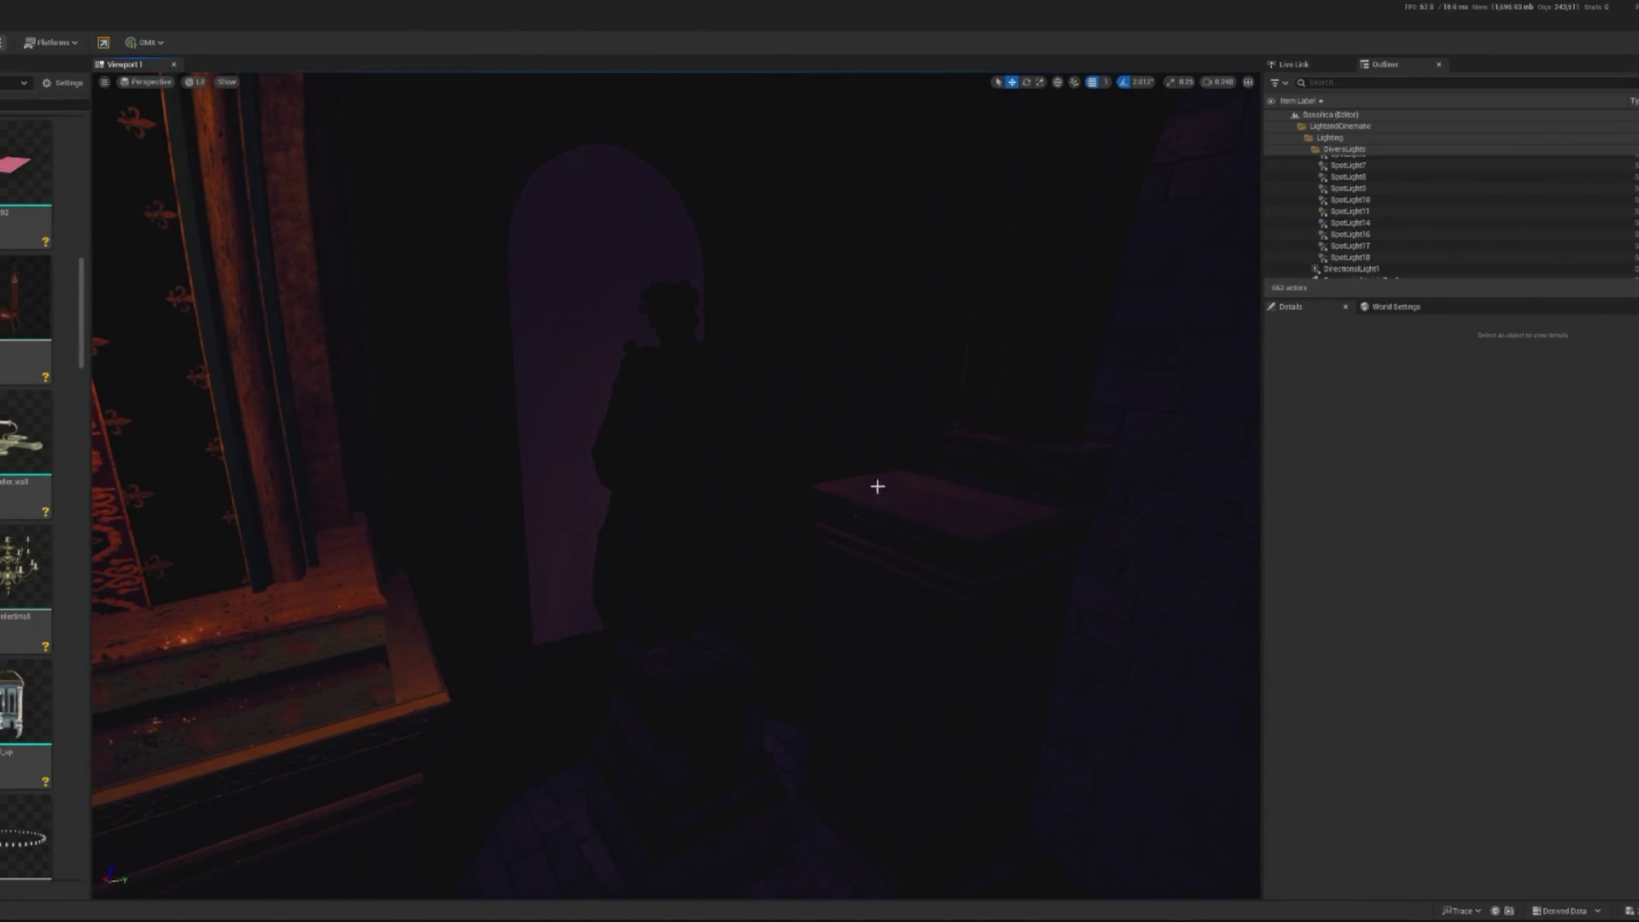
pyautogui.click(740, 506)
pyautogui.click(684, 479)
pyautogui.press('Escape')
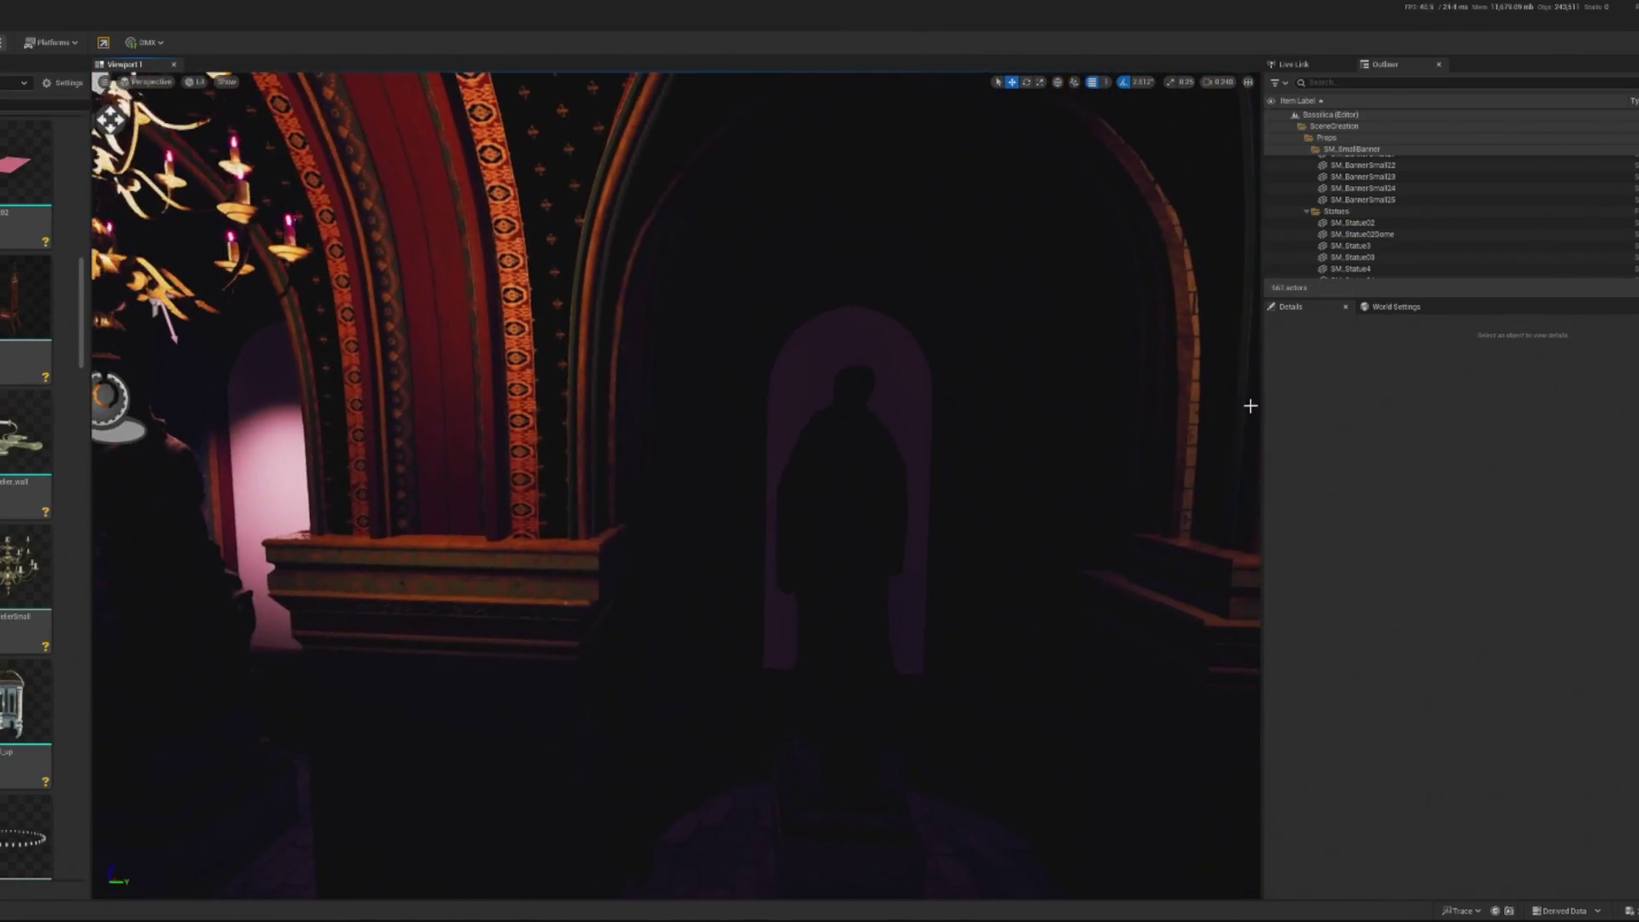
pyautogui.click(878, 477)
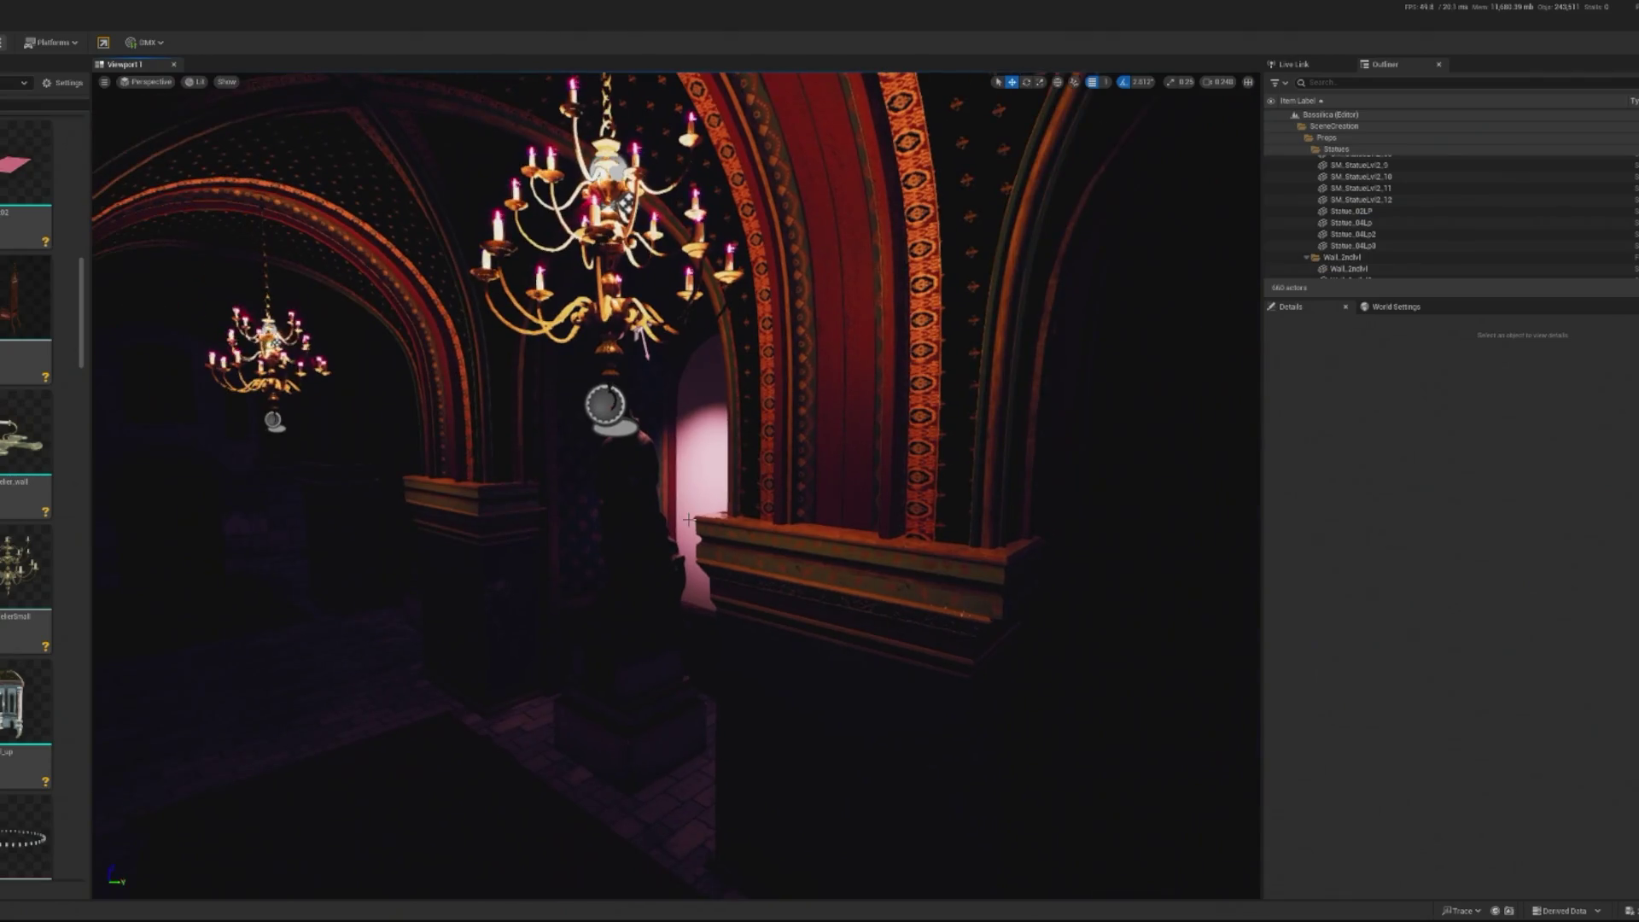
pyautogui.click(621, 464)
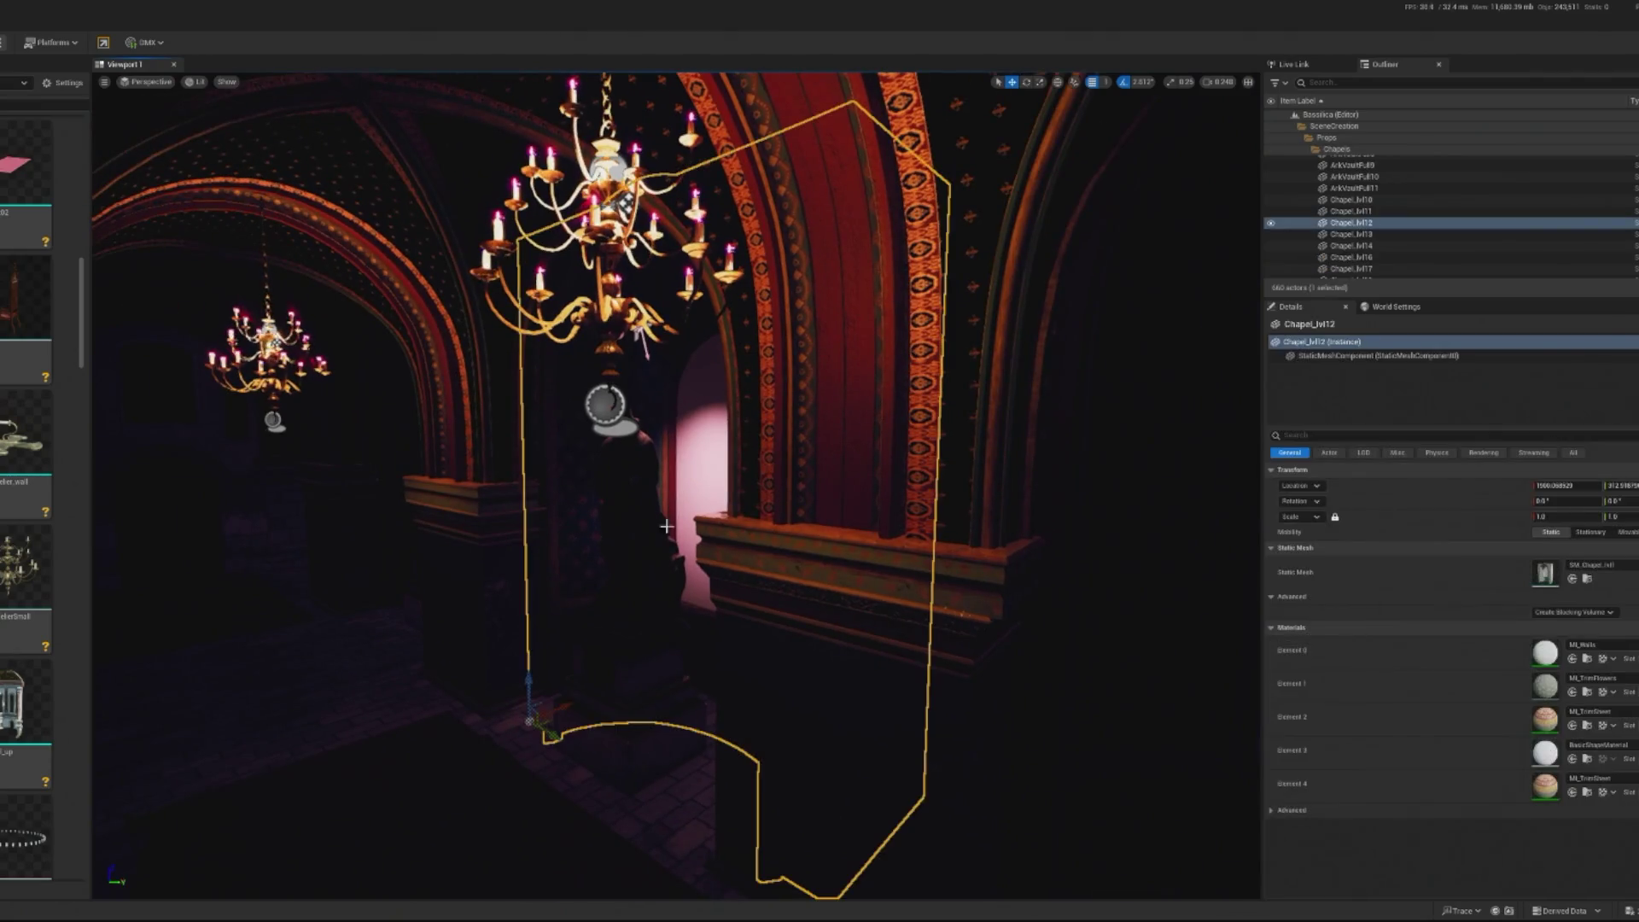
pyautogui.press('Escape')
pyautogui.hotkey('ctrl', 'z')
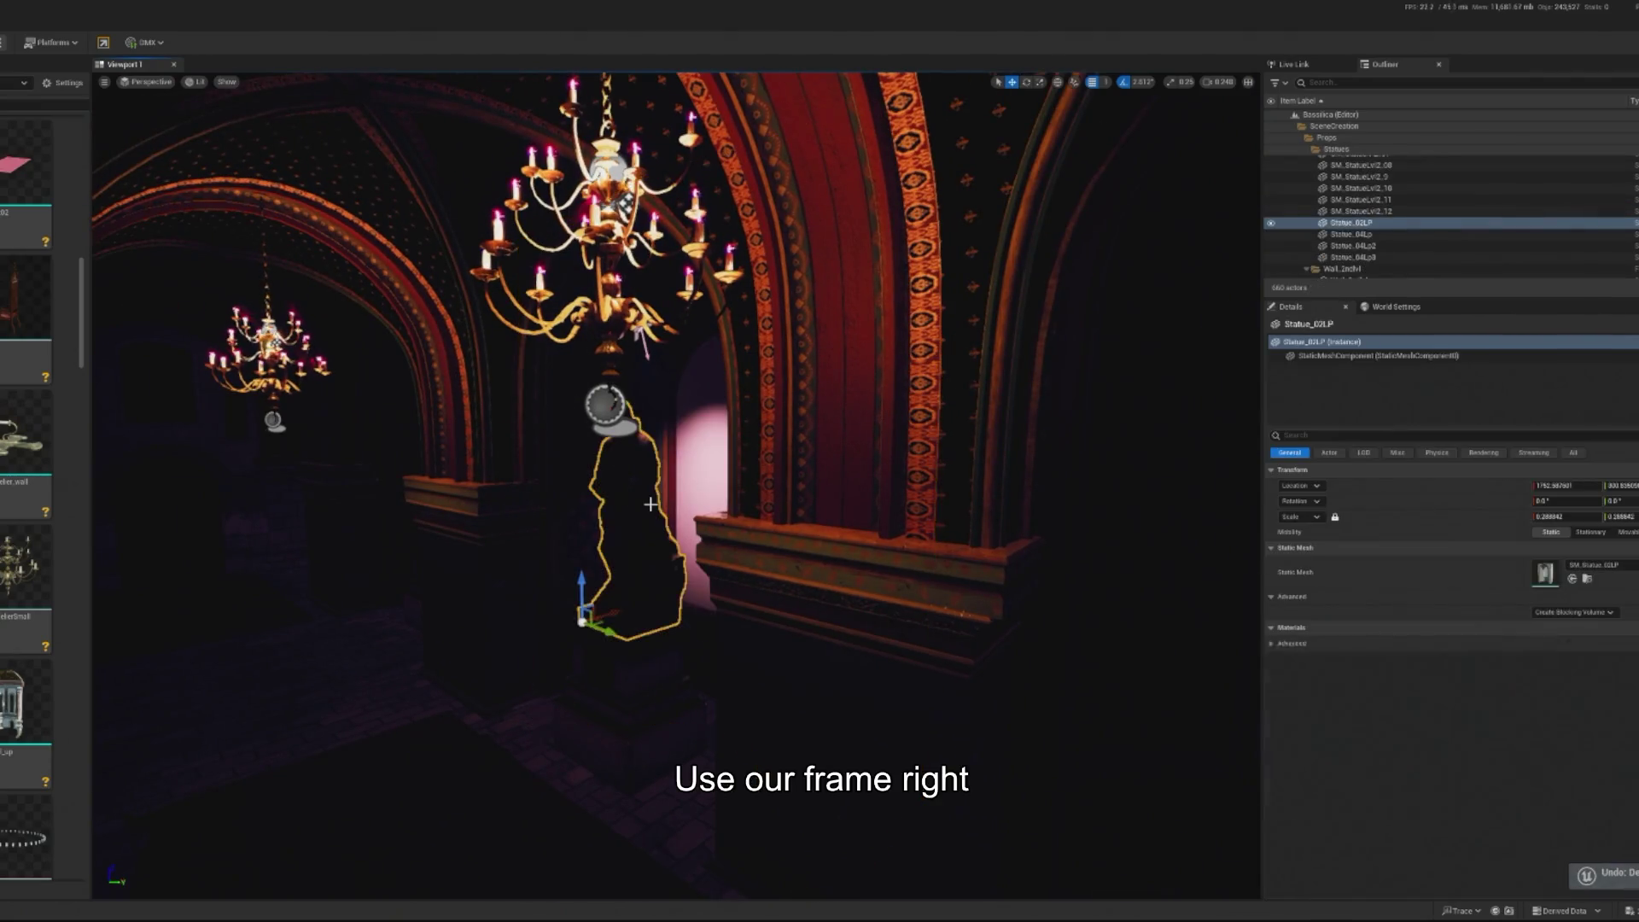
pyautogui.hotkey('ctrl', 'z')
pyautogui.hotkey('ctrl', 'z')
pyautogui.hotkey('ctrl', 'z')
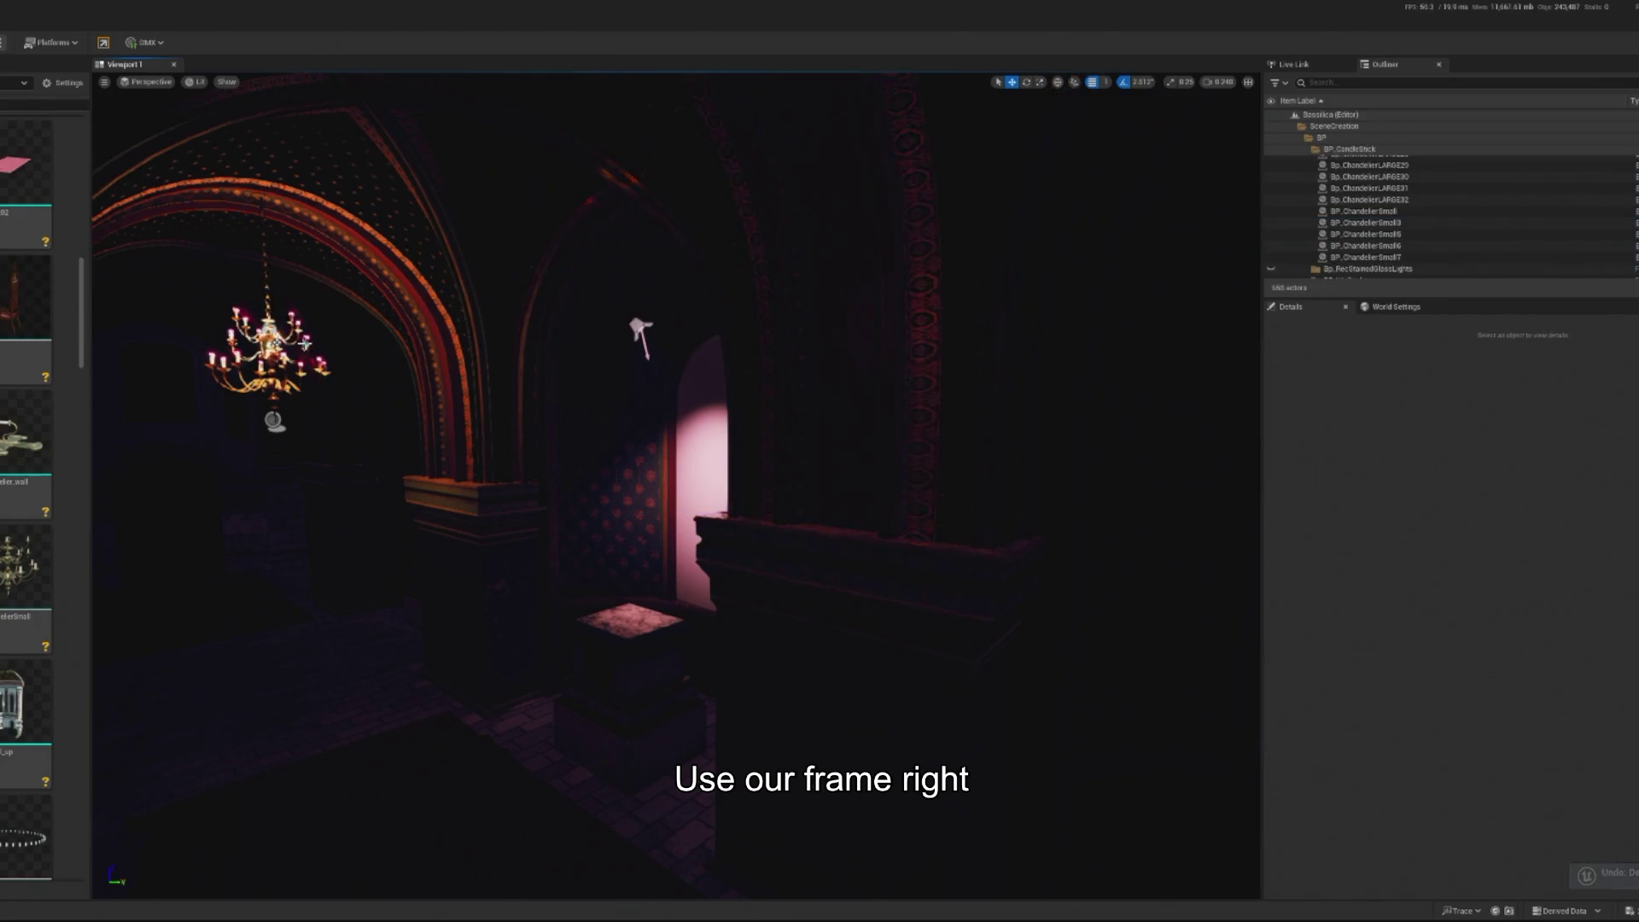
pyautogui.hotkey('ctrl', 'z')
pyautogui.hotkey('ctrl', 'z')
pyautogui.hotkey('ctrl', 'z')
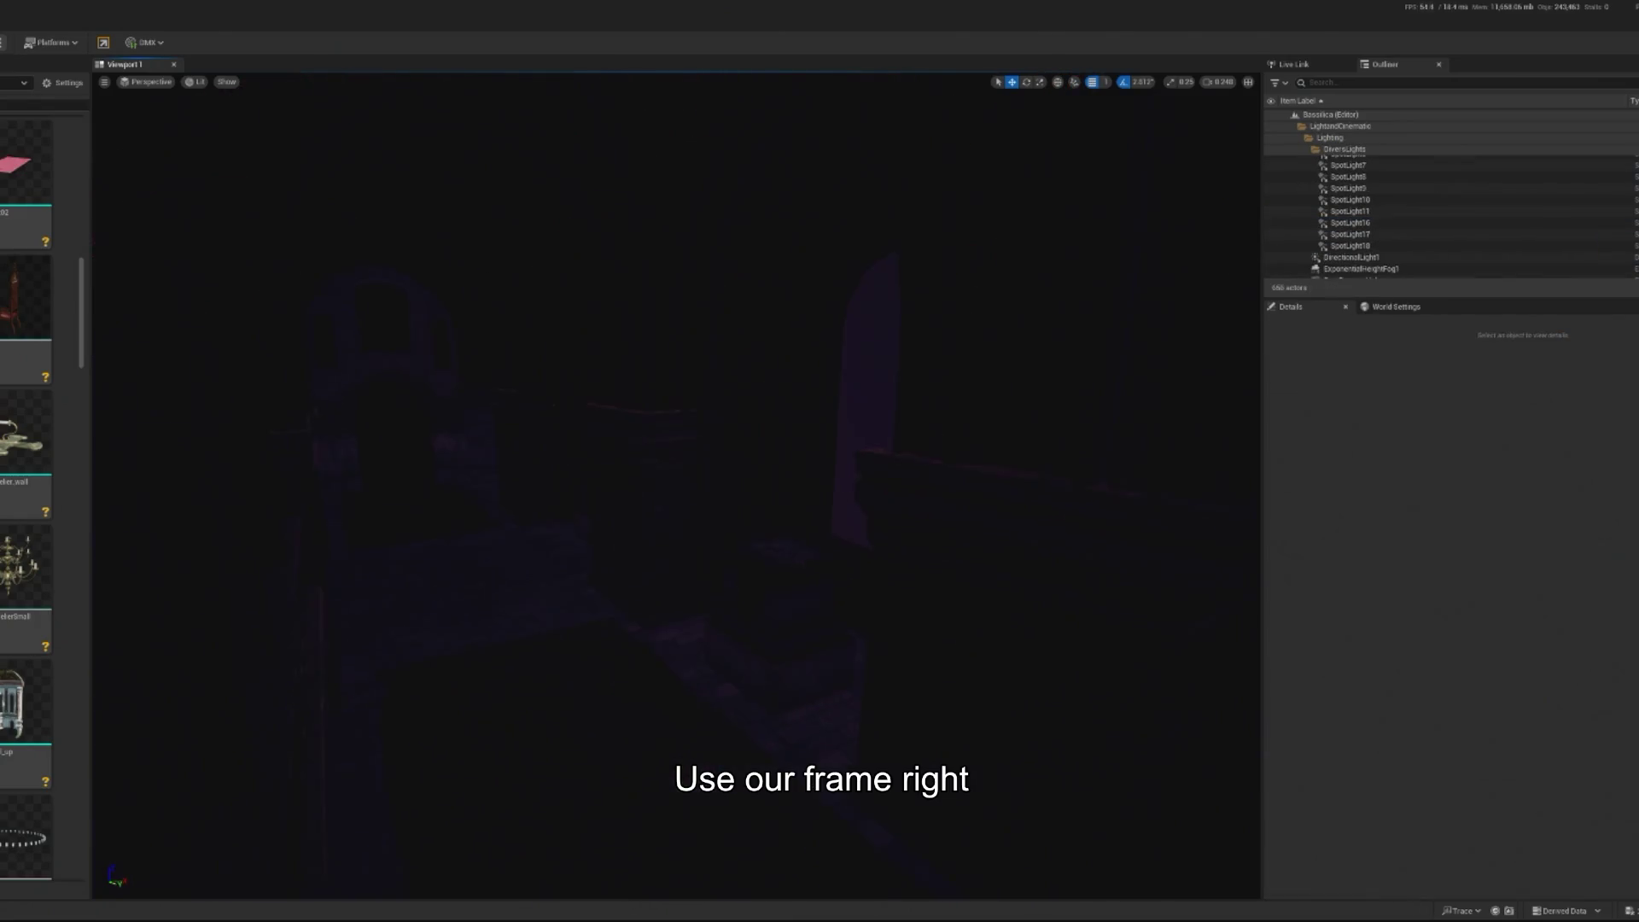
pyautogui.hotkey('ctrl', 'z')
pyautogui.hotkey('ctrl', 'z')
pyautogui.hotkey('ctrl', 'z')
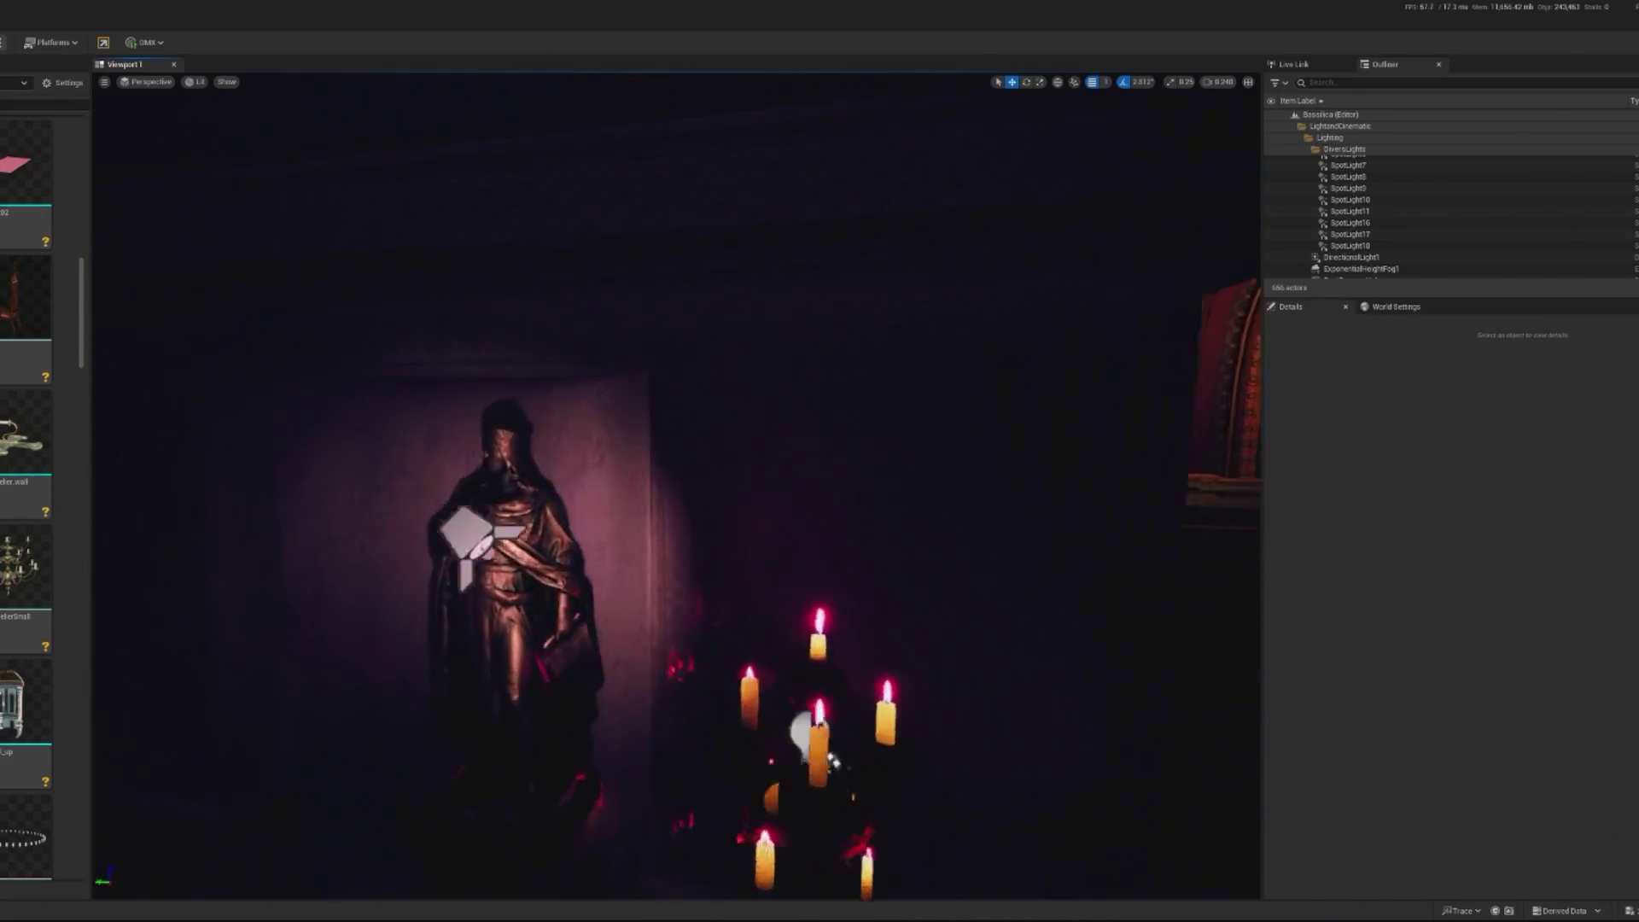
pyautogui.click(607, 527)
pyautogui.hotkey('ctrl', 'z')
pyautogui.hotkey('ctrl', 'z')
pyautogui.hotkey('ctrl', 'z')
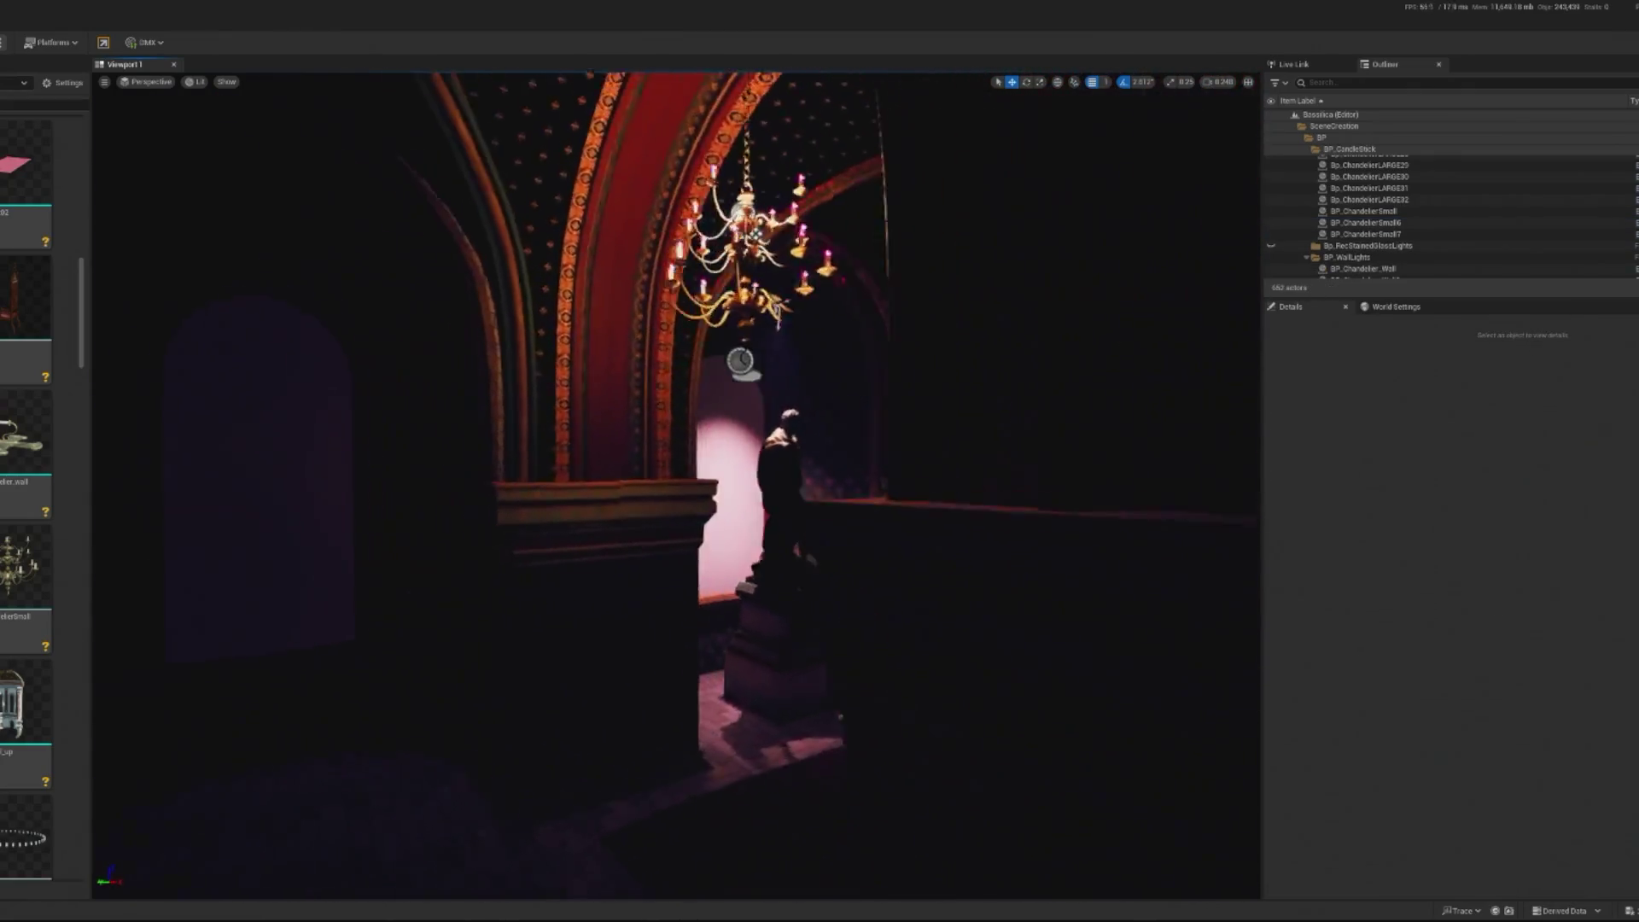
# Delete the lit niche's statue, its pedestal and its pink spotlight
pyautogui.click(672, 565)
pyautogui.press('Delete')
pyautogui.click(666, 666)
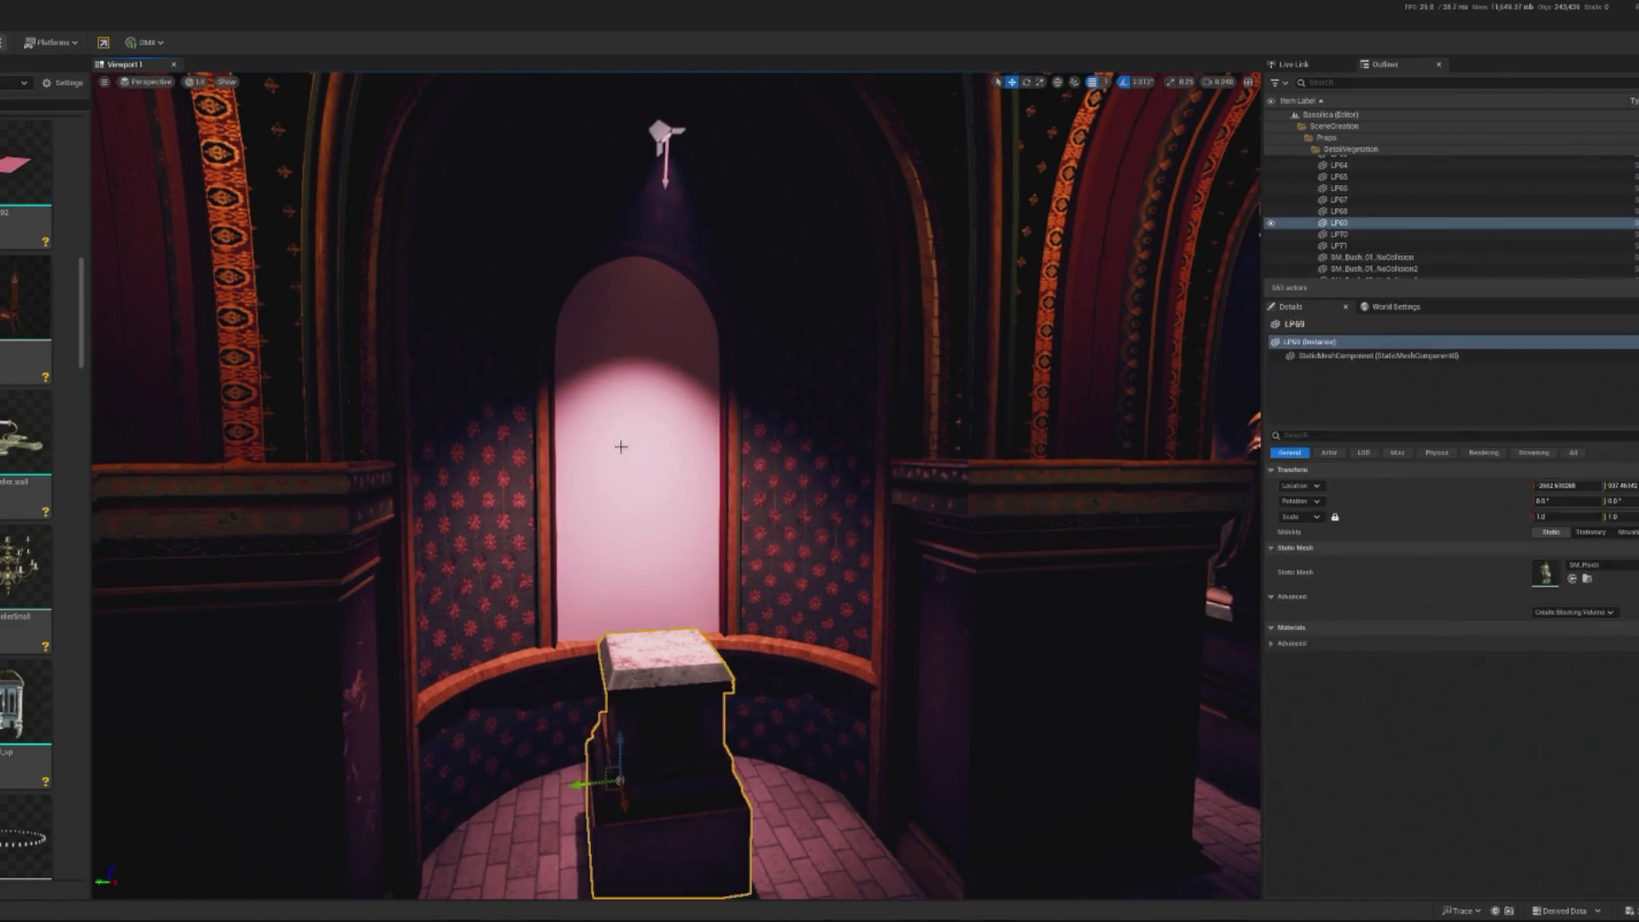
pyautogui.press('Delete')
pyautogui.click(672, 138)
pyautogui.click(672, 136)
pyautogui.press('Delete')
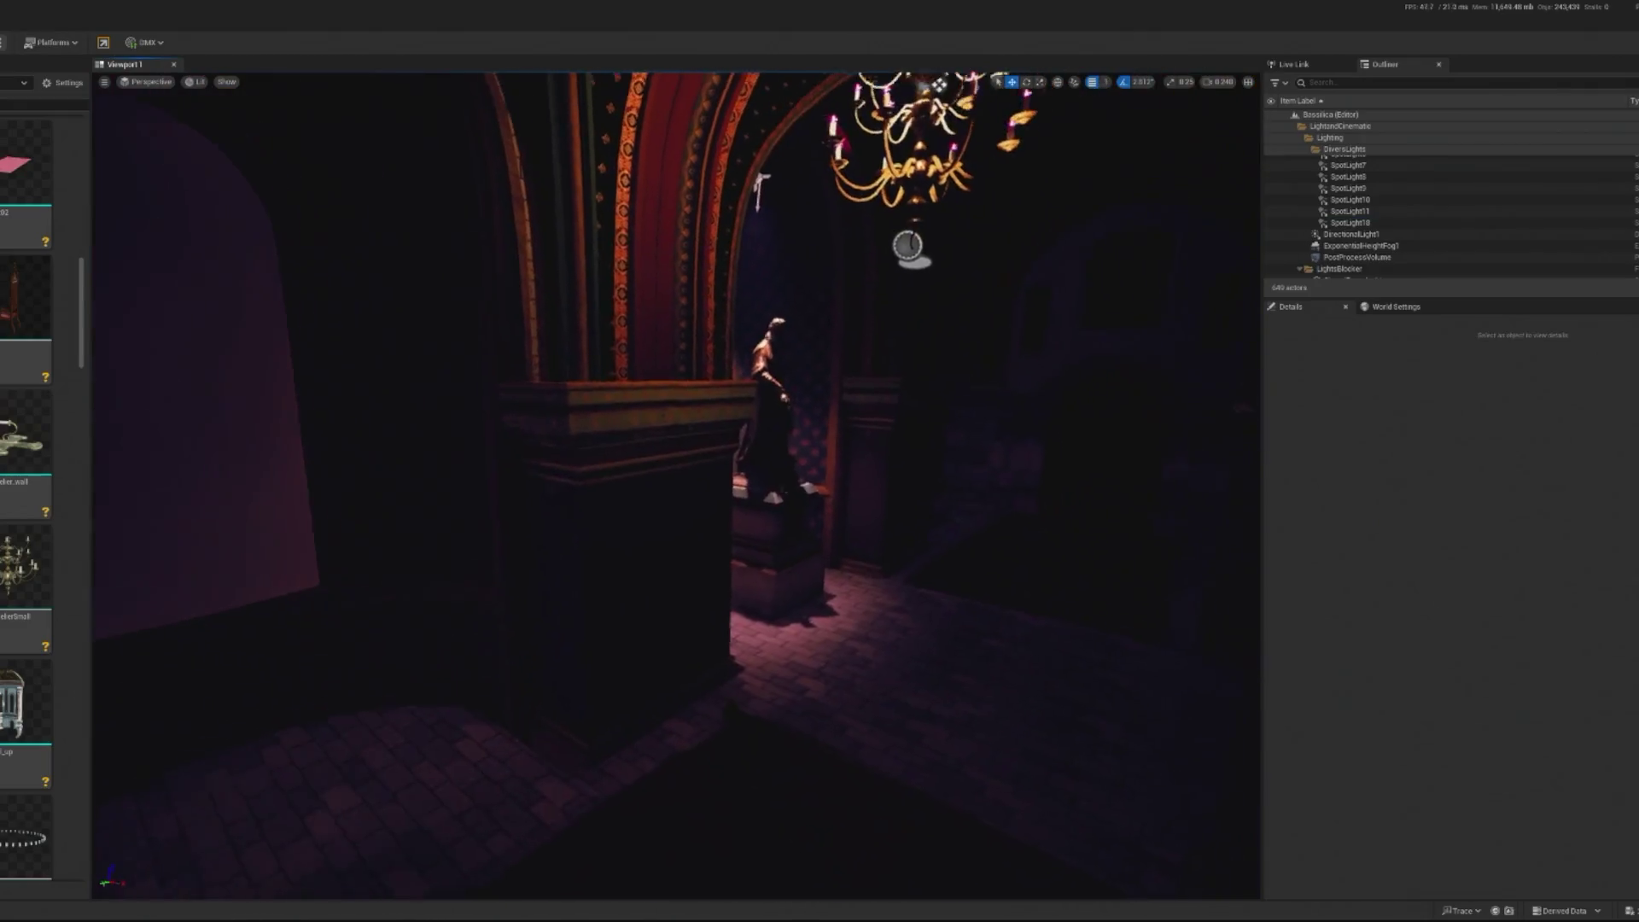
pyautogui.click(195, 81)
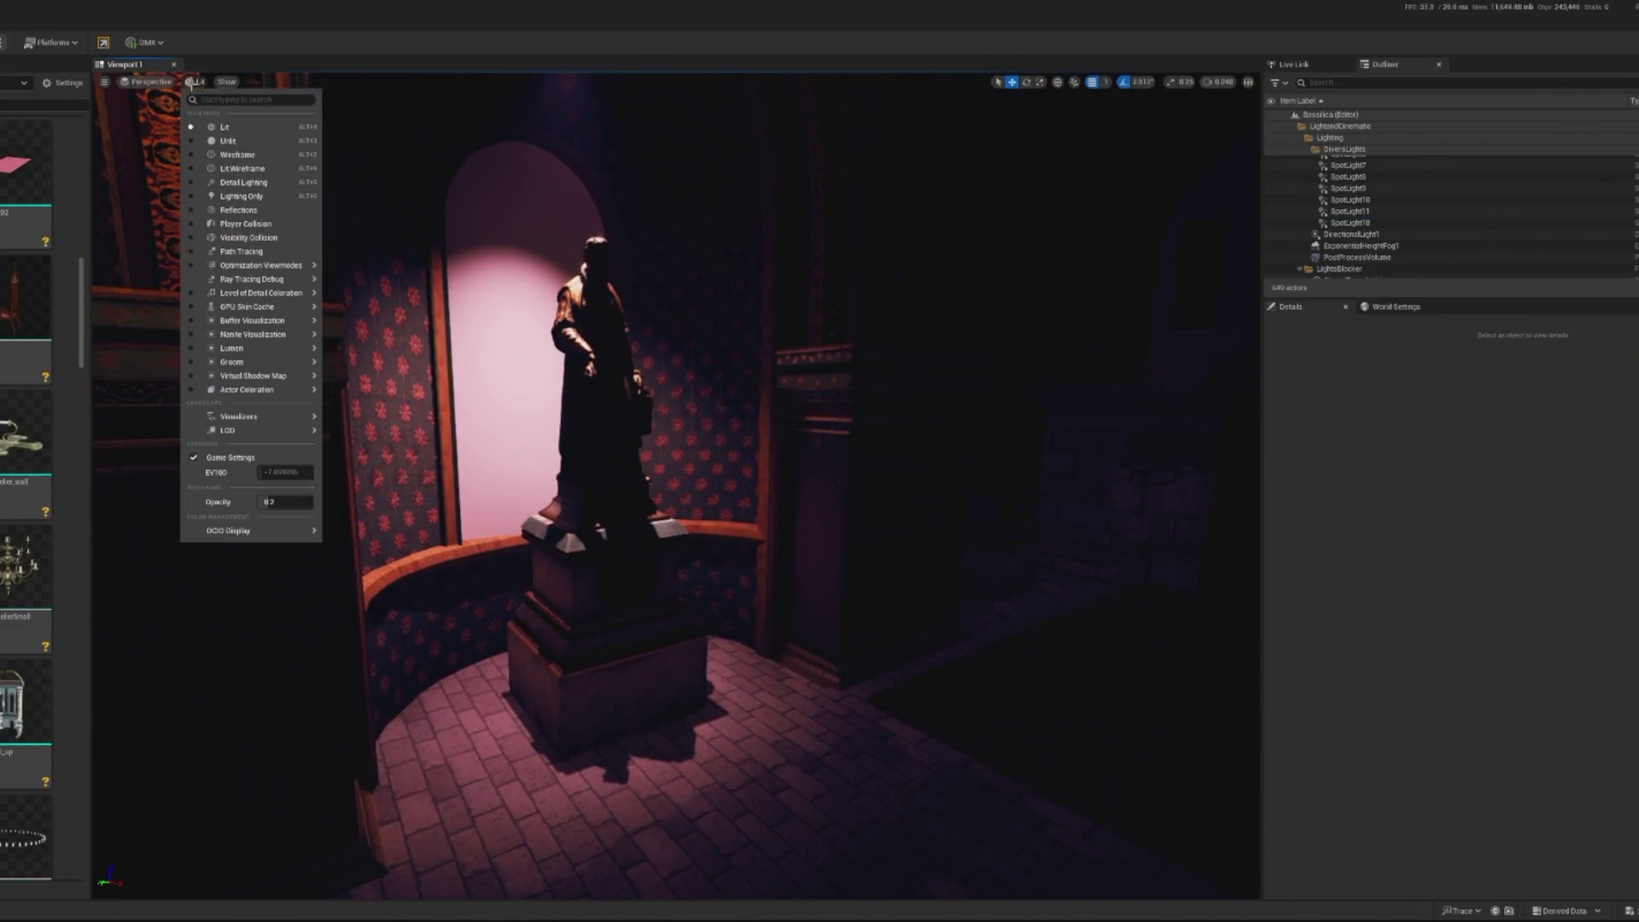
# In Unlit view, delete a niche statue, two pedestals and the vault spotlight
pyautogui.click(218, 141)
pyautogui.click(634, 443)
pyautogui.press('Delete')
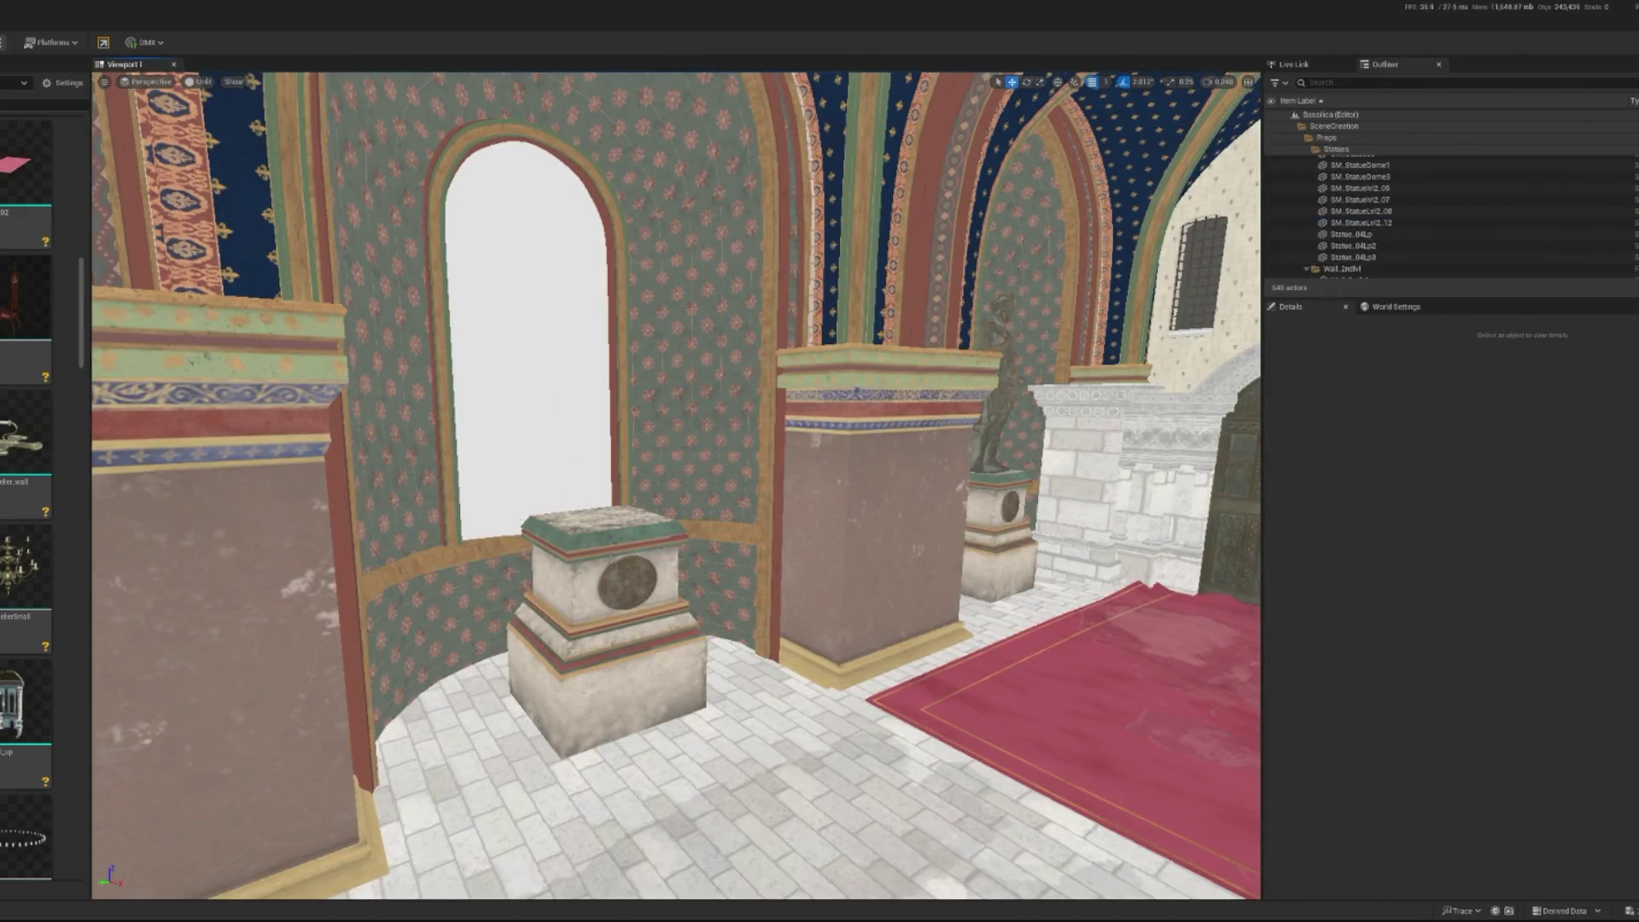
pyautogui.click(652, 592)
pyautogui.press('Delete')
pyautogui.click(642, 462)
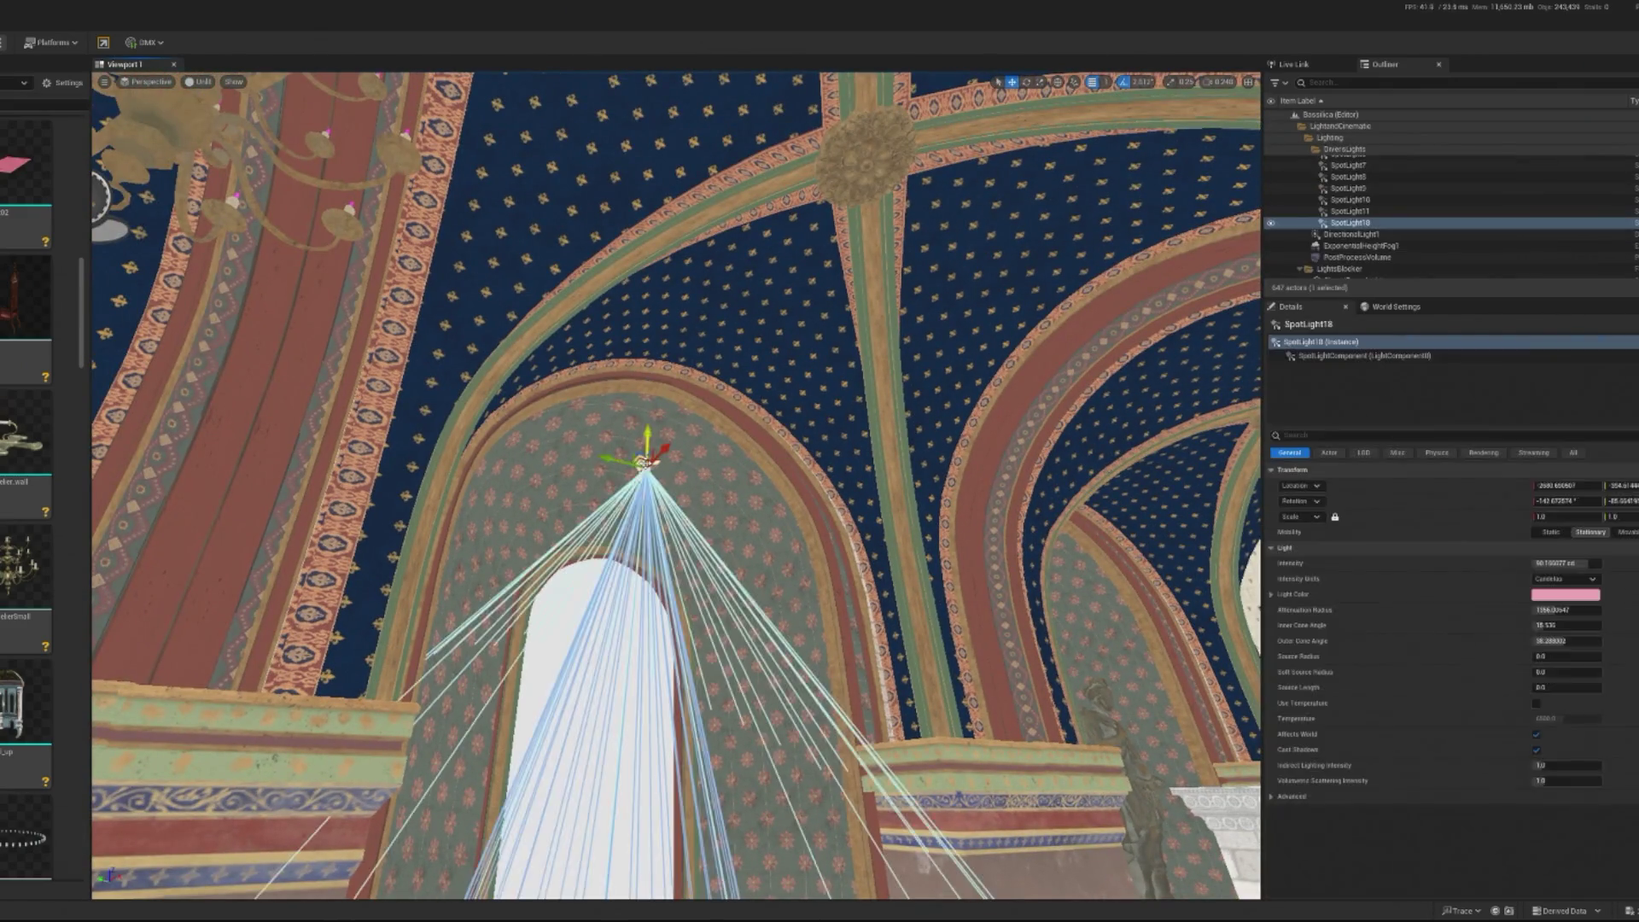
pyautogui.press('Delete')
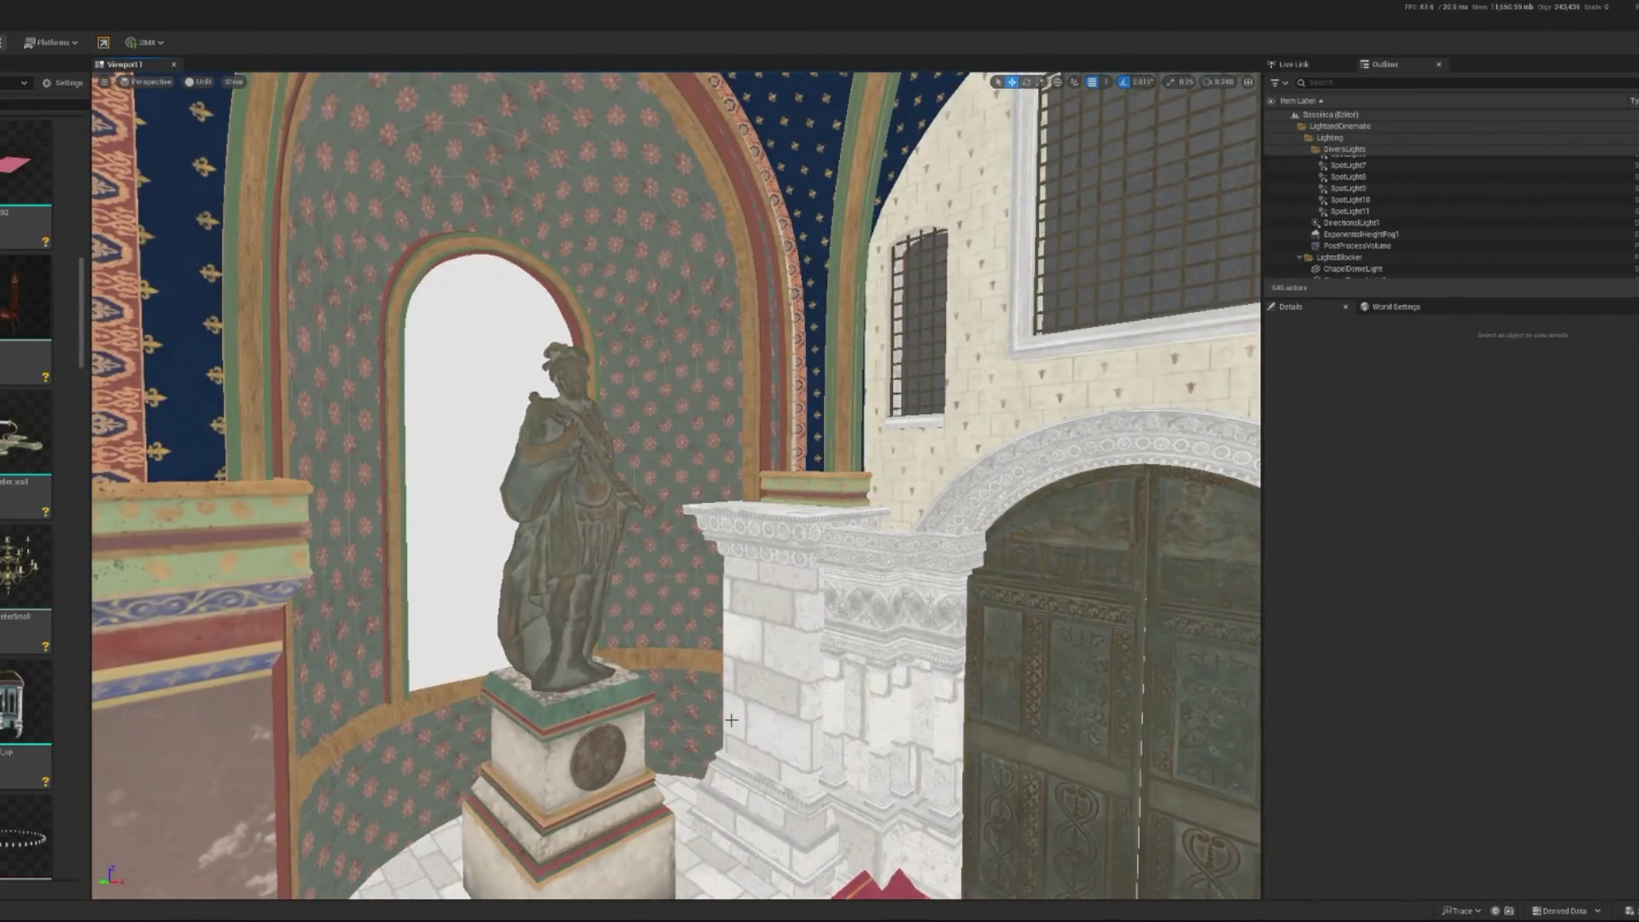
pyautogui.click(618, 732)
pyautogui.press('Delete')
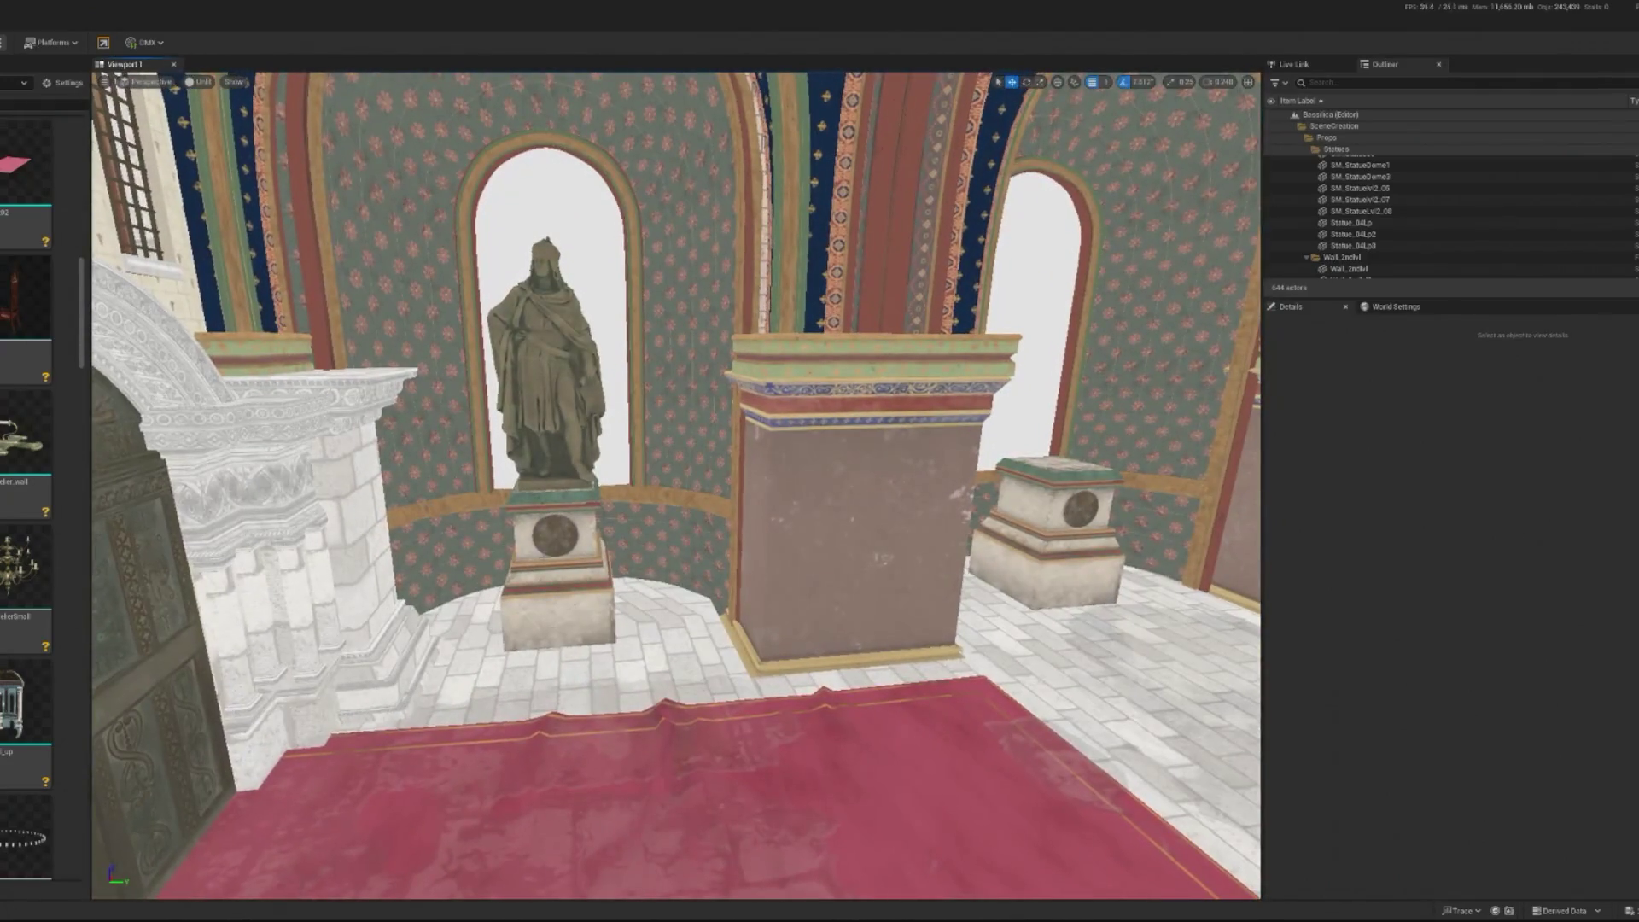
# Select the remaining statue and pedestals, then return the viewport to Lit mode
pyautogui.click(547, 359)
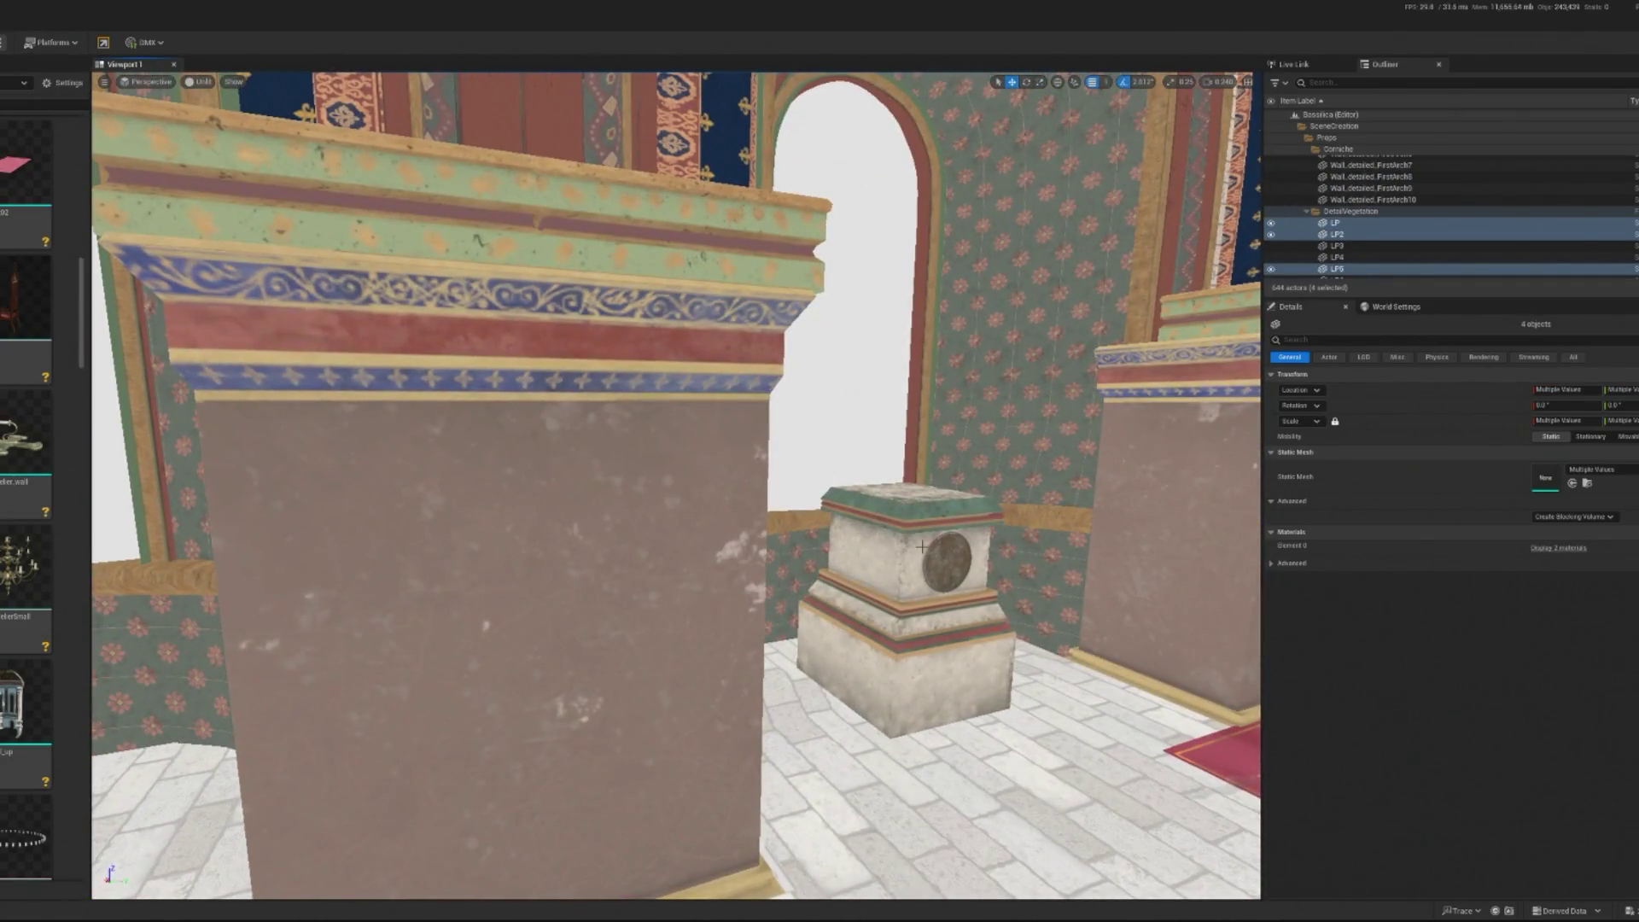
pyautogui.keyDown('ctrl'); pyautogui.click(908, 563); pyautogui.keyUp('ctrl')
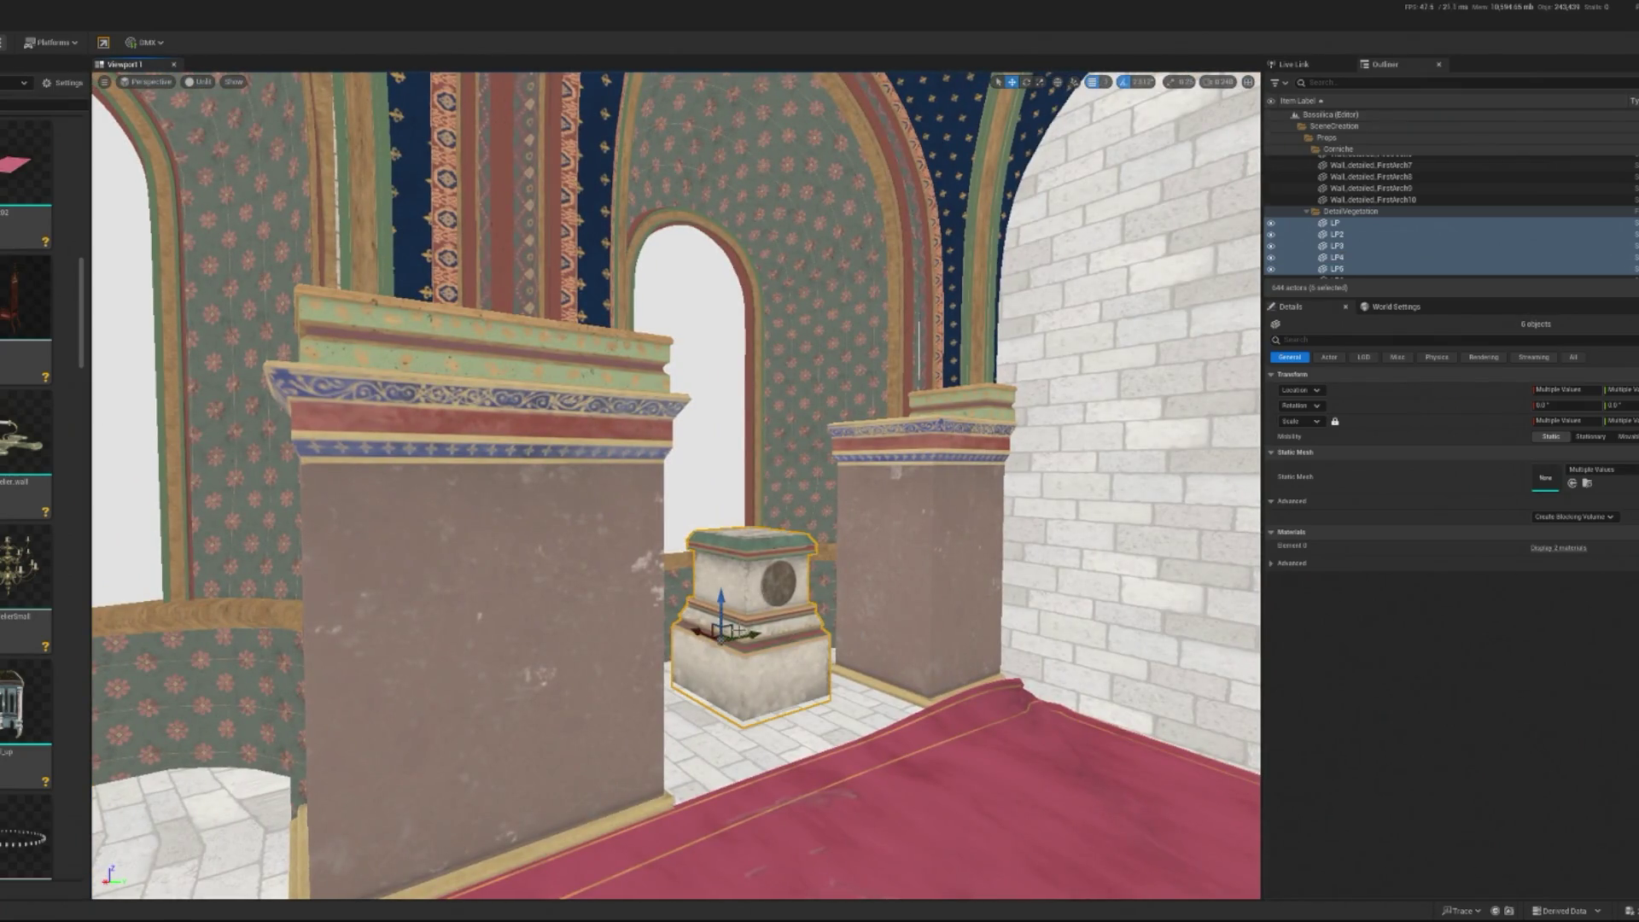
pyautogui.press('Escape')
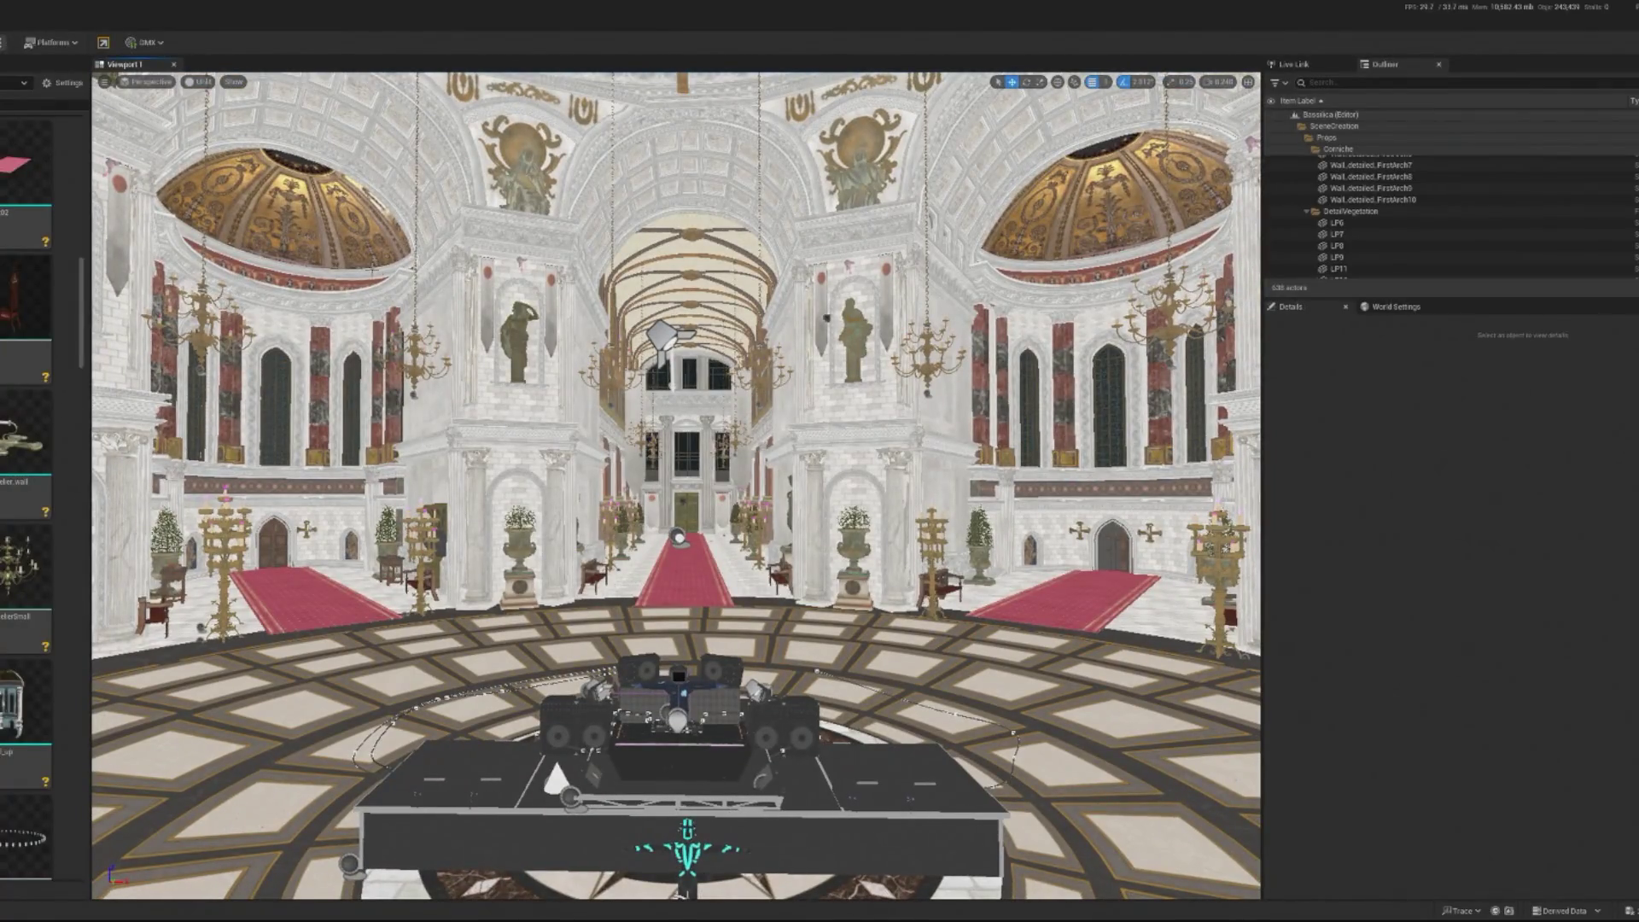
pyautogui.click(199, 81)
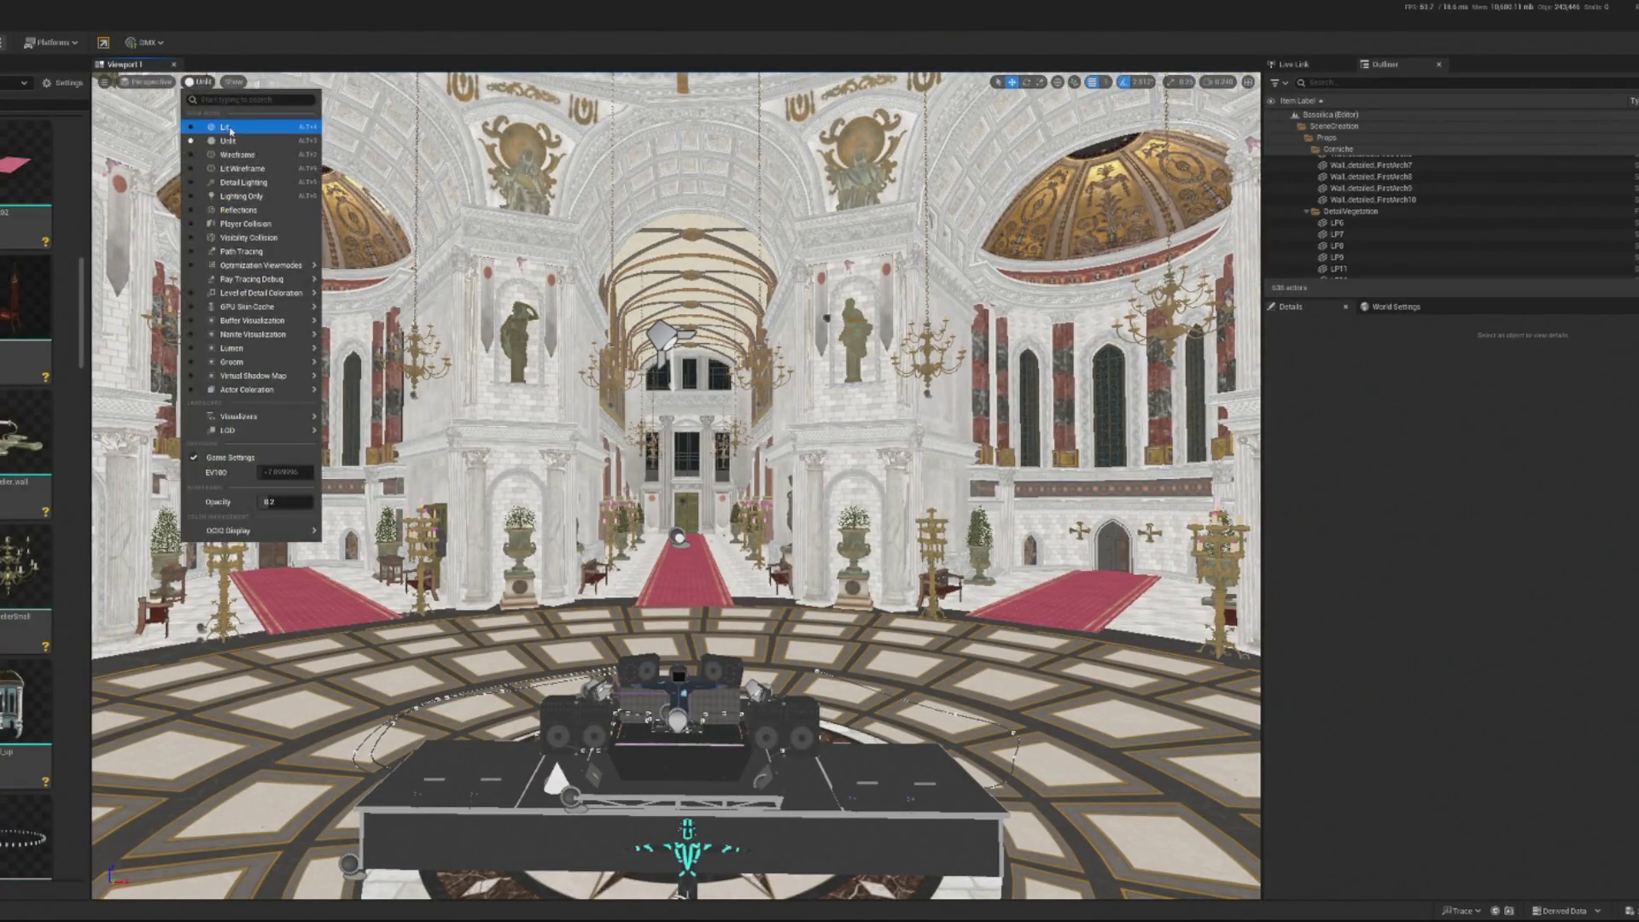
pyautogui.click(220, 122)
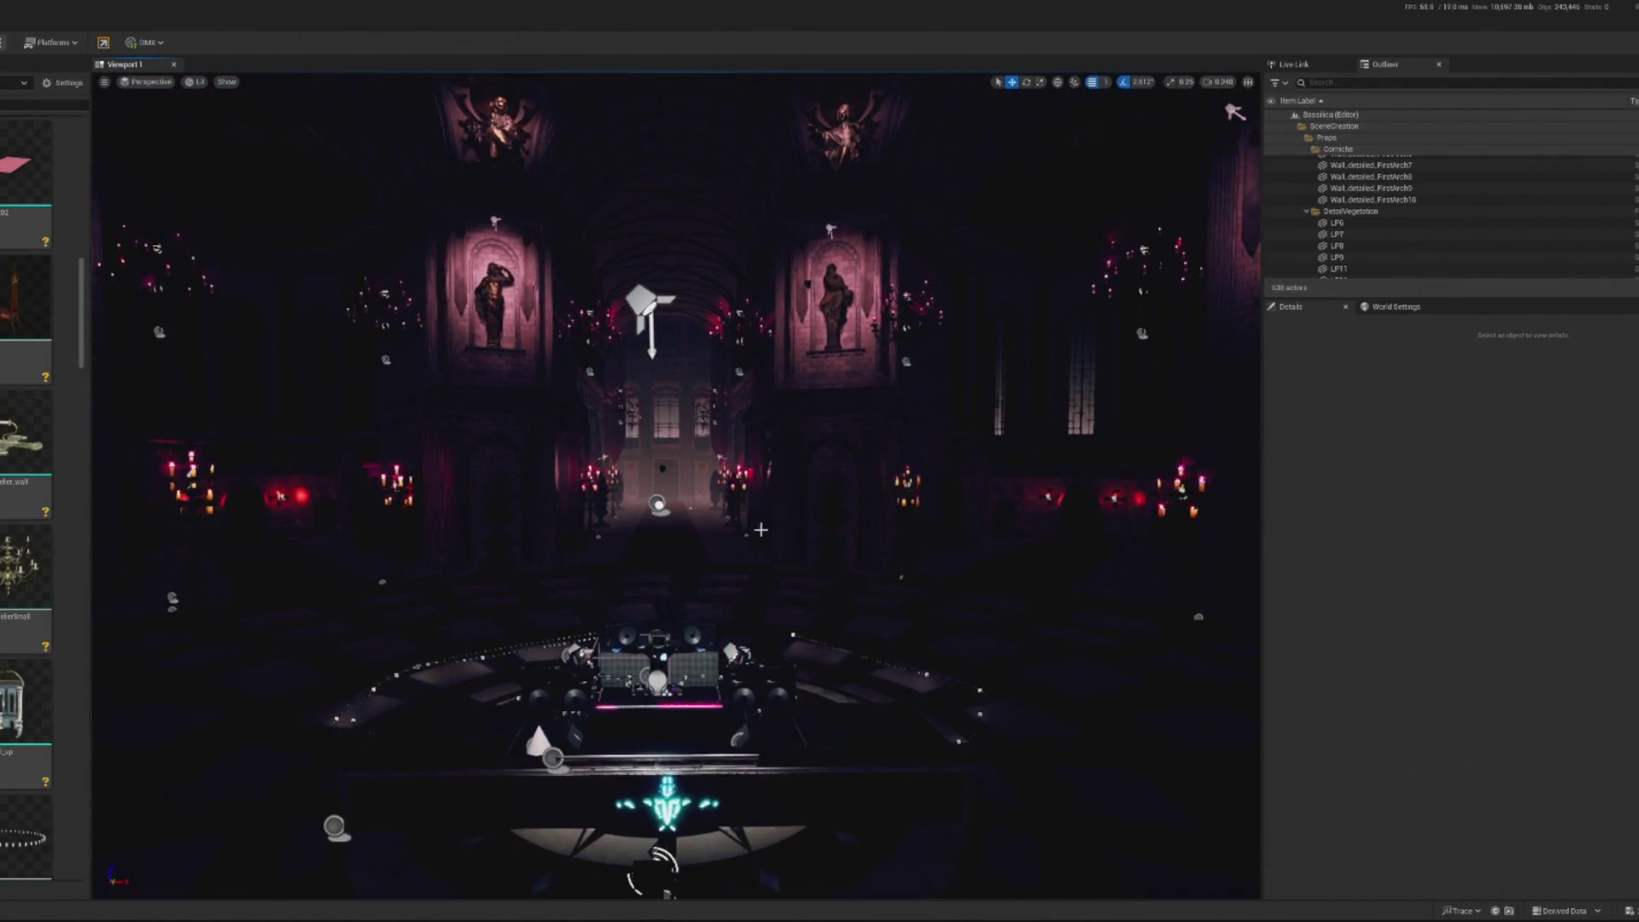
# Find 'FOG' in the Outliner, delete ExponentialHeightFog, and play the level in the editor
pyautogui.click(1341, 86)
pyautogui.write('FOG')
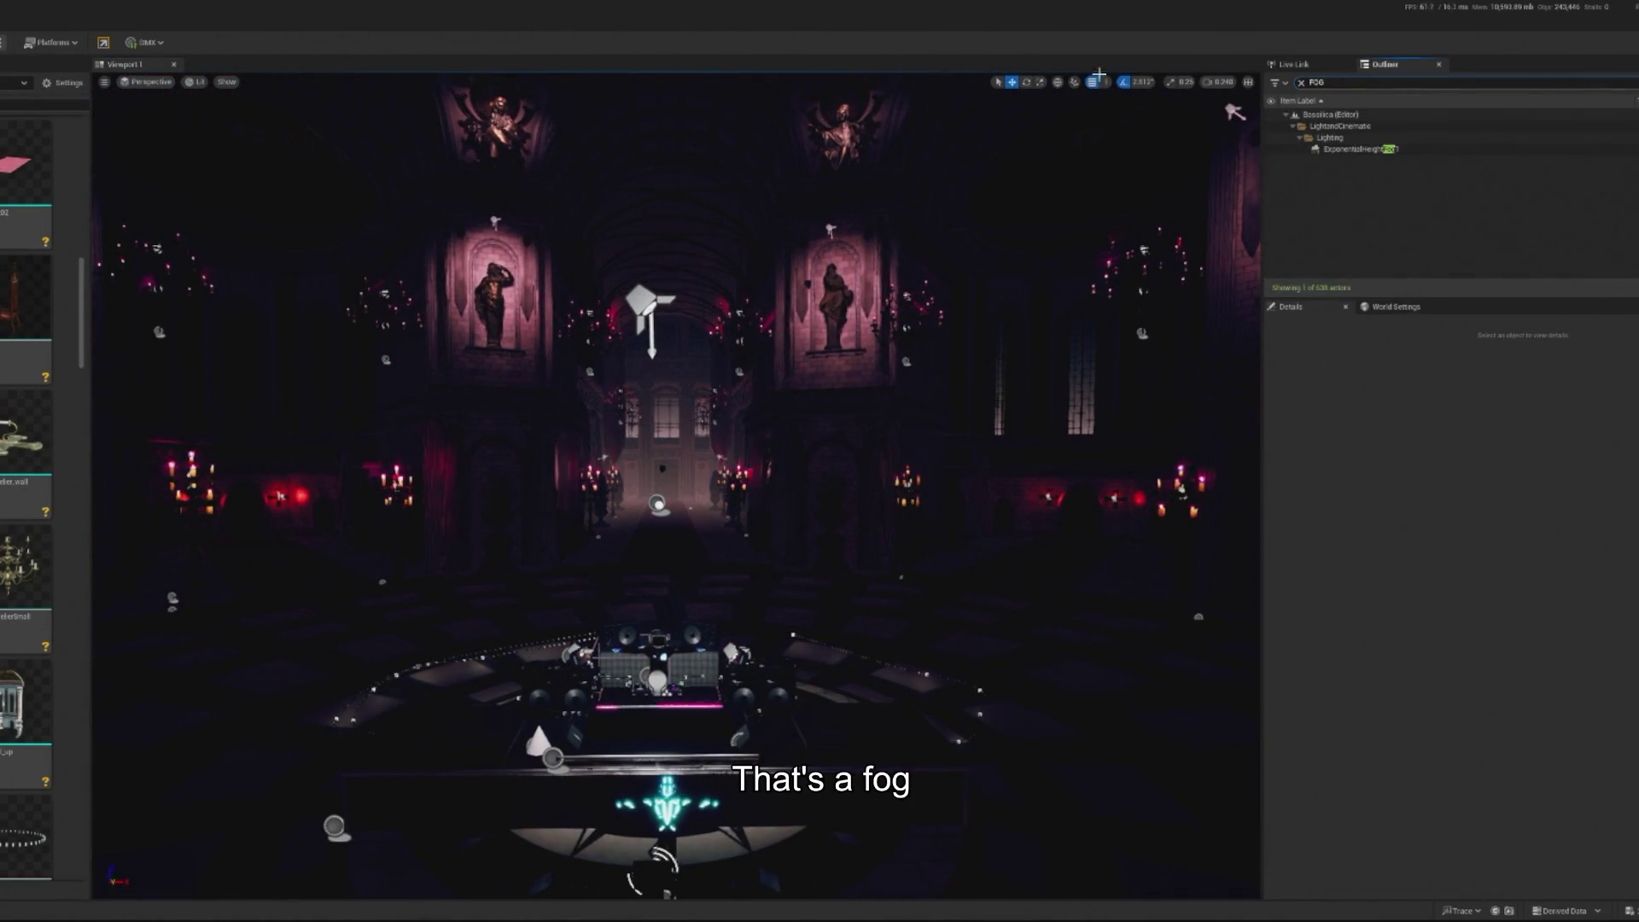
pyautogui.click(1364, 151)
pyautogui.press('Delete')
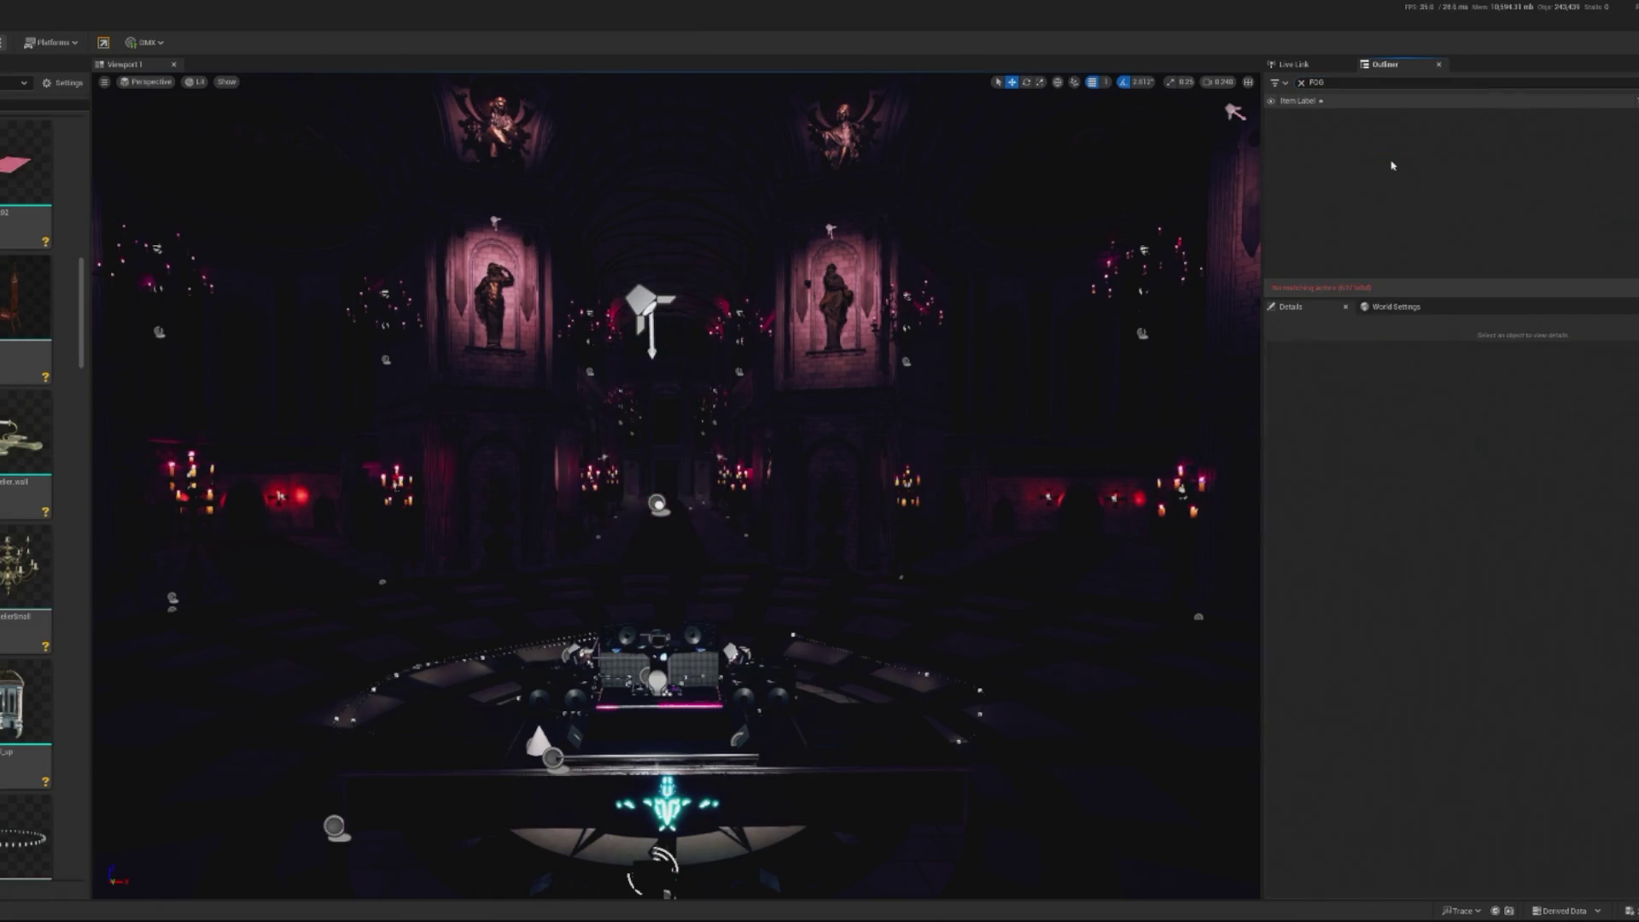
pyautogui.click(2, 42)
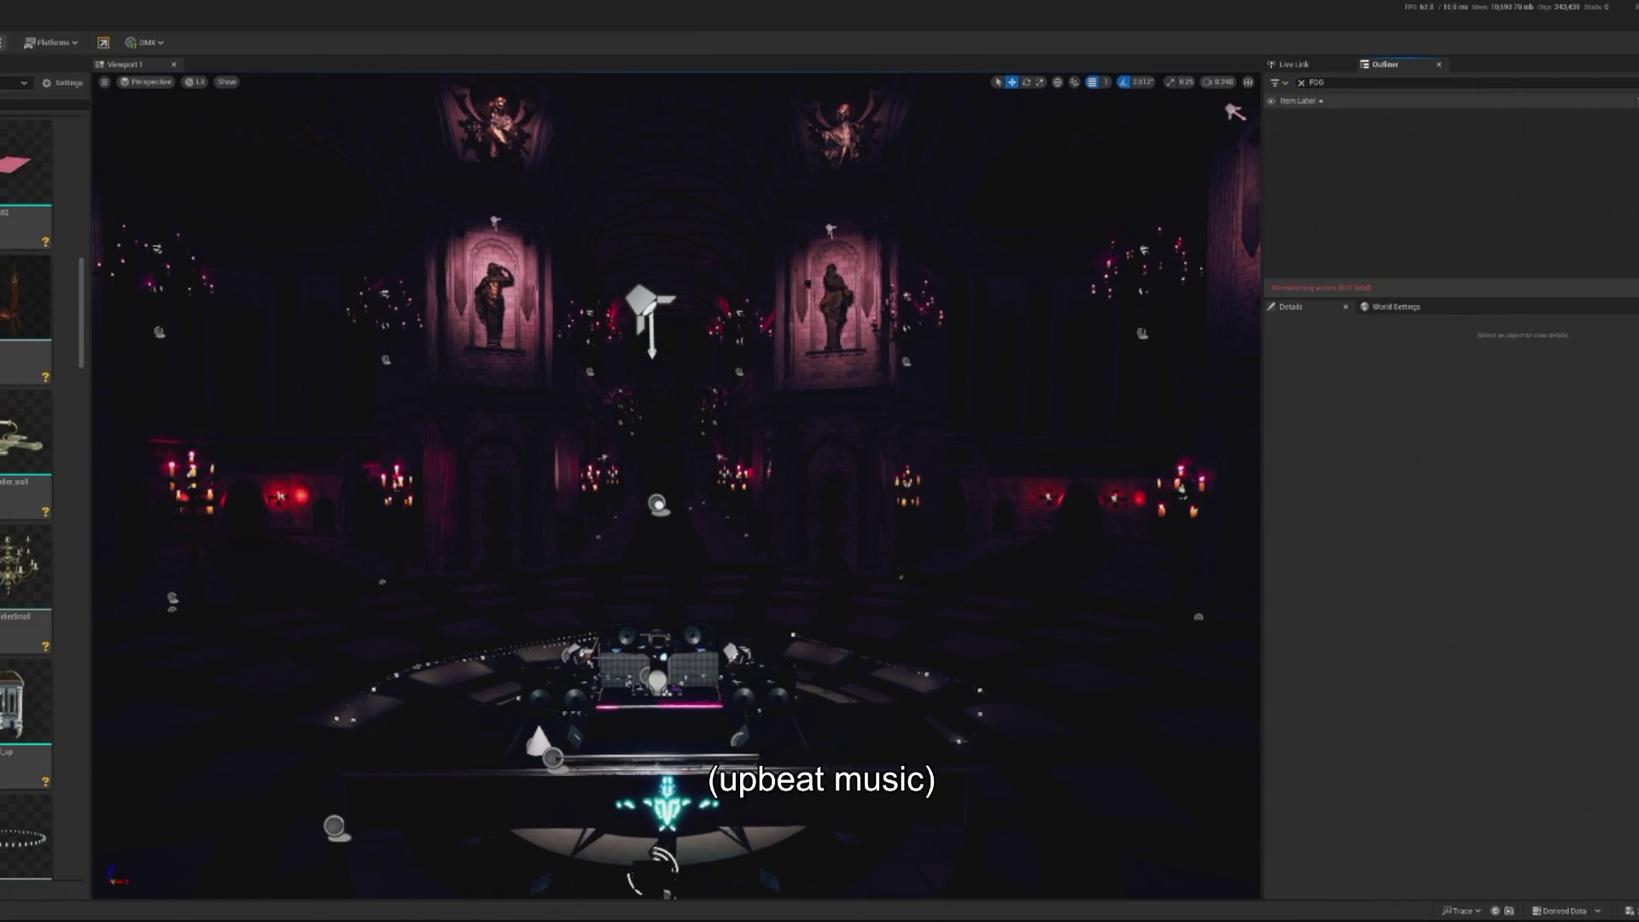
pyautogui.click(675, 478)
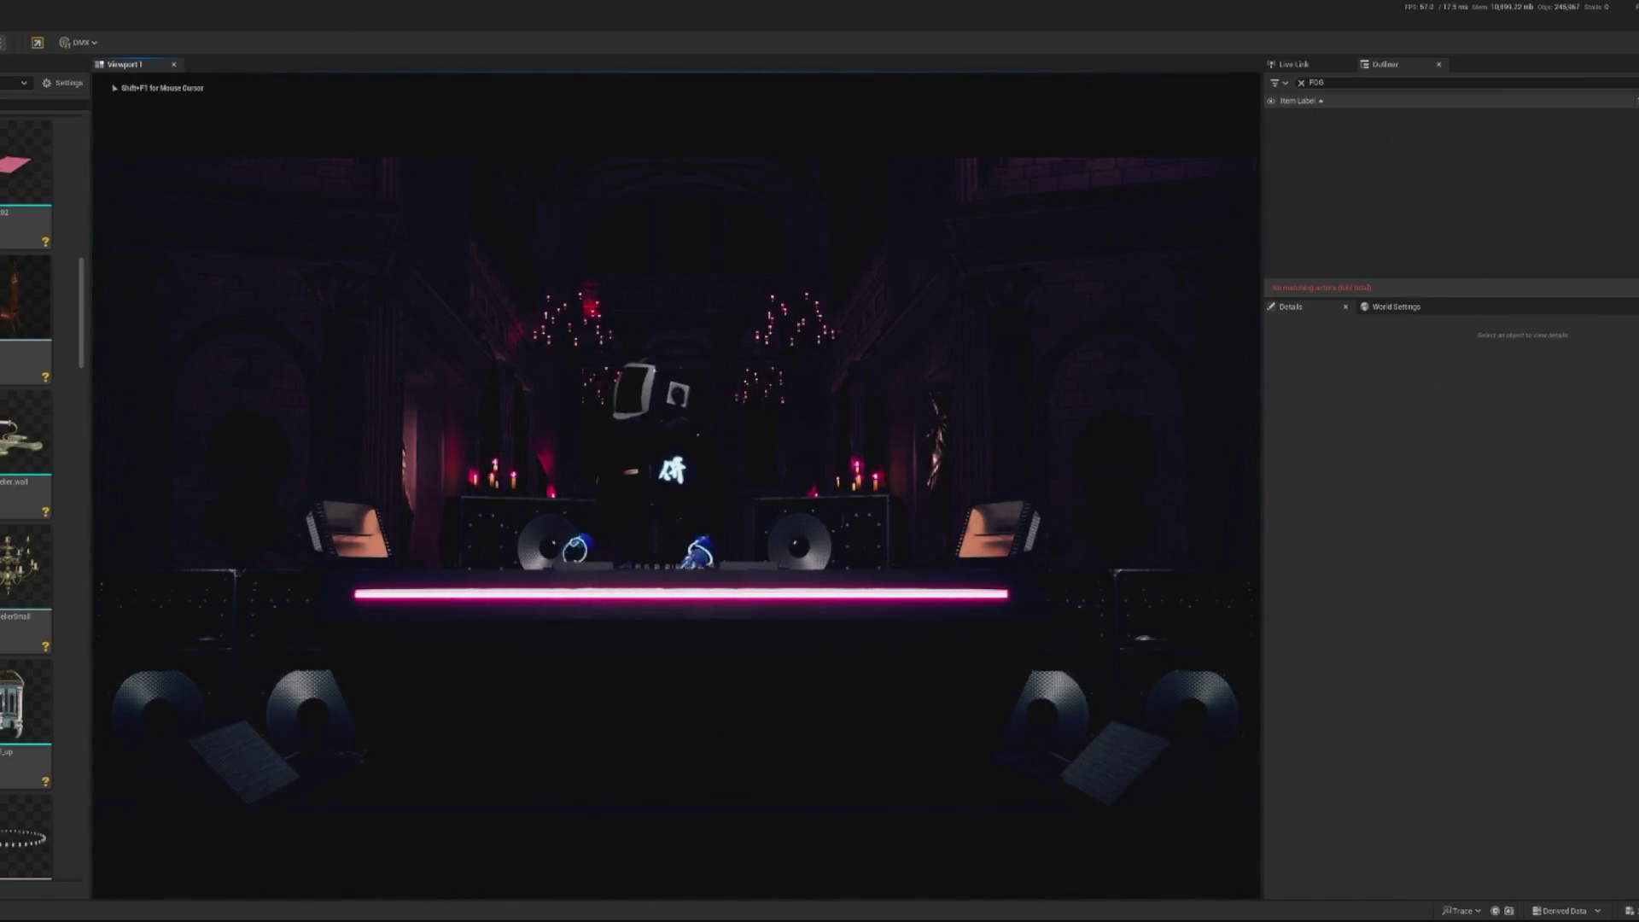
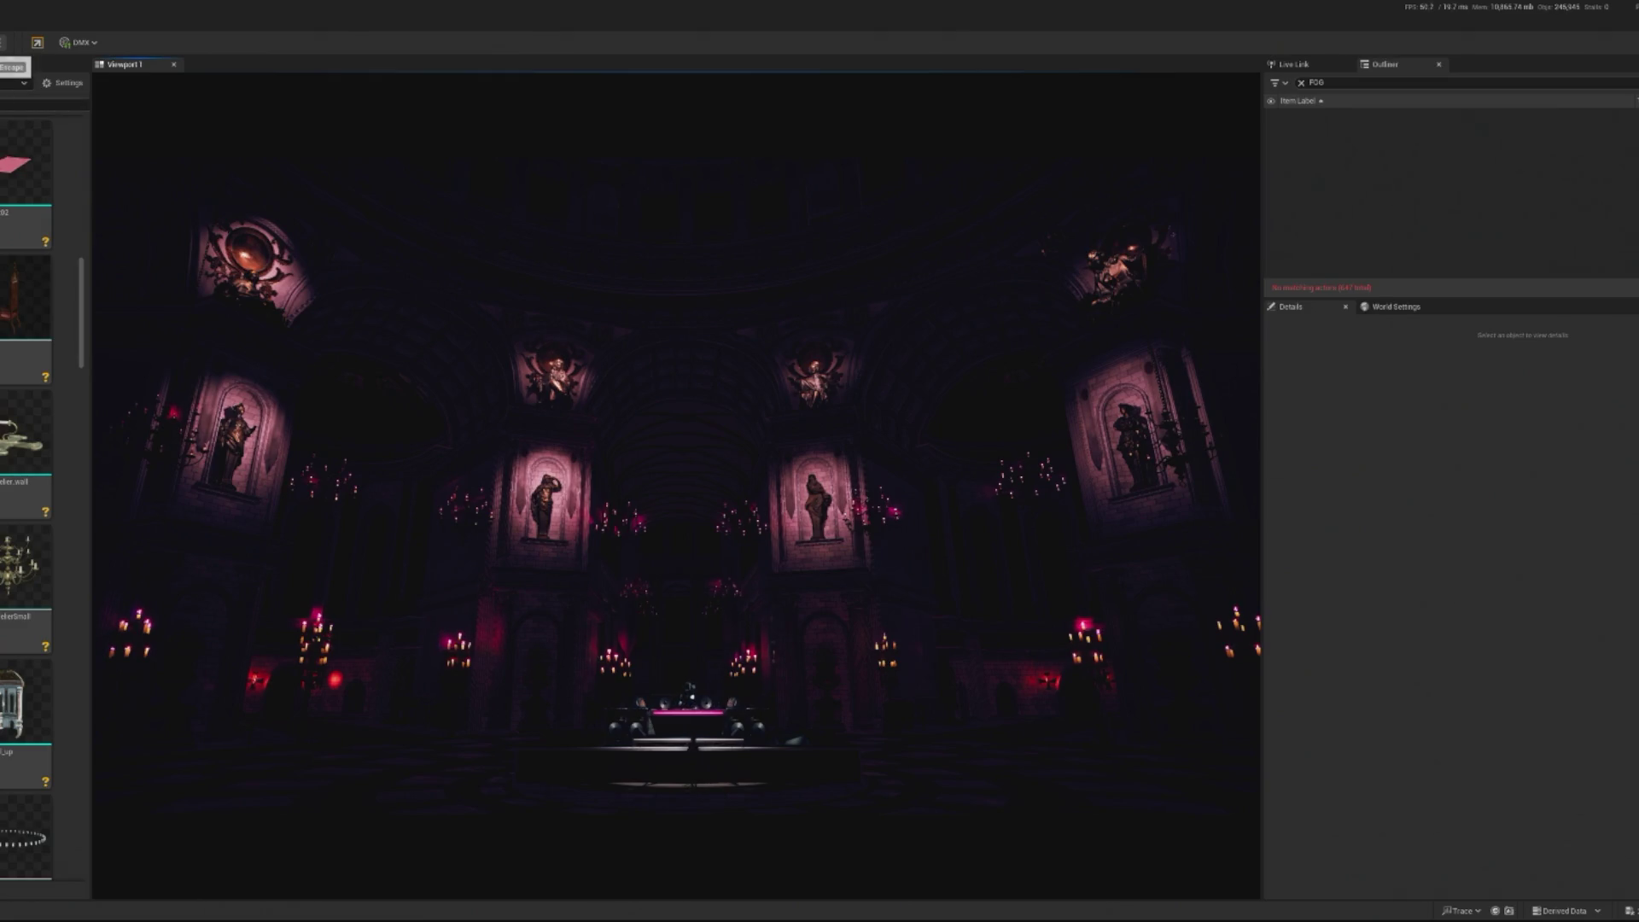
# Stop the play preview and select the CineCam03 camera in the cathedral level
pyautogui.press('Escape')
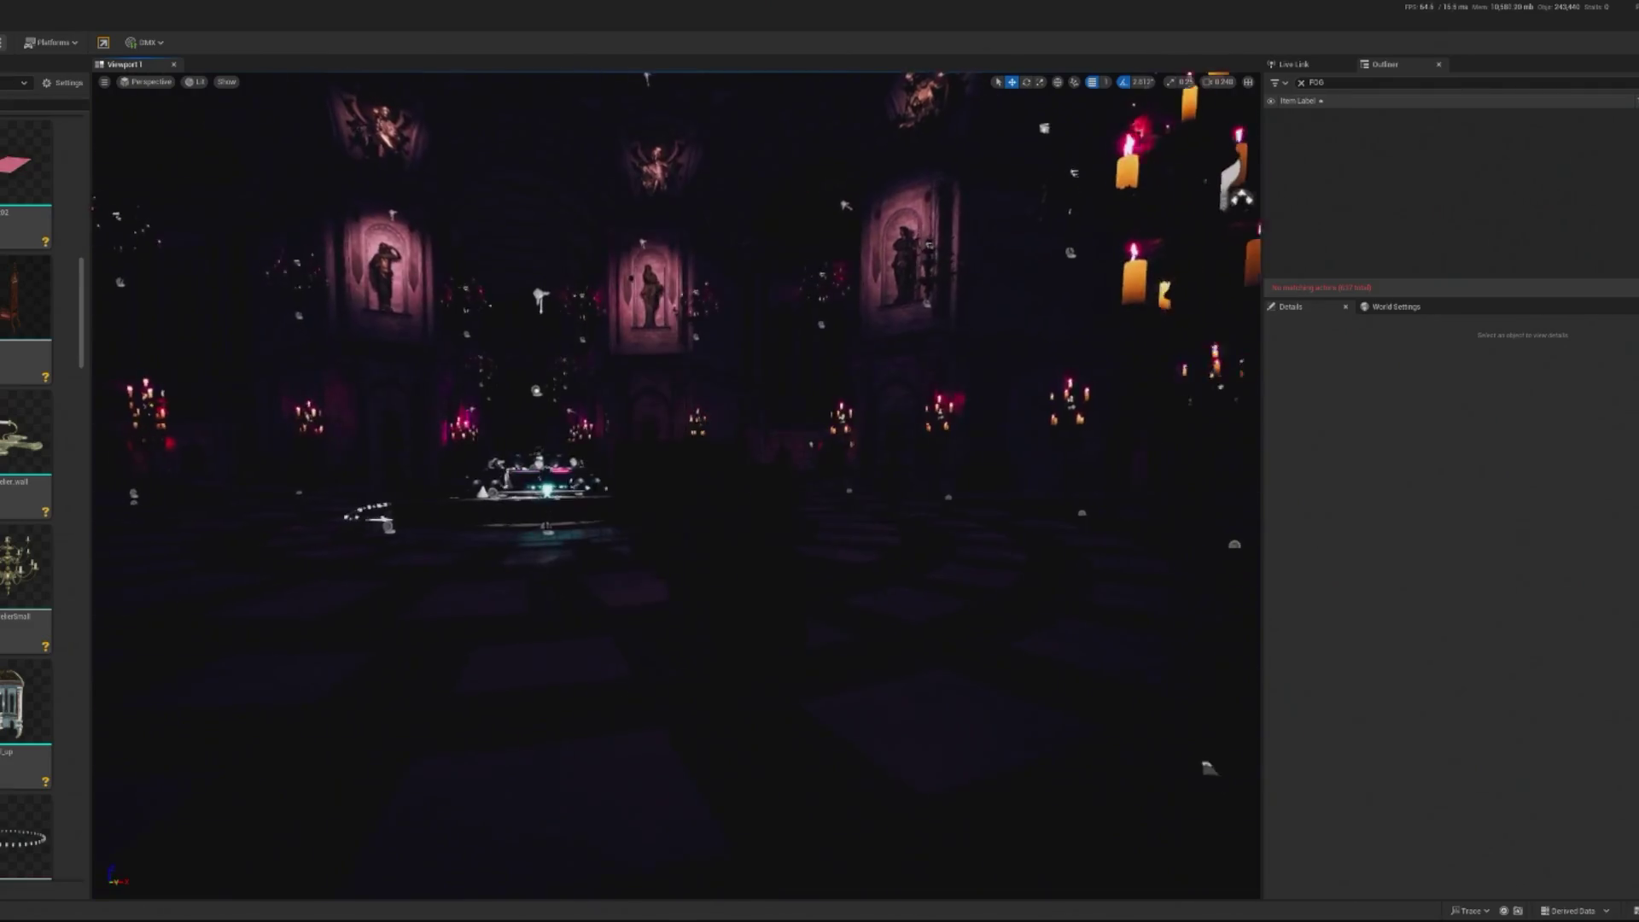
pyautogui.click(751, 574)
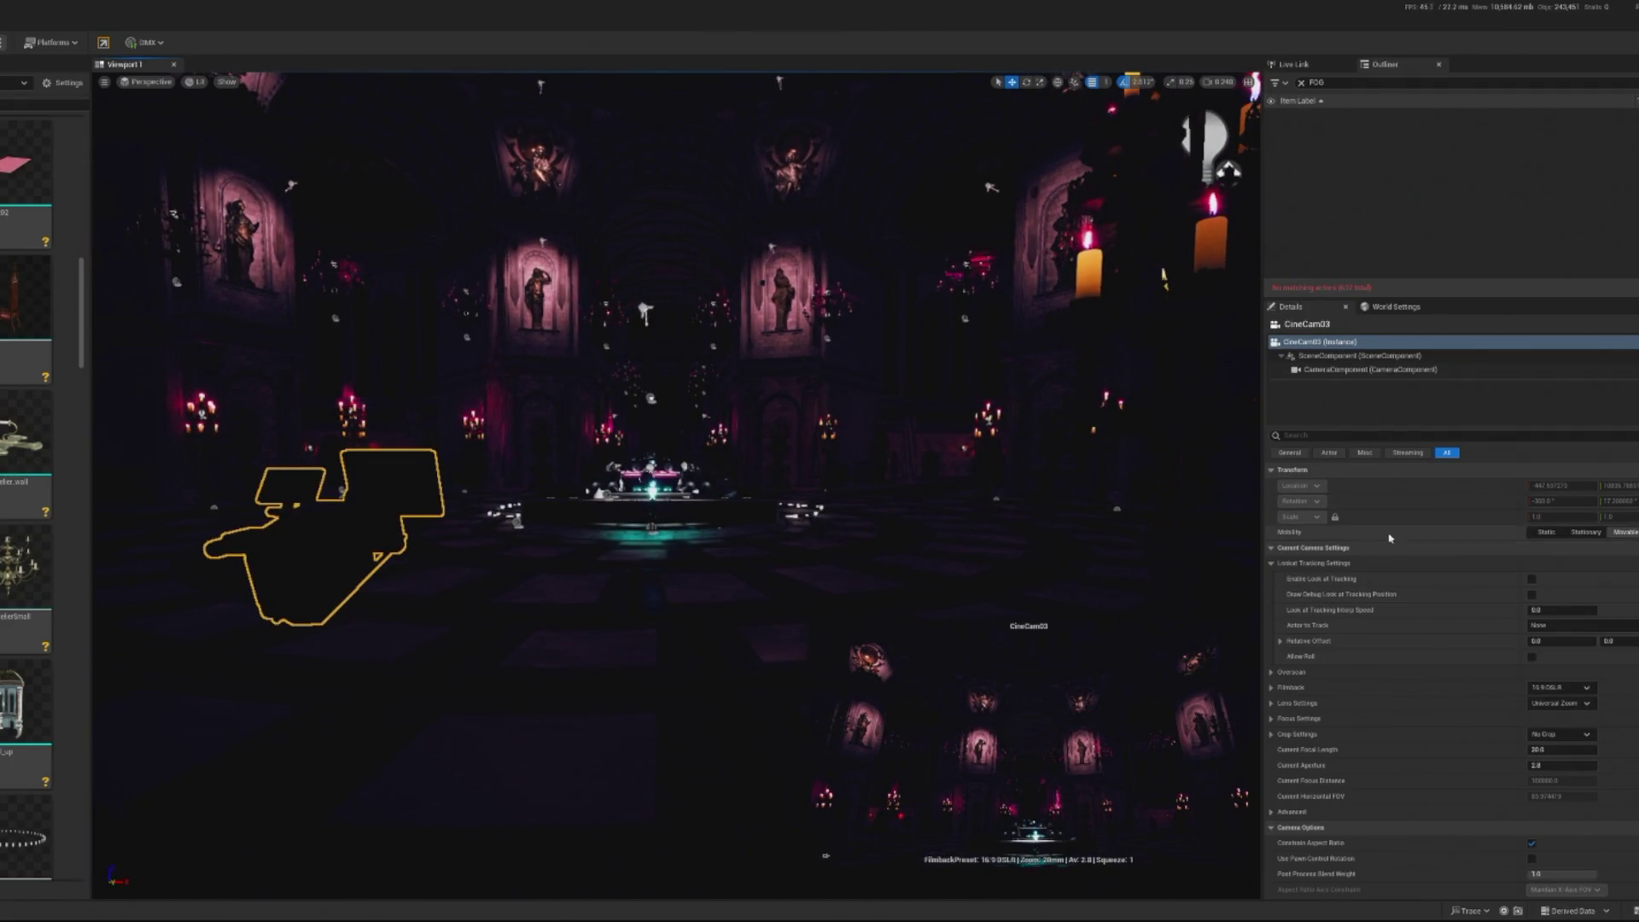
# Filter CineCam03's Details for 'exposure' and override Metering Mode to Manual
pyautogui.click(1329, 436)
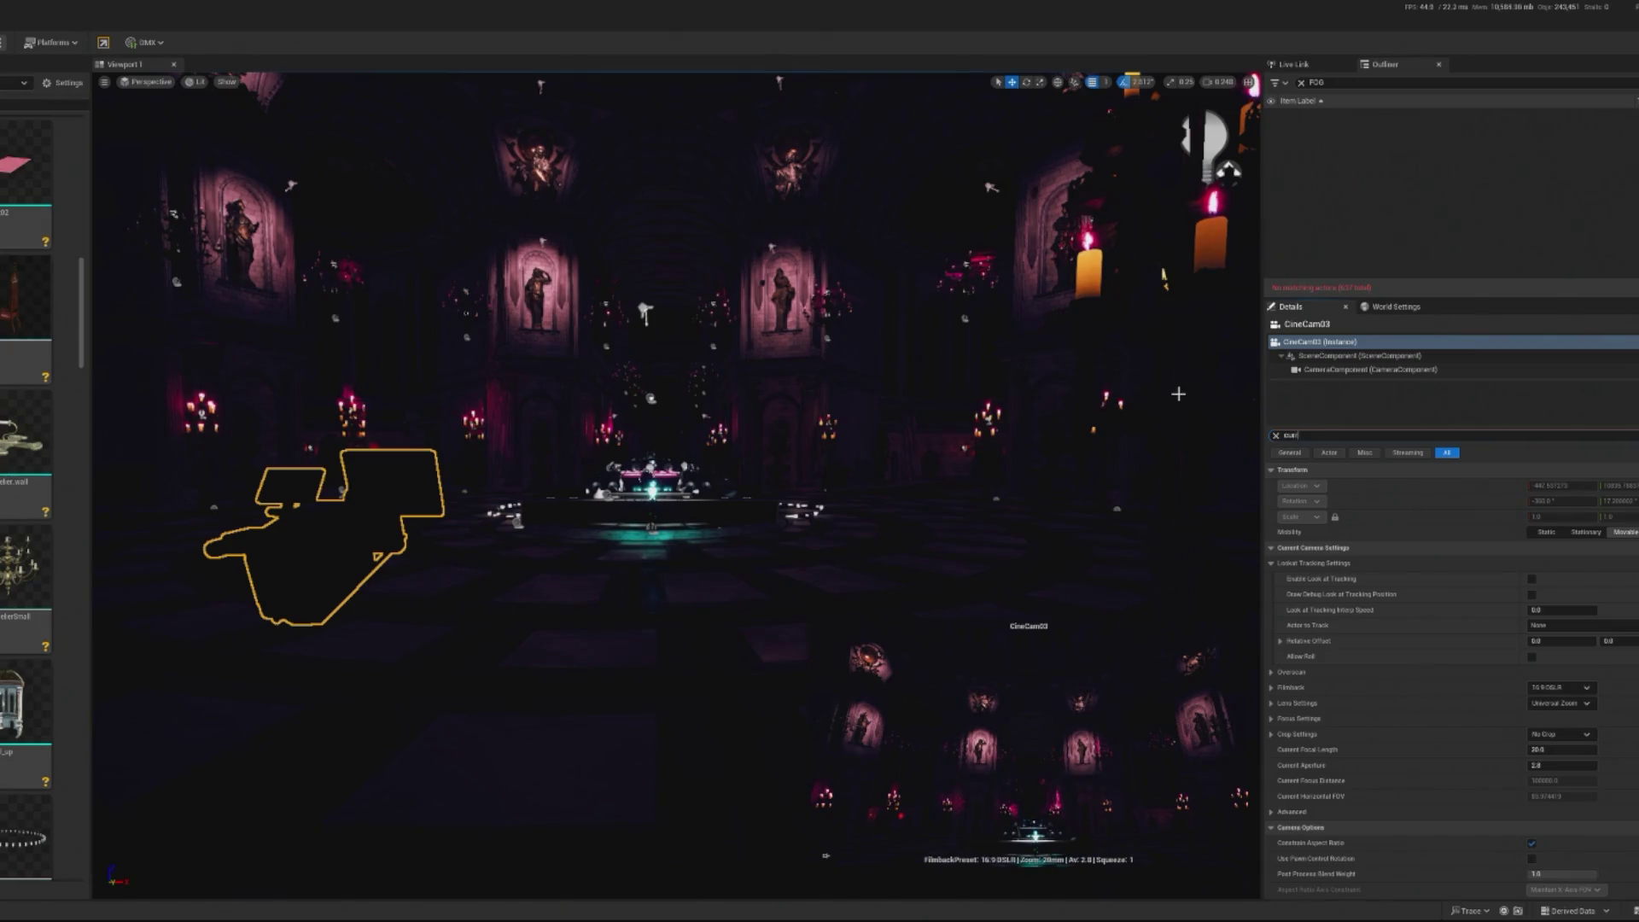
pyautogui.write('urrent')
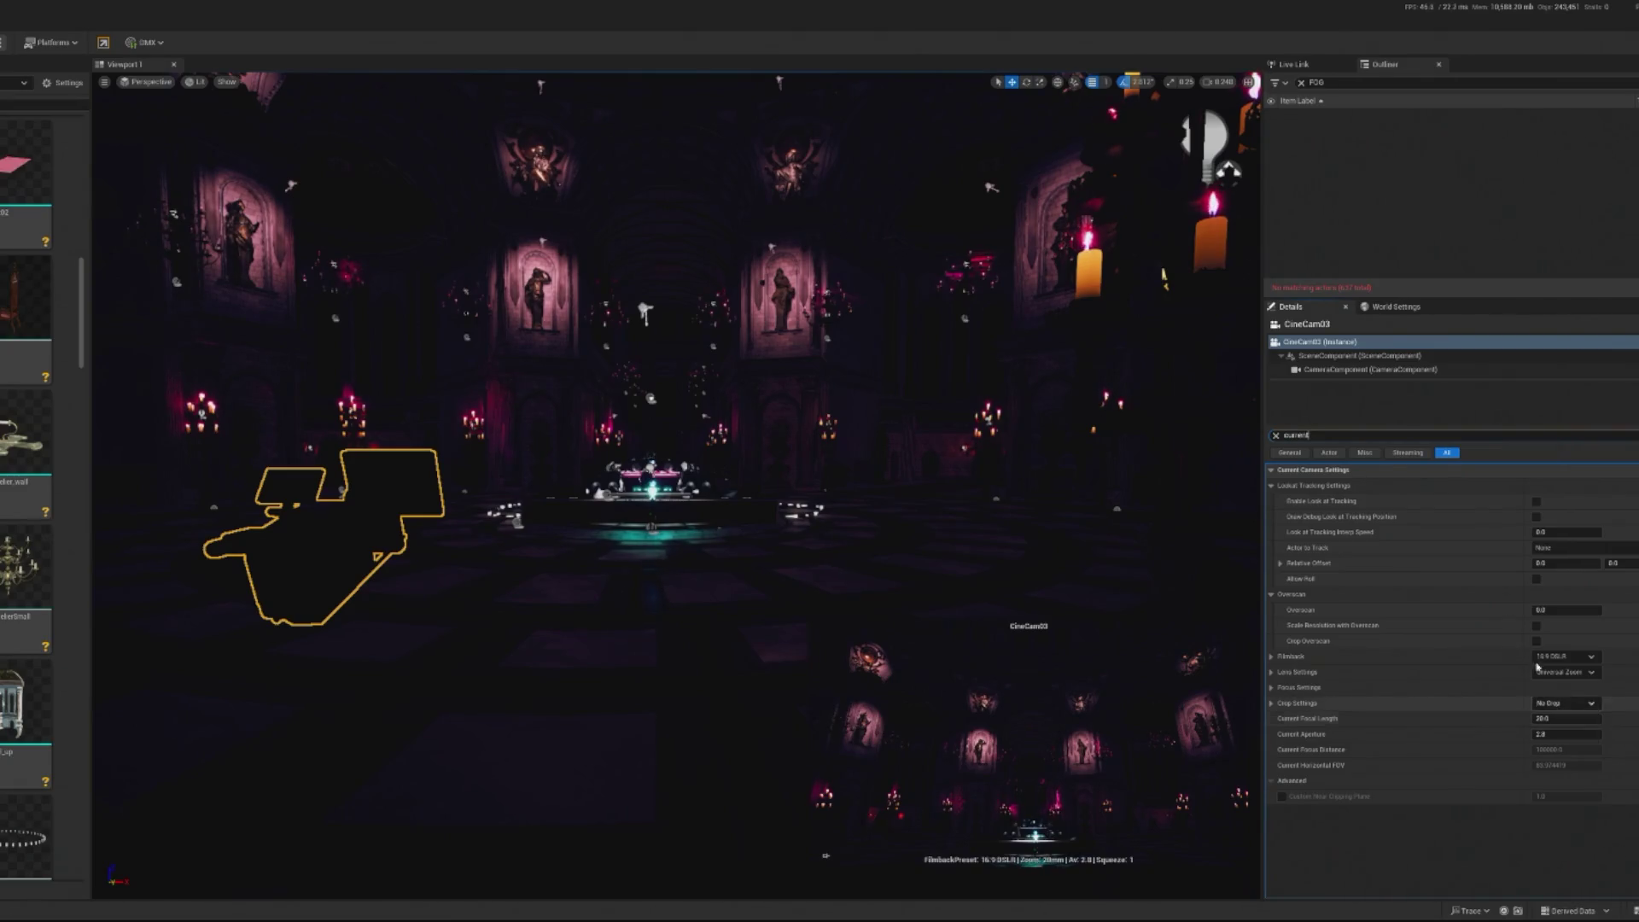
pyautogui.click(1302, 435)
pyautogui.write('xposure')
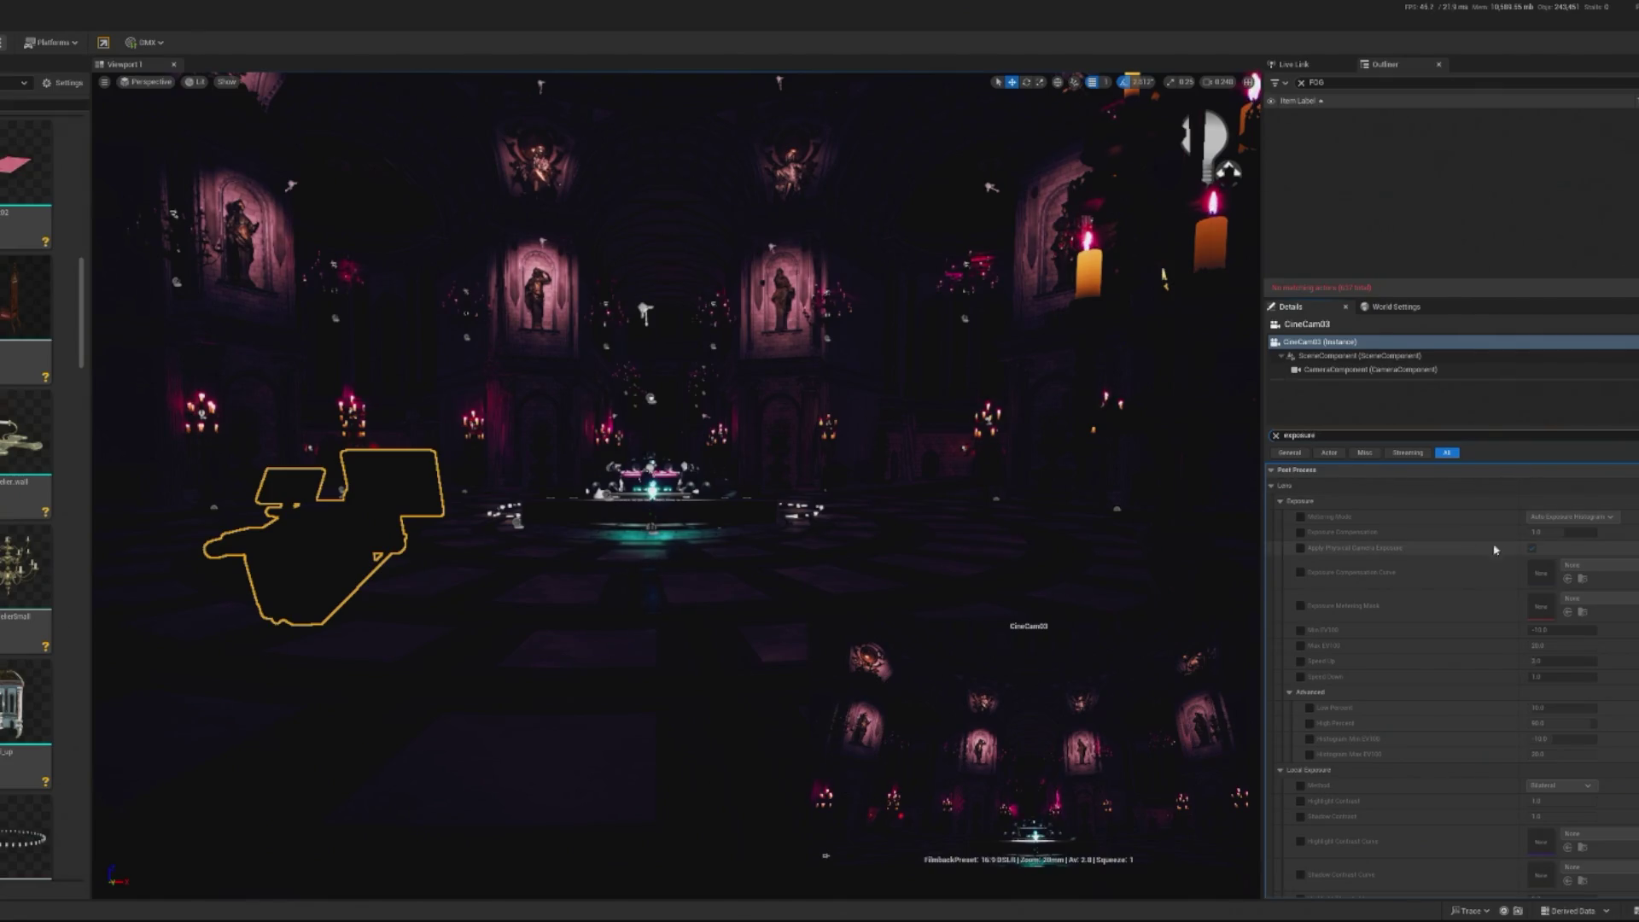
pyautogui.click(1301, 516)
pyautogui.click(1610, 518)
pyautogui.click(1550, 550)
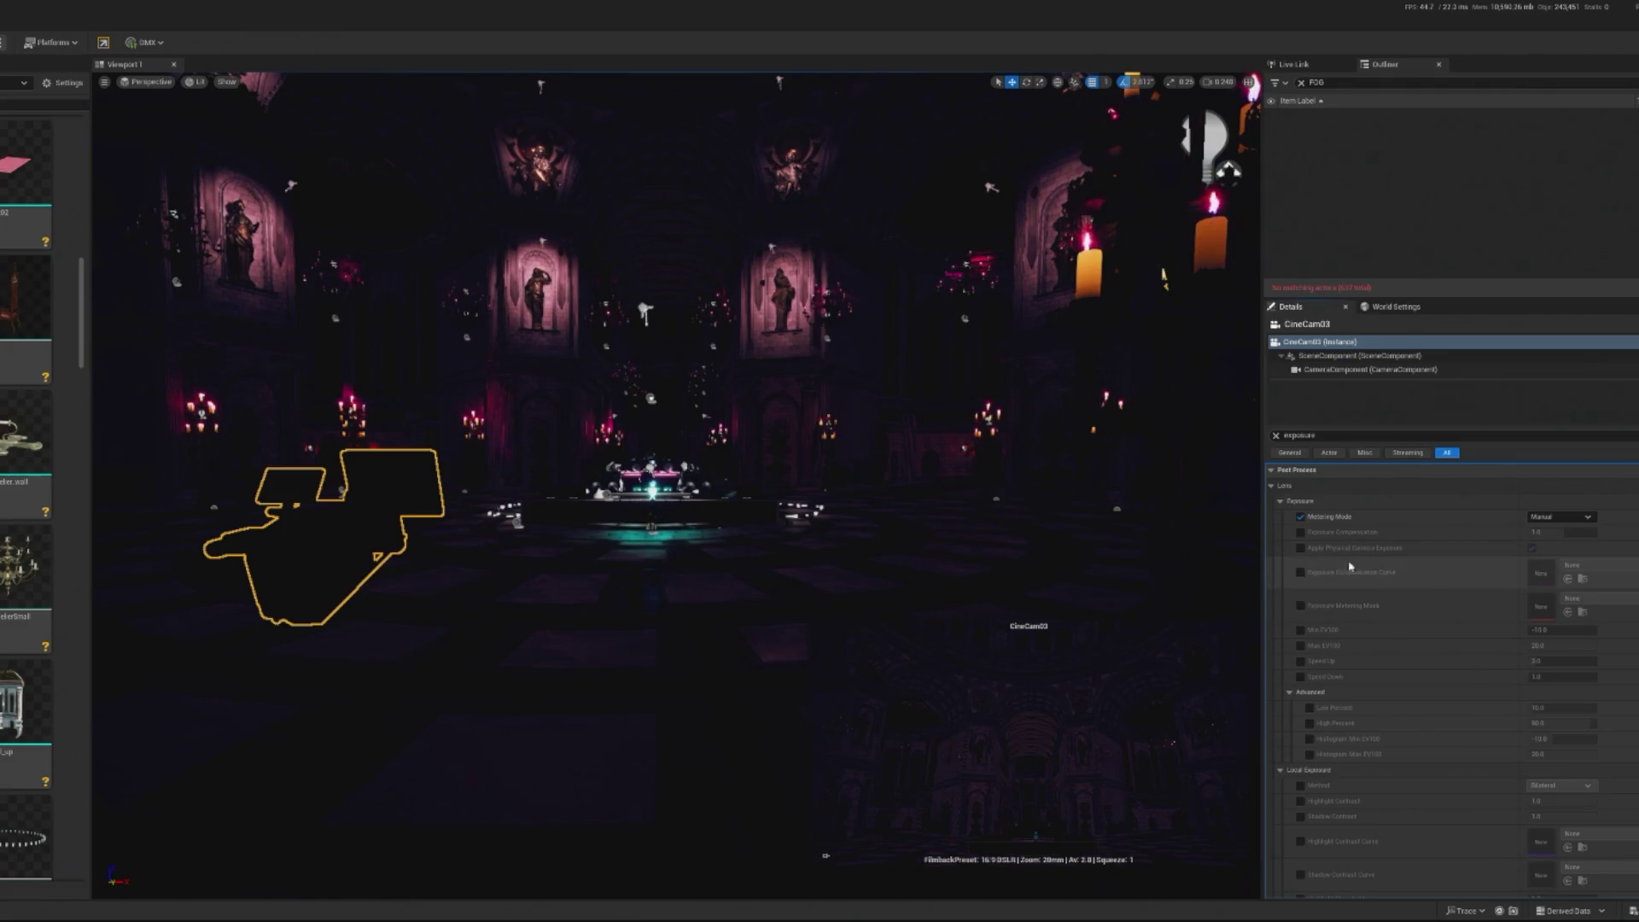
pyautogui.click(1336, 436)
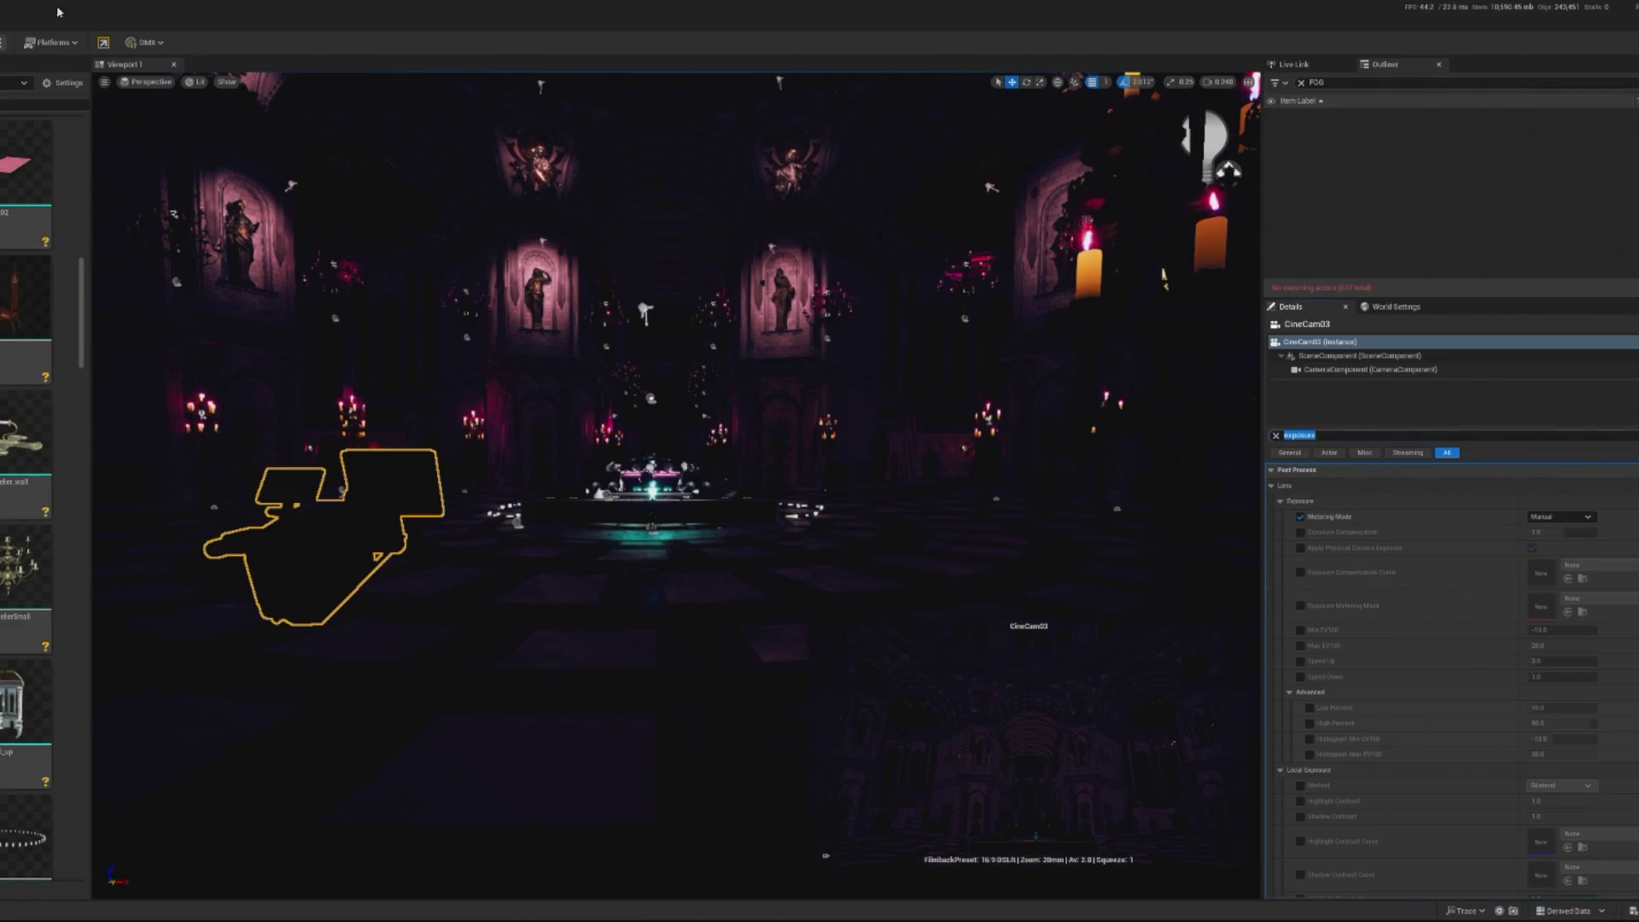
# Run a quick play preview of the camera view, then return to the editor
pyautogui.hotkey('alt', 'p')
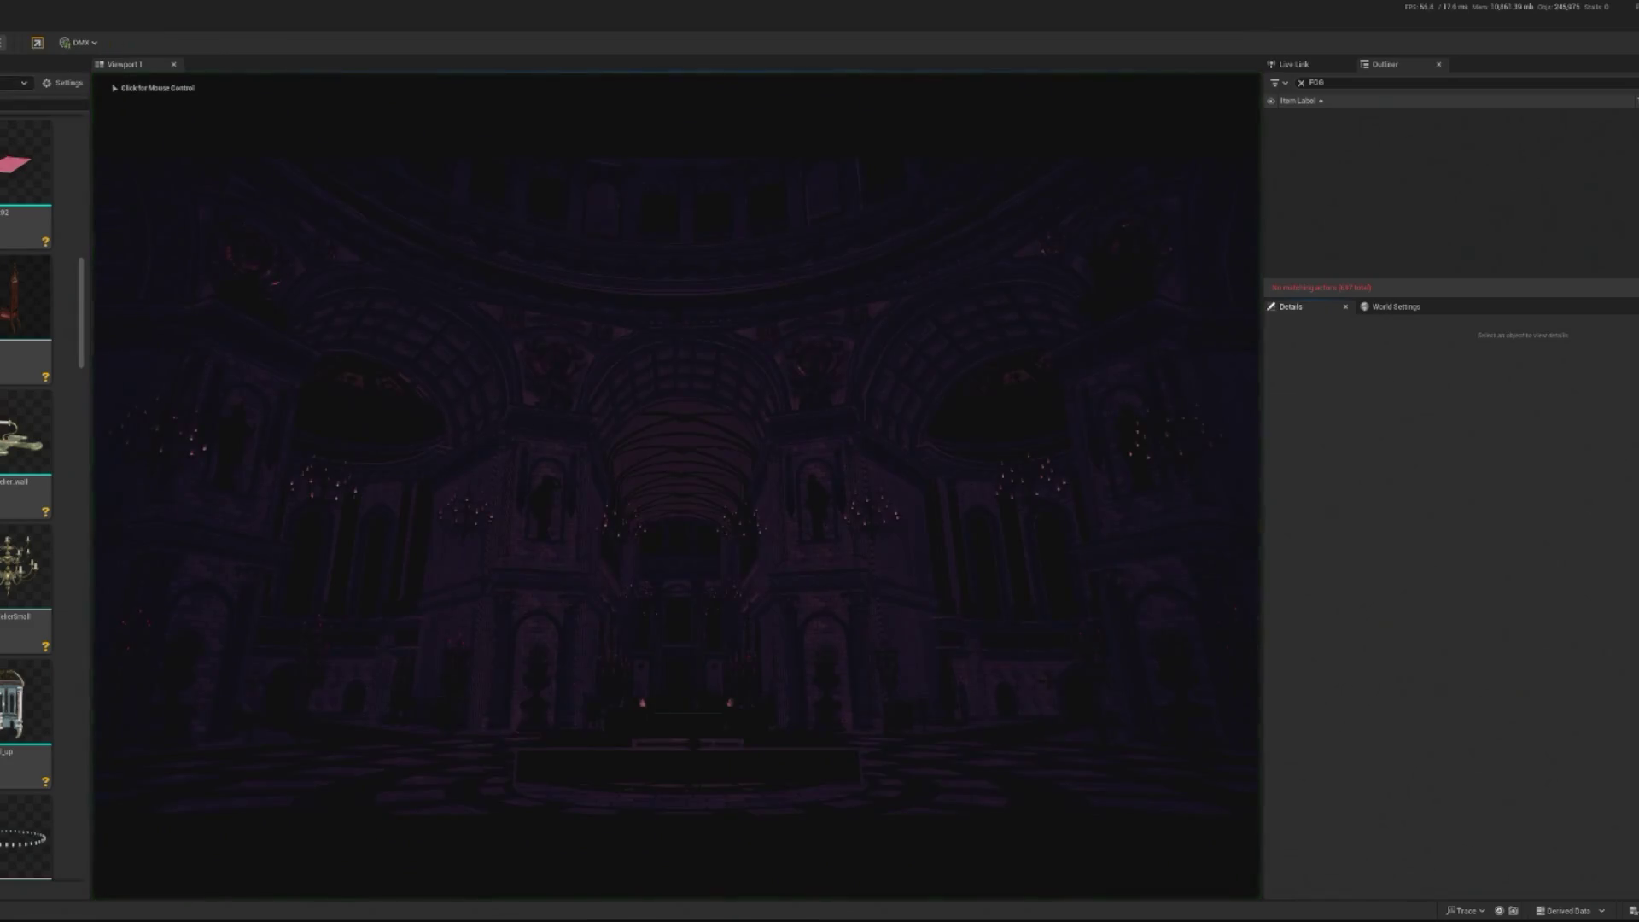
pyautogui.click(873, 482)
pyautogui.press('Escape')
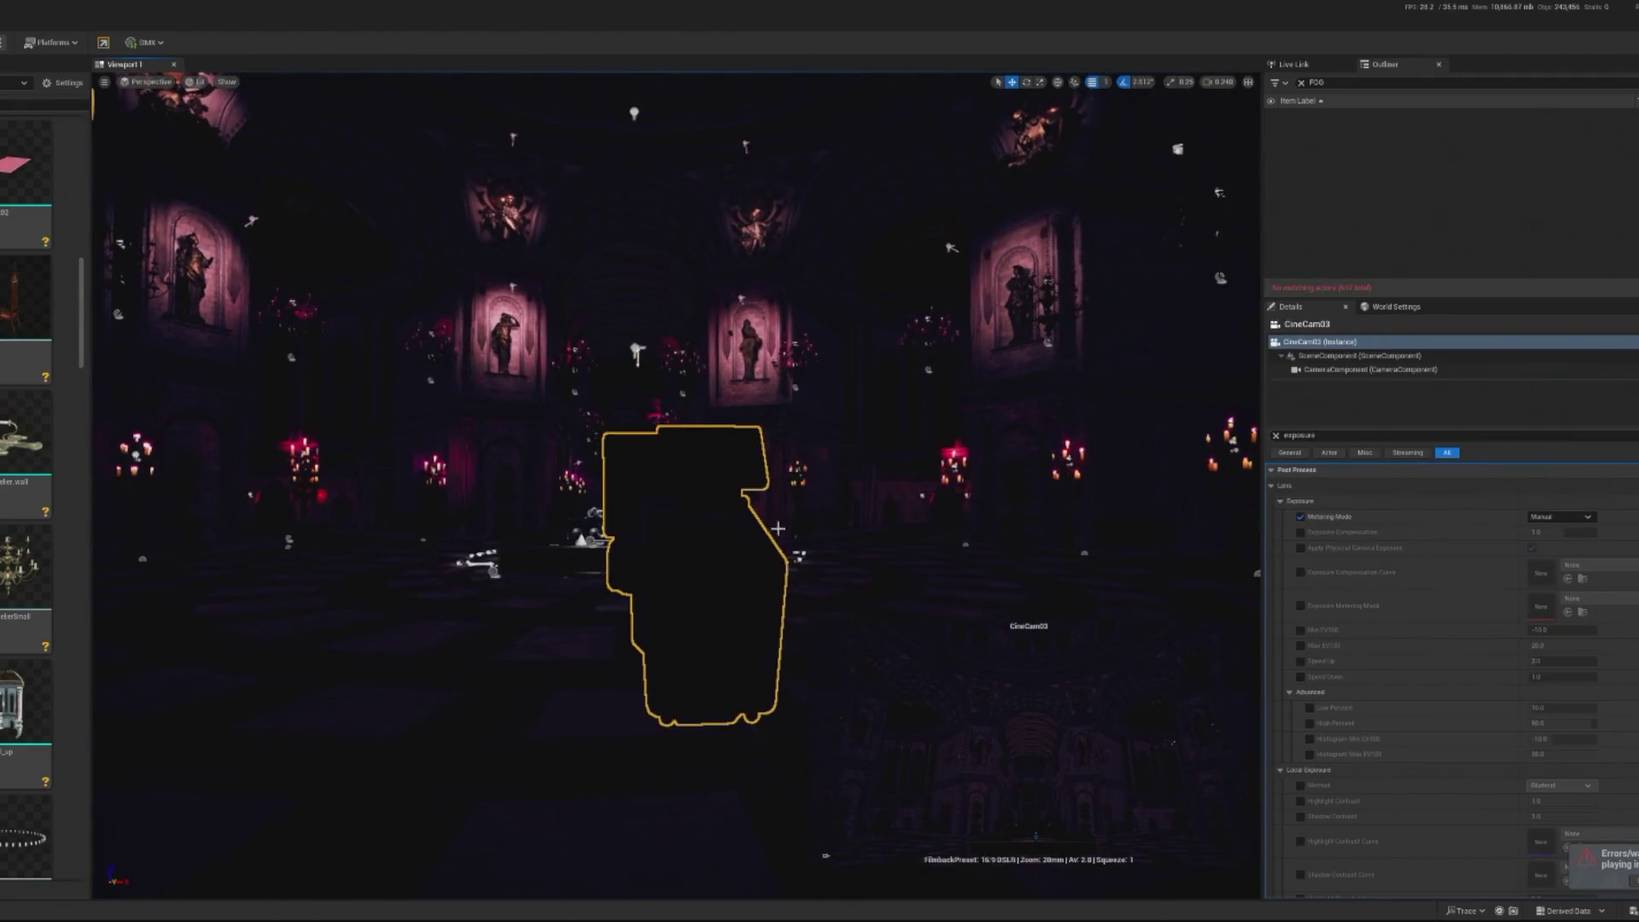
# Filter Details for 'ev', enable the Max EV100 override and zero Min and Max EV100
pyautogui.doubleClick(1364, 435)
pyautogui.write('ev')
pyautogui.click(1301, 532)
pyautogui.click(1561, 532)
pyautogui.write('10')
pyautogui.press('Return')
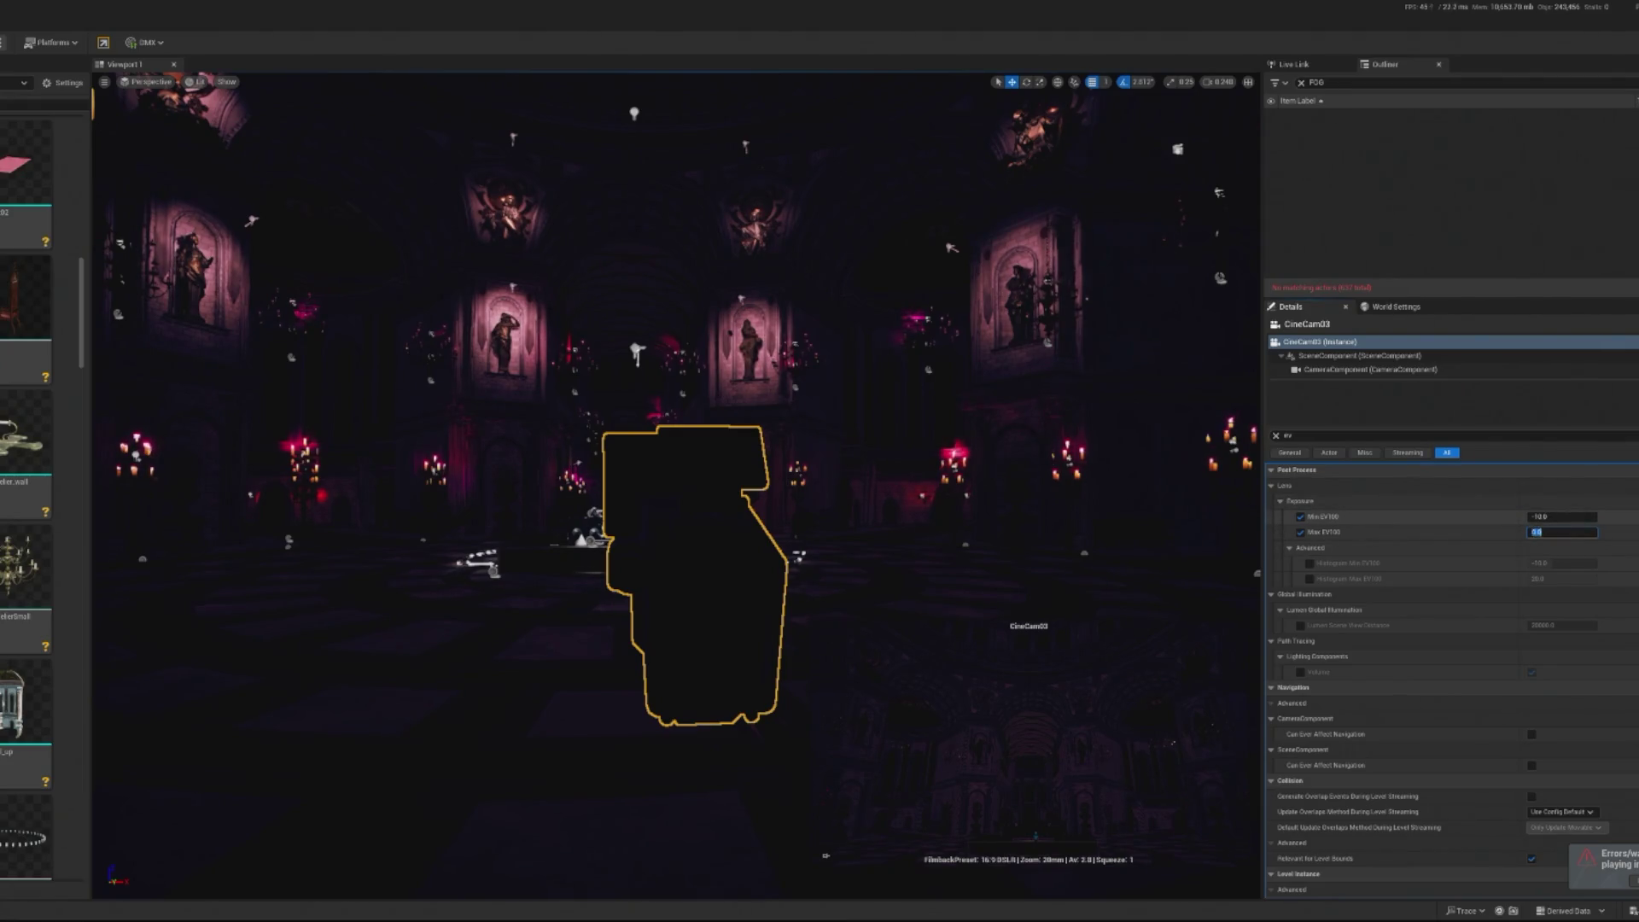
pyautogui.write('0')
pyautogui.press('Return')
pyautogui.click(1536, 517)
pyautogui.write('0')
pyautogui.press('Return')
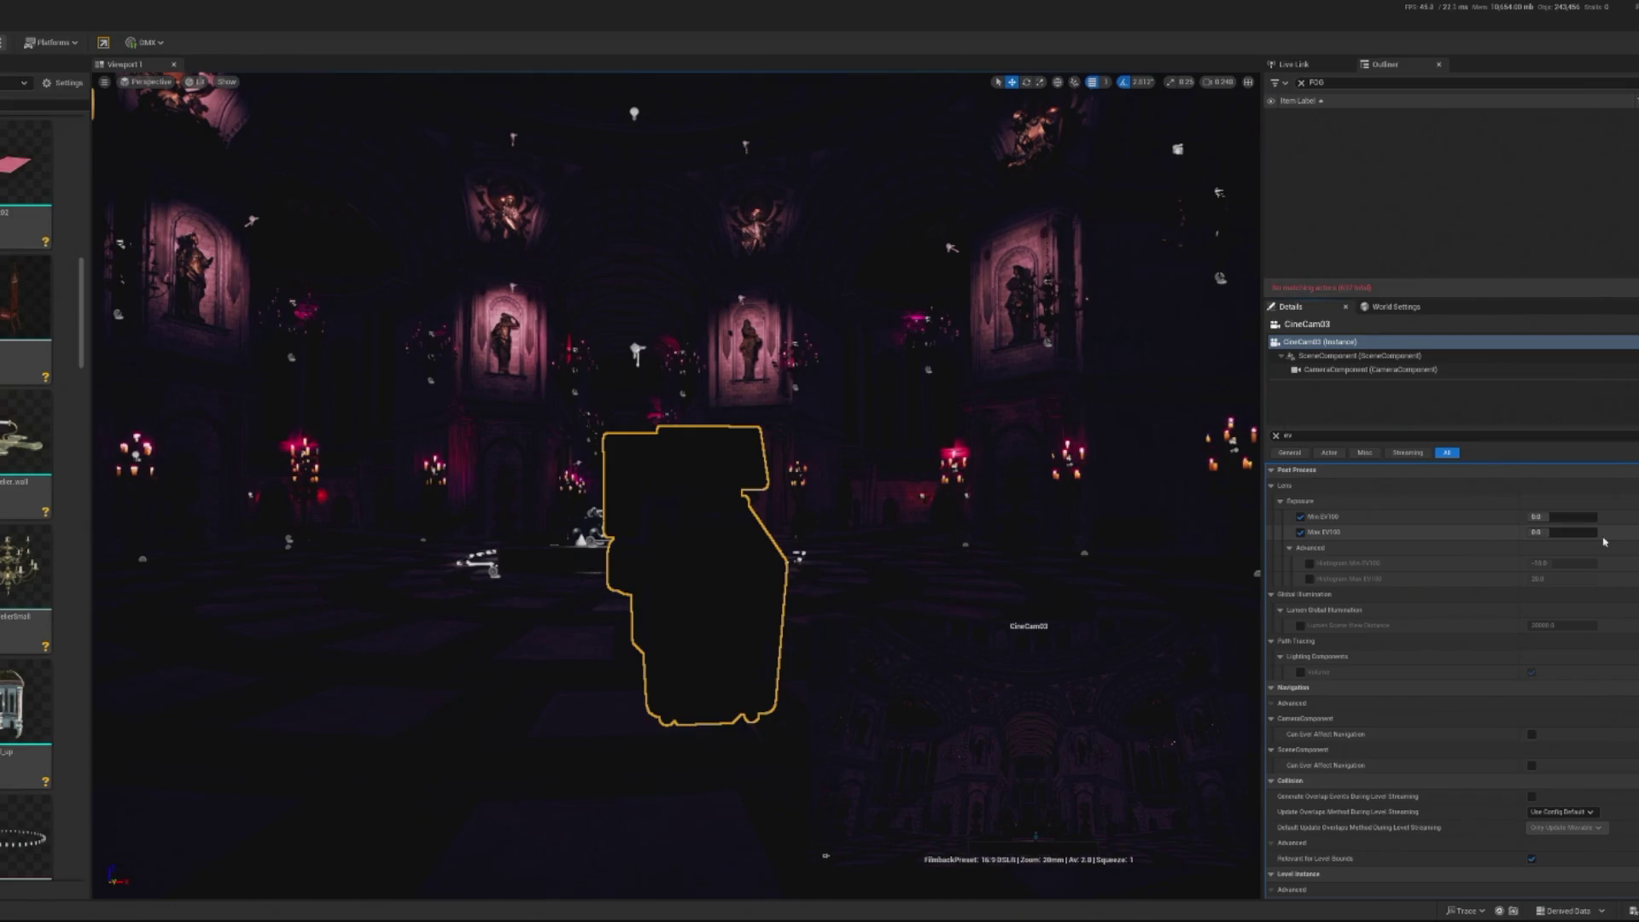
# Set both Min EV100 and Max EV100 to -1.0
pyautogui.click(1535, 517)
pyautogui.write('-1')
pyautogui.press('Tab')
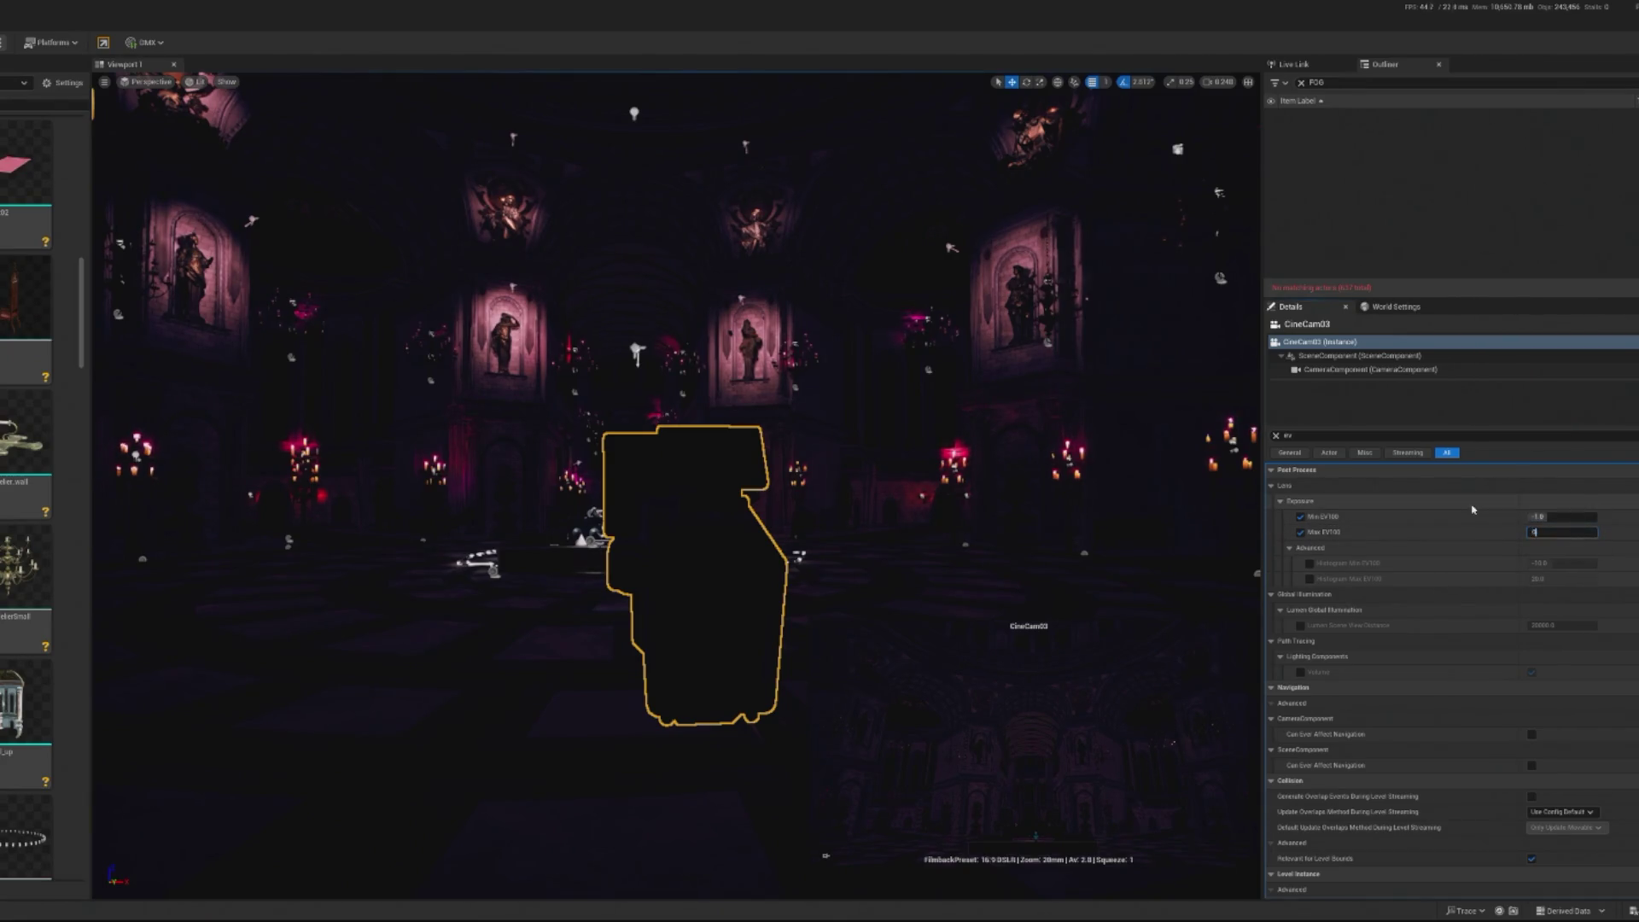
pyautogui.write('-1.')
pyautogui.press('Return')
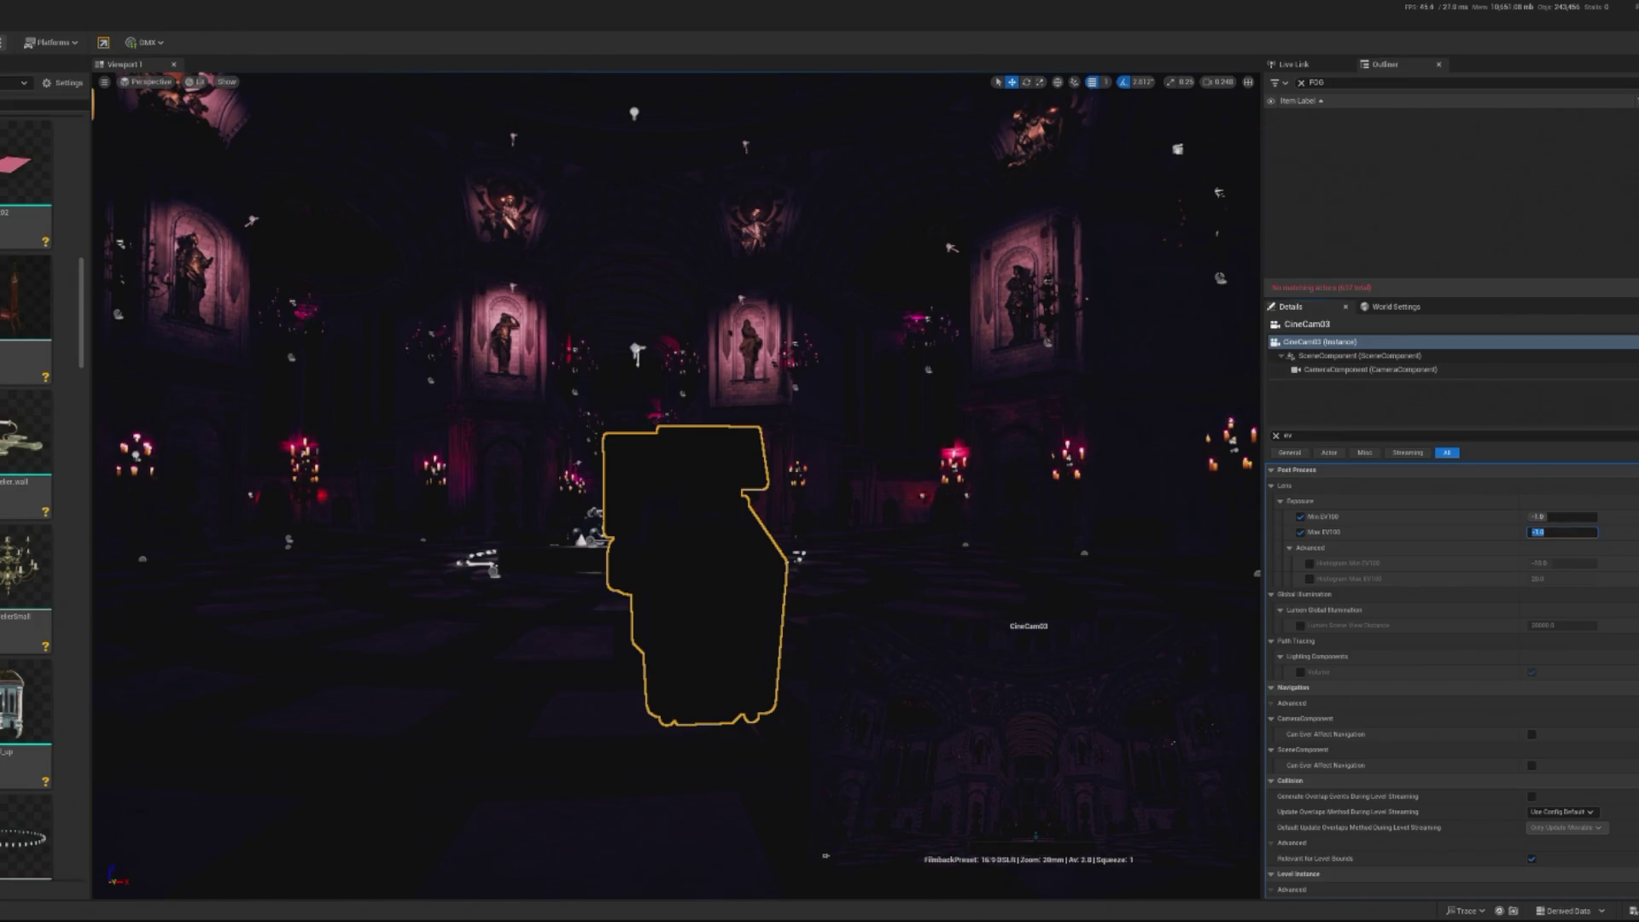
# Play the level again to check the darker exposure, then stop
pyautogui.hotkey('alt', 'p')
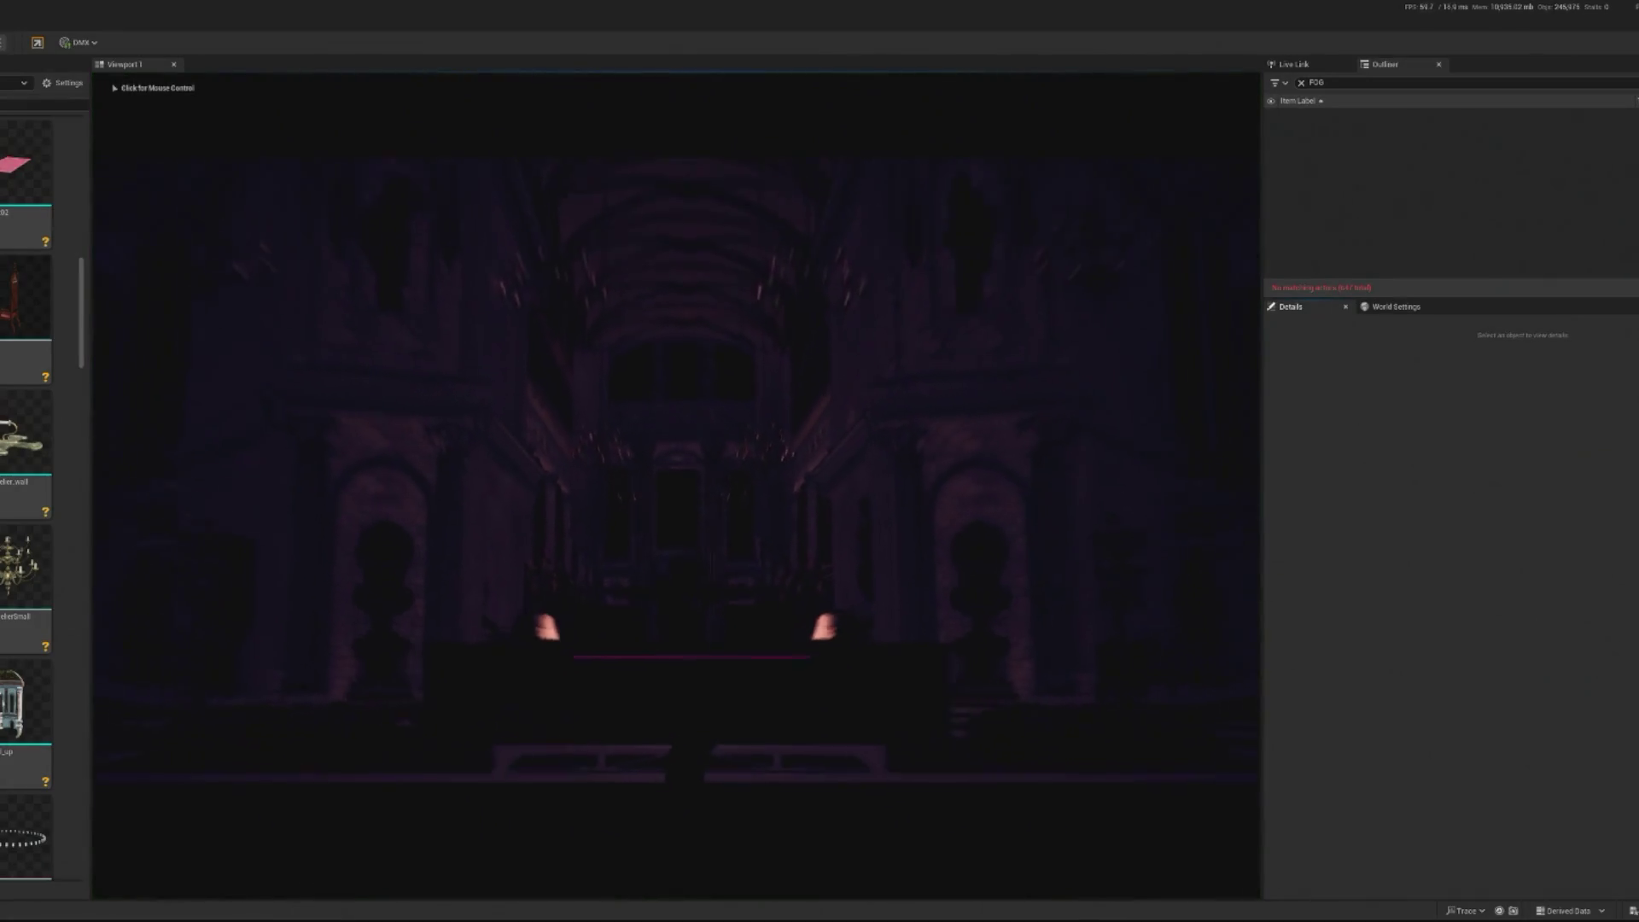
pyautogui.click(707, 729)
pyautogui.press('Escape')
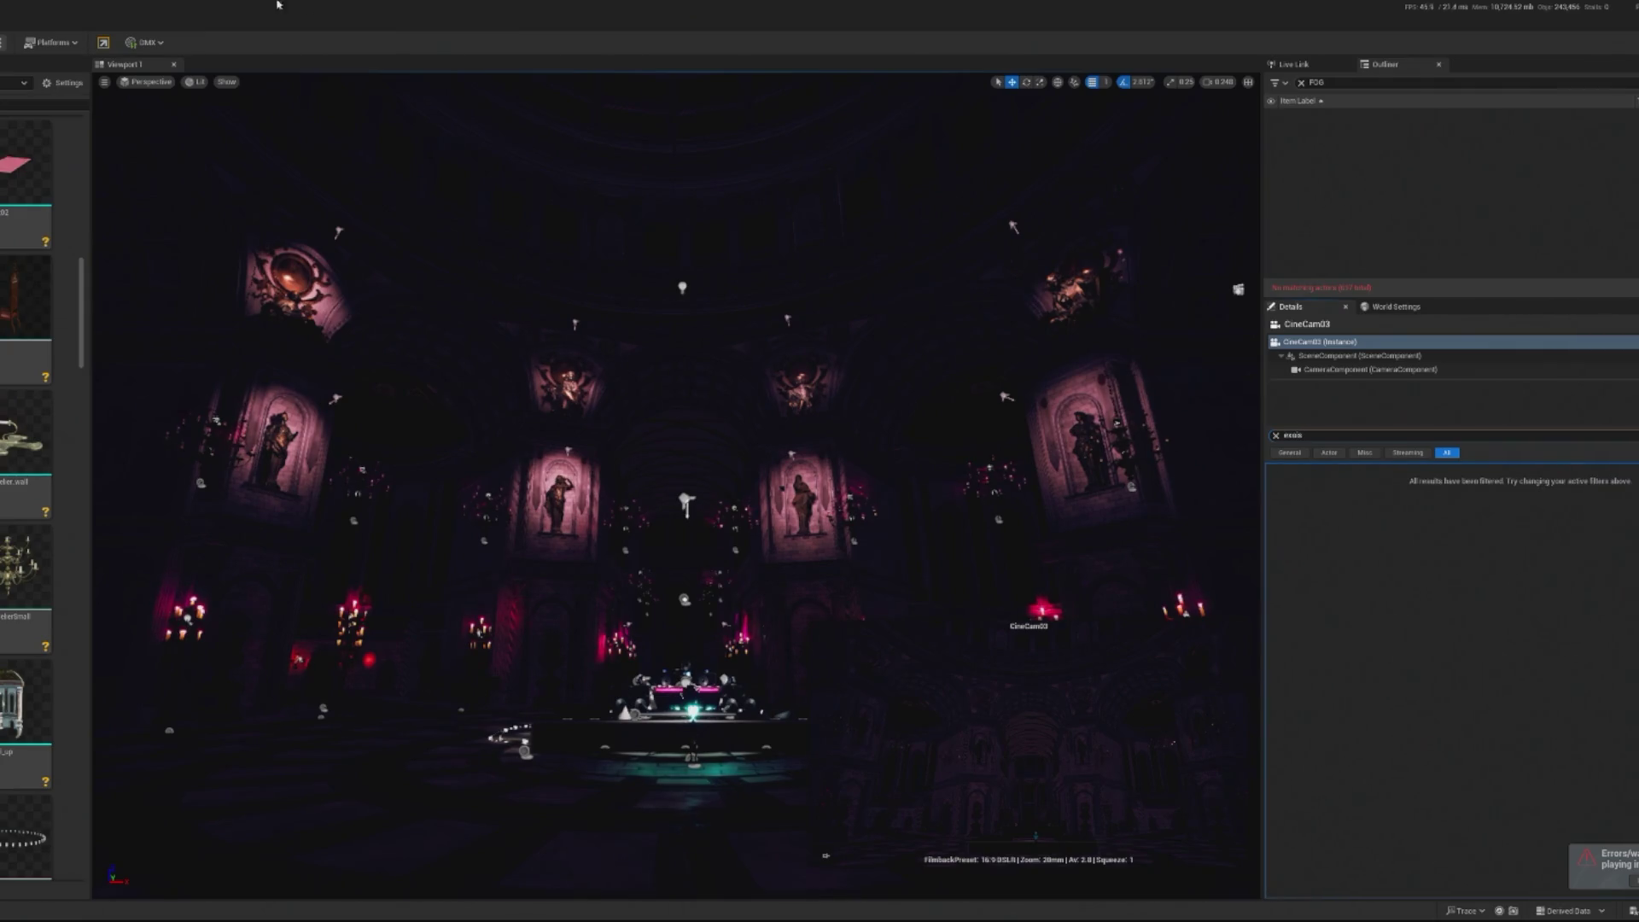
# Try different Min and Max EV100 values (-2, -5, 5) on CineCam03
pyautogui.write('ps')
pyautogui.write('os')
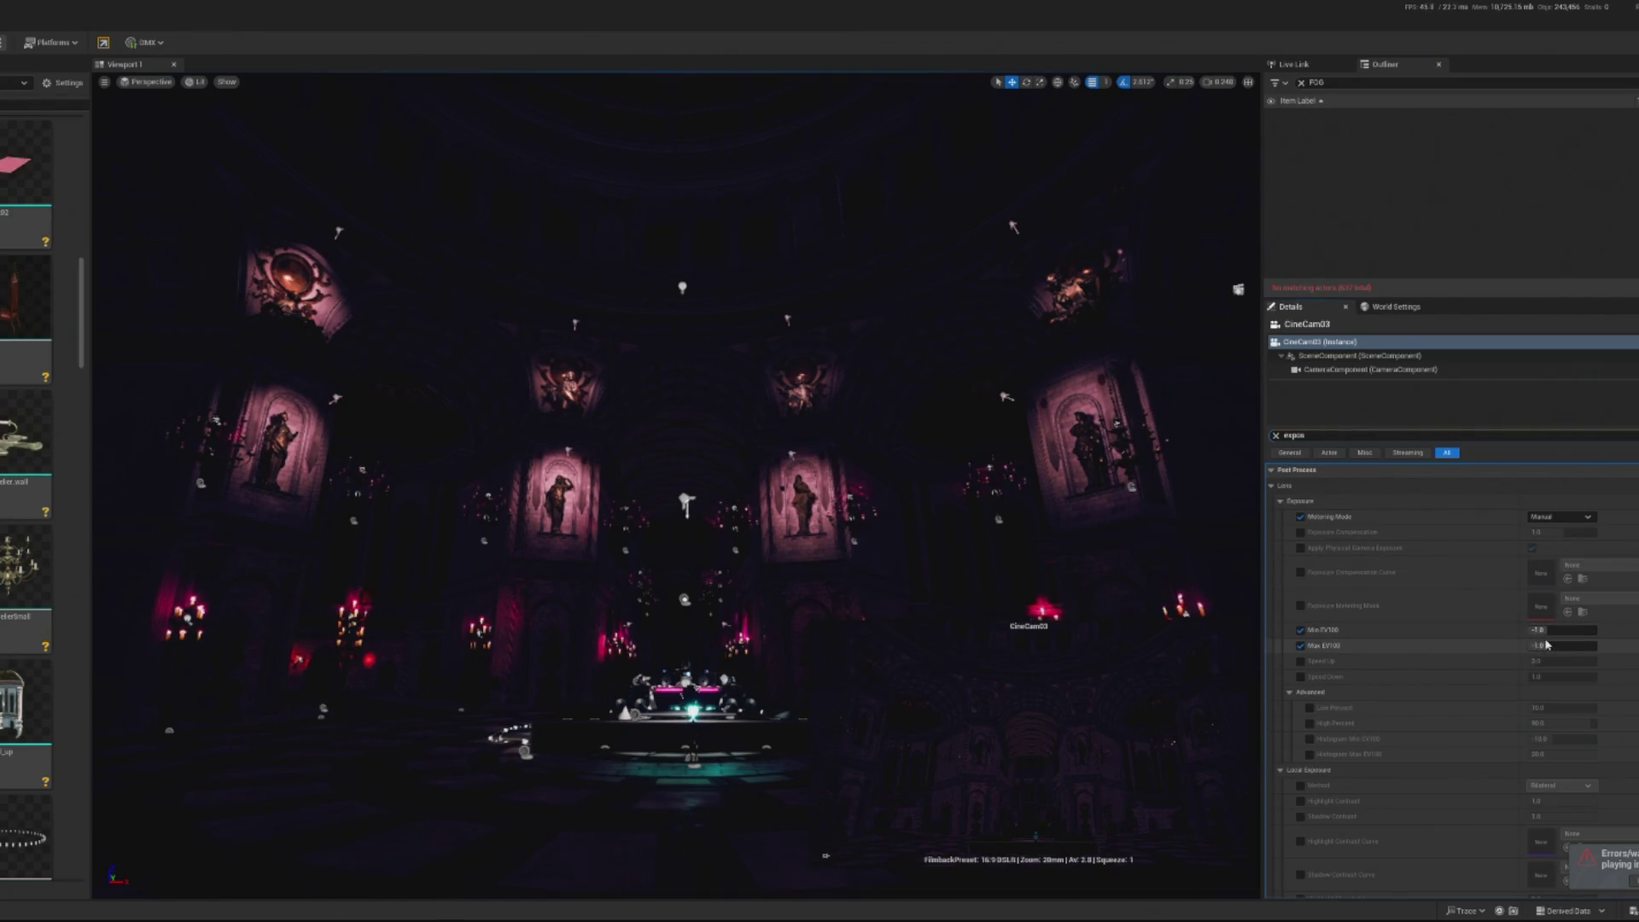
pyautogui.moveTo(1545, 630)
pyautogui.mouseDown()
pyautogui.moveTo(1567, 630)
pyautogui.moveTo(1528, 630)
pyautogui.mouseUp()
pyautogui.click(1571, 629)
pyautogui.write('0')
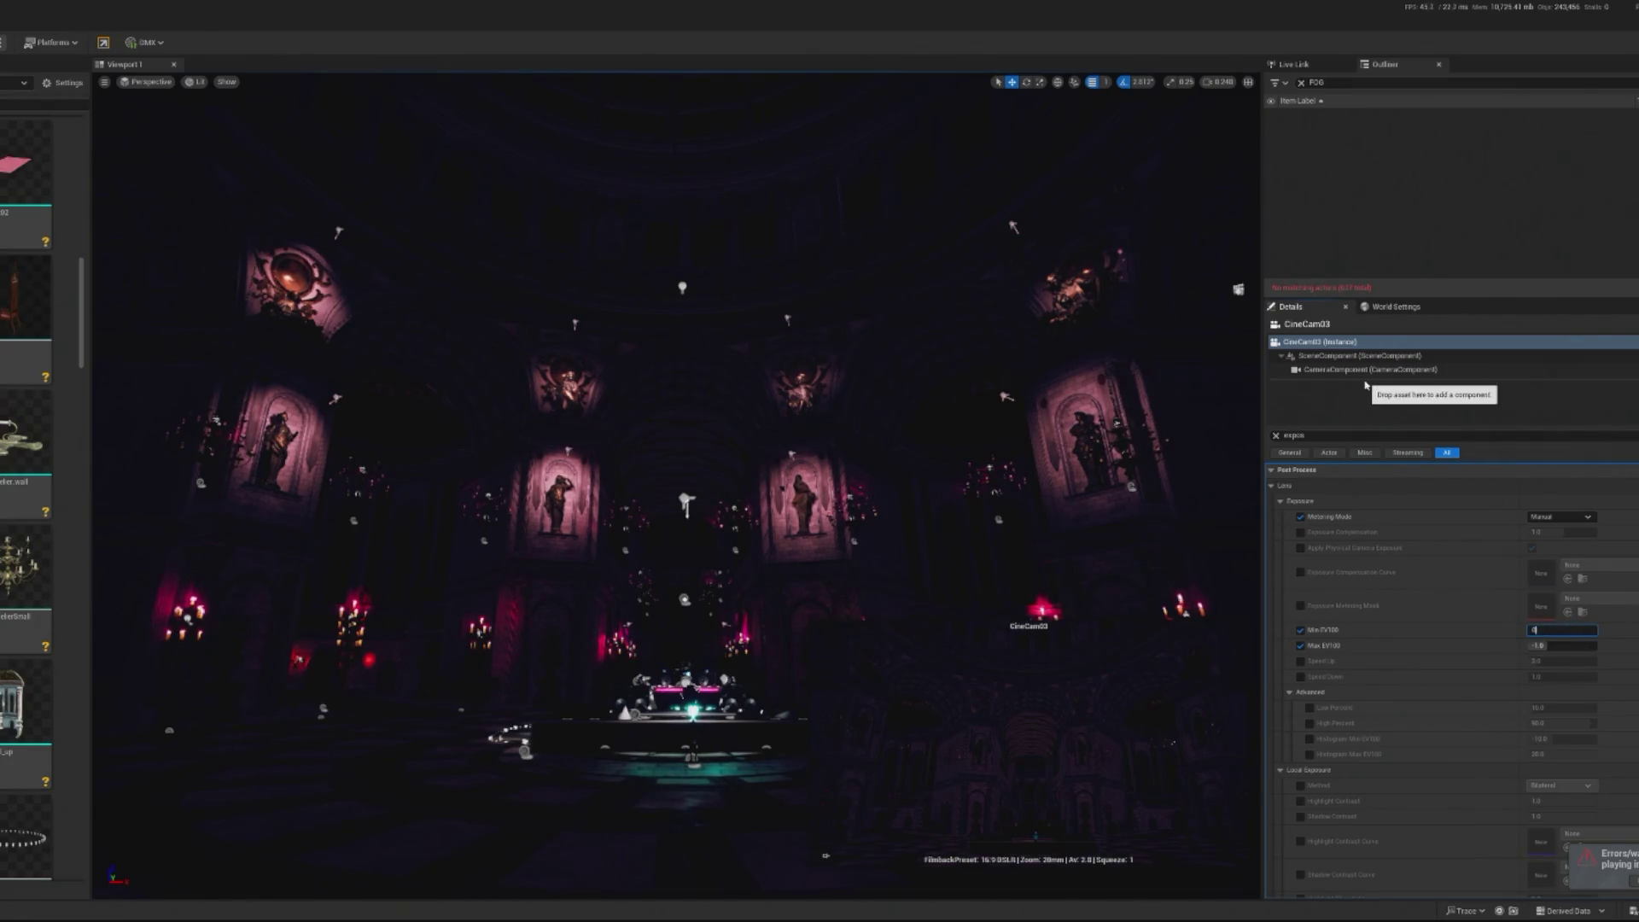
pyautogui.press('Return')
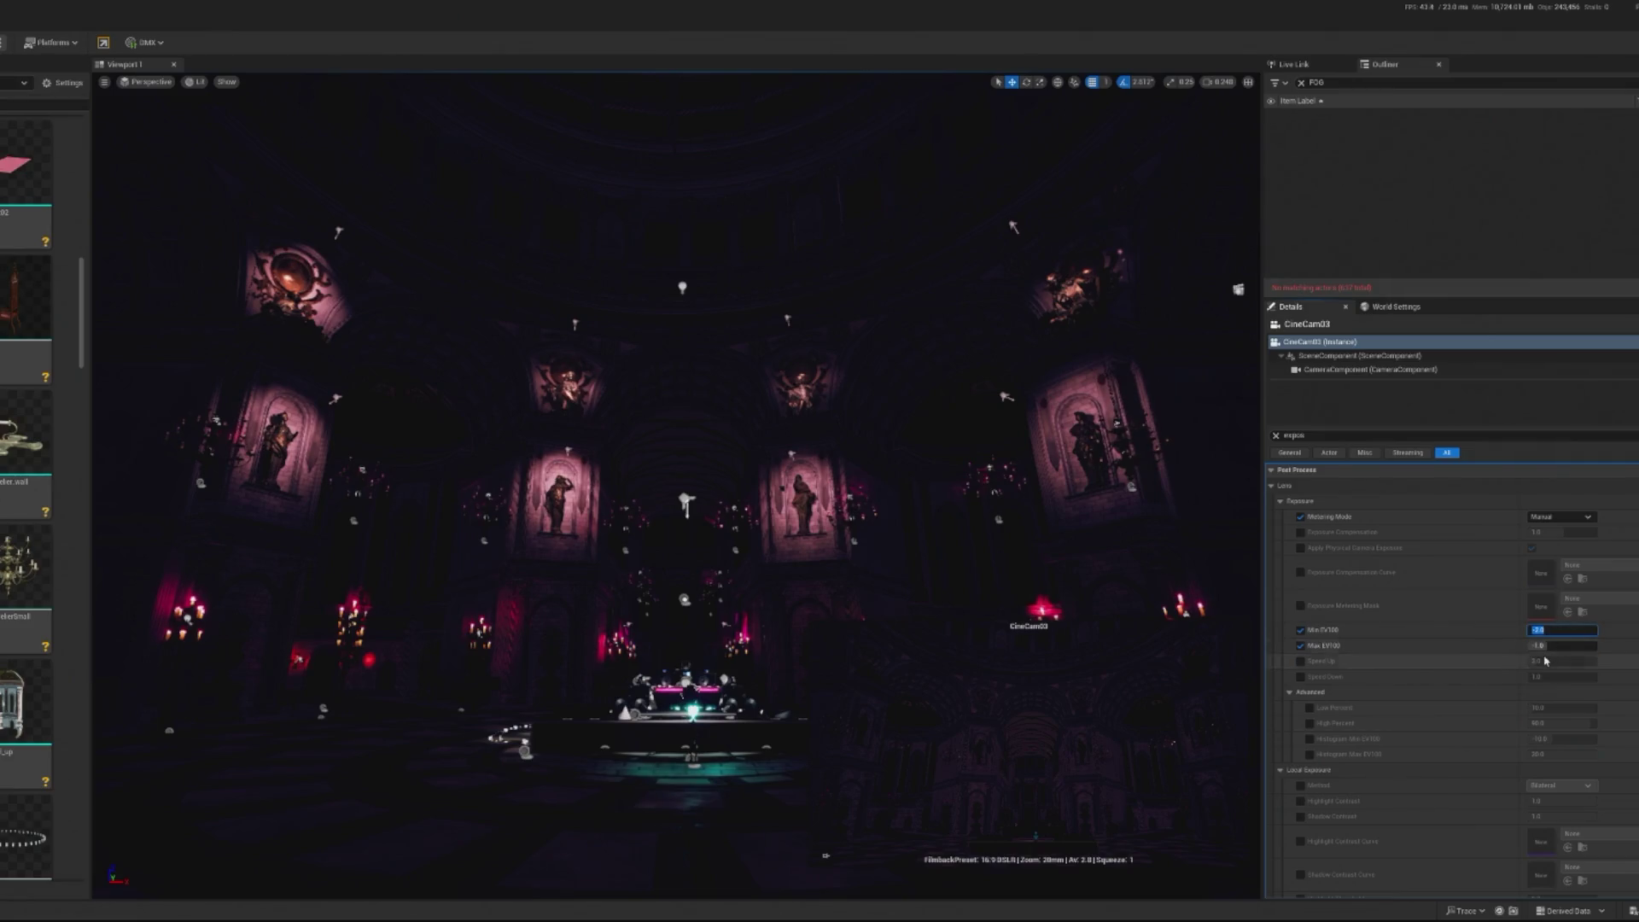
pyautogui.click(1557, 649)
pyautogui.press('Return')
pyautogui.click(1558, 631)
pyautogui.press('Tab')
pyautogui.write('-5')
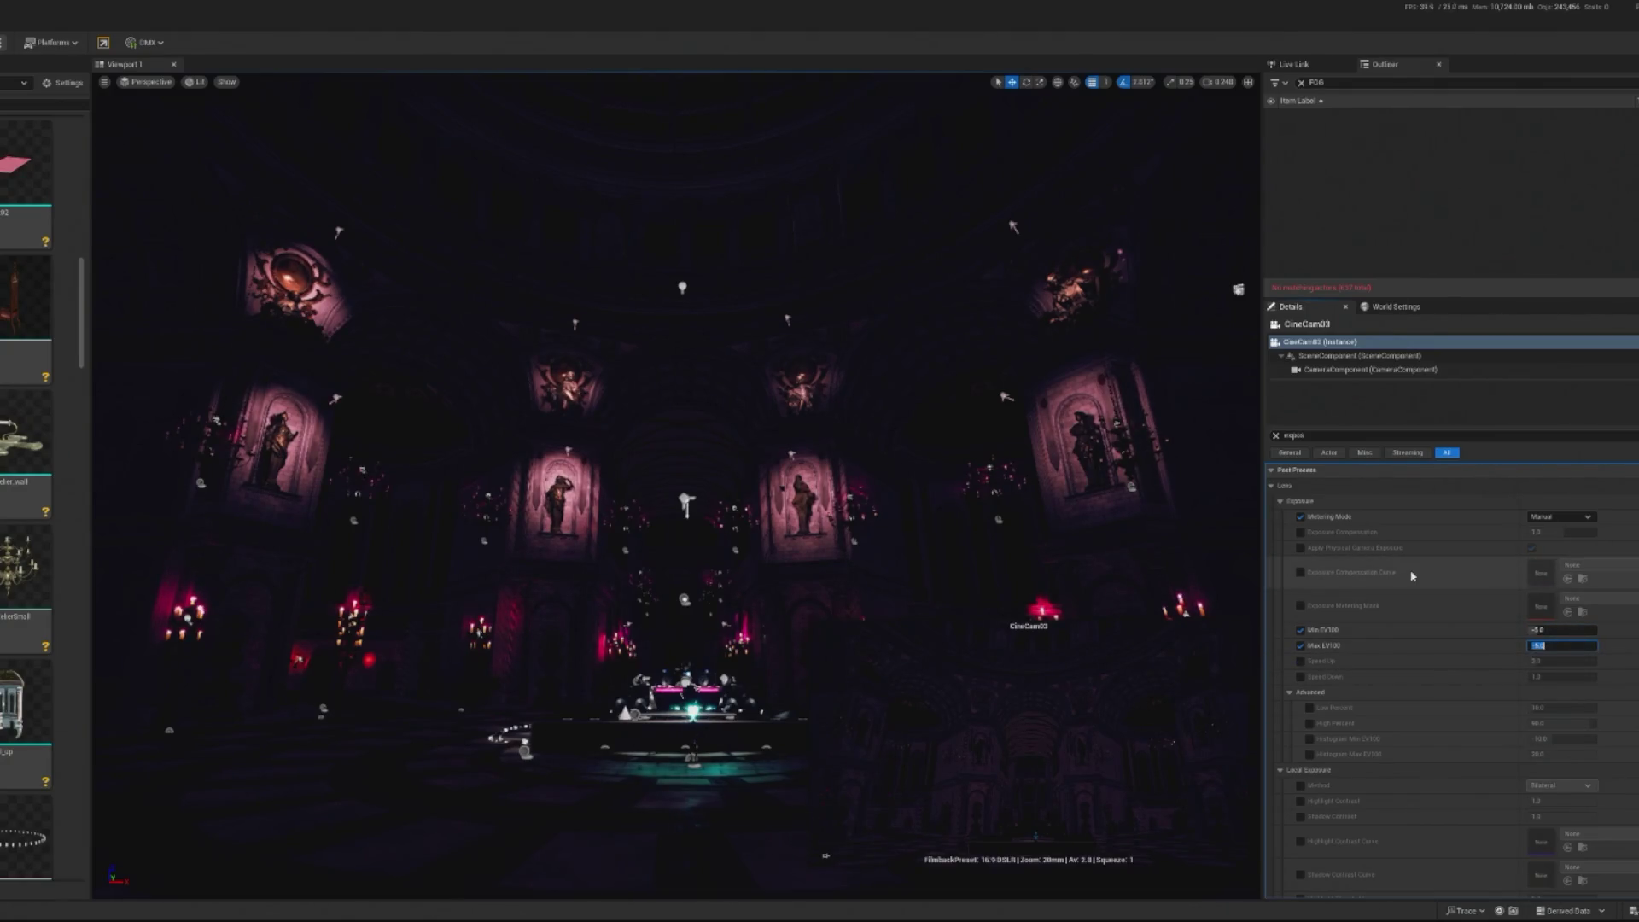
pyautogui.moveTo(1537, 631)
pyautogui.mouseDown()
pyautogui.moveTo(1575, 642)
pyautogui.moveTo(1547, 645)
pyautogui.mouseUp()
# Enable Exposure Compensation, zero Min and Max EV100, and scrub compensation to about 9.95
pyautogui.click(1470, 534)
pyautogui.moveTo(1547, 532); pyautogui.dragTo(1537, 531)
pyautogui.click(1537, 532)
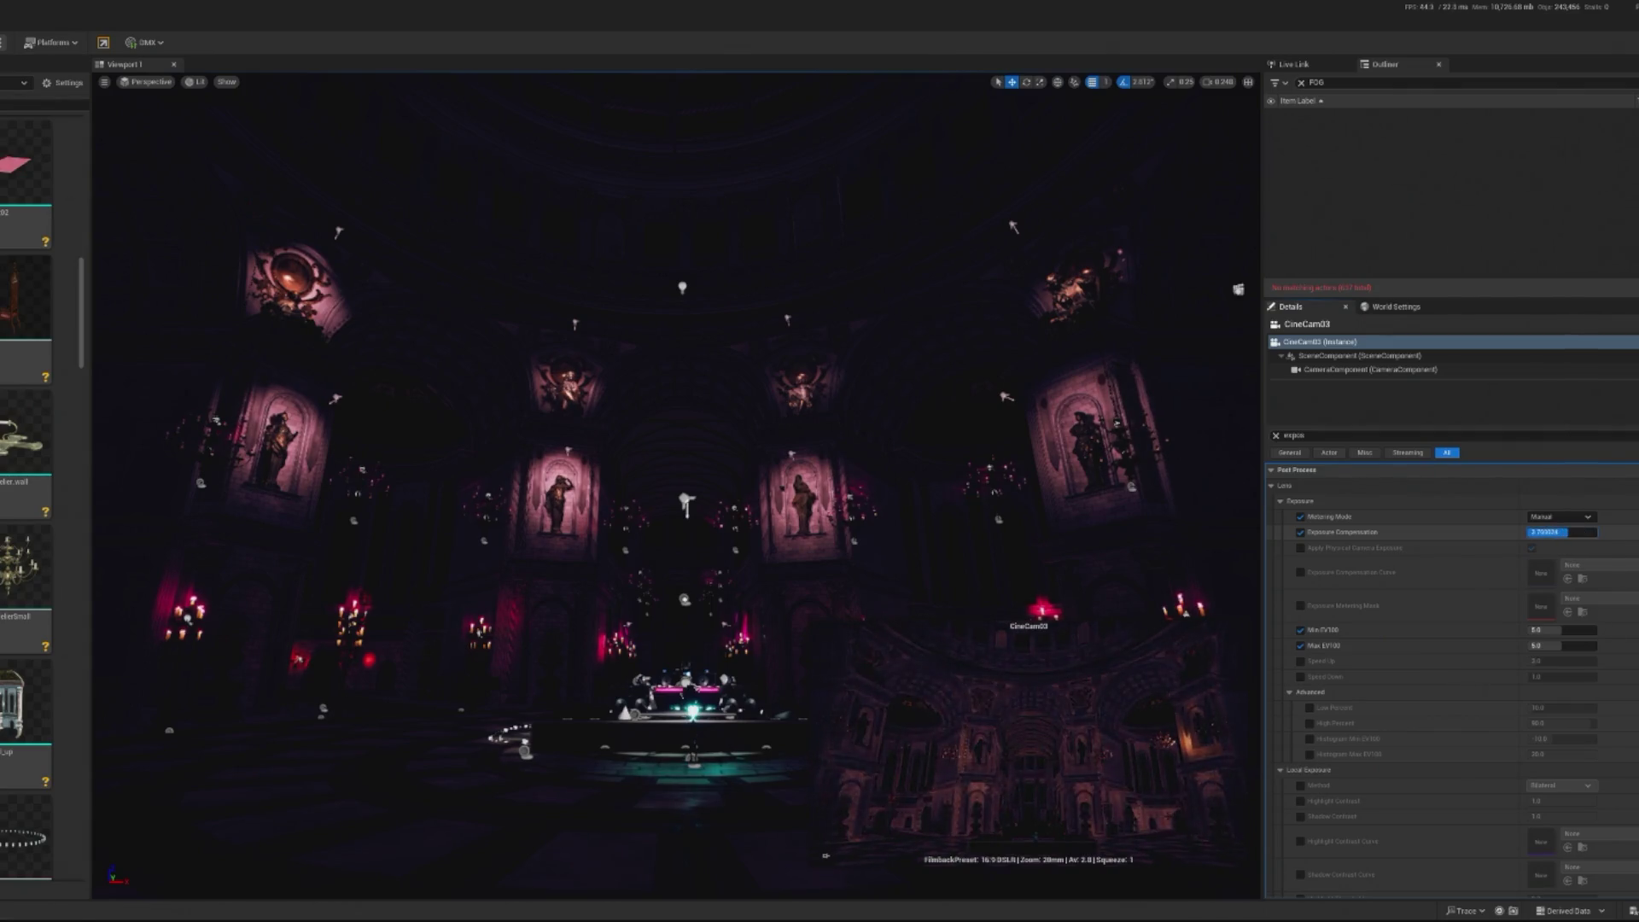
pyautogui.press('Tab')
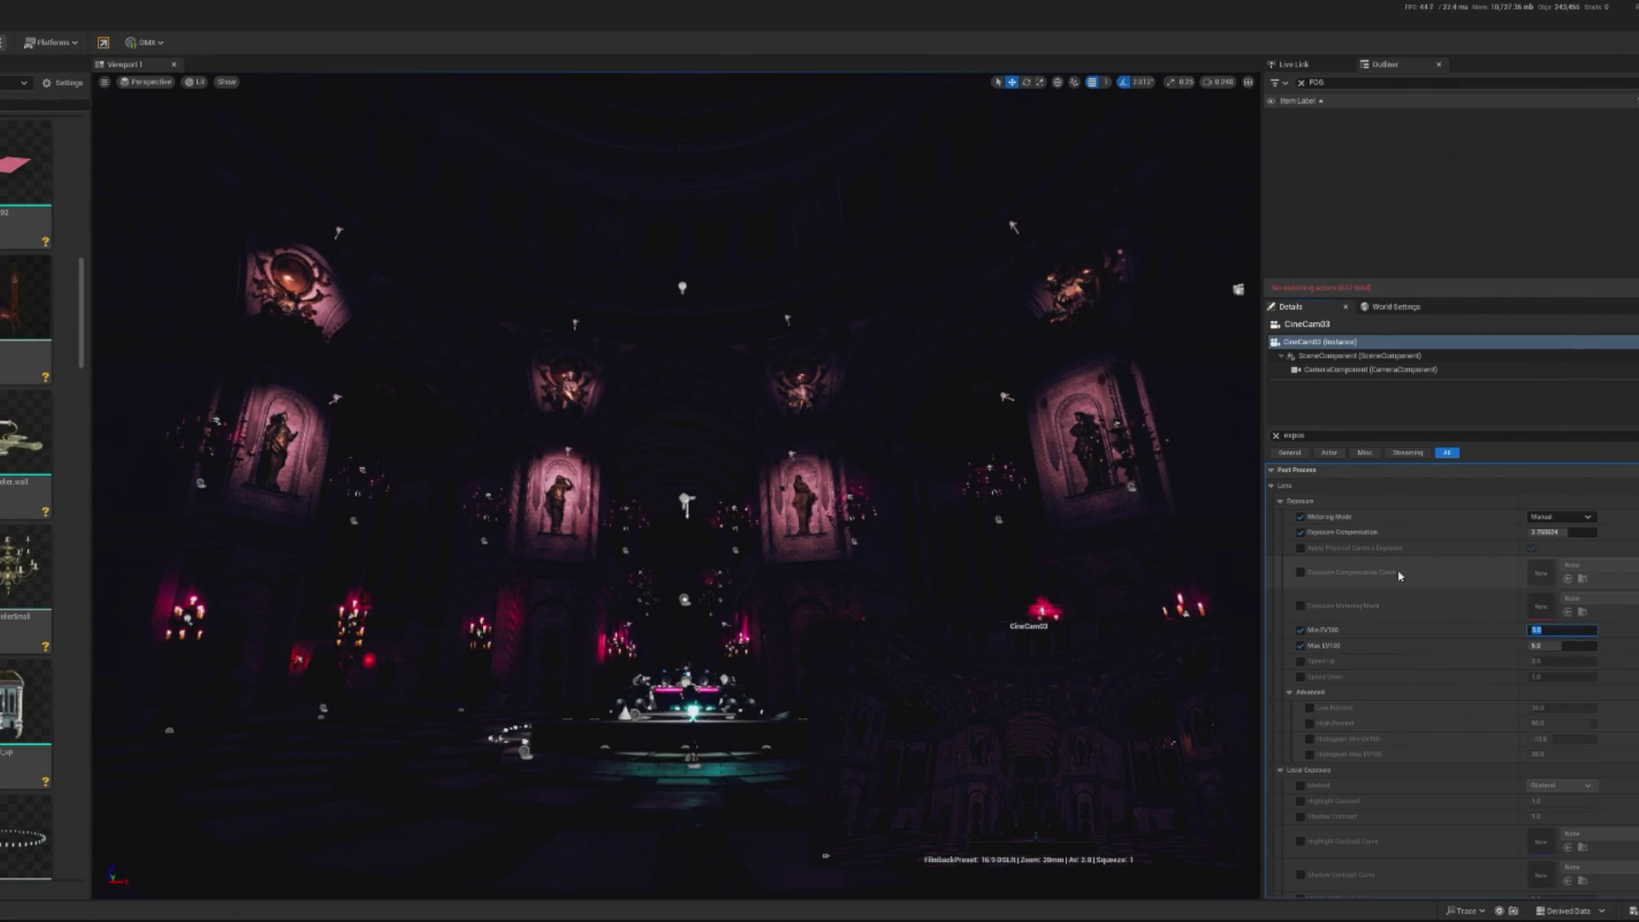
pyautogui.press('Return')
pyautogui.click(1559, 645)
pyautogui.click(1547, 531)
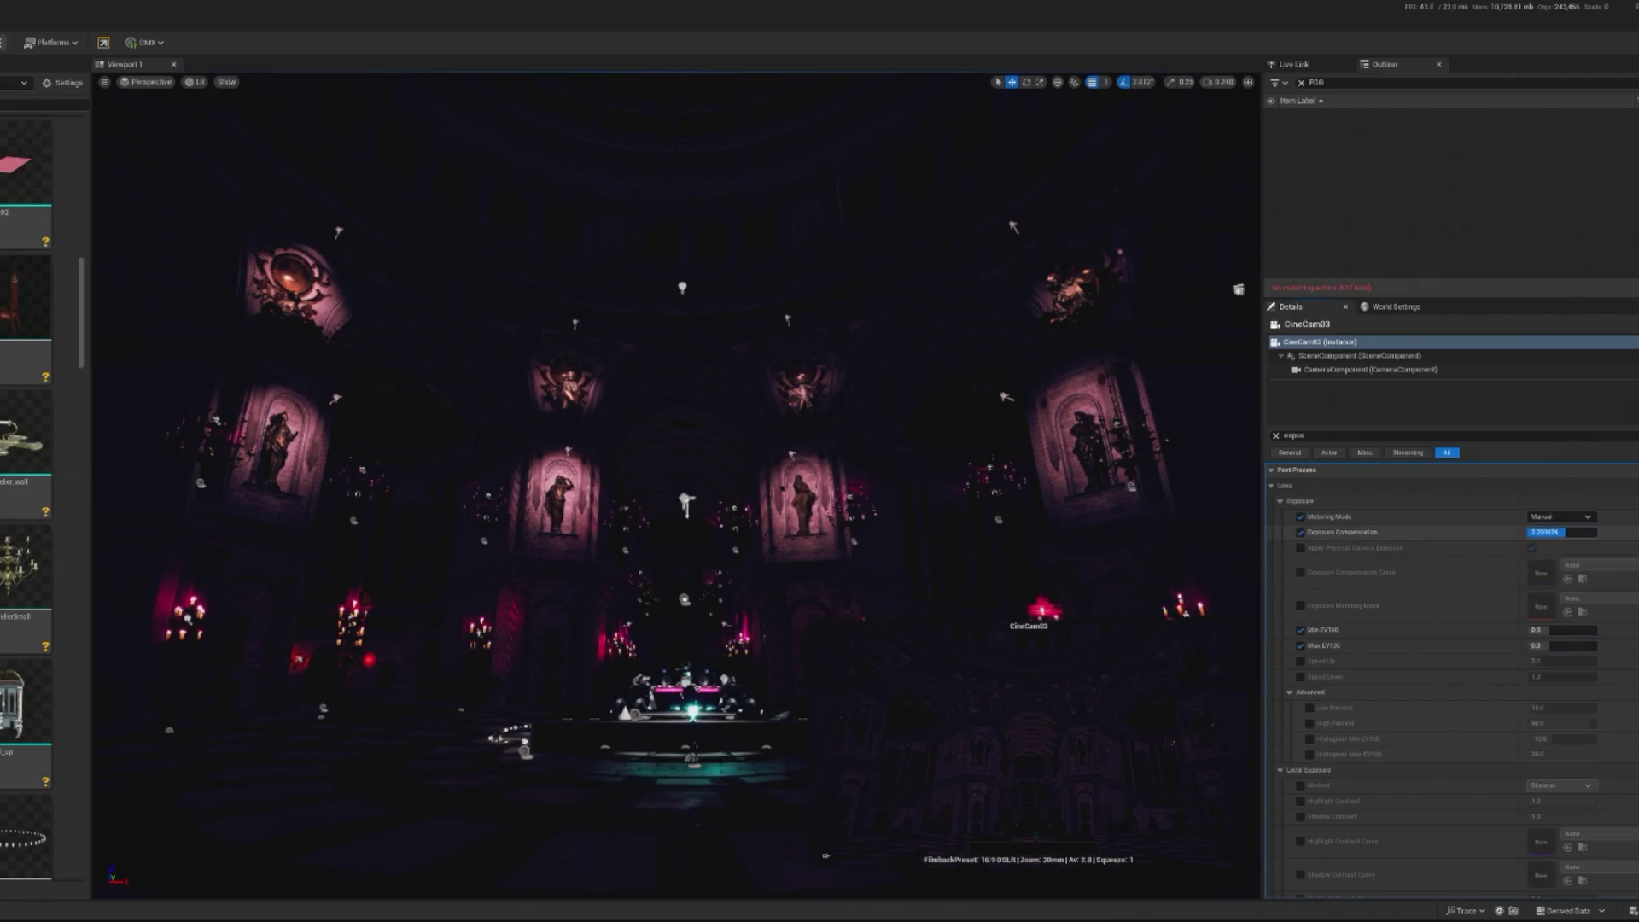
pyautogui.moveTo(1559, 532); pyautogui.dragTo(1549, 532)
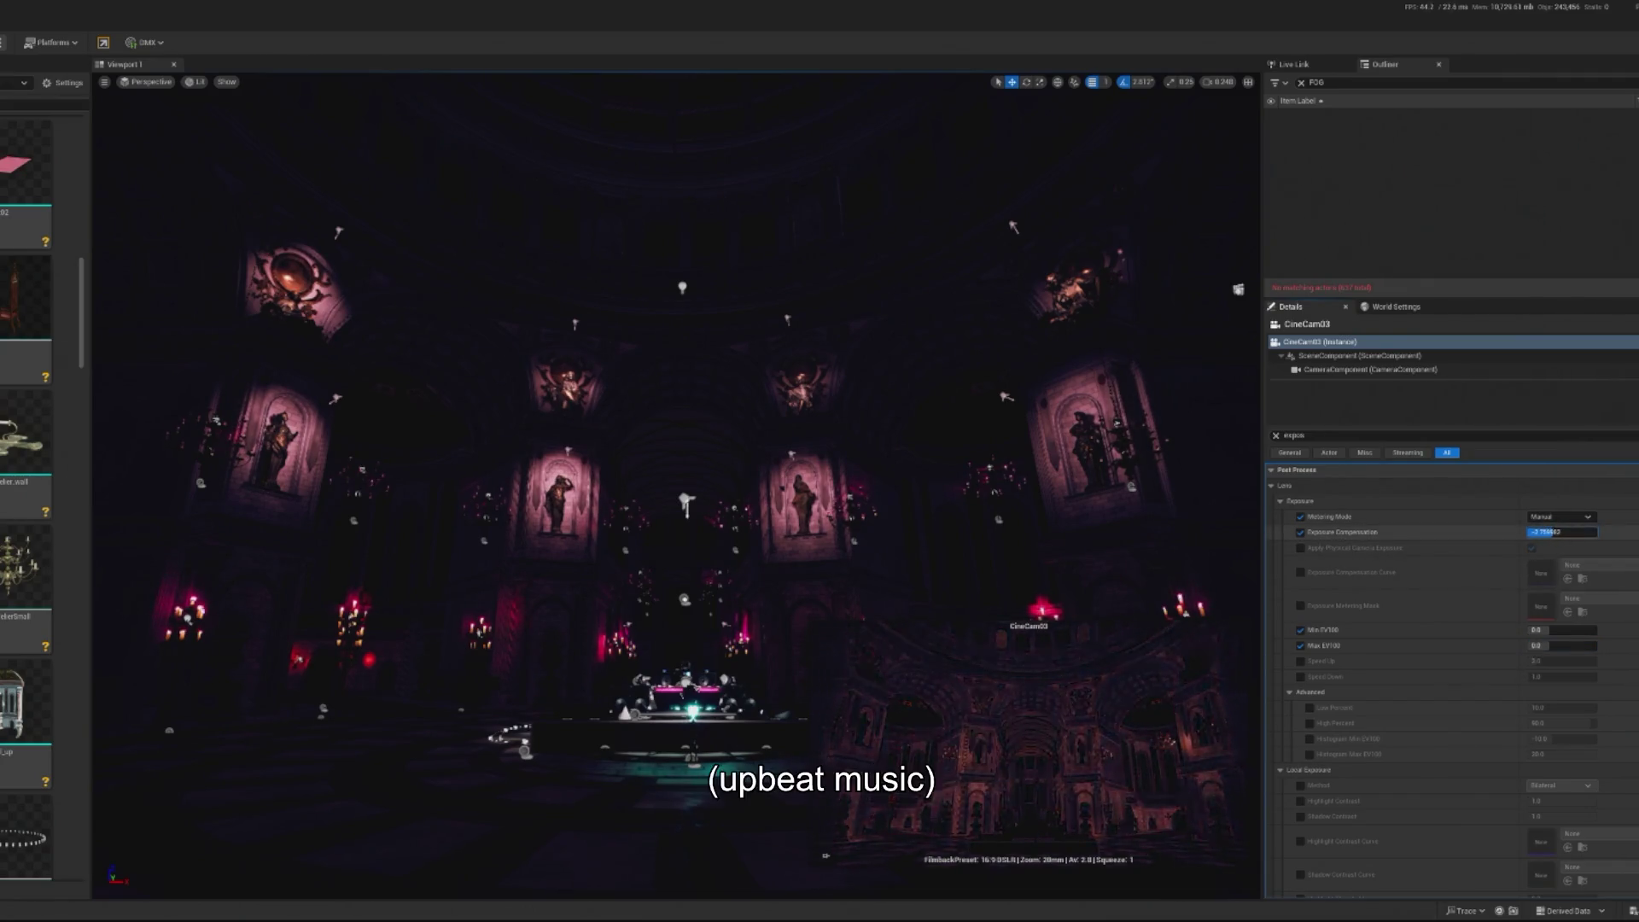
pyautogui.moveTo(1549, 532); pyautogui.dragTo(1570, 537)
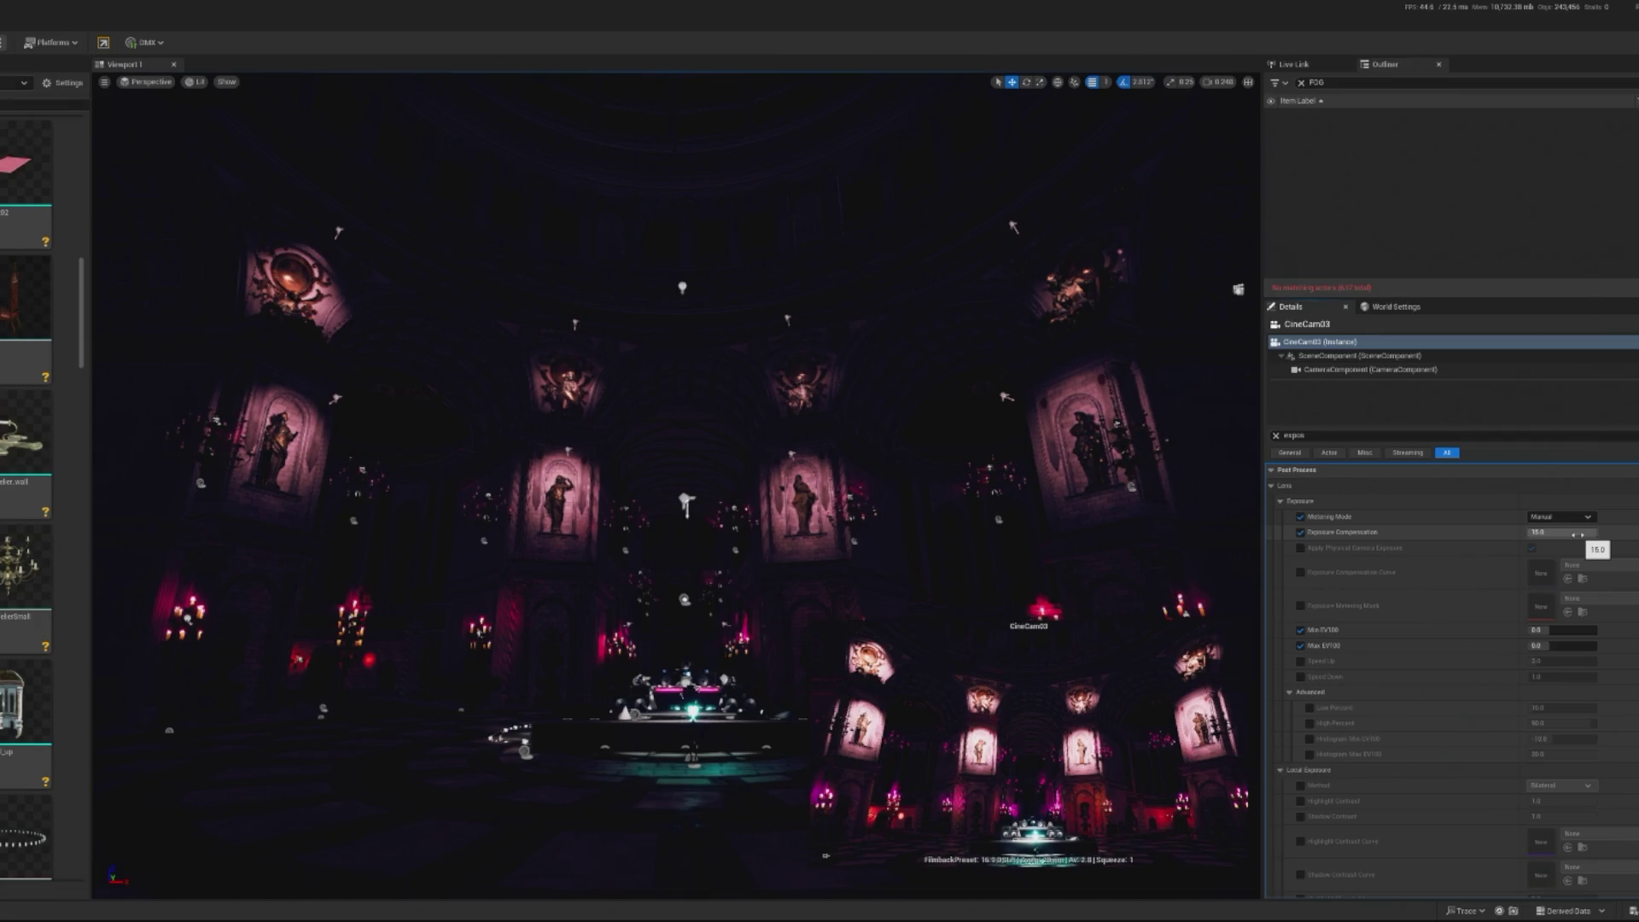
pyautogui.moveTo(1578, 535); pyautogui.dragTo(1563, 538)
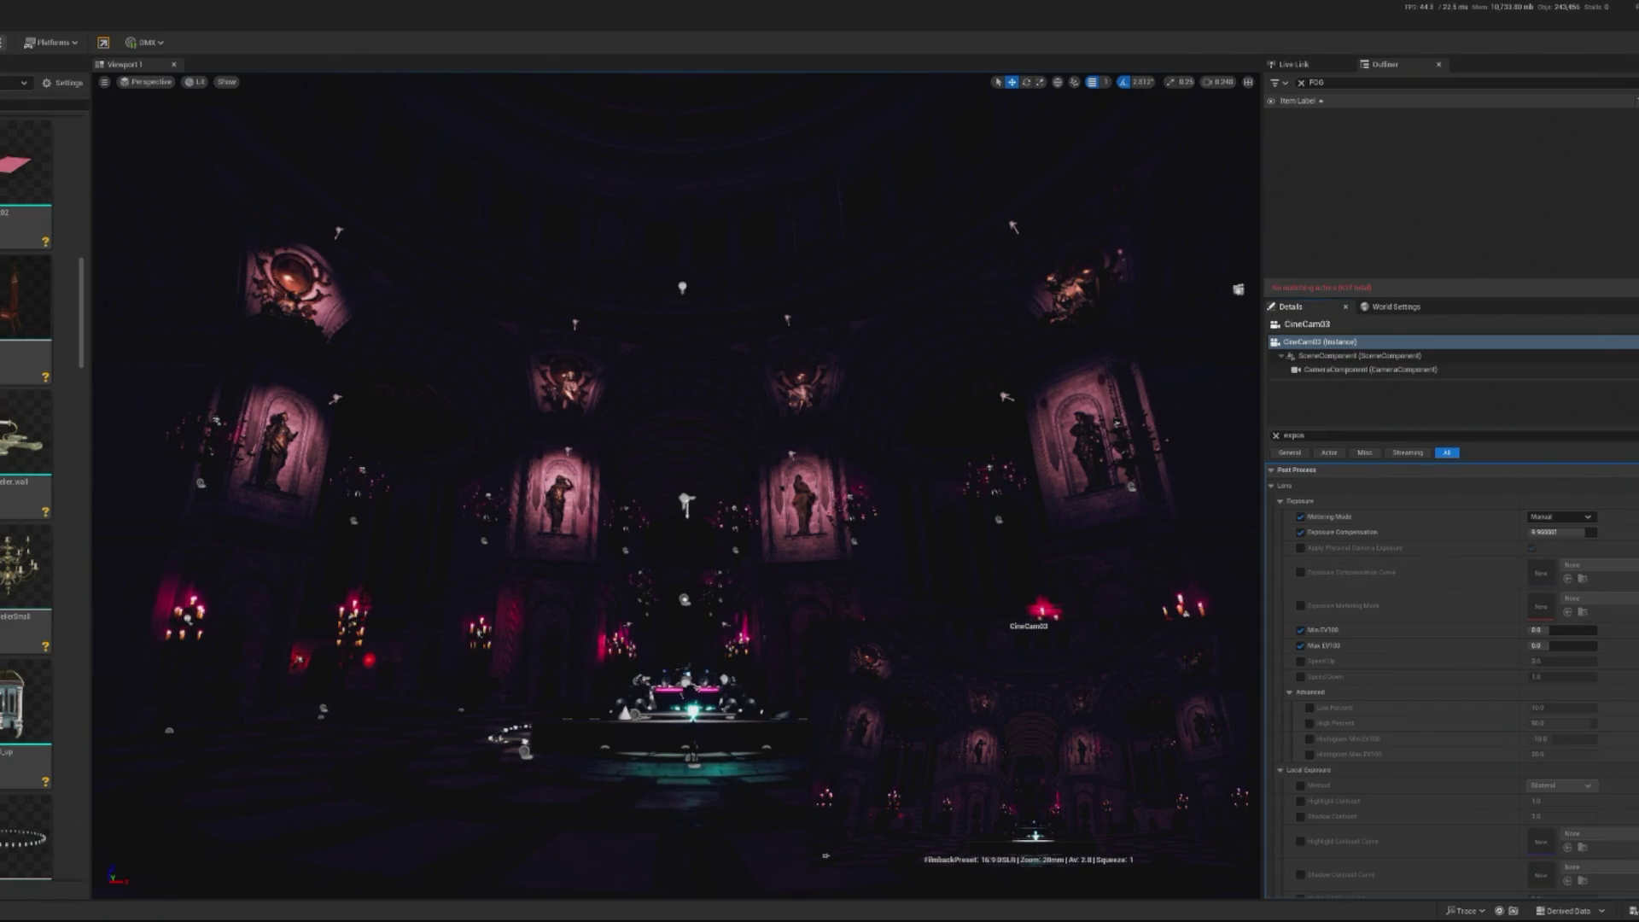
# Enter exposure compensation values 5, 9 and then 10
pyautogui.click(1561, 532)
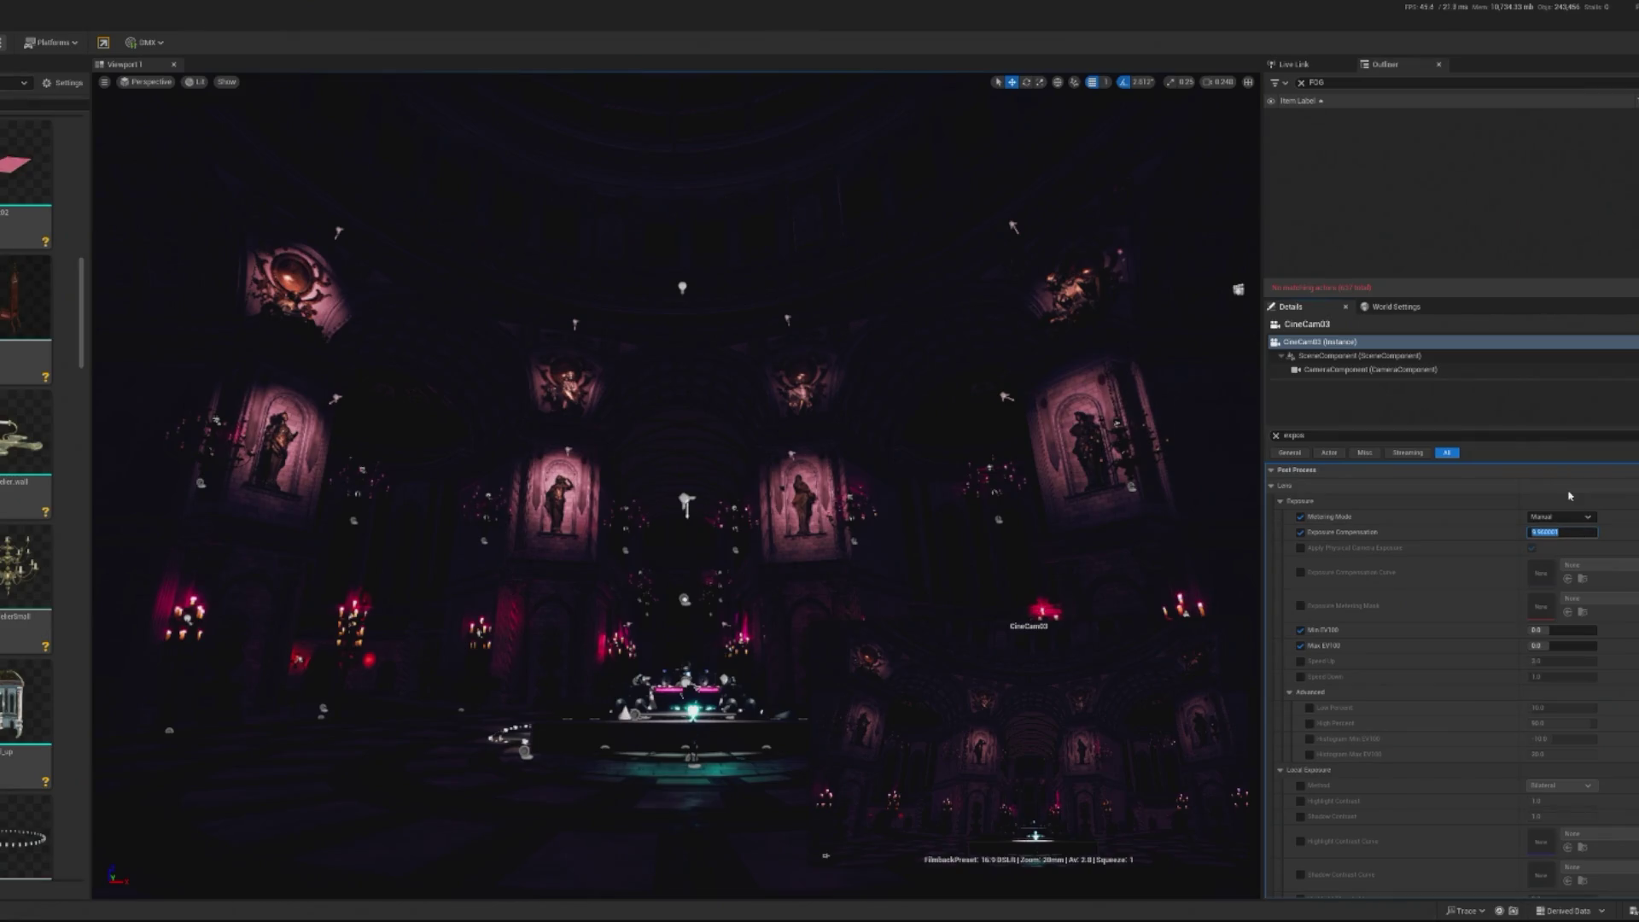
pyautogui.write('5')
pyautogui.press('Return')
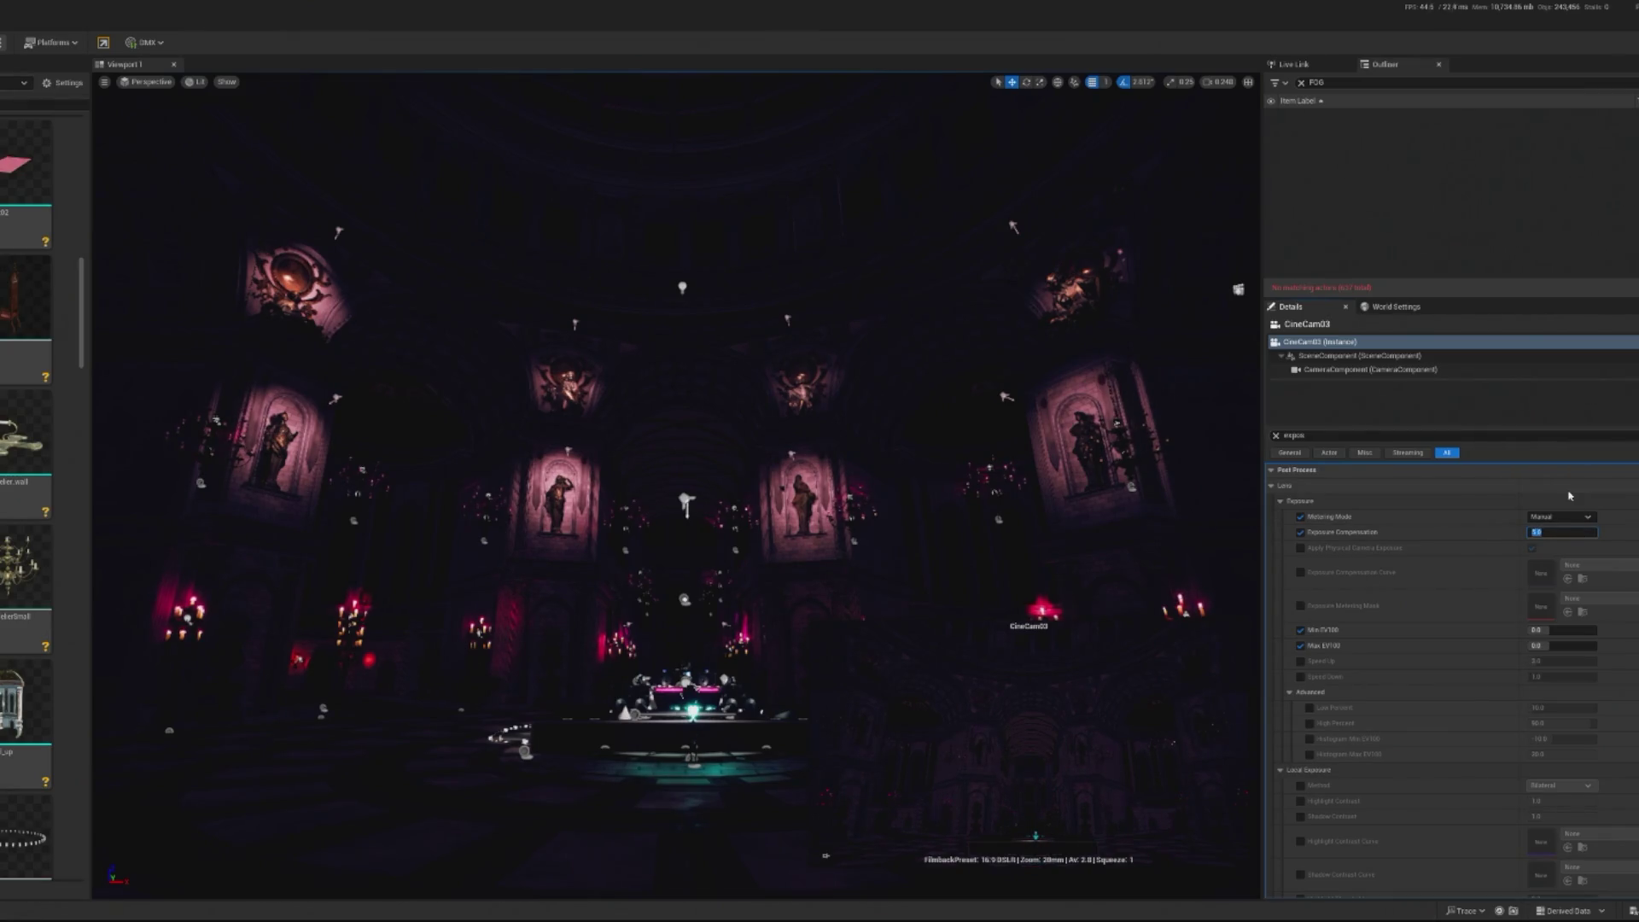
pyautogui.write('9')
pyautogui.press('Return')
pyautogui.write('0')
pyautogui.press('Return')
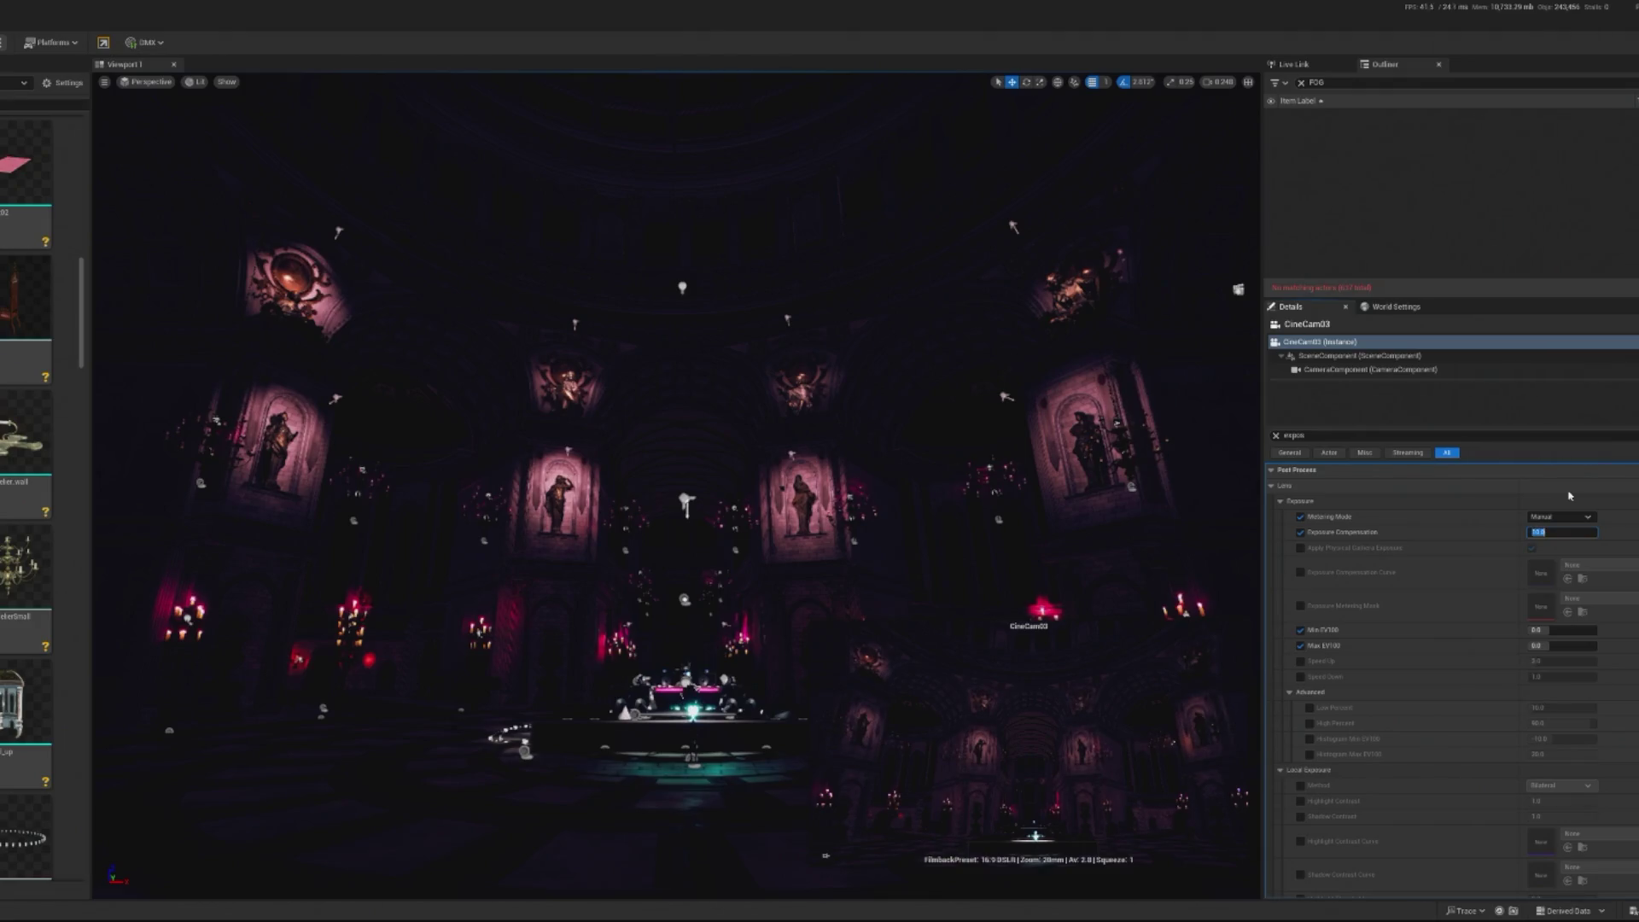
# Step exposure compensation up through 11 to 13, then settle on 12
pyautogui.press('Return')
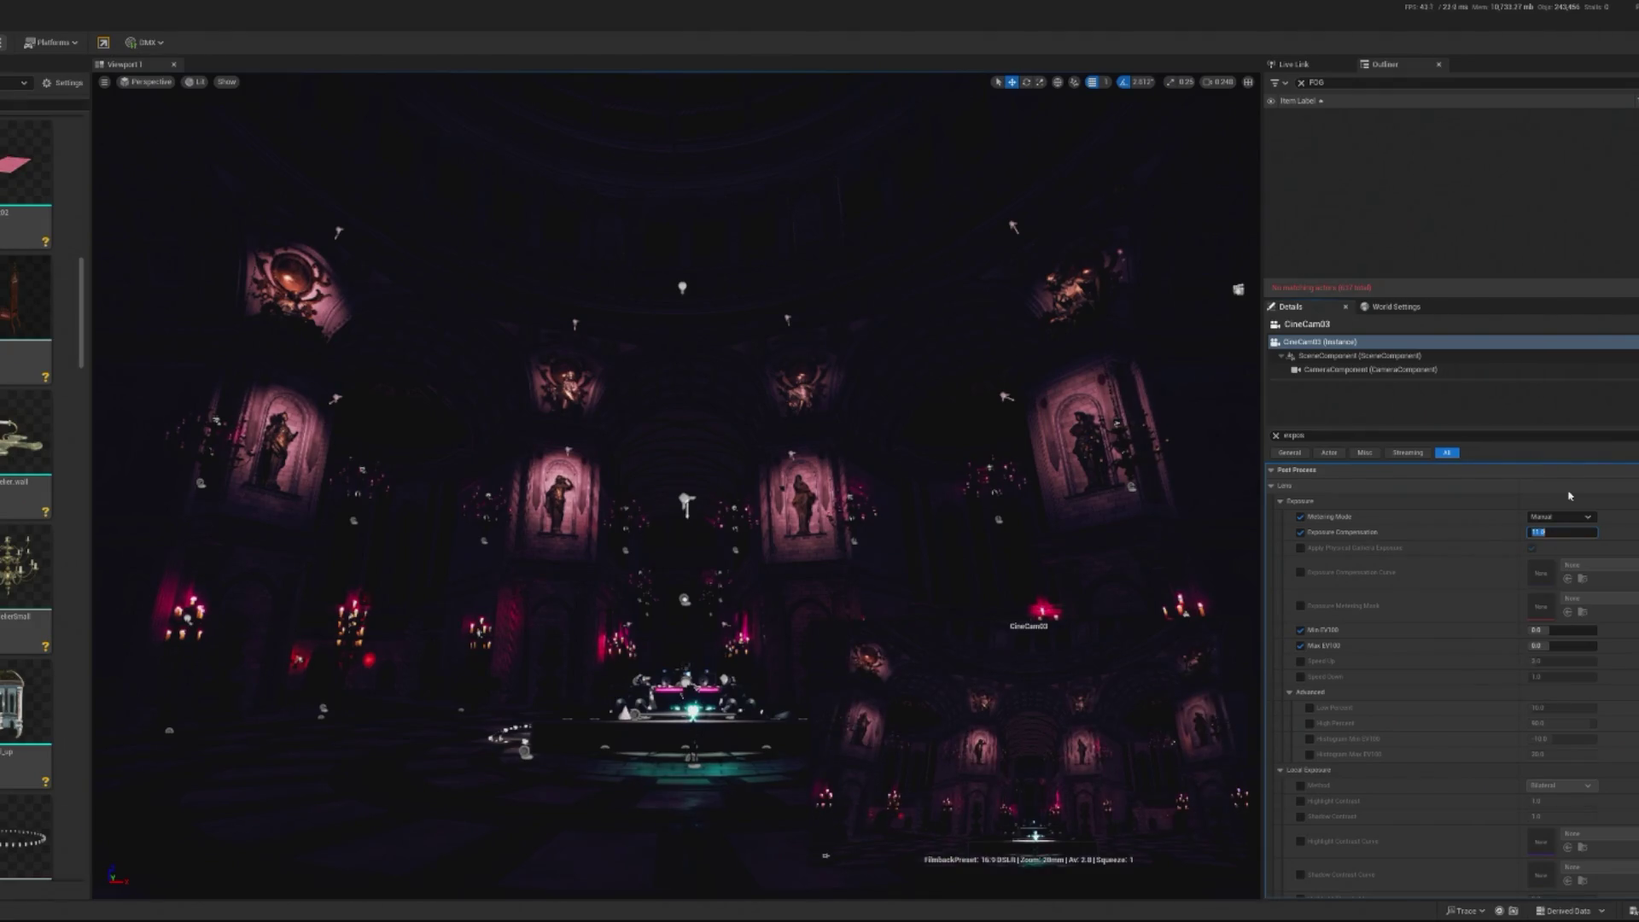
pyautogui.write('12')
pyautogui.press('Return')
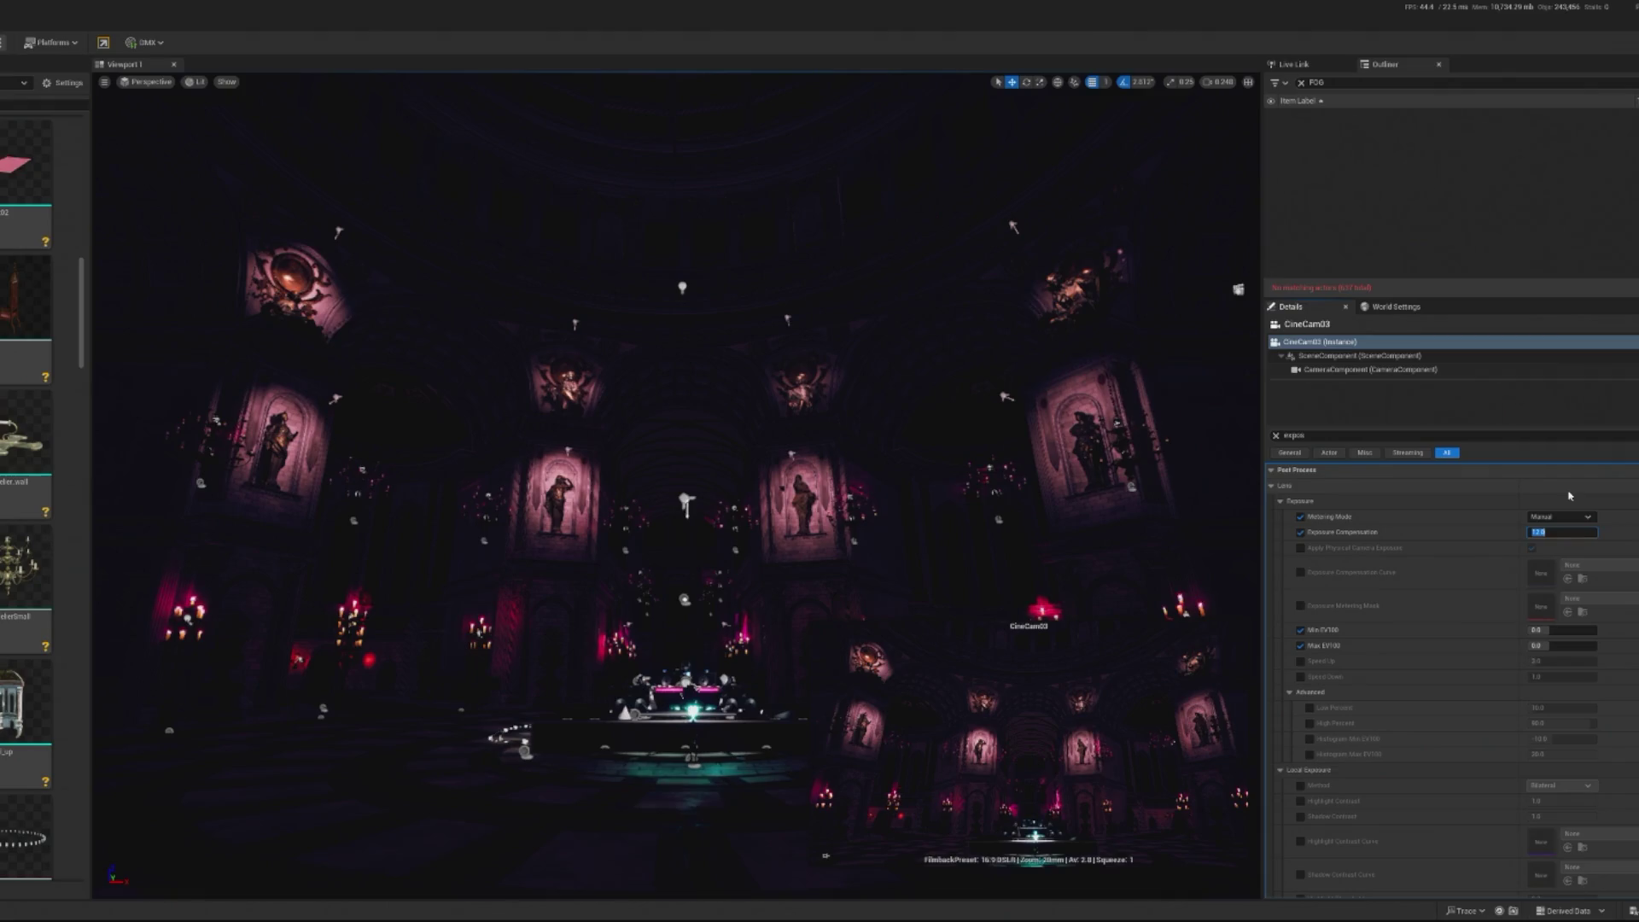
pyautogui.write('13')
pyautogui.press('Return')
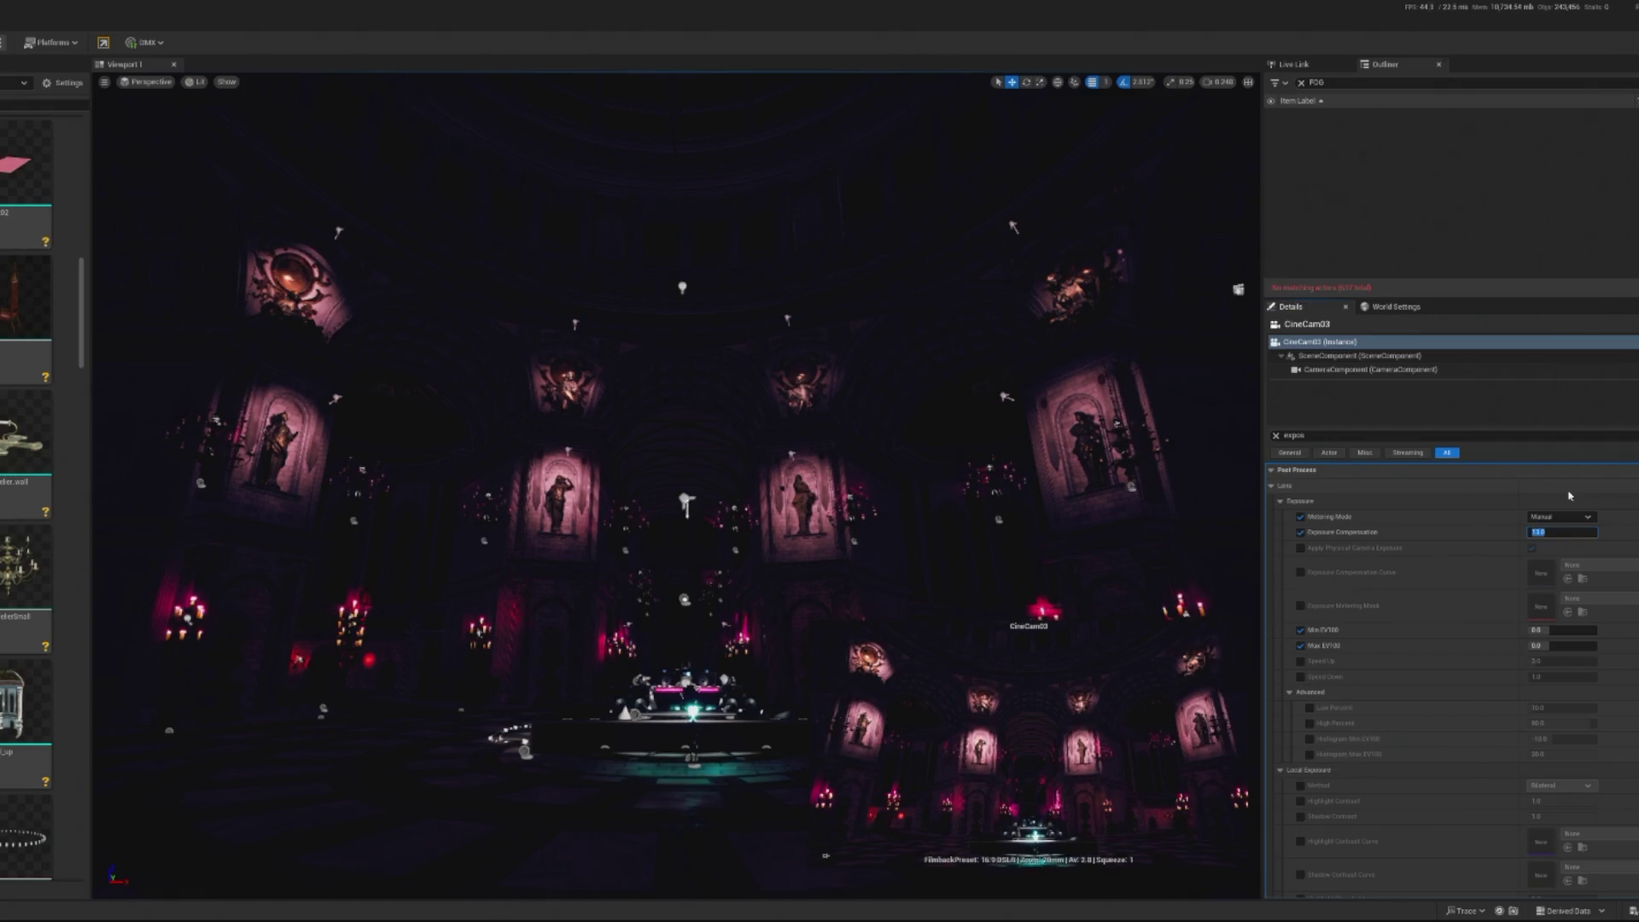
pyautogui.write('2')
pyautogui.press('Return')
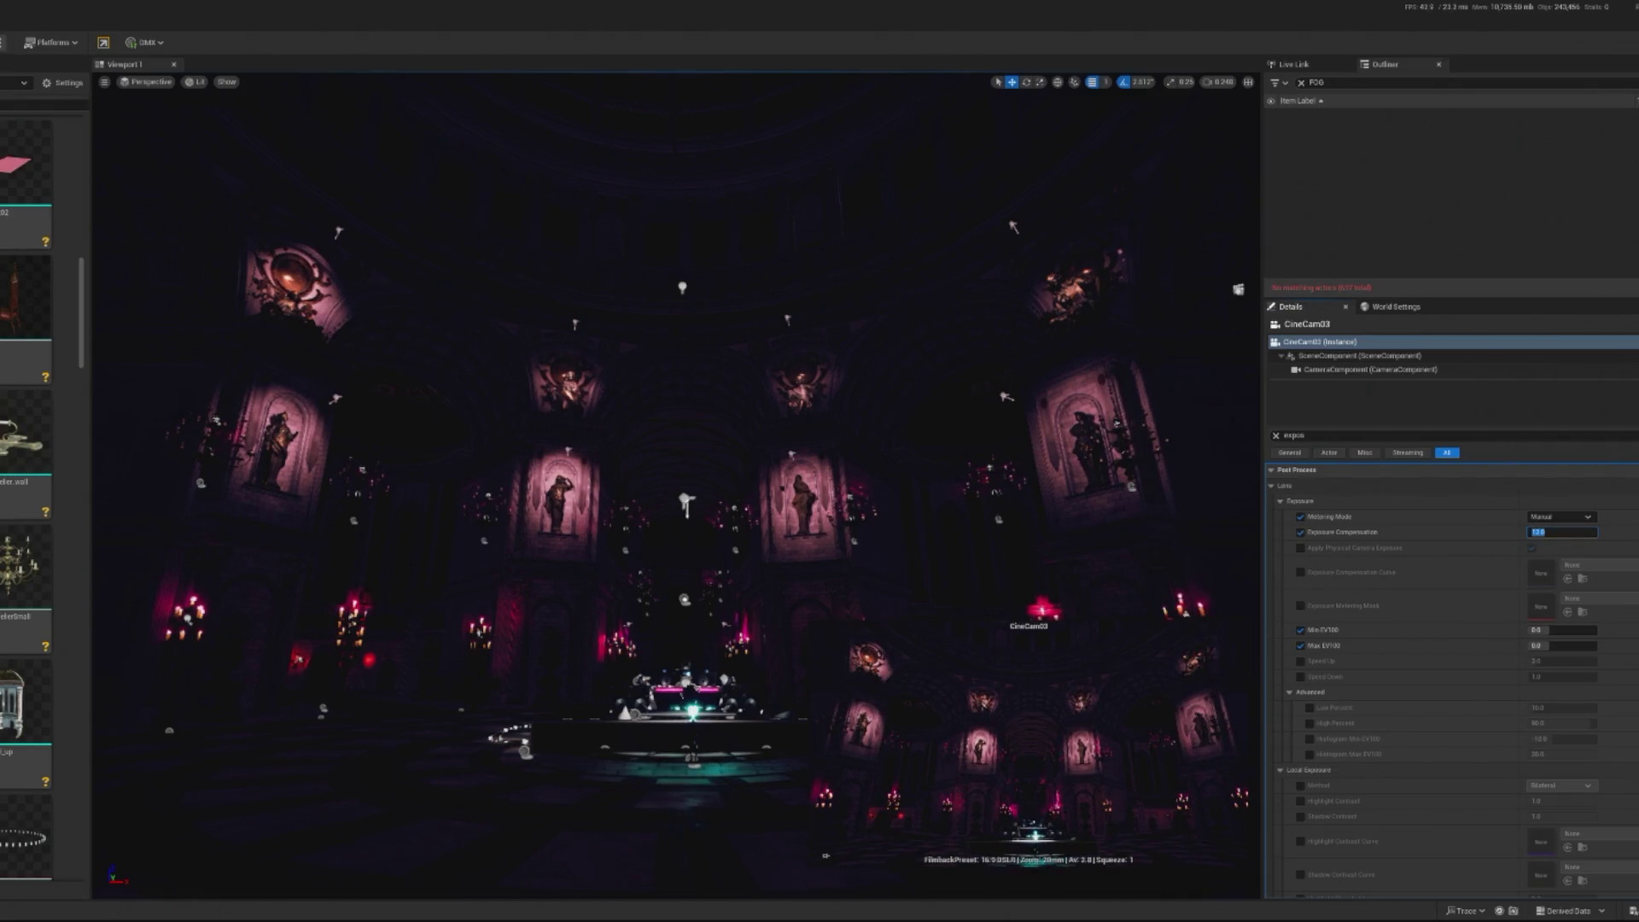
# Preview at 12, lower exposure compensation to 10, and start another play preview
pyautogui.hotkey('alt', 'p')
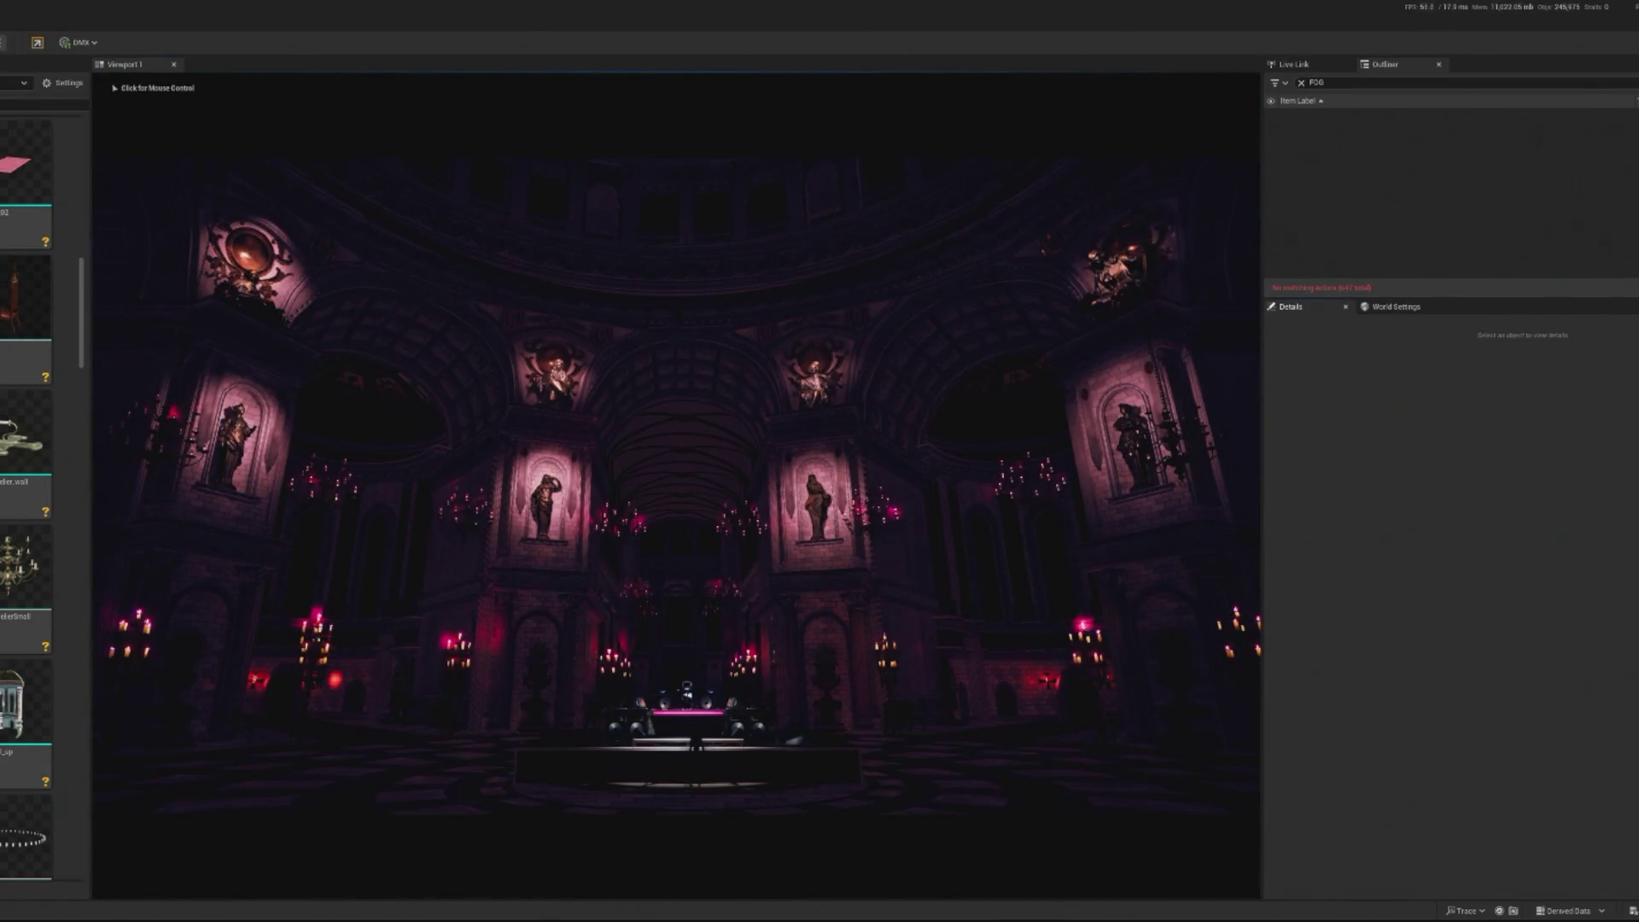
pyautogui.press('Escape')
pyautogui.click(1561, 532)
pyautogui.write('11')
pyautogui.press('Return')
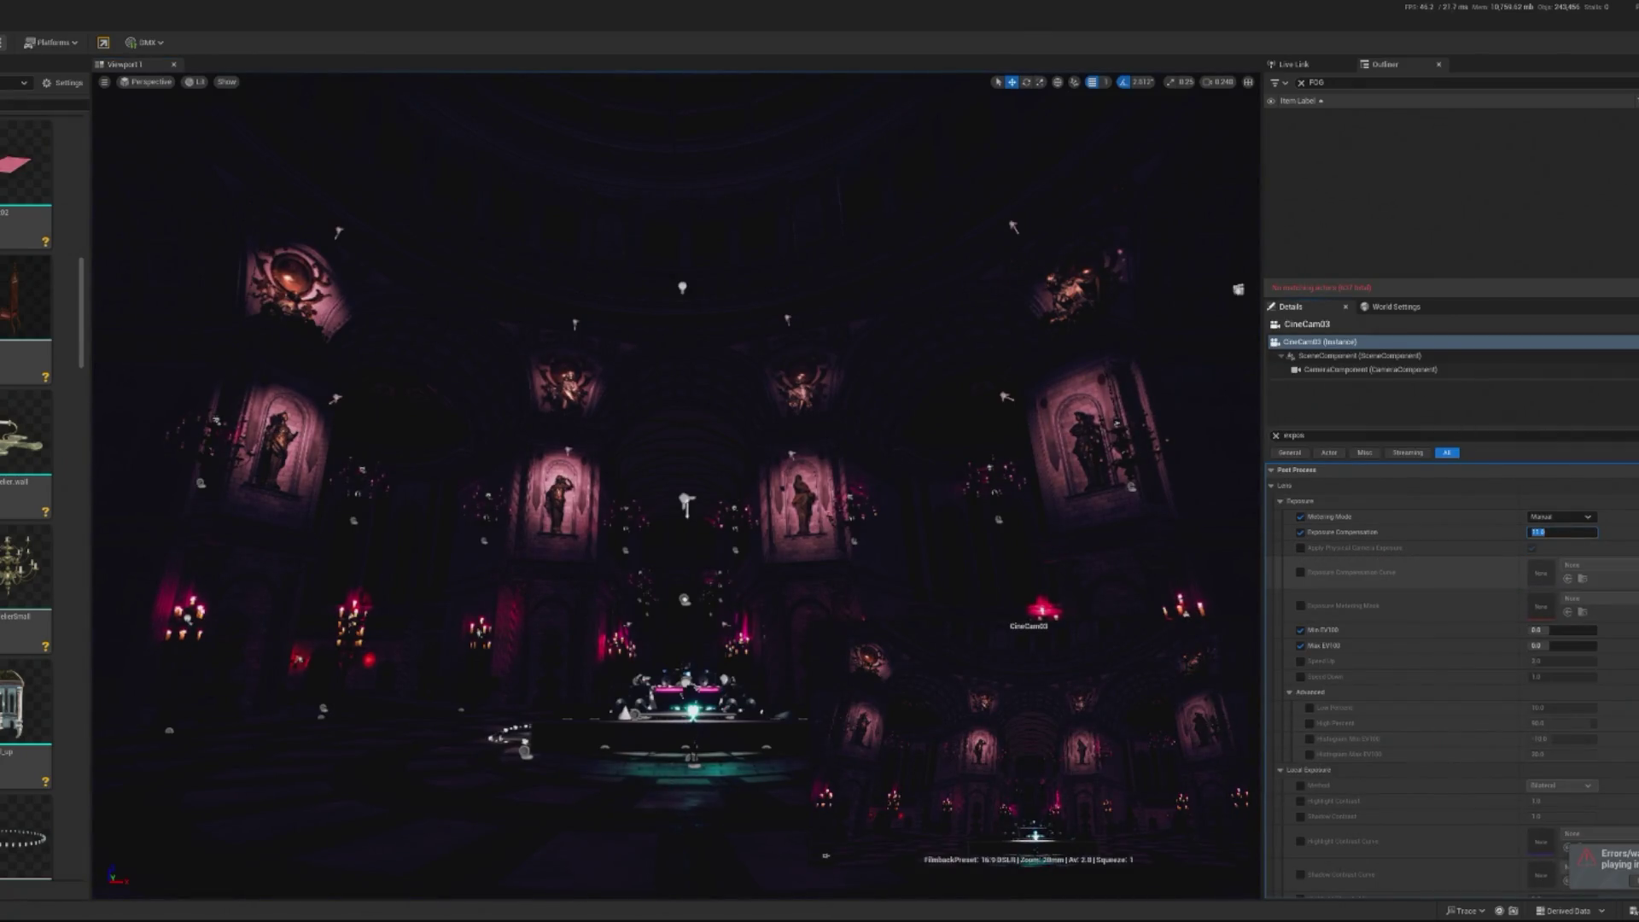
pyautogui.write('0')
pyautogui.press('Return')
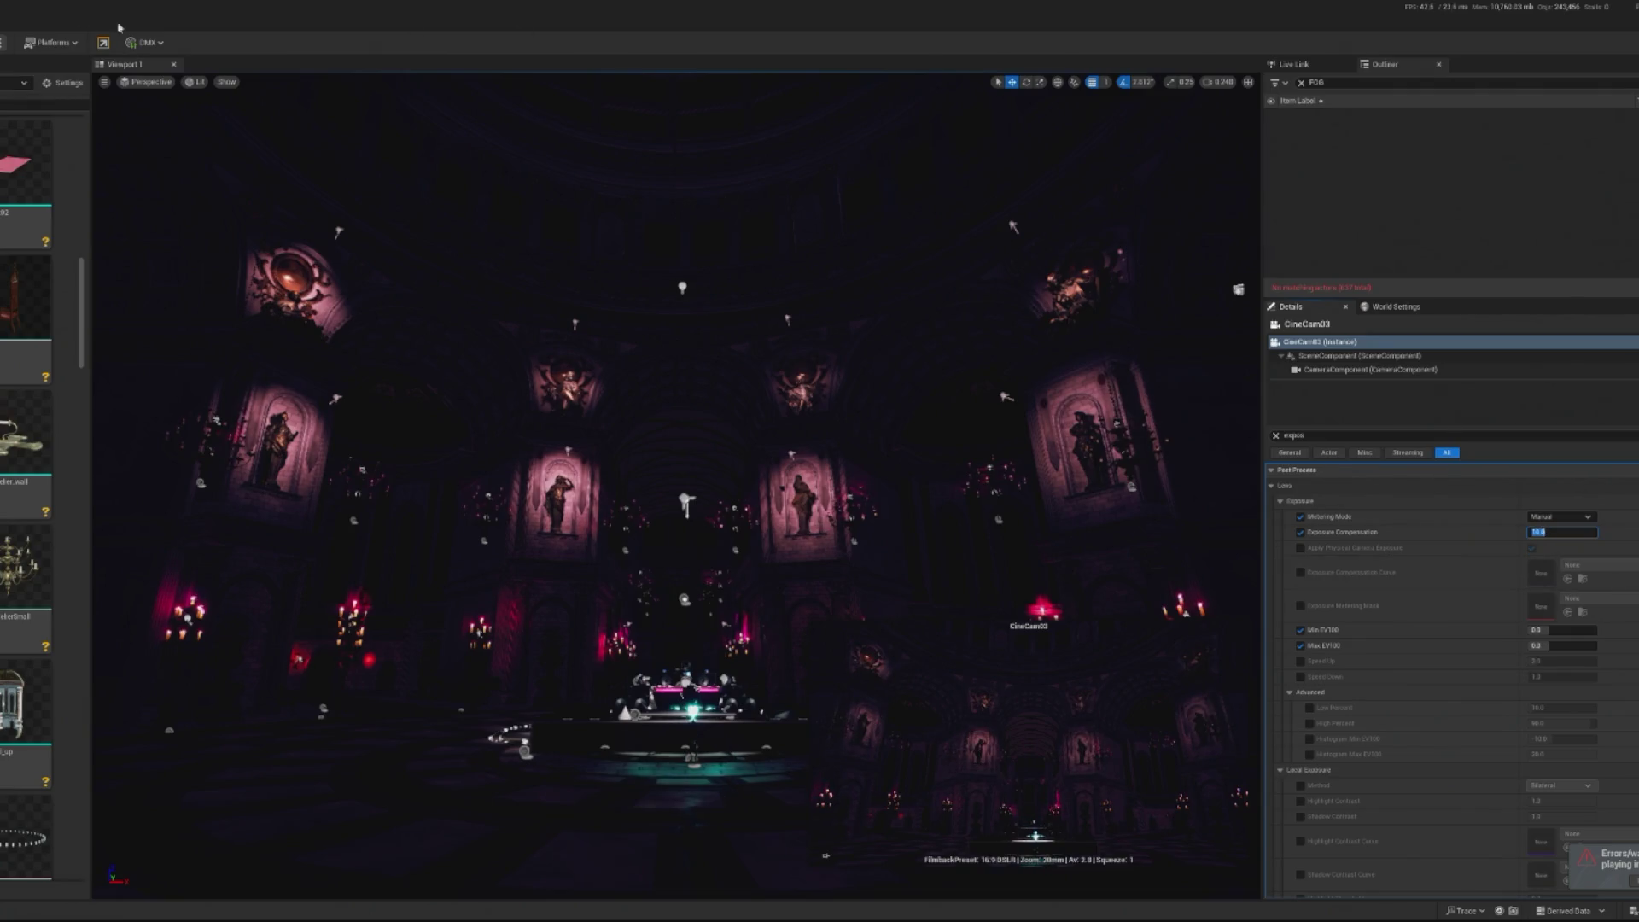
pyautogui.hotkey('alt', 'p')
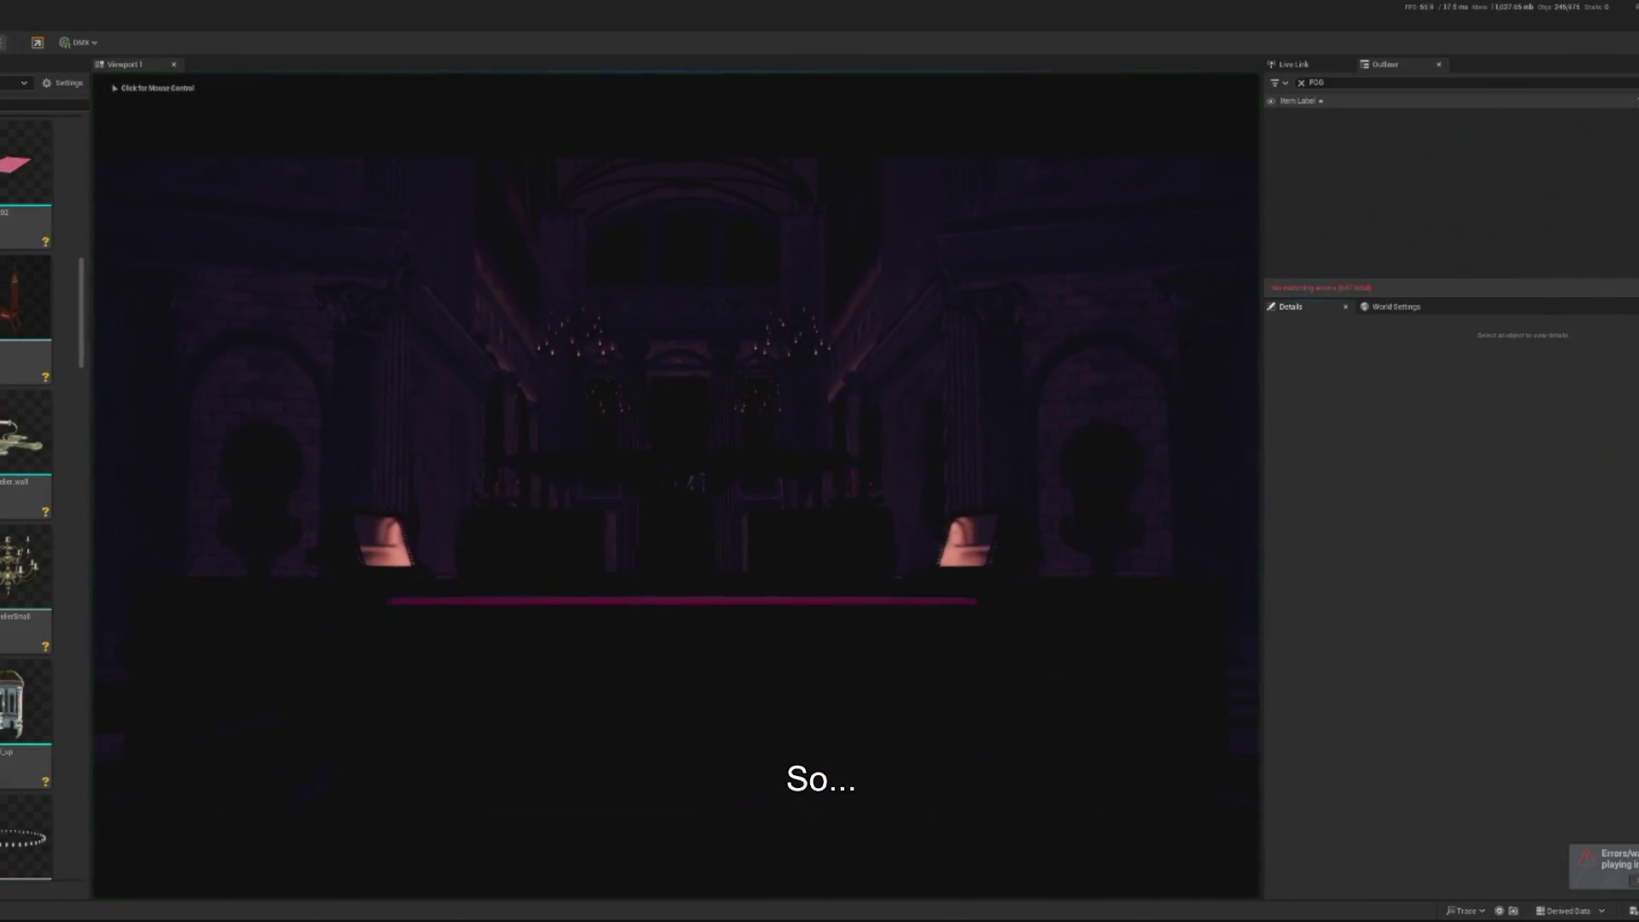
# End the preview and set CineCam03's exposure compensation to 11
pyautogui.click(688, 623)
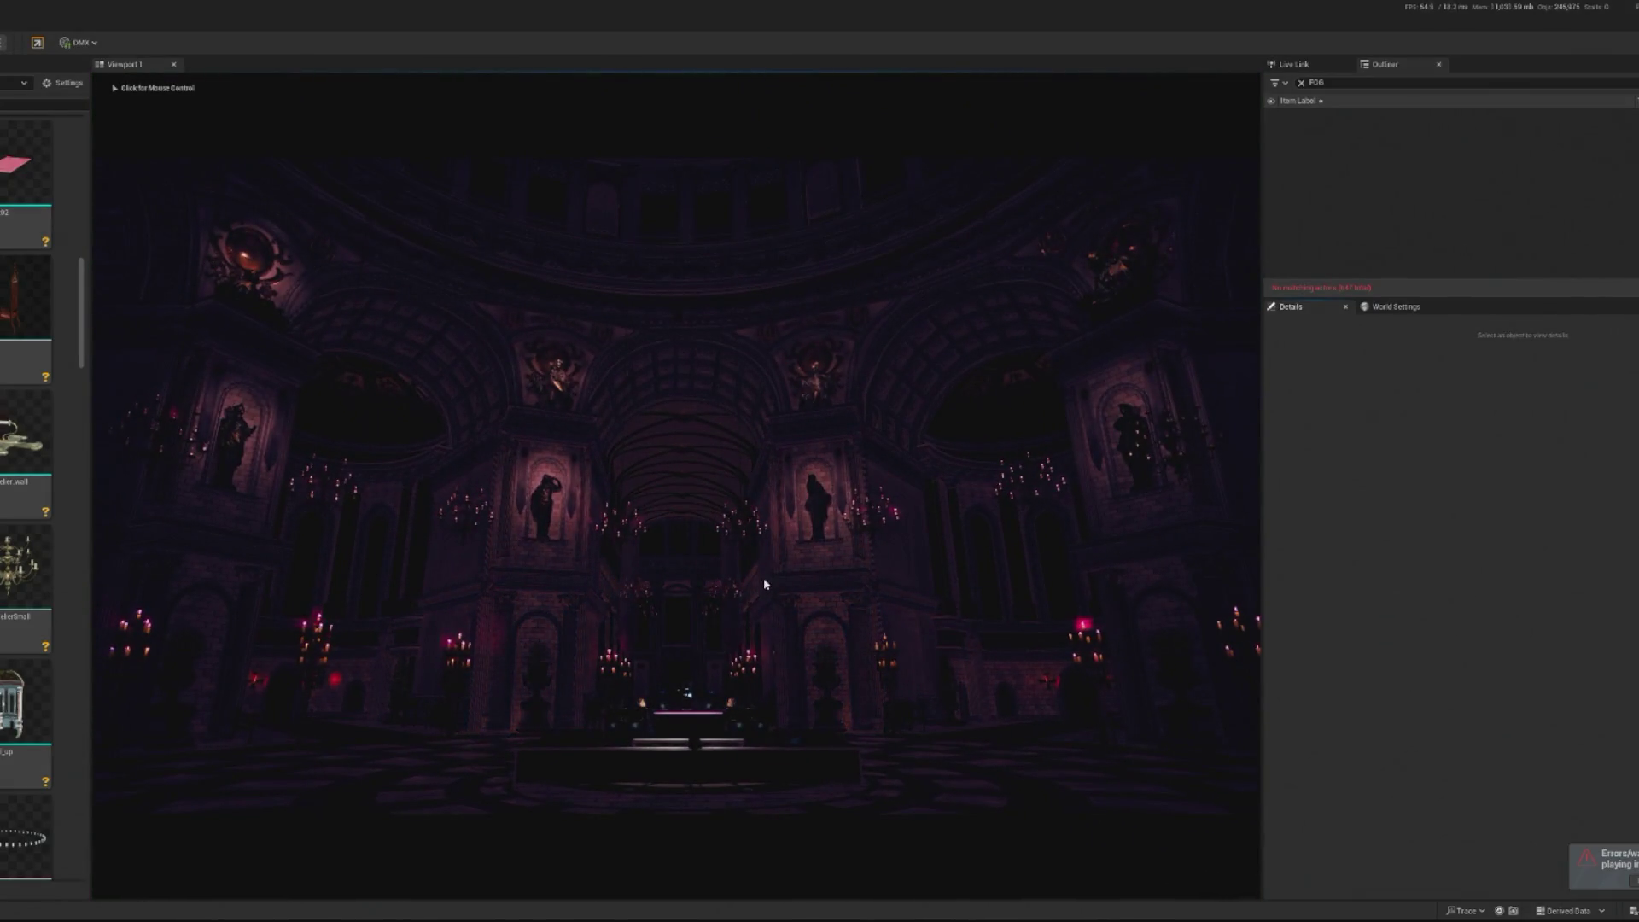
pyautogui.press('Escape')
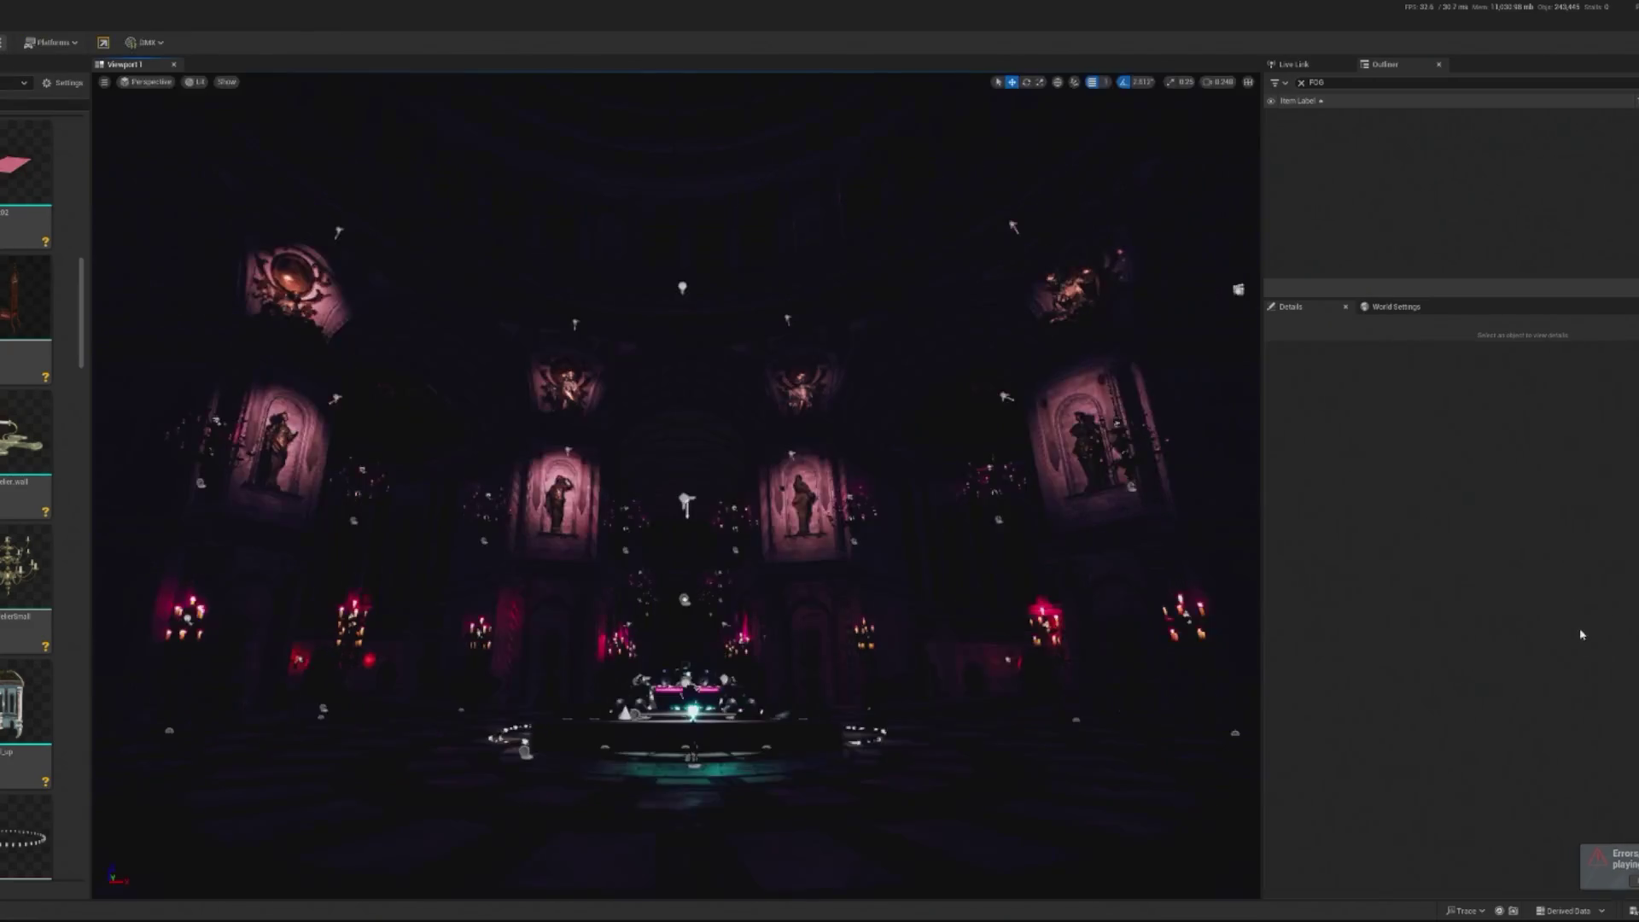
pyautogui.click(1575, 536)
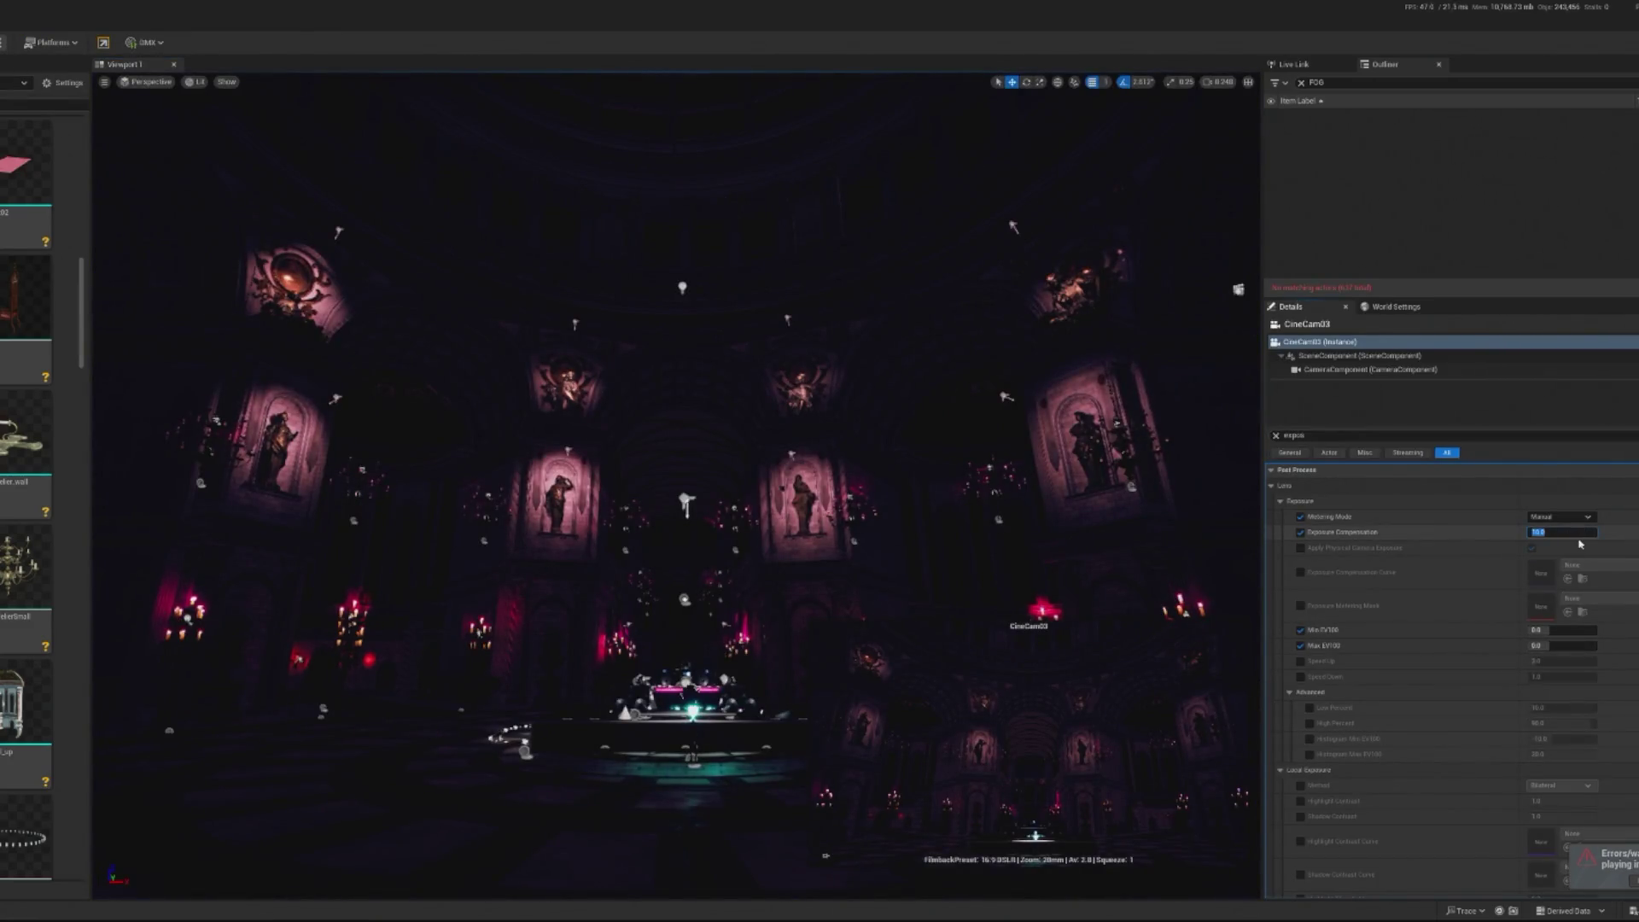
pyautogui.write('11')
pyautogui.press('Return')
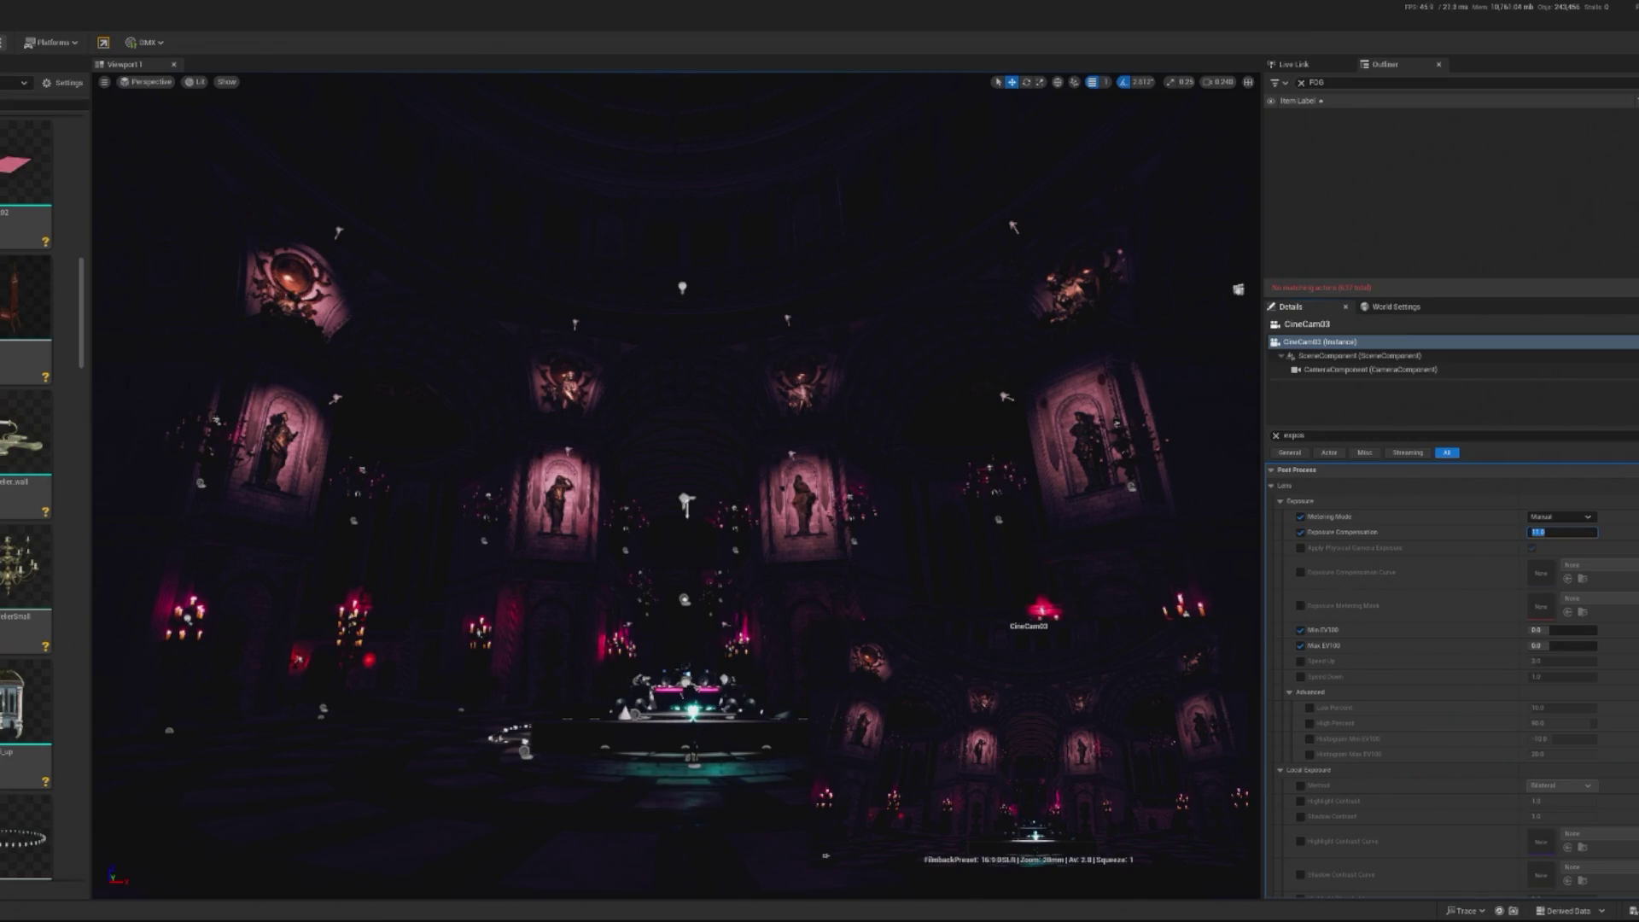
pyautogui.click(649, 690)
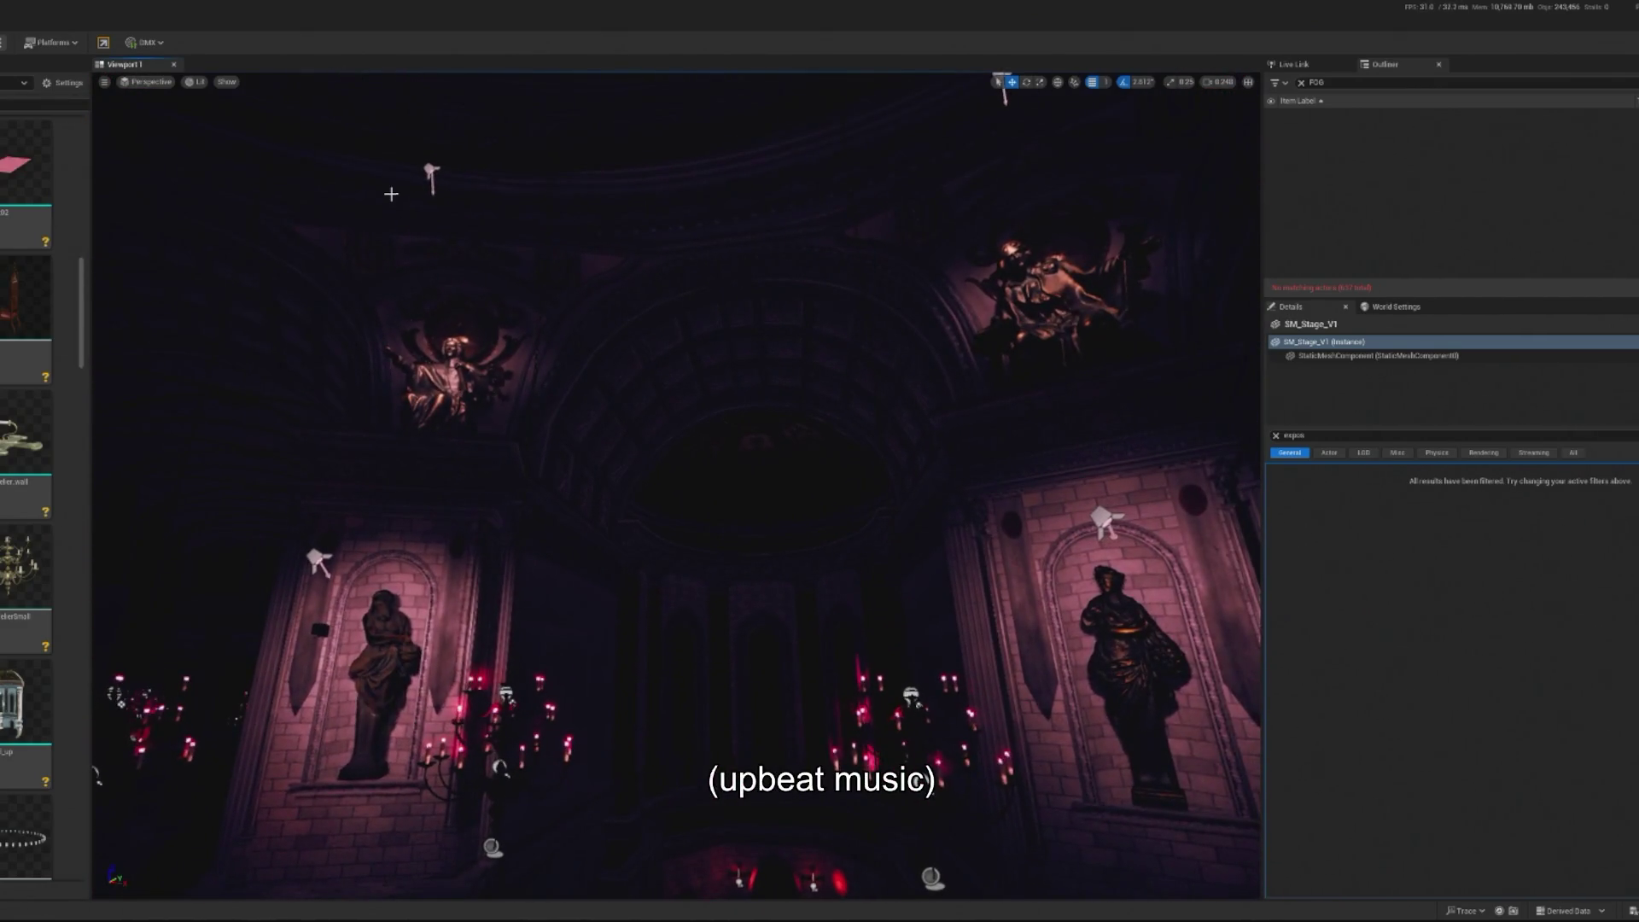
# Move SpotLight12 beneath the dome and greatly increase its attenuation radius
pyautogui.click(431, 175)
pyautogui.moveTo(436, 162); pyautogui.dragTo(611, 235)
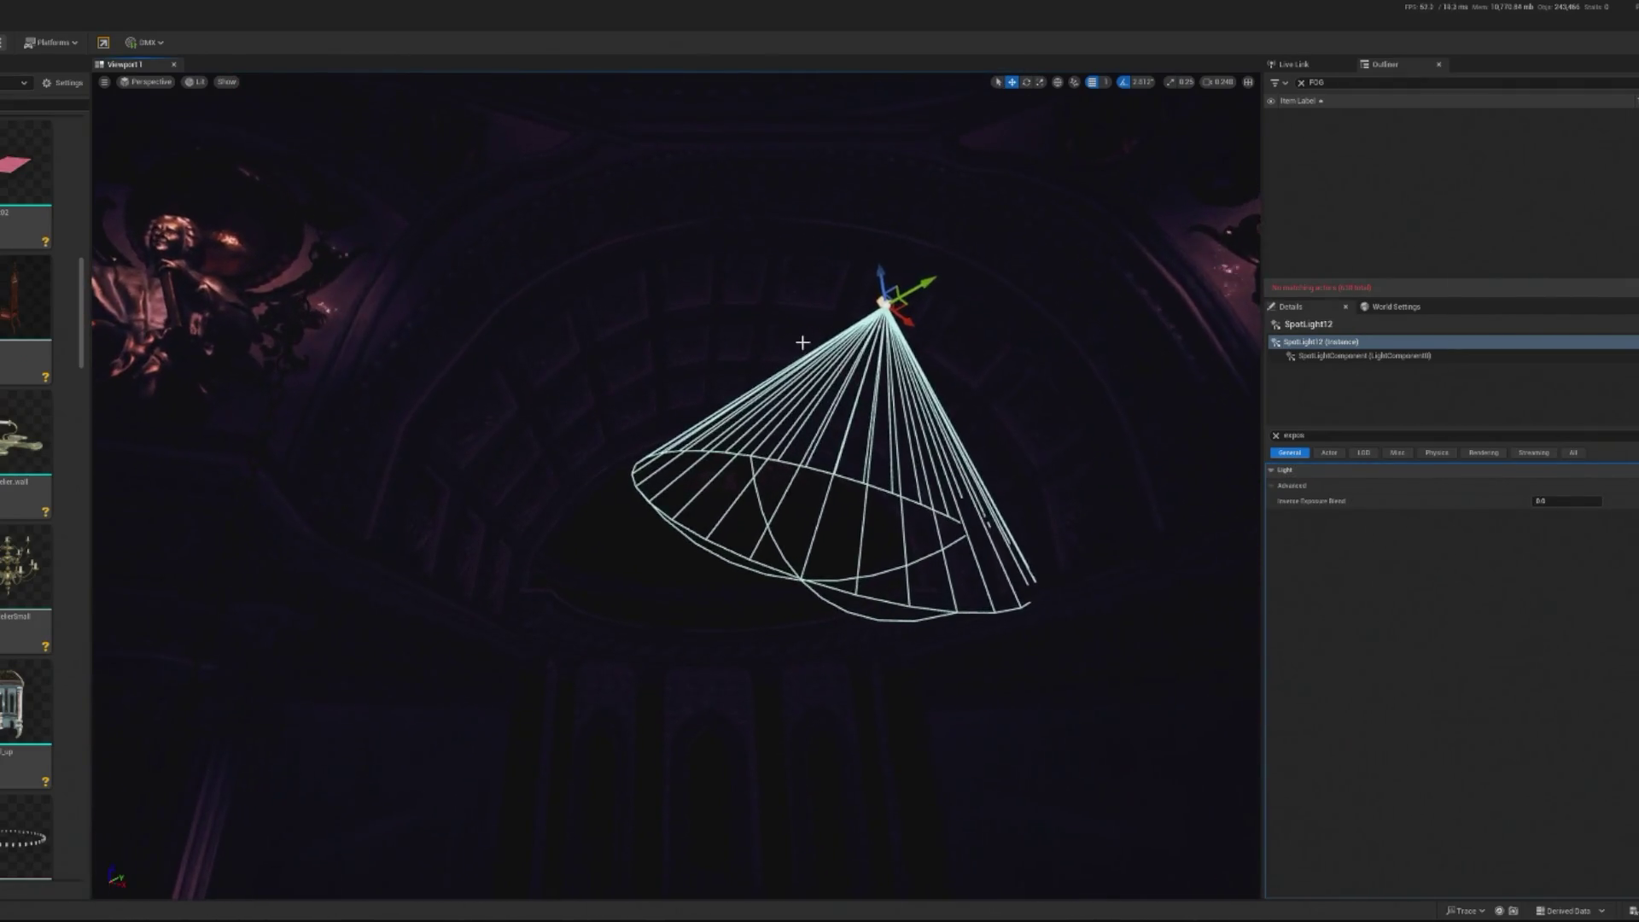
pyautogui.moveTo(934, 282); pyautogui.dragTo(916, 291)
pyautogui.moveTo(790, 357)
pyautogui.mouseDown()
pyautogui.moveTo(711, 400)
pyautogui.moveTo(715, 418)
pyautogui.moveTo(674, 424)
pyautogui.moveTo(688, 401)
pyautogui.moveTo(699, 445)
pyautogui.moveTo(794, 391)
pyautogui.mouseUp()
pyautogui.press('e')
pyautogui.press('w')
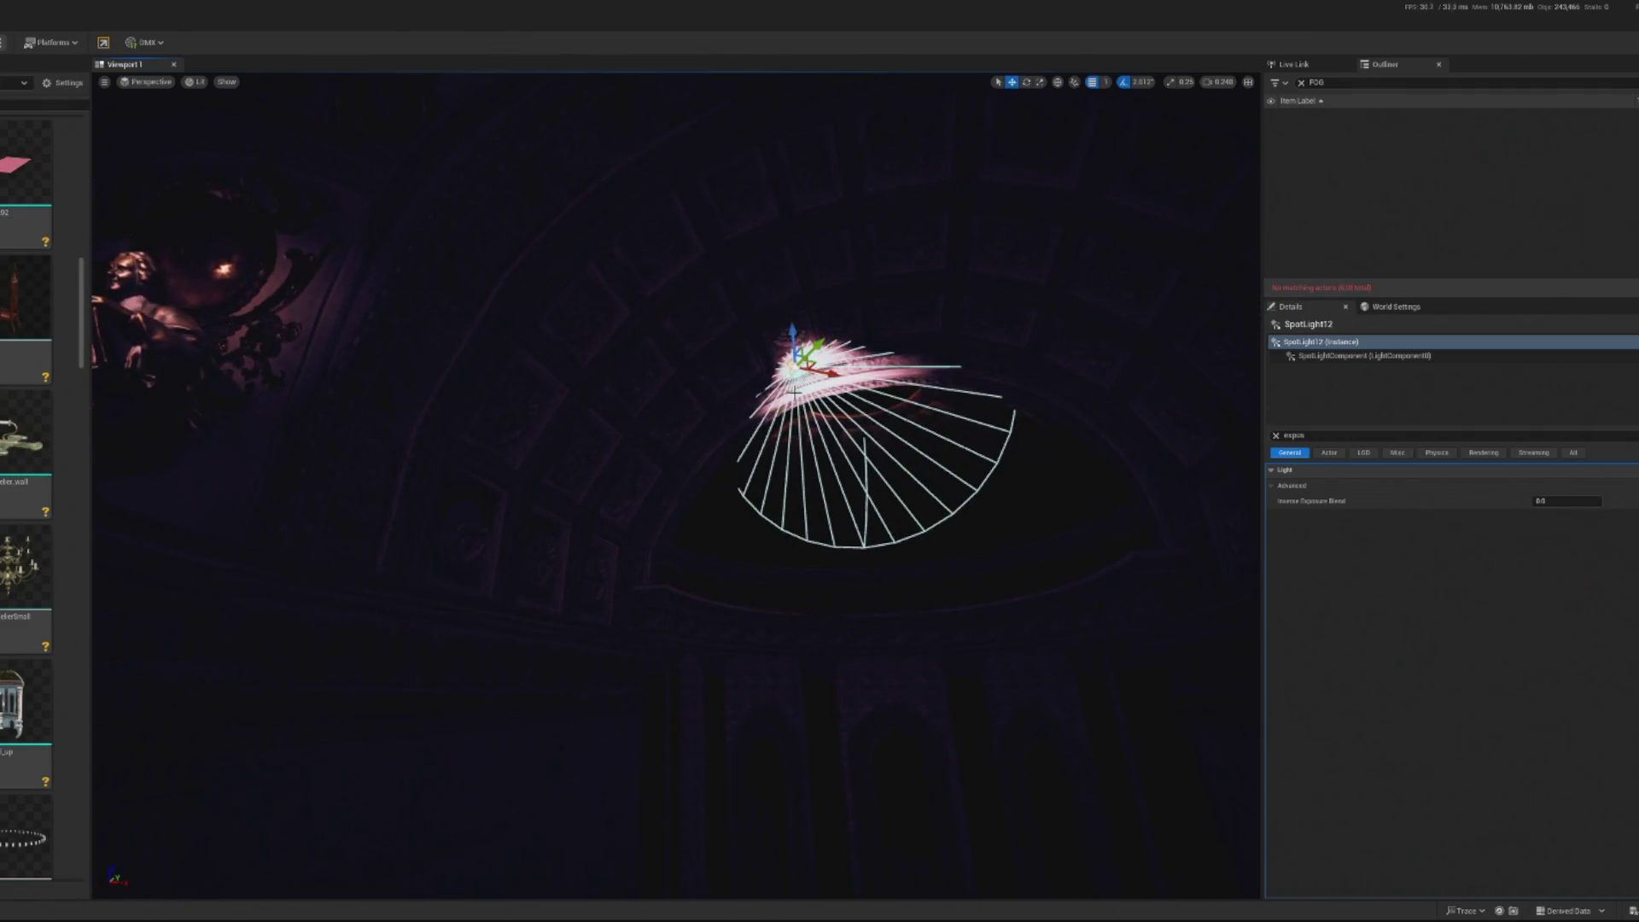
pyautogui.press('f')
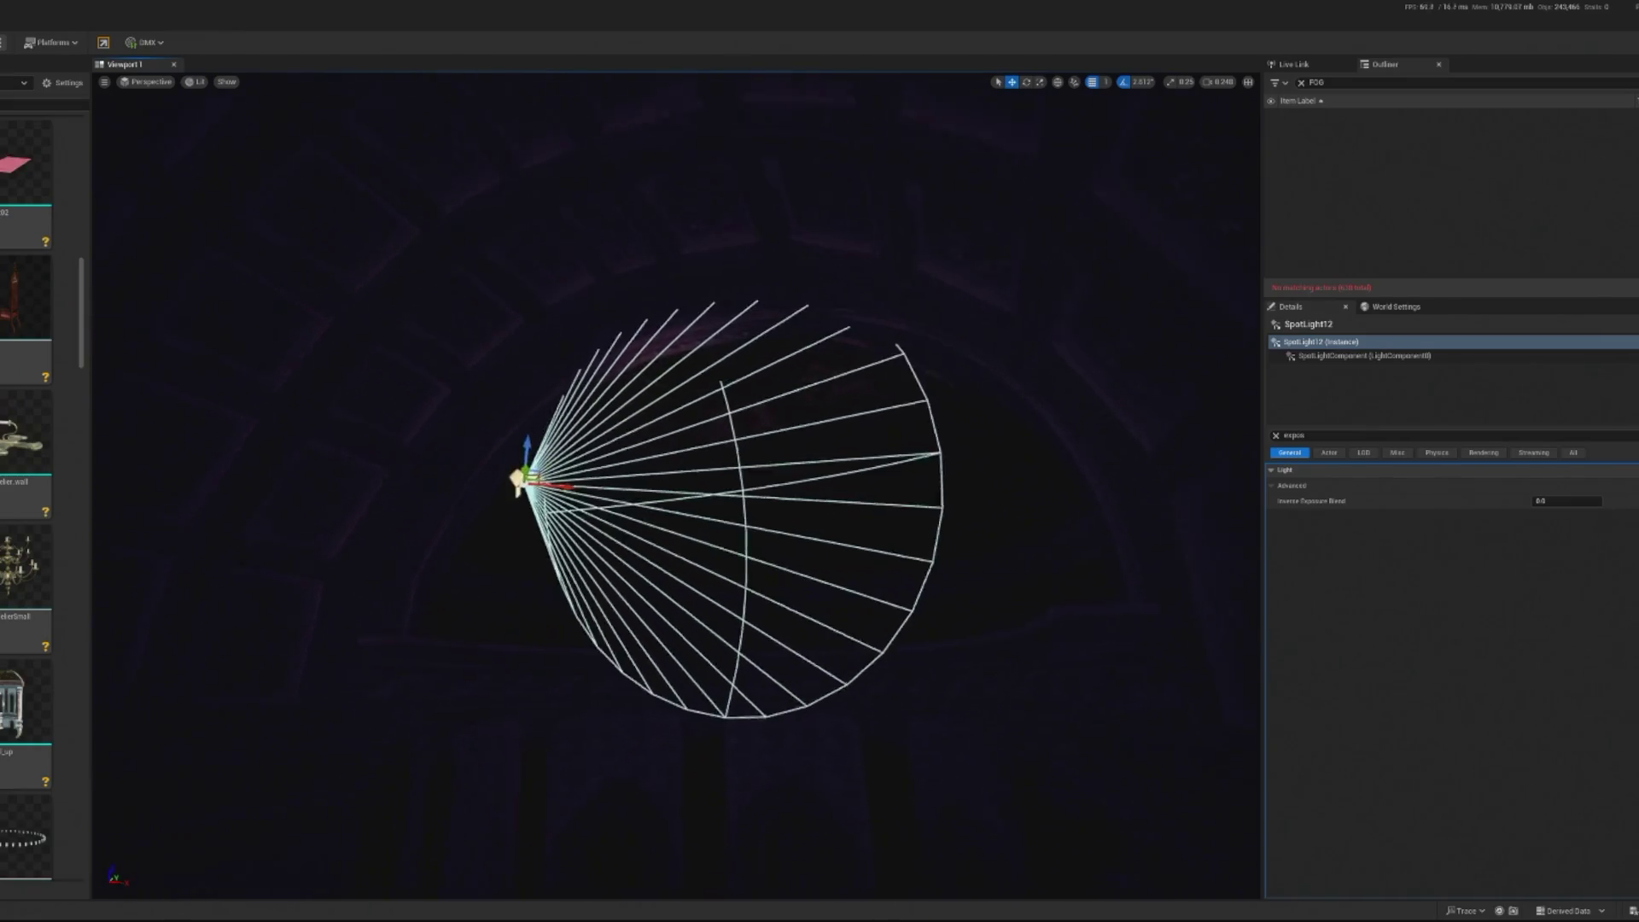
pyautogui.click(1275, 435)
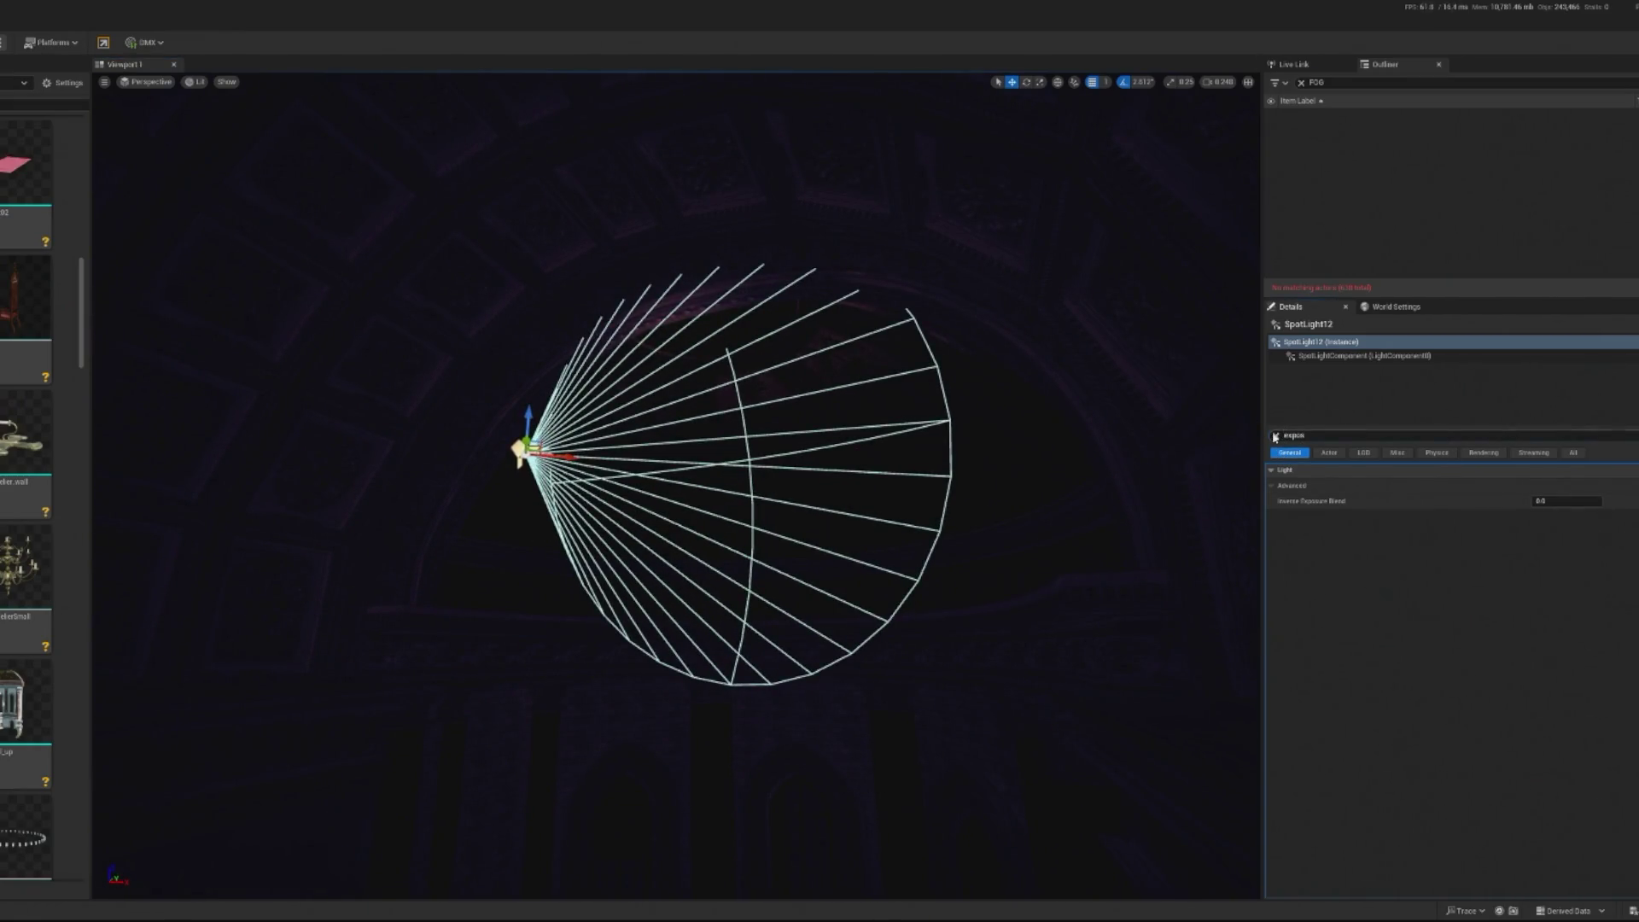
pyautogui.moveTo(1567, 610); pyautogui.dragTo(1631, 610)
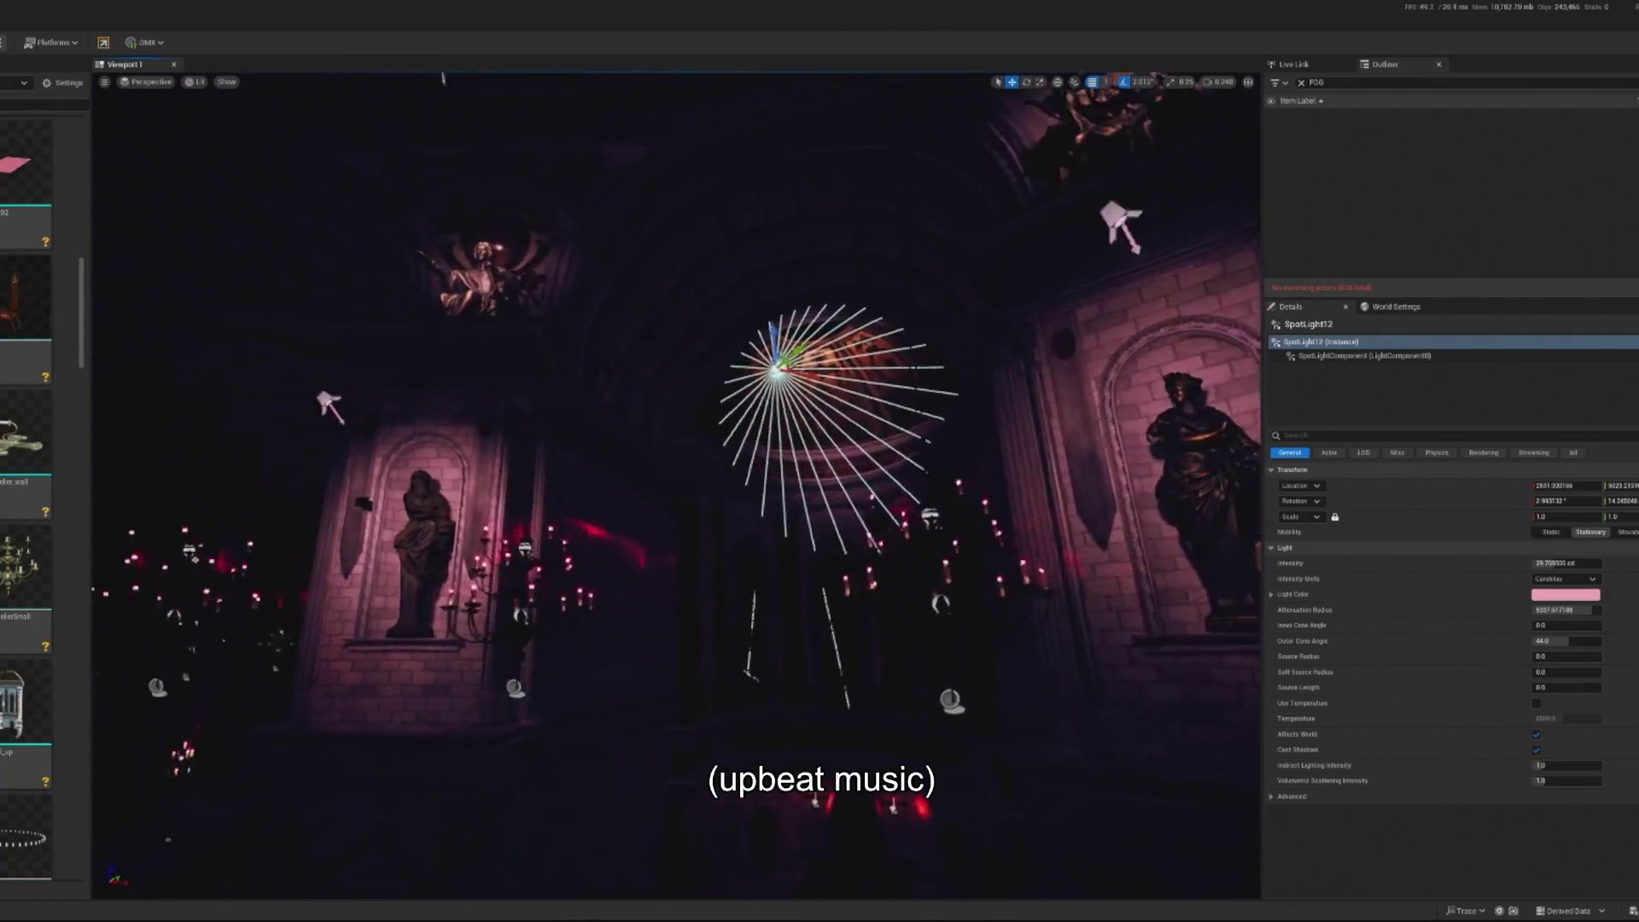
# Make SpotLight12's light colour a fully saturated magenta
pyautogui.click(1562, 595)
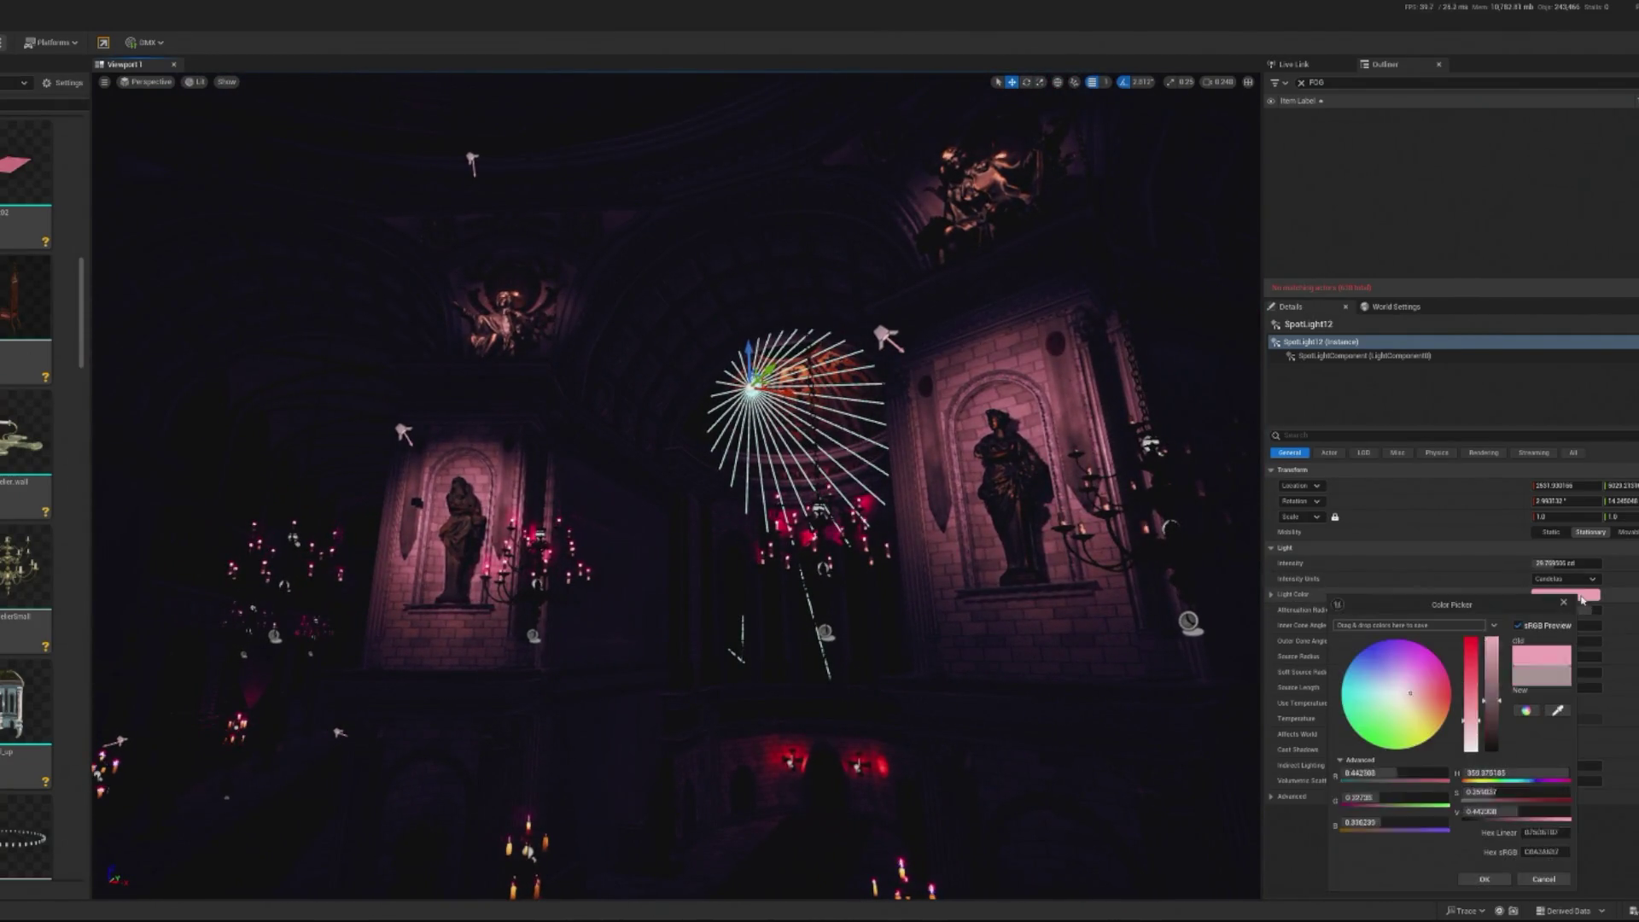
pyautogui.moveTo(1472, 664); pyautogui.dragTo(1472, 640)
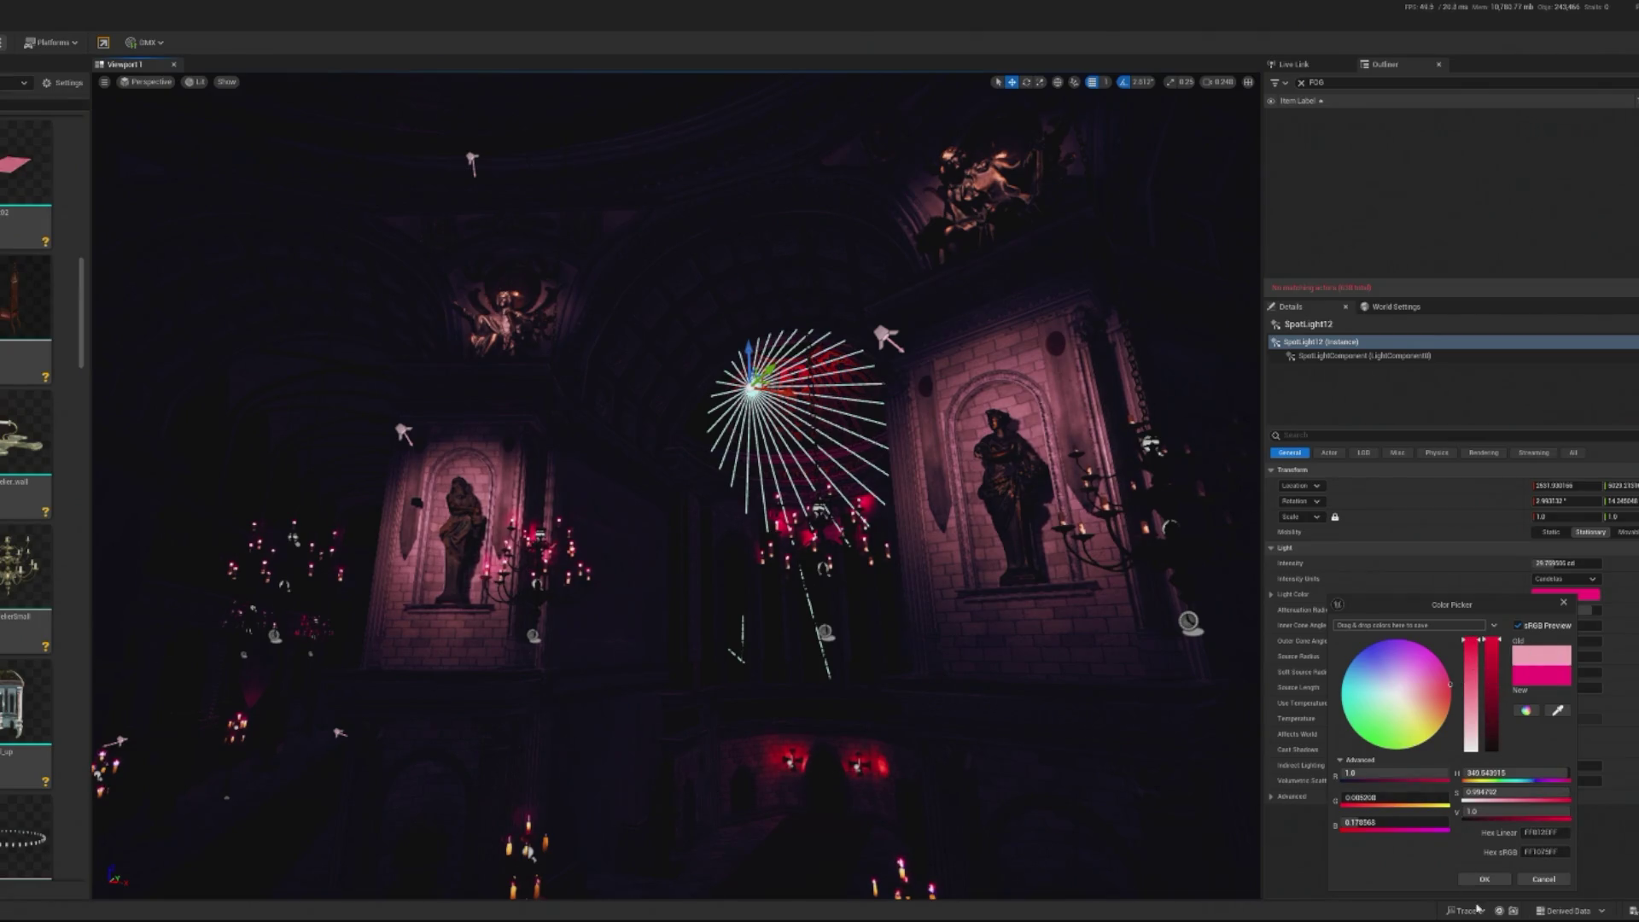
pyautogui.click(1489, 880)
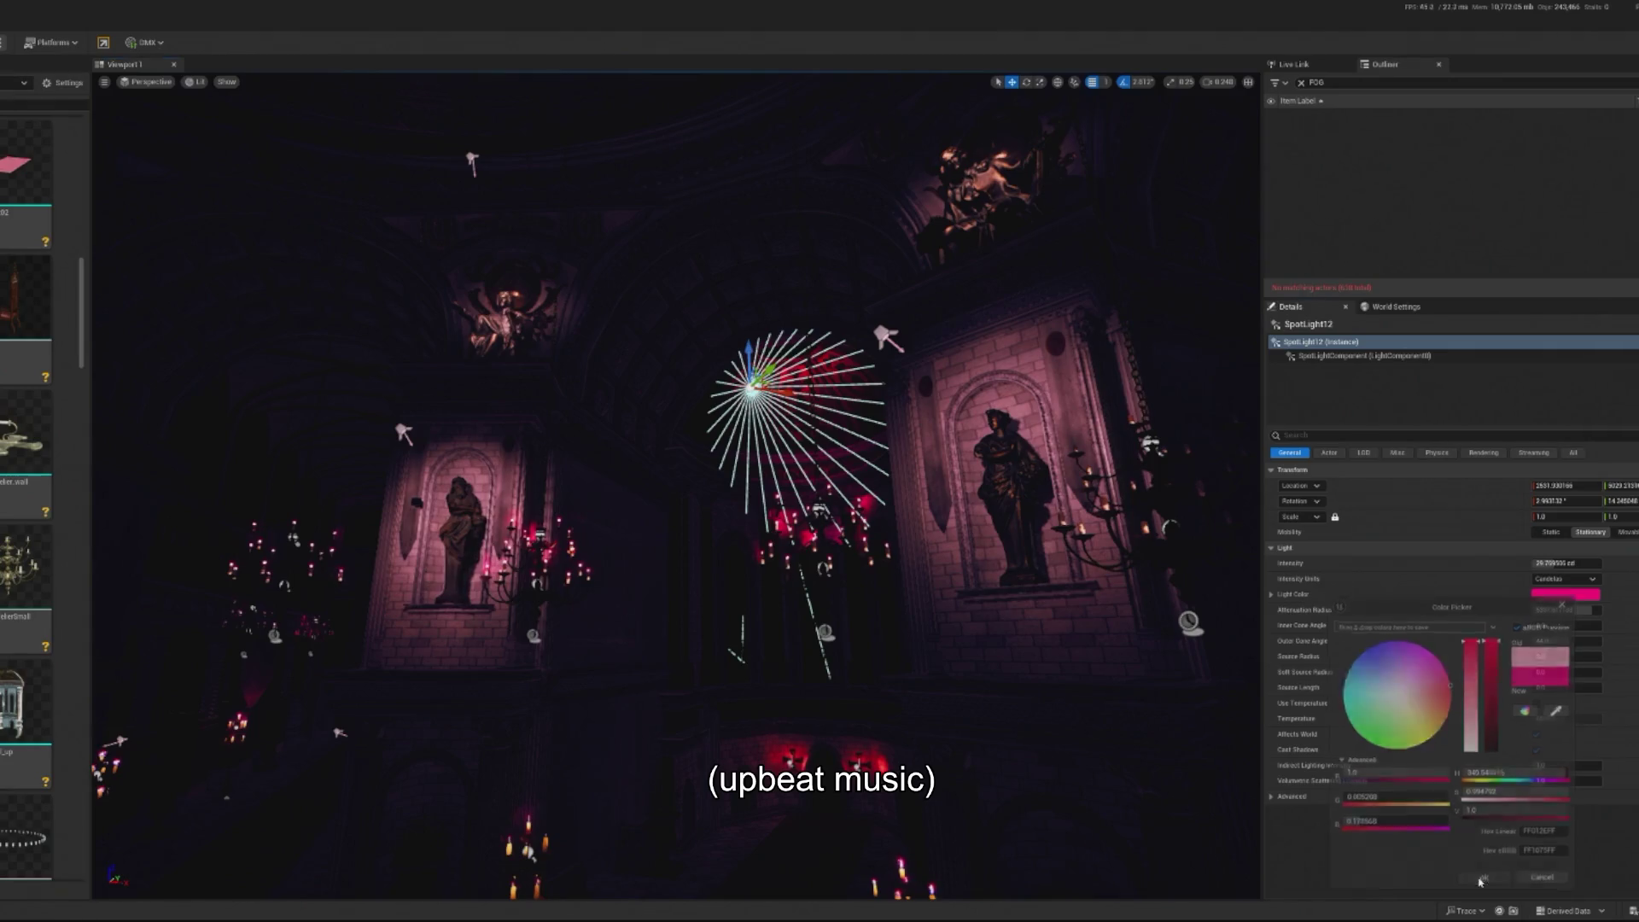
# Rotate SpotLight12 so its cone points up into the dome
pyautogui.press('e')
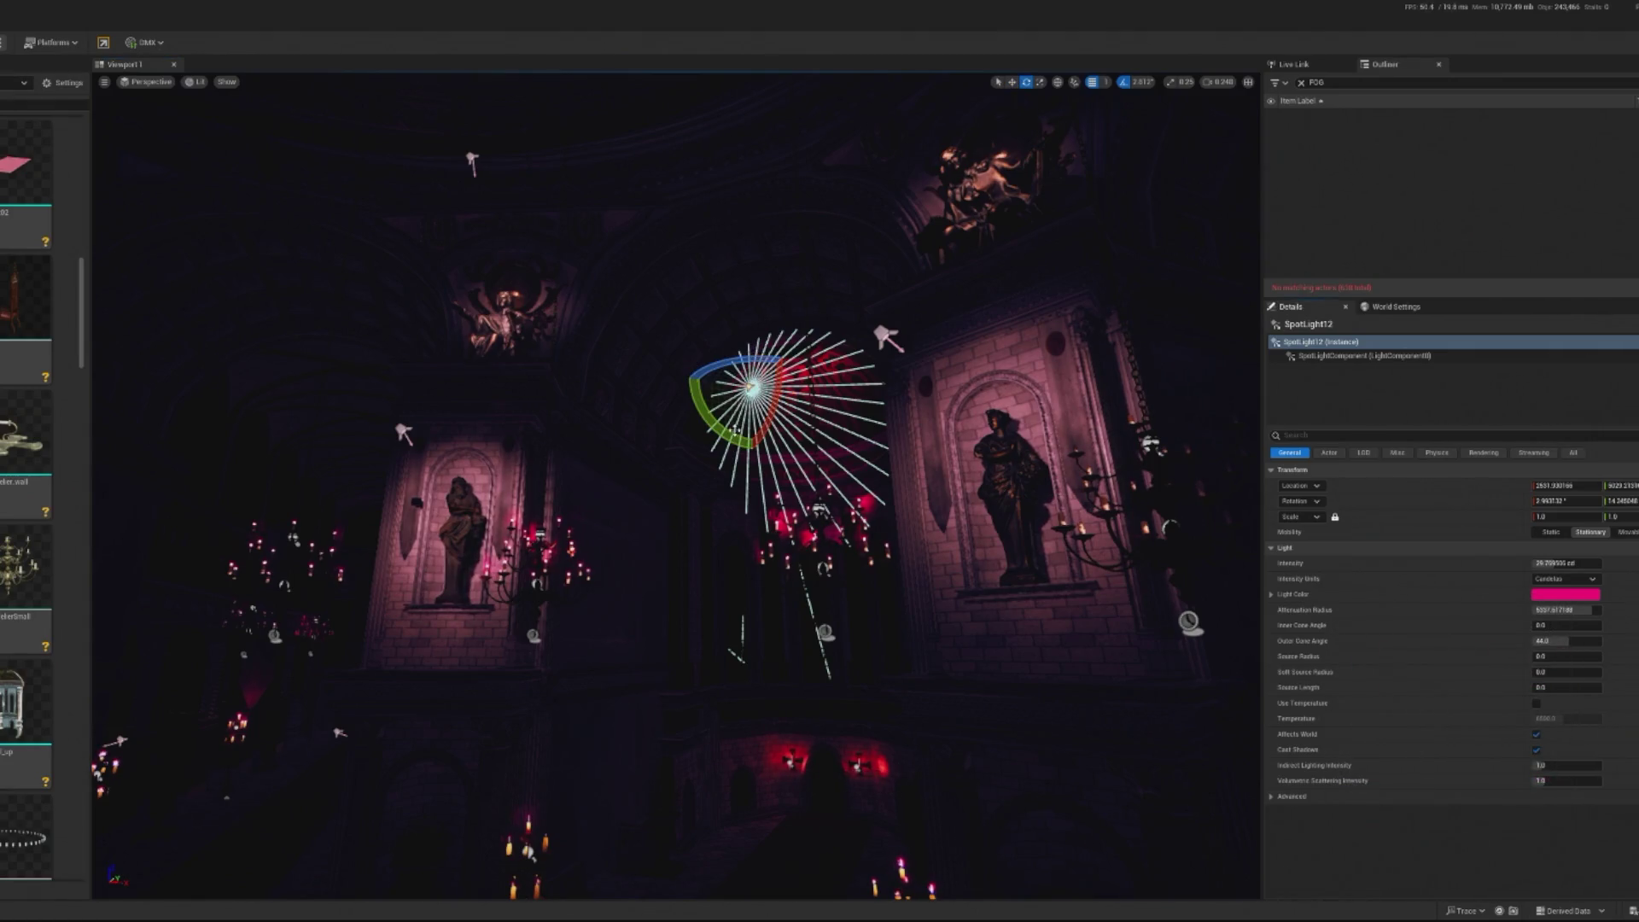
pyautogui.click(1050, 392)
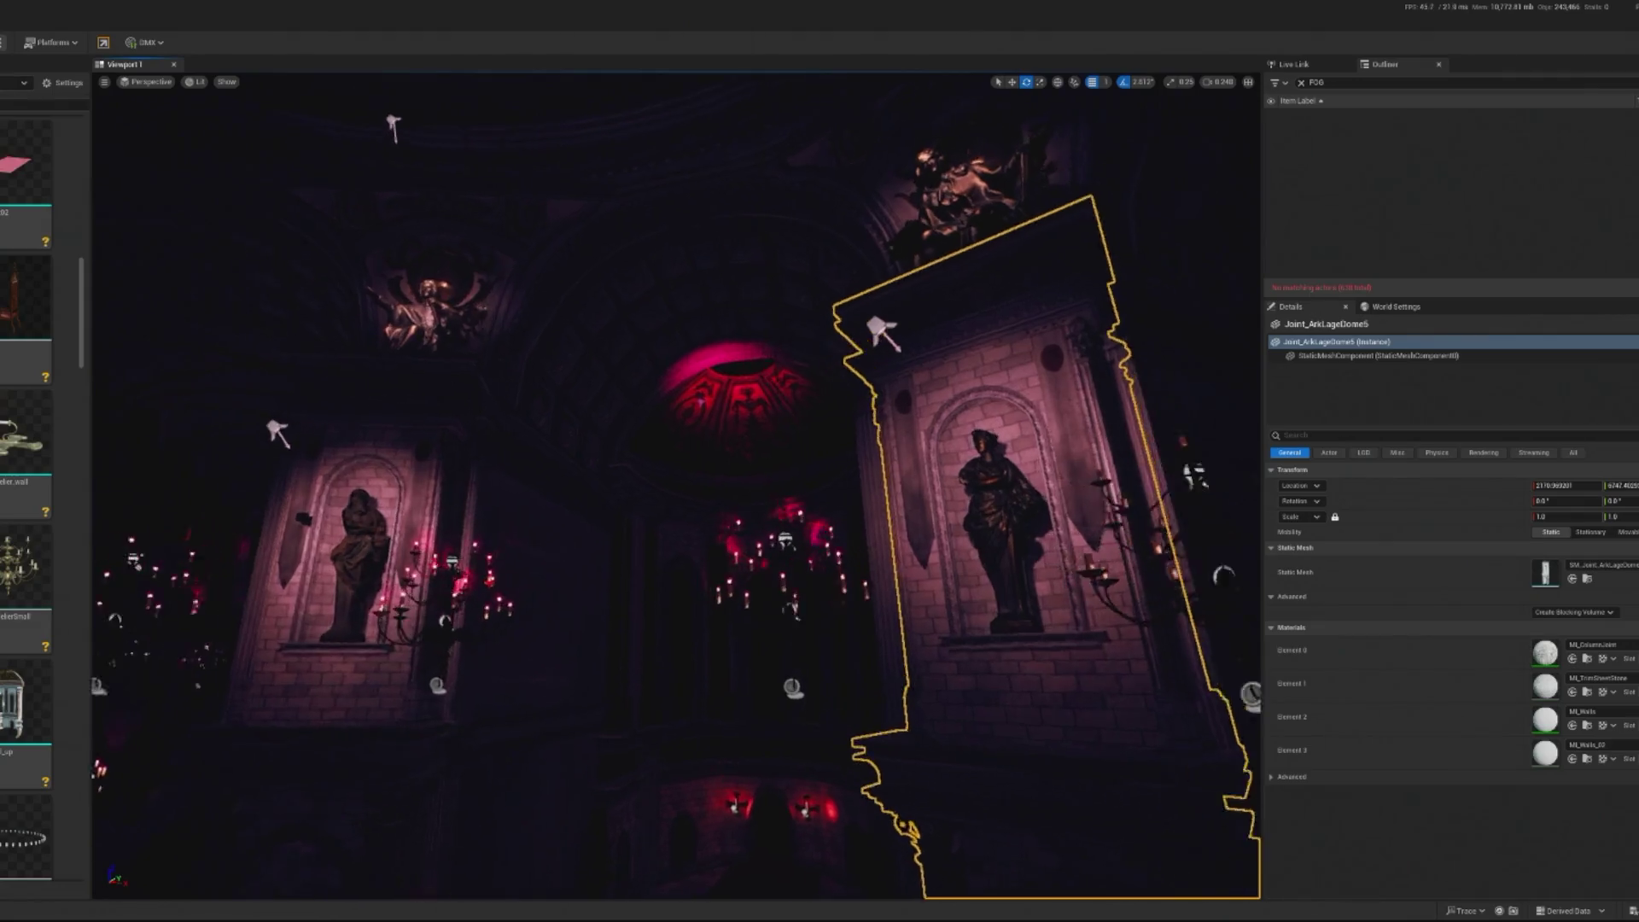
pyautogui.click(673, 459)
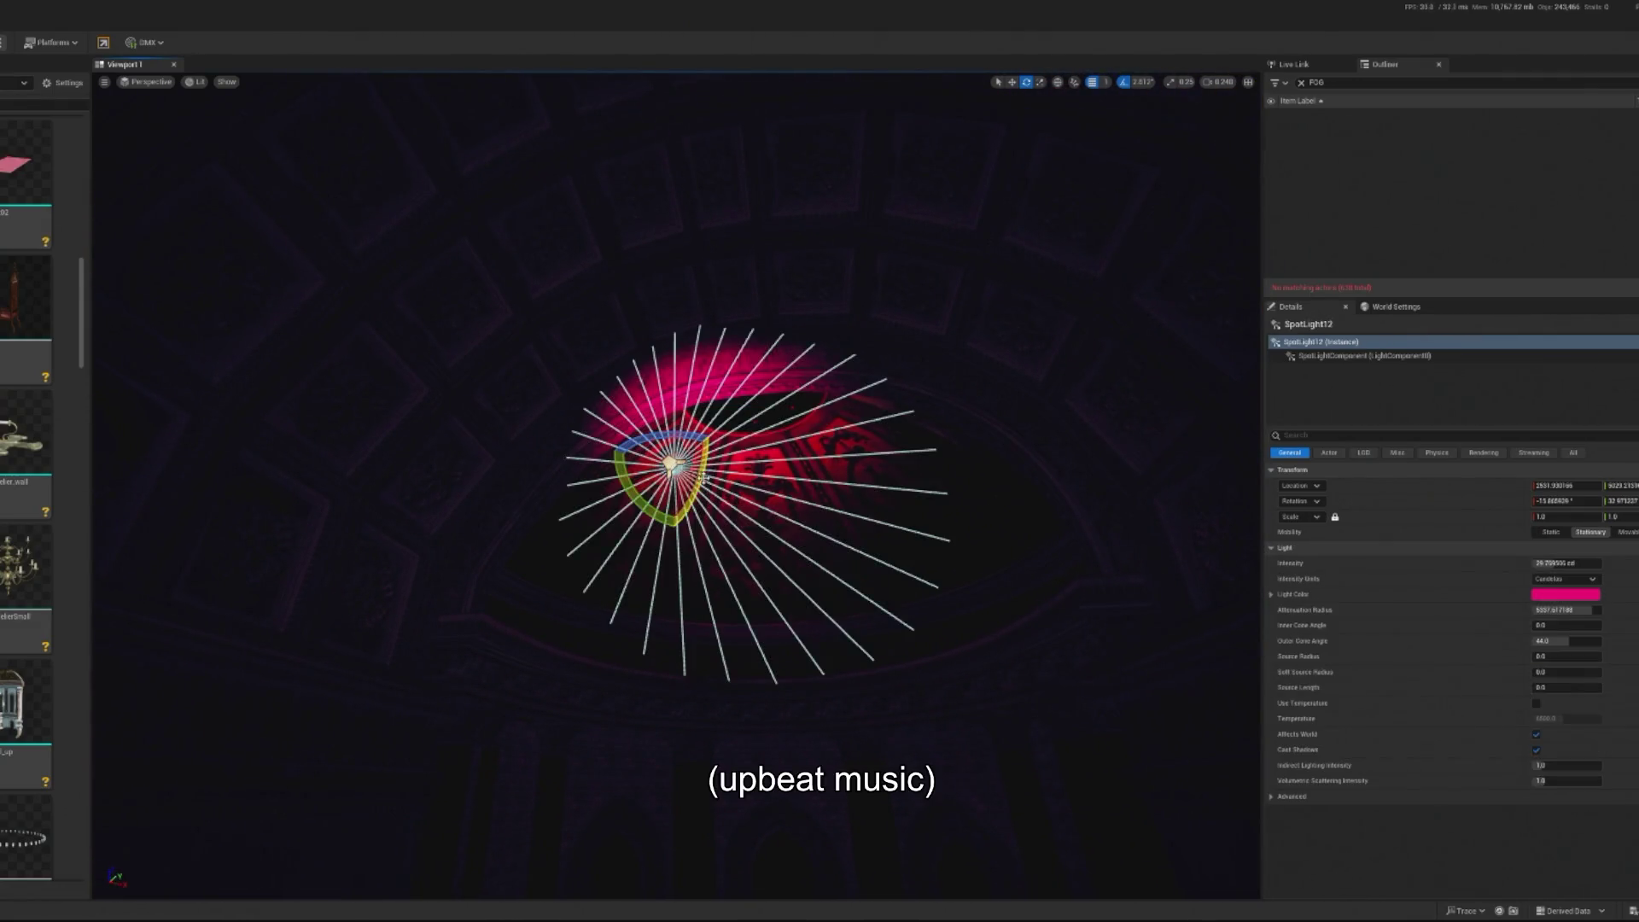
pyautogui.moveTo(704, 478); pyautogui.dragTo(674, 368)
pyautogui.press('w')
pyautogui.moveTo(748, 517)
pyautogui.mouseDown()
pyautogui.moveTo(754, 373)
pyautogui.moveTo(846, 256)
pyautogui.moveTo(939, 384)
pyautogui.mouseUp()
pyautogui.click(846, 256)
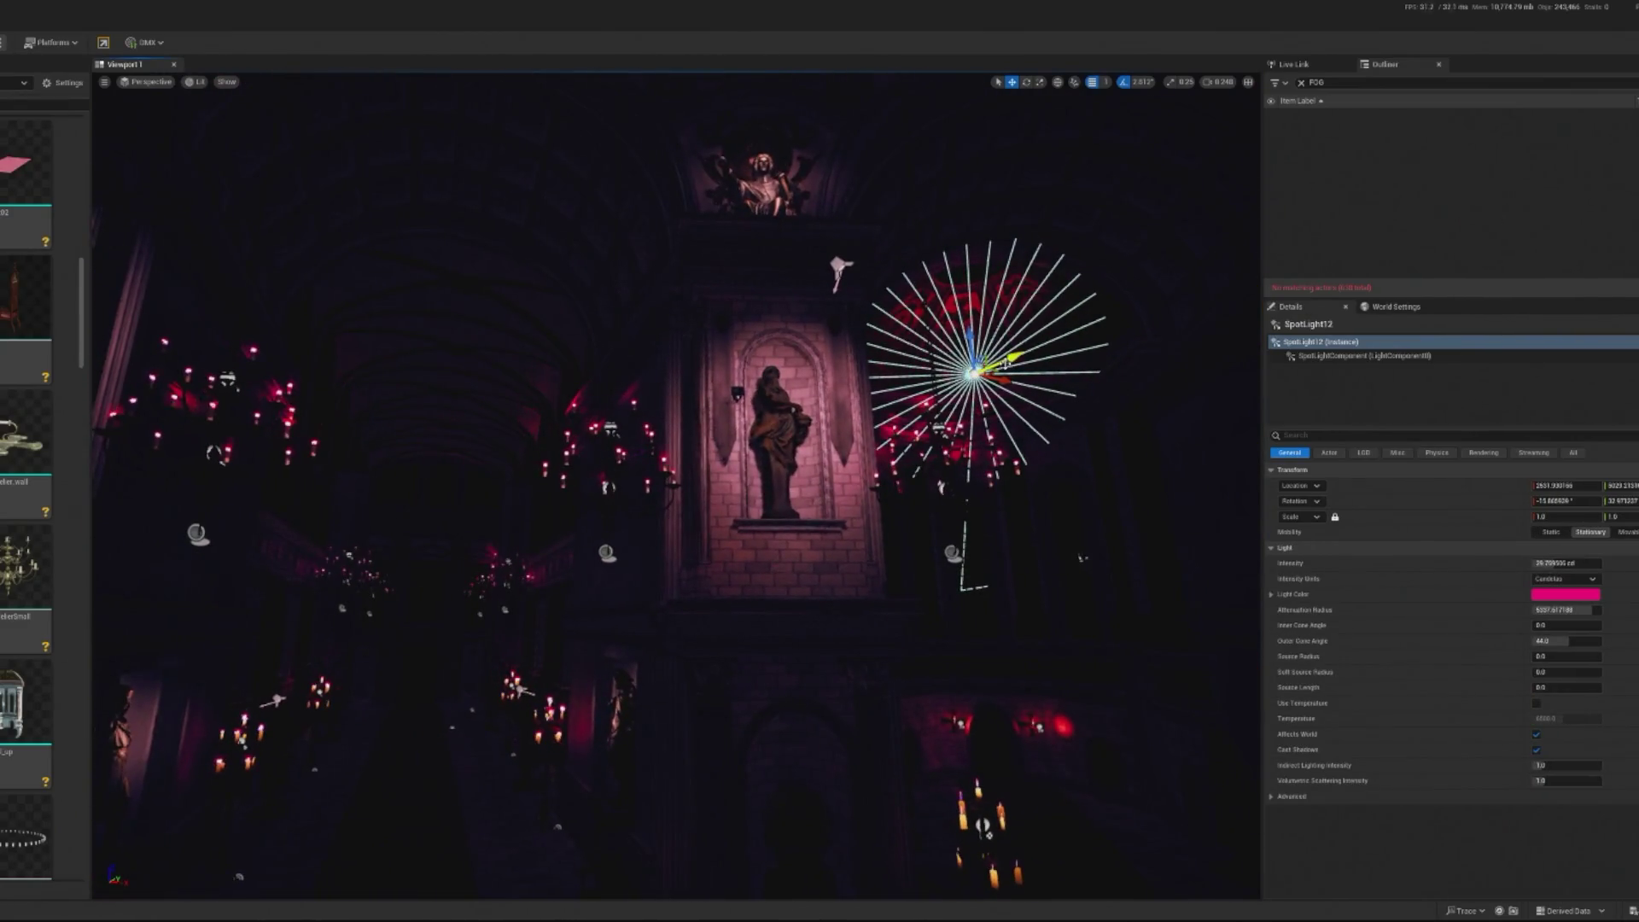
# Duplicate the spotlight as SpotLight13 farther down the nave with intensity about 116
pyautogui.keyDown('alt'); pyautogui.moveTo(999, 371); pyautogui.dragTo(384, 245); pyautogui.keyUp('alt')
pyautogui.press('e')
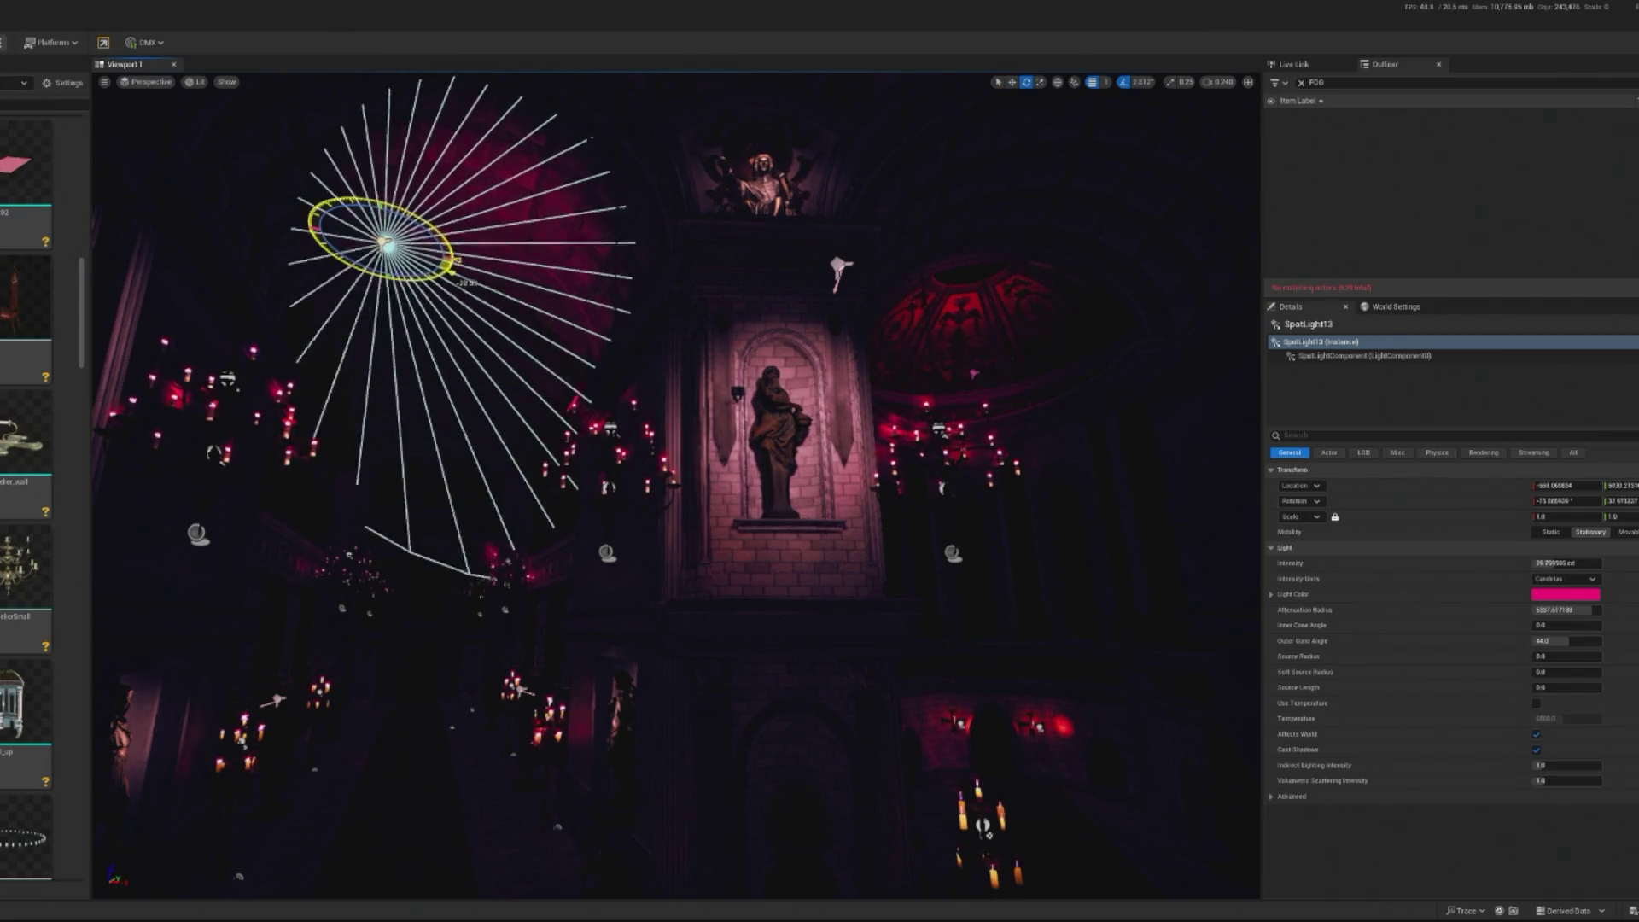
pyautogui.press('w')
pyautogui.press('f')
pyautogui.moveTo(337, 103)
pyautogui.mouseDown()
pyautogui.moveTo(420, 208)
pyautogui.moveTo(623, 585)
pyautogui.moveTo(630, 542)
pyautogui.moveTo(658, 559)
pyautogui.moveTo(574, 520)
pyautogui.moveTo(569, 464)
pyautogui.moveTo(574, 608)
pyautogui.mouseUp()
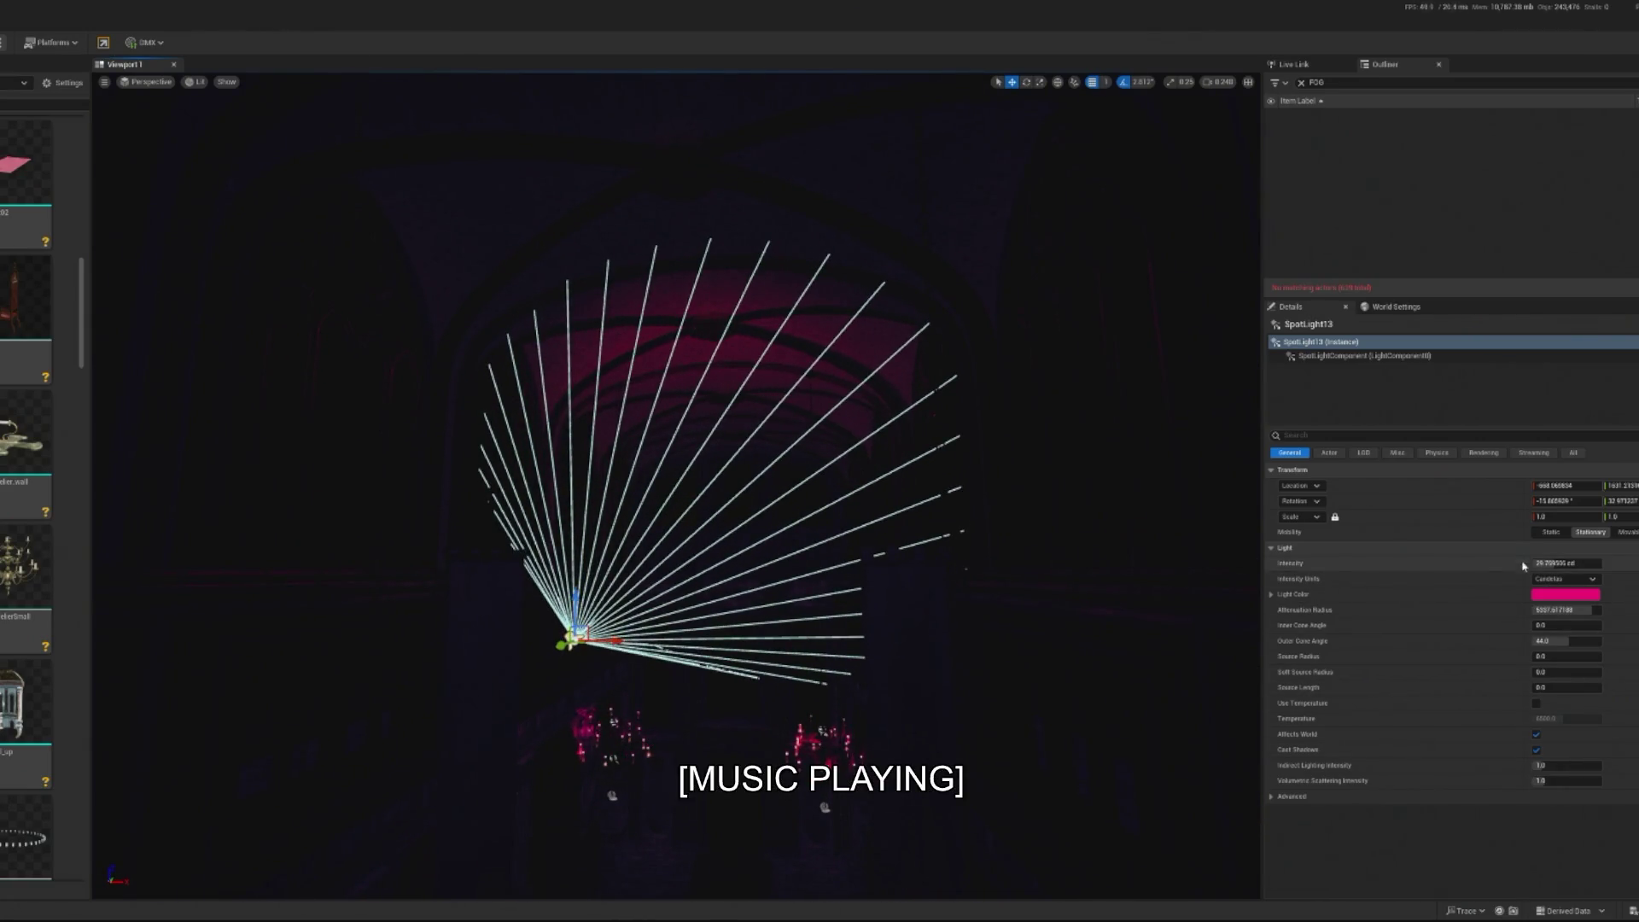
pyautogui.moveTo(1545, 564); pyautogui.dragTo(1575, 563)
pyautogui.moveTo(356, 408)
pyautogui.mouseDown()
pyautogui.moveTo(367, 402)
pyautogui.moveTo(393, 444)
pyautogui.moveTo(623, 435)
pyautogui.moveTo(598, 444)
pyautogui.moveTo(651, 367)
pyautogui.mouseUp()
# Tilt SpotLight13 about 31 degrees so its cone fans across the vaulted aisle ceiling
pyautogui.click(841, 384)
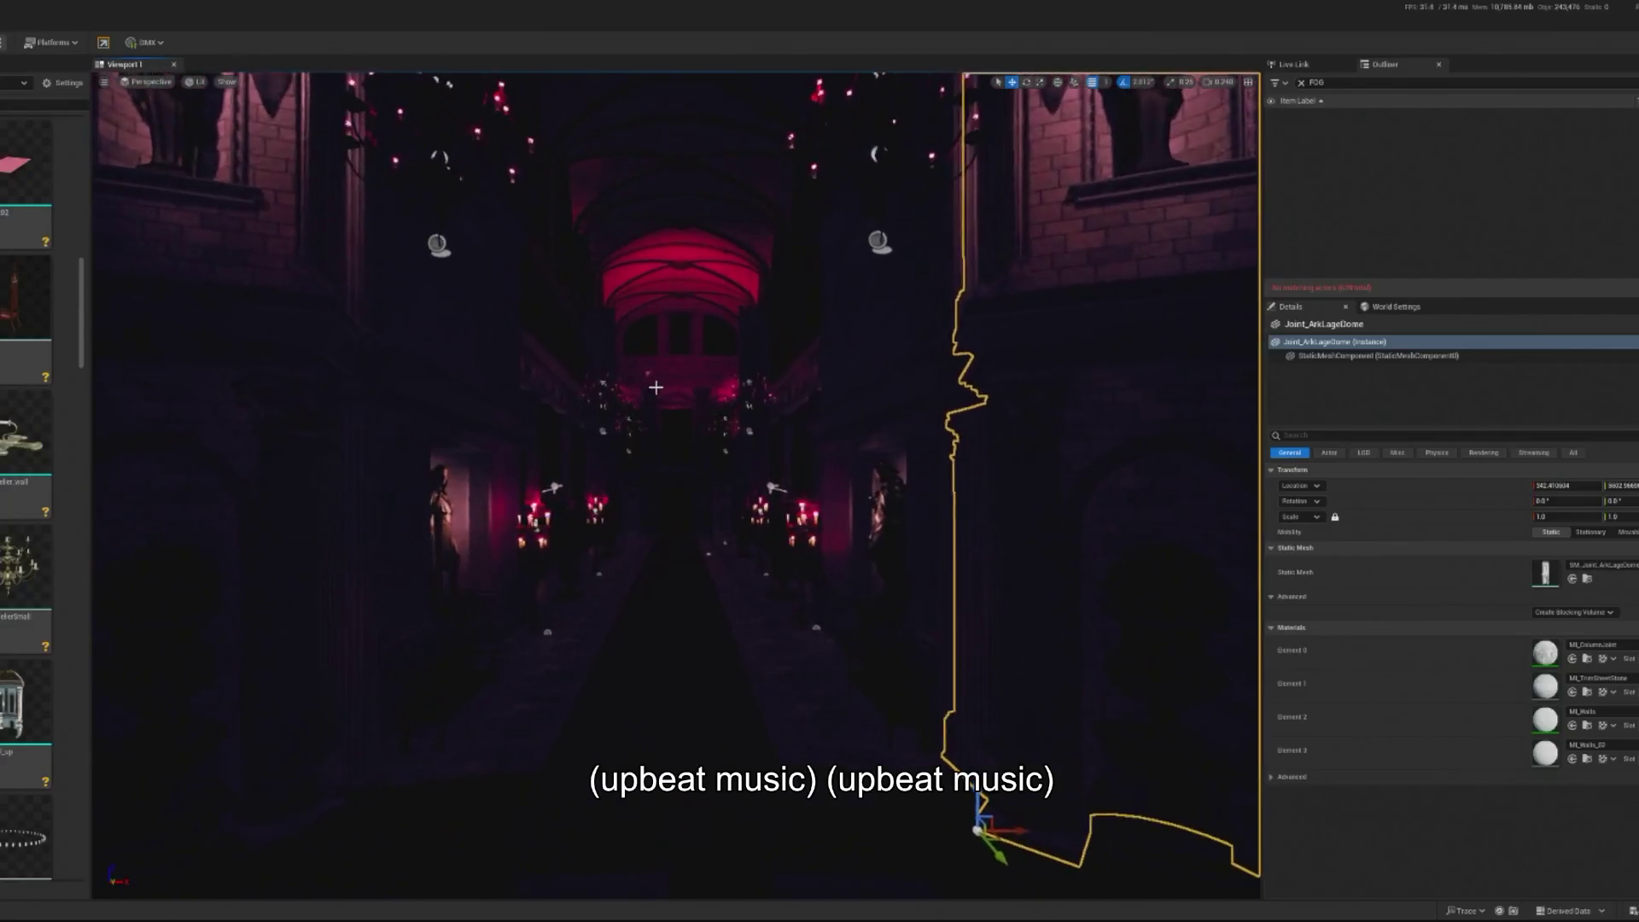
pyautogui.click(652, 367)
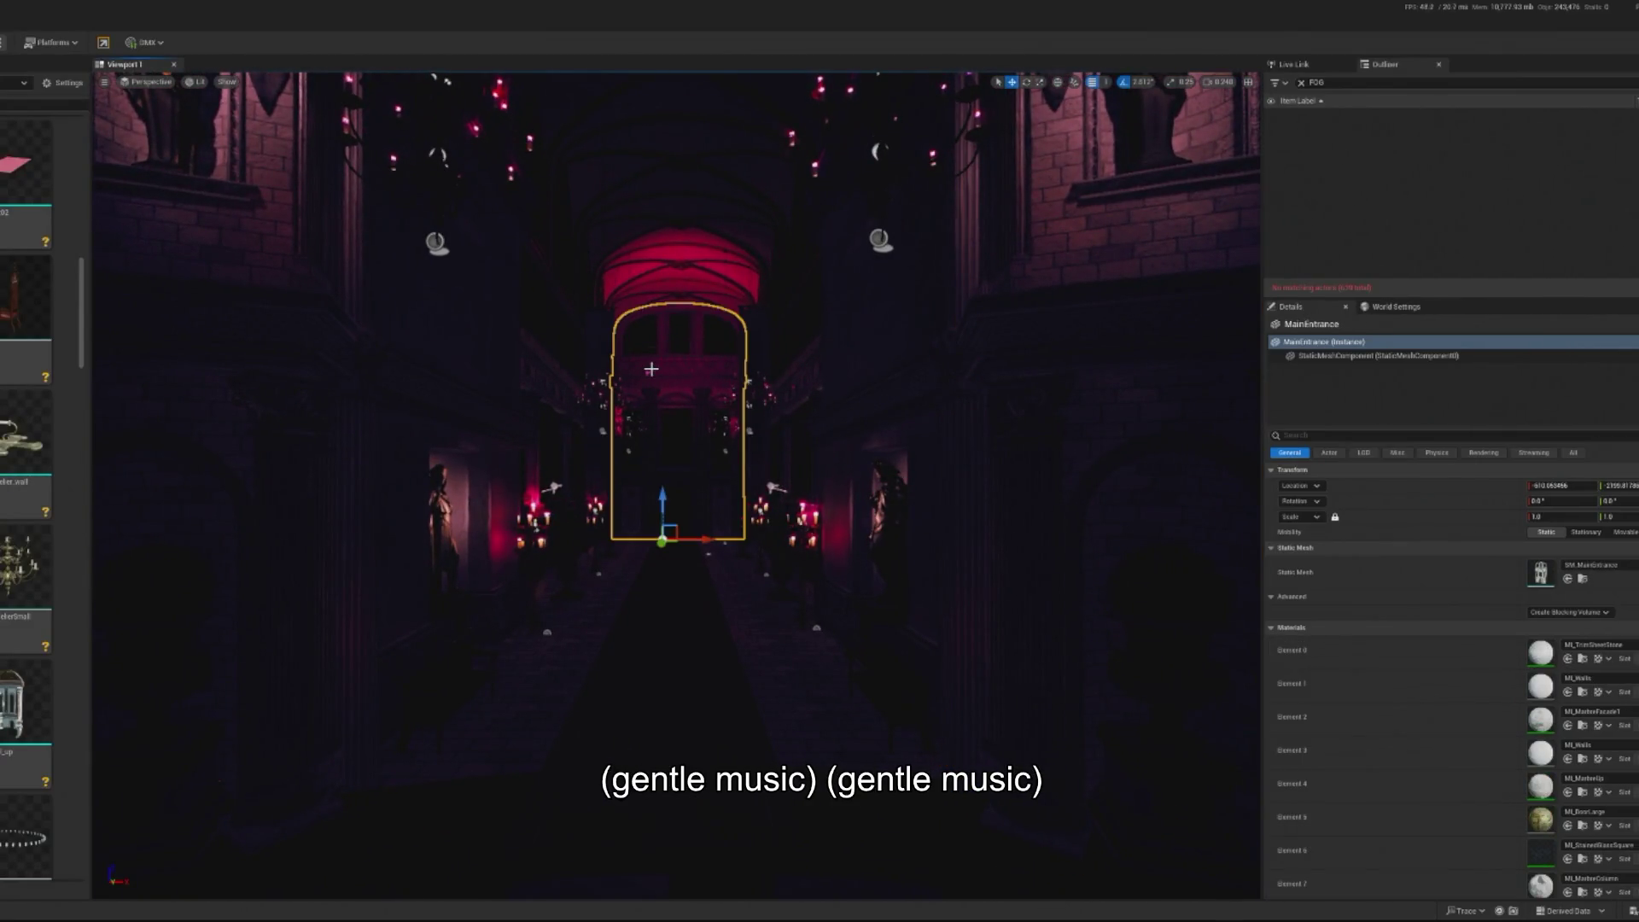
pyautogui.click(645, 370)
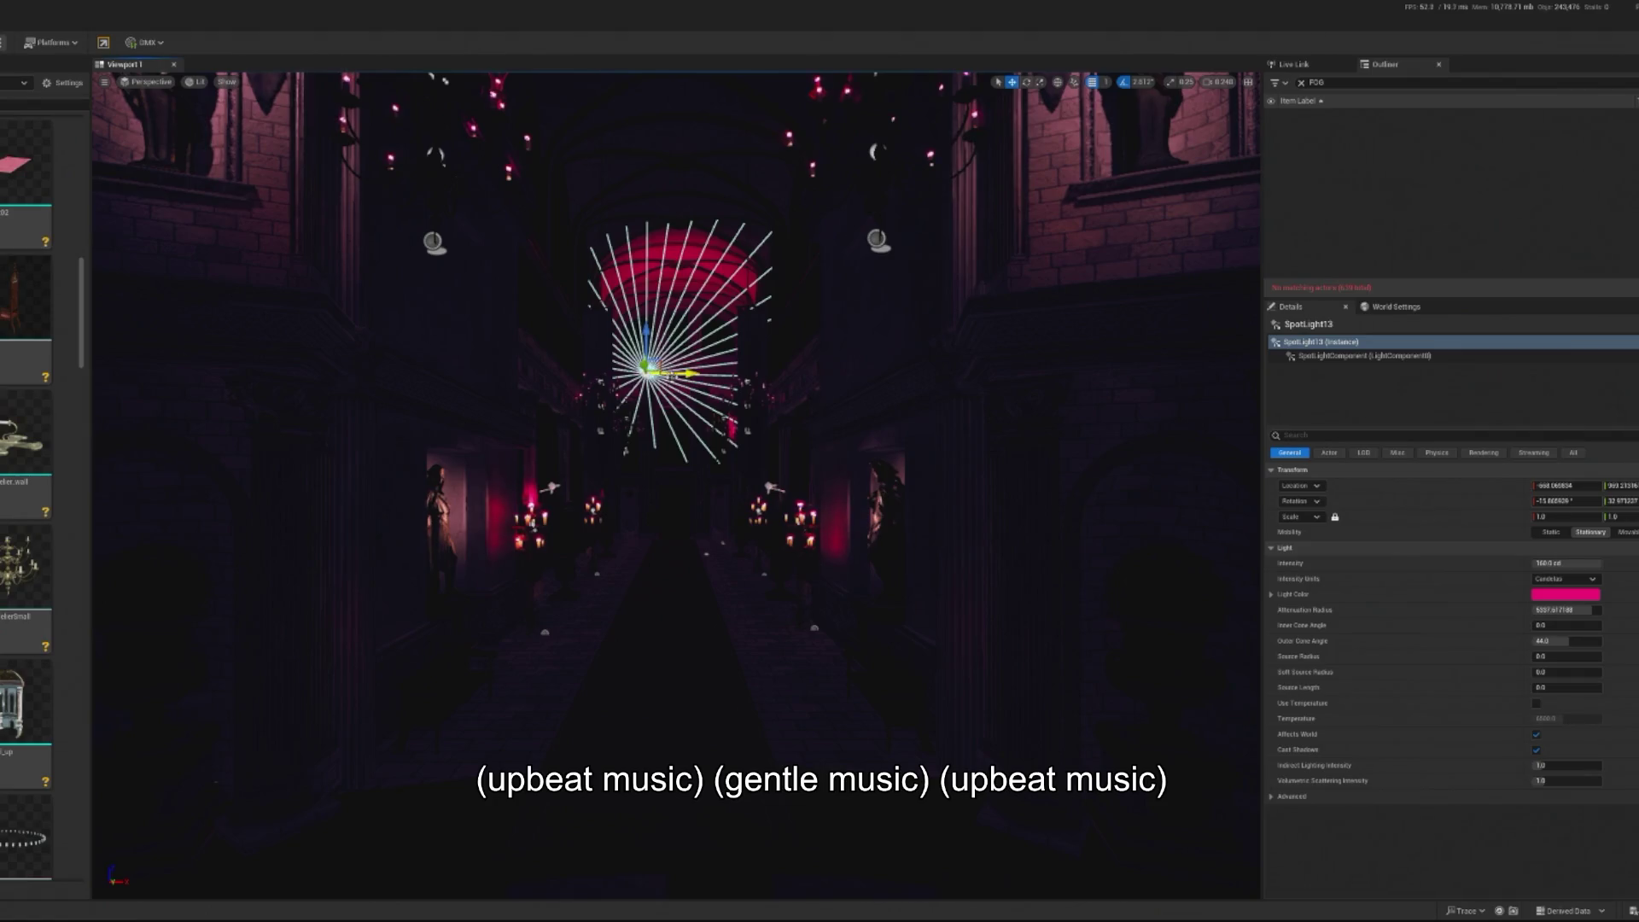
pyautogui.press('e')
pyautogui.moveTo(713, 374)
pyautogui.mouseDown()
pyautogui.moveTo(707, 338)
pyautogui.moveTo(698, 373)
pyautogui.moveTo(722, 373)
pyautogui.moveTo(679, 421)
pyautogui.mouseUp()
pyautogui.press('e')
pyautogui.press('w')
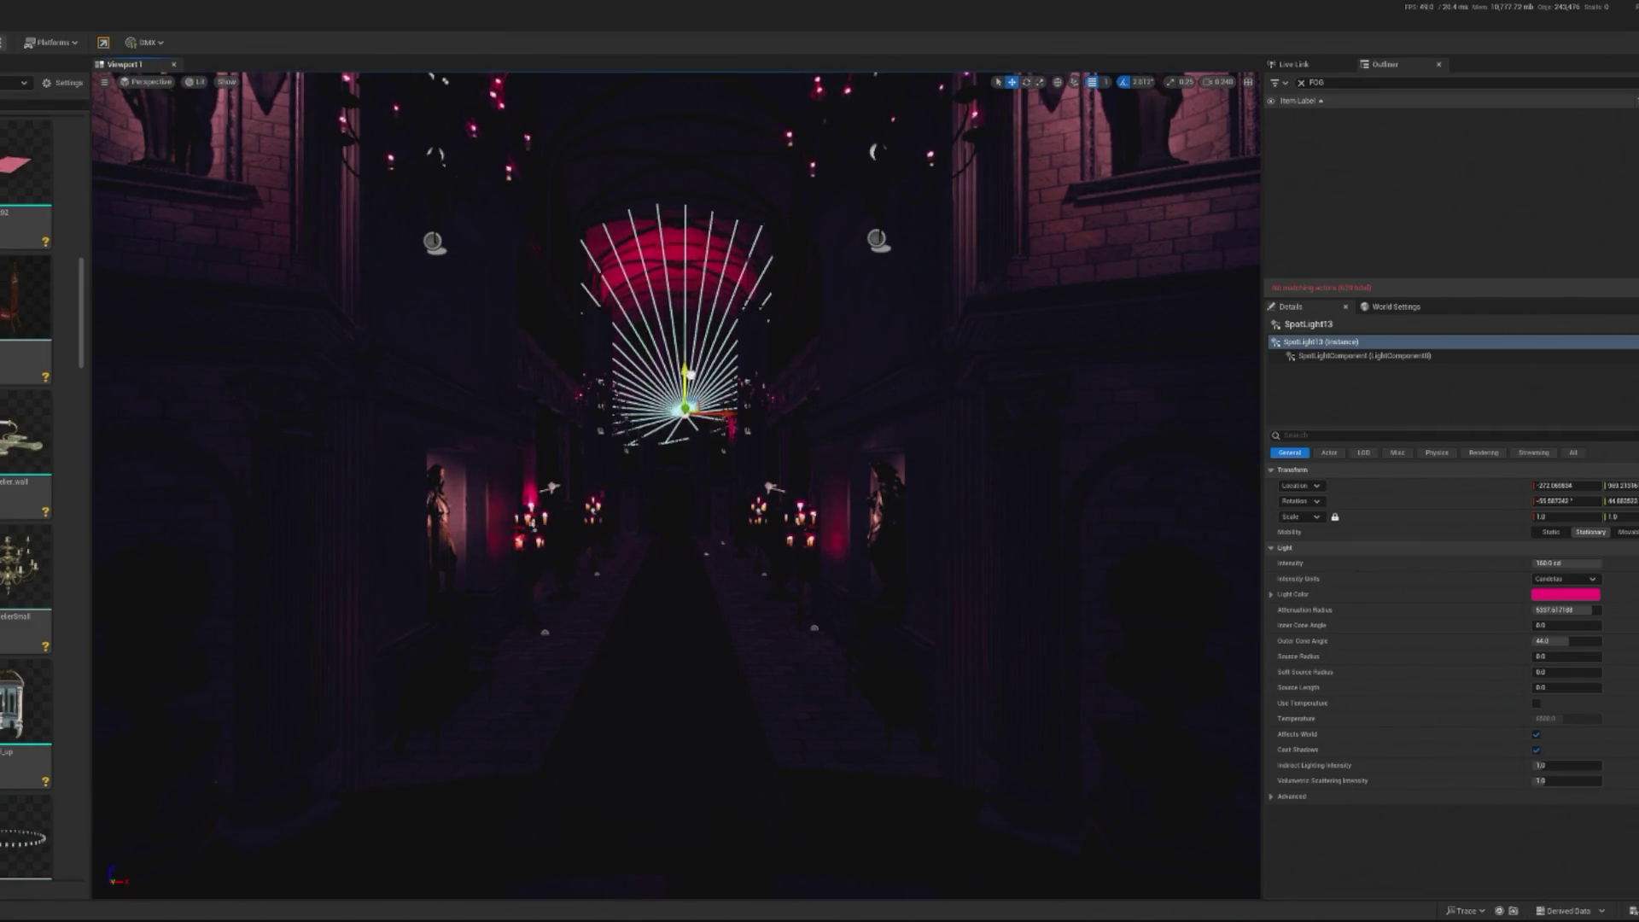
pyautogui.scroll(3, 677, 435)
pyautogui.scroll(10, 677, 486)
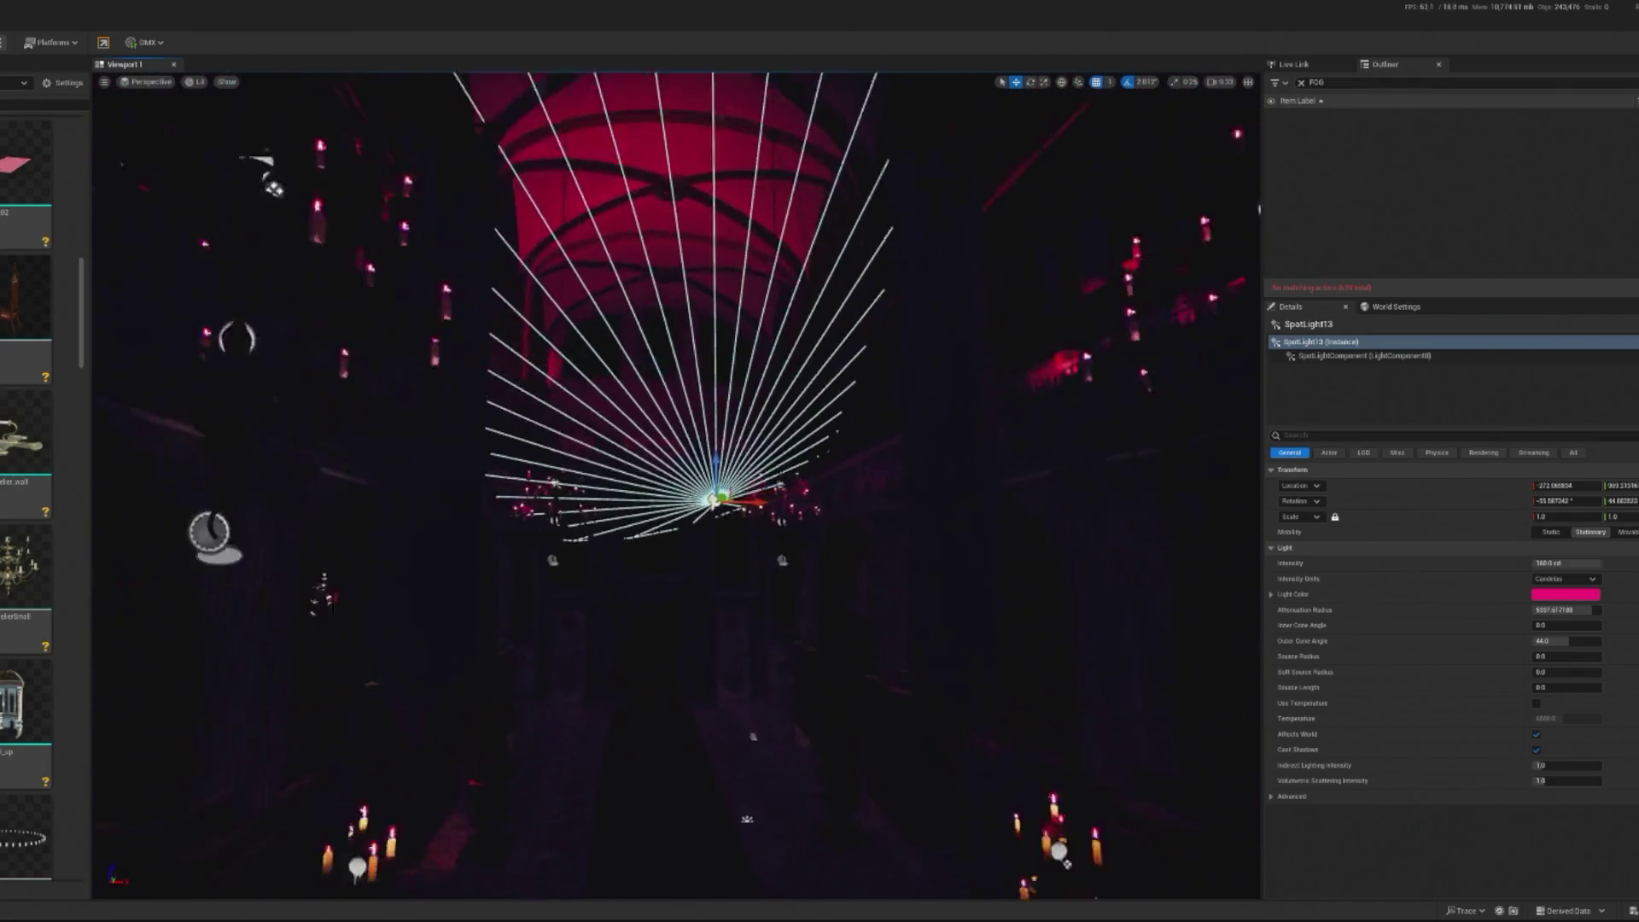
pyautogui.press('f')
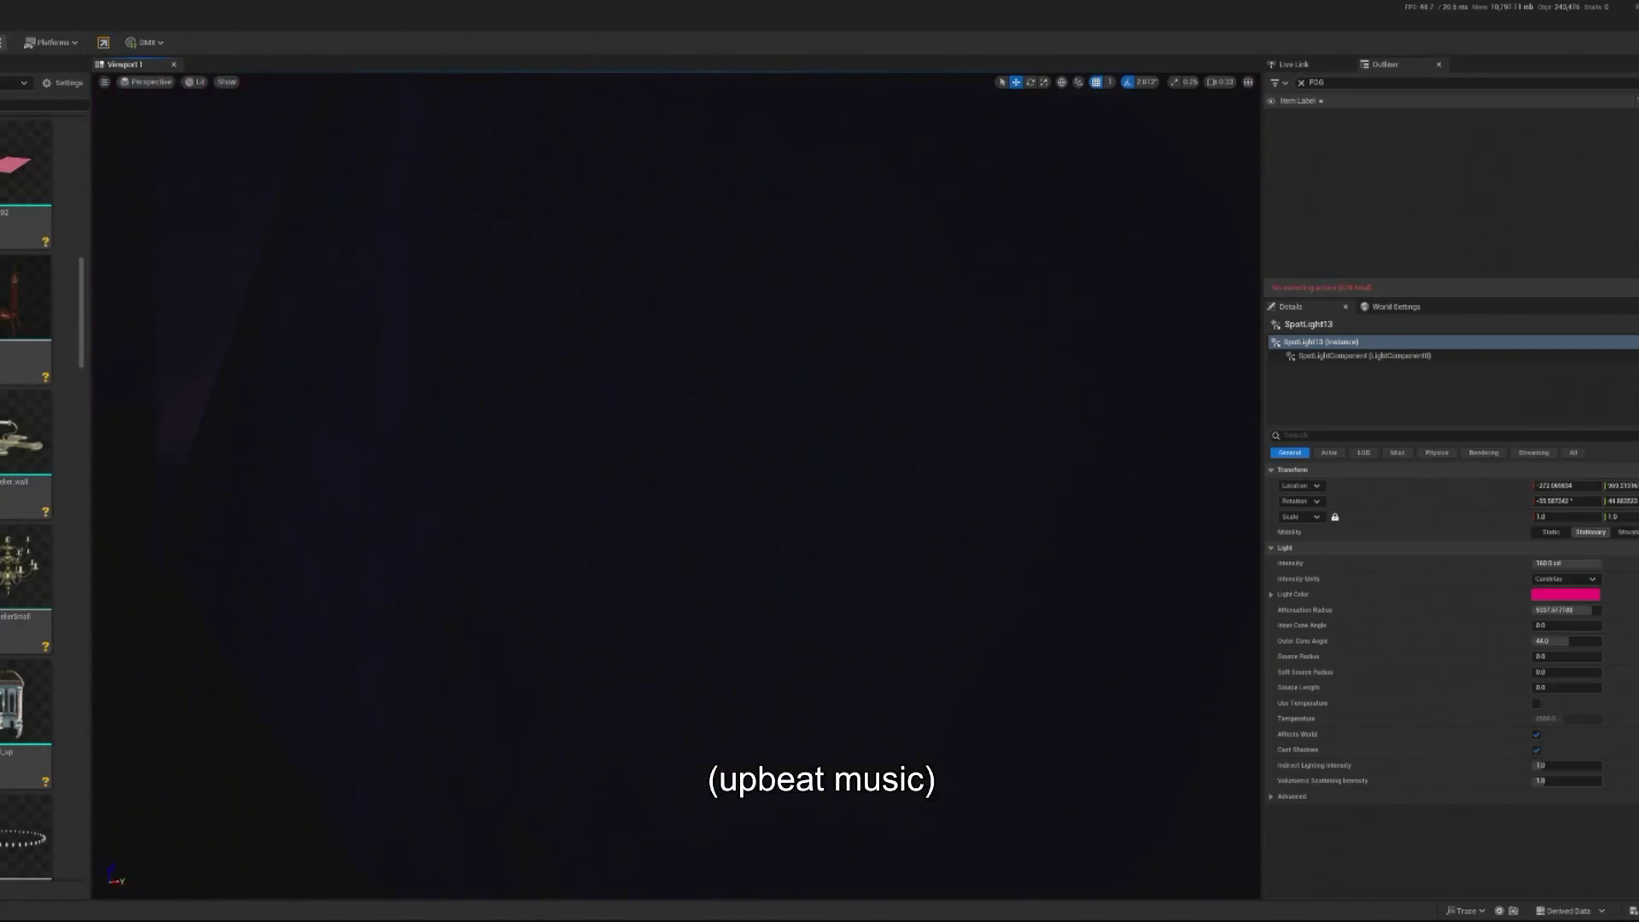
pyautogui.moveTo(982, 76)
pyautogui.mouseDown()
pyautogui.moveTo(896, 128)
pyautogui.moveTo(939, 111)
pyautogui.moveTo(768, 256)
pyautogui.moveTo(604, 432)
pyautogui.mouseUp()
pyautogui.click(502, 893)
# Frame the Chapel_up5 dome, open MI_StainedGlassNoJoint1, and shift its editor window aside
pyautogui.press('f')
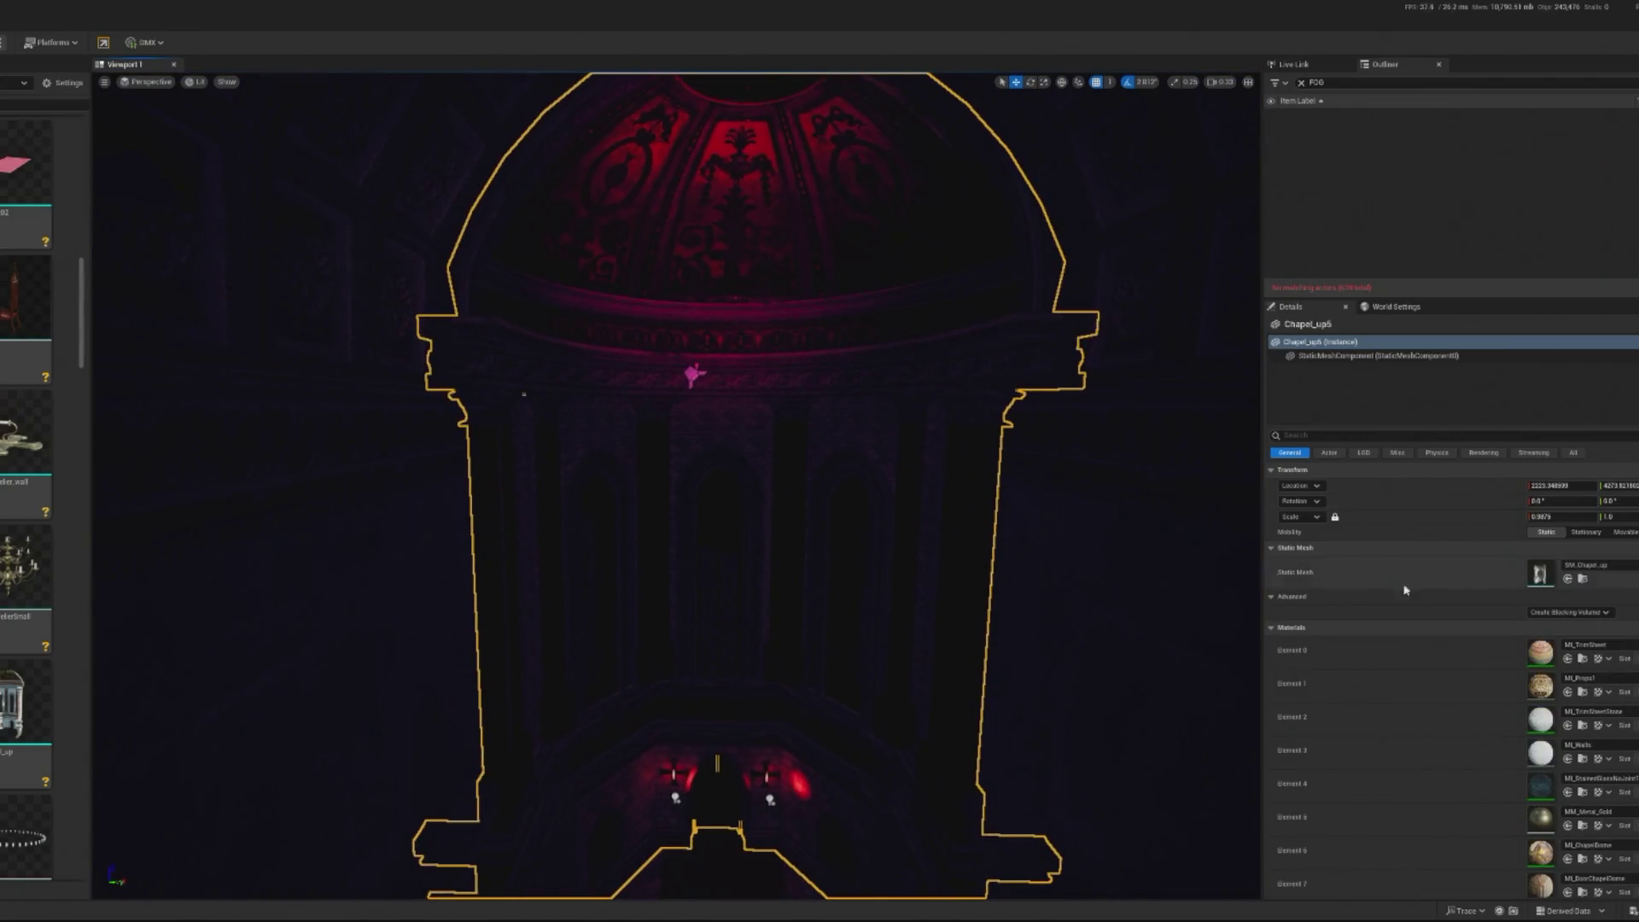
pyautogui.scroll(5, 743, 541)
pyautogui.scroll(-8, 580, 568)
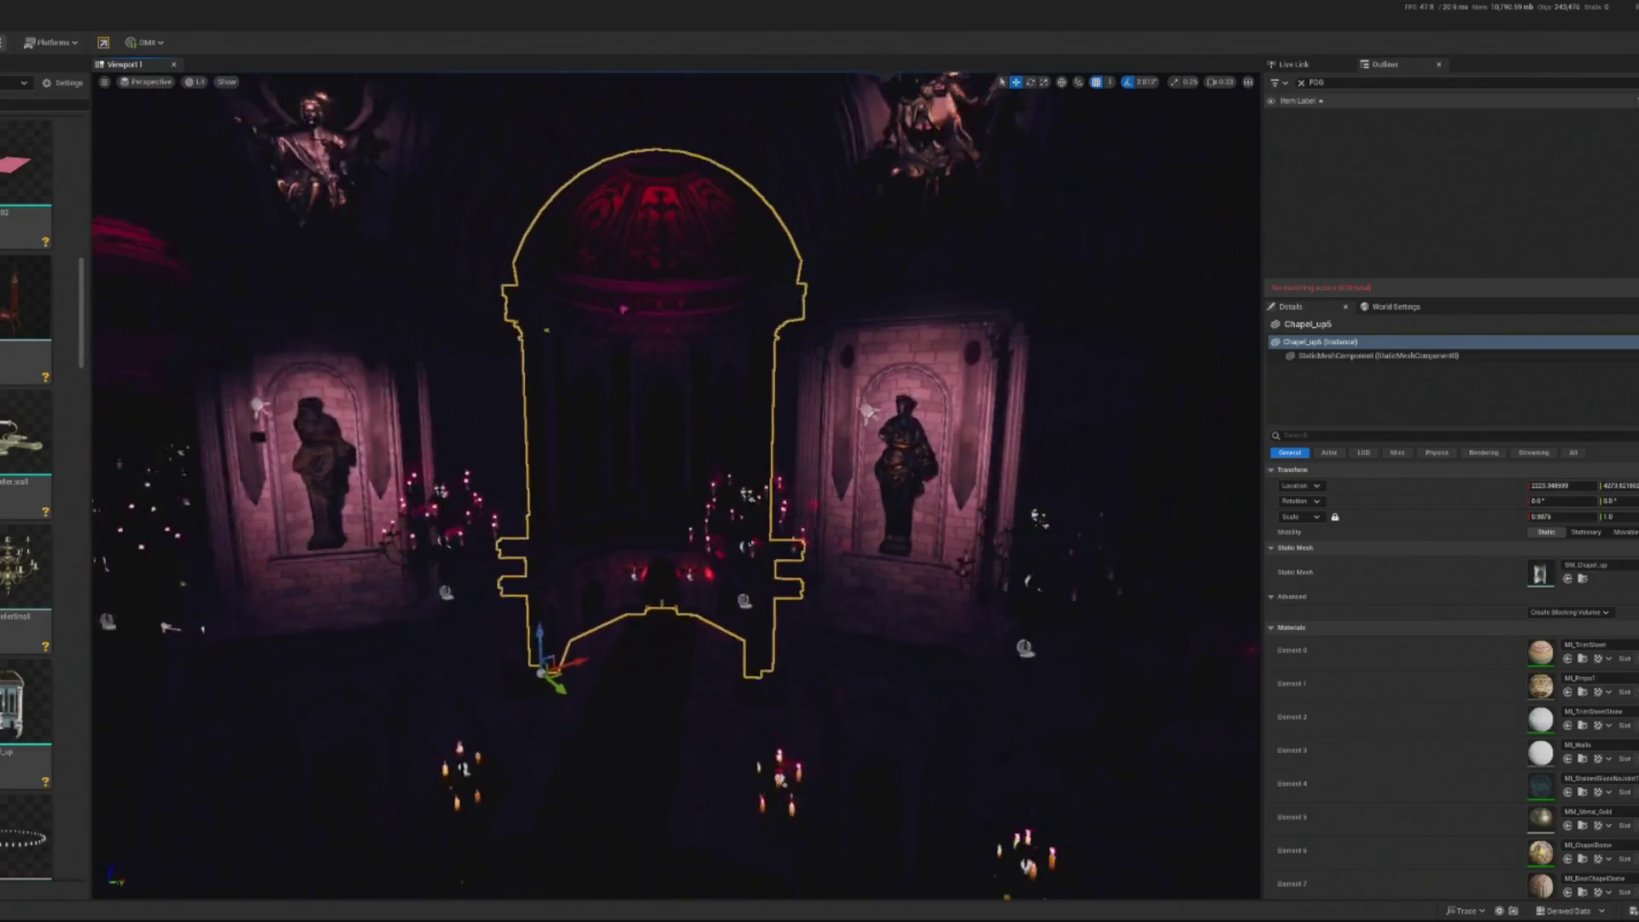
pyautogui.scroll(2, 580, 567)
pyautogui.doubleClick(1541, 785)
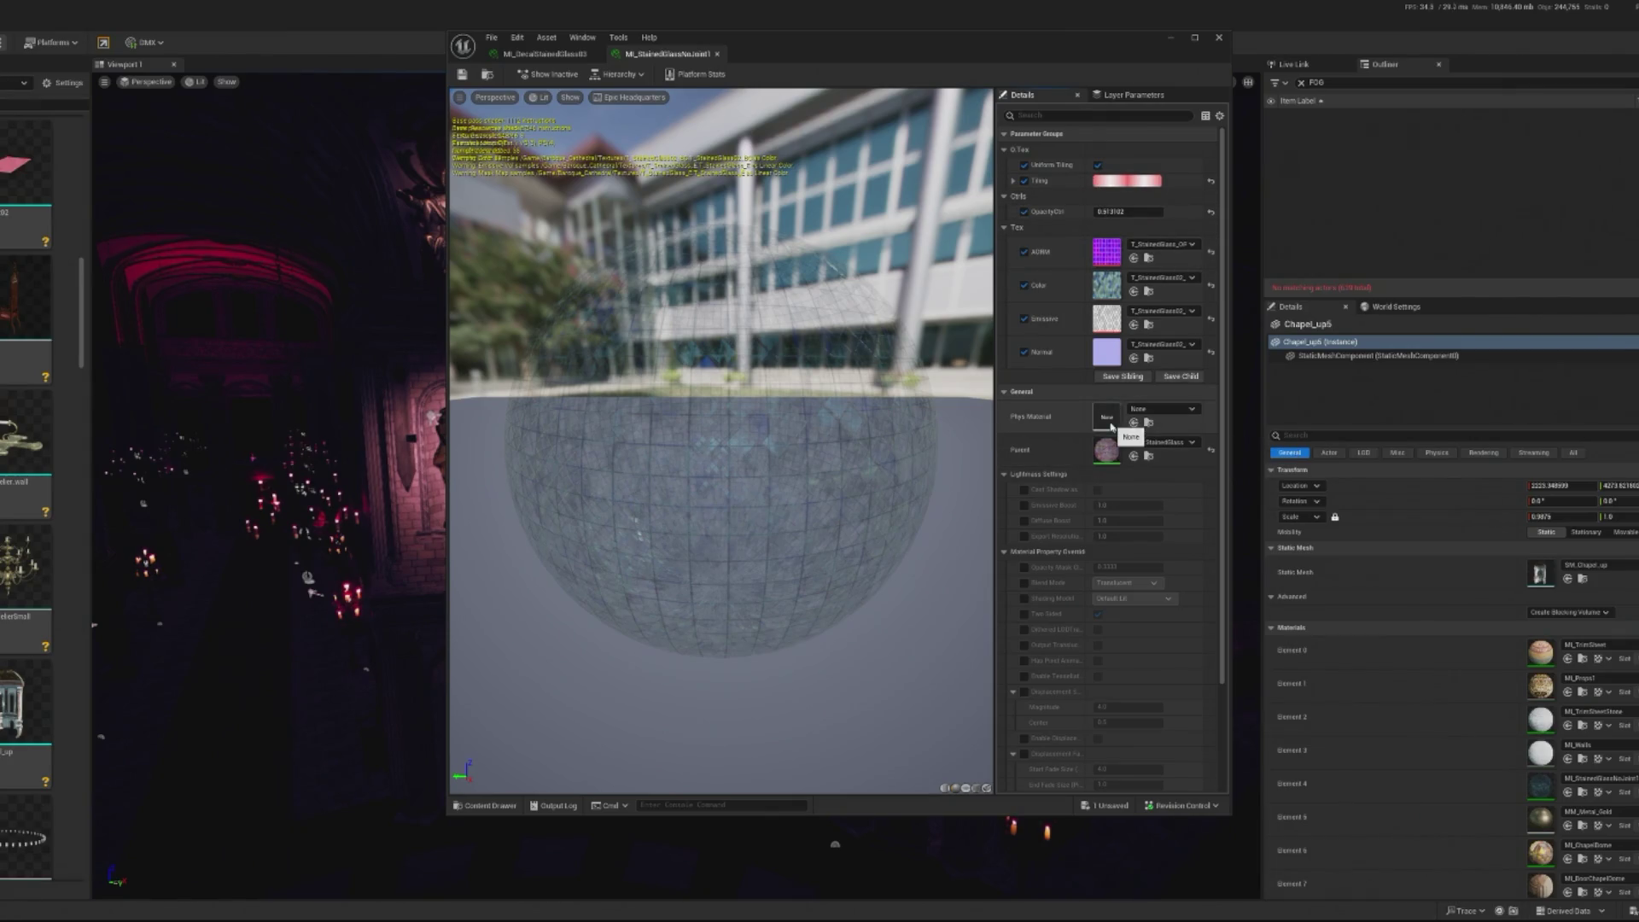
pyautogui.moveTo(1056, 44); pyautogui.dragTo(1017, 58)
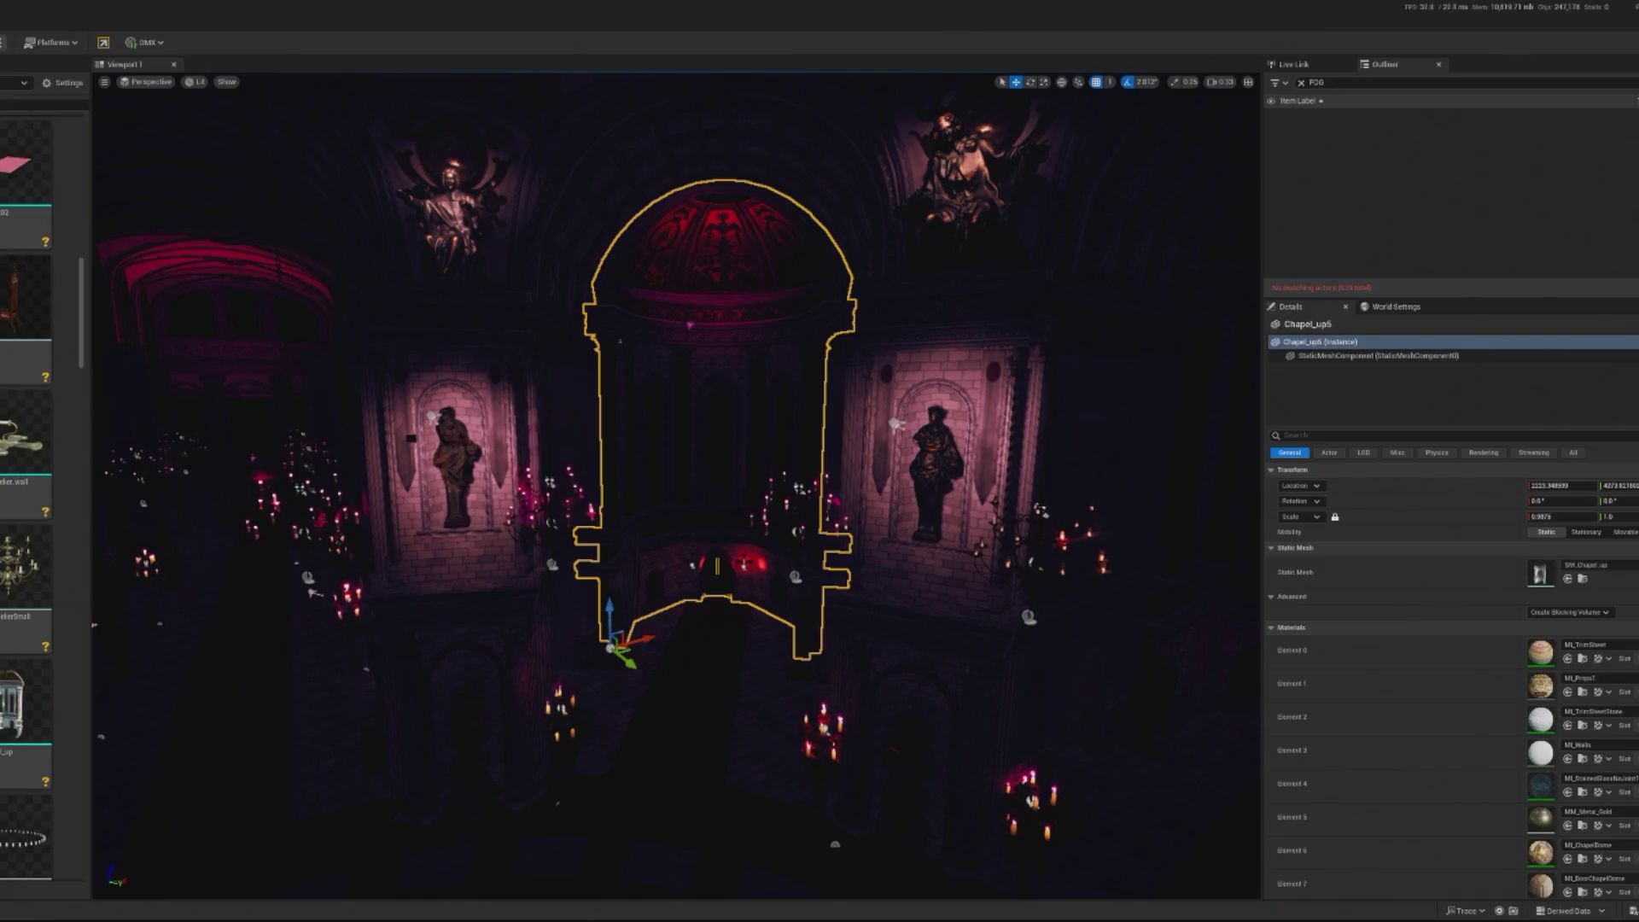
# Focus the viewport on the chapel and scroll toward the MPC_Basilica collection
pyautogui.press('f')
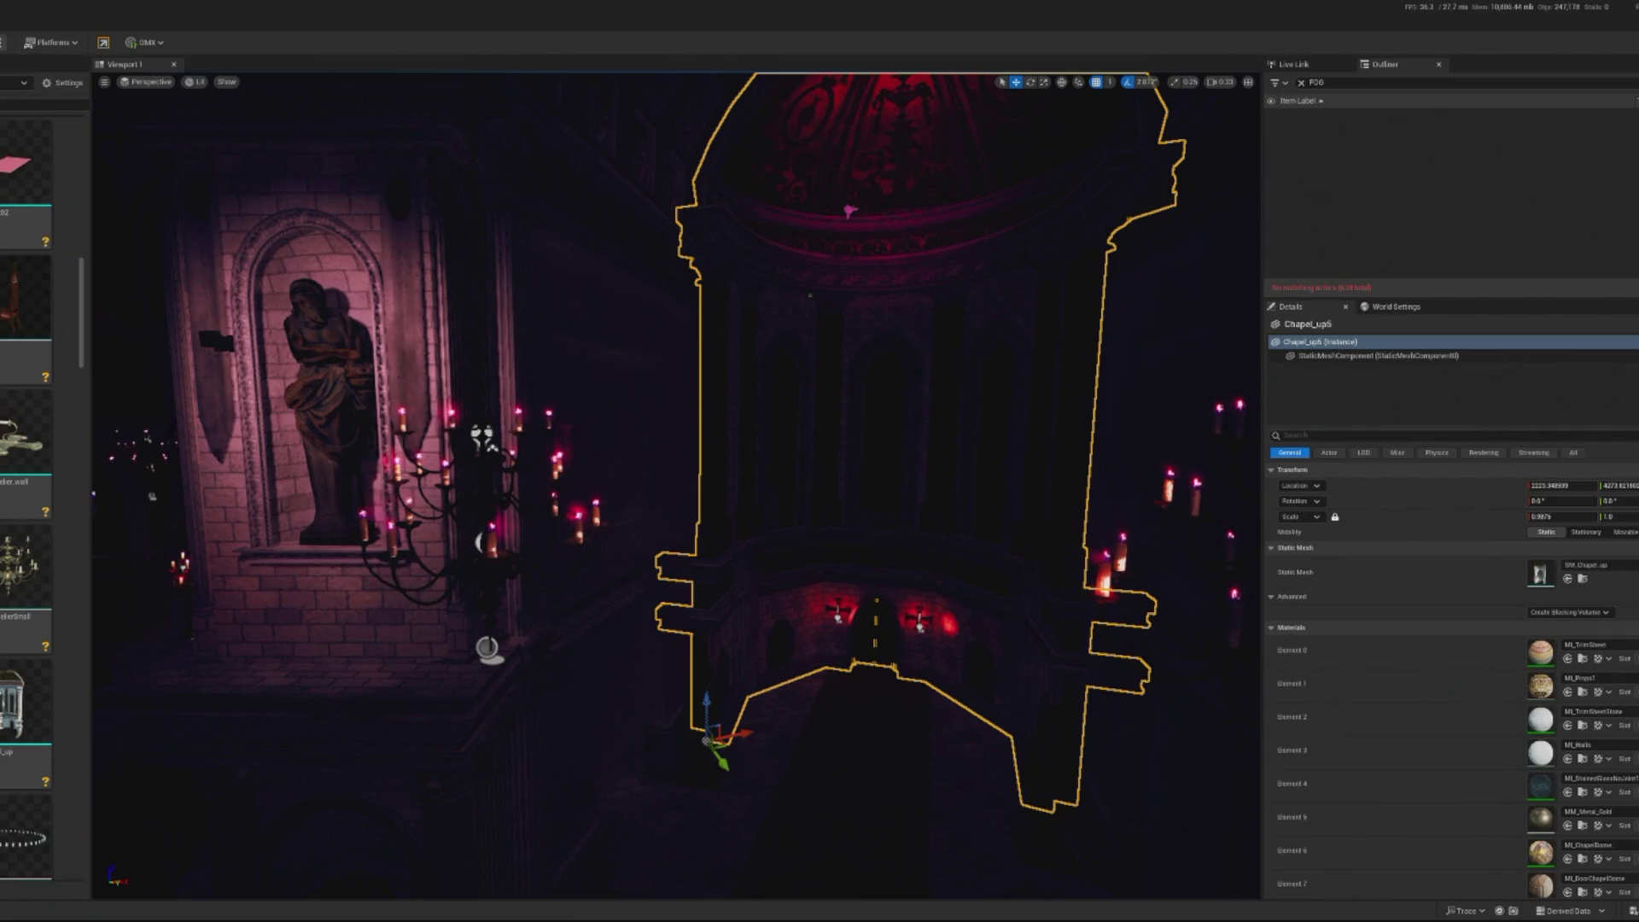
pyautogui.scroll(-3, 43, 341)
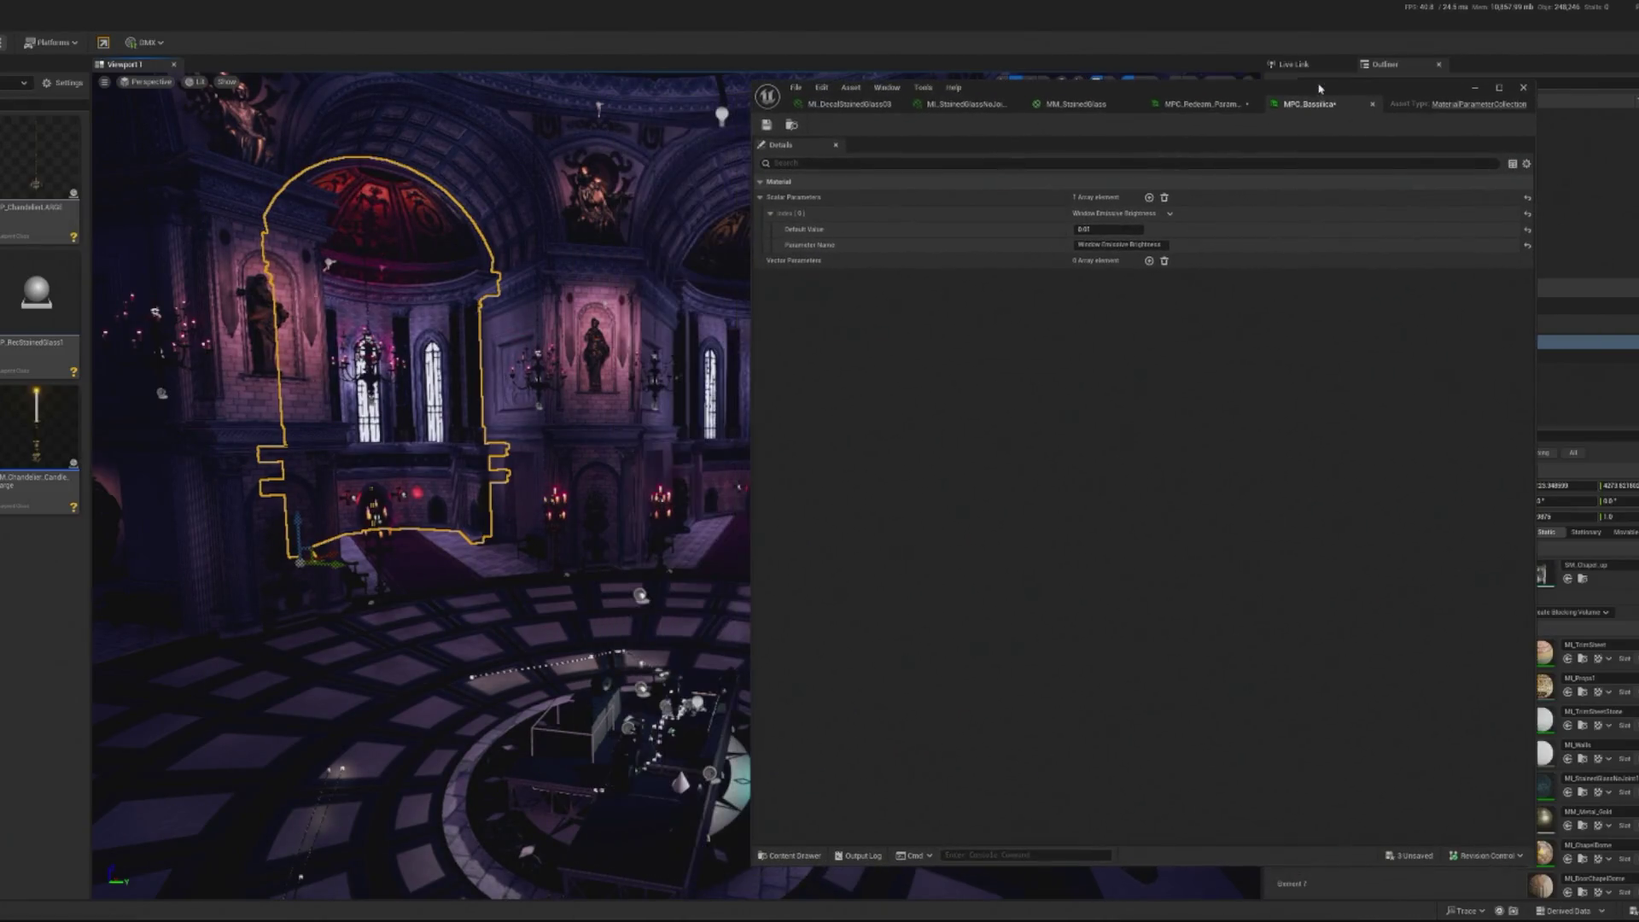
# Eyedropper a dark purple into Background Colour, confirm it, and close the collection editor
pyautogui.click(1108, 360)
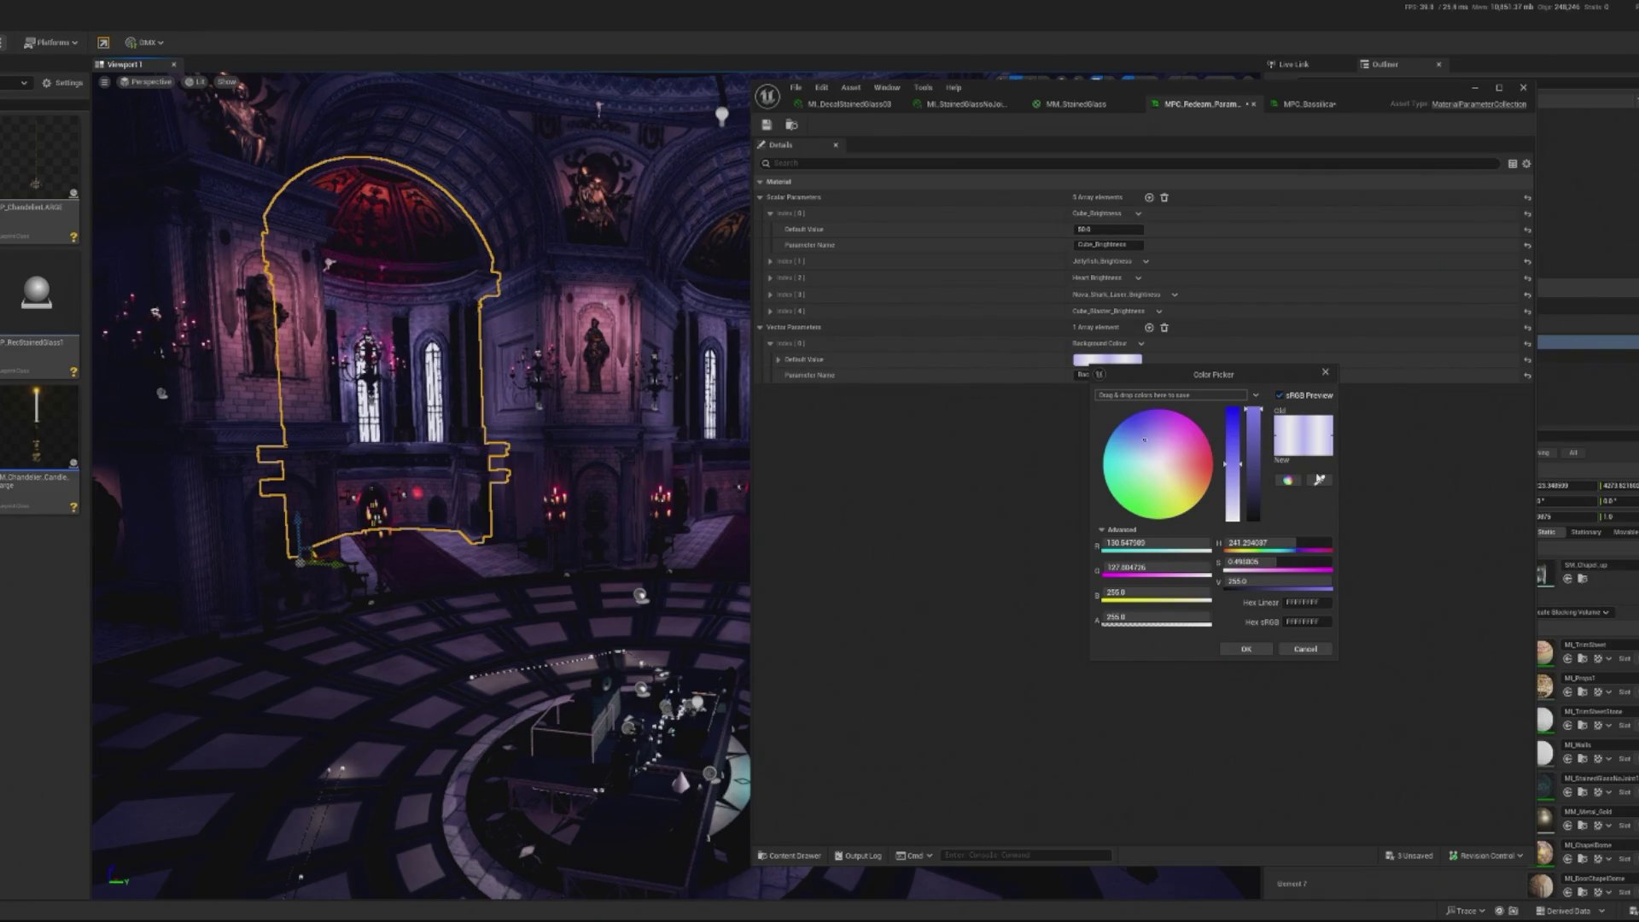
pyautogui.click(1321, 483)
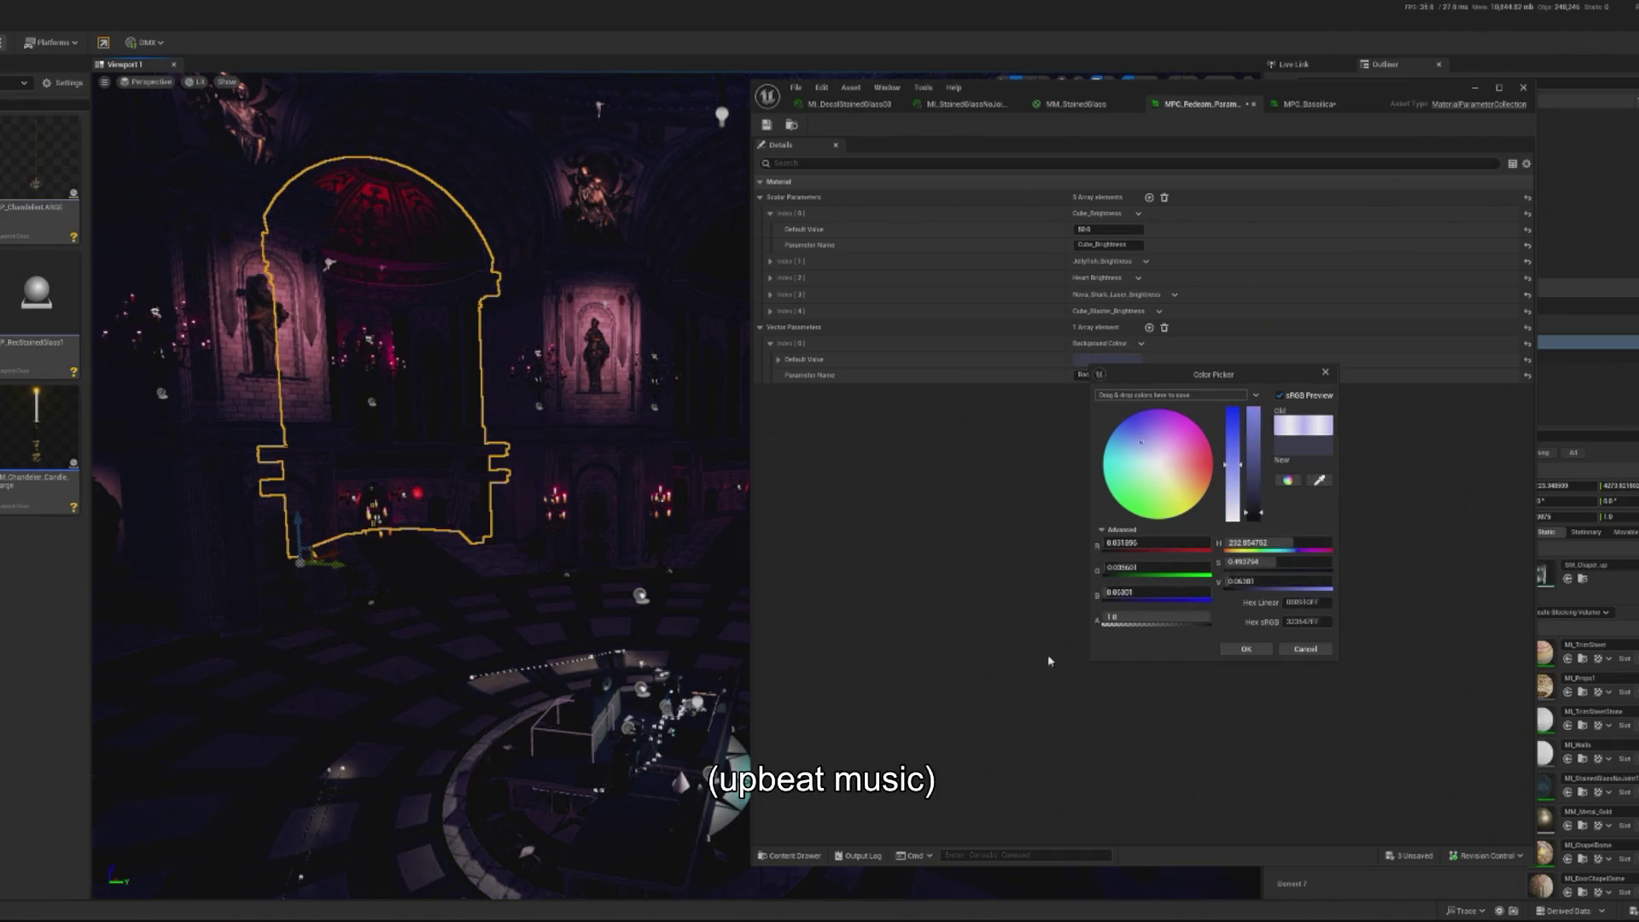
pyautogui.click(1246, 649)
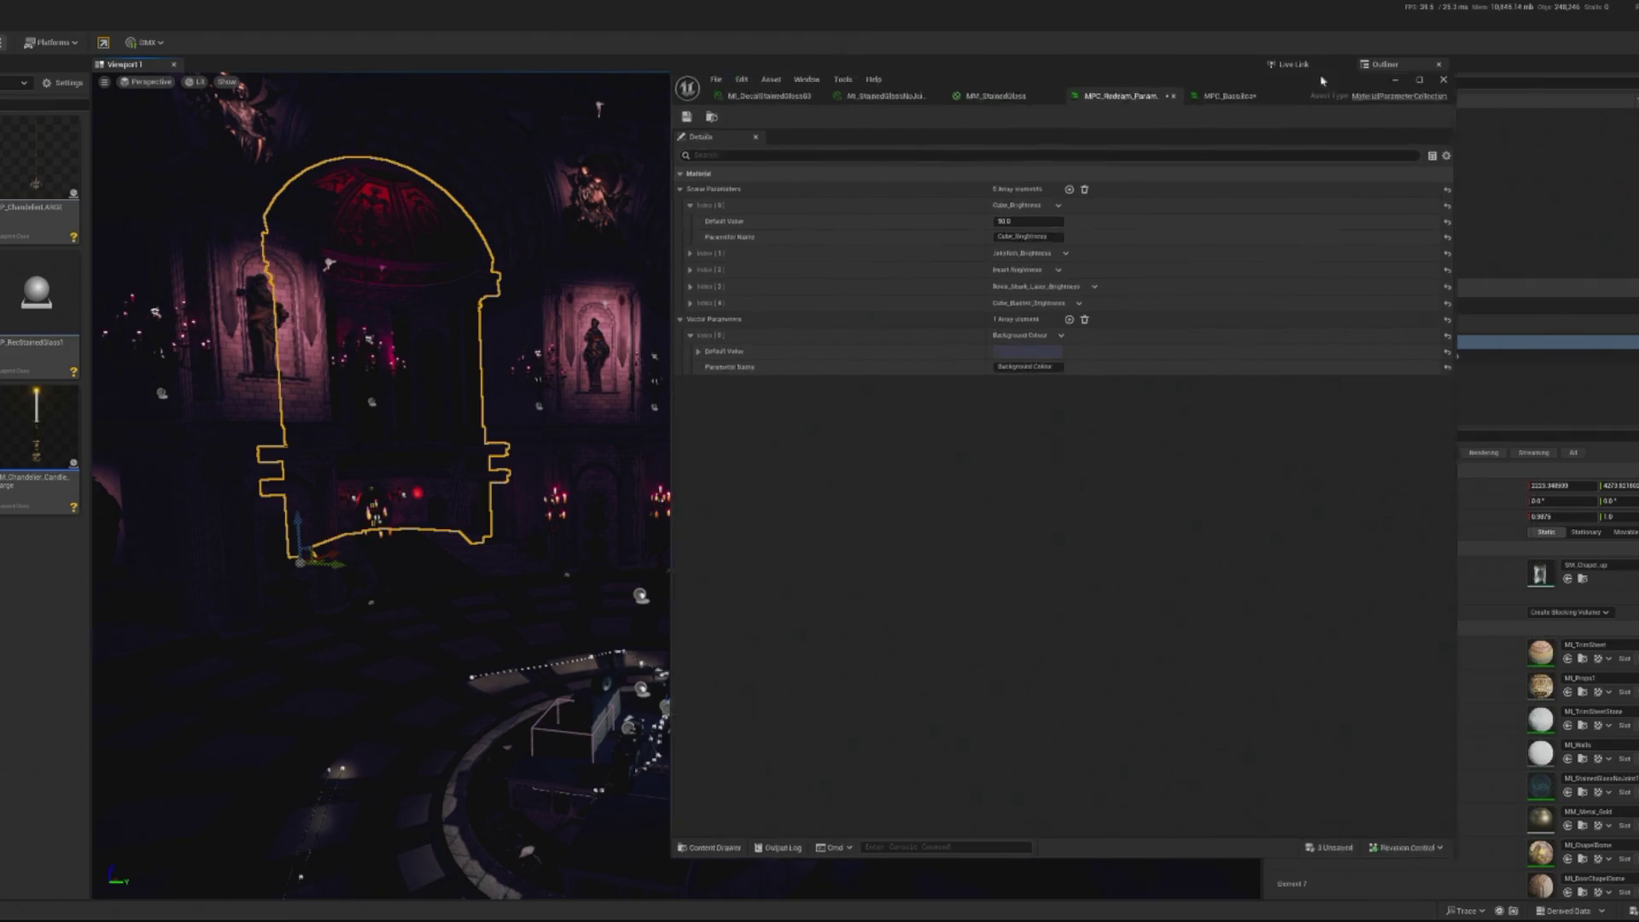
pyautogui.click(1523, 87)
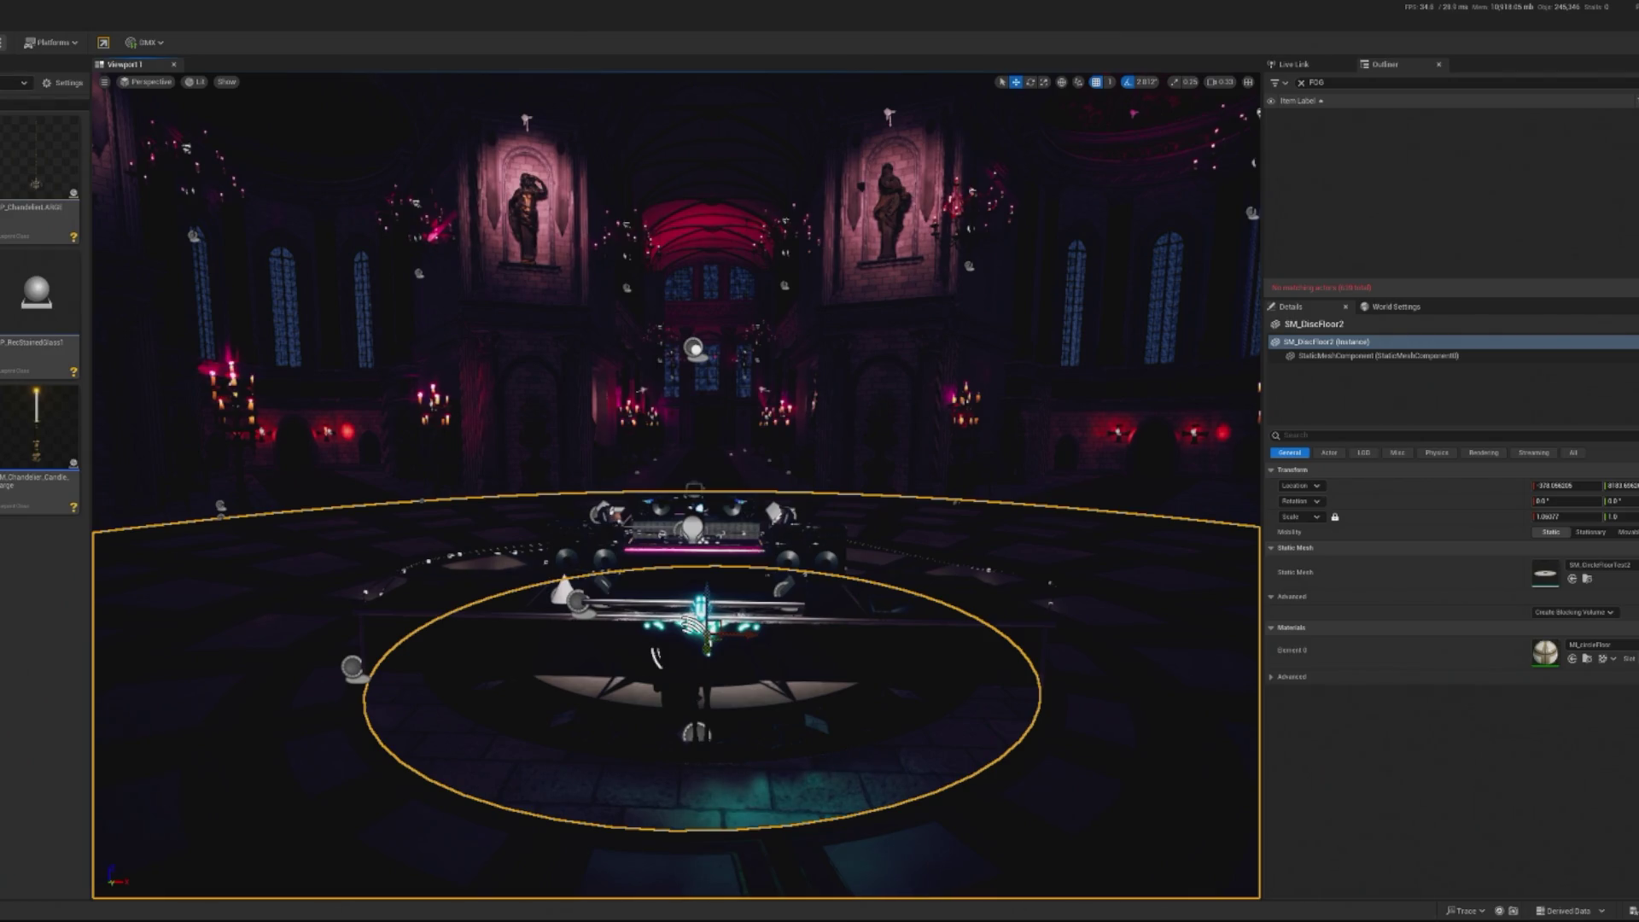
pyautogui.hotkey('alt', 'p')
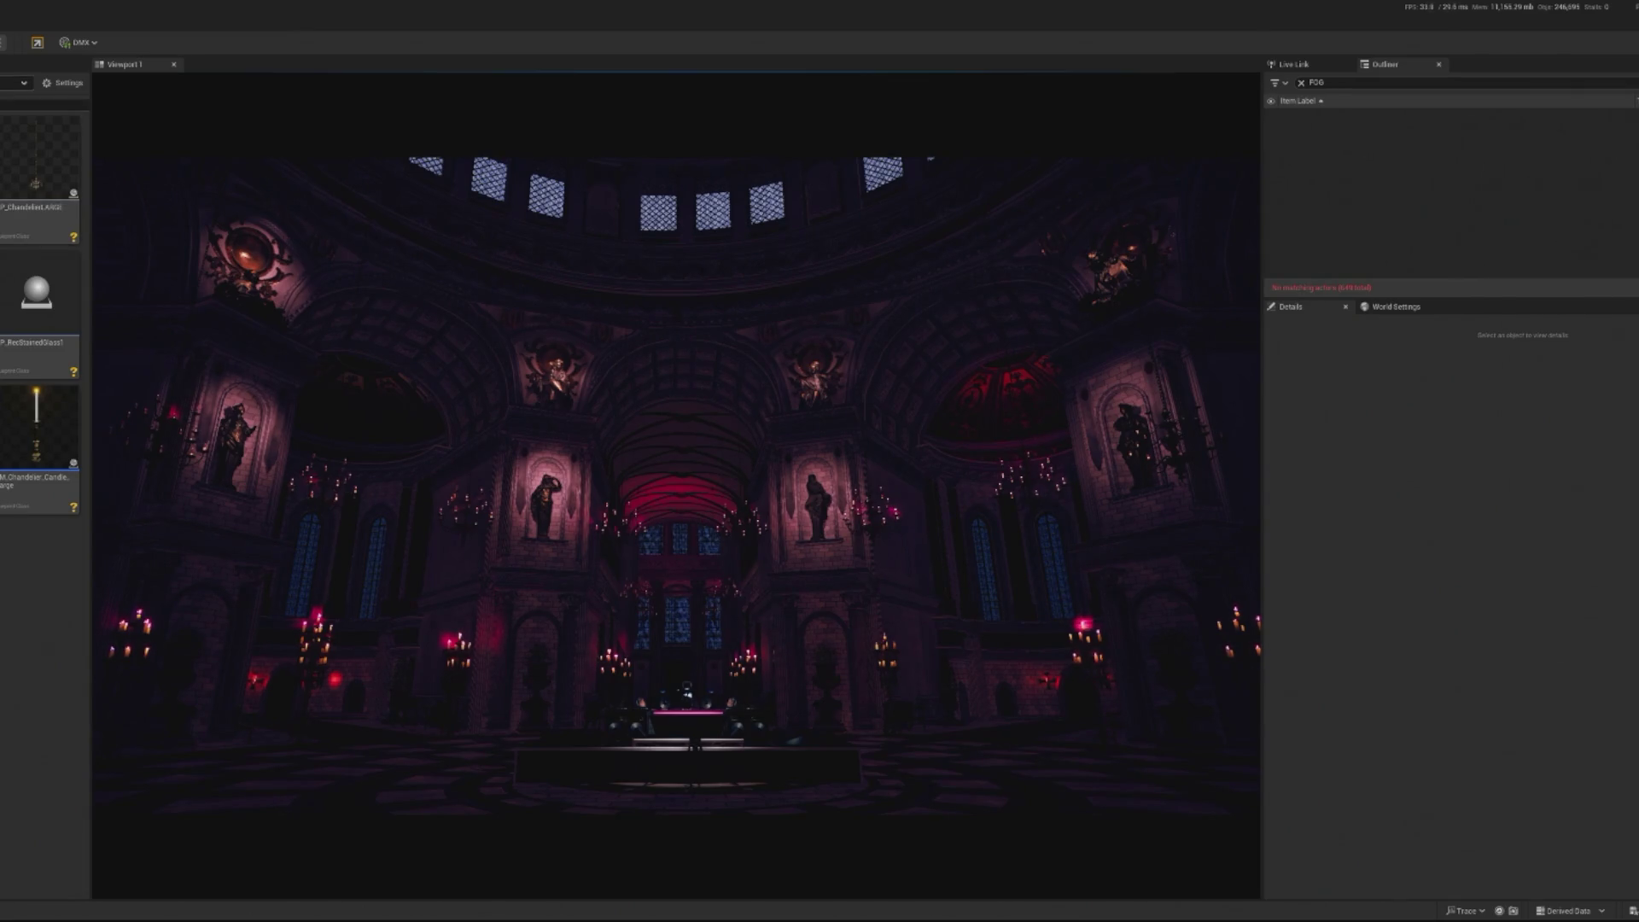
pyautogui.press('Escape')
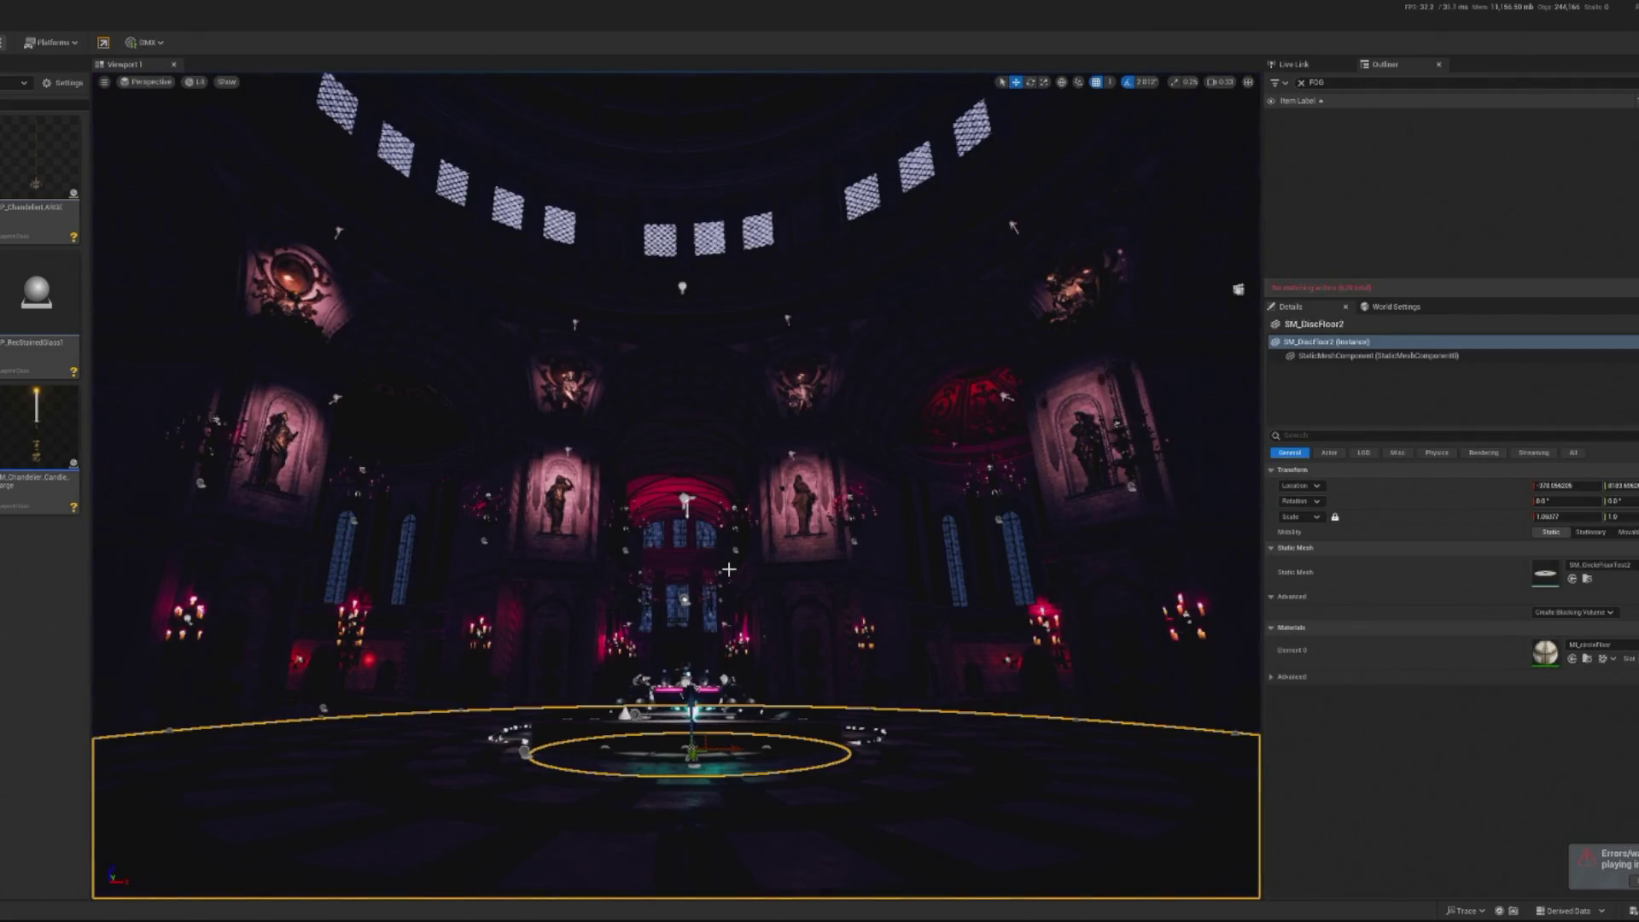
# Navigate toward the statue wall and select the pink SpotLight12
pyautogui.moveTo(607, 462); pyautogui.dragTo(666, 468)
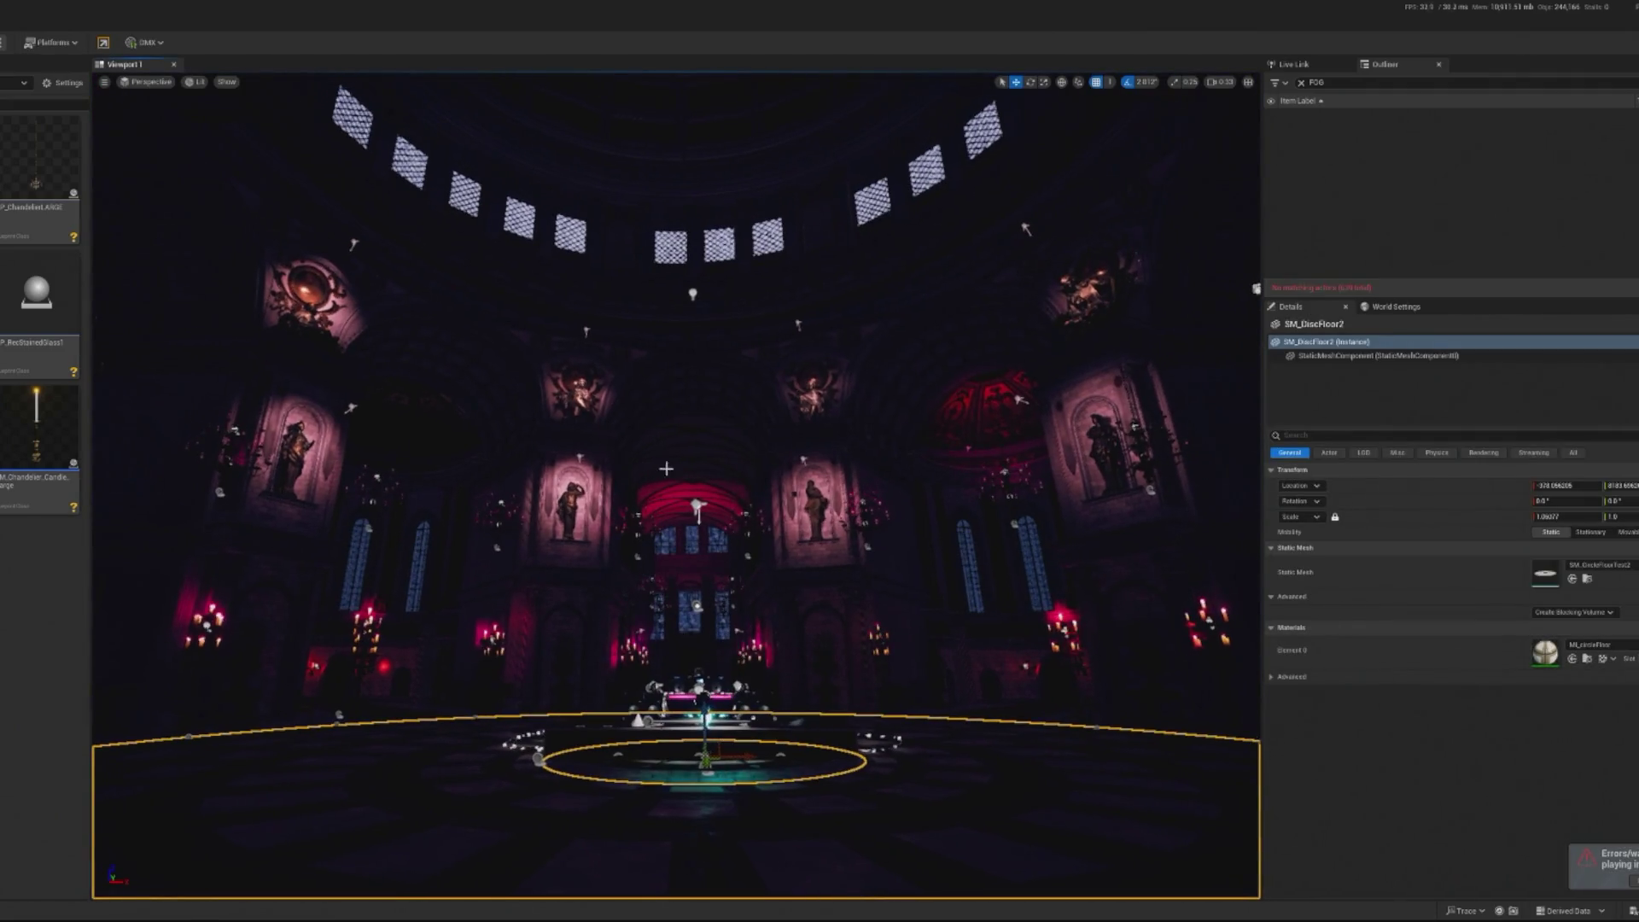
pyautogui.click(699, 509)
pyautogui.press('f')
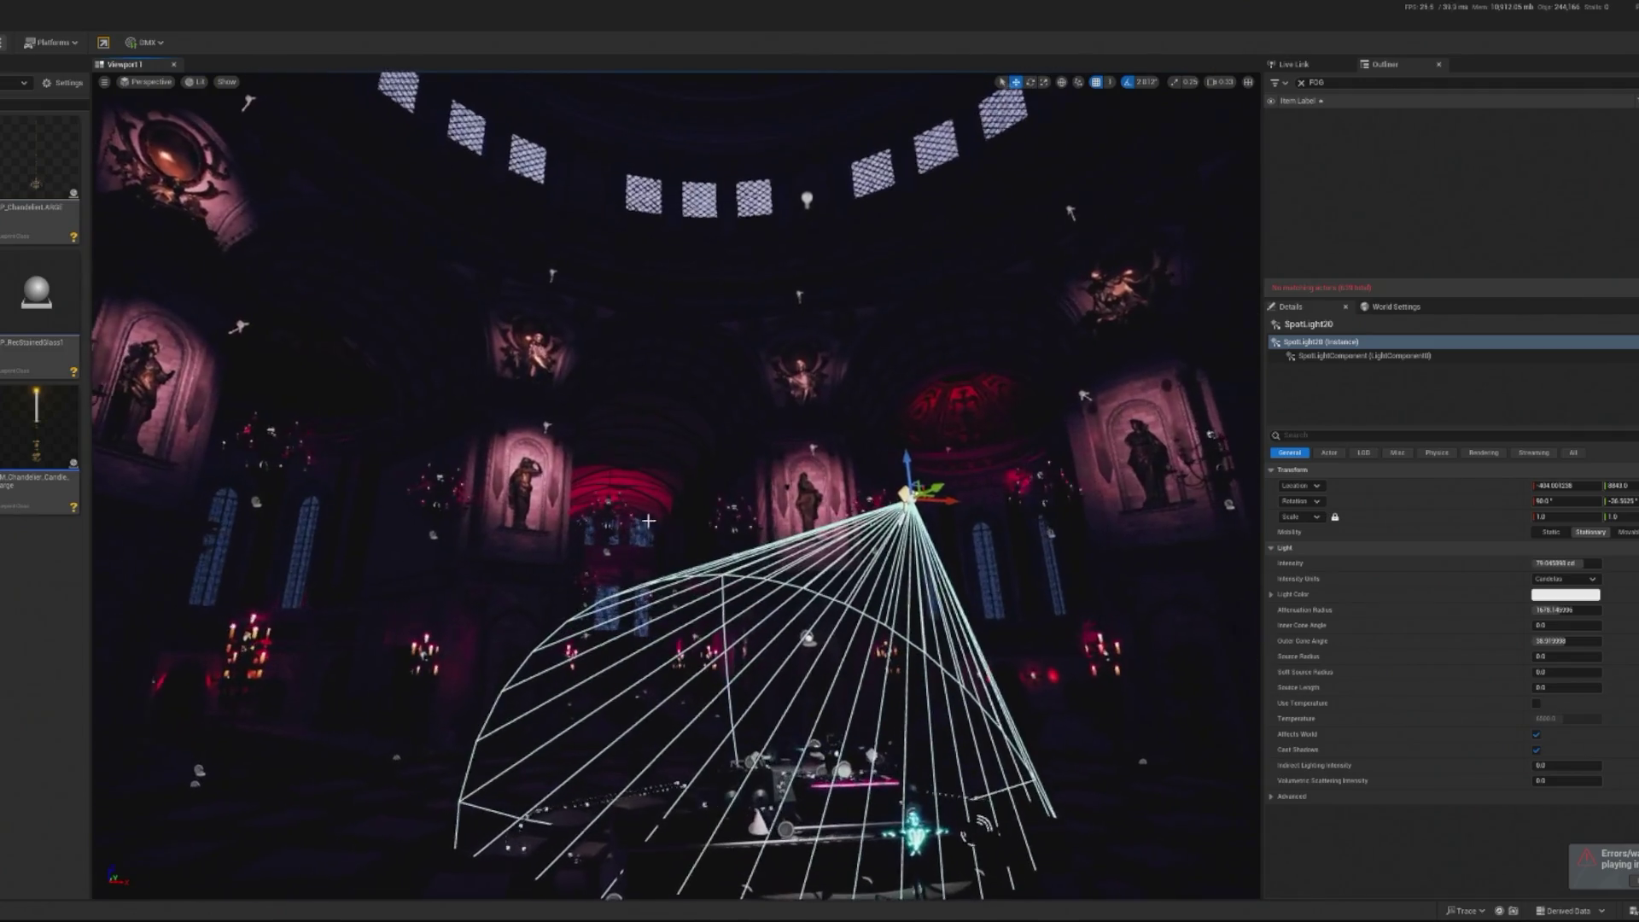
pyautogui.moveTo(649, 521)
pyautogui.mouseDown()
pyautogui.moveTo(935, 471)
pyautogui.moveTo(892, 388)
pyautogui.moveTo(829, 478)
pyautogui.mouseUp()
pyautogui.click(892, 389)
# Alt-drag a copy of SpotLight12 left, rotate its cone, and move it beside a statue niche
pyautogui.moveTo(1025, 301)
pyautogui.keyDown('alt'); pyautogui.mouseDown()
pyautogui.moveTo(350, 303)
pyautogui.moveTo(265, 238)
pyautogui.moveTo(444, 232)
pyautogui.mouseUp(); pyautogui.keyUp('alt')
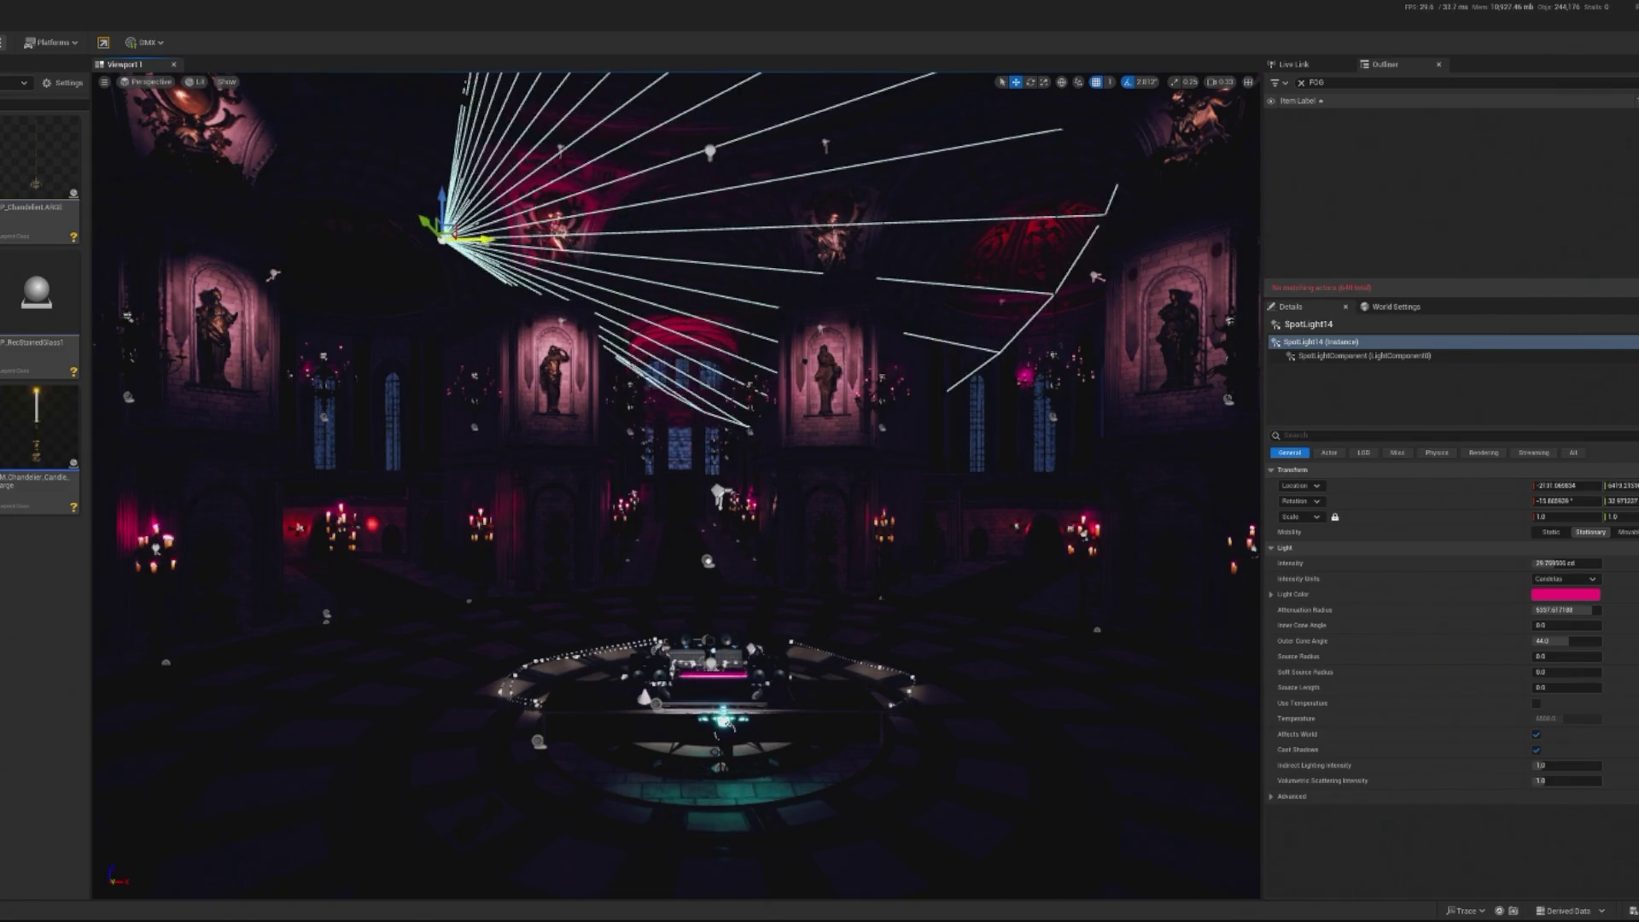
pyautogui.press('e')
pyautogui.moveTo(491, 323)
pyautogui.mouseDown()
pyautogui.moveTo(491, 284)
pyautogui.moveTo(488, 316)
pyautogui.mouseUp()
pyautogui.press('w')
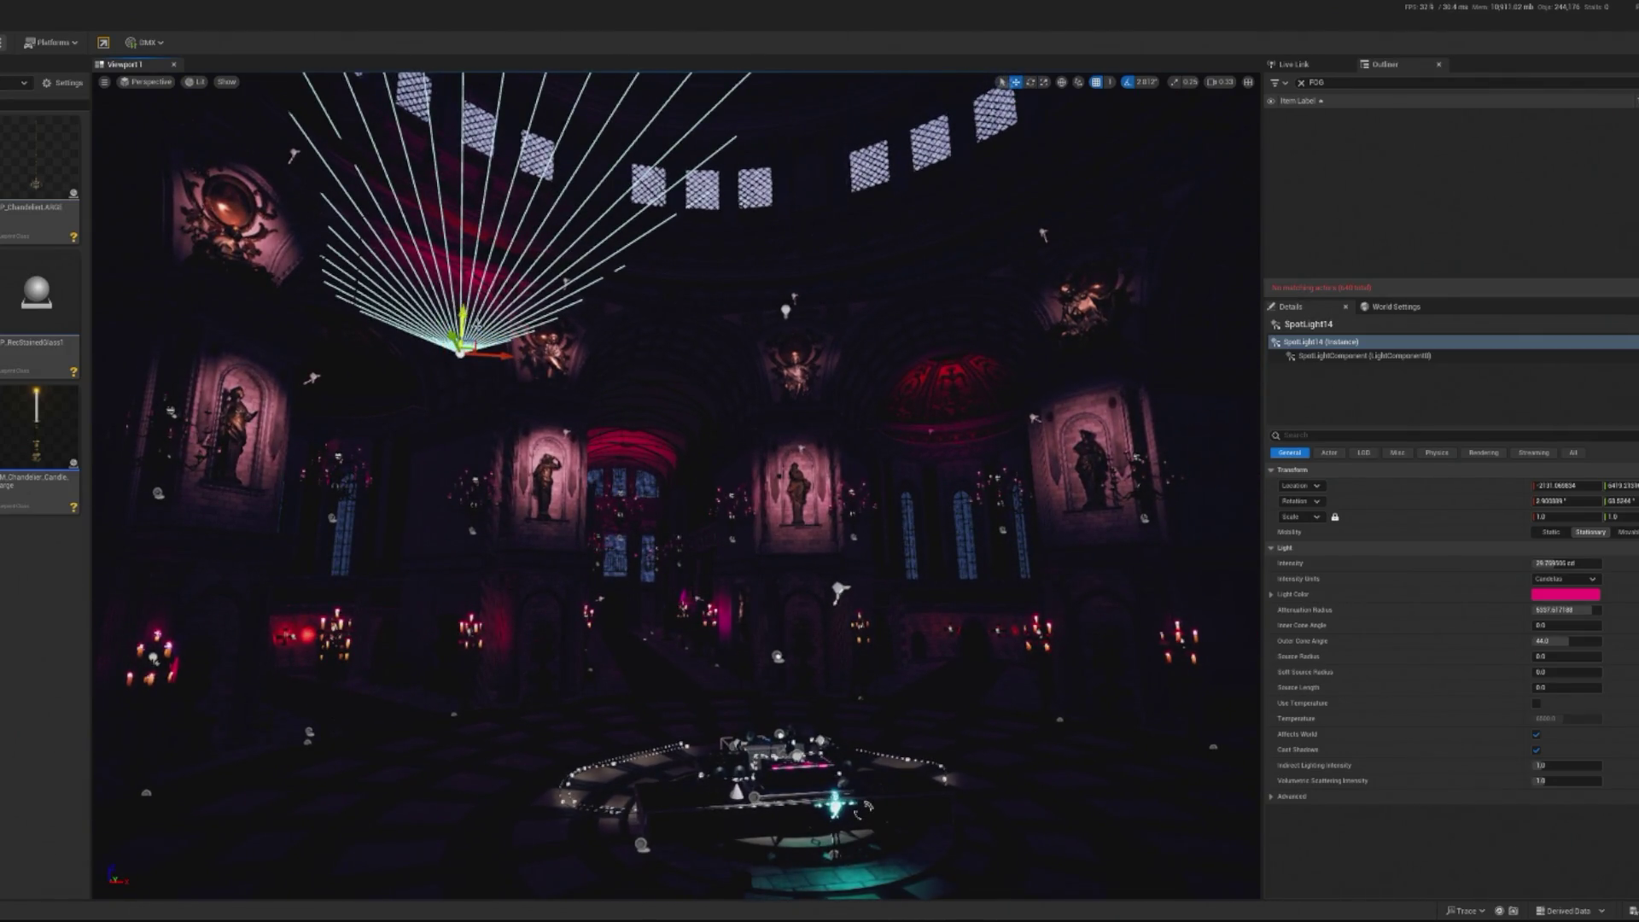
pyautogui.moveTo(450, 296)
pyautogui.mouseDown()
pyautogui.moveTo(462, 403)
pyautogui.moveTo(480, 422)
pyautogui.moveTo(571, 433)
pyautogui.moveTo(571, 375)
pyautogui.moveTo(581, 419)
pyautogui.moveTo(726, 203)
pyautogui.mouseUp()
pyautogui.press('Delete')
pyautogui.moveTo(837, 103)
pyautogui.mouseDown()
pyautogui.moveTo(819, 222)
pyautogui.moveTo(661, 461)
pyautogui.mouseUp()
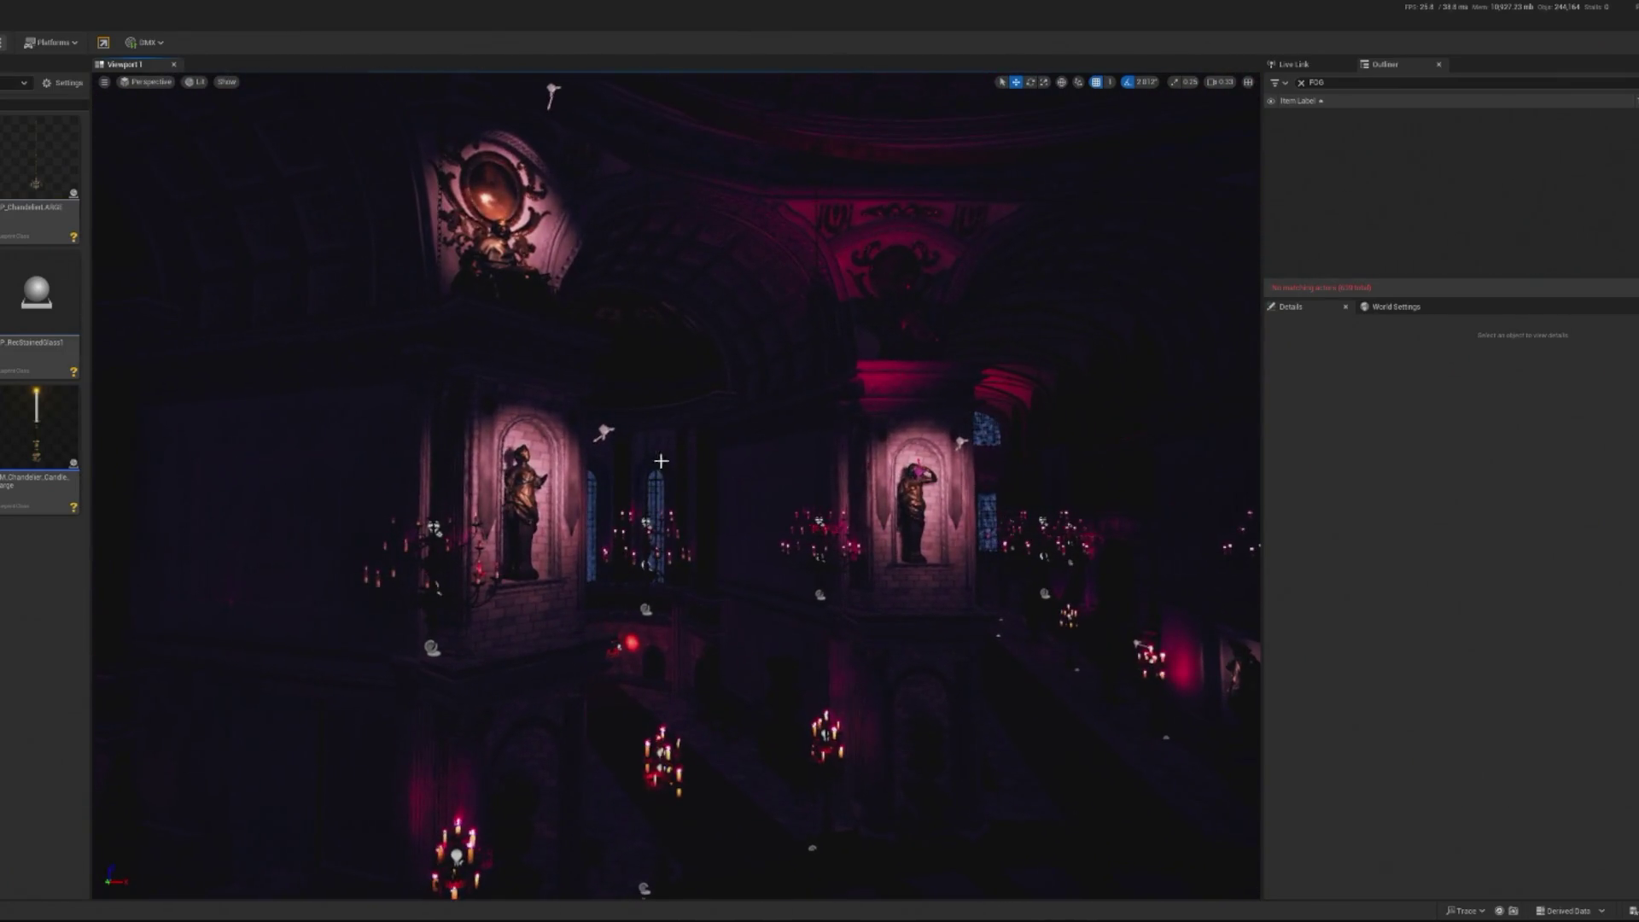
# Delete the left alcove's spotlight, then select the upward-aimed SpotLight14
pyautogui.click(610, 435)
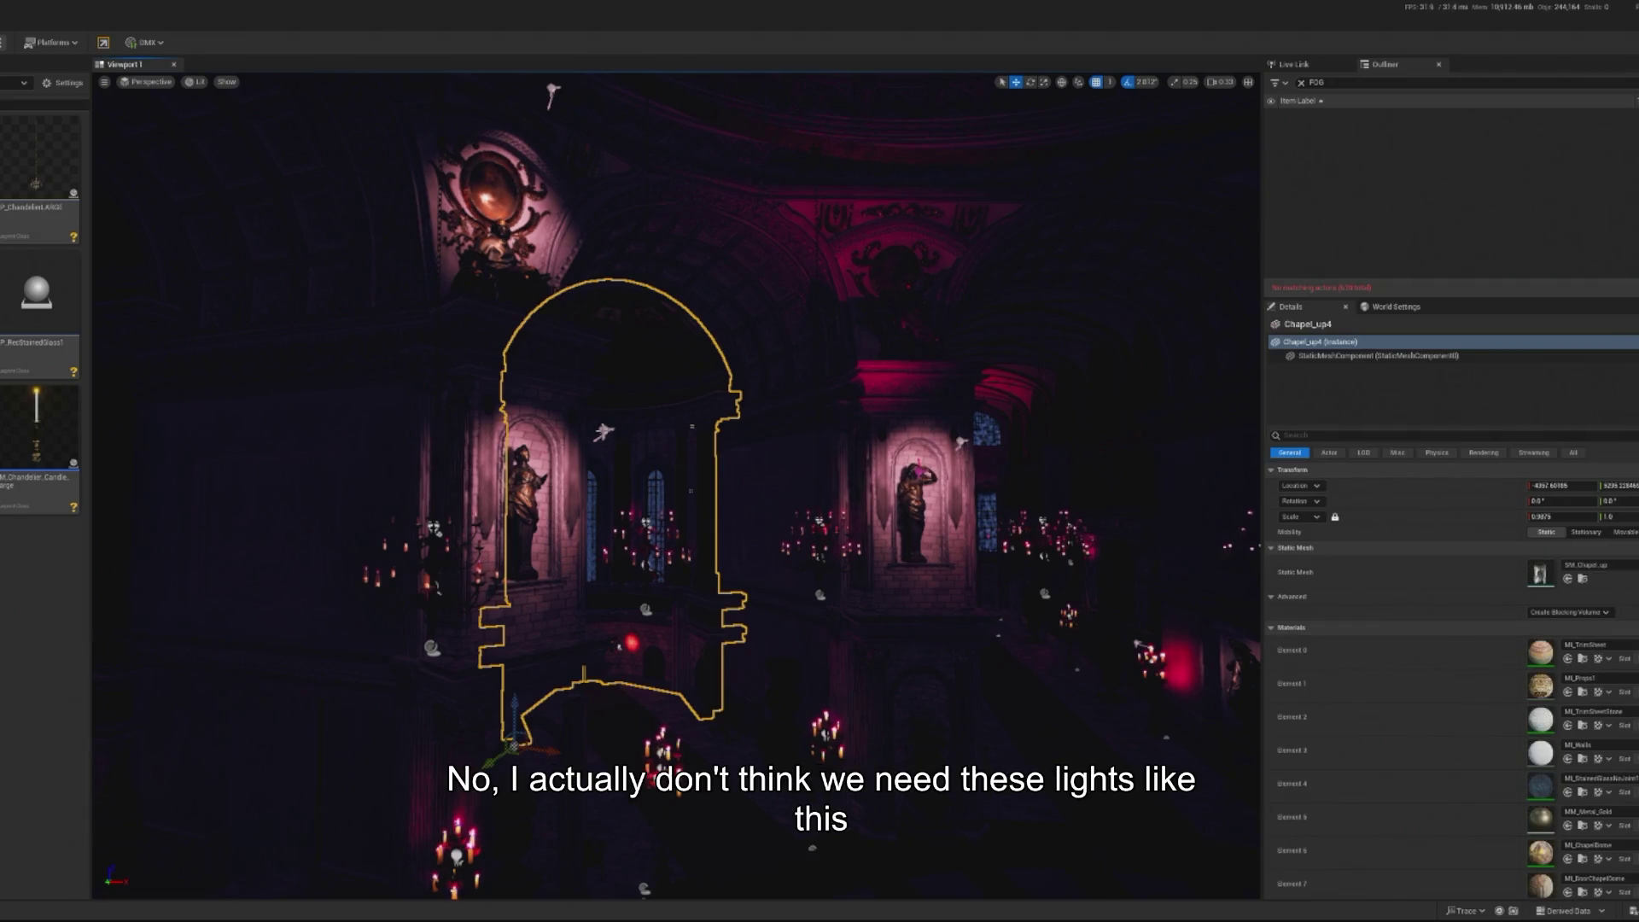
pyautogui.click(603, 433)
pyautogui.press('Delete')
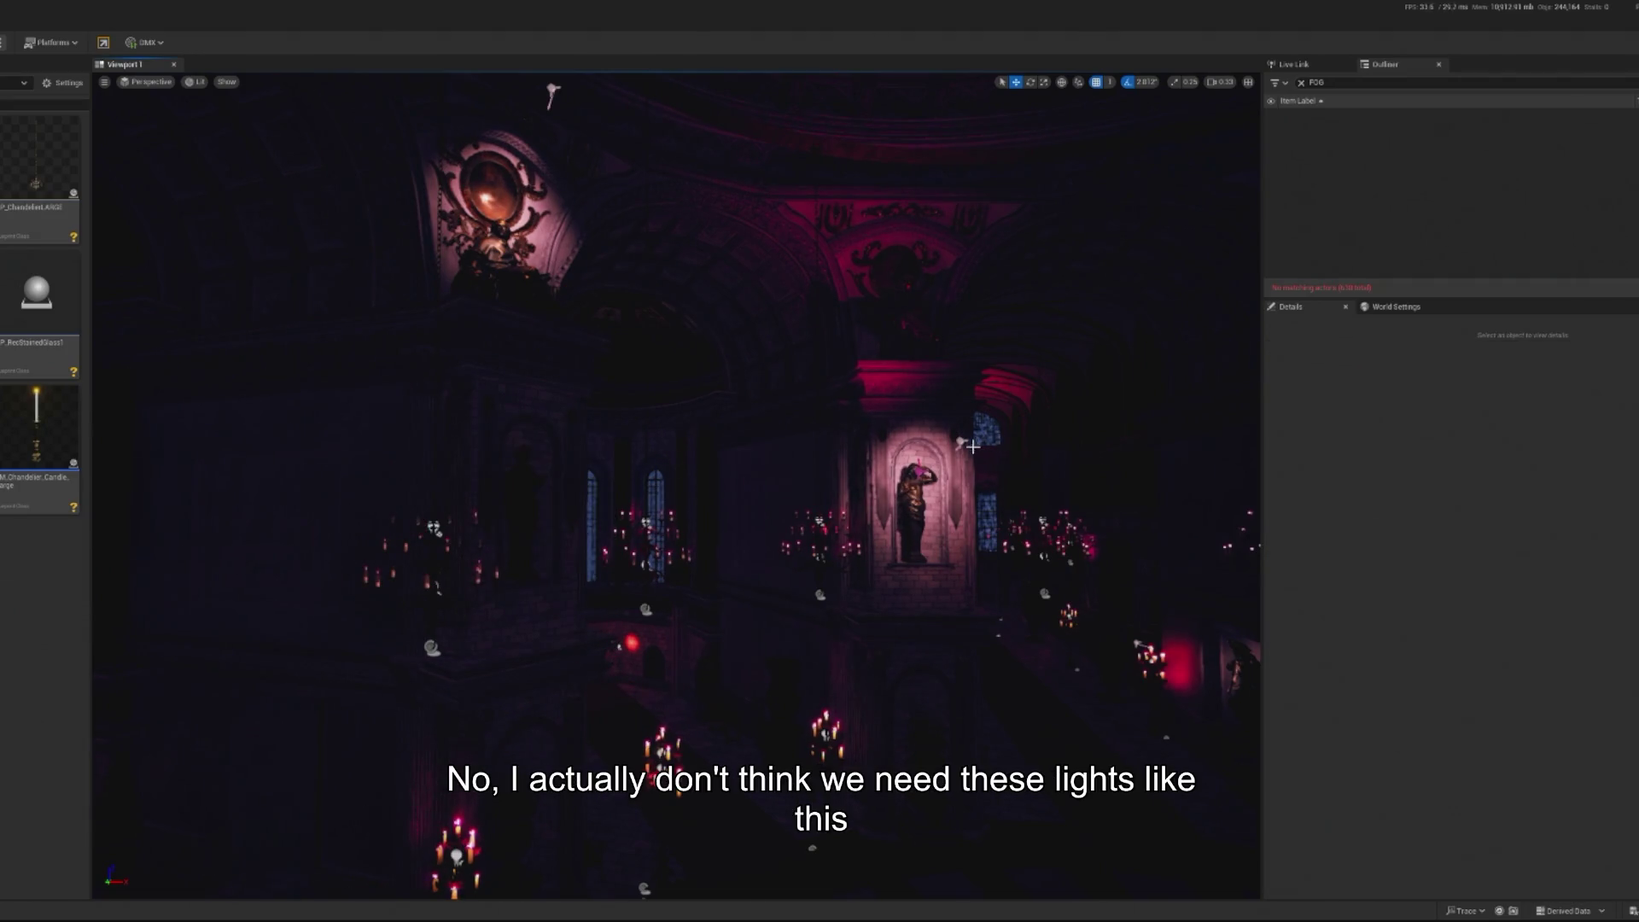
pyautogui.click(961, 443)
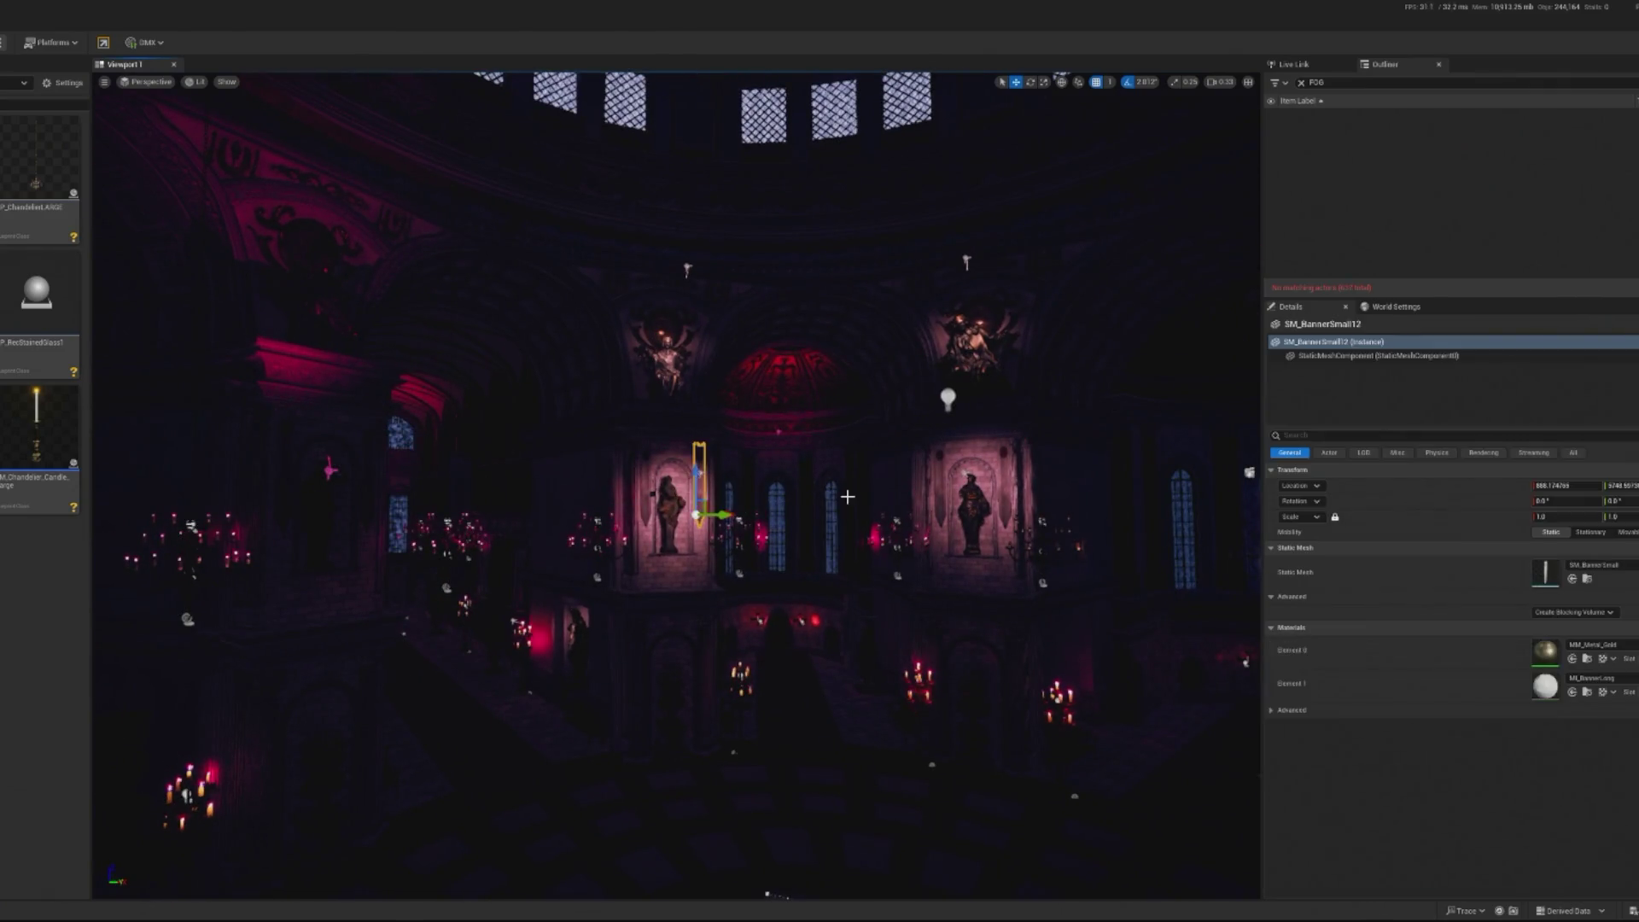
pyautogui.hotkey('ctrl', 'z')
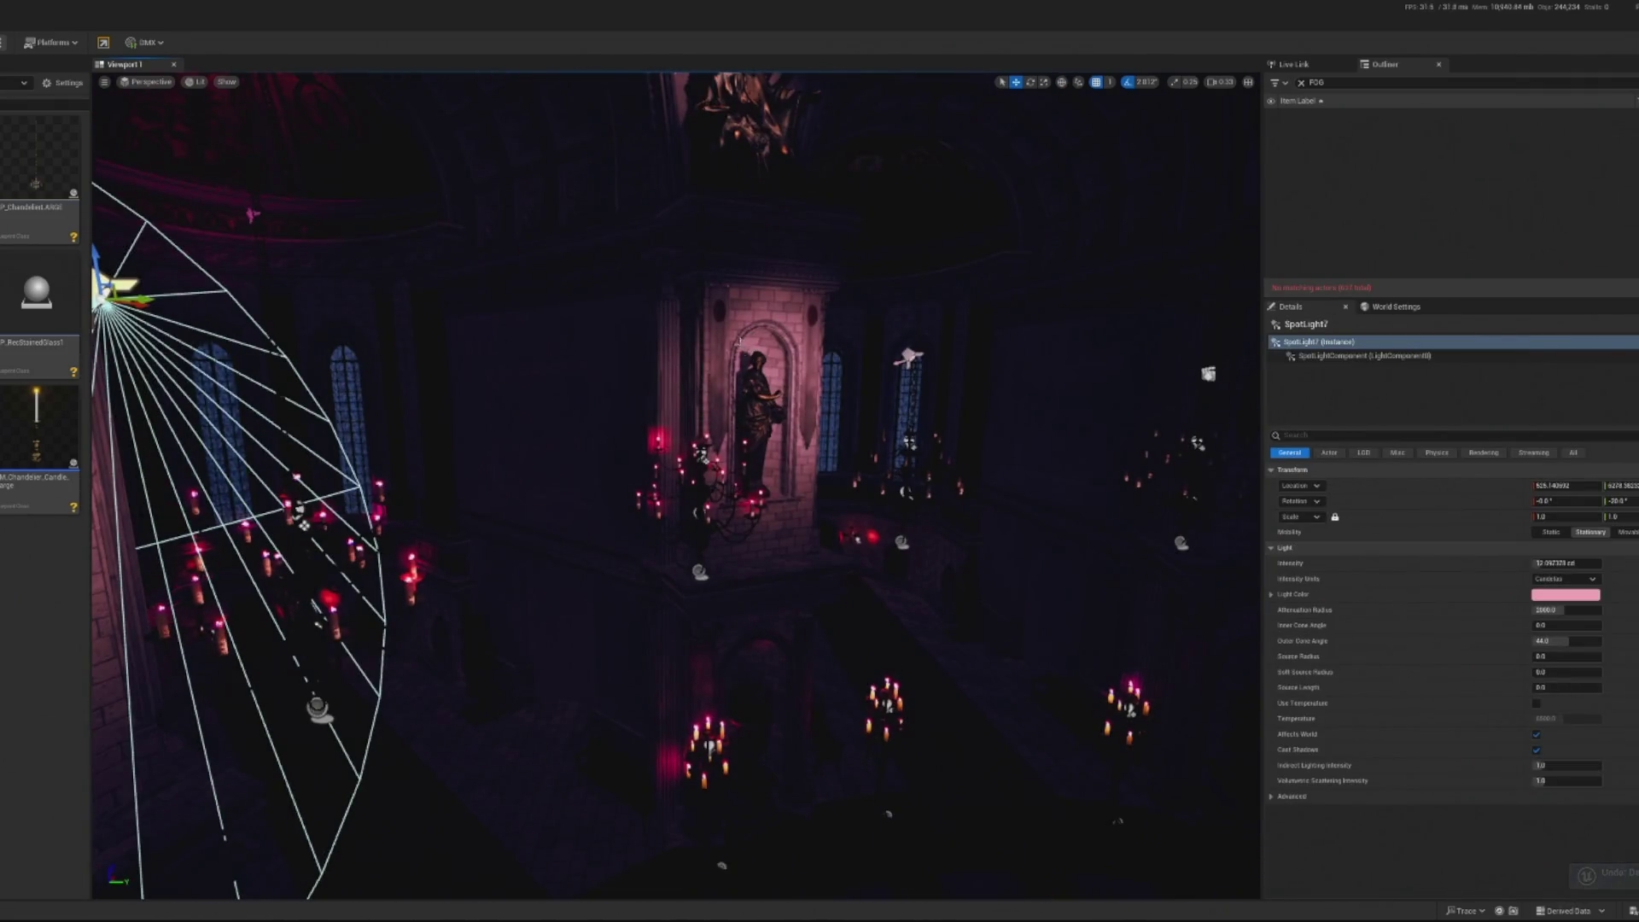
pyautogui.press('Delete')
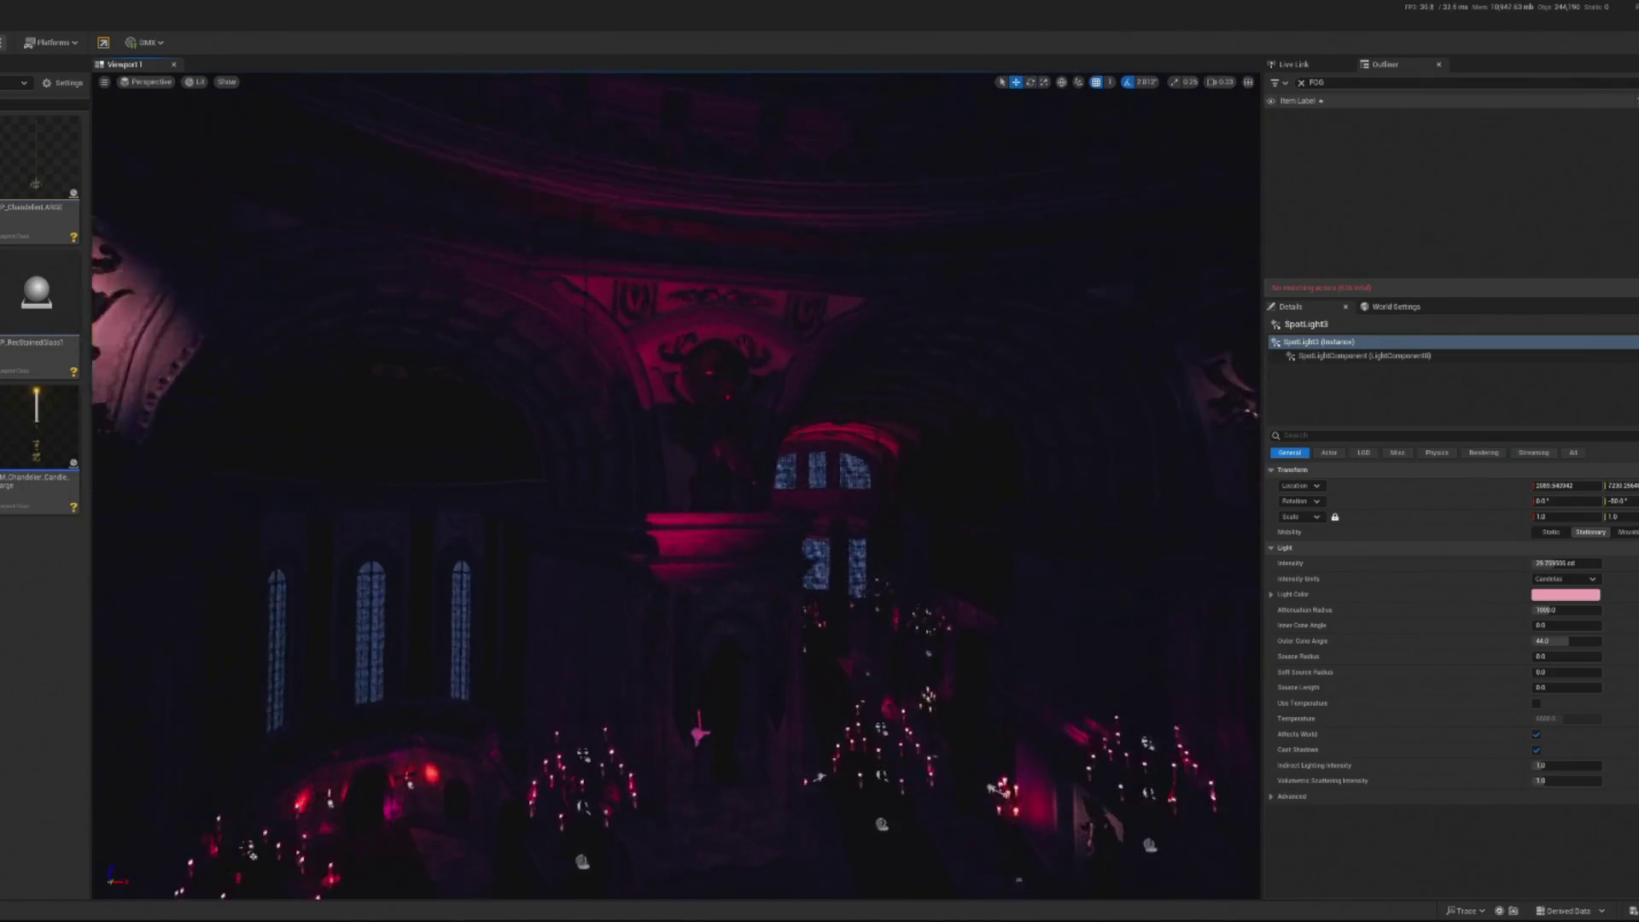
pyautogui.click(700, 734)
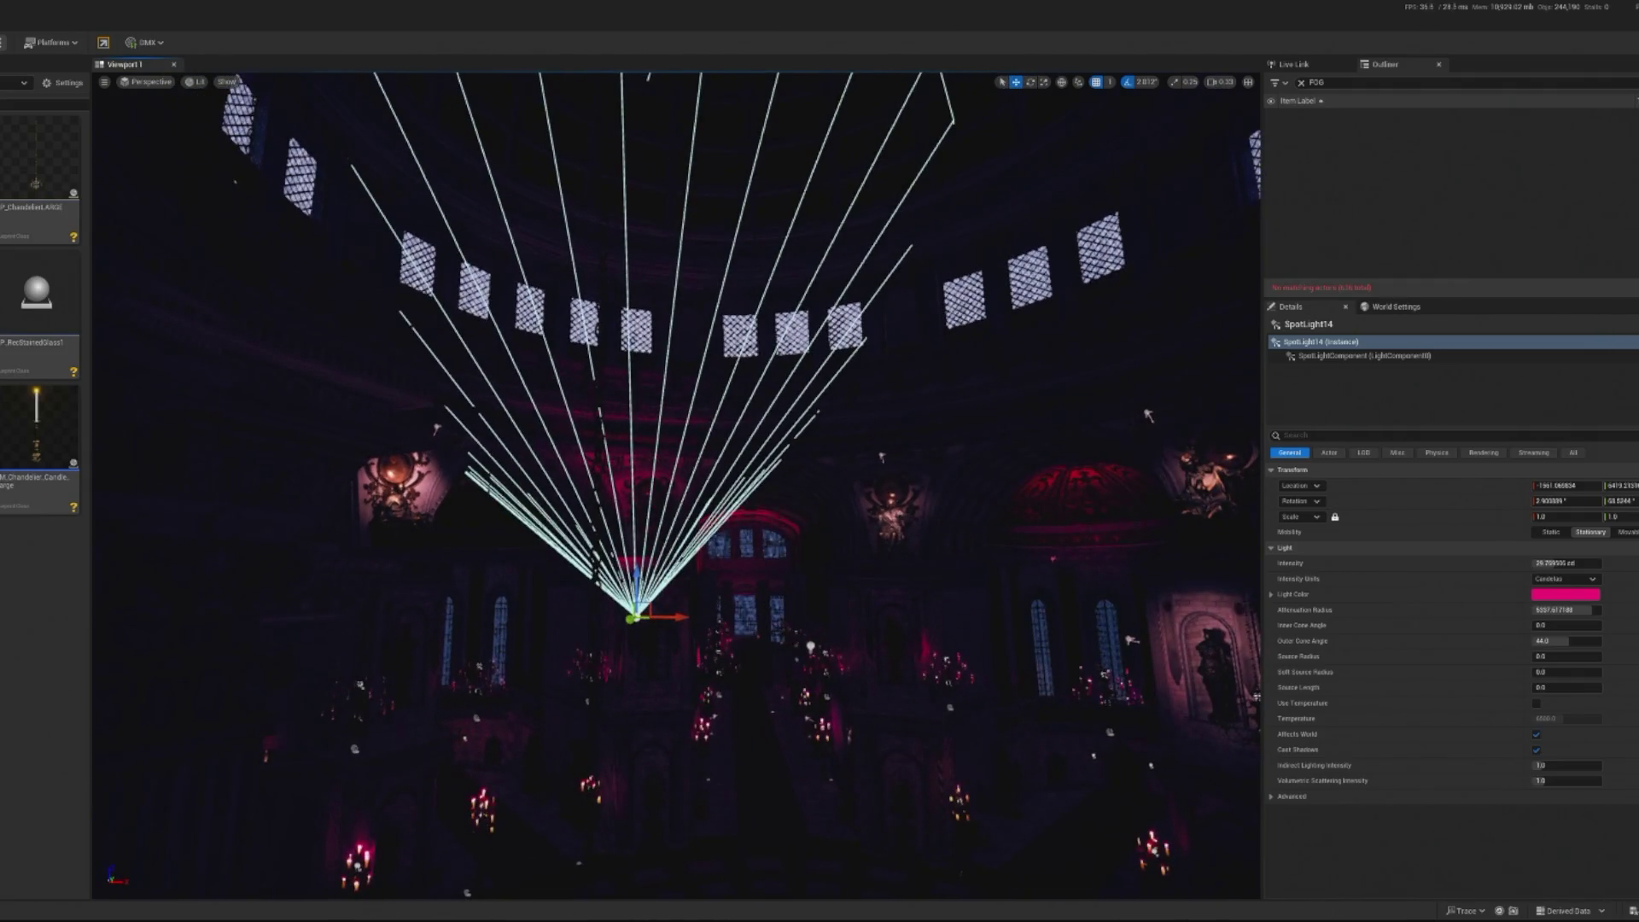
# Rotate SpotLight14's beam, raise it toward the dome, and increase its Intensity
pyautogui.press('e')
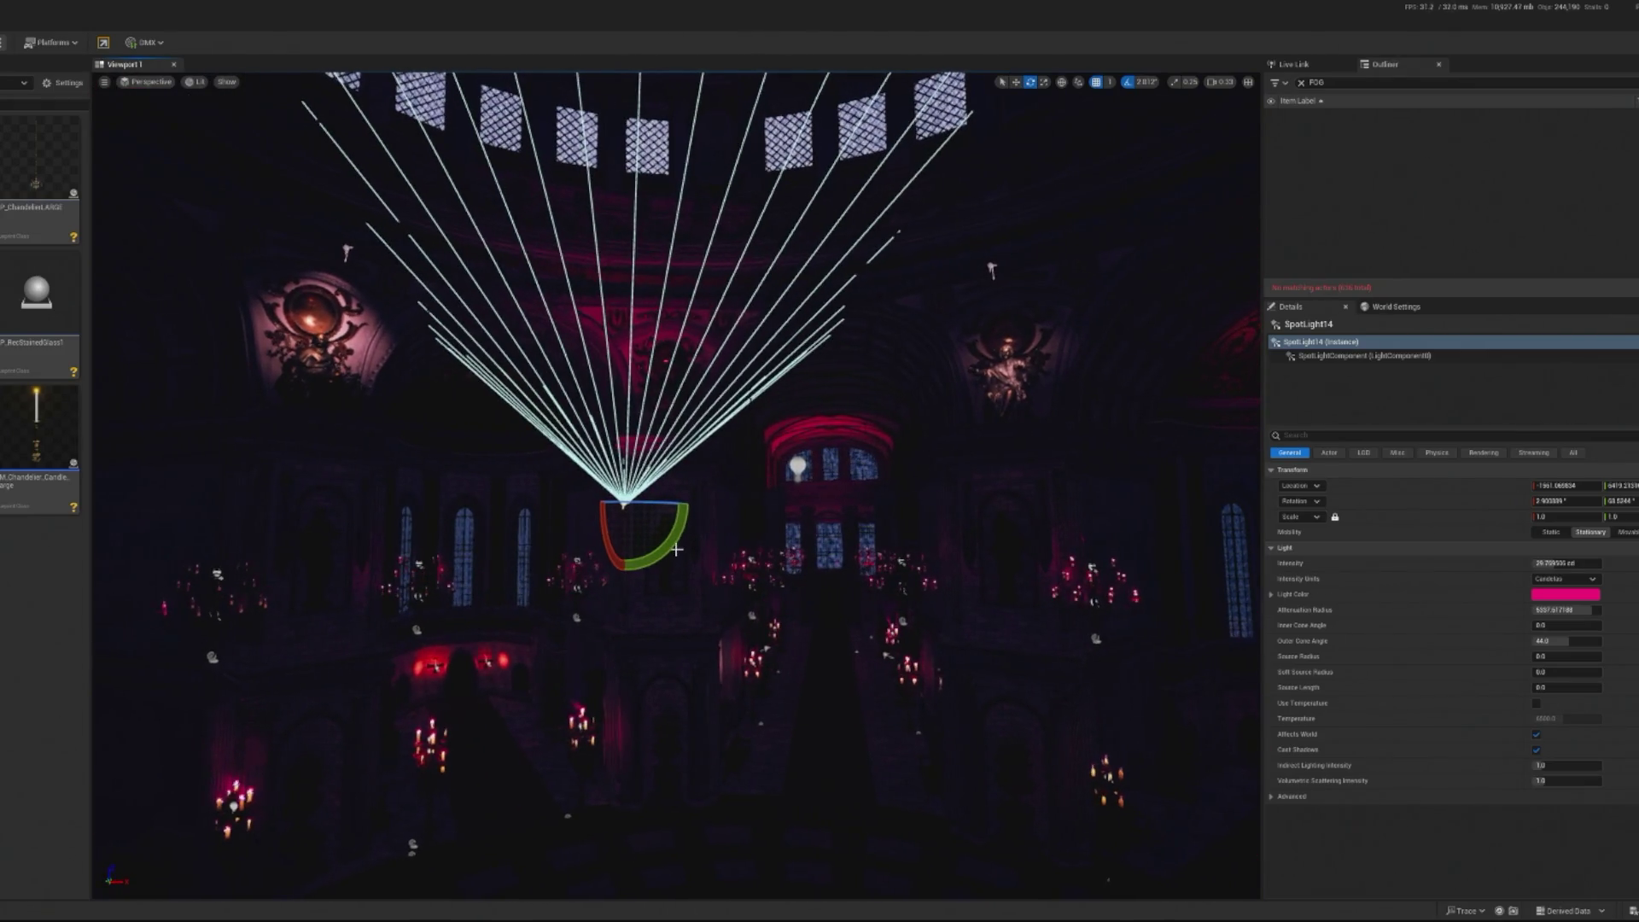
pyautogui.moveTo(618, 531); pyautogui.dragTo(630, 464)
pyautogui.press('w')
pyautogui.moveTo(802, 533)
pyautogui.mouseDown()
pyautogui.moveTo(797, 341)
pyautogui.moveTo(820, 478)
pyautogui.mouseUp()
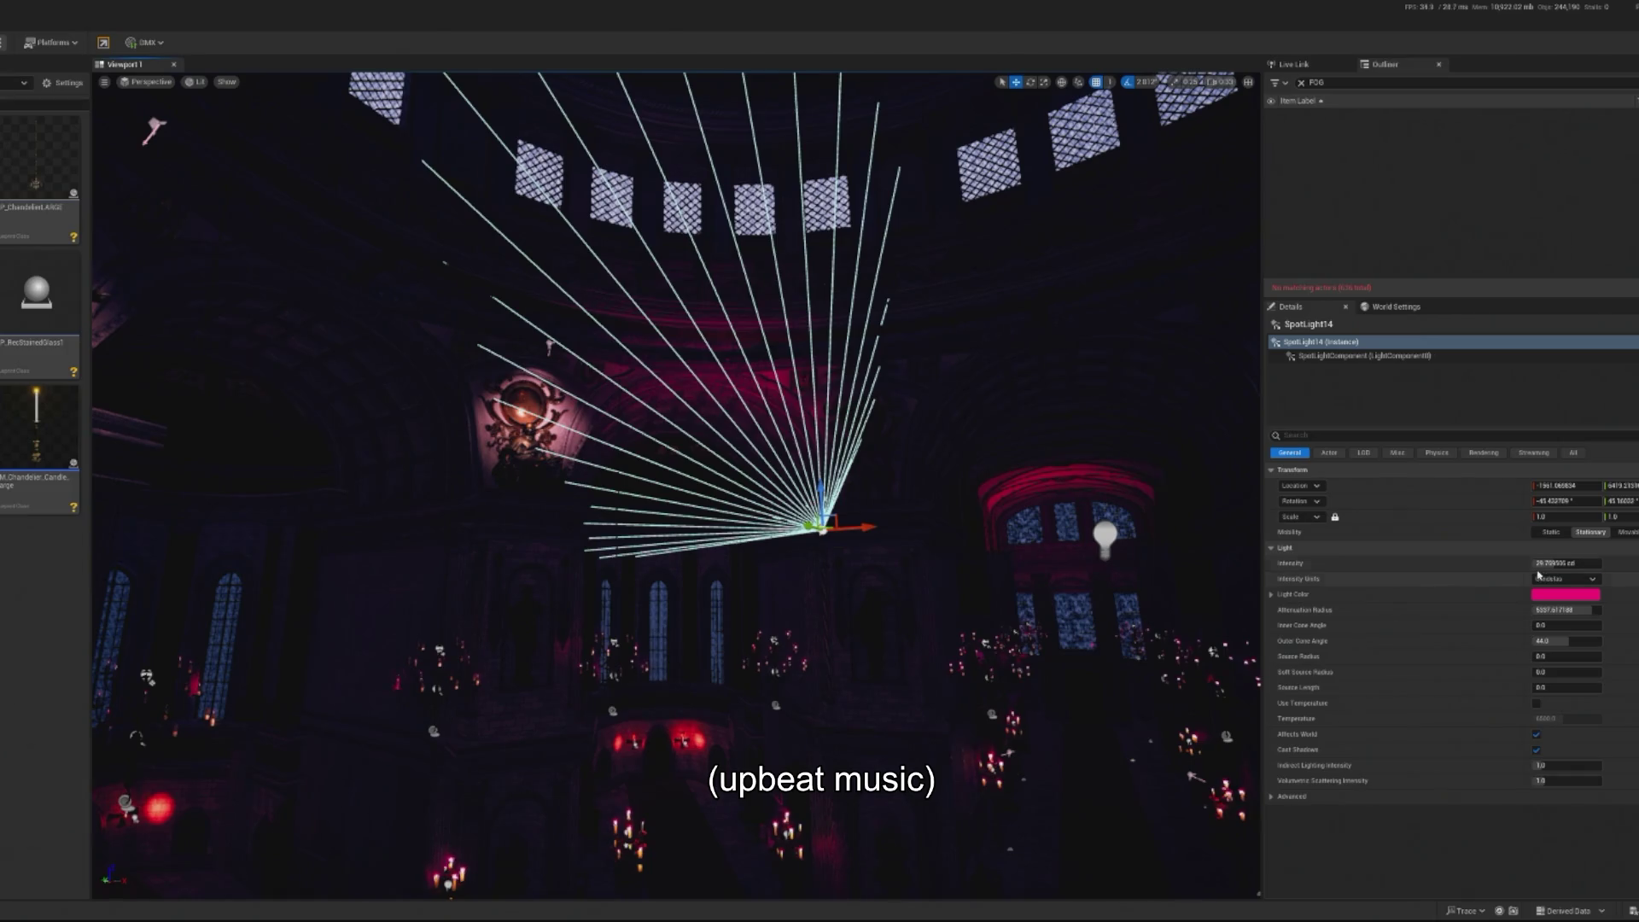
pyautogui.moveTo(1531, 563)
pyautogui.mouseDown()
pyautogui.moveTo(1589, 563)
pyautogui.moveTo(1563, 562)
pyautogui.mouseUp()
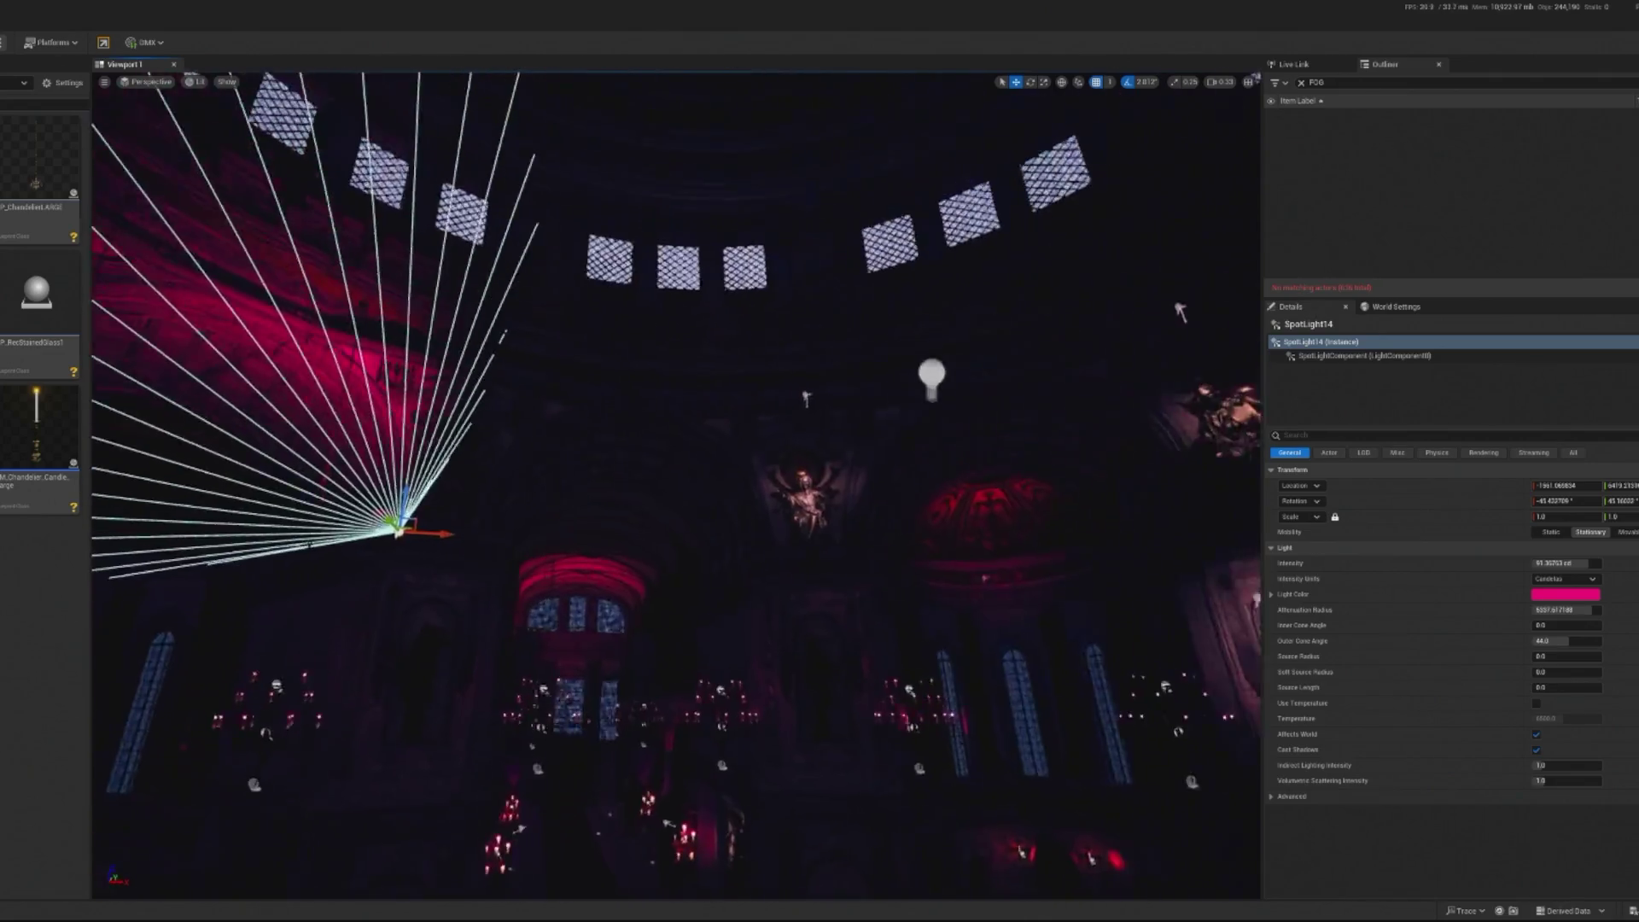
# Survey the ceiling and chandeliers, selecting nearby spotlights such as SpotLight5 and the top arch joint
pyautogui.click(822, 776)
pyautogui.moveTo(822, 777); pyautogui.dragTo(410, 653)
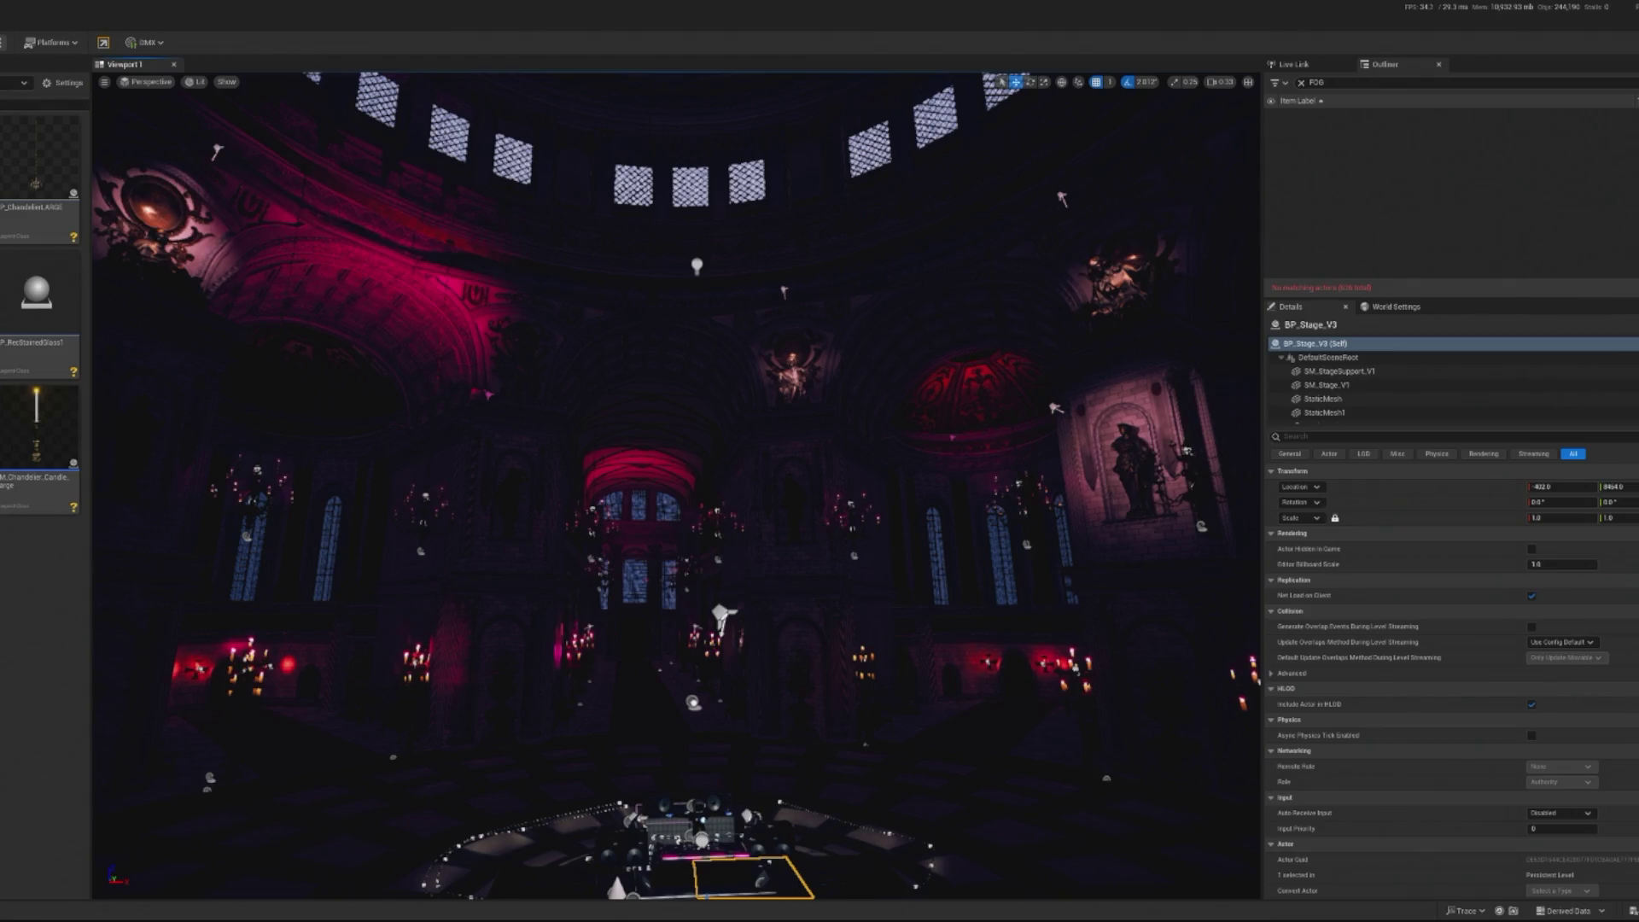
pyautogui.moveTo(410, 653); pyautogui.dragTo(377, 296)
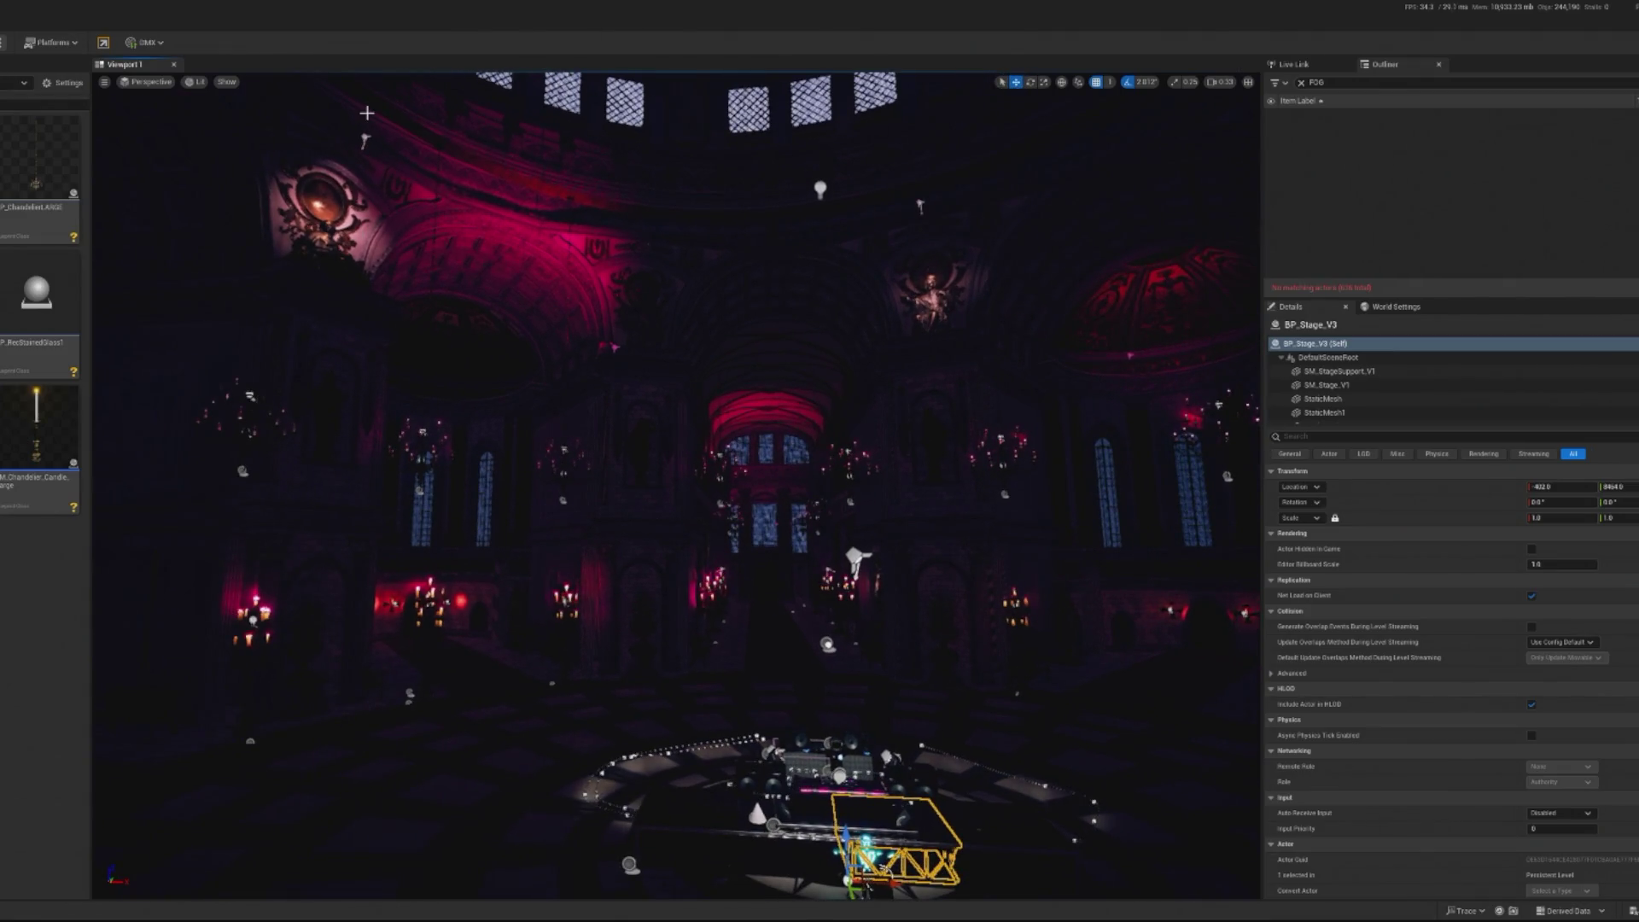
pyautogui.click(367, 138)
pyautogui.press('Escape')
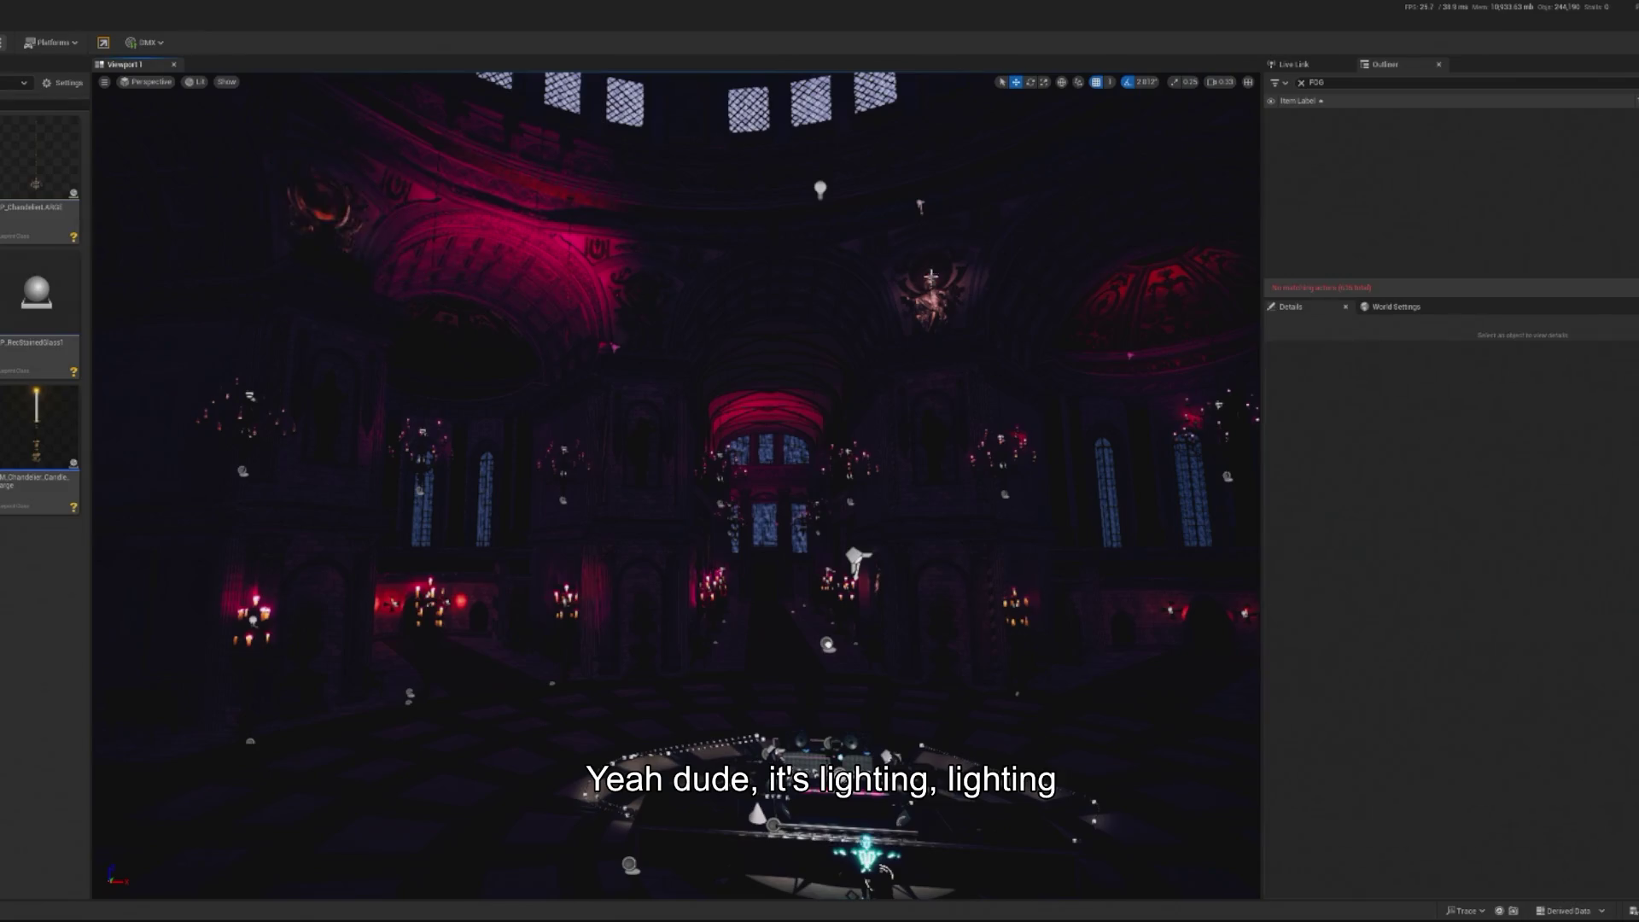
pyautogui.click(920, 205)
pyautogui.moveTo(920, 205); pyautogui.dragTo(967, 208)
pyautogui.press('Escape')
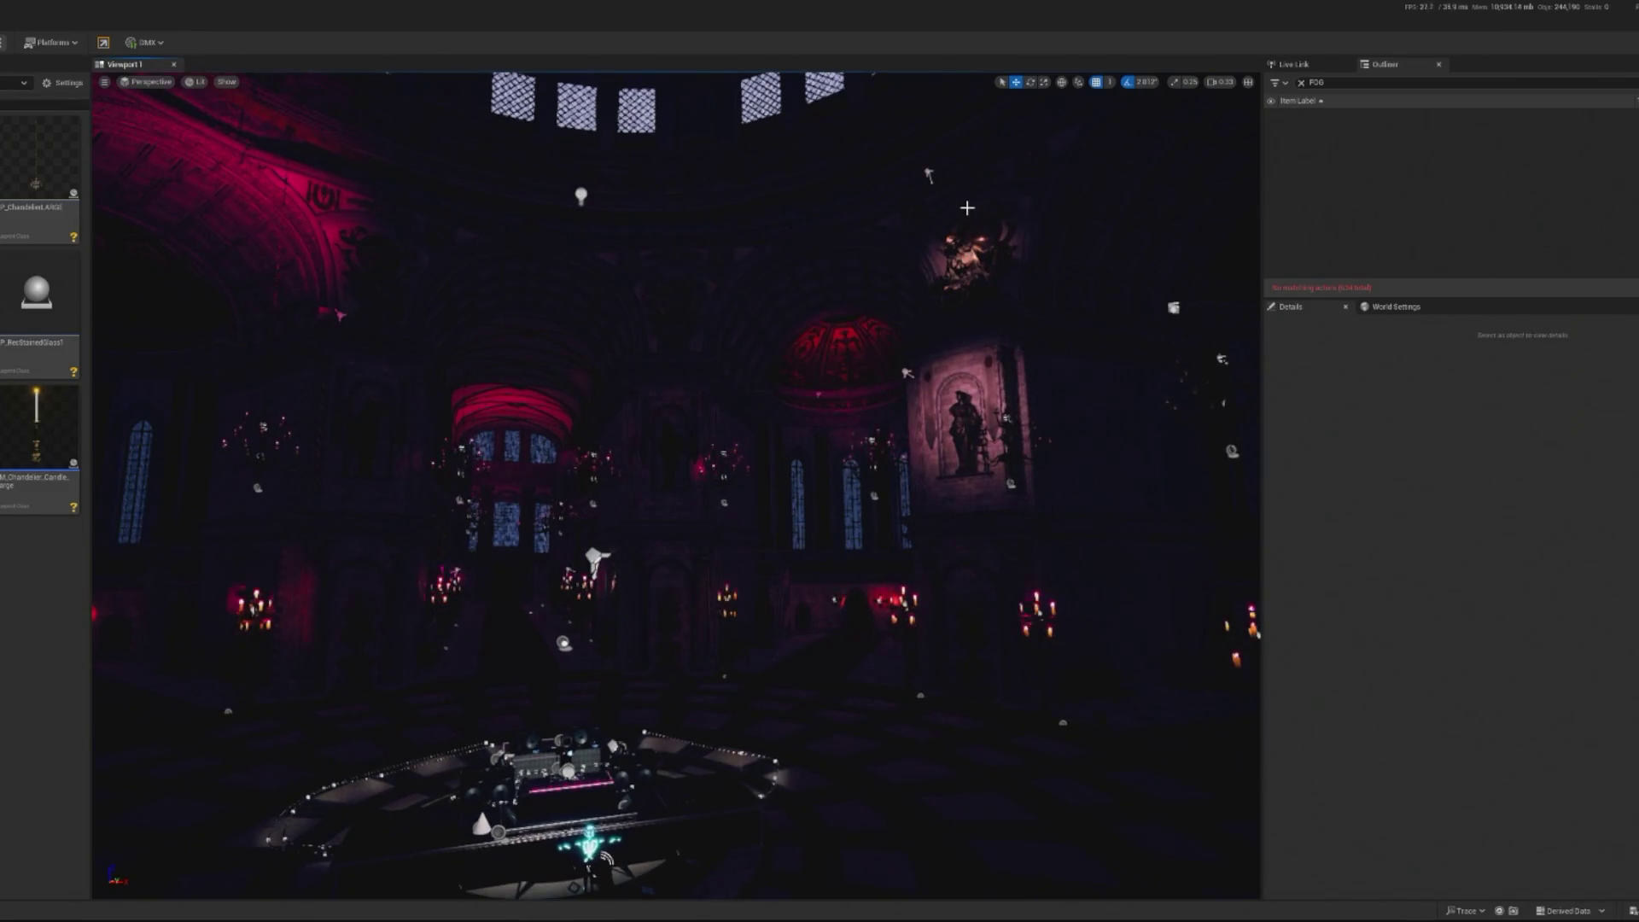
pyautogui.click(928, 174)
pyautogui.click(907, 373)
pyautogui.moveTo(948, 481)
pyautogui.mouseDown()
pyautogui.moveTo(948, 427)
pyautogui.moveTo(923, 402)
pyautogui.moveTo(948, 481)
pyautogui.mouseUp()
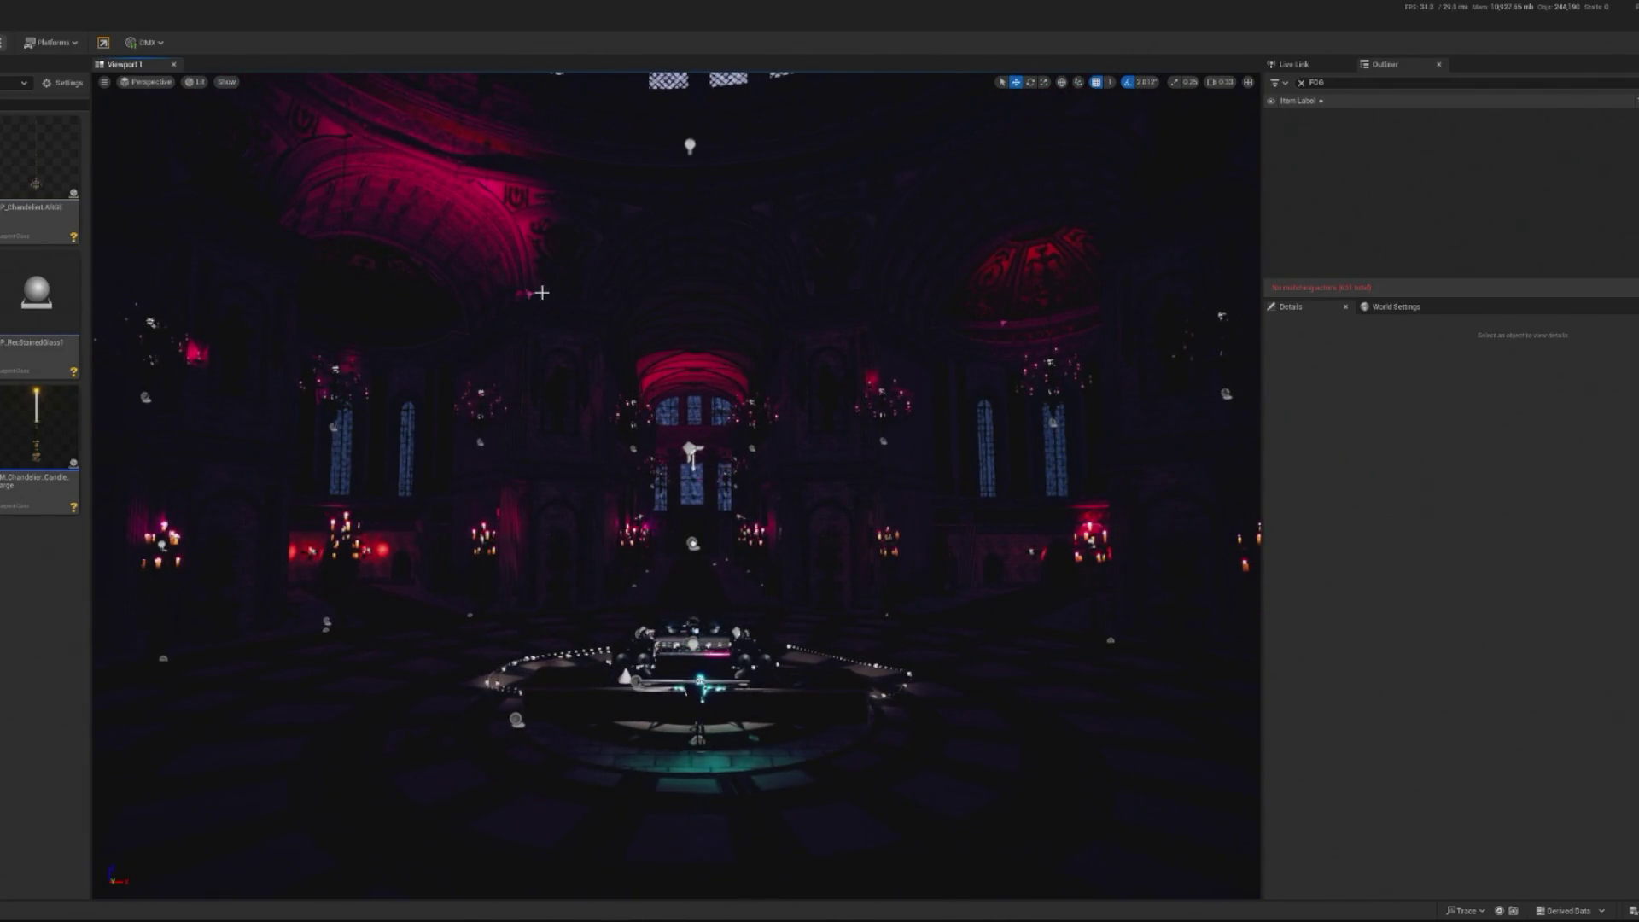
pyautogui.click(530, 291)
pyautogui.click(528, 295)
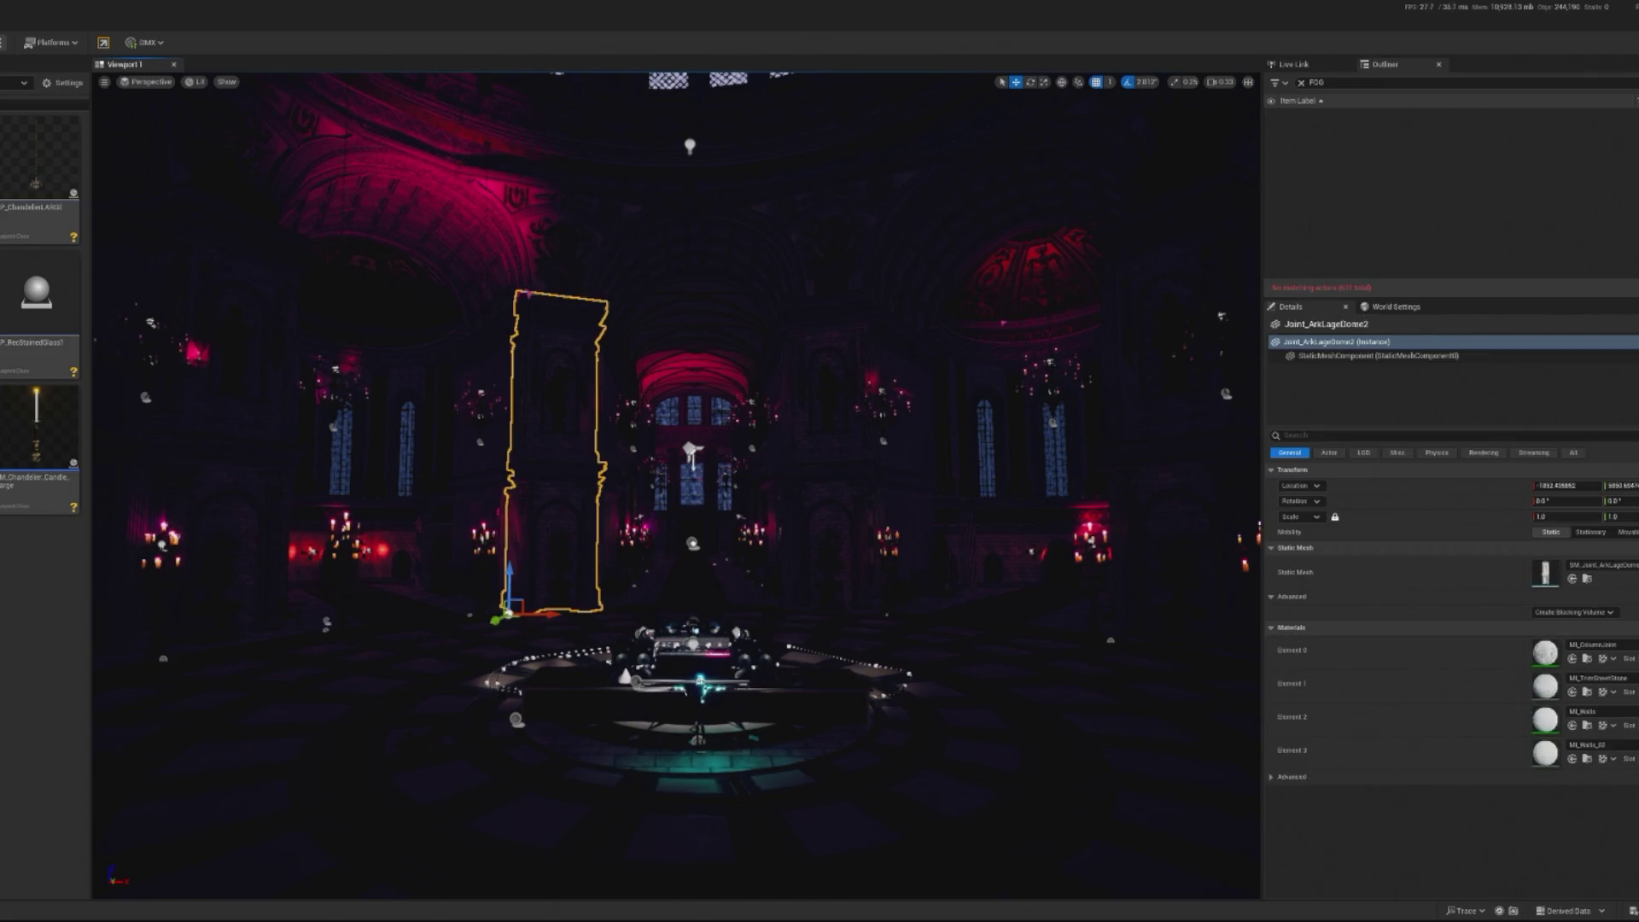
pyautogui.click(525, 292)
pyautogui.moveTo(555, 294)
pyautogui.mouseDown()
pyautogui.moveTo(1068, 285)
pyautogui.moveTo(1055, 290)
pyautogui.mouseUp()
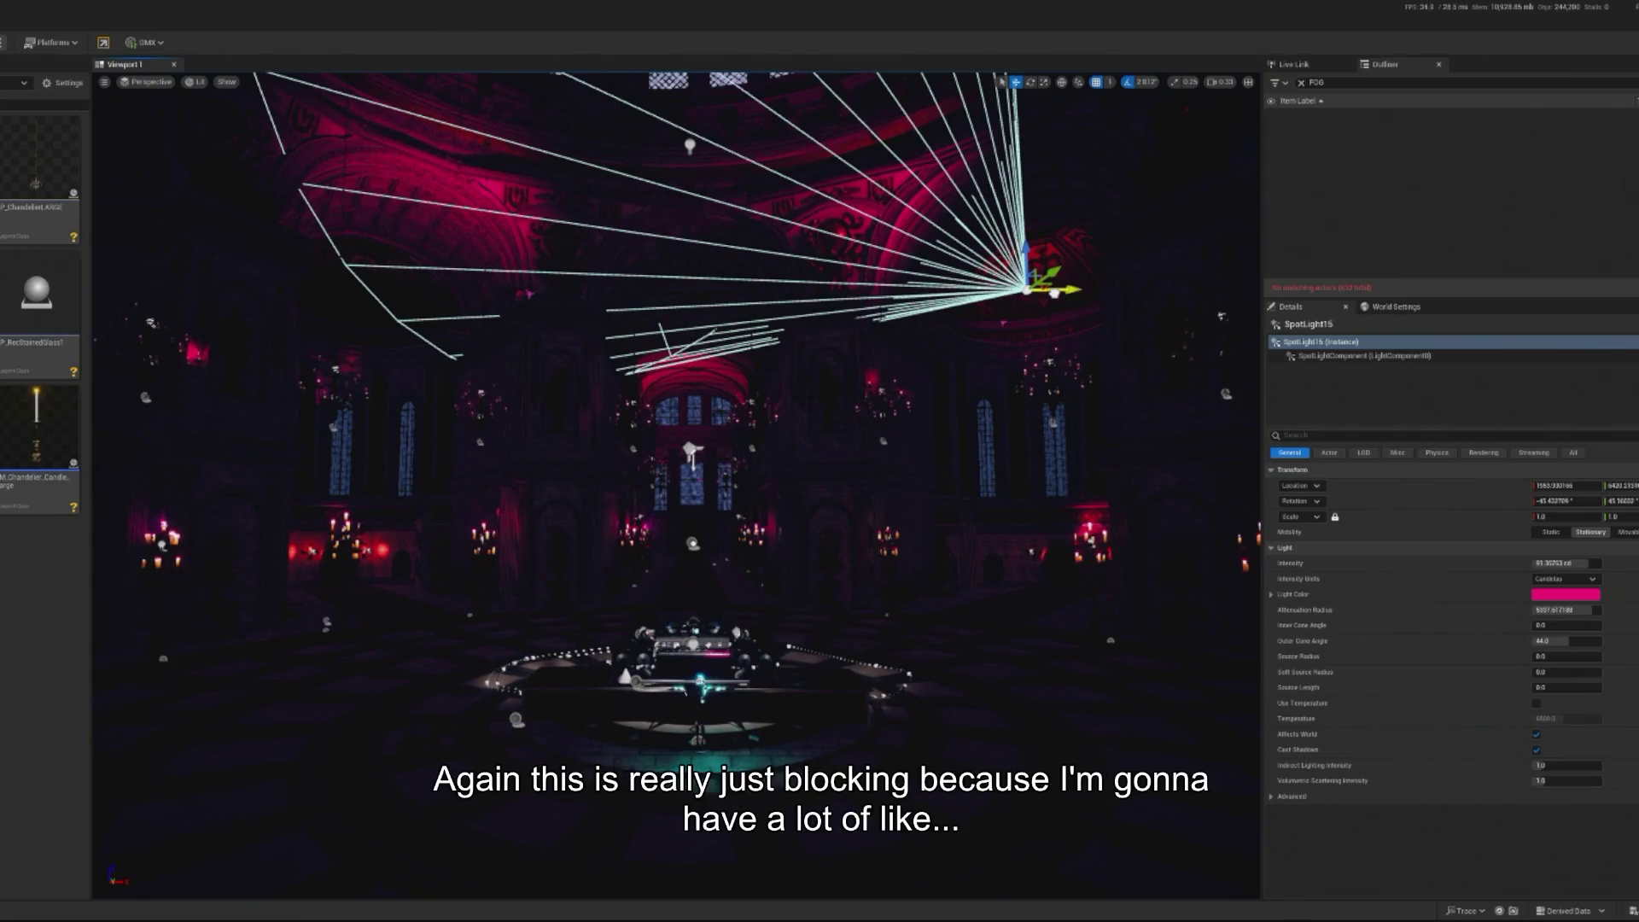
pyautogui.moveTo(1054, 293); pyautogui.dragTo(795, 274)
pyautogui.press('e')
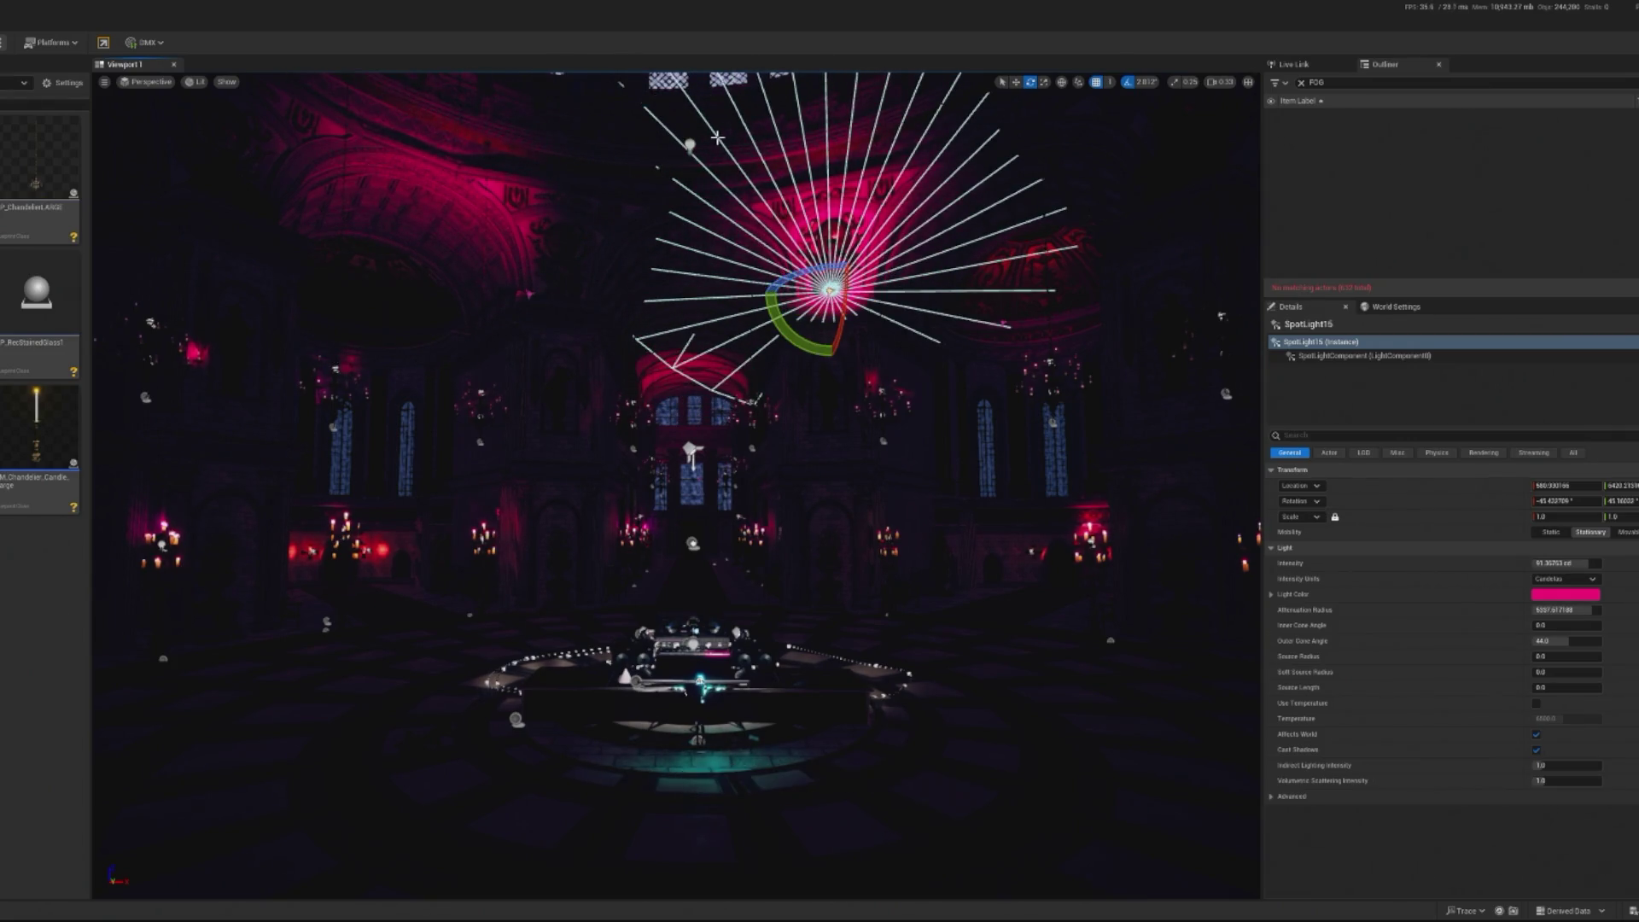
pyautogui.press('Escape')
pyautogui.moveTo(717, 137); pyautogui.dragTo(305, 543)
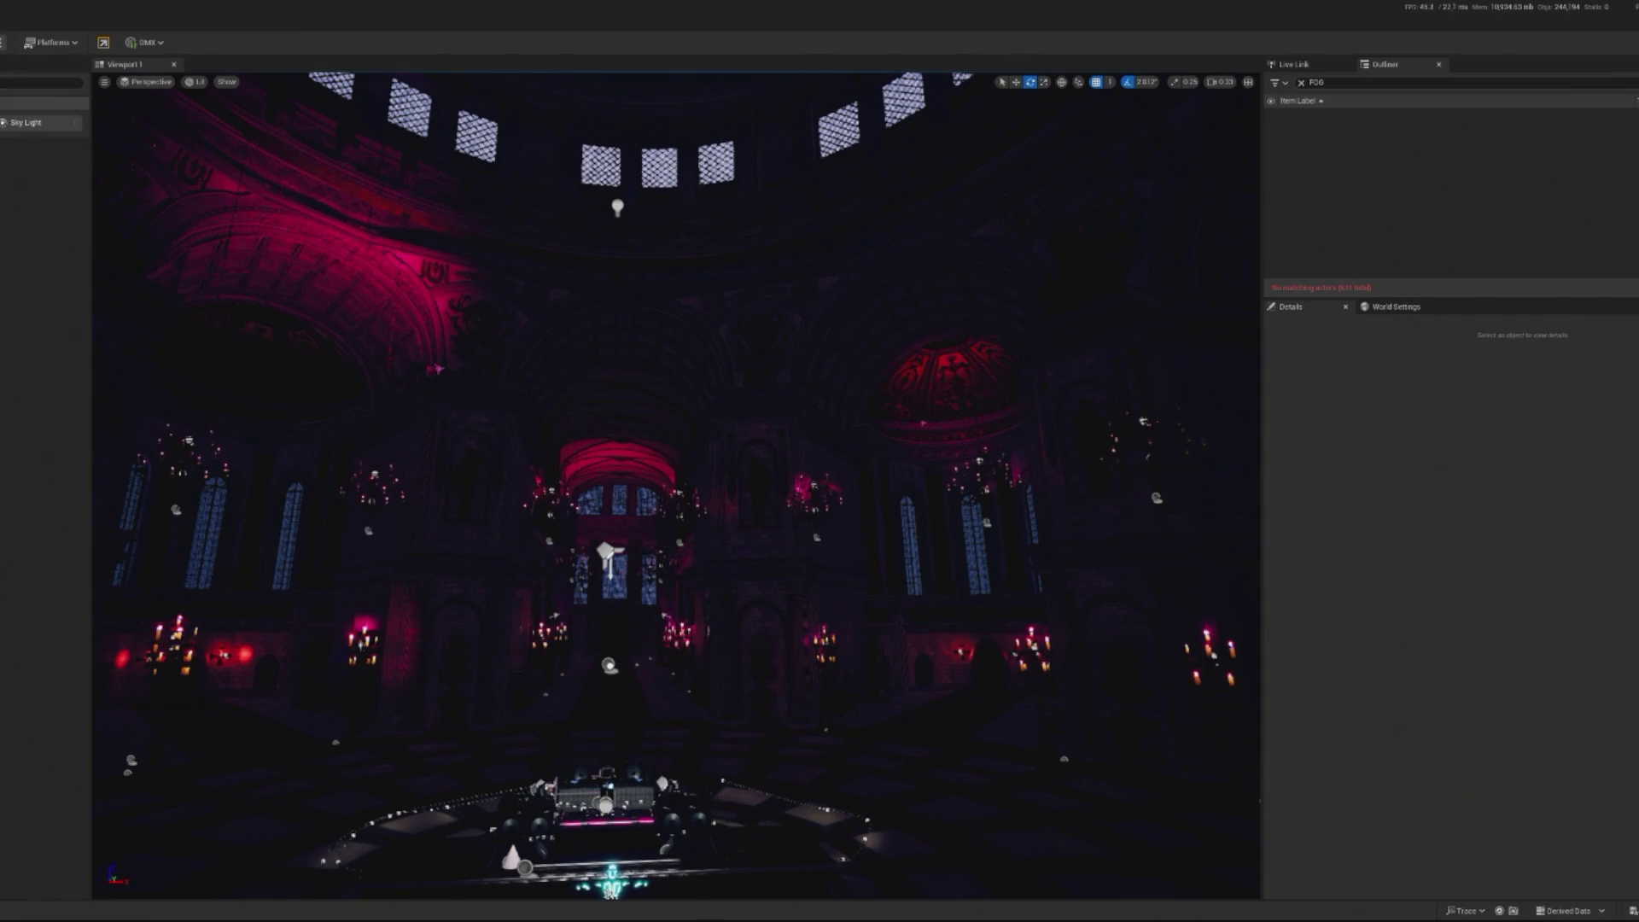
# Frame the rect light, narrow its barn door angle, stretch it tall, and set intensity to 160
pyautogui.click(751, 335)
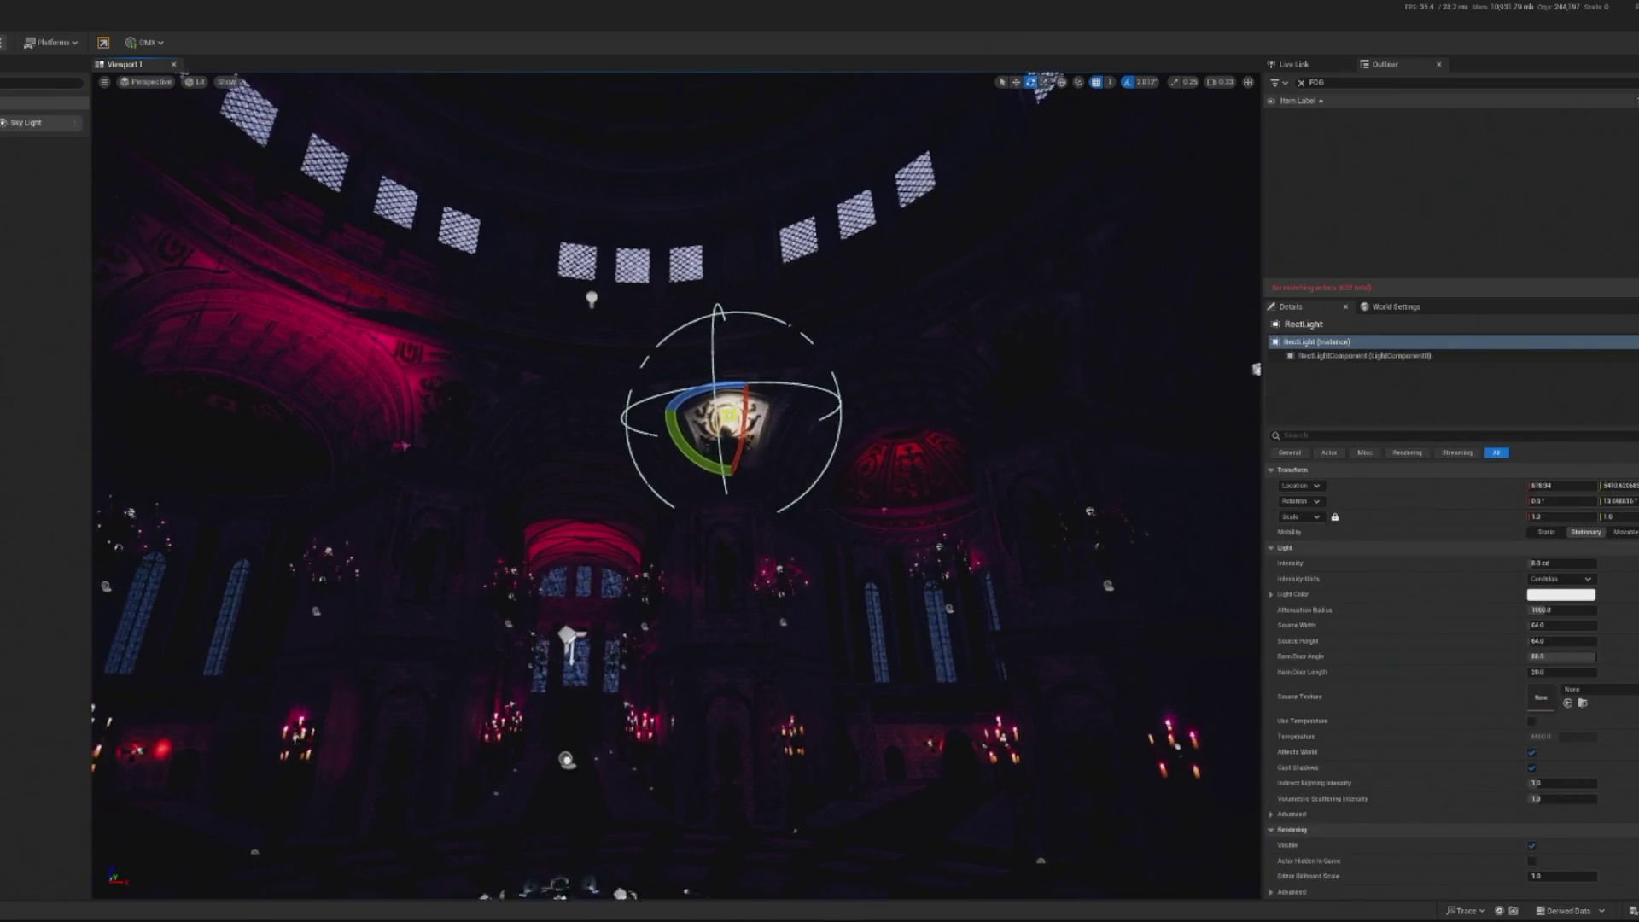
pyautogui.press('w')
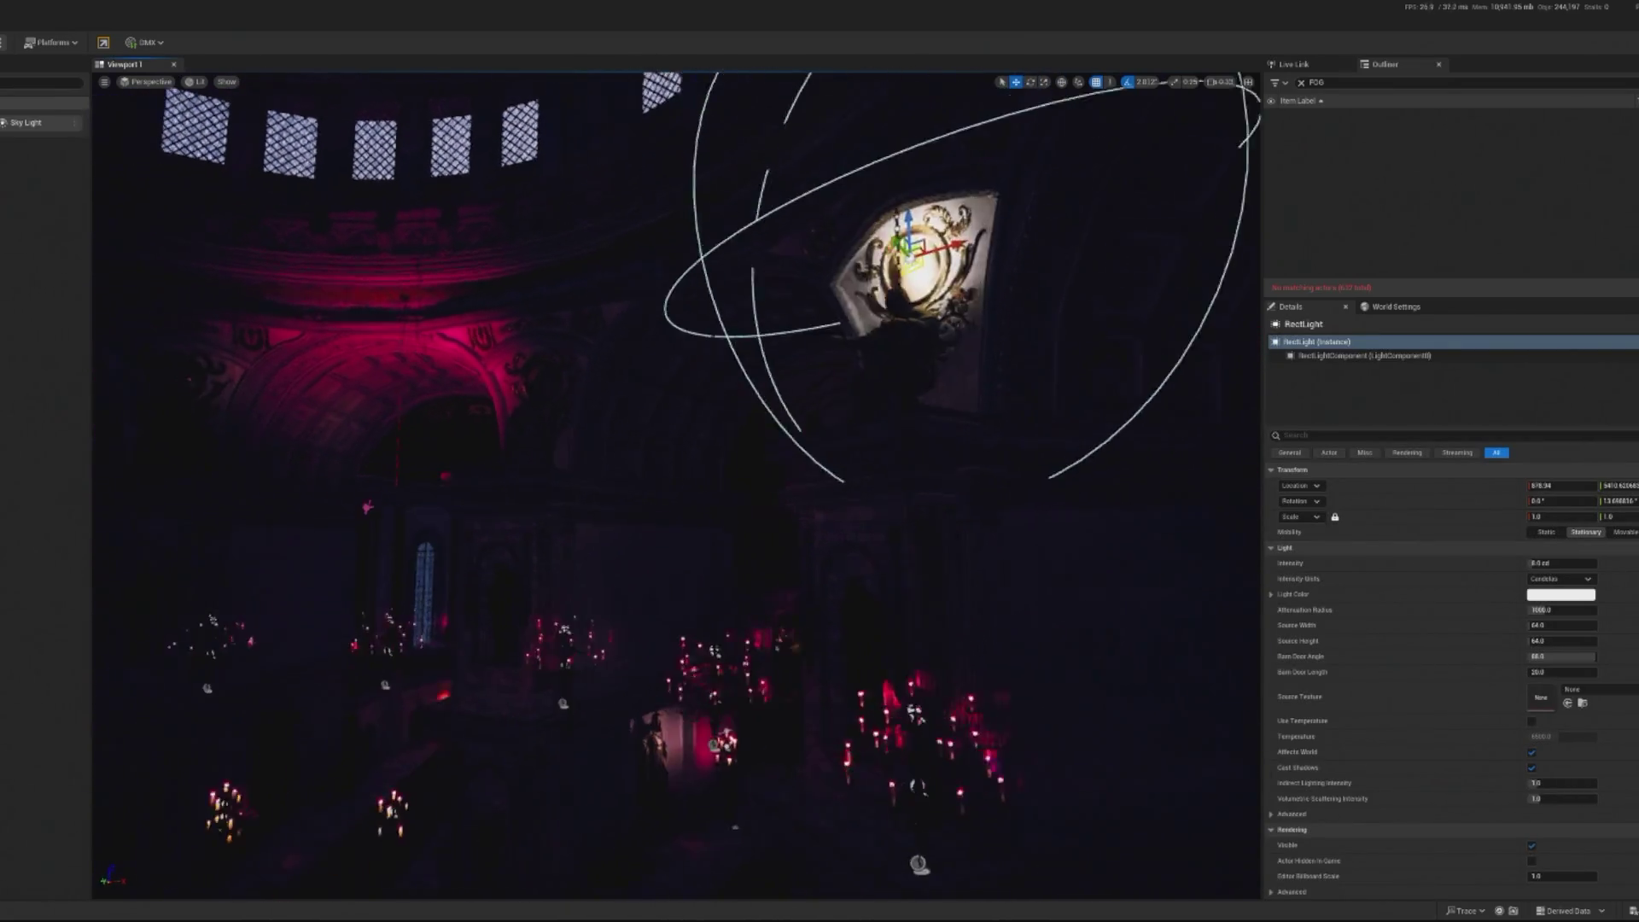
pyautogui.press('f')
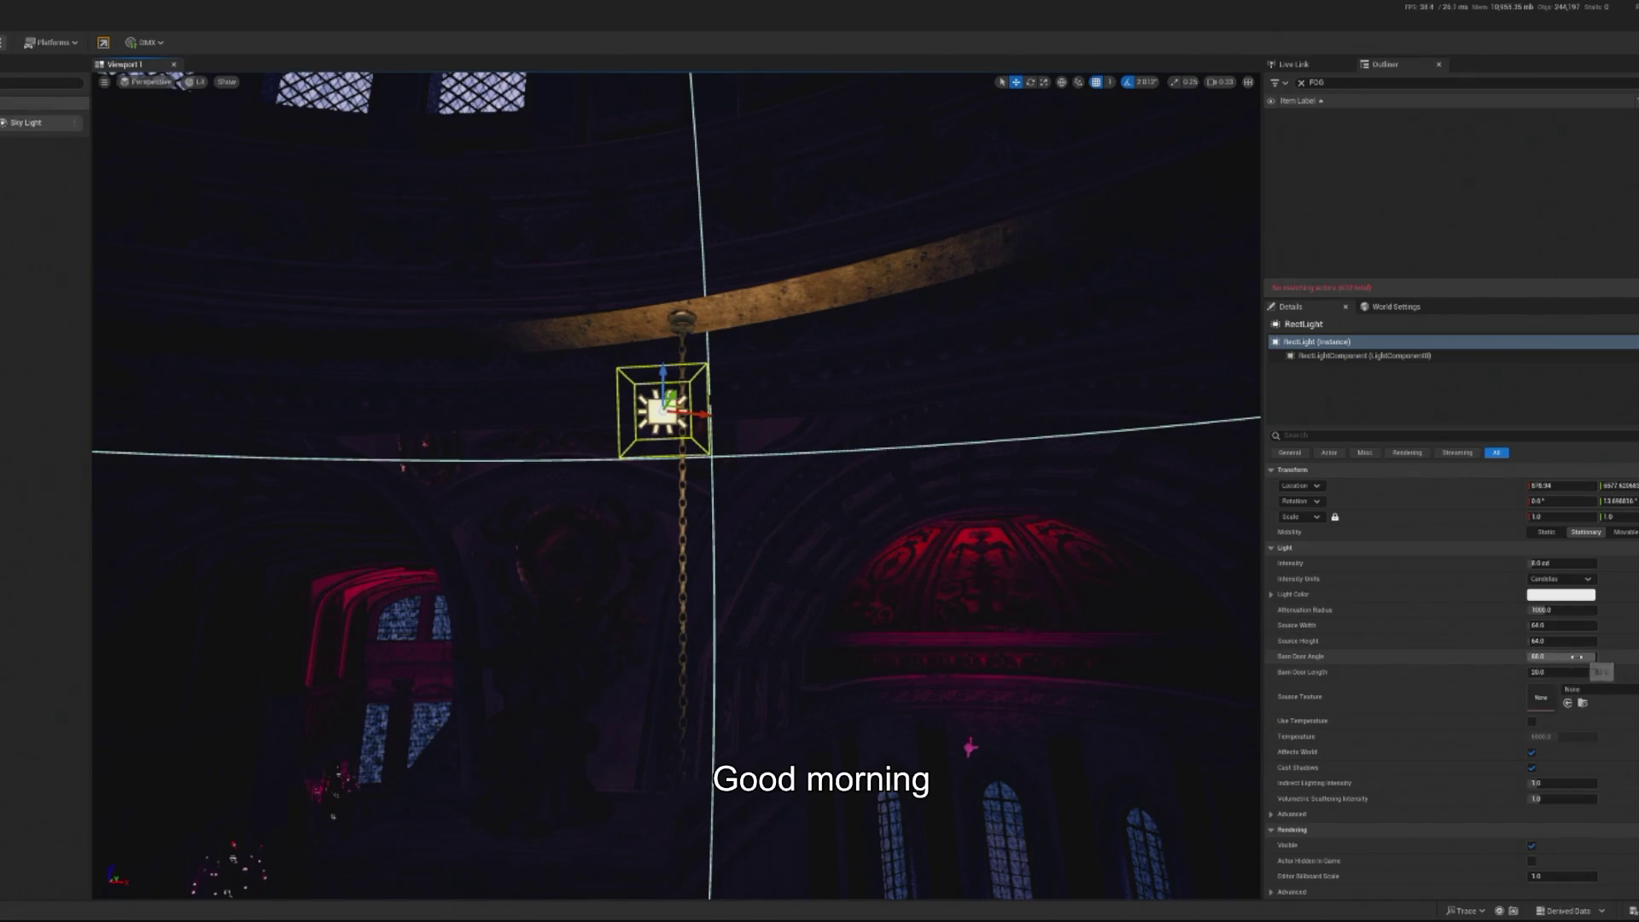
pyautogui.moveTo(1577, 657); pyautogui.dragTo(1537, 657)
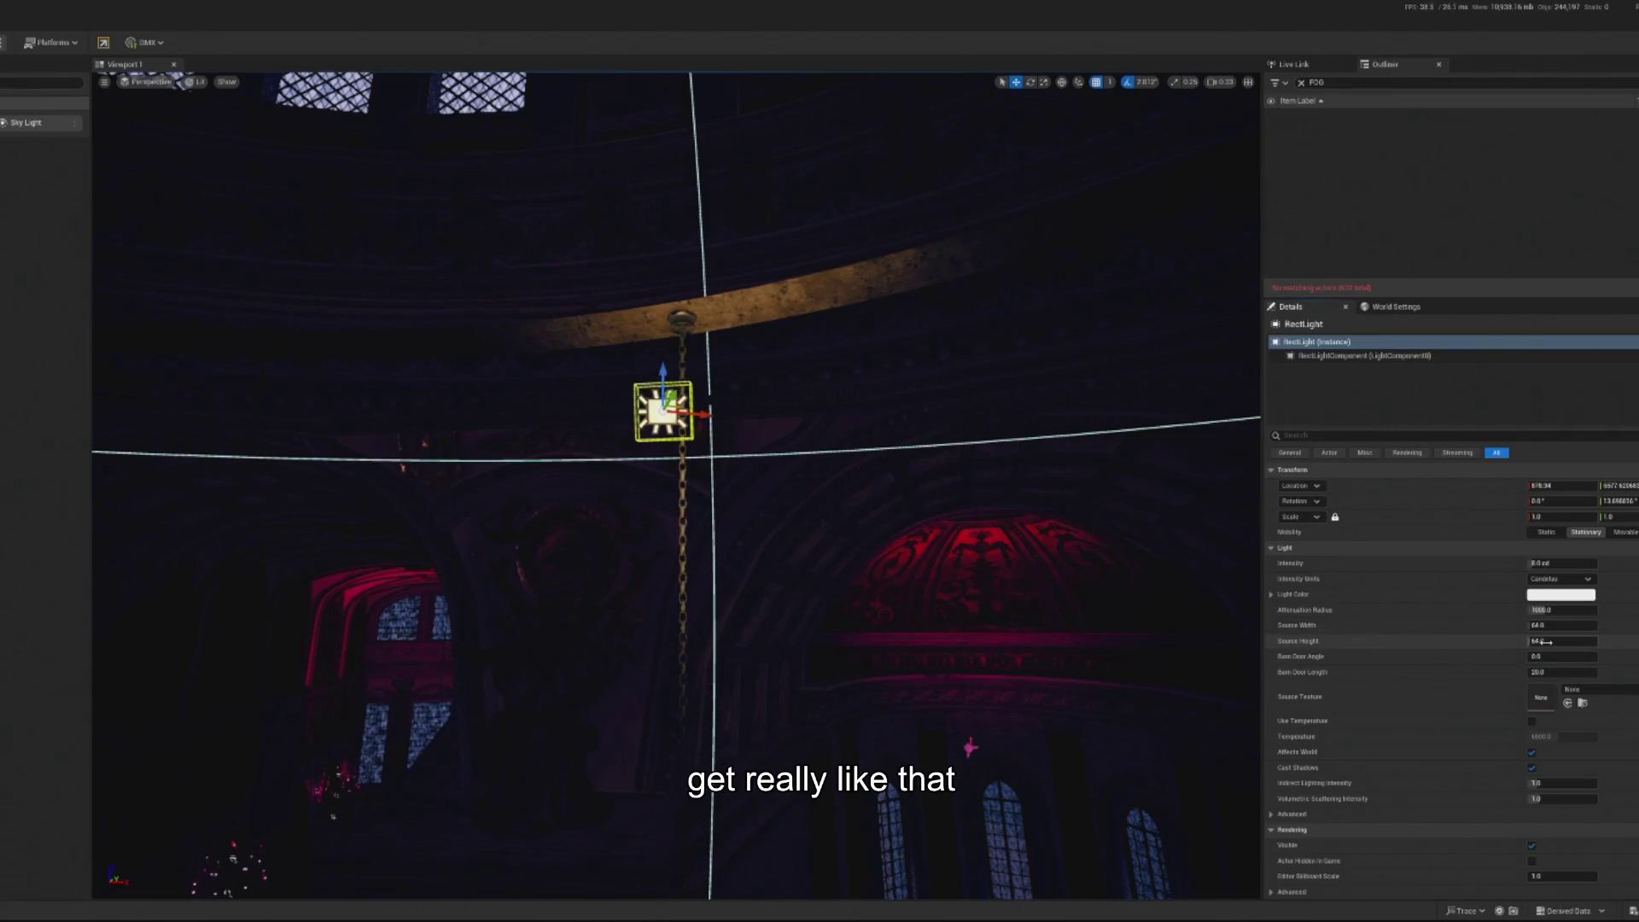
pyautogui.moveTo(1529, 641); pyautogui.dragTo(1573, 641)
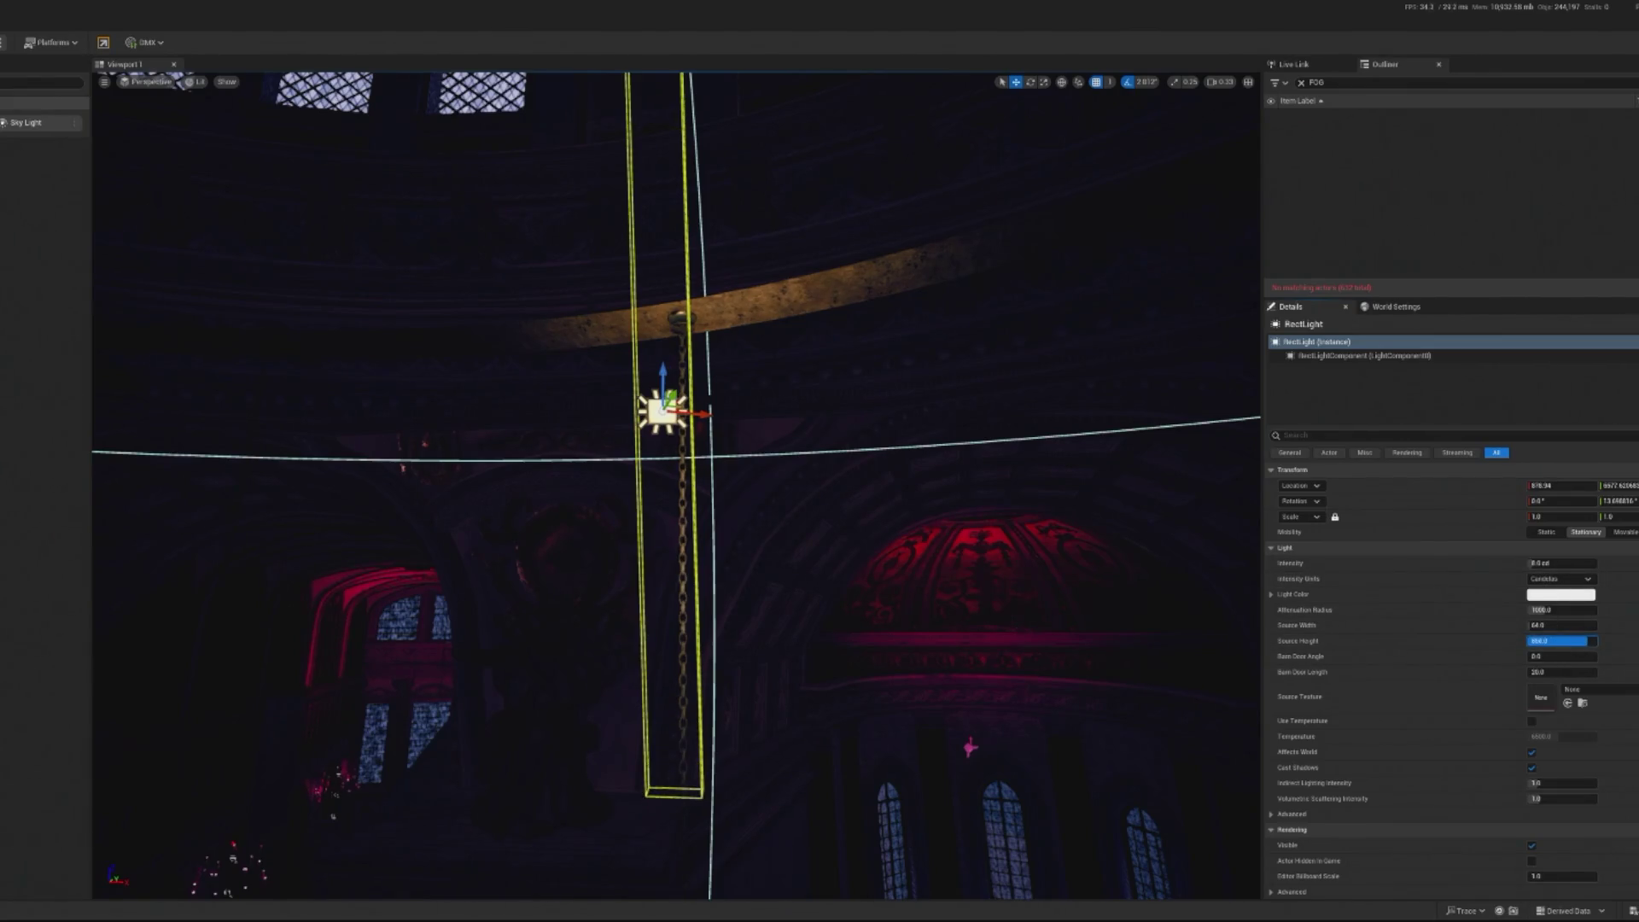
pyautogui.click(1563, 563)
pyautogui.write('160')
pyautogui.press('Return')
# Tilt the rect light, then undo the tilt and the intensity change
pyautogui.press('e')
pyautogui.scroll(-8, 840, 376)
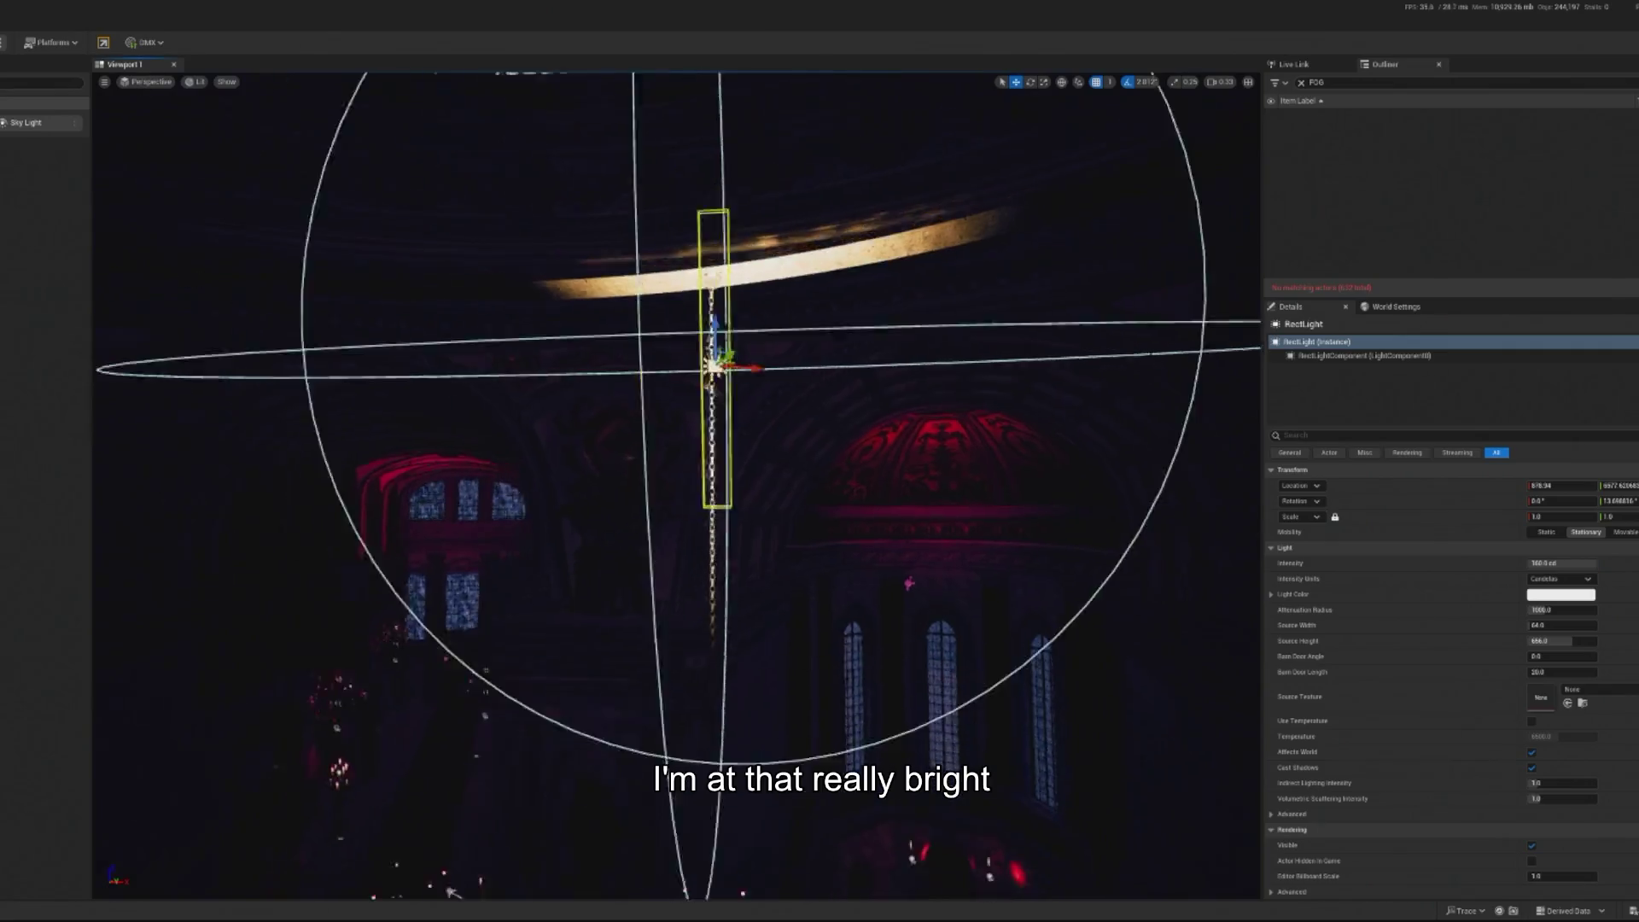
pyautogui.moveTo(840, 376); pyautogui.dragTo(871, 427)
pyautogui.press('w')
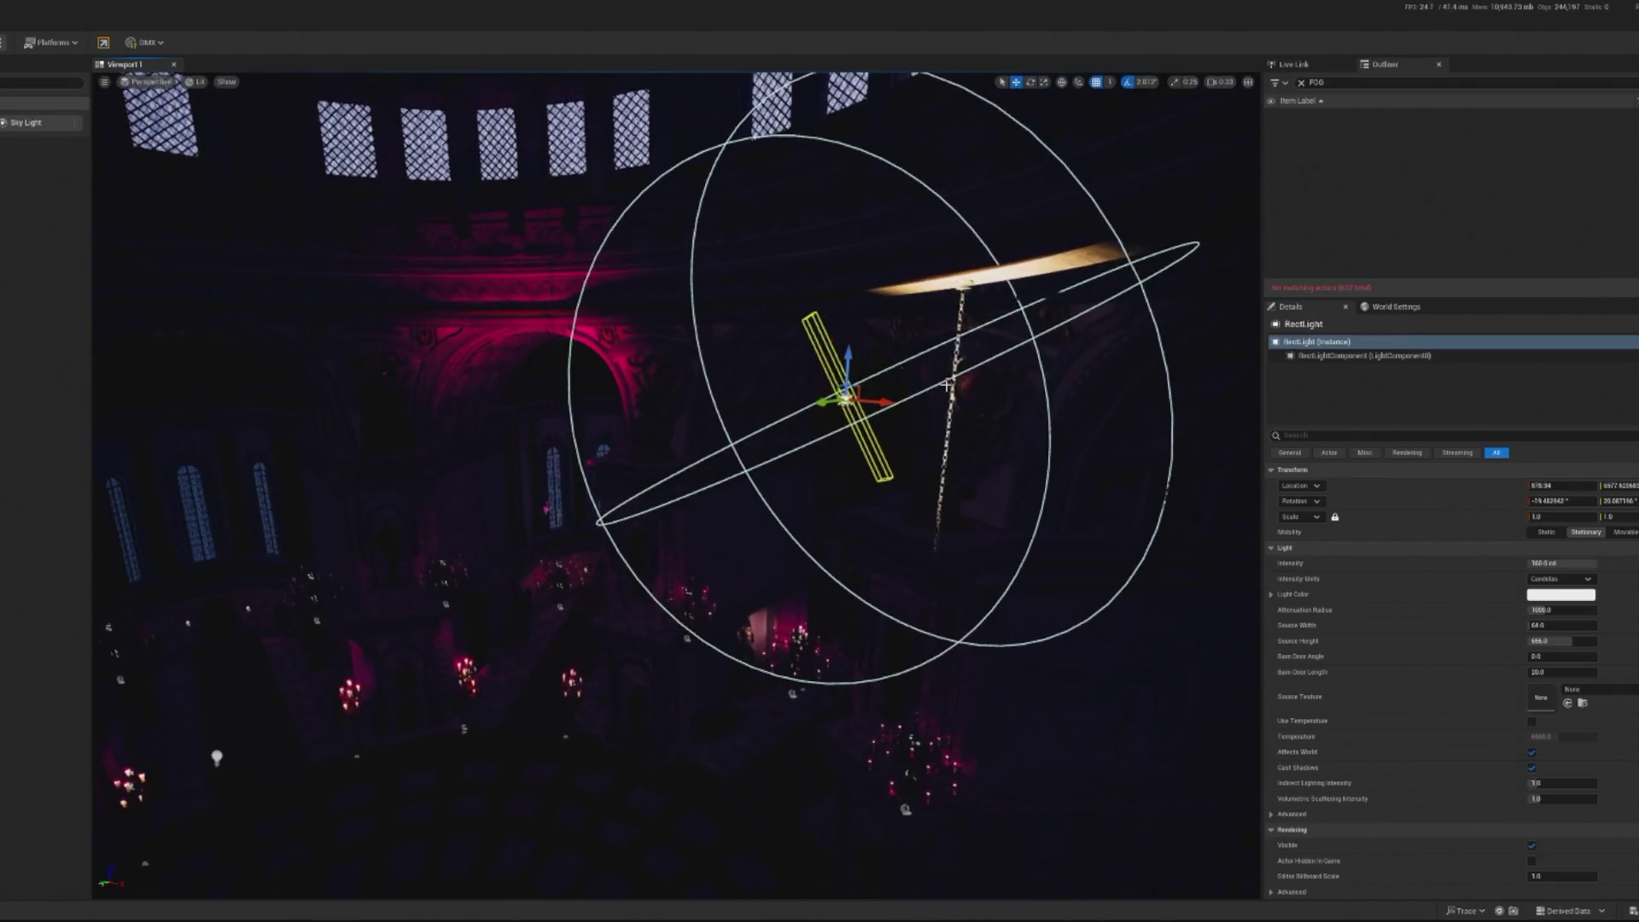
pyautogui.hotkey('ctrl', 'z')
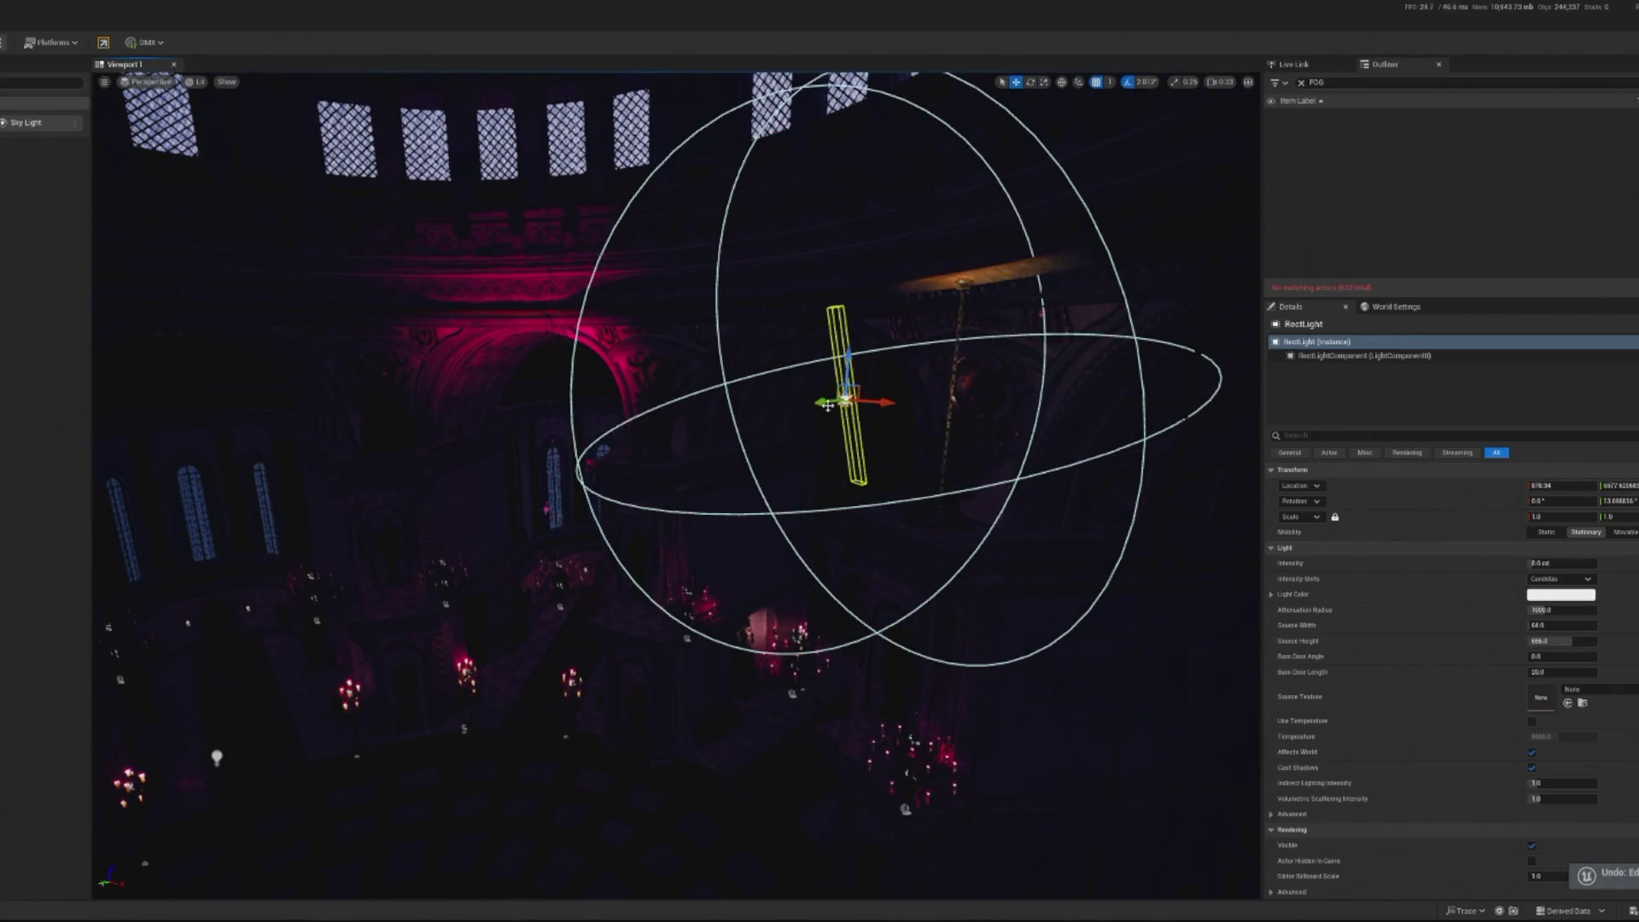
pyautogui.hotkey('ctrl', 'z')
pyautogui.press('f')
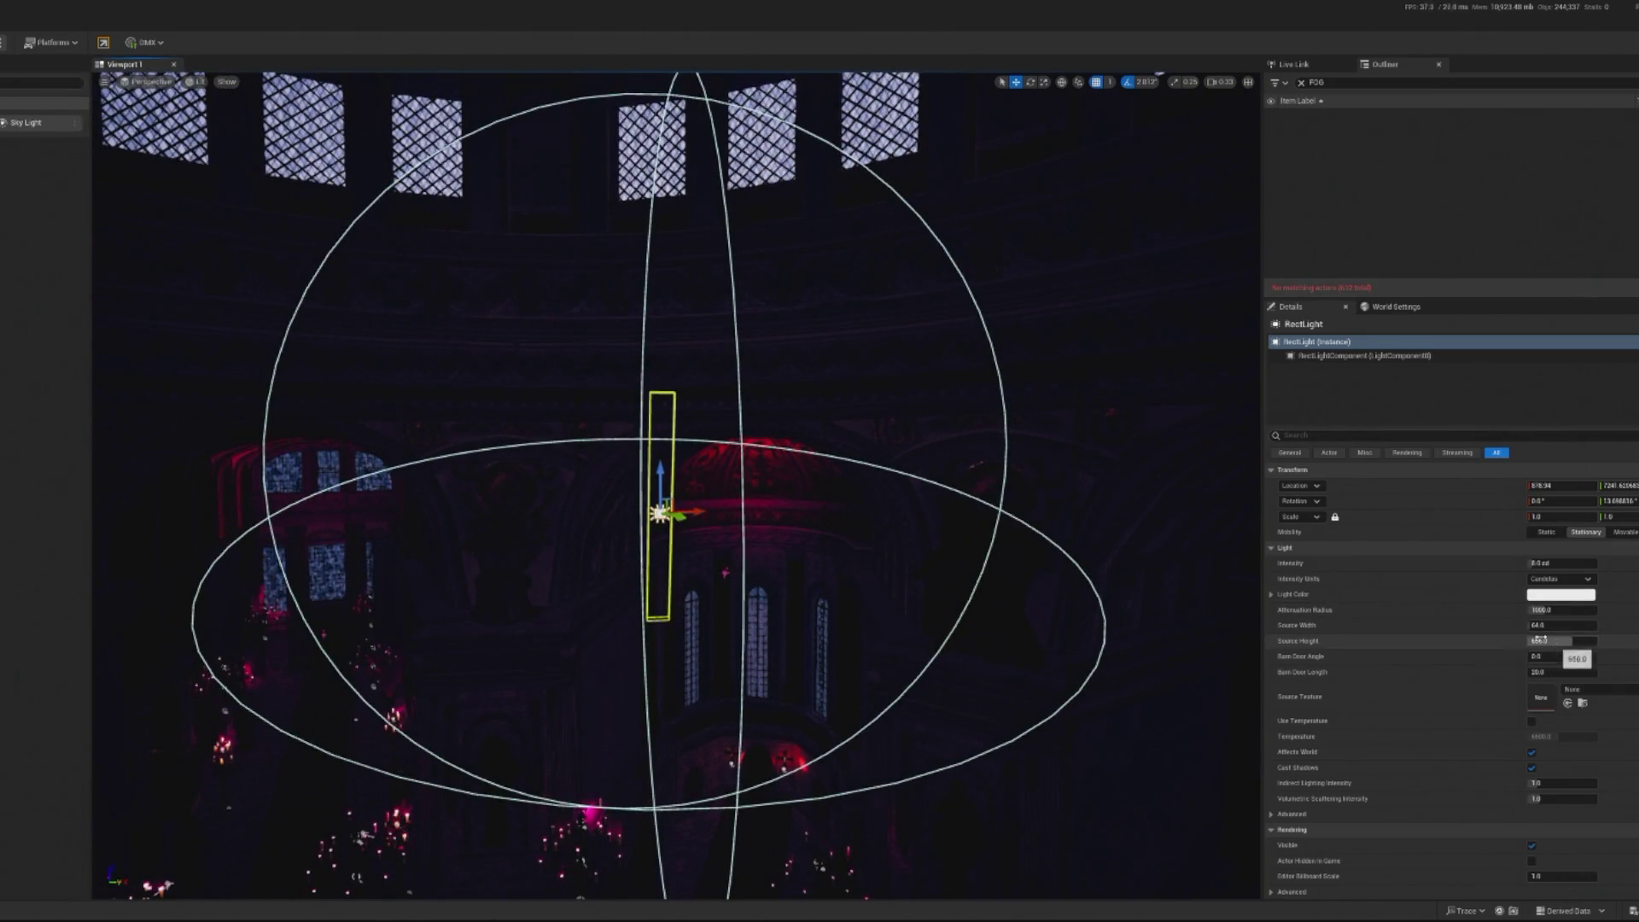
# Set Attenuation Radius 16384 and Source Height 1000, and move the light before the central pillar
pyautogui.moveTo(1562, 609); pyautogui.dragTo(1622, 610)
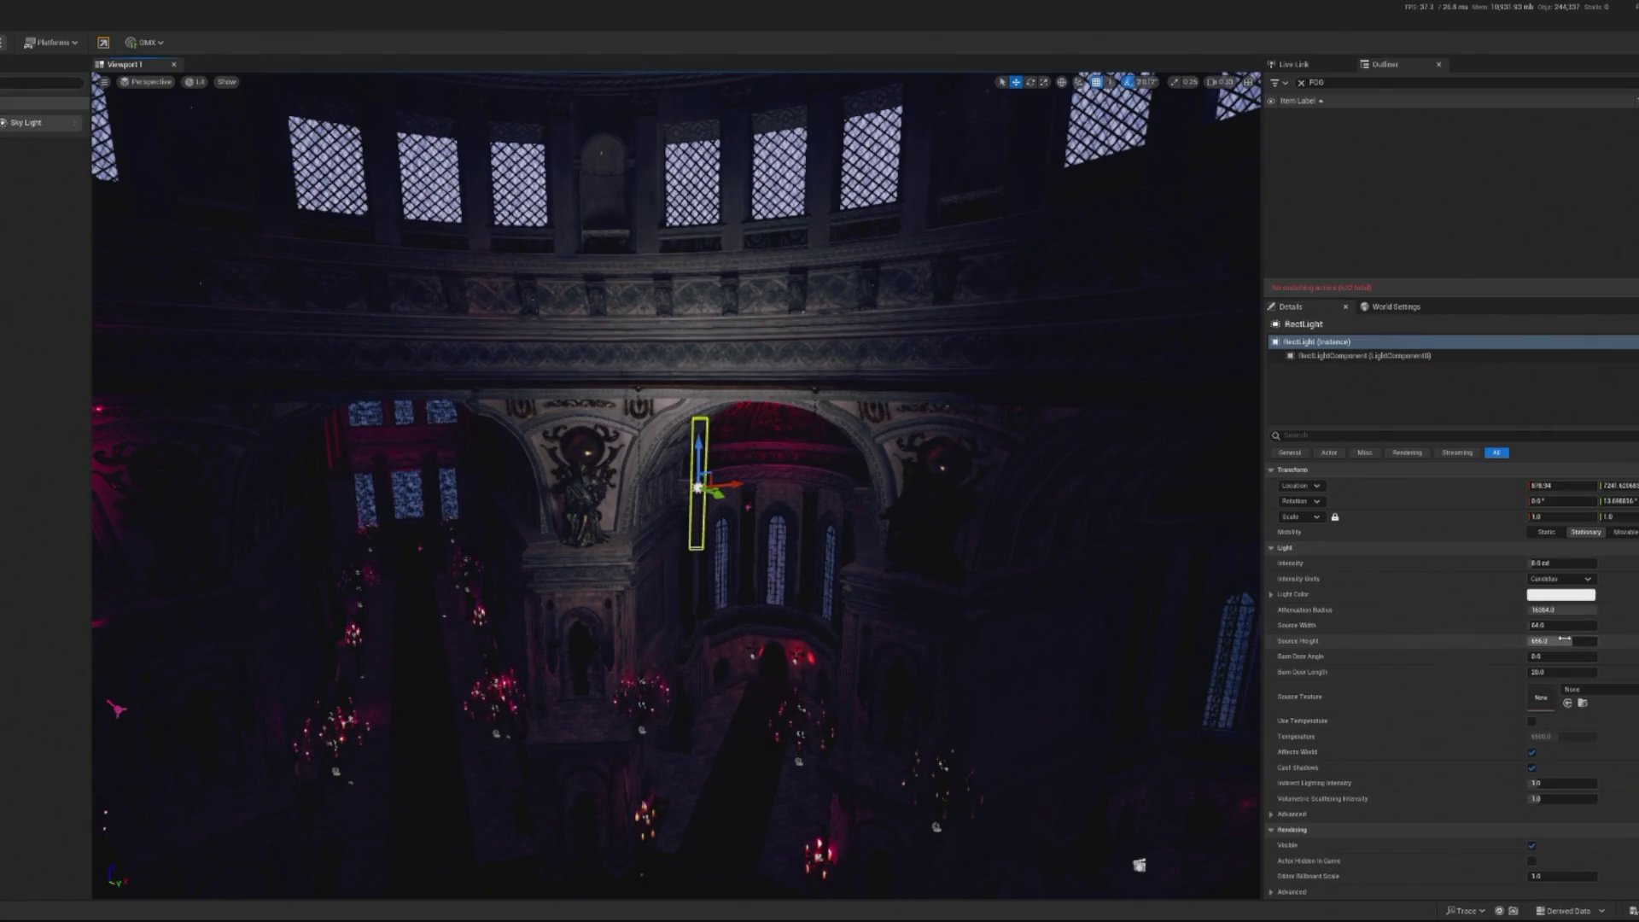
pyautogui.moveTo(1547, 640)
pyautogui.mouseDown()
pyautogui.moveTo(1596, 641)
pyautogui.moveTo(1533, 623)
pyautogui.mouseUp()
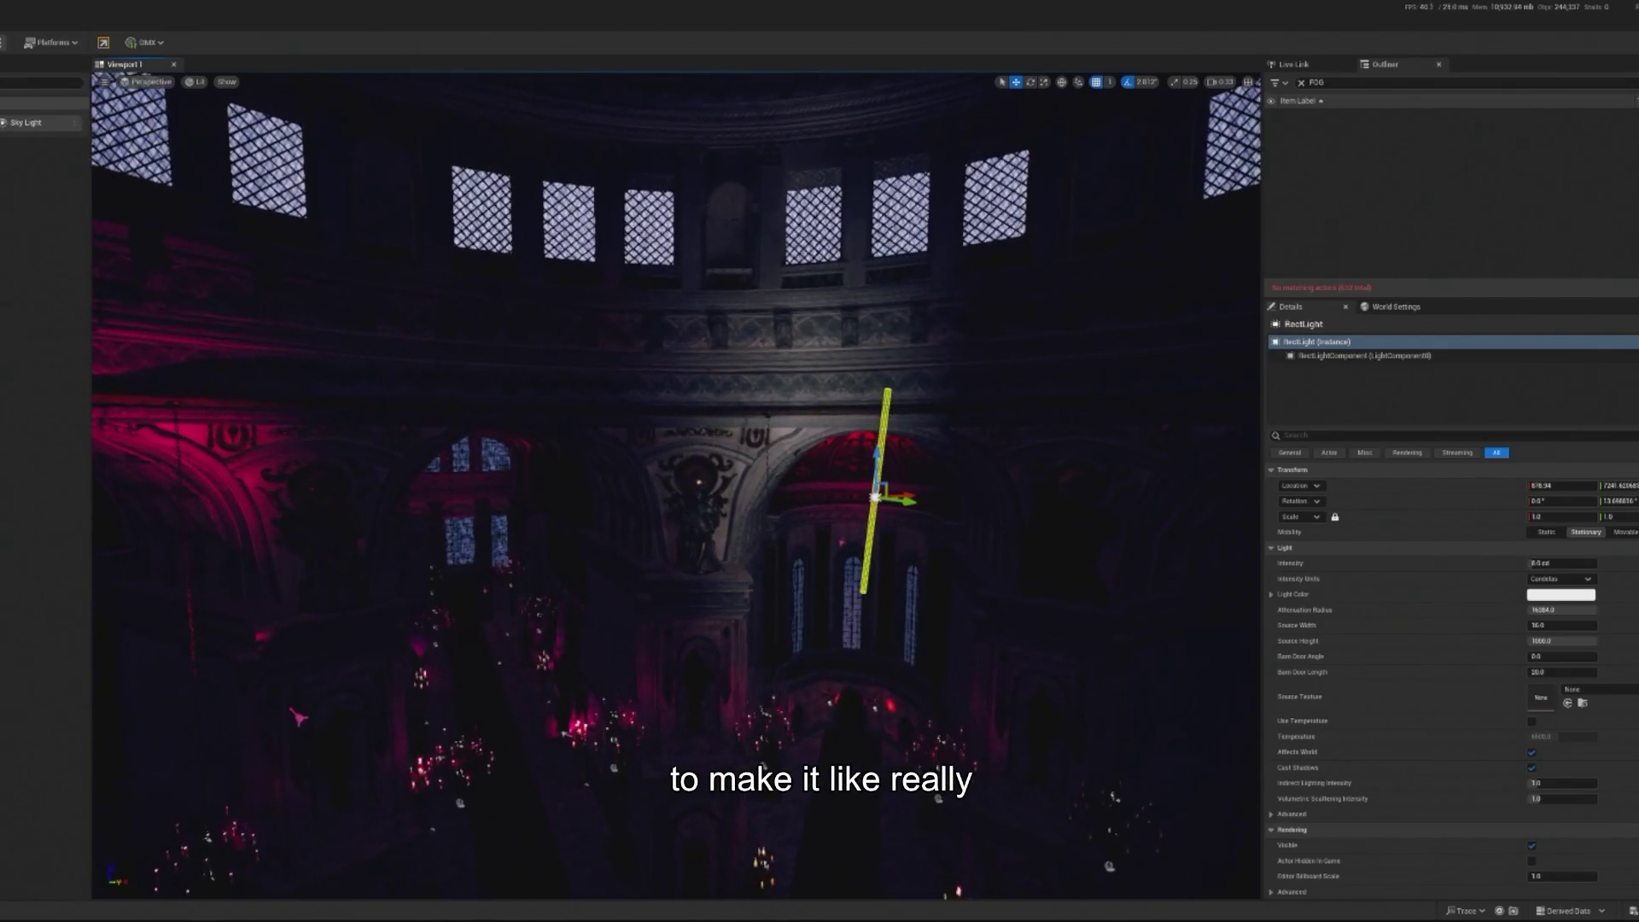
pyautogui.moveTo(931, 493)
pyautogui.mouseDown()
pyautogui.moveTo(776, 469)
pyautogui.moveTo(757, 432)
pyautogui.moveTo(1024, 128)
pyautogui.moveTo(833, 240)
pyautogui.moveTo(752, 358)
pyautogui.moveTo(742, 309)
pyautogui.mouseUp()
pyautogui.press('e')
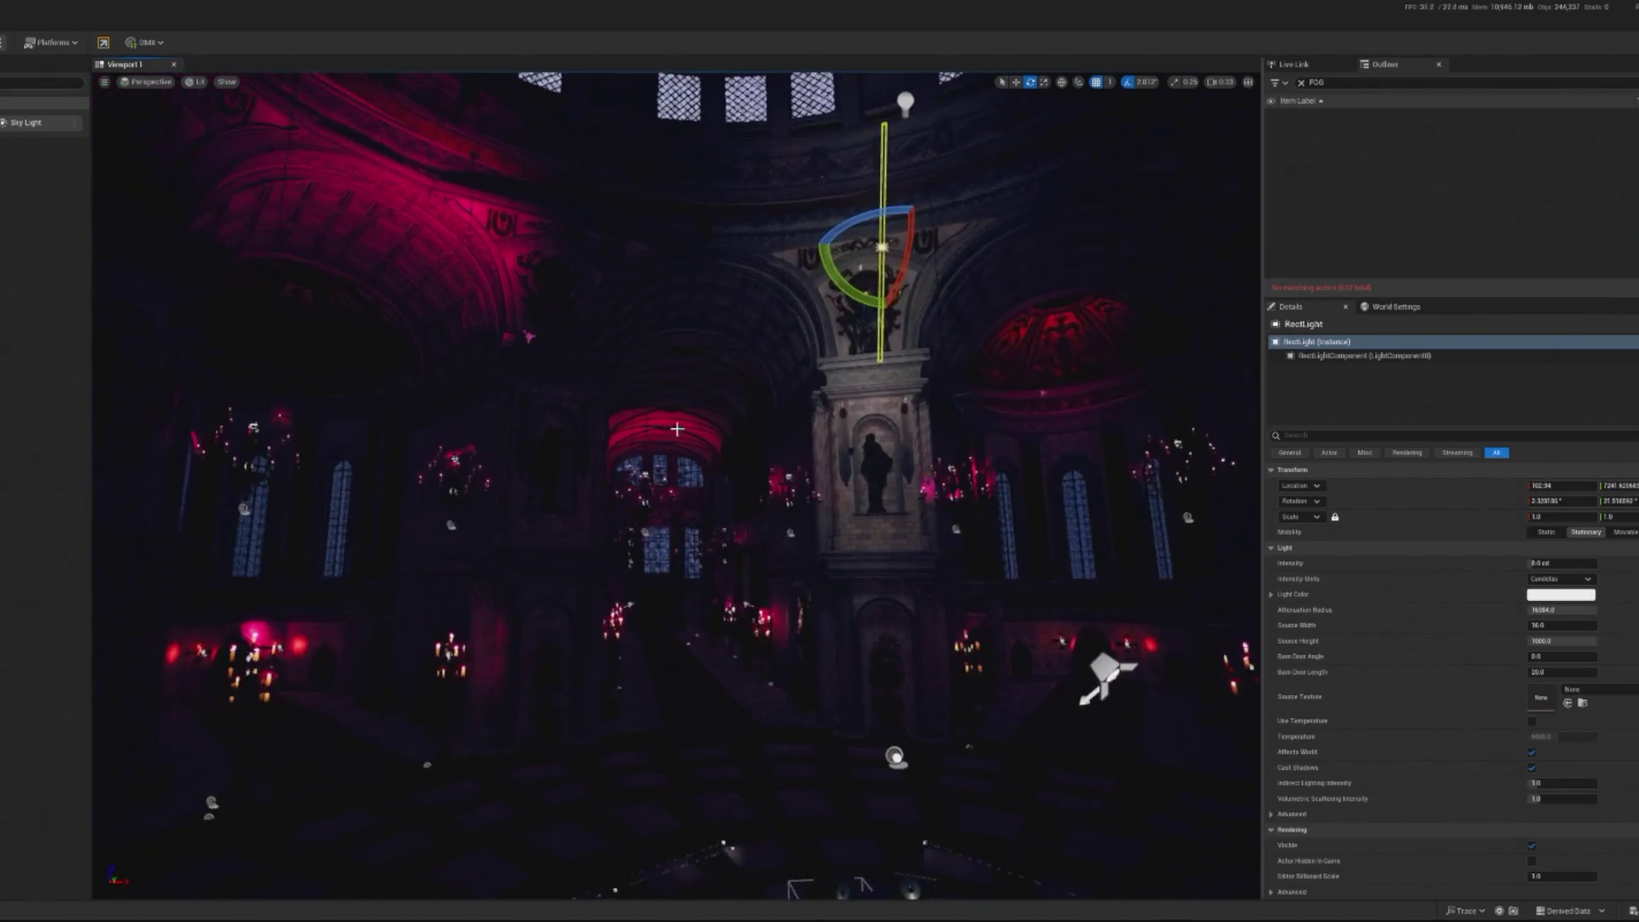
# Copy SpotLight14's magenta Light Color onto the rect light and raise its Intensity
pyautogui.click(534, 339)
pyautogui.rightClick(1577, 596)
pyautogui.click(1627, 660)
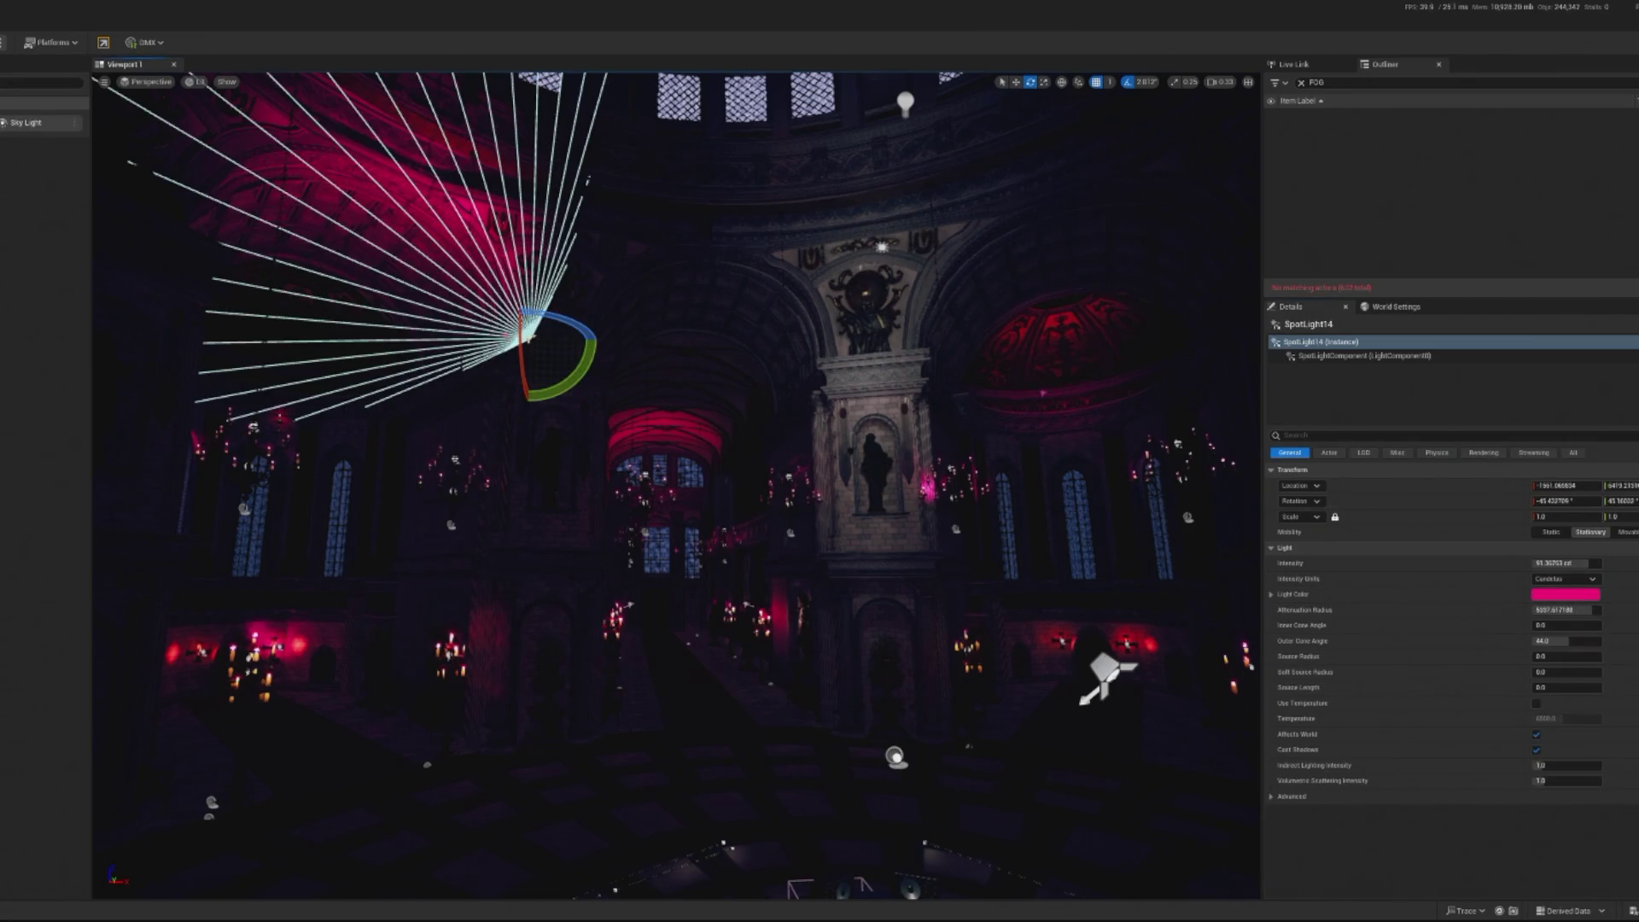
pyautogui.click(882, 246)
pyautogui.rightClick(1549, 598)
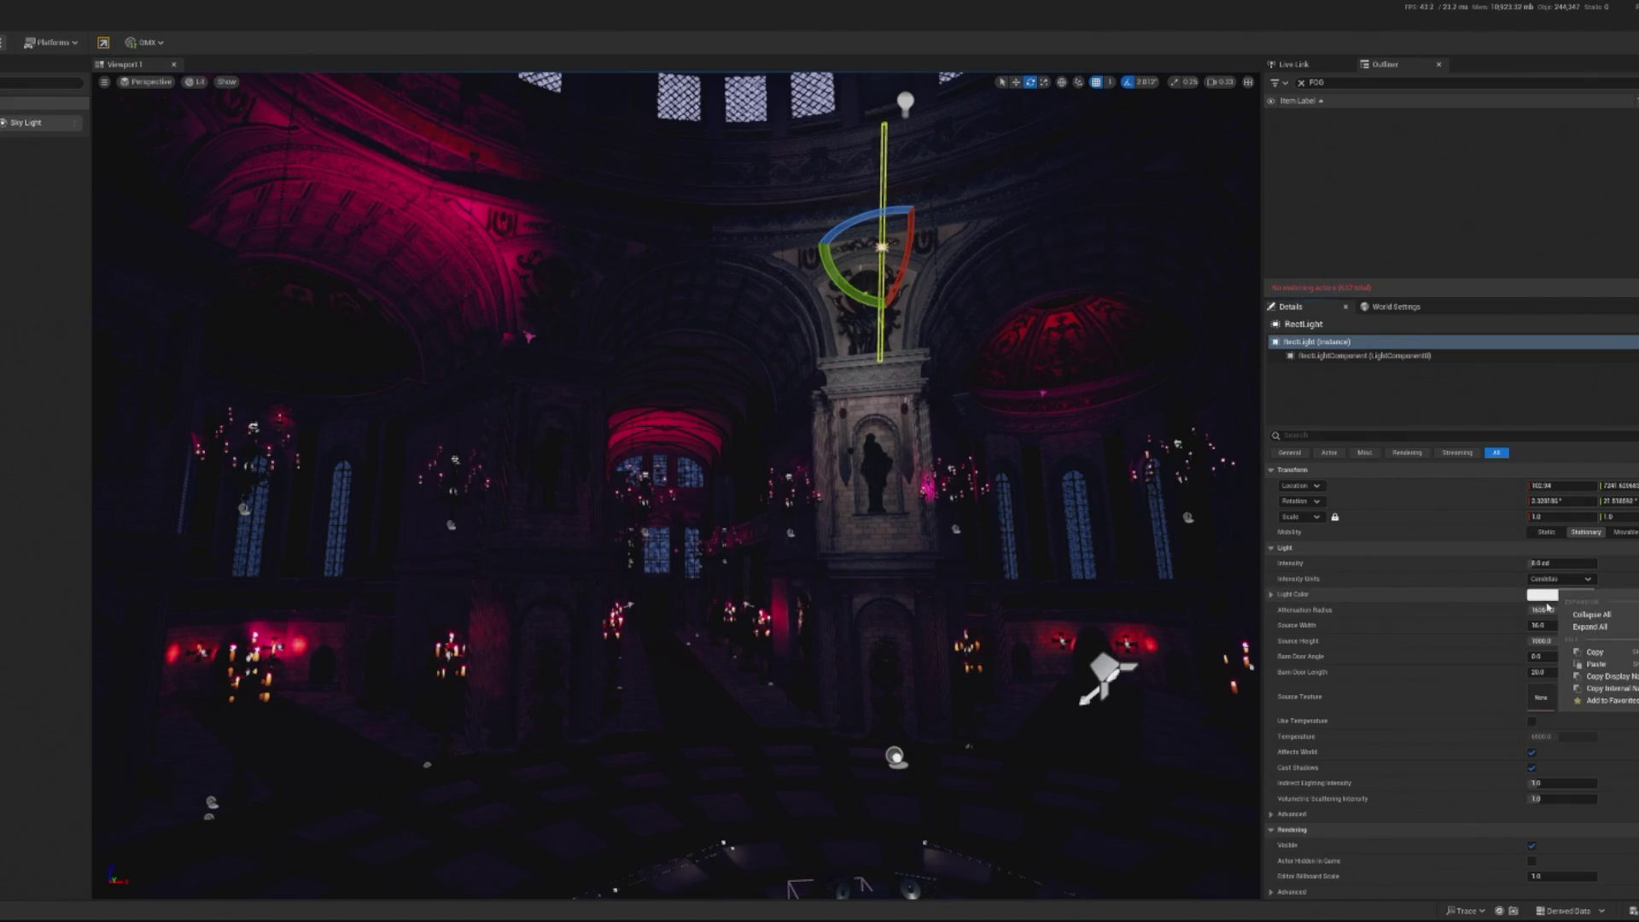
pyautogui.rightClick(1549, 606)
pyautogui.click(1581, 670)
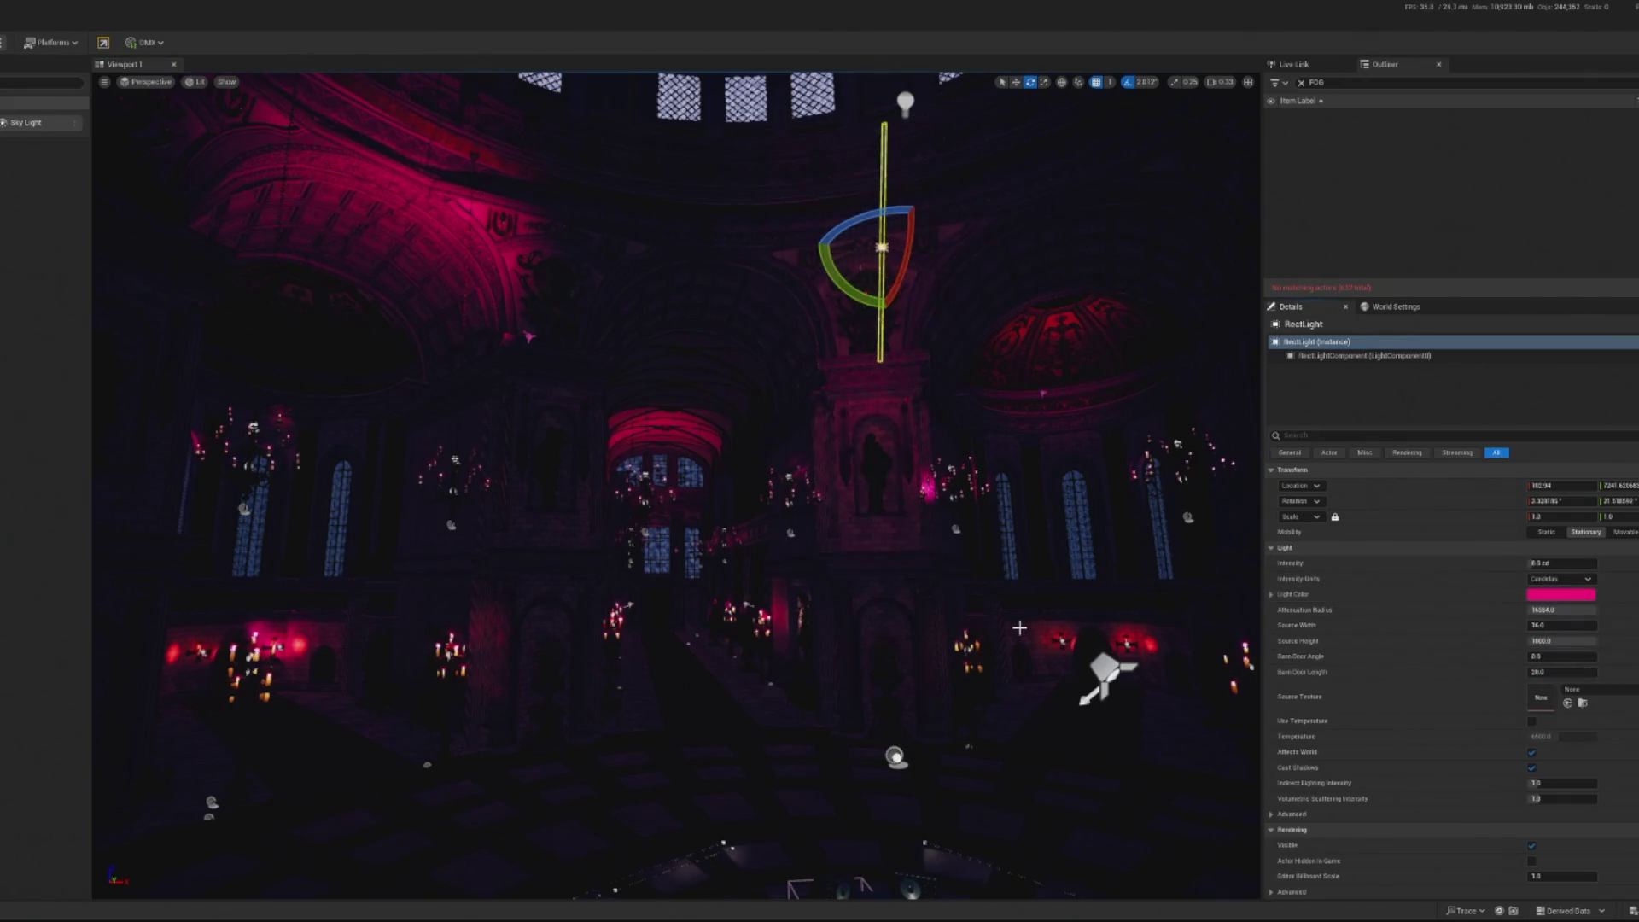
pyautogui.moveTo(1546, 564); pyautogui.dragTo(1596, 563)
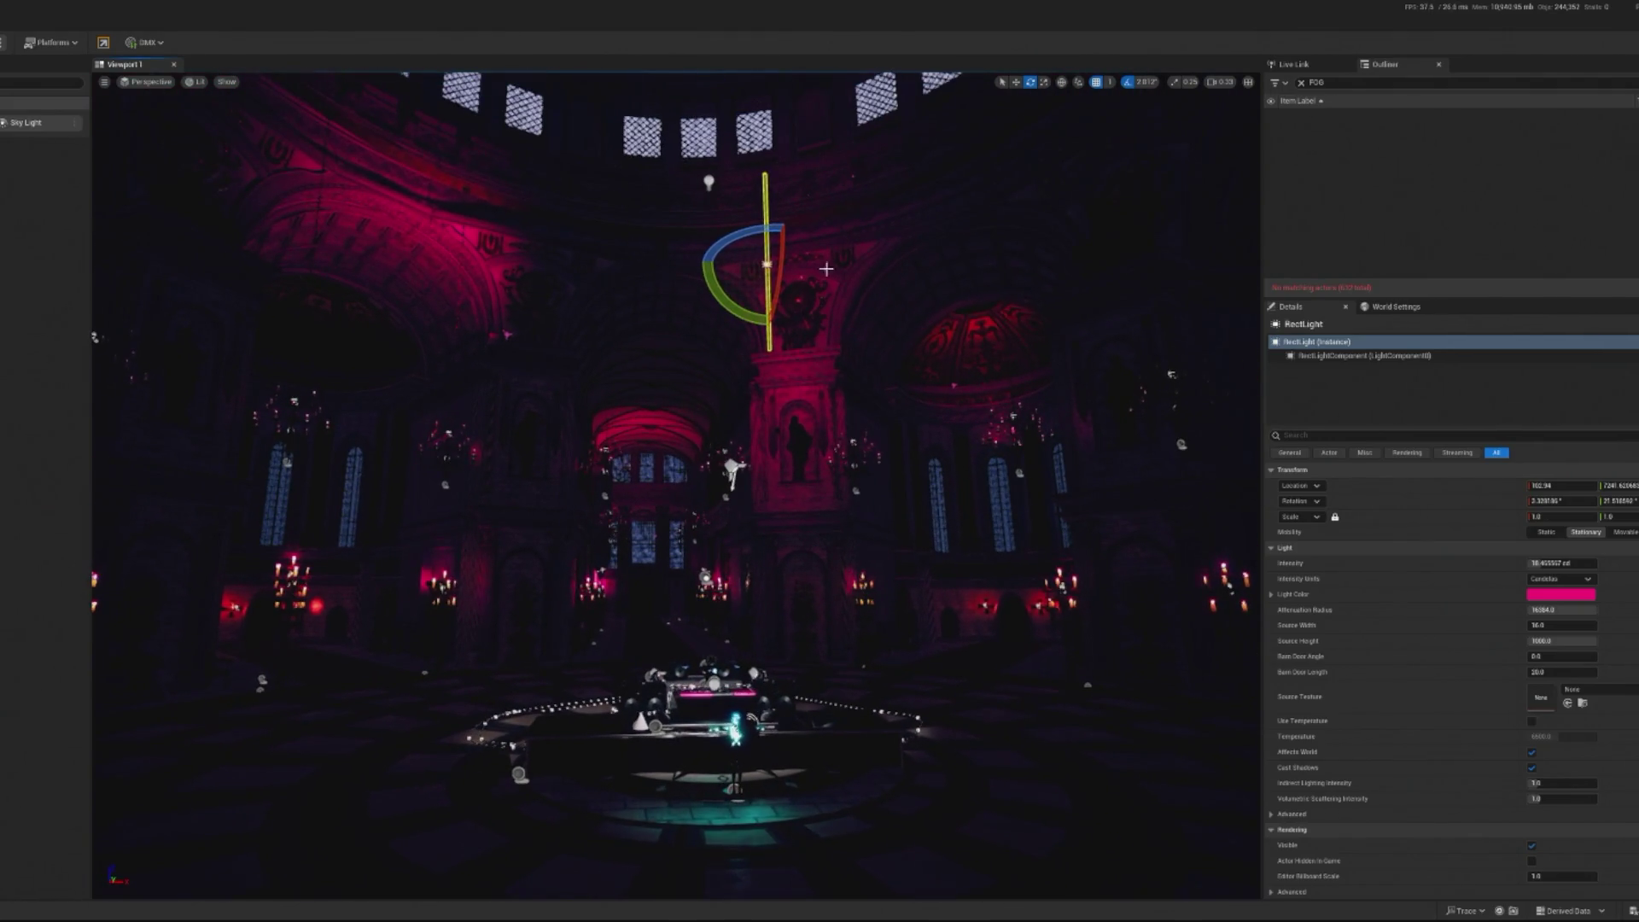
# Slide the rect light right, turn it about 17 degrees, raise it, and fine-tune its position
pyautogui.press('w')
pyautogui.moveTo(818, 267); pyautogui.dragTo(943, 268)
pyautogui.press('e')
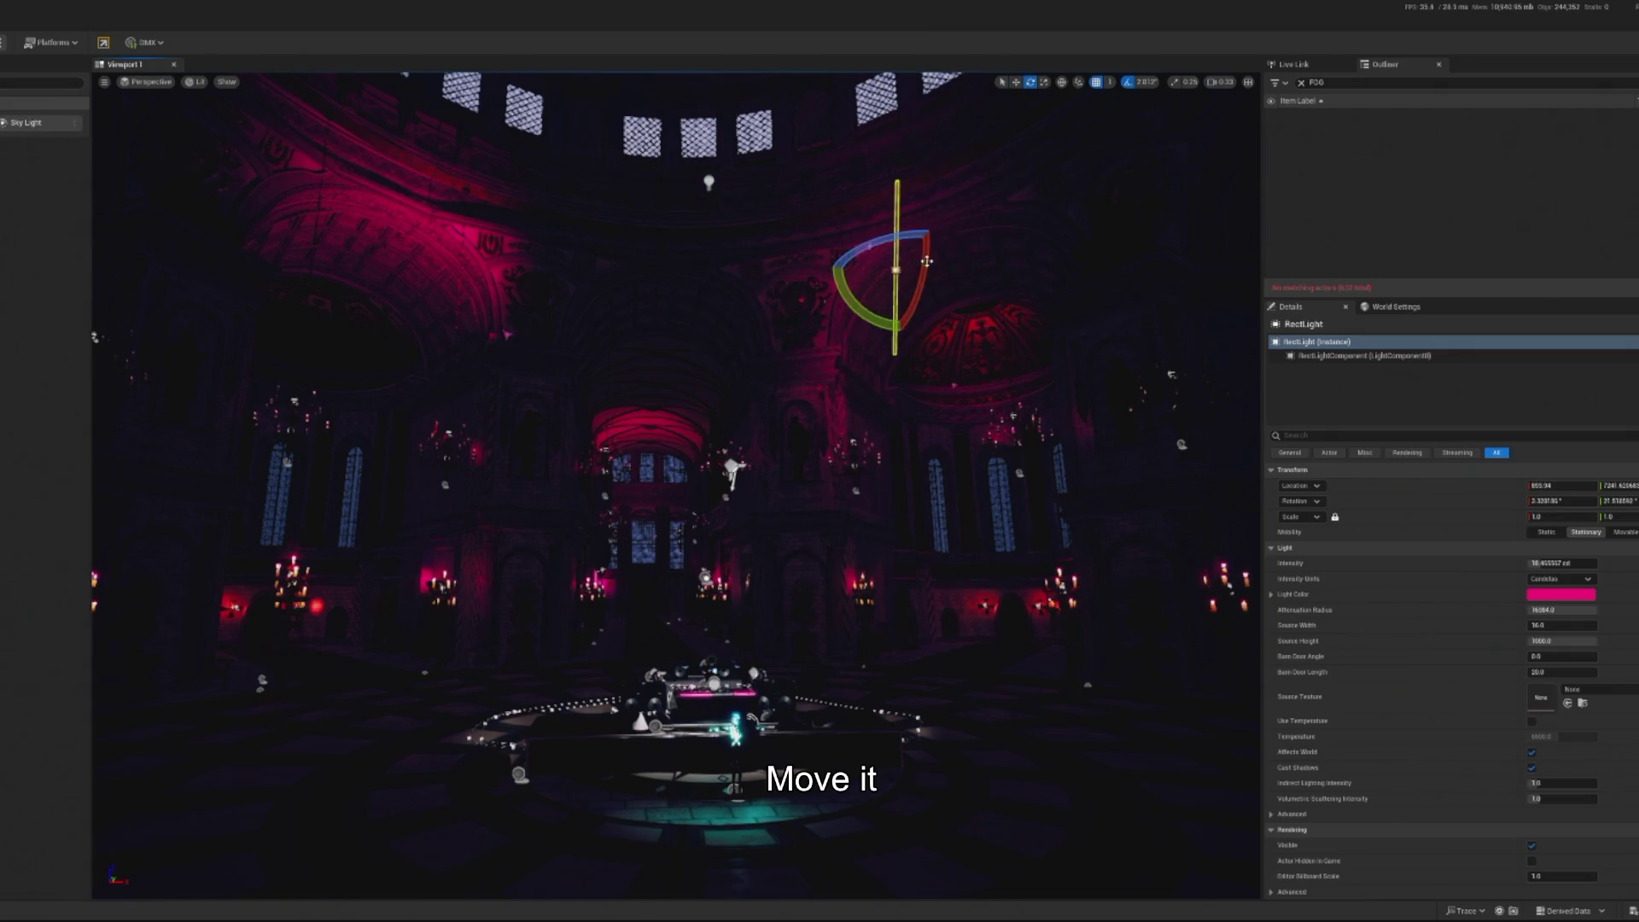
pyautogui.moveTo(851, 291); pyautogui.dragTo(860, 241)
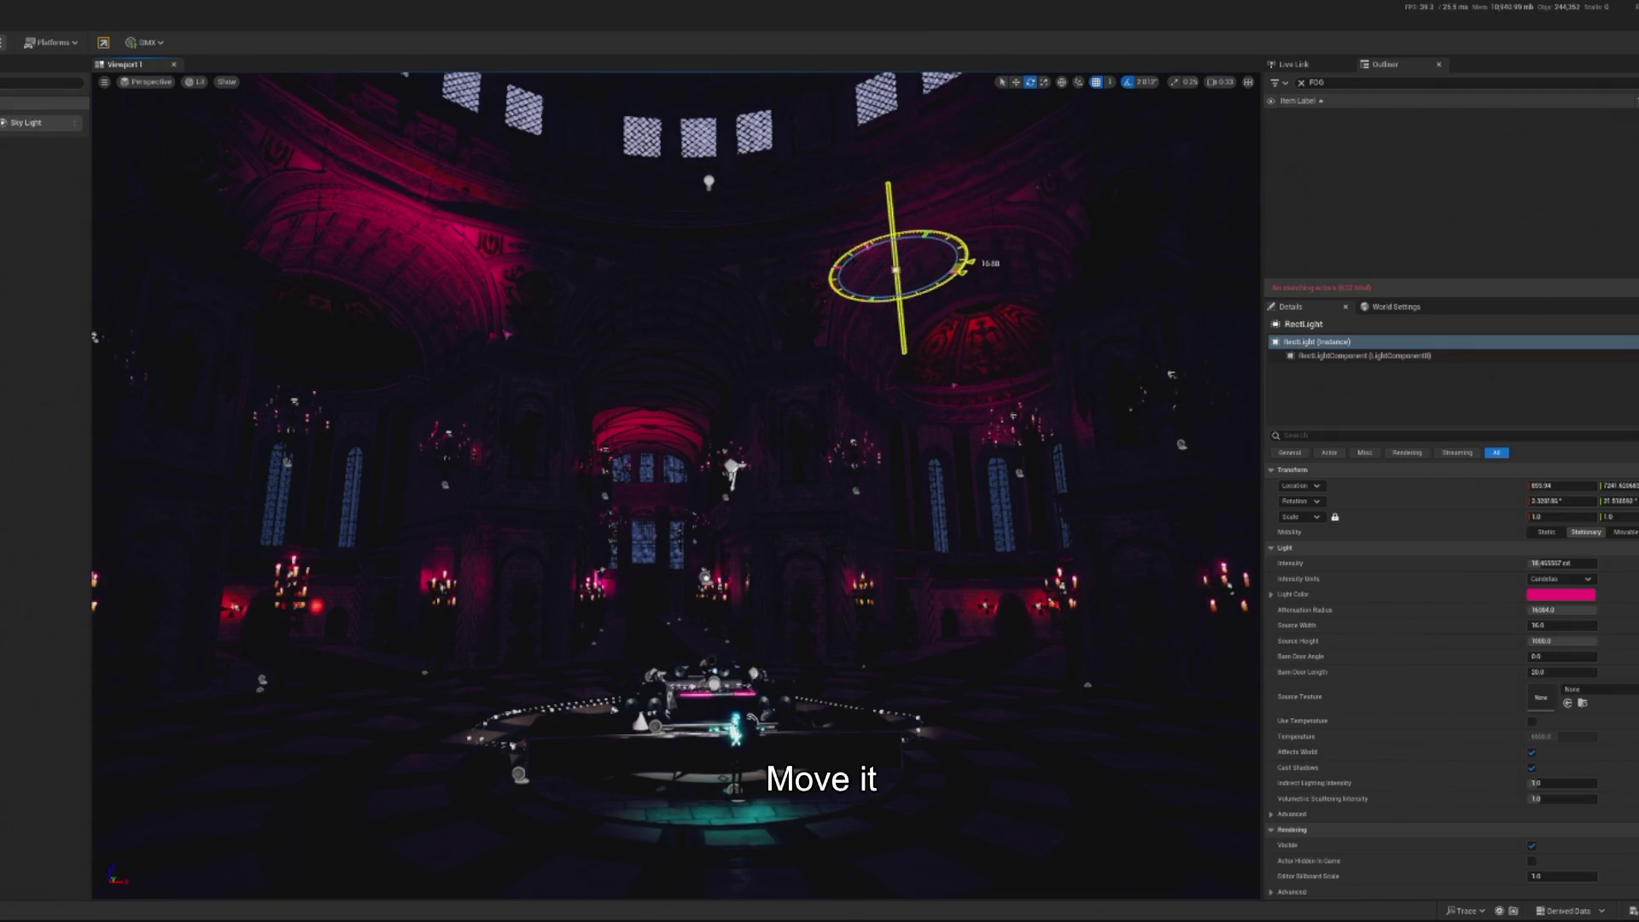
pyautogui.press('w')
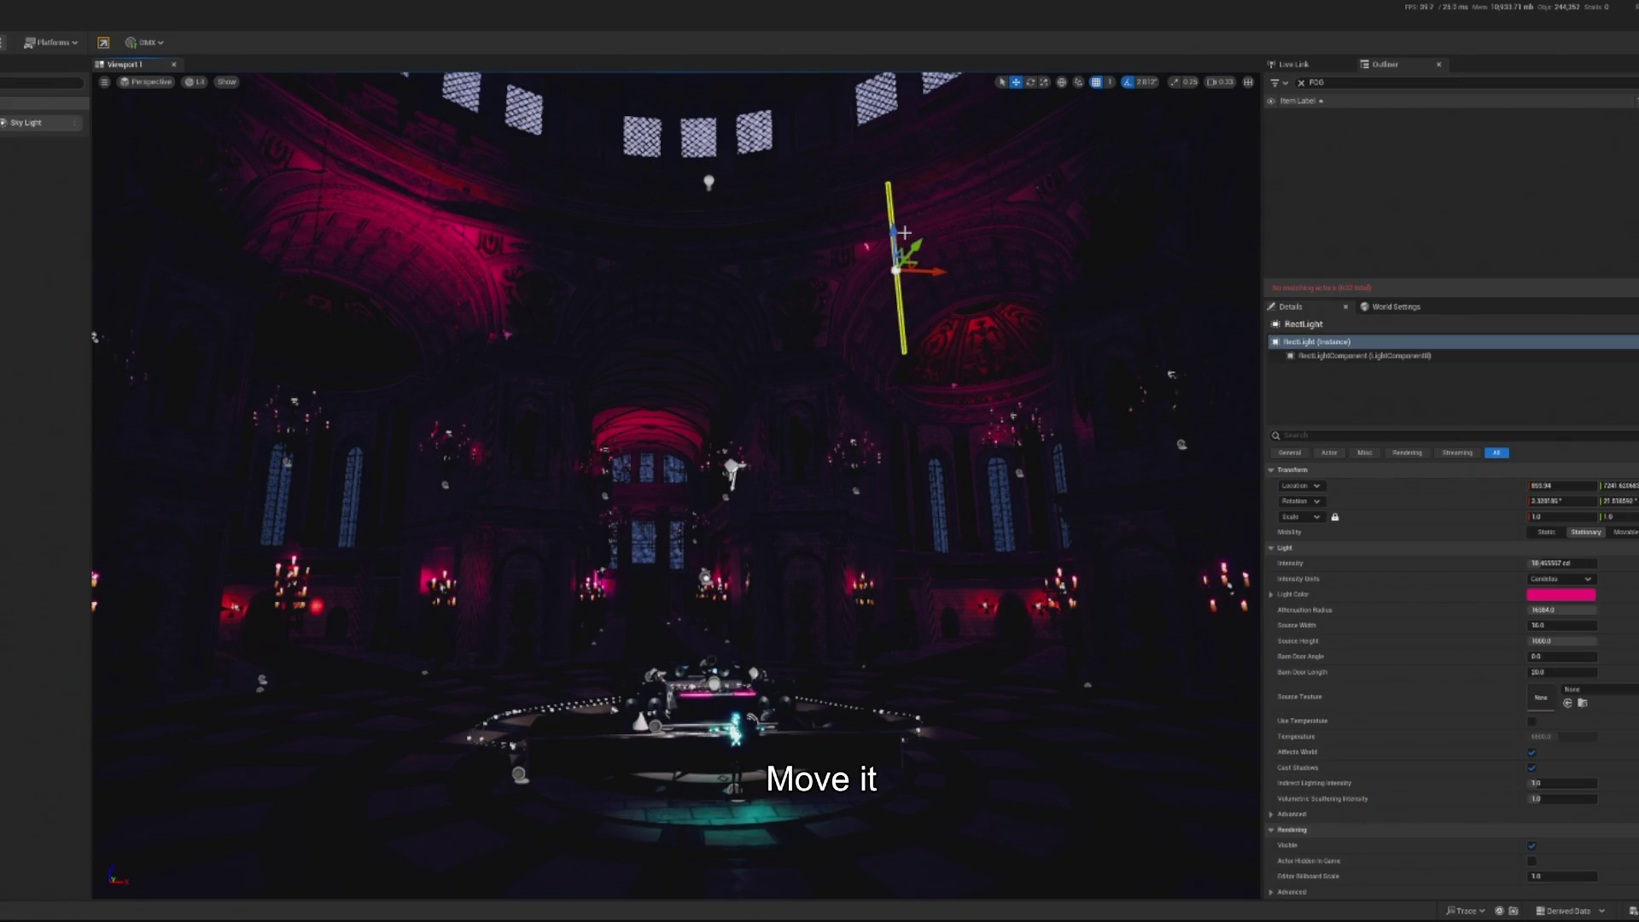
pyautogui.moveTo(872, 214); pyautogui.dragTo(865, 98)
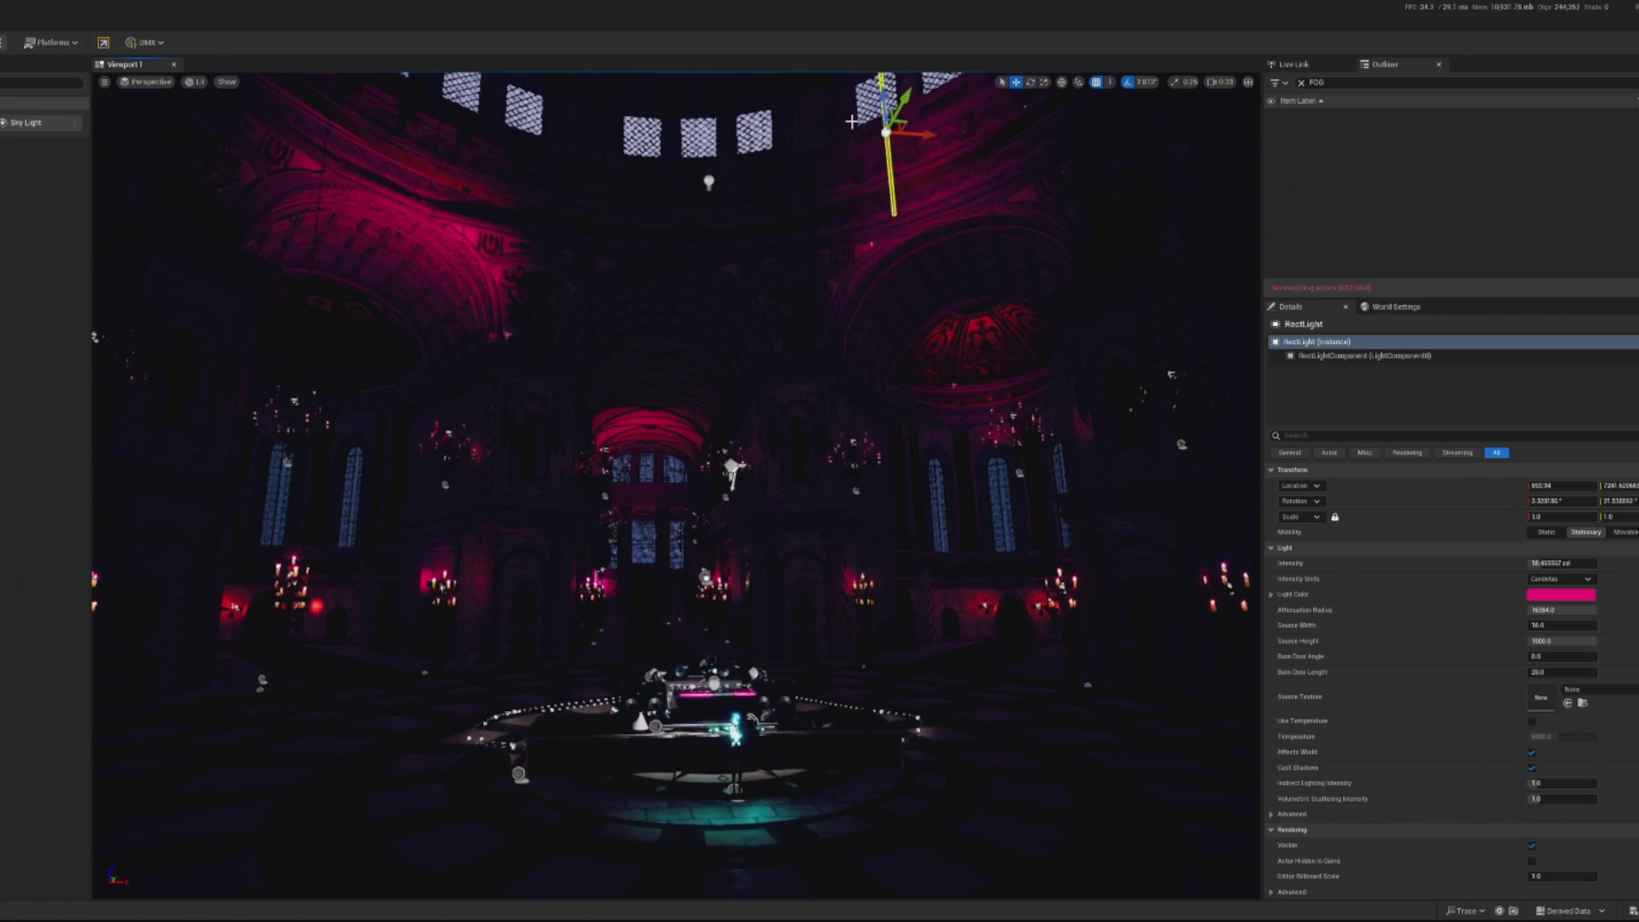
pyautogui.scroll(-3, 851, 123)
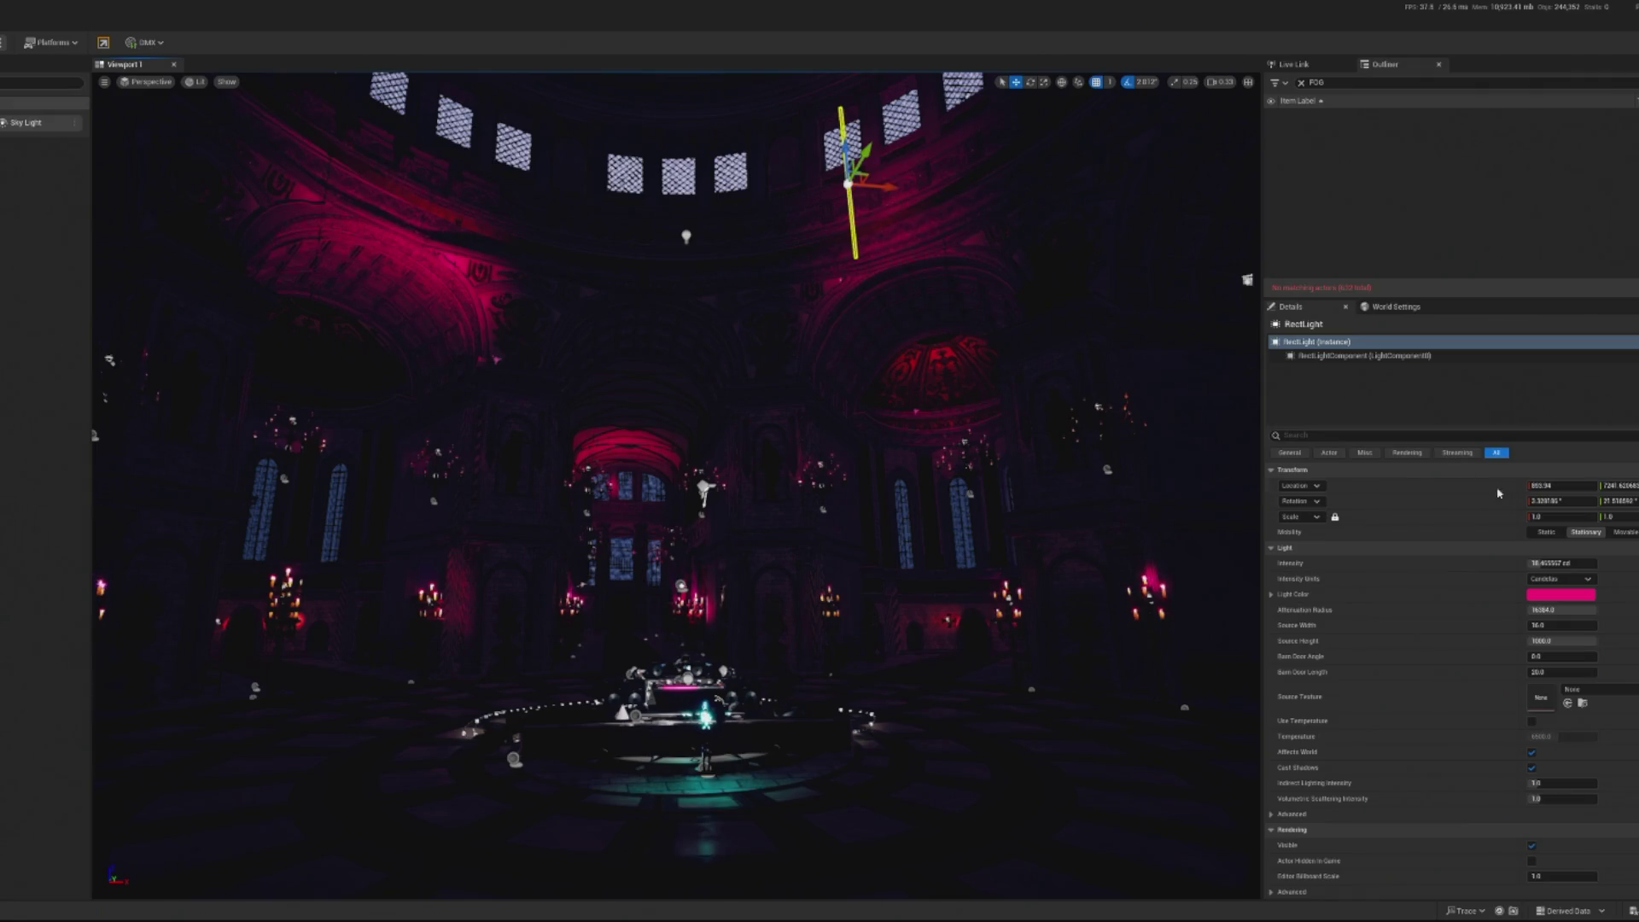
pyautogui.moveTo(898, 188); pyautogui.dragTo(966, 195)
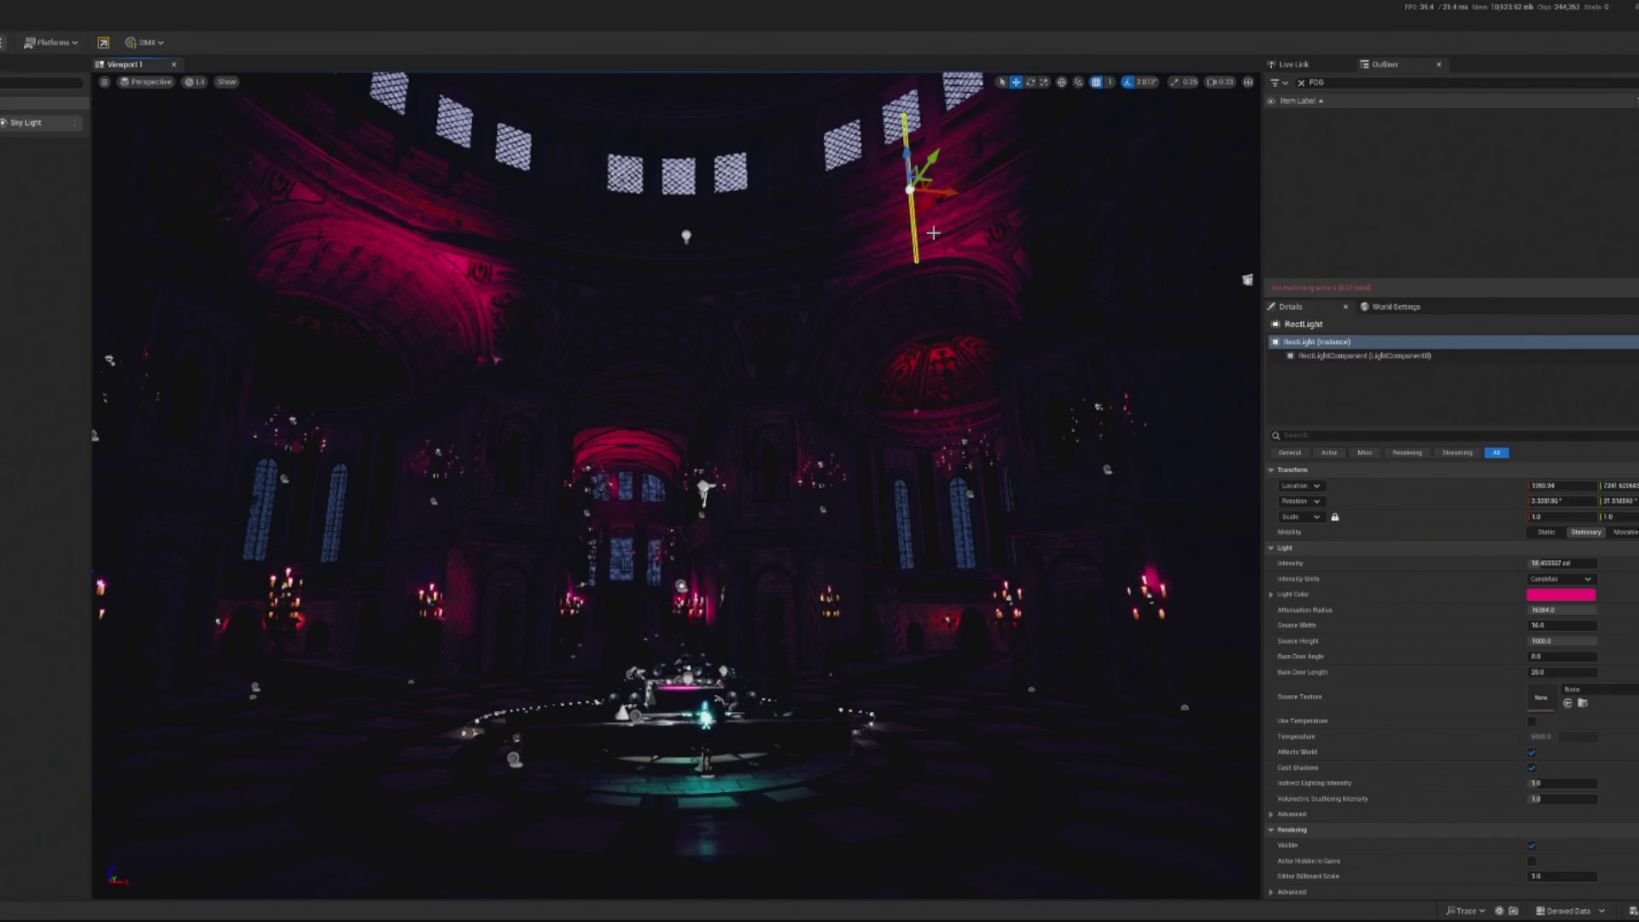
pyautogui.moveTo(944, 186)
pyautogui.mouseDown()
pyautogui.moveTo(978, 191)
pyautogui.moveTo(888, 178)
pyautogui.moveTo(833, 190)
pyautogui.mouseUp()
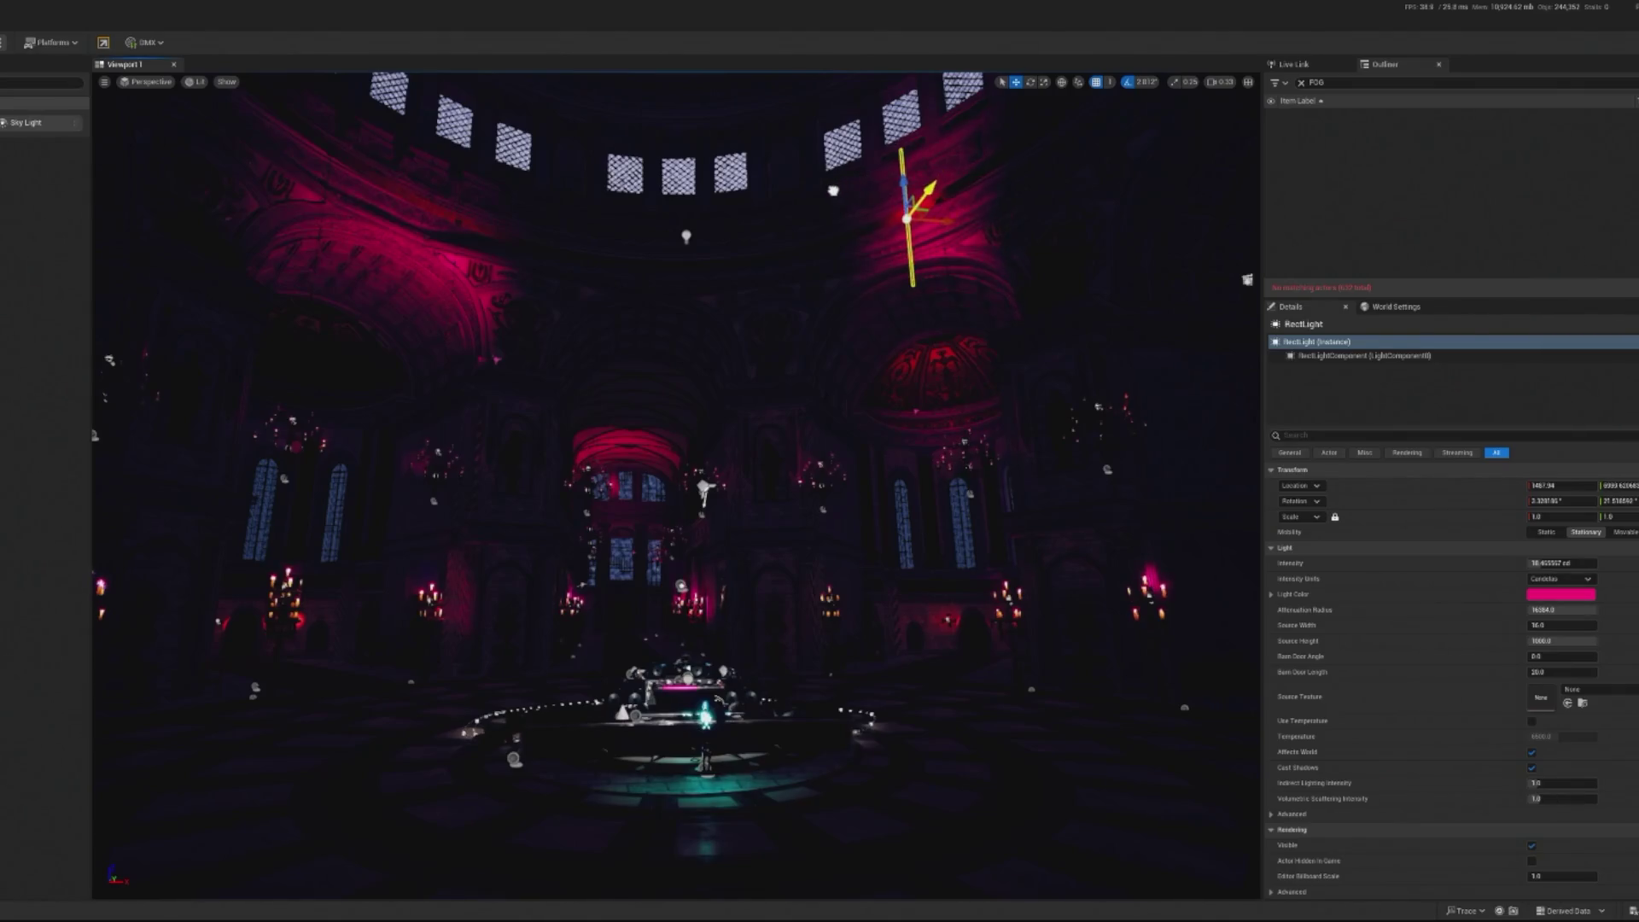
pyautogui.moveTo(926, 234)
pyautogui.mouseDown()
pyautogui.moveTo(867, 222)
pyautogui.moveTo(883, 232)
pyautogui.mouseUp()
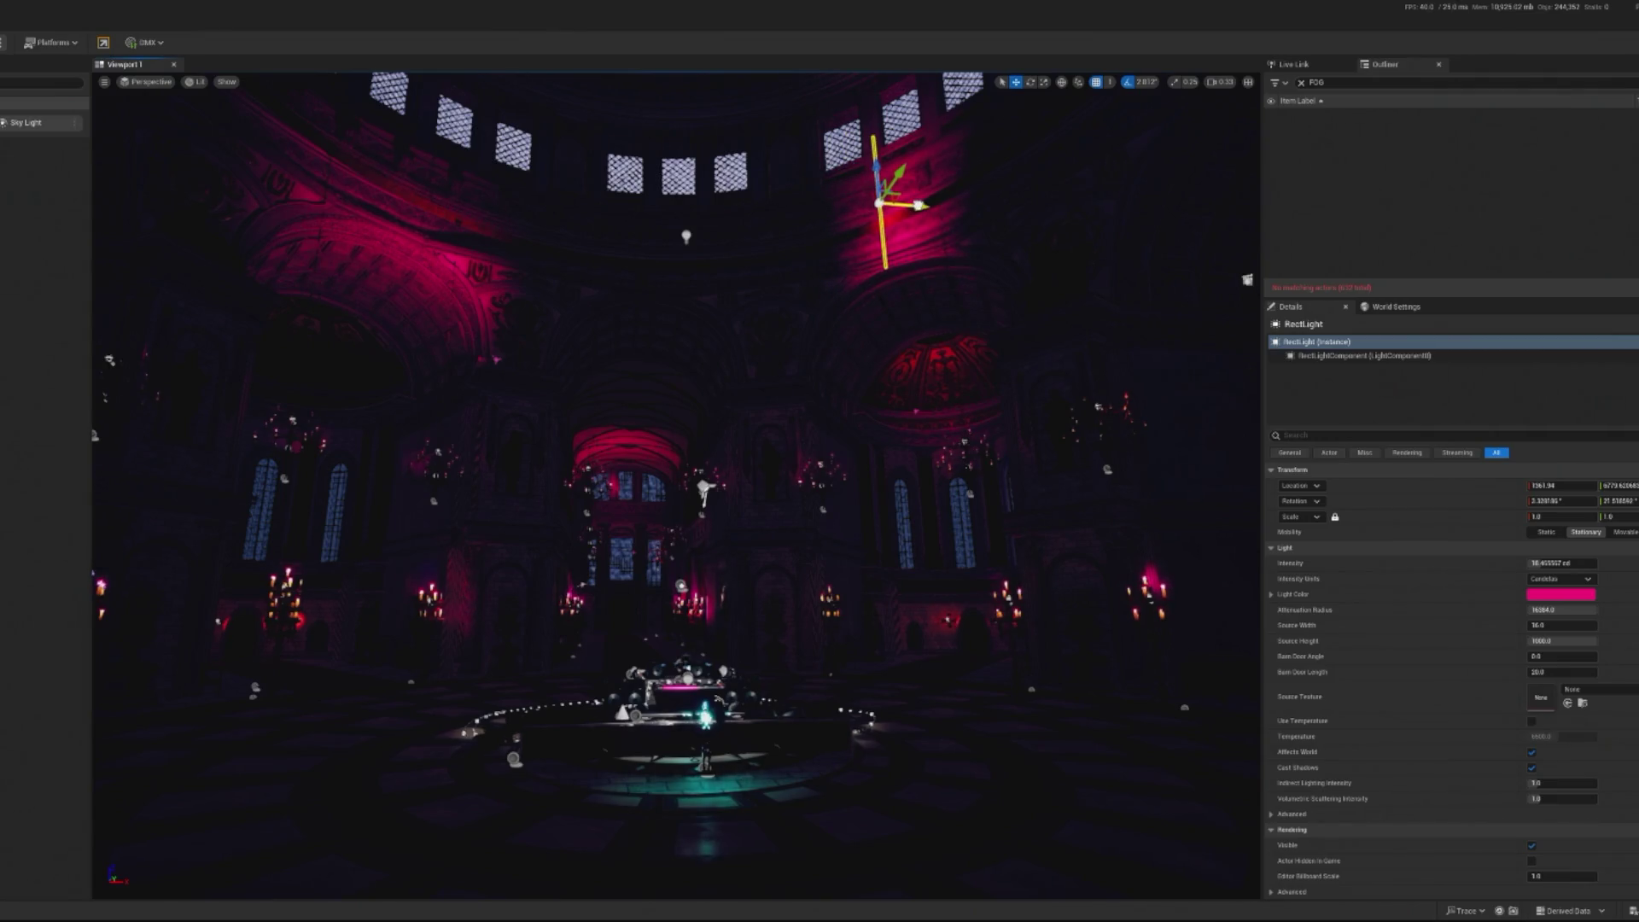
pyautogui.moveTo(891, 191)
pyautogui.mouseDown()
pyautogui.moveTo(891, 253)
pyautogui.moveTo(883, 203)
pyautogui.moveTo(714, 187)
pyautogui.moveTo(675, 302)
pyautogui.moveTo(675, 546)
pyautogui.mouseUp()
pyautogui.moveTo(768, 296)
pyautogui.mouseDown()
pyautogui.moveTo(768, 331)
pyautogui.moveTo(737, 330)
pyautogui.mouseUp()
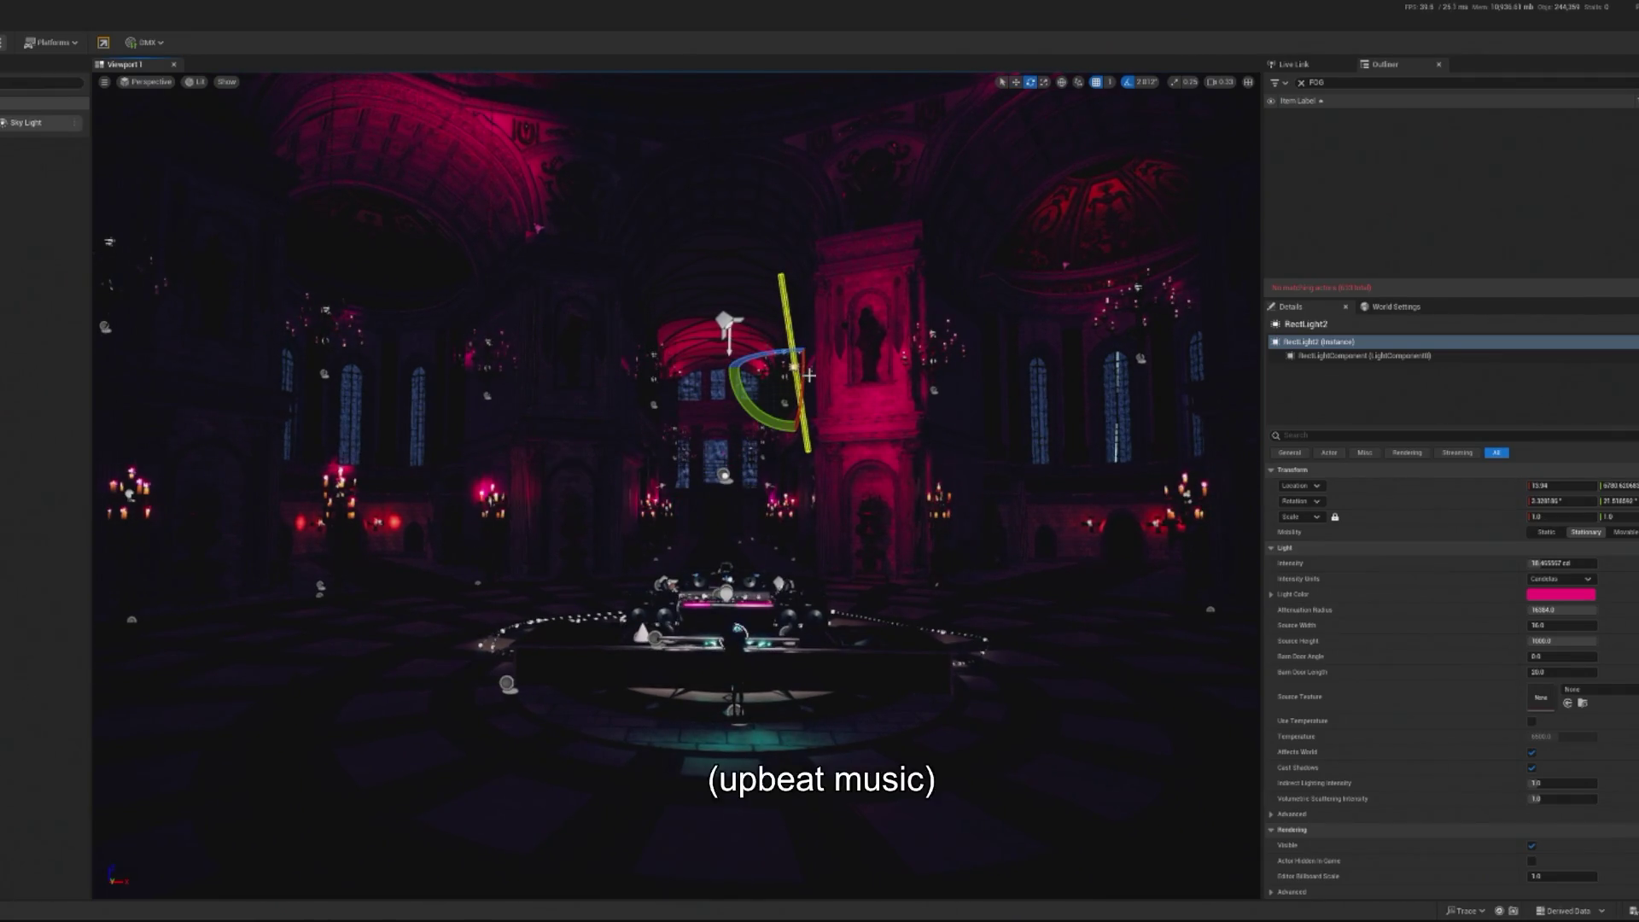
# Ctrl+D the magenta rect light, enlarge its attenuation radius, set source height 128 and barn door angle 90
pyautogui.hotkey('ctrl', 'd')
pyautogui.moveTo(803, 368)
pyautogui.mouseDown()
pyautogui.moveTo(806, 337)
pyautogui.moveTo(859, 356)
pyautogui.moveTo(644, 359)
pyautogui.mouseUp()
pyautogui.press('w')
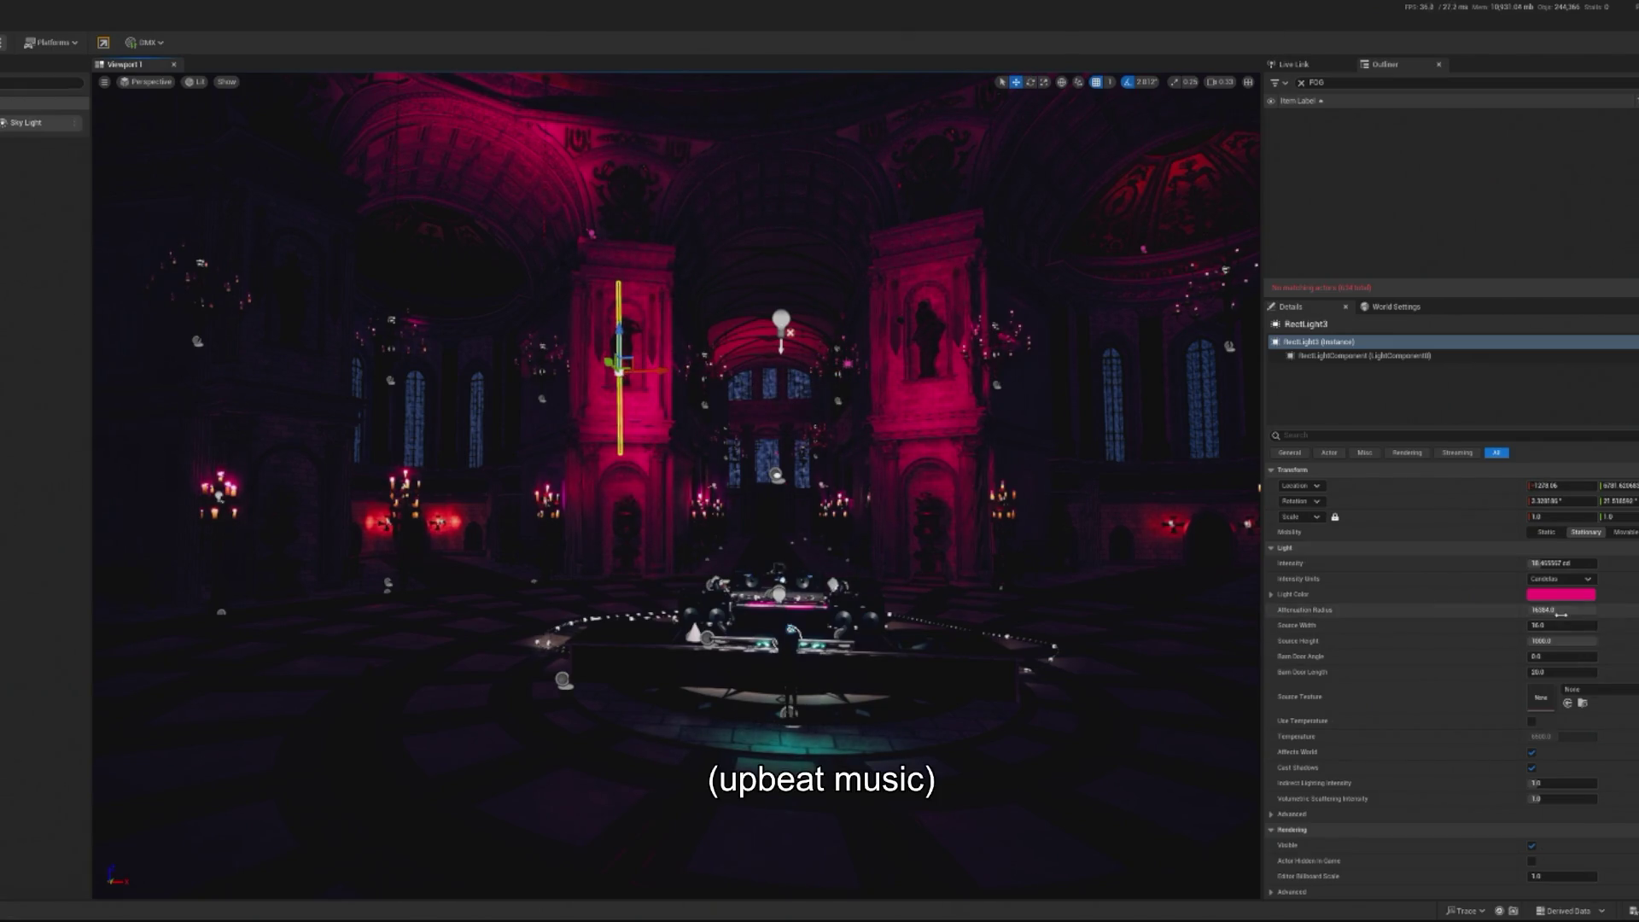
pyautogui.moveTo(1537, 610)
pyautogui.mouseDown()
pyautogui.moveTo(1596, 610)
pyautogui.moveTo(1563, 610)
pyautogui.moveTo(1579, 609)
pyautogui.moveTo(1564, 610)
pyautogui.moveTo(1567, 641)
pyautogui.mouseUp()
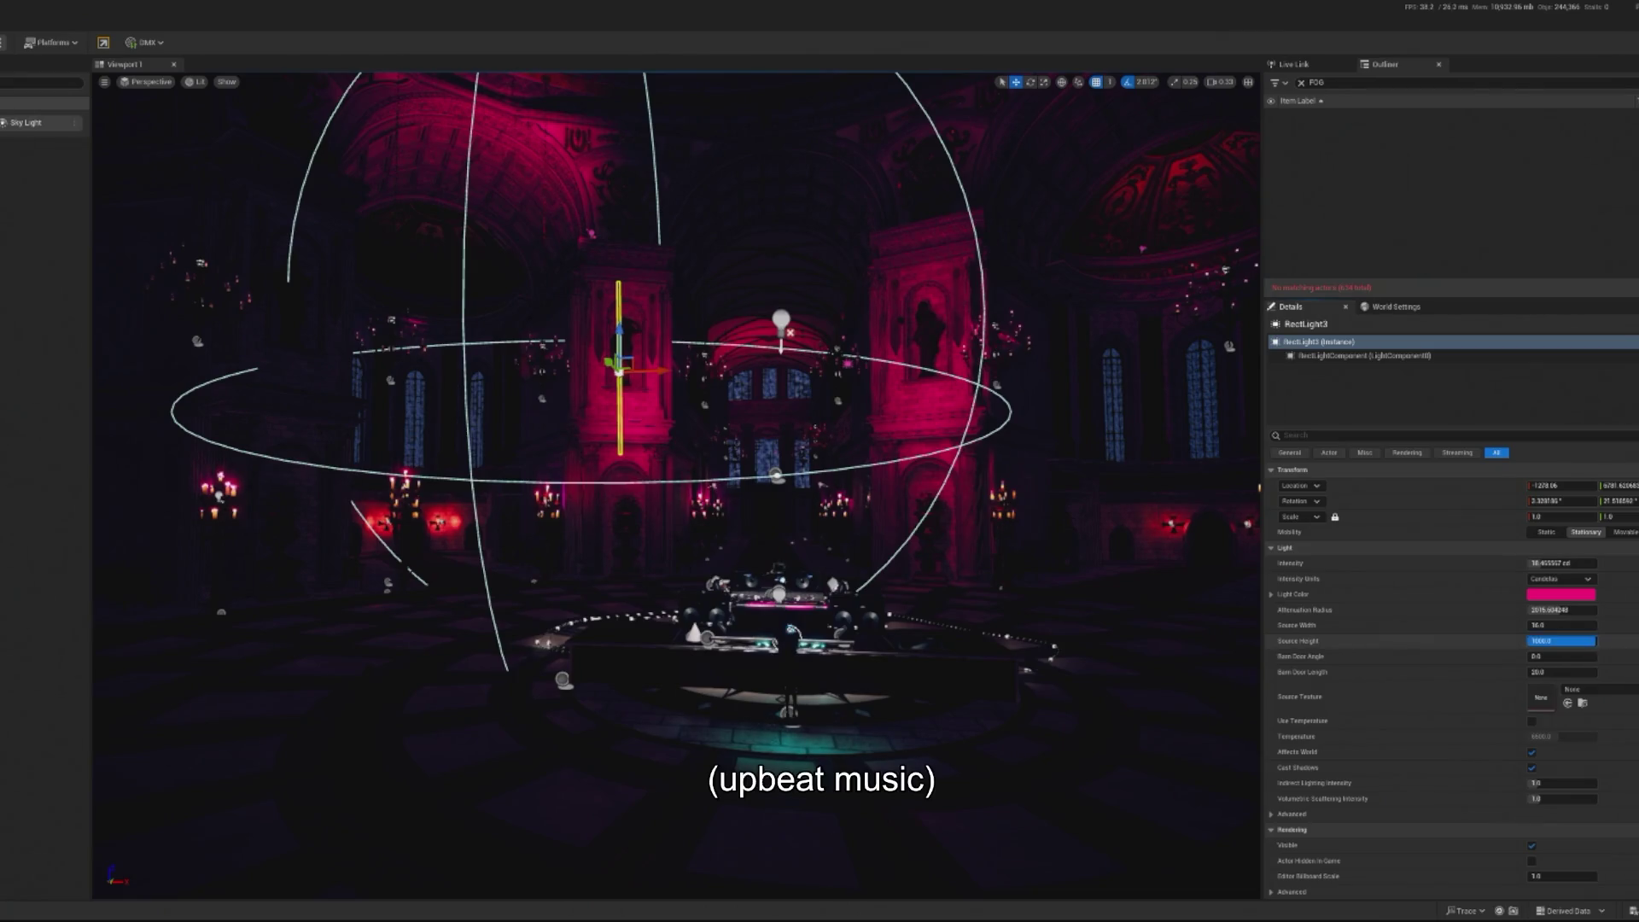
pyautogui.moveTo(1563, 641)
pyautogui.mouseDown()
pyautogui.moveTo(1535, 628)
pyautogui.moveTo(1550, 628)
pyautogui.mouseUp()
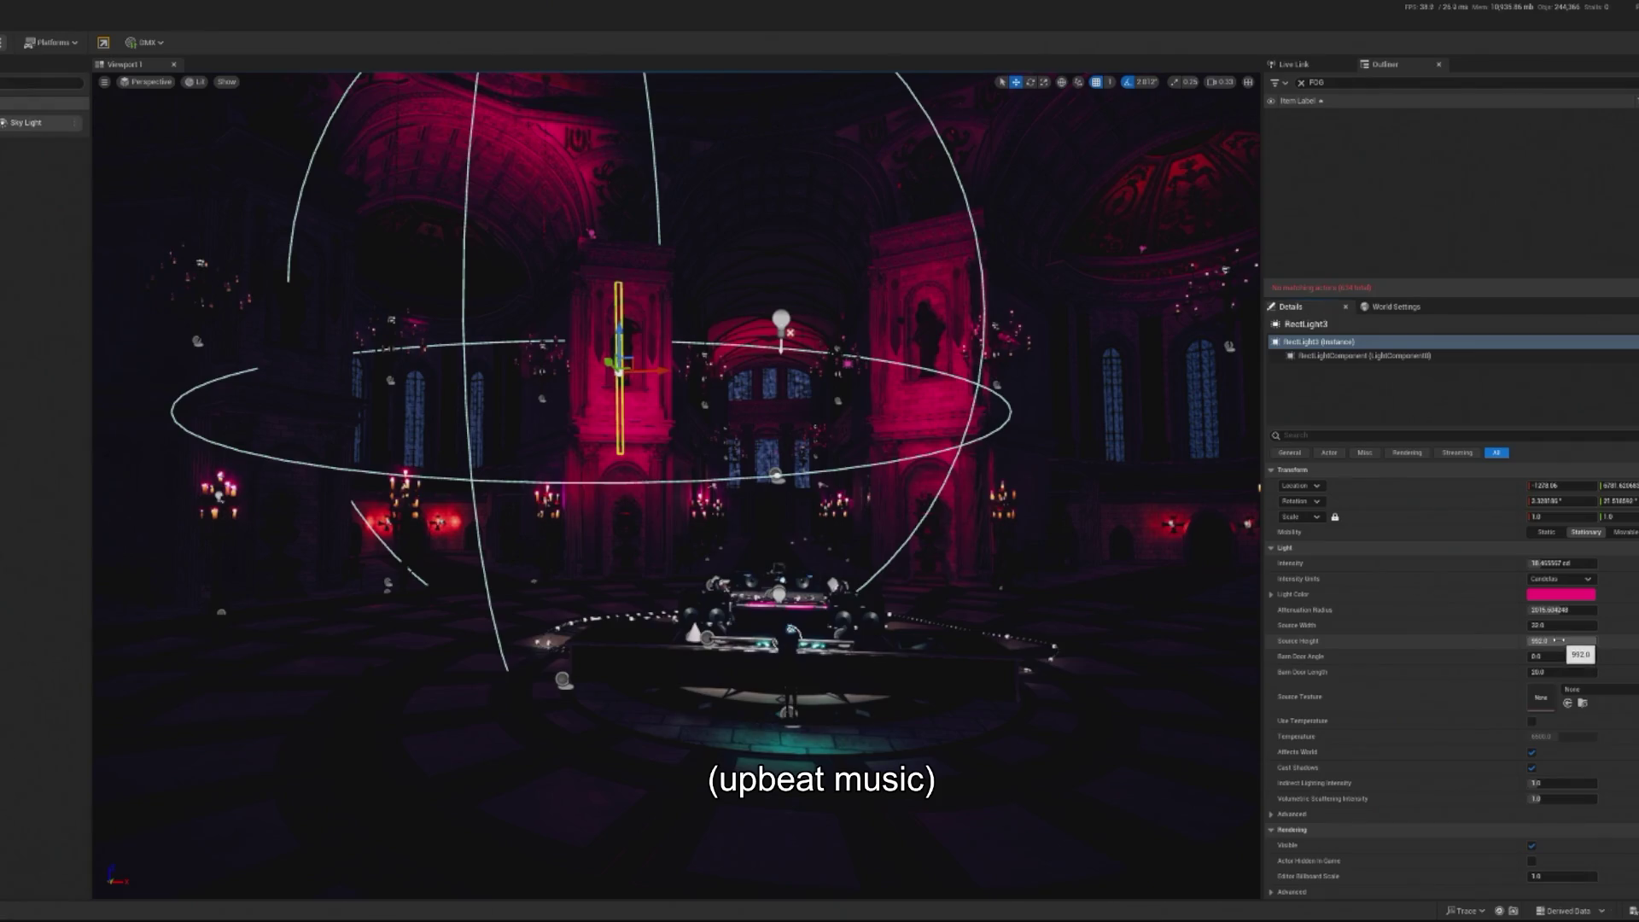
pyautogui.moveTo(1547, 641); pyautogui.dragTo(1537, 642)
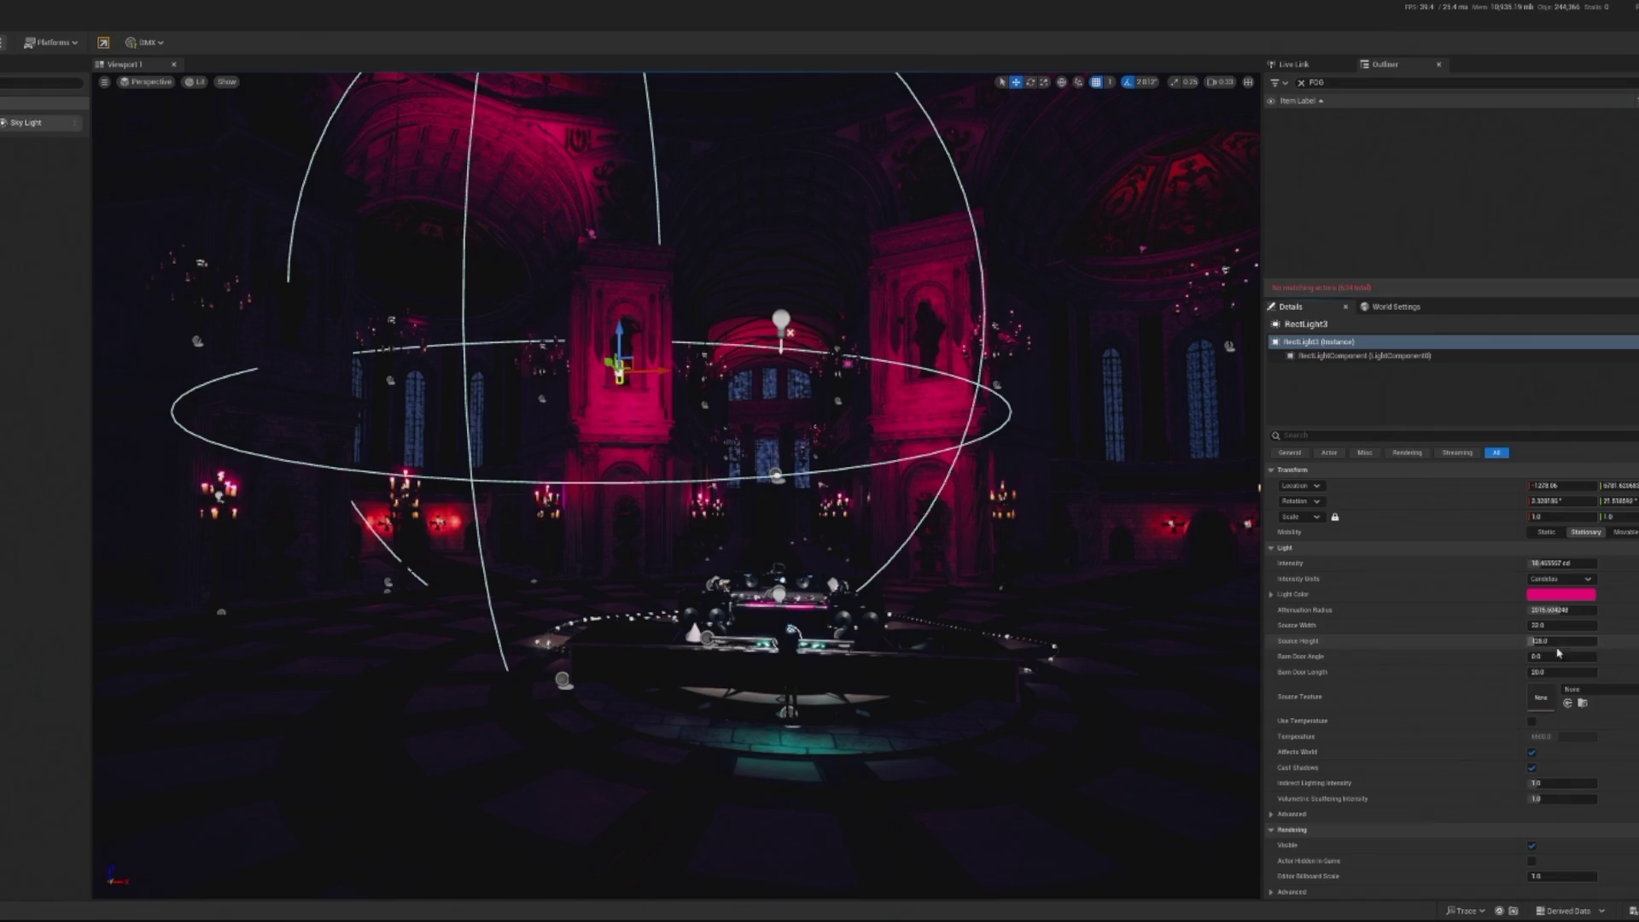
pyautogui.moveTo(1551, 656)
pyautogui.mouseDown()
pyautogui.moveTo(1588, 656)
pyautogui.moveTo(1571, 656)
pyautogui.mouseUp()
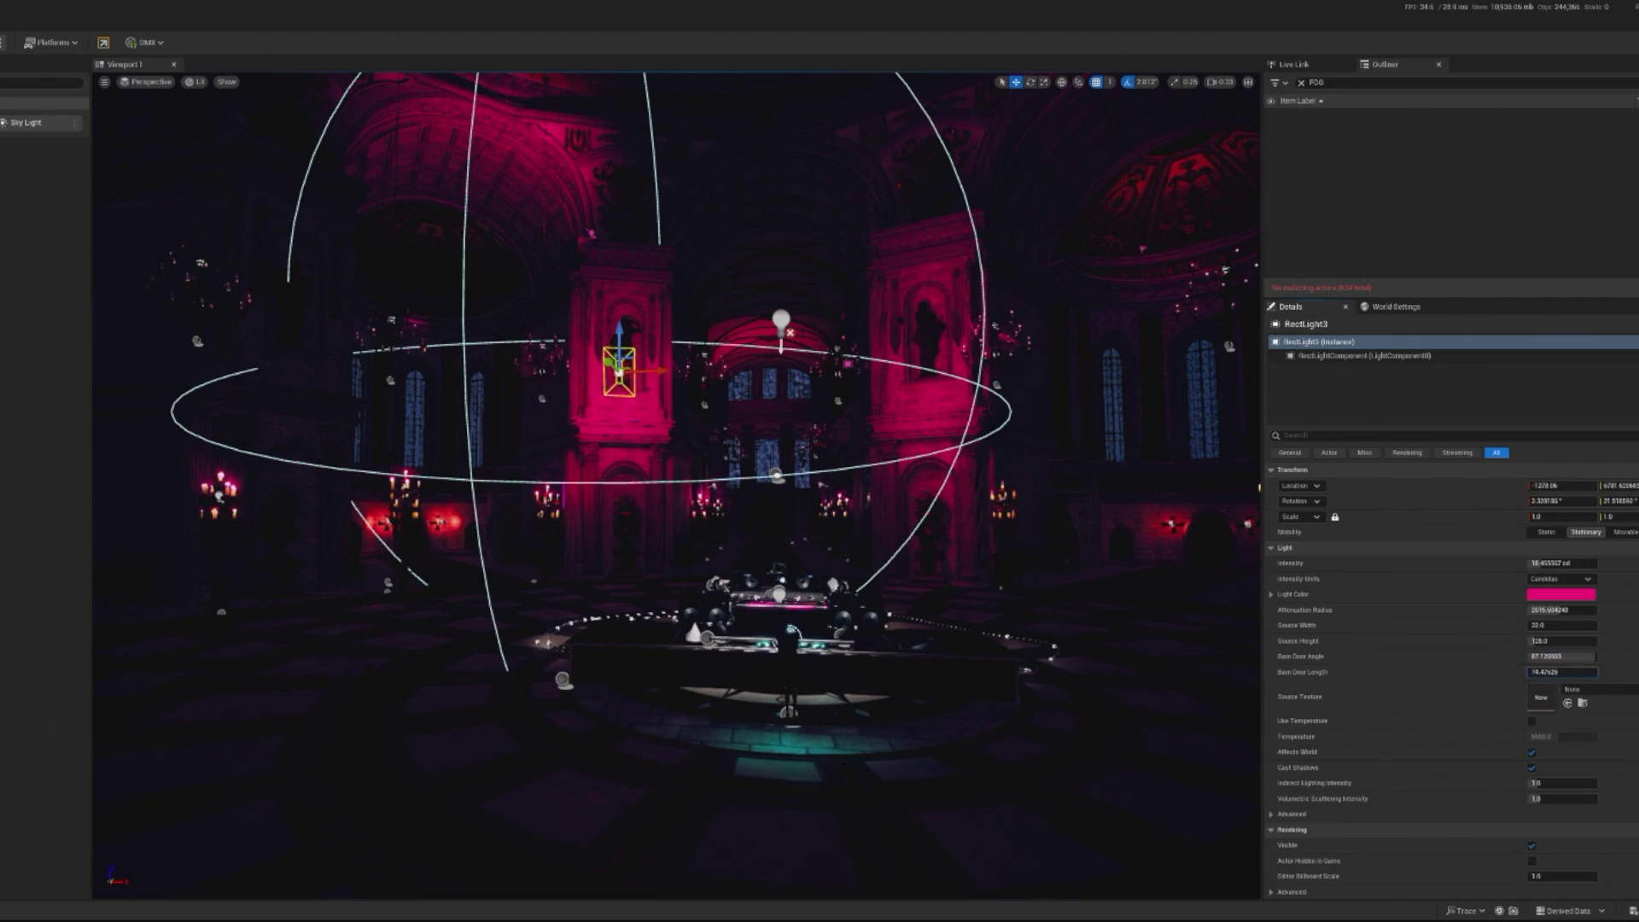